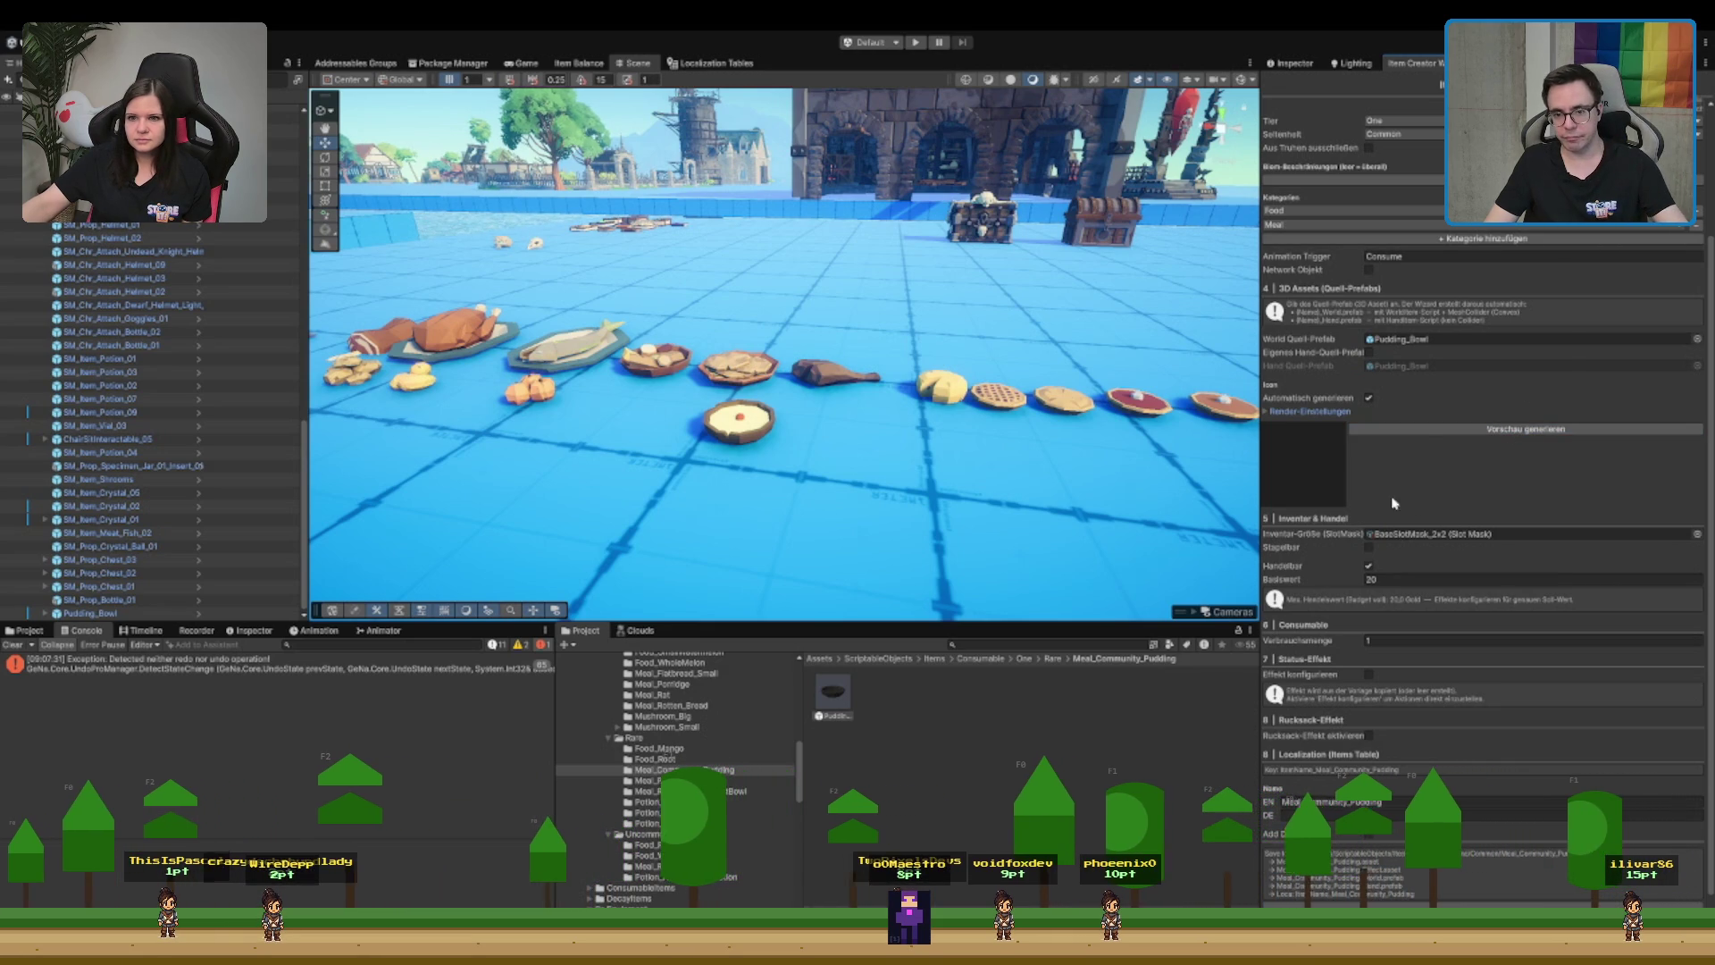
- Generate the pudding bowl's preview icon with a render Item Scale of 1.2
{"action": "left_click", "coordinate": [1423, 431]}
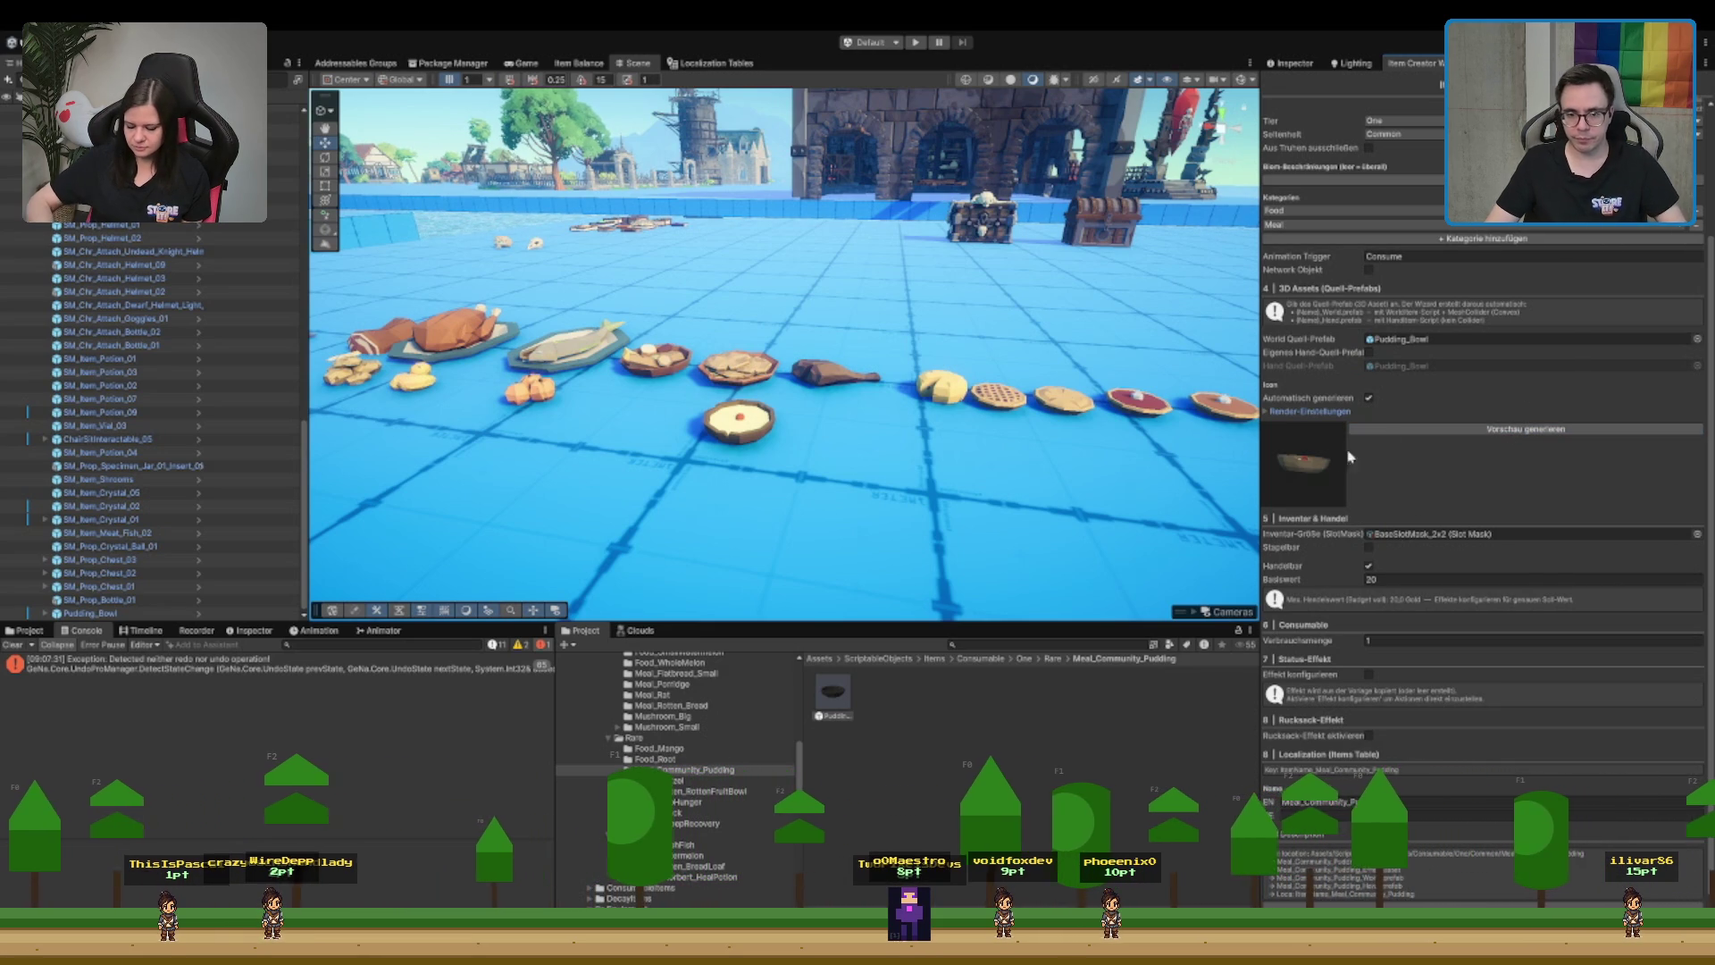
{"action": "left_click", "coordinate": [1310, 411]}
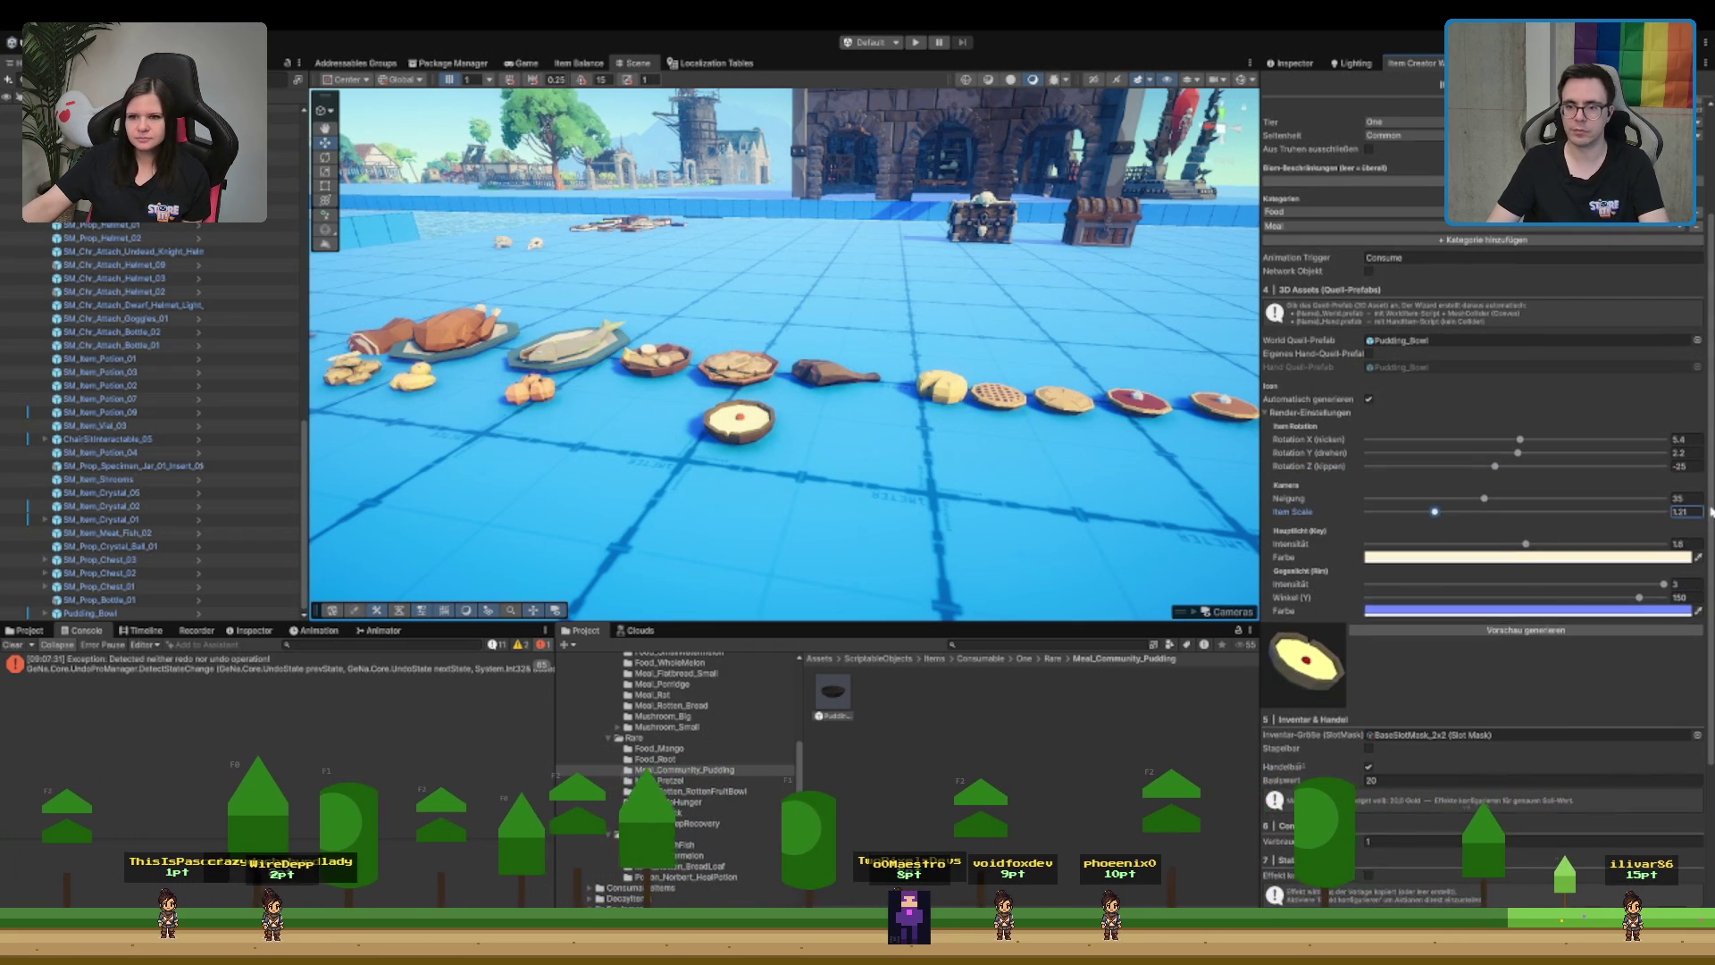
{"action": "key", "text": "BackSpace"}
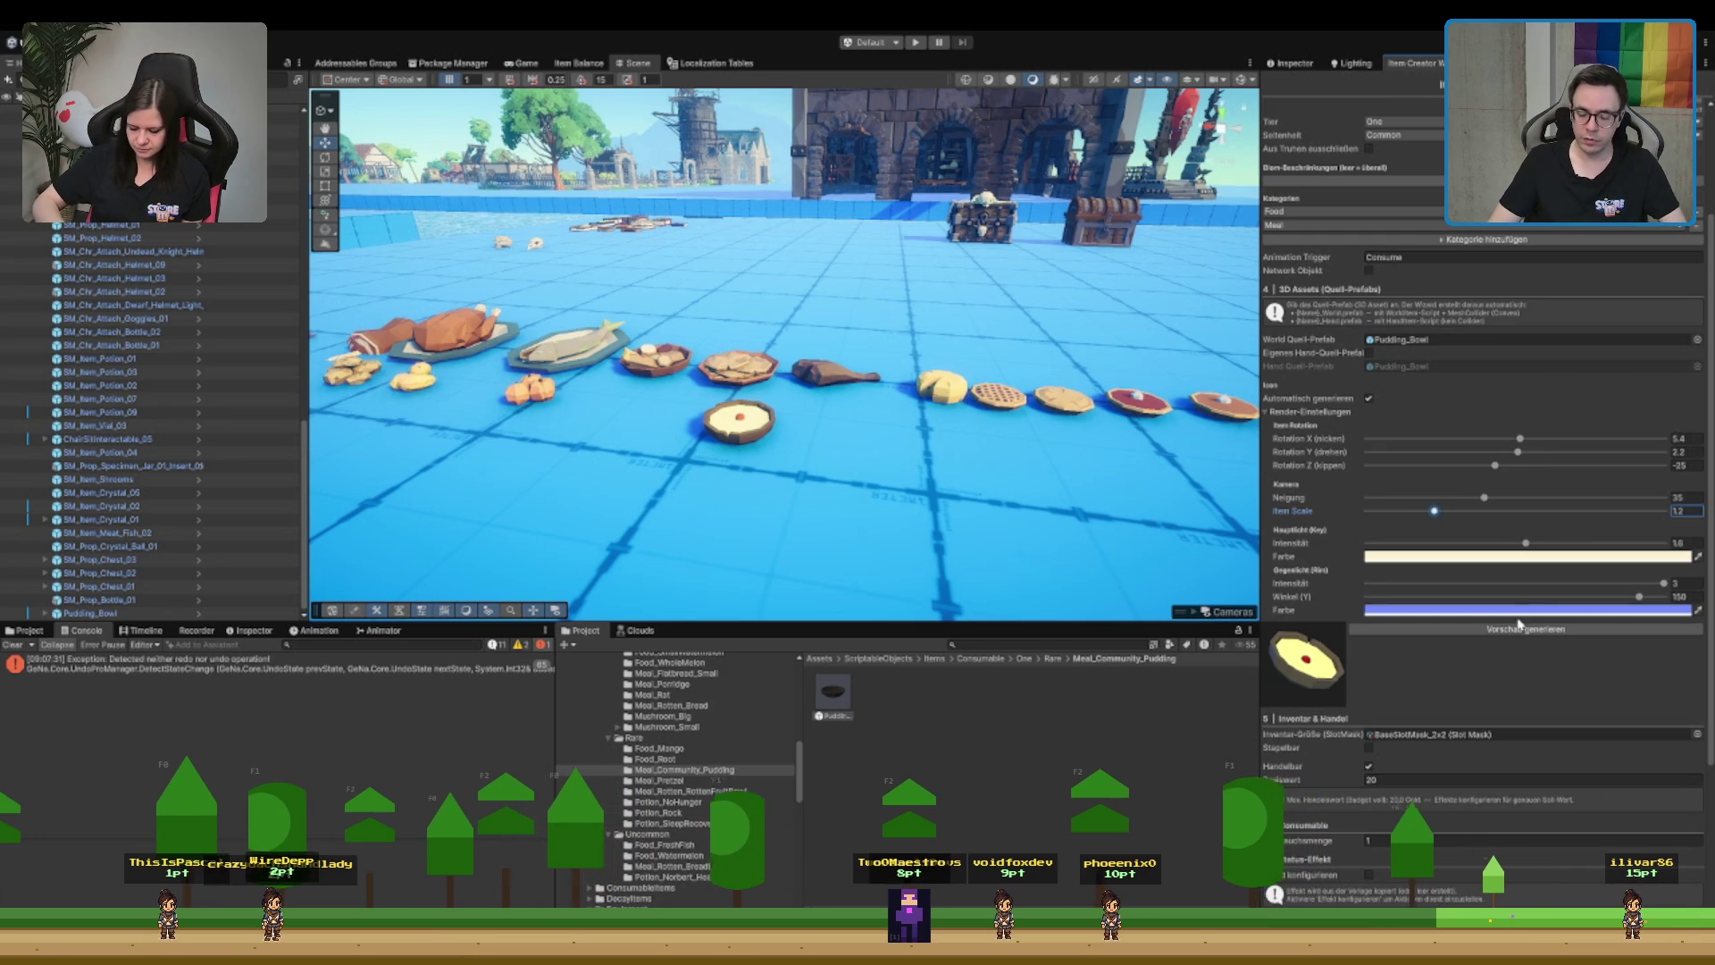
- Enable Effekt konfigurieren to give the item a status effect
{"action": "scroll", "coordinate": [1465, 605], "scroll_direction": "down", "scroll_amount": 4}
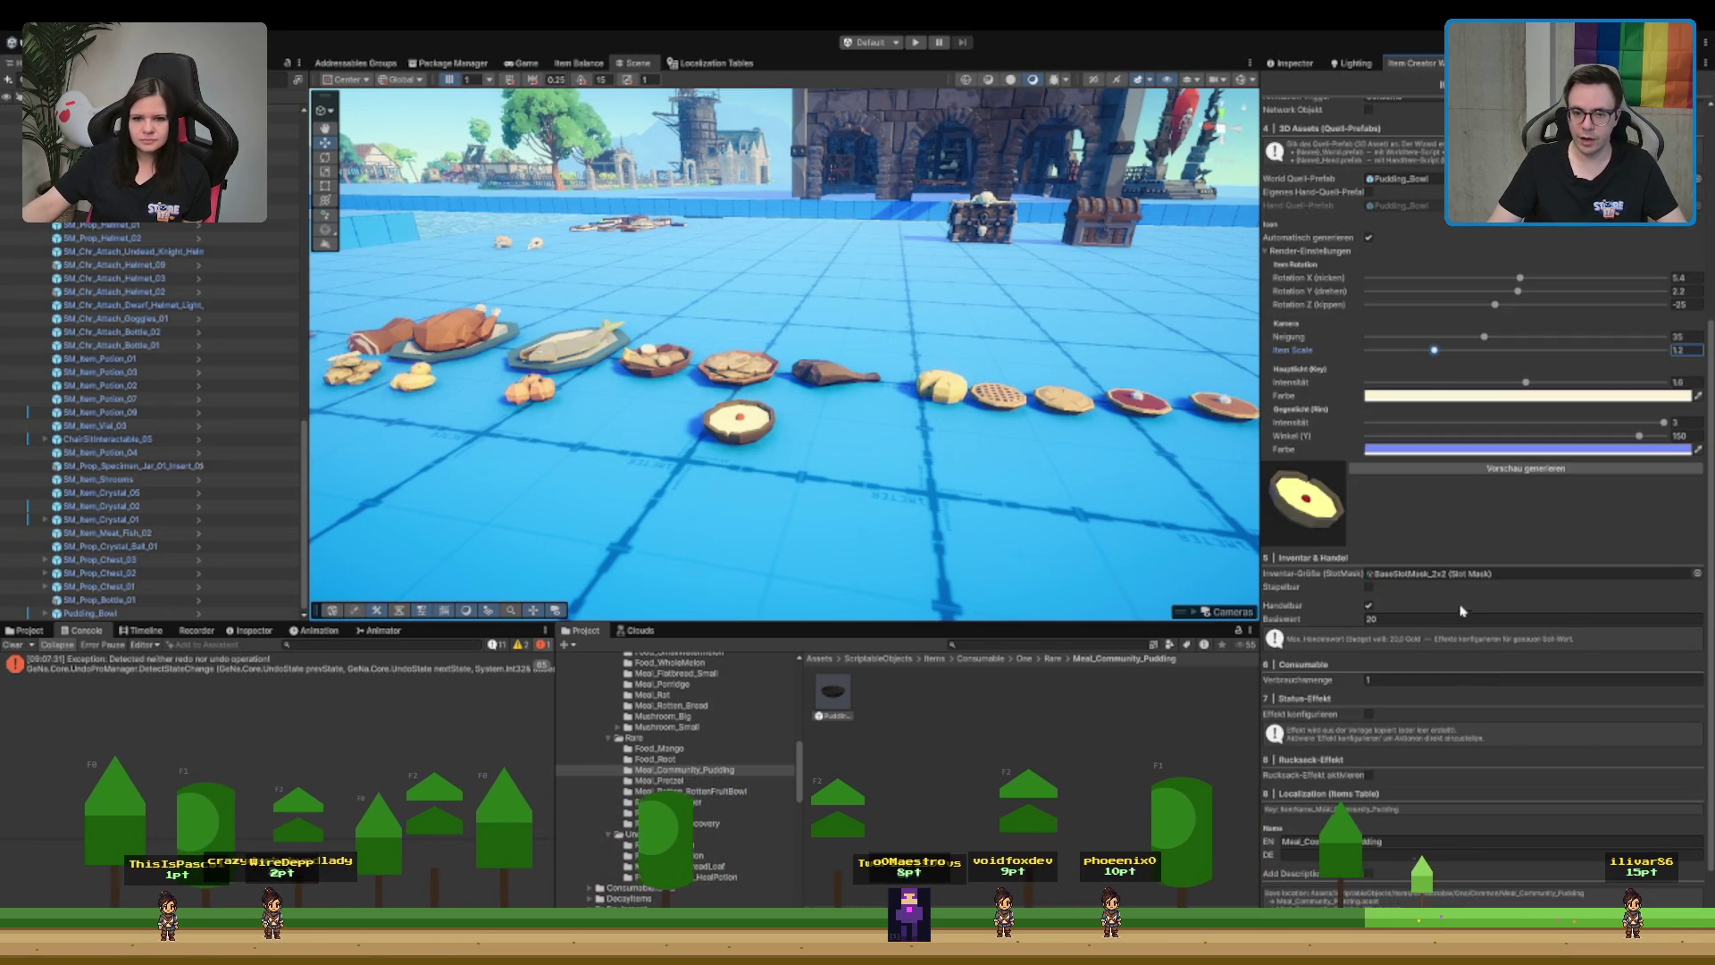
{"action": "scroll", "coordinate": [1465, 605], "scroll_direction": "down", "scroll_amount": 3}
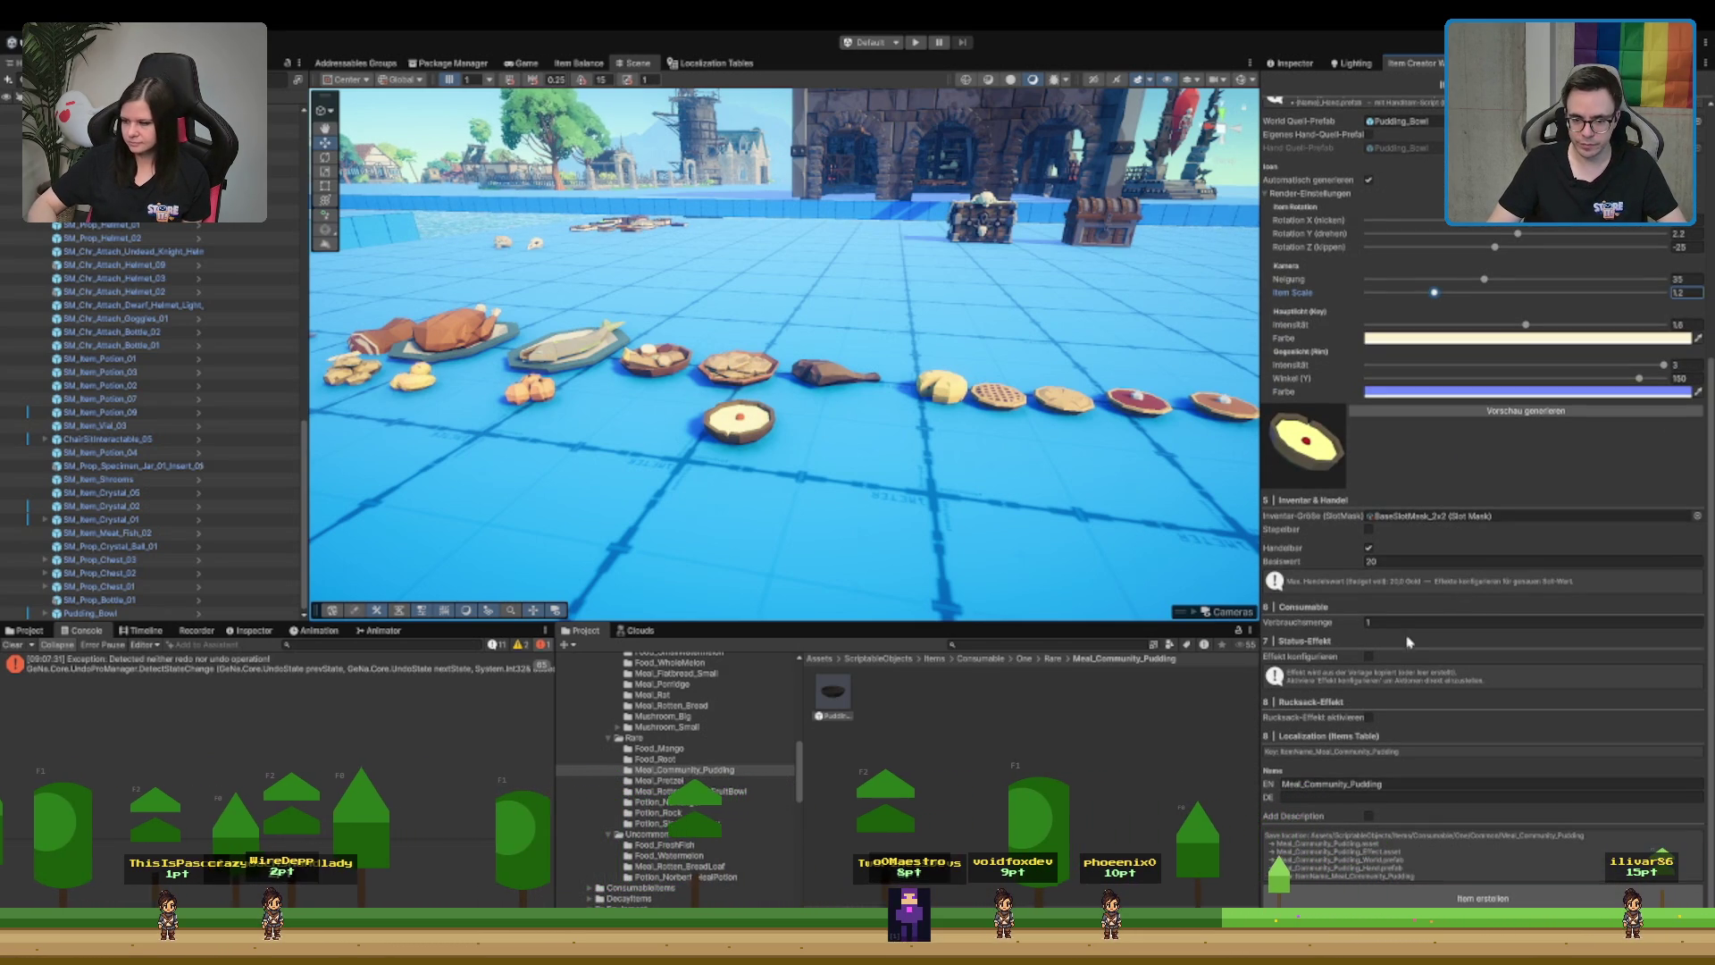
{"action": "left_click", "coordinate": [1368, 656]}
{"action": "scroll", "coordinate": [1377, 753], "scroll_direction": "down", "scroll_amount": 1}
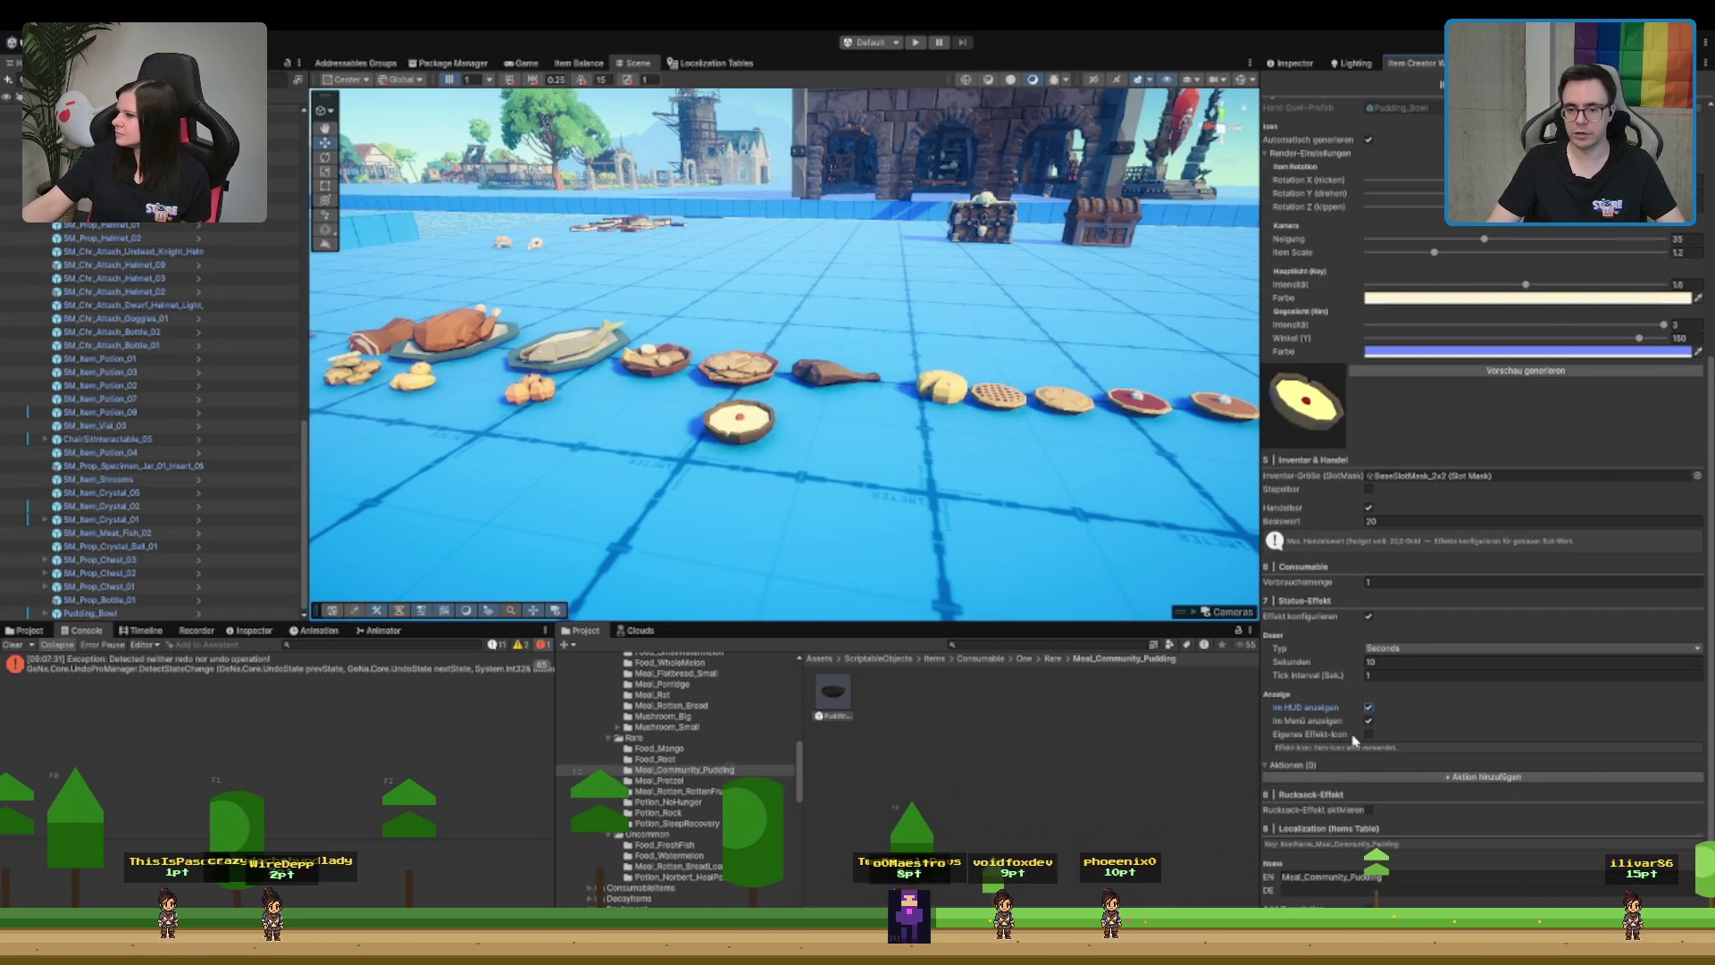
- Add an On Apply Health action to the pudding's status effect
{"action": "left_click", "coordinate": [1369, 734]}
{"action": "left_click", "coordinate": [1369, 735]}
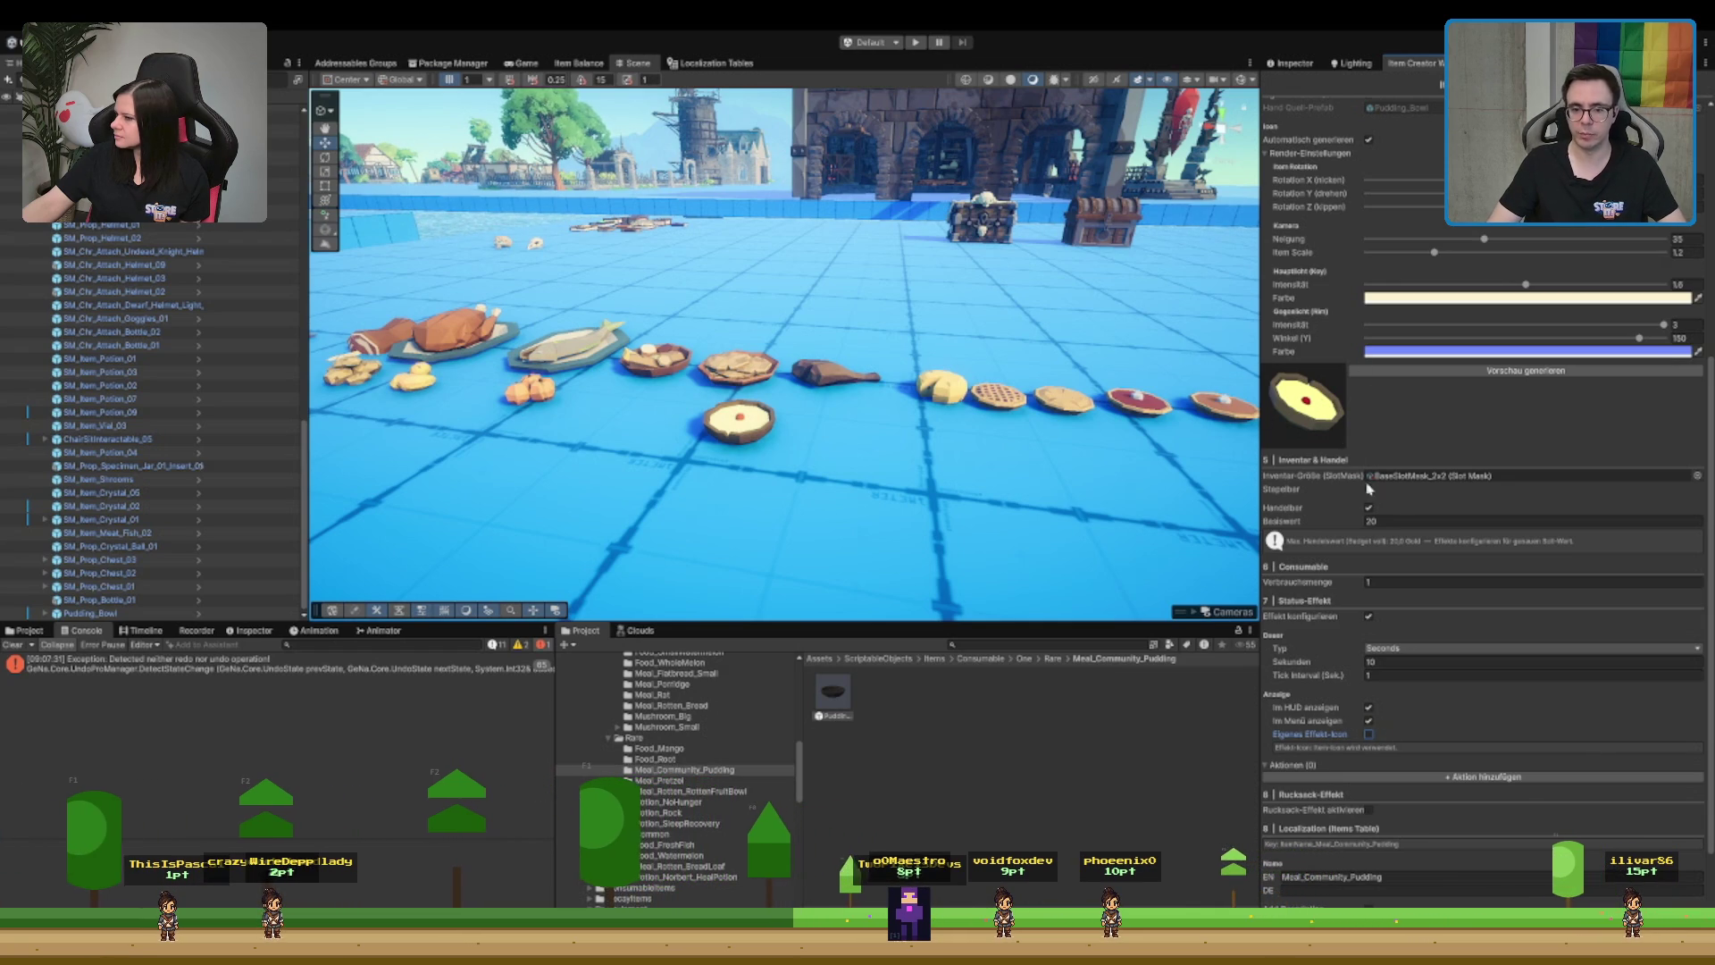
{"action": "scroll", "coordinate": [1387, 645], "scroll_direction": "down", "scroll_amount": 3}
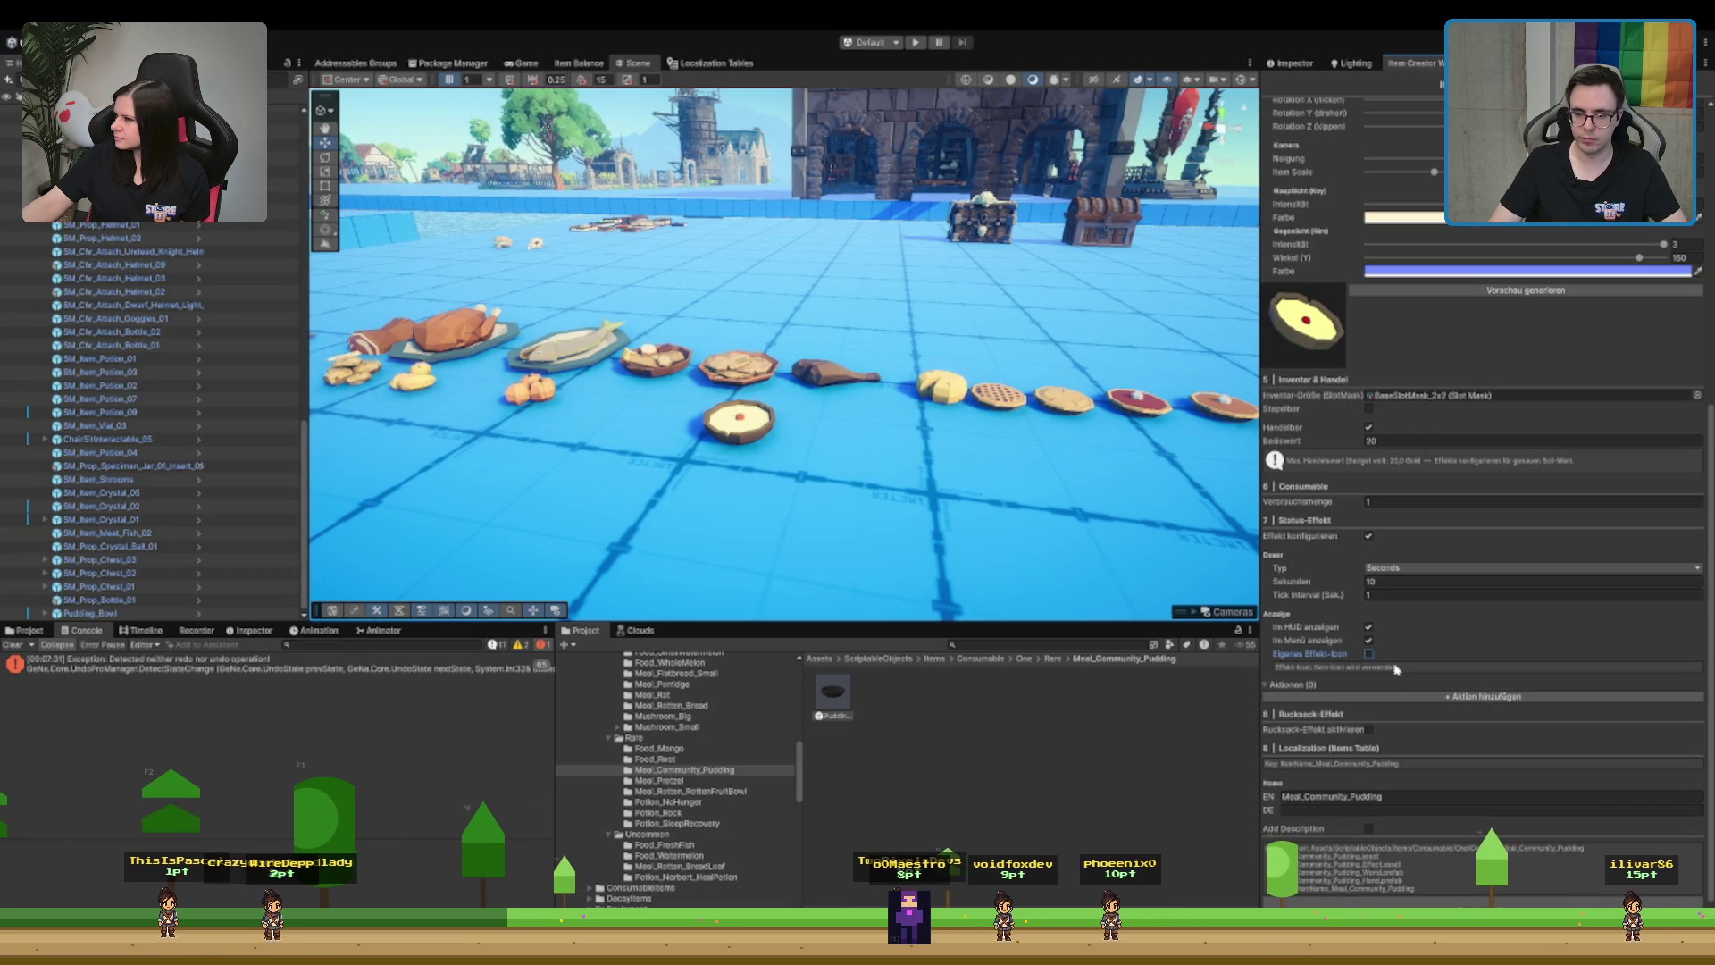
{"action": "left_click", "coordinate": [1357, 702]}
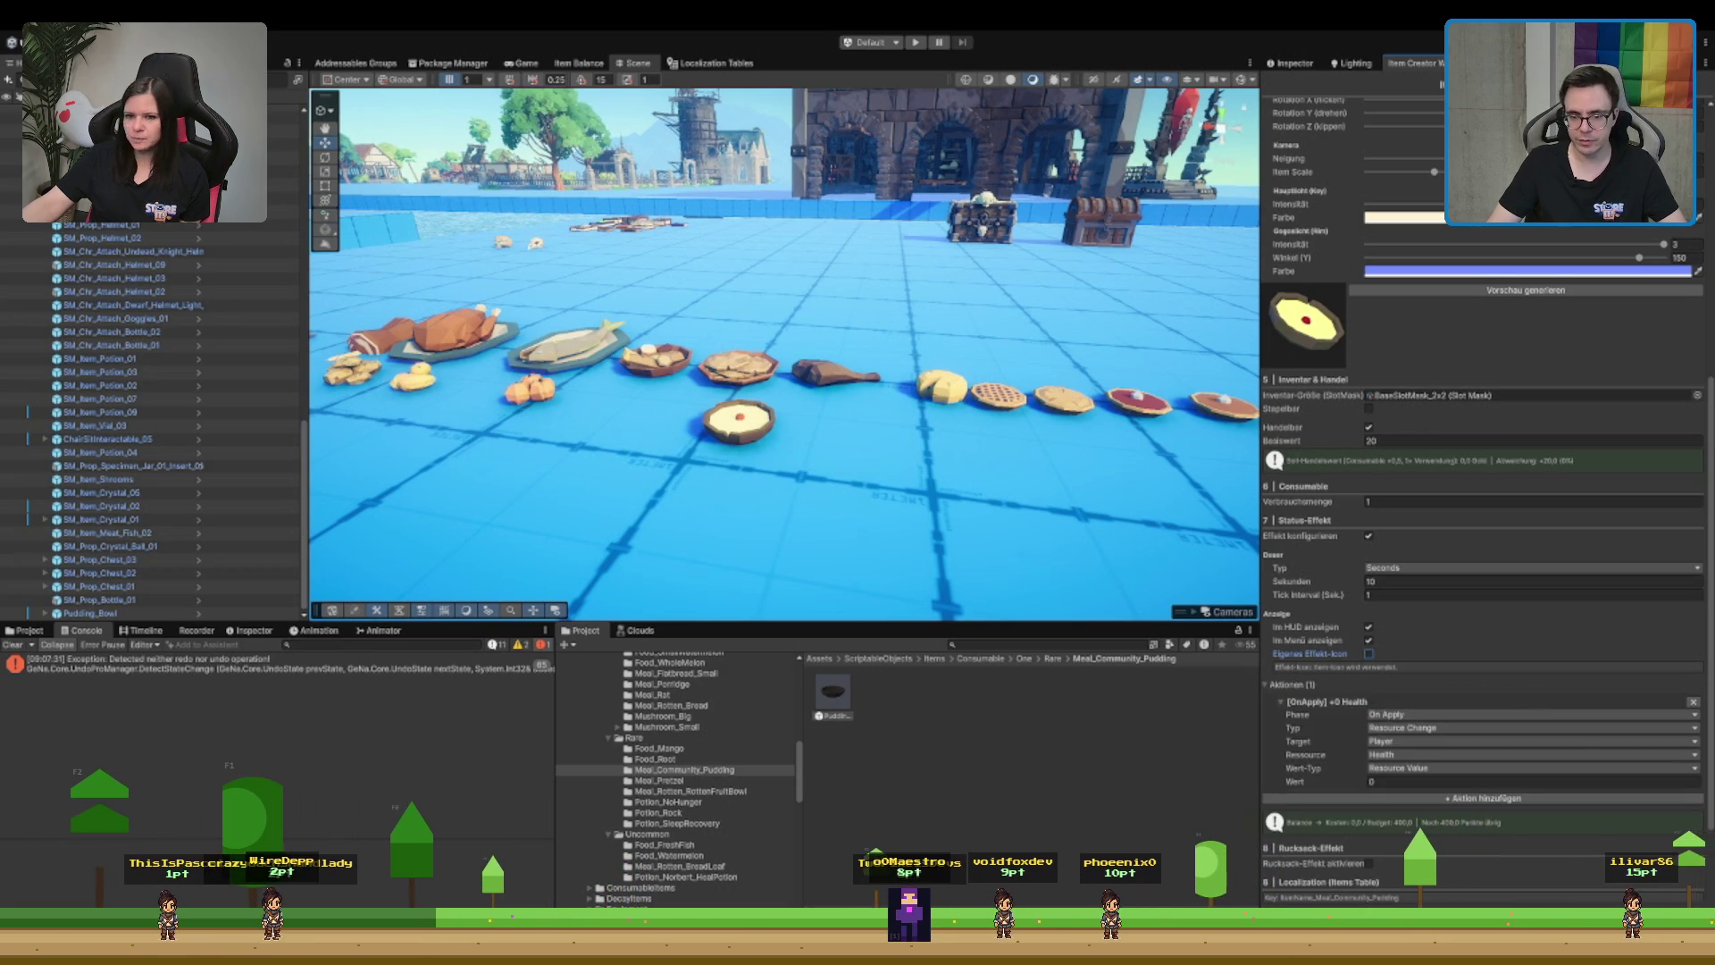
{"action": "scroll", "coordinate": [1639, 663], "scroll_direction": "down", "scroll_amount": 1}
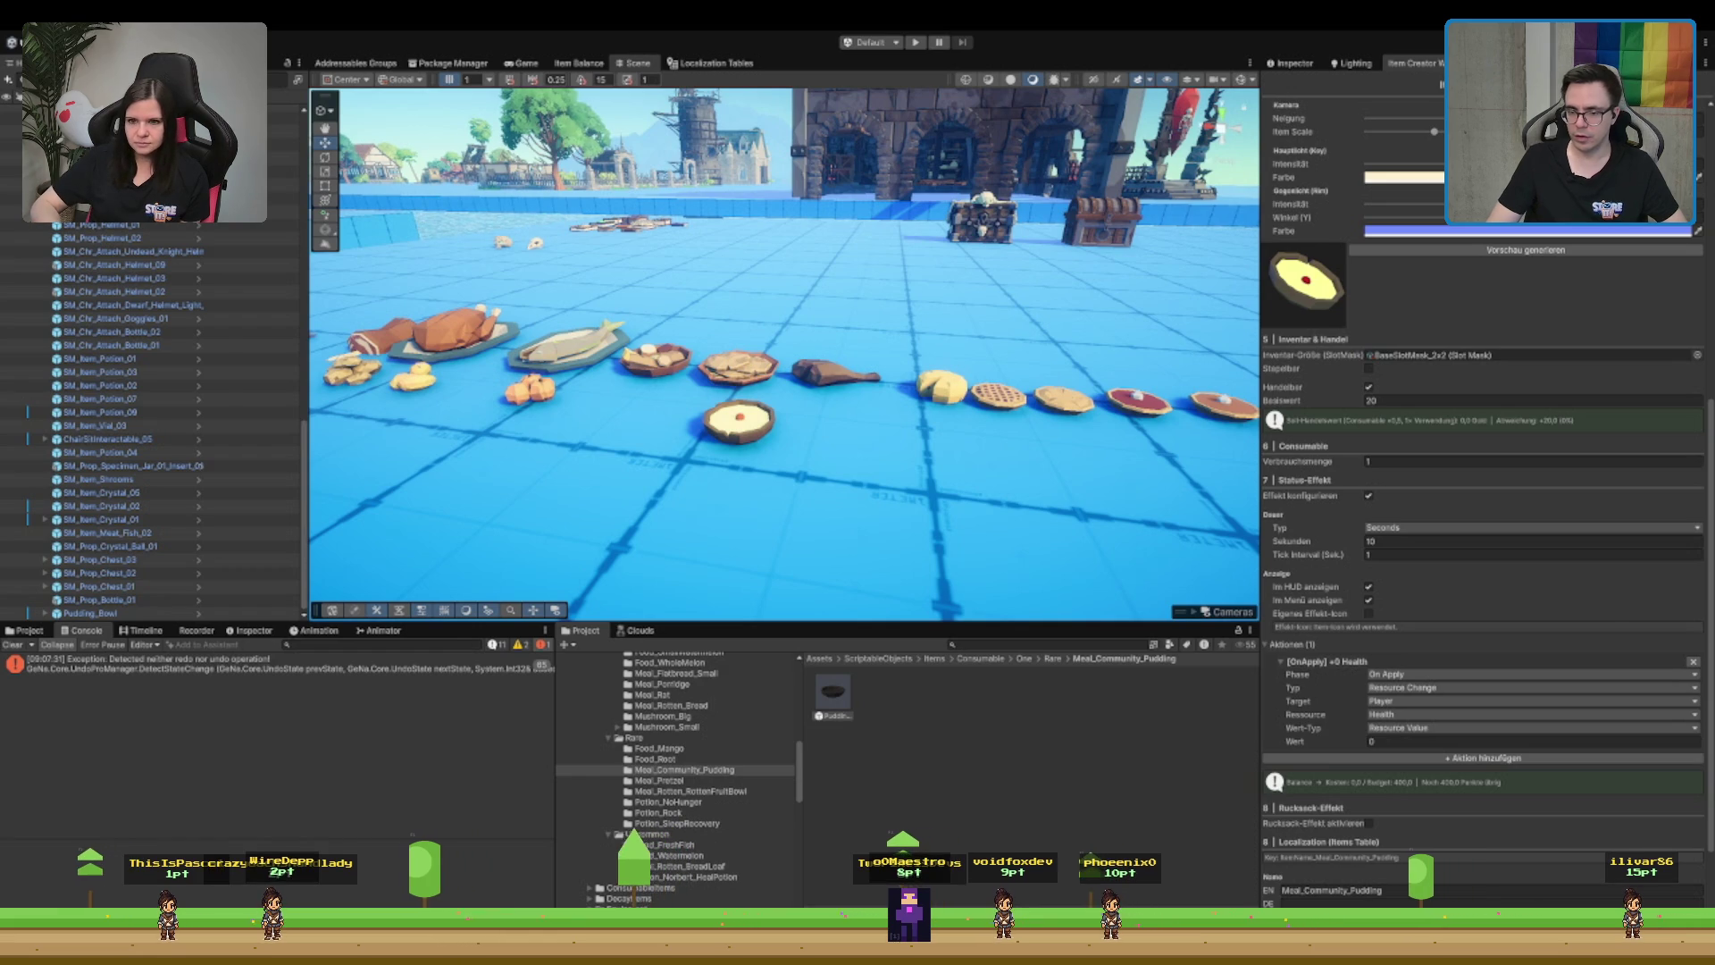
- Set Verbrauchsmenge to 3 and the effect's Dauer Typ to Endless
{"action": "left_click", "coordinate": [1437, 461]}
{"action": "type", "text": "3"}
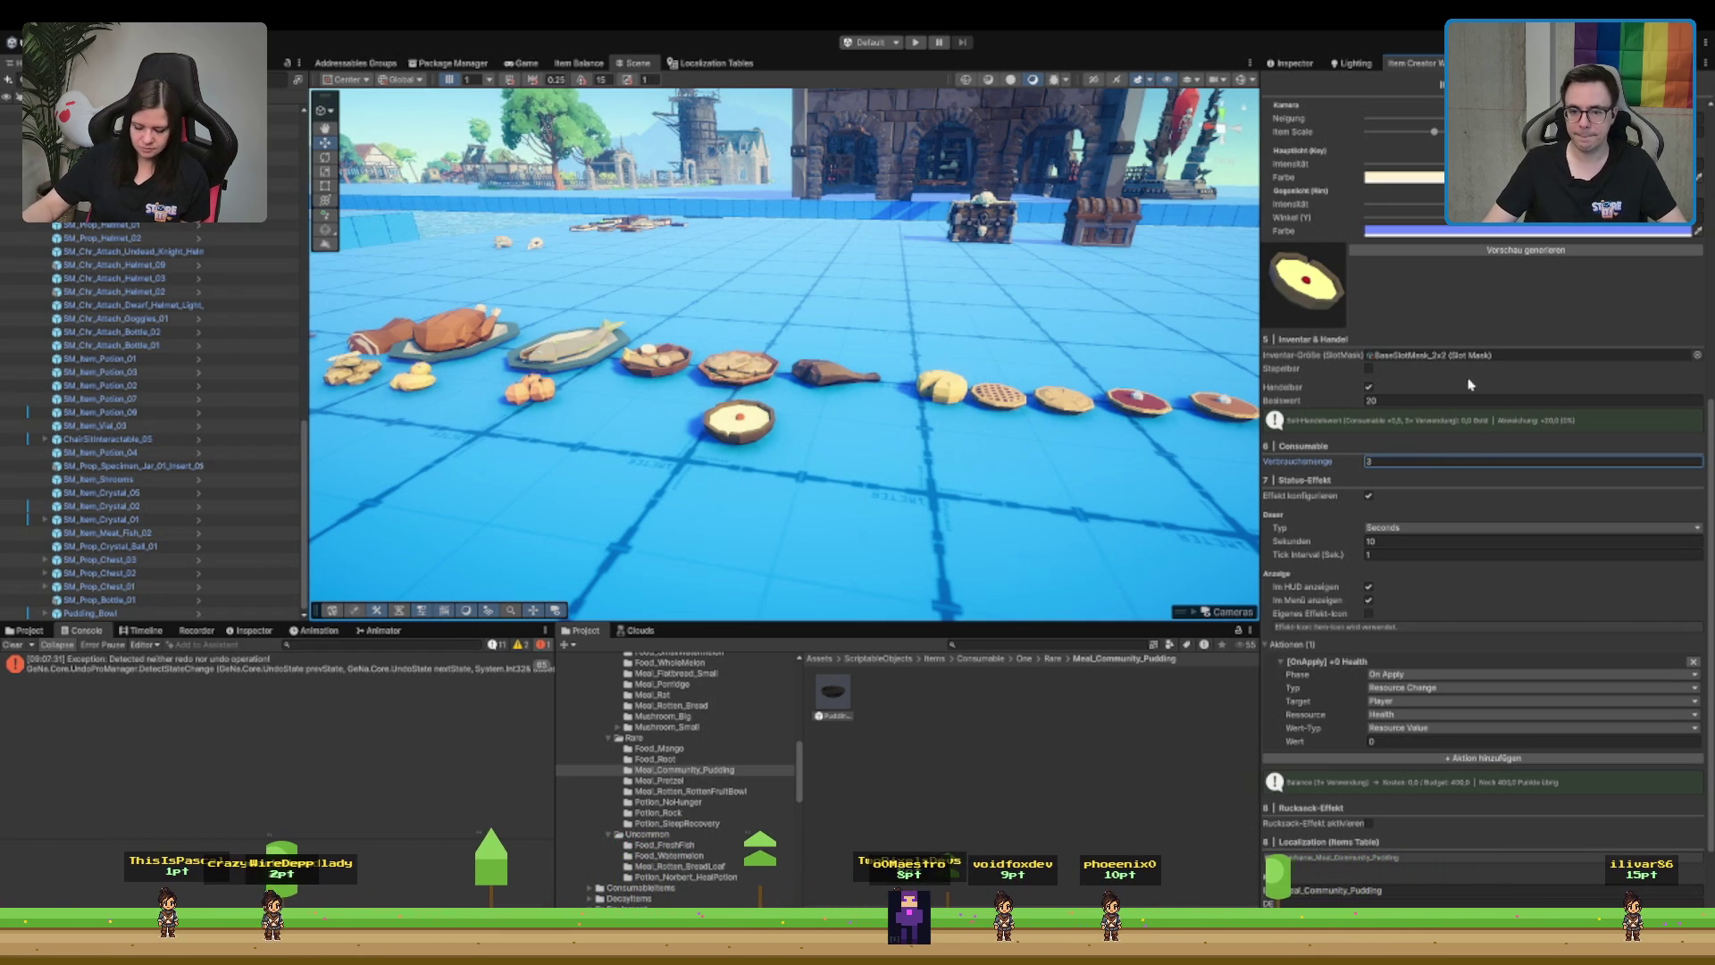
{"action": "scroll", "coordinate": [1412, 446], "scroll_direction": "up", "scroll_amount": 5}
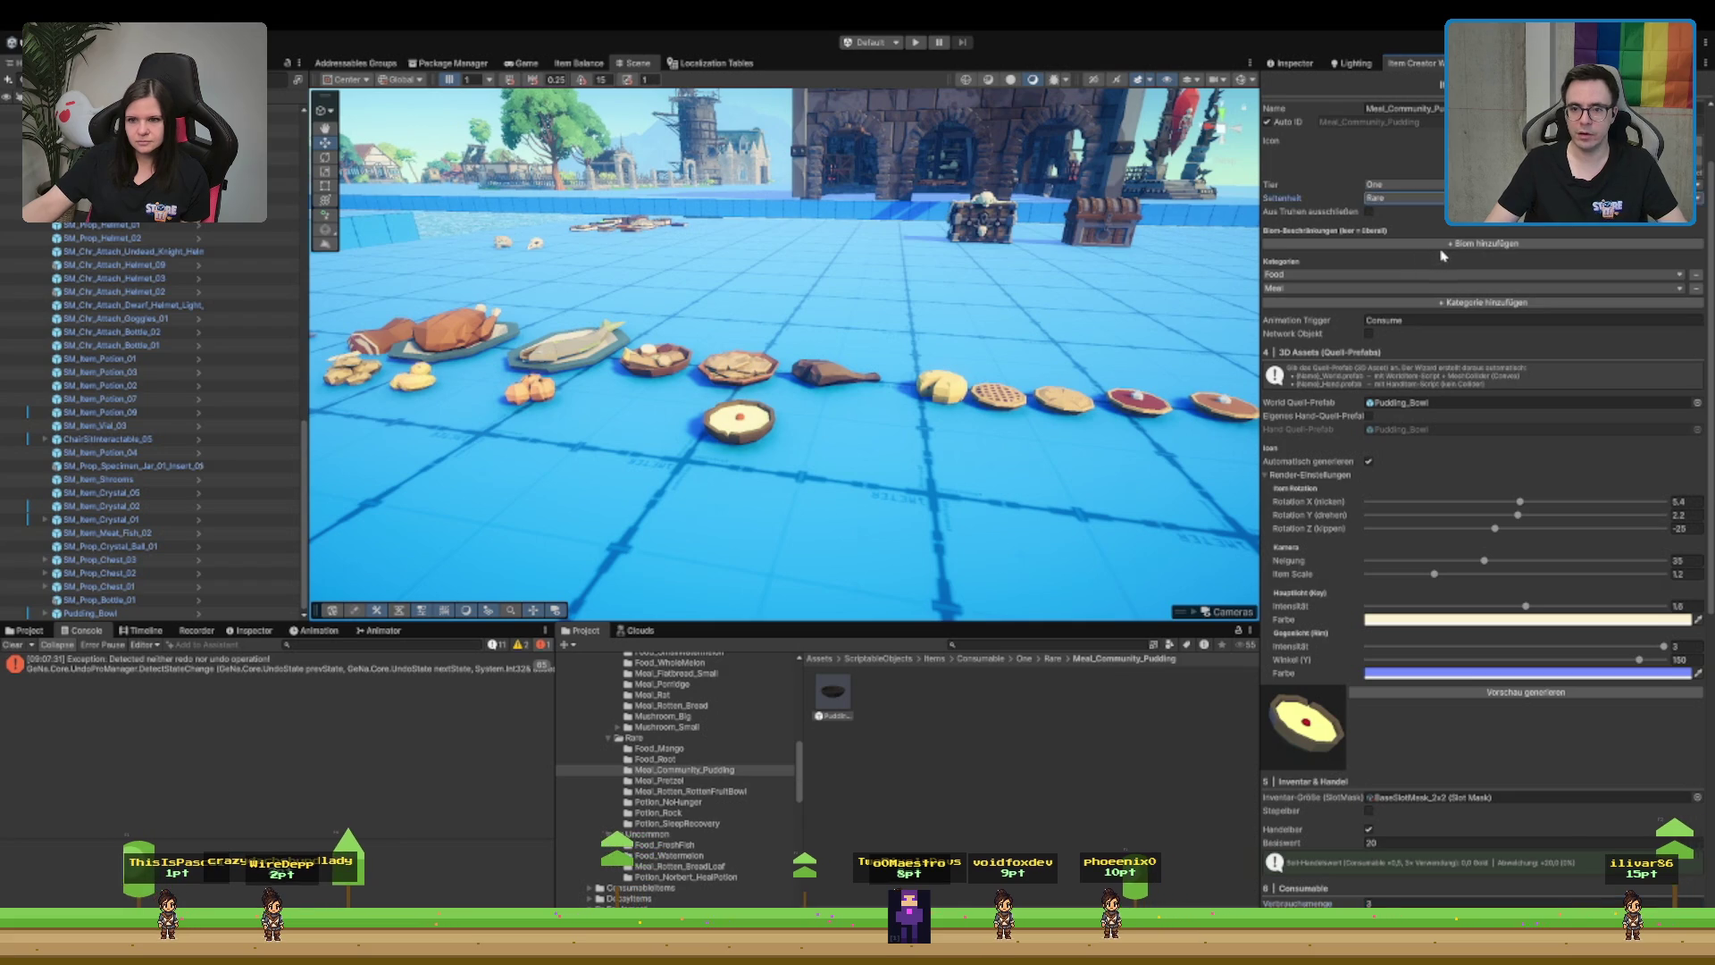
{"action": "scroll", "coordinate": [1441, 256], "scroll_direction": "down", "scroll_amount": 4}
{"action": "scroll", "coordinate": [1429, 501], "scroll_direction": "down", "scroll_amount": 1}
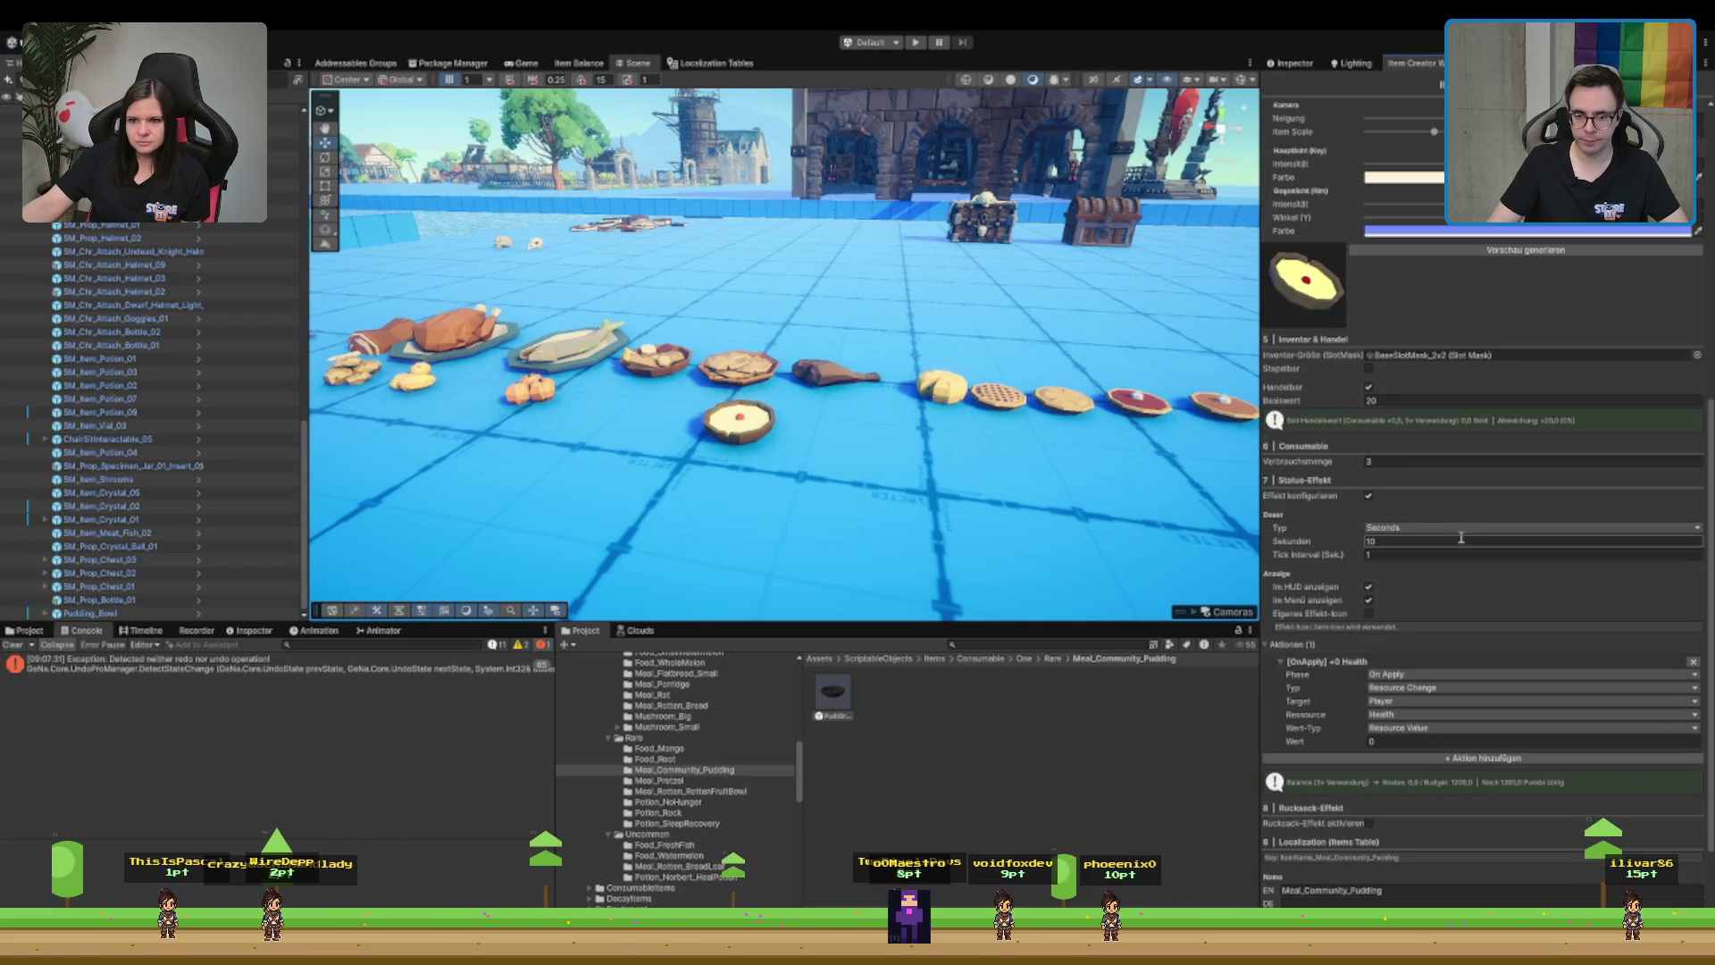
{"action": "scroll", "coordinate": [1406, 447], "scroll_direction": "down", "scroll_amount": 1}
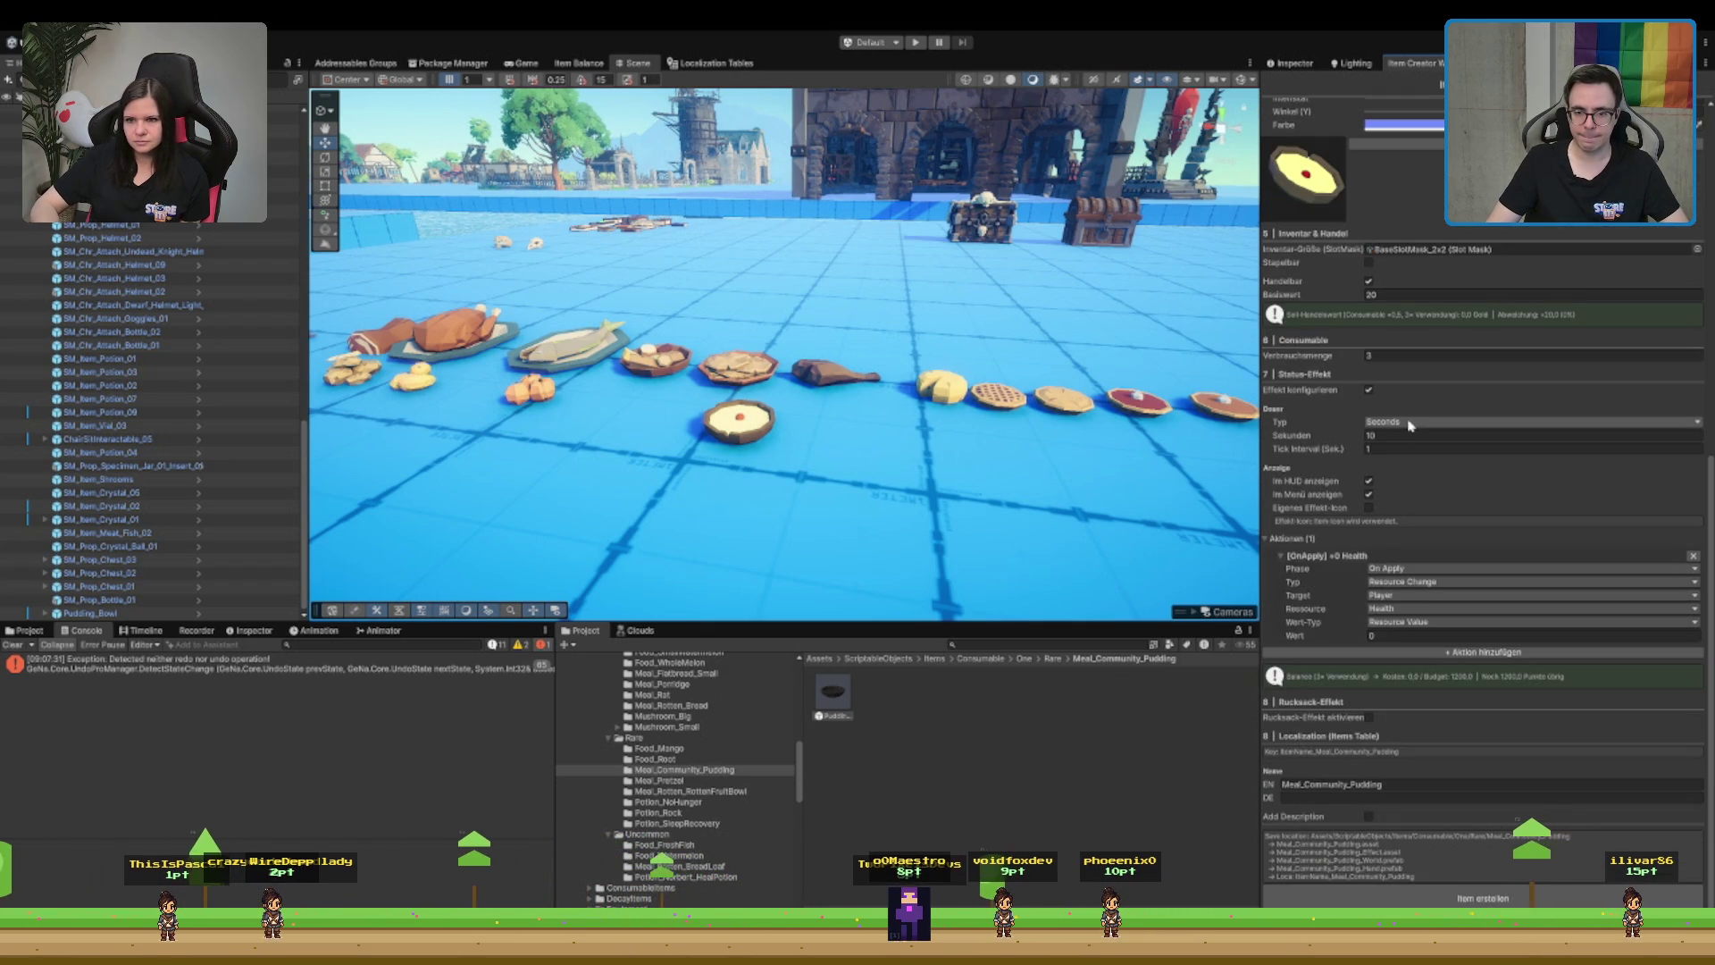
{"action": "left_click", "coordinate": [1408, 444]}
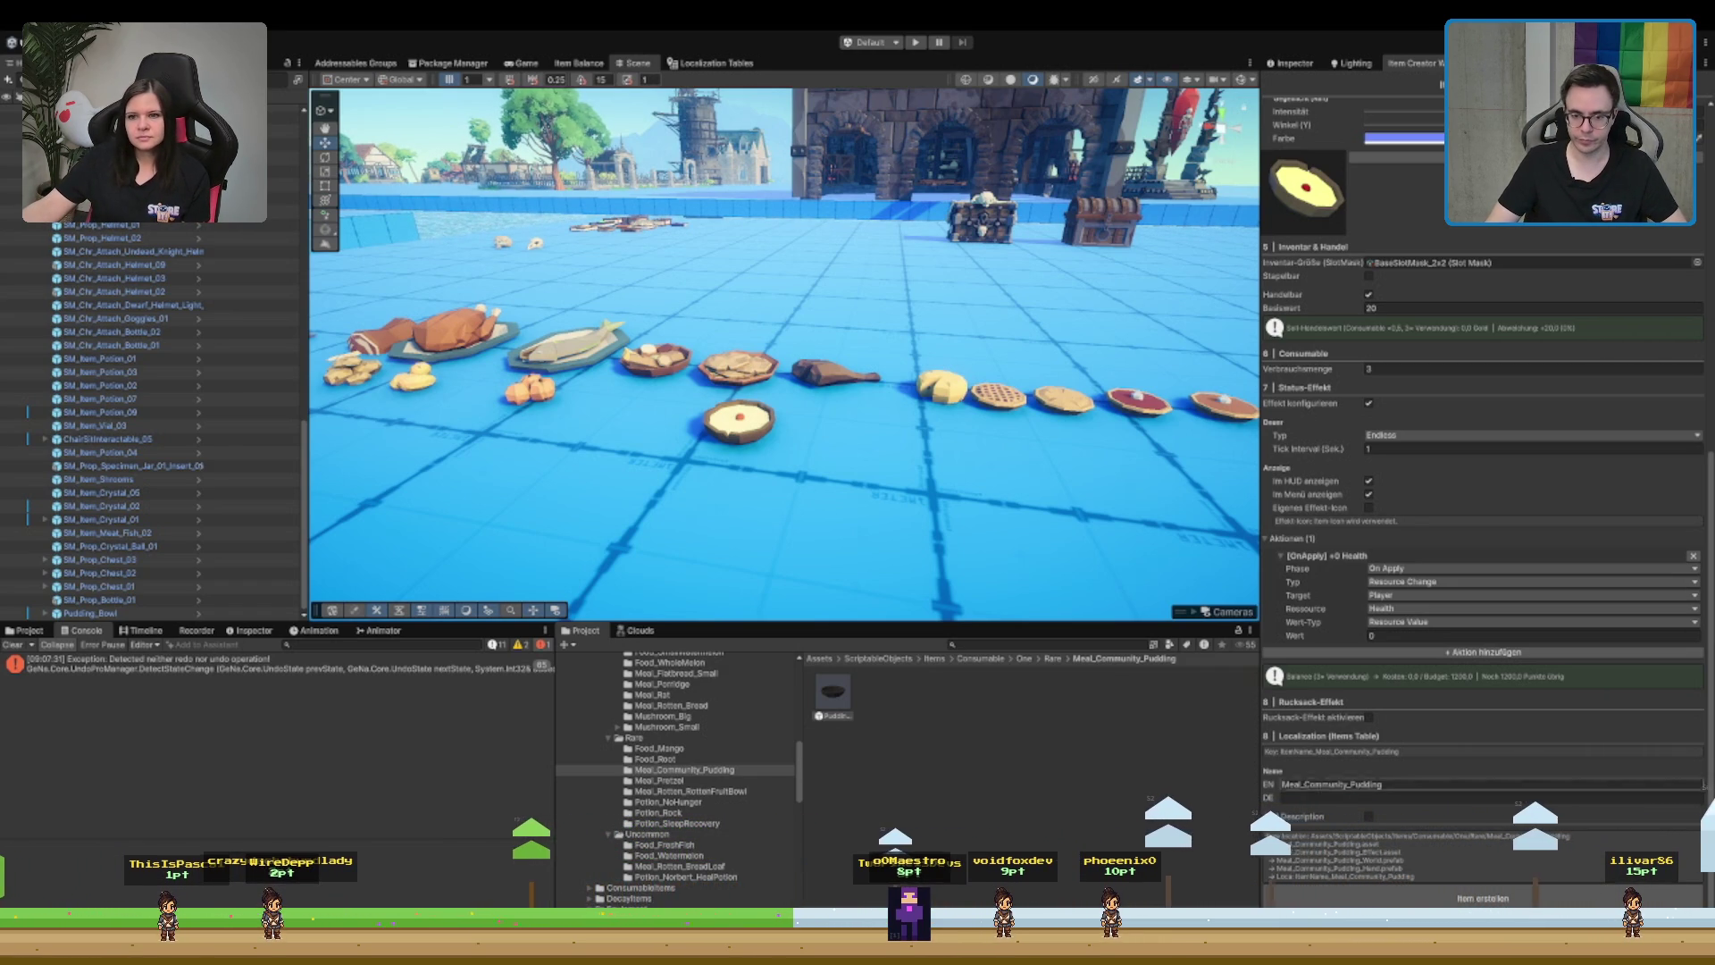
{"action": "scroll", "coordinate": [1483, 491], "scroll_direction": "down", "scroll_amount": 3}
- Add an English description and paste the German description into Description DE
{"action": "left_click", "coordinate": [1367, 714]}
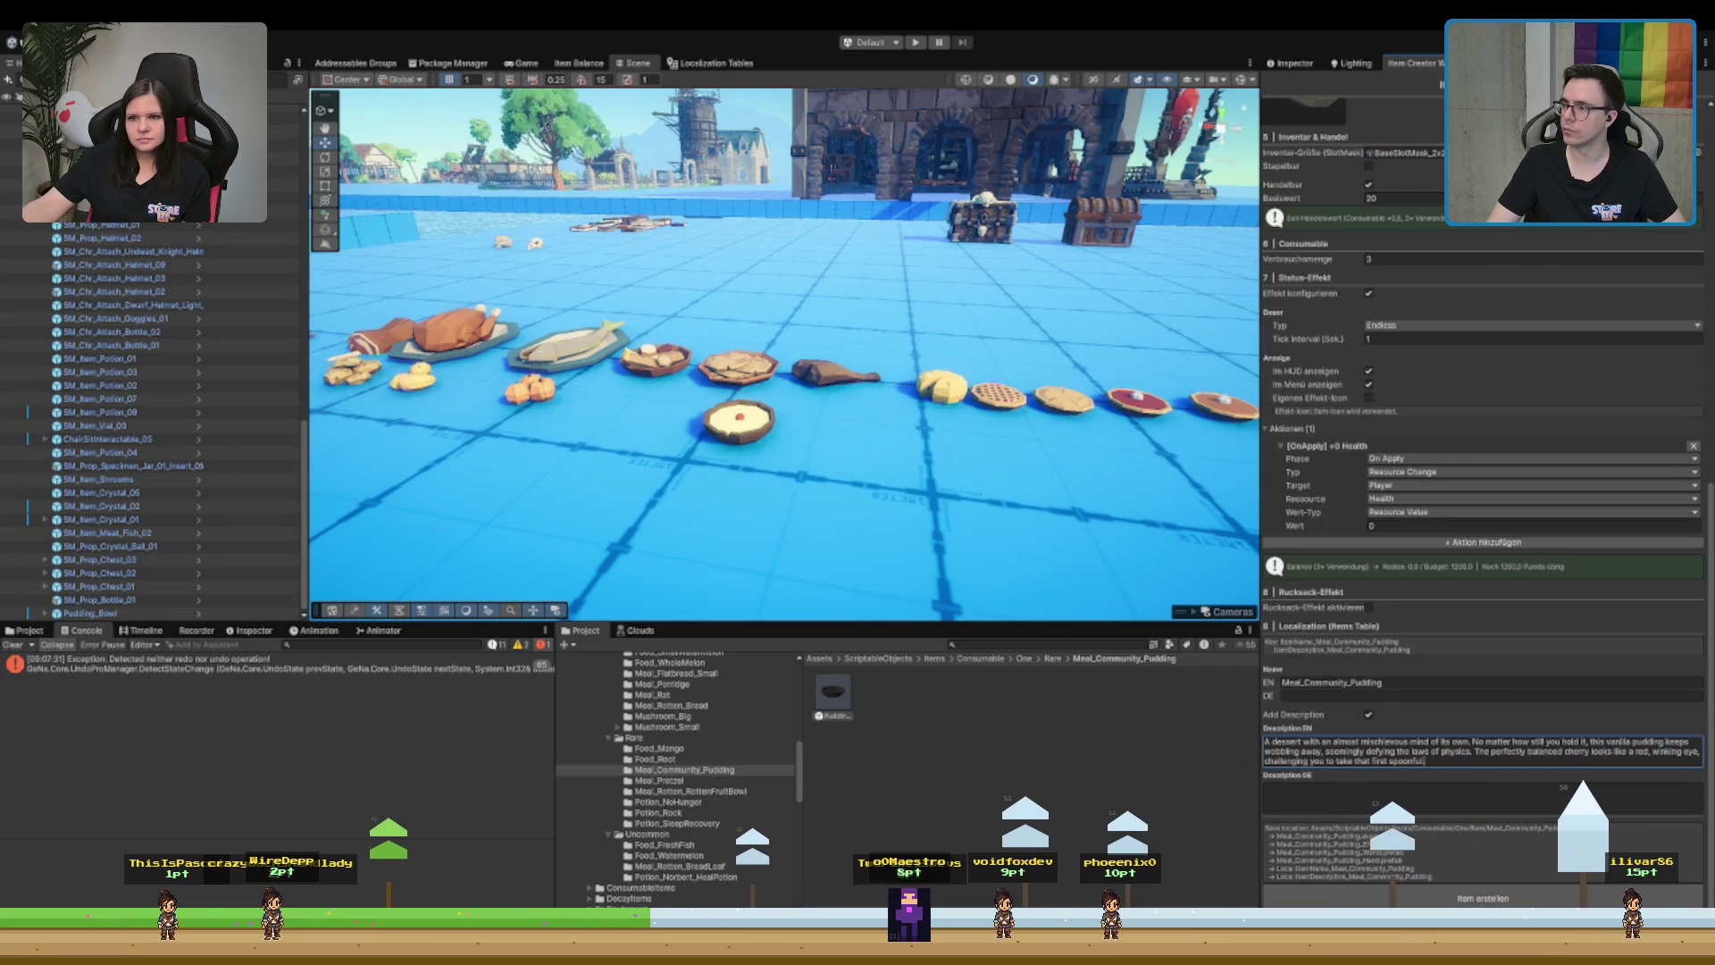
{"action": "key", "text": "Escape"}
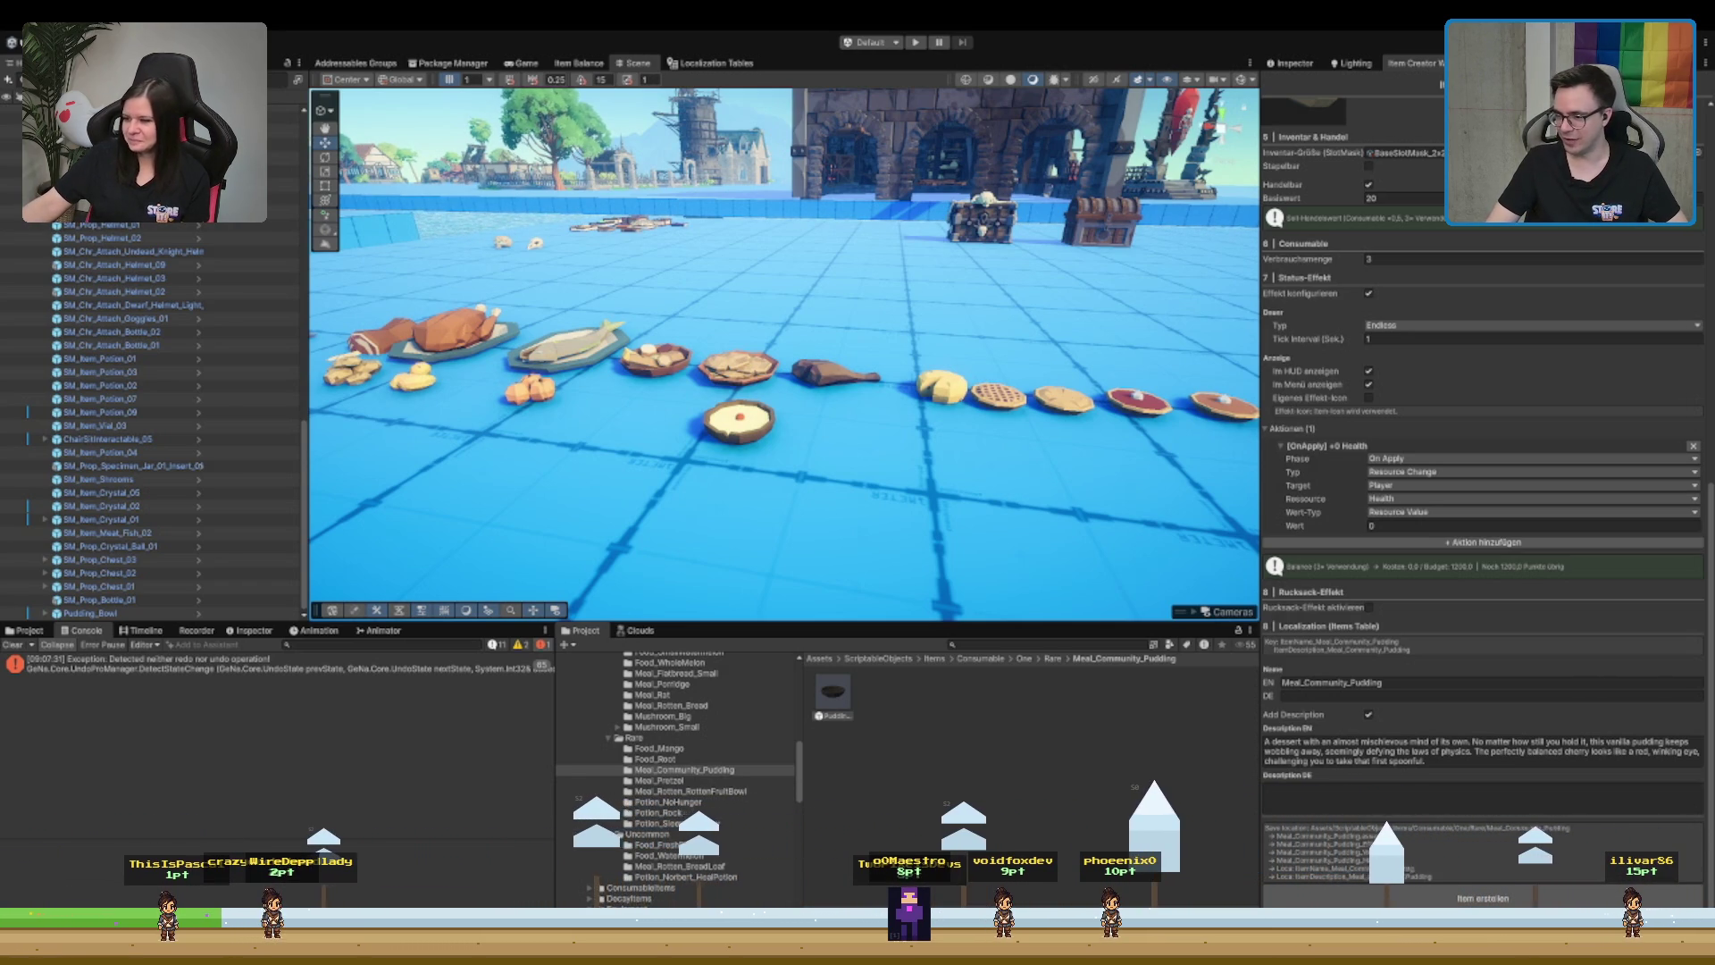
{"action": "left_click", "coordinate": [1483, 797]}
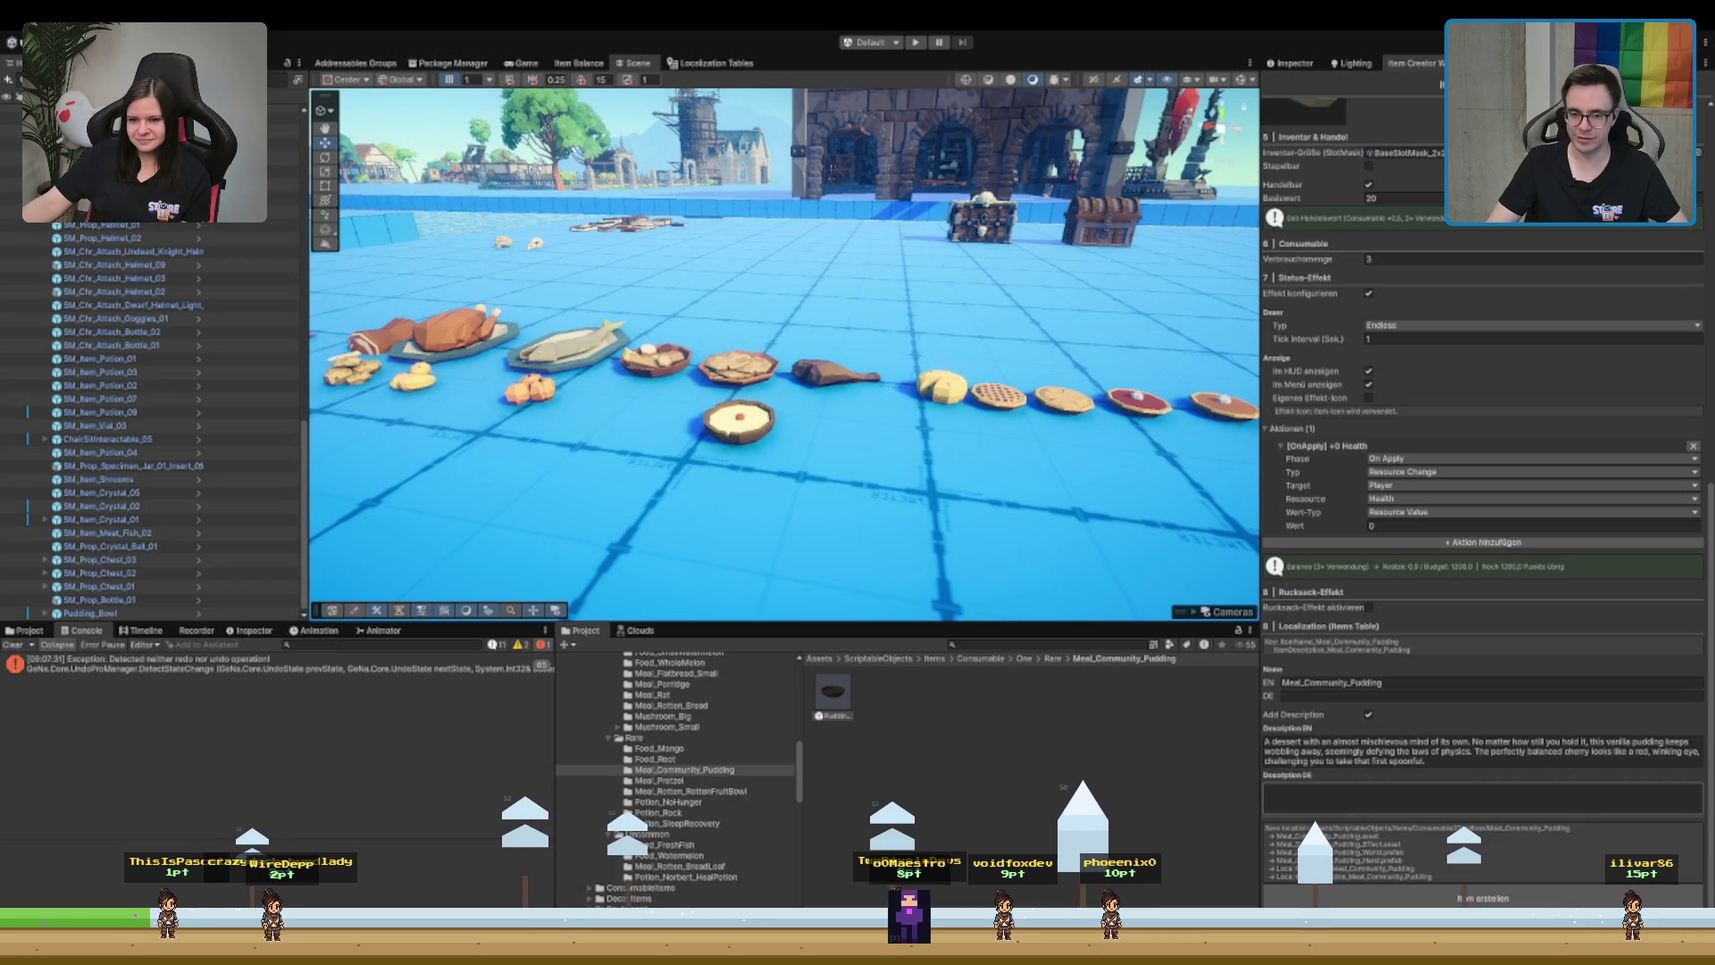
{"action": "key", "text": "ctrl+v"}
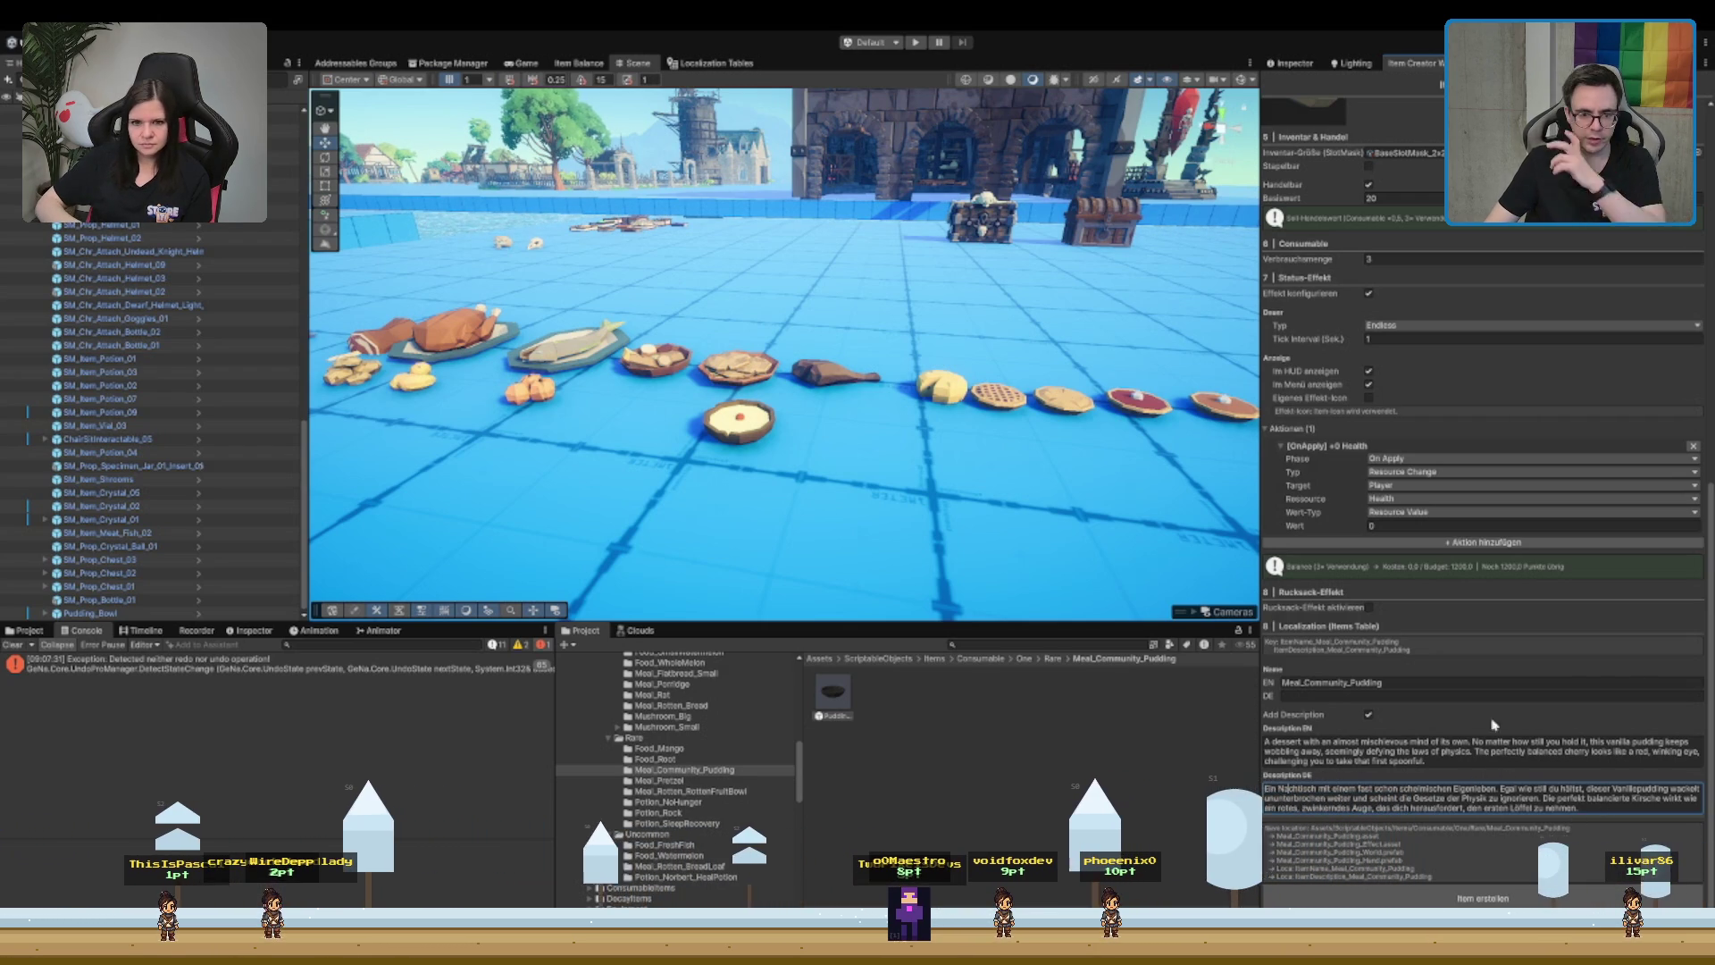
- Name the pudding 'Gemeinschaftspudding mit Kirsche' in German, then show the Meal_Pretzel folder
{"action": "left_click", "coordinate": [1364, 696]}
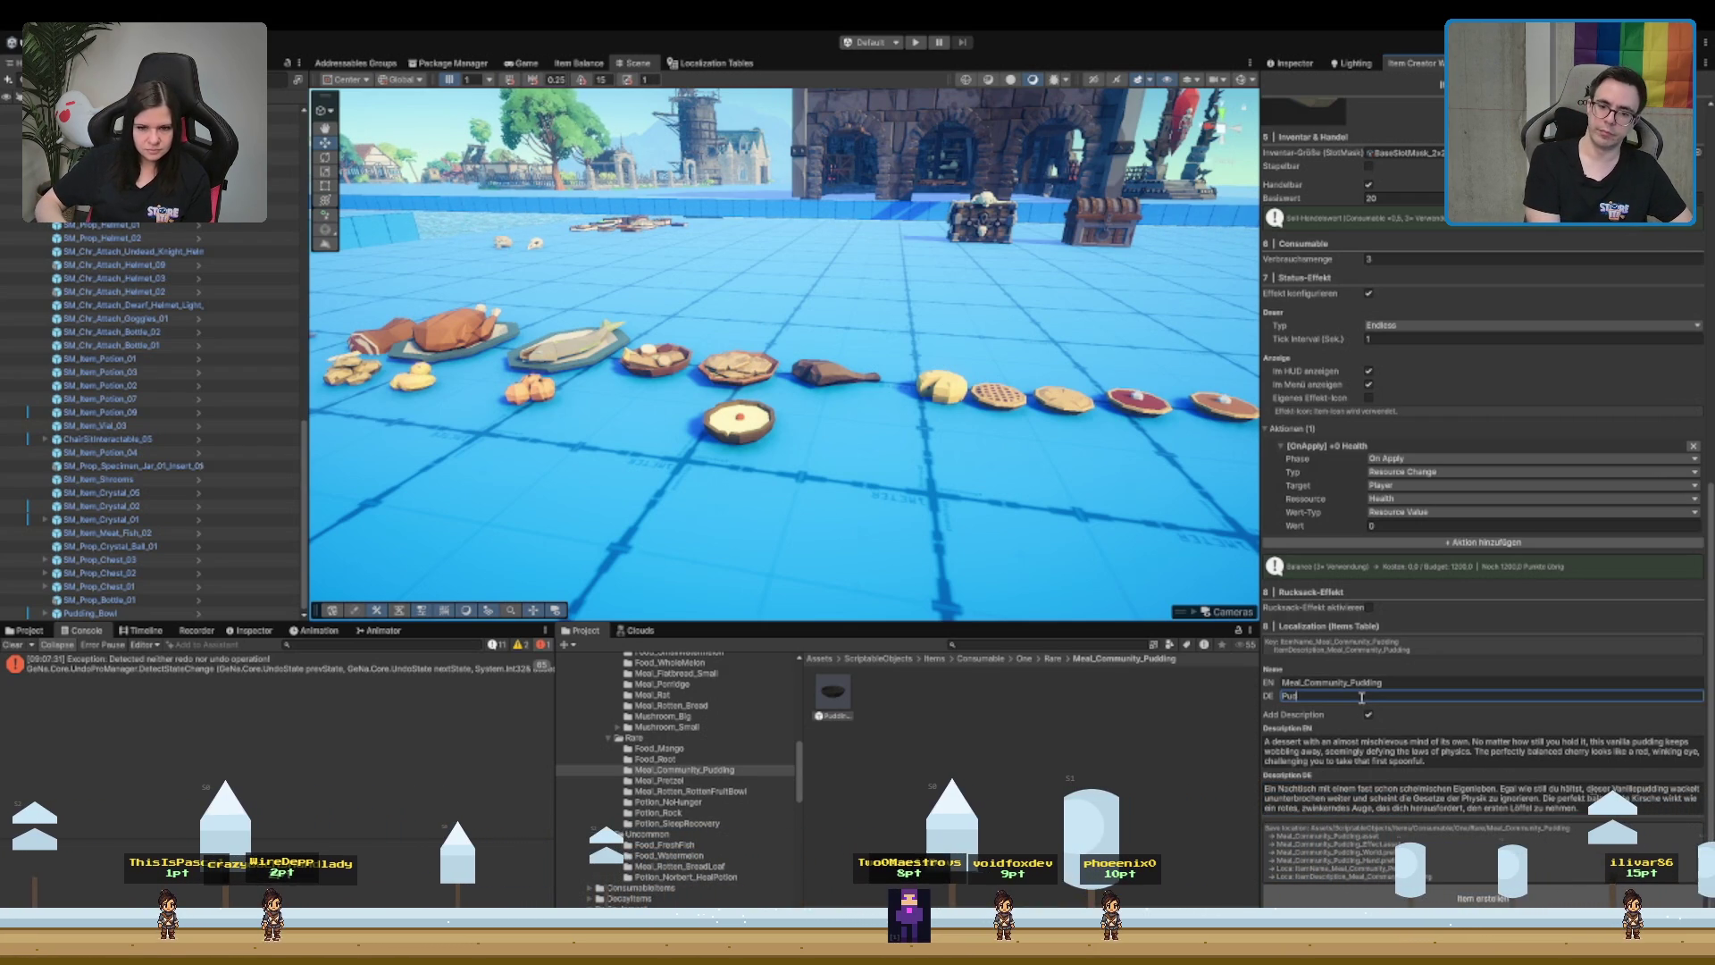
{"action": "type", "text": "P"}
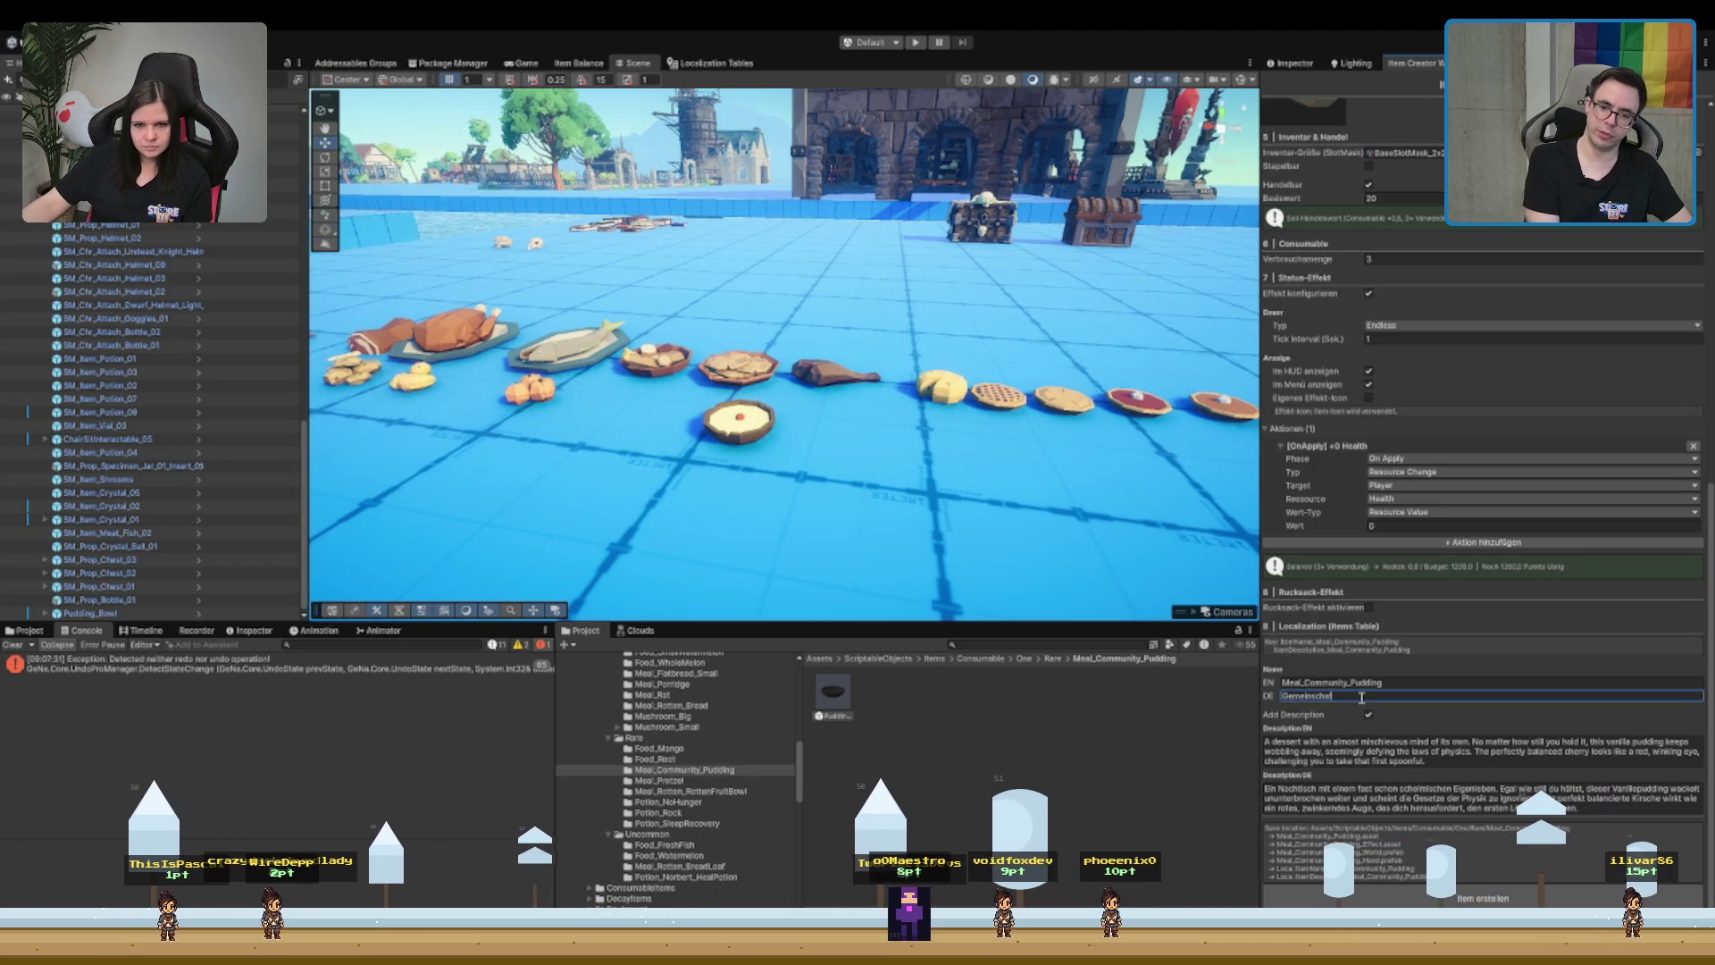
{"action": "type", "text": " mit"}
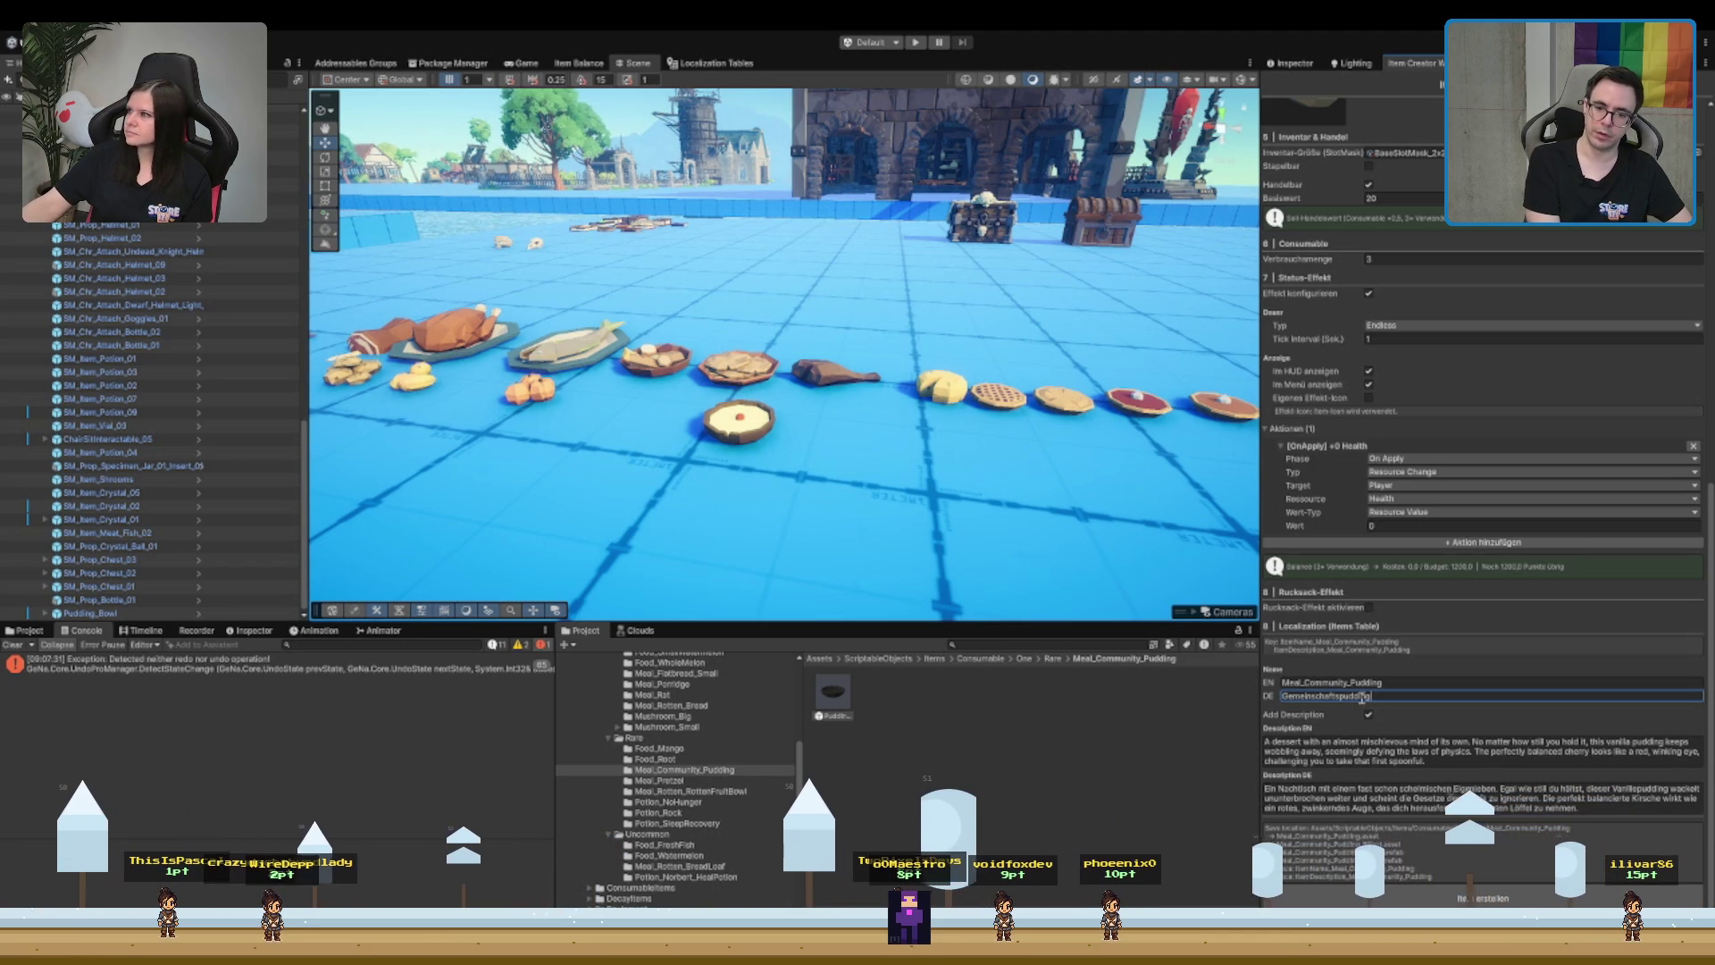
{"action": "type", "text": " Kirsche"}
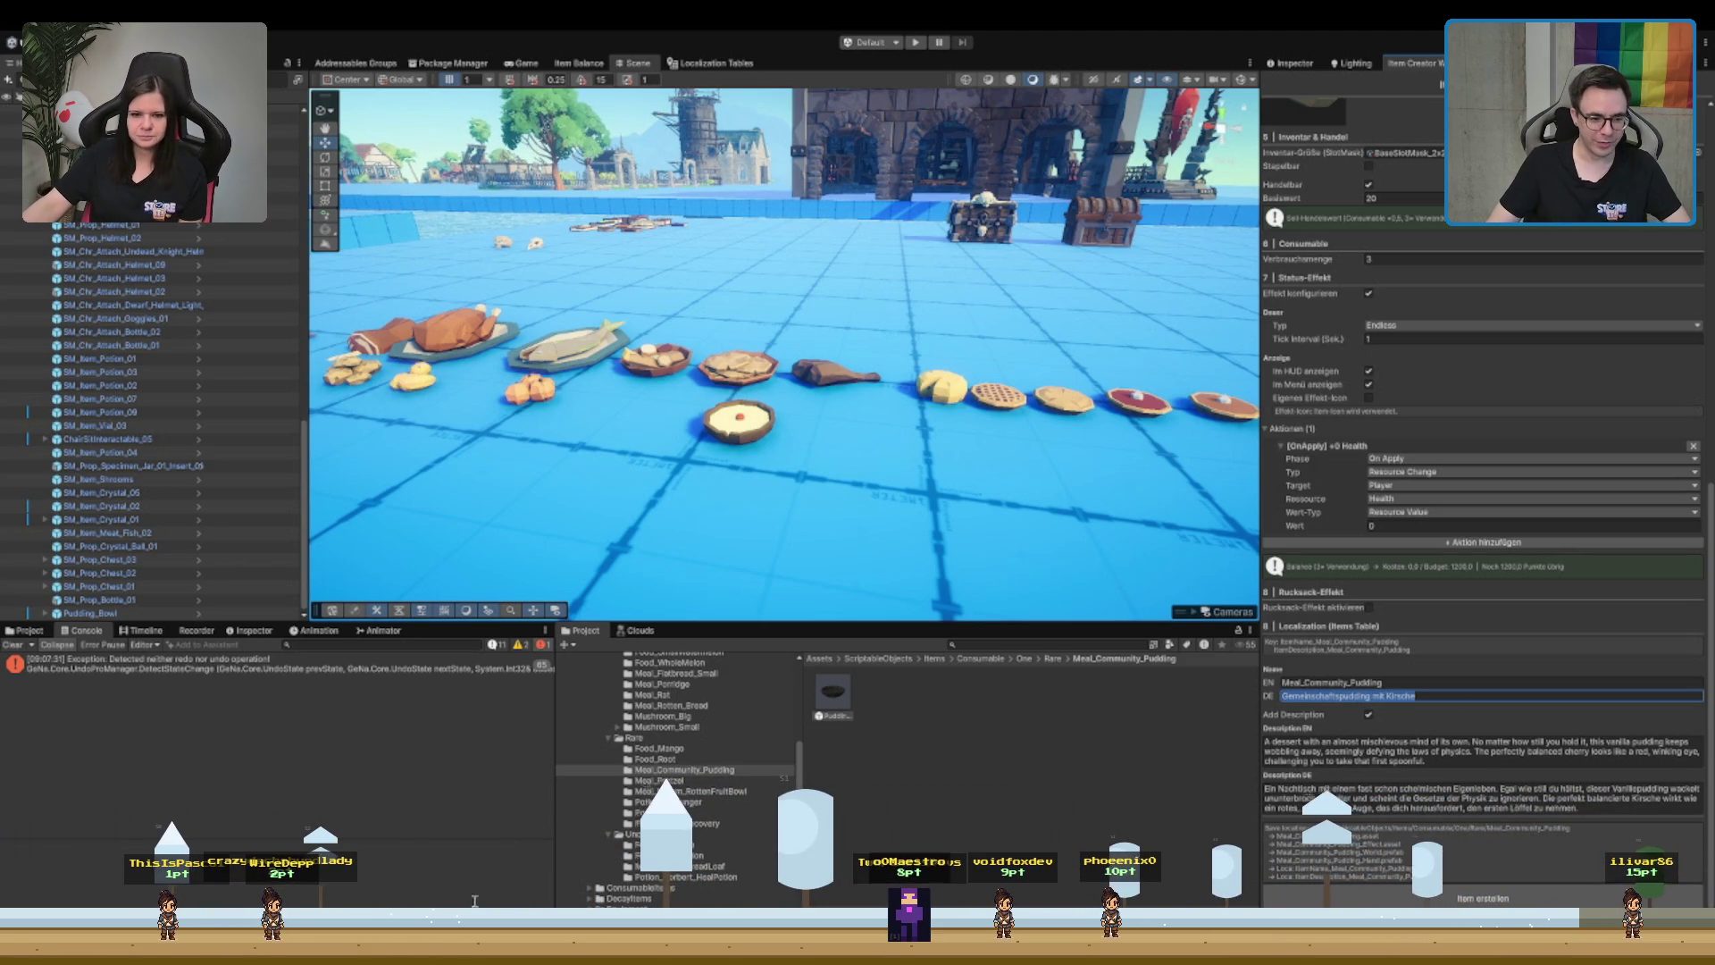
{"action": "left_click", "coordinate": [661, 780]}
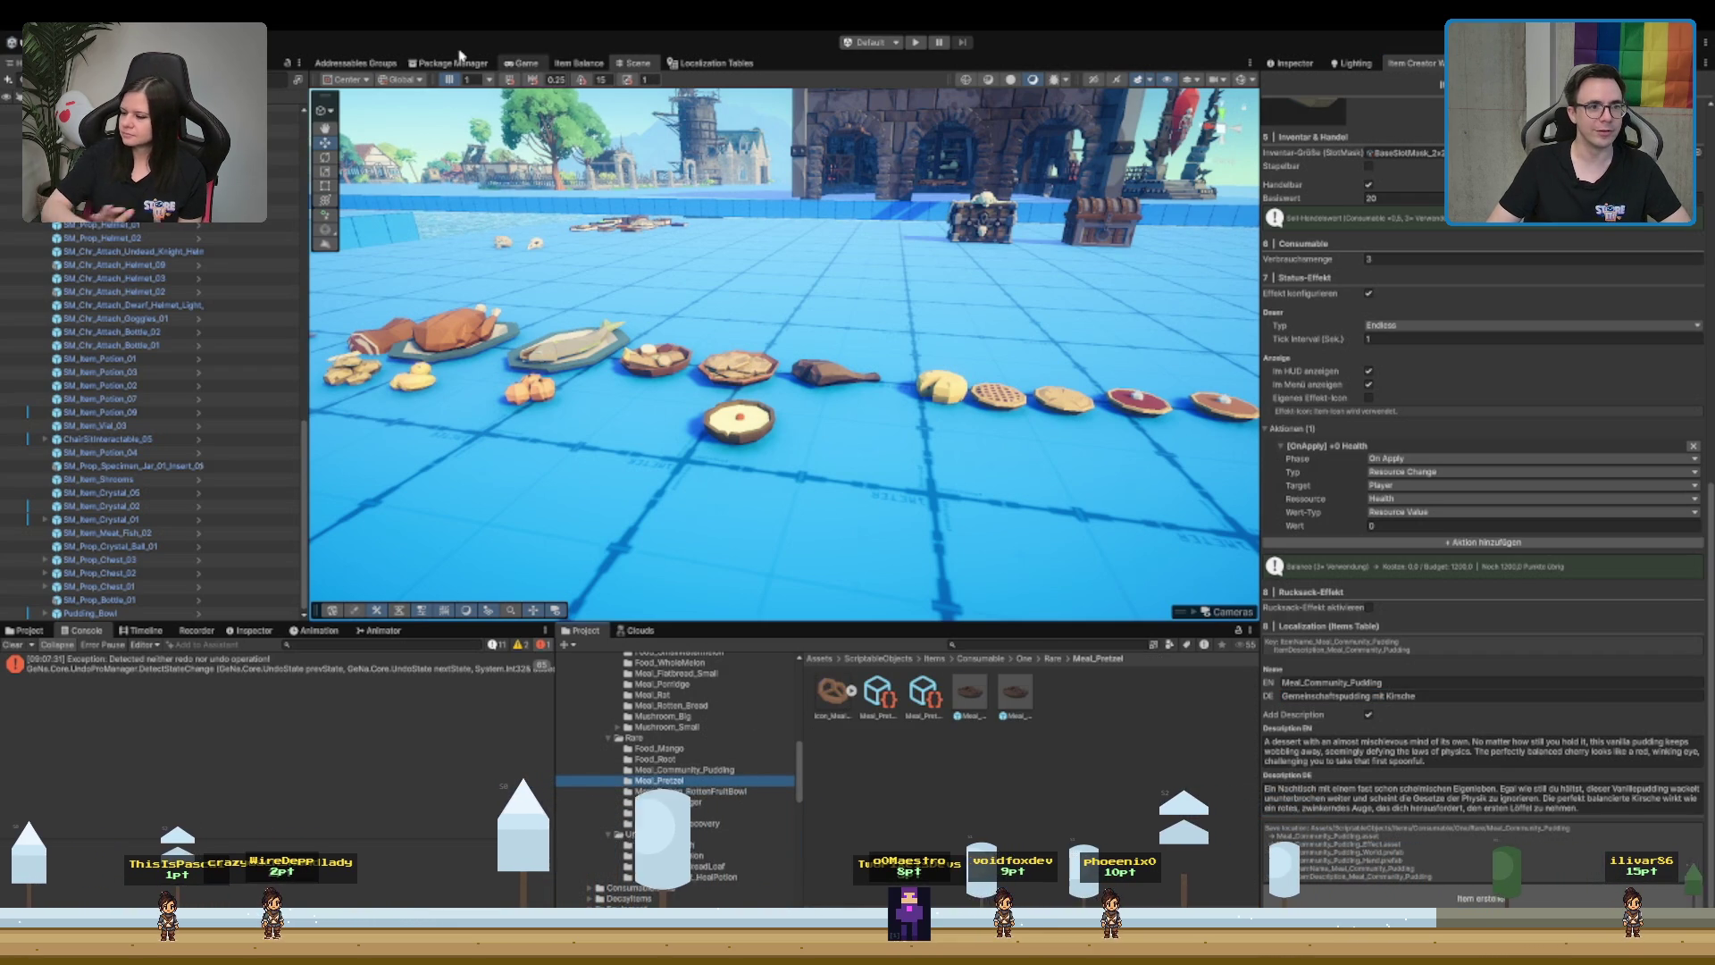
- Find the pretzel in the Items localization table and rename the pudding in English to 'Community Pudding with a cherry'
{"action": "left_click", "coordinate": [706, 63]}
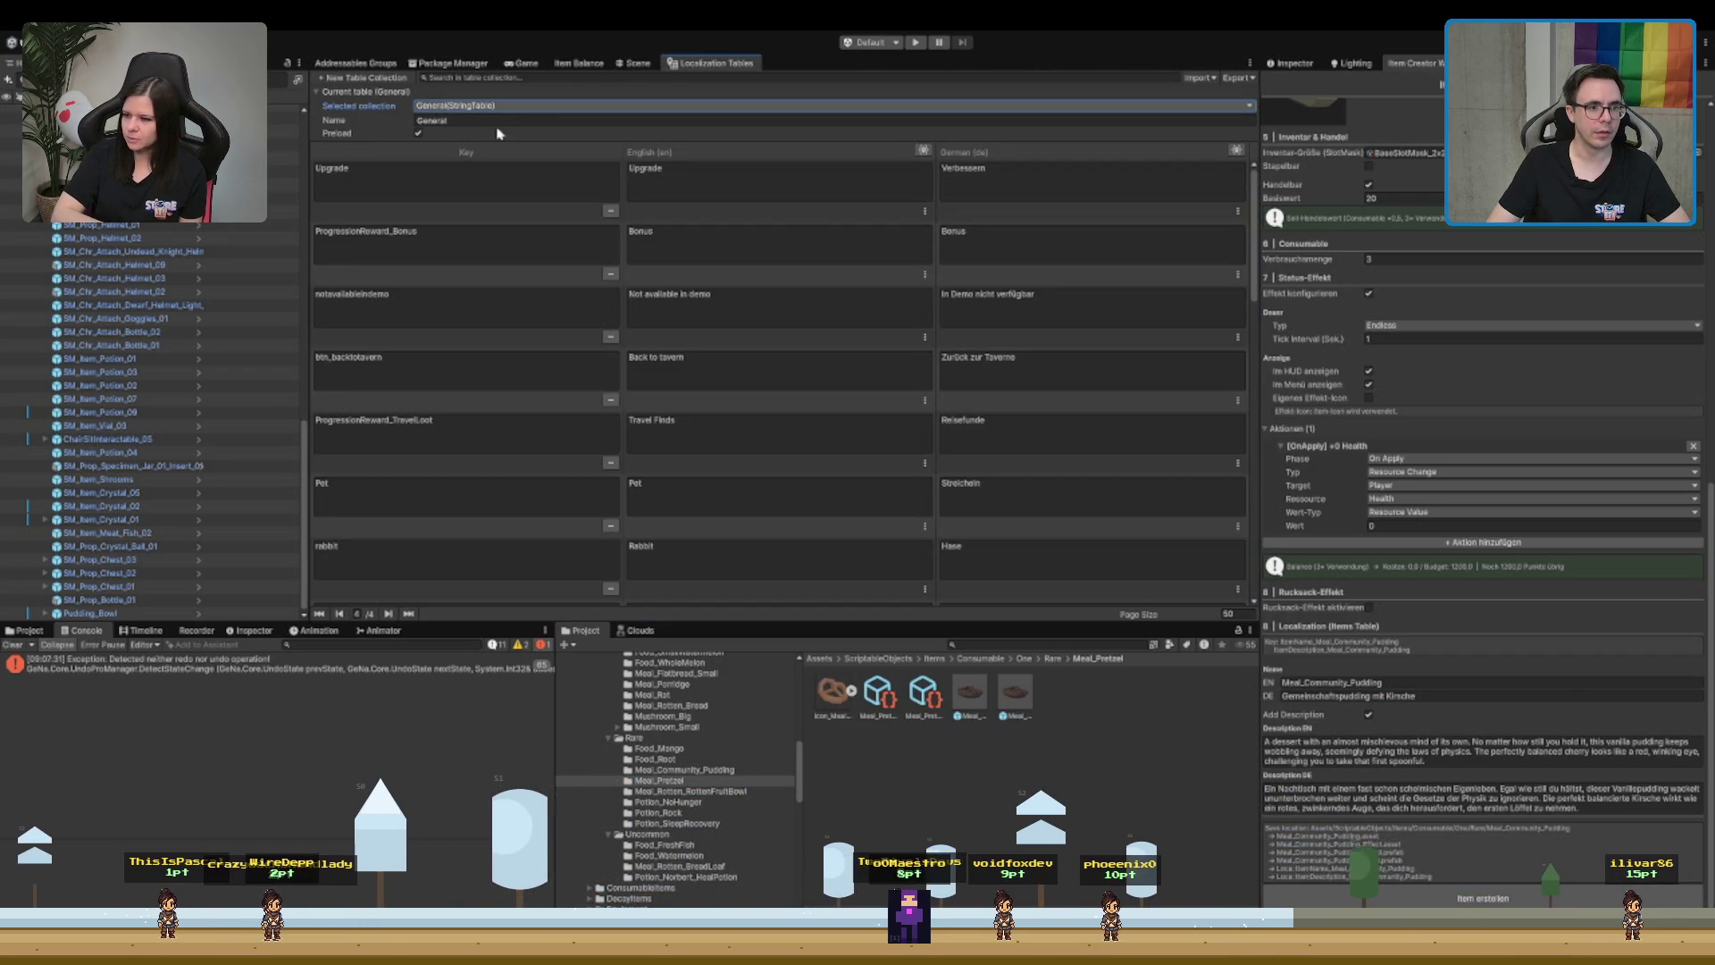
{"action": "left_click", "coordinate": [818, 78]}
{"action": "type", "text": "a"}
{"action": "type", "text": "re"}
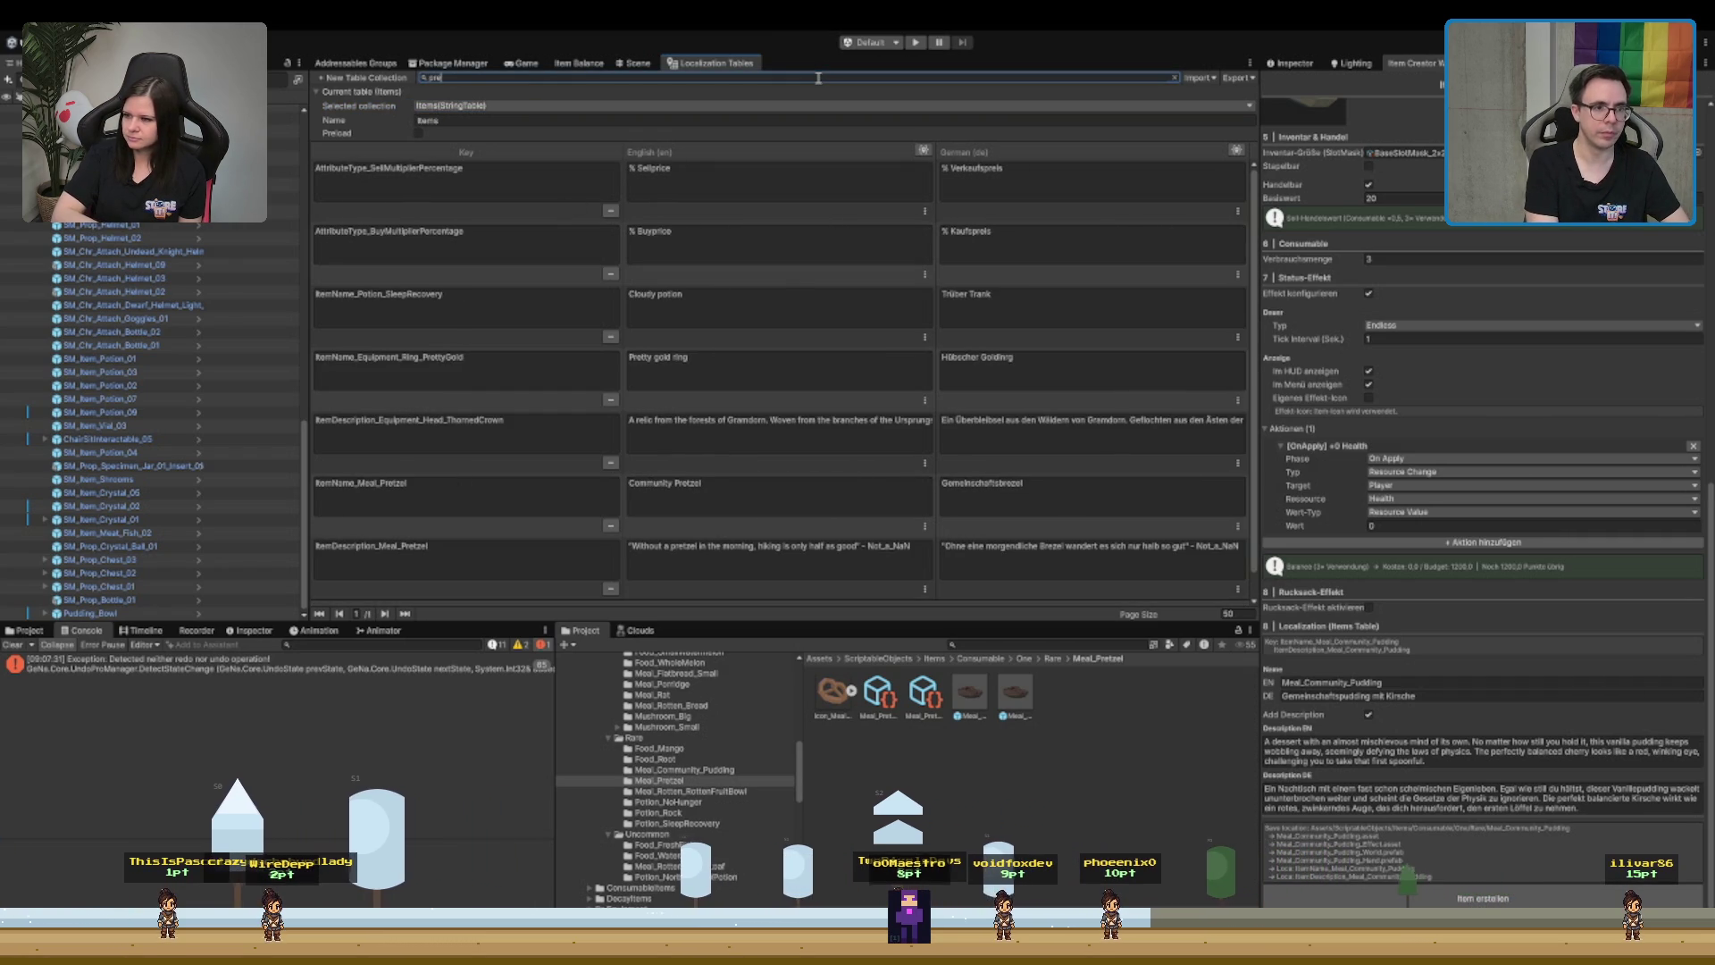
{"action": "type", "text": "tzel"}
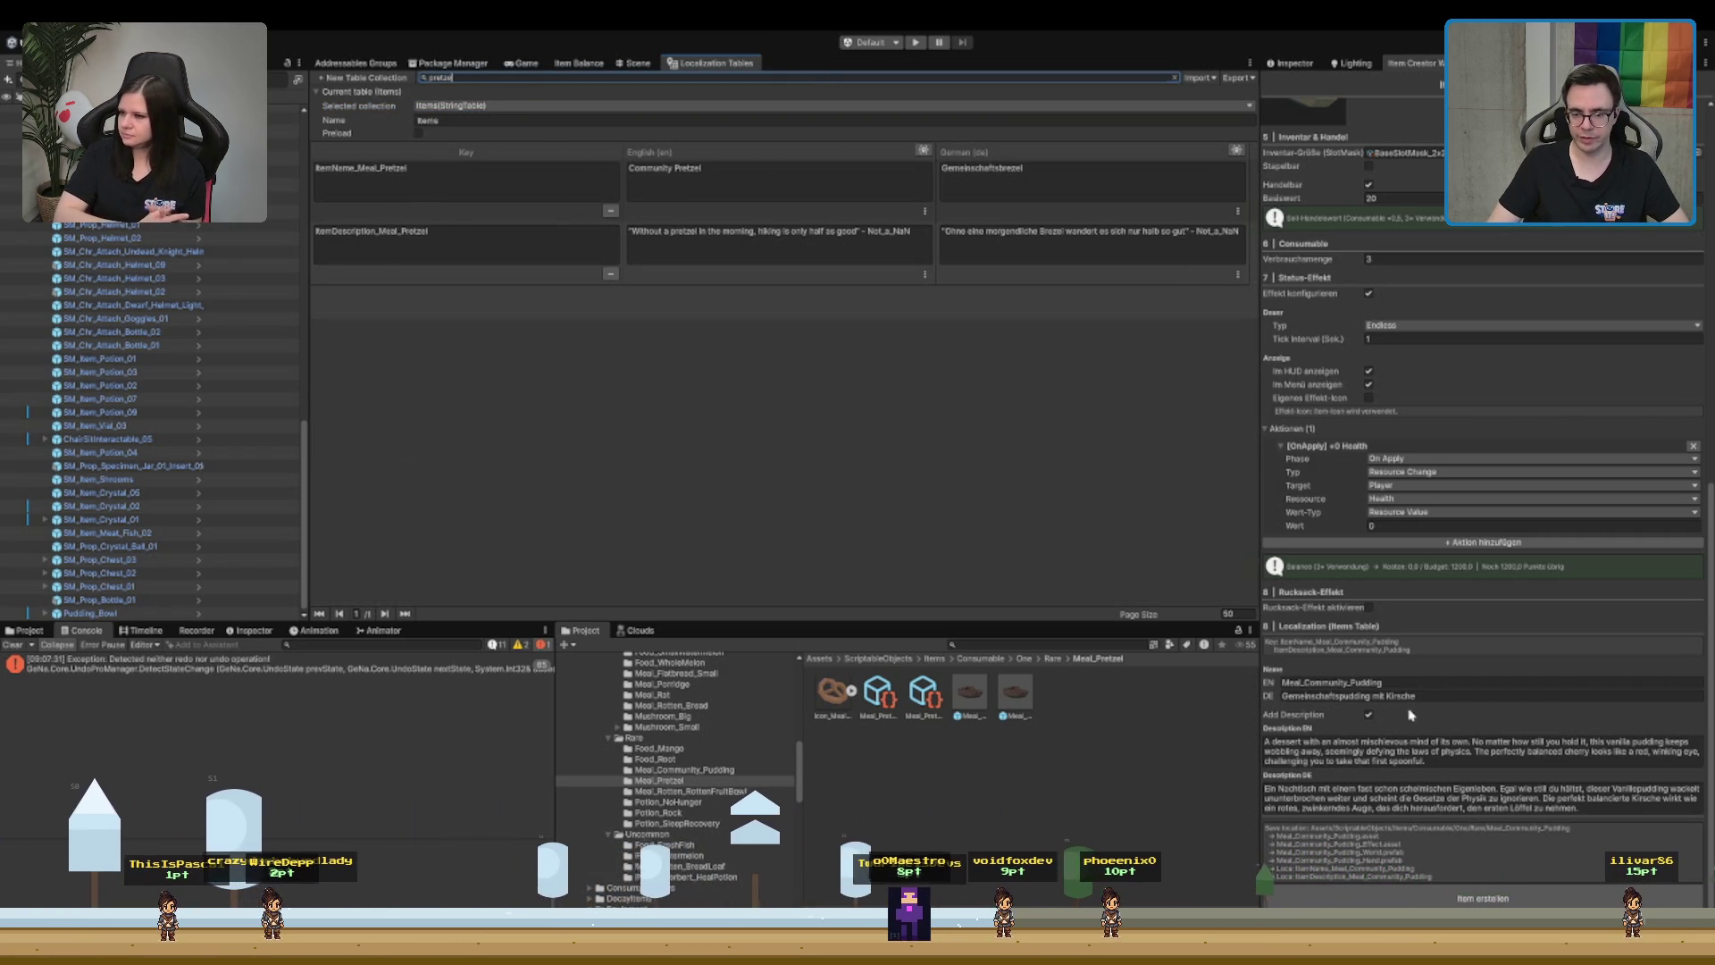
{"action": "left_click", "coordinate": [1440, 683]}
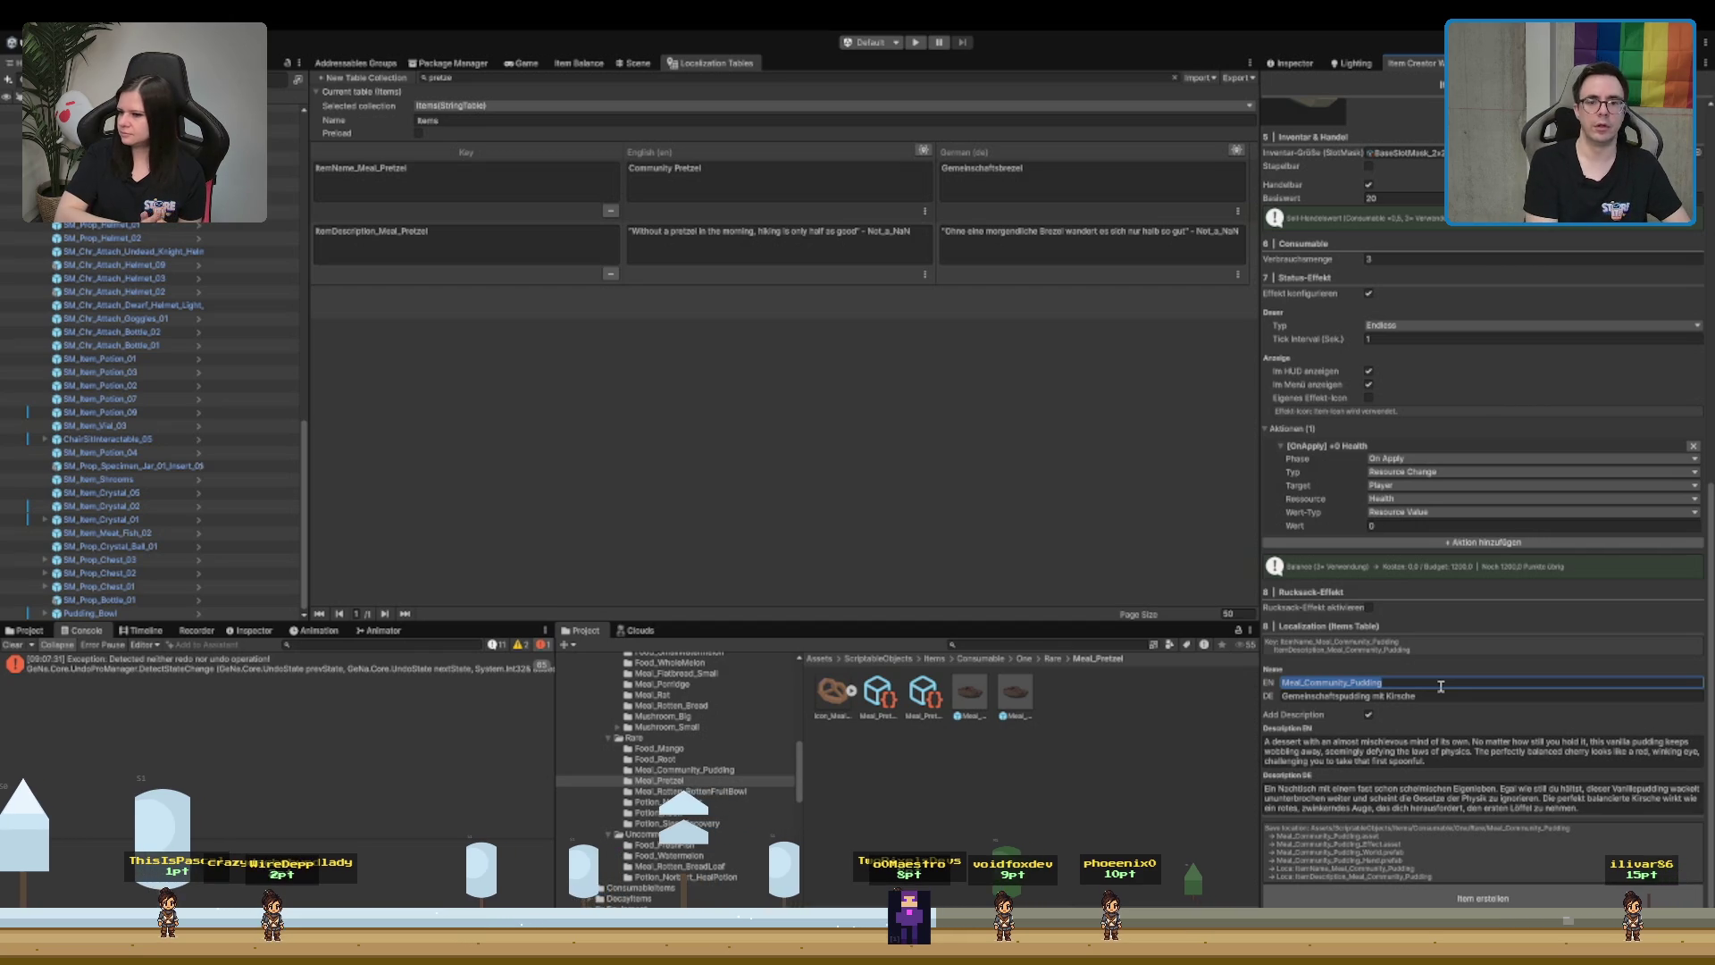
{"action": "type", "text": "Con"}
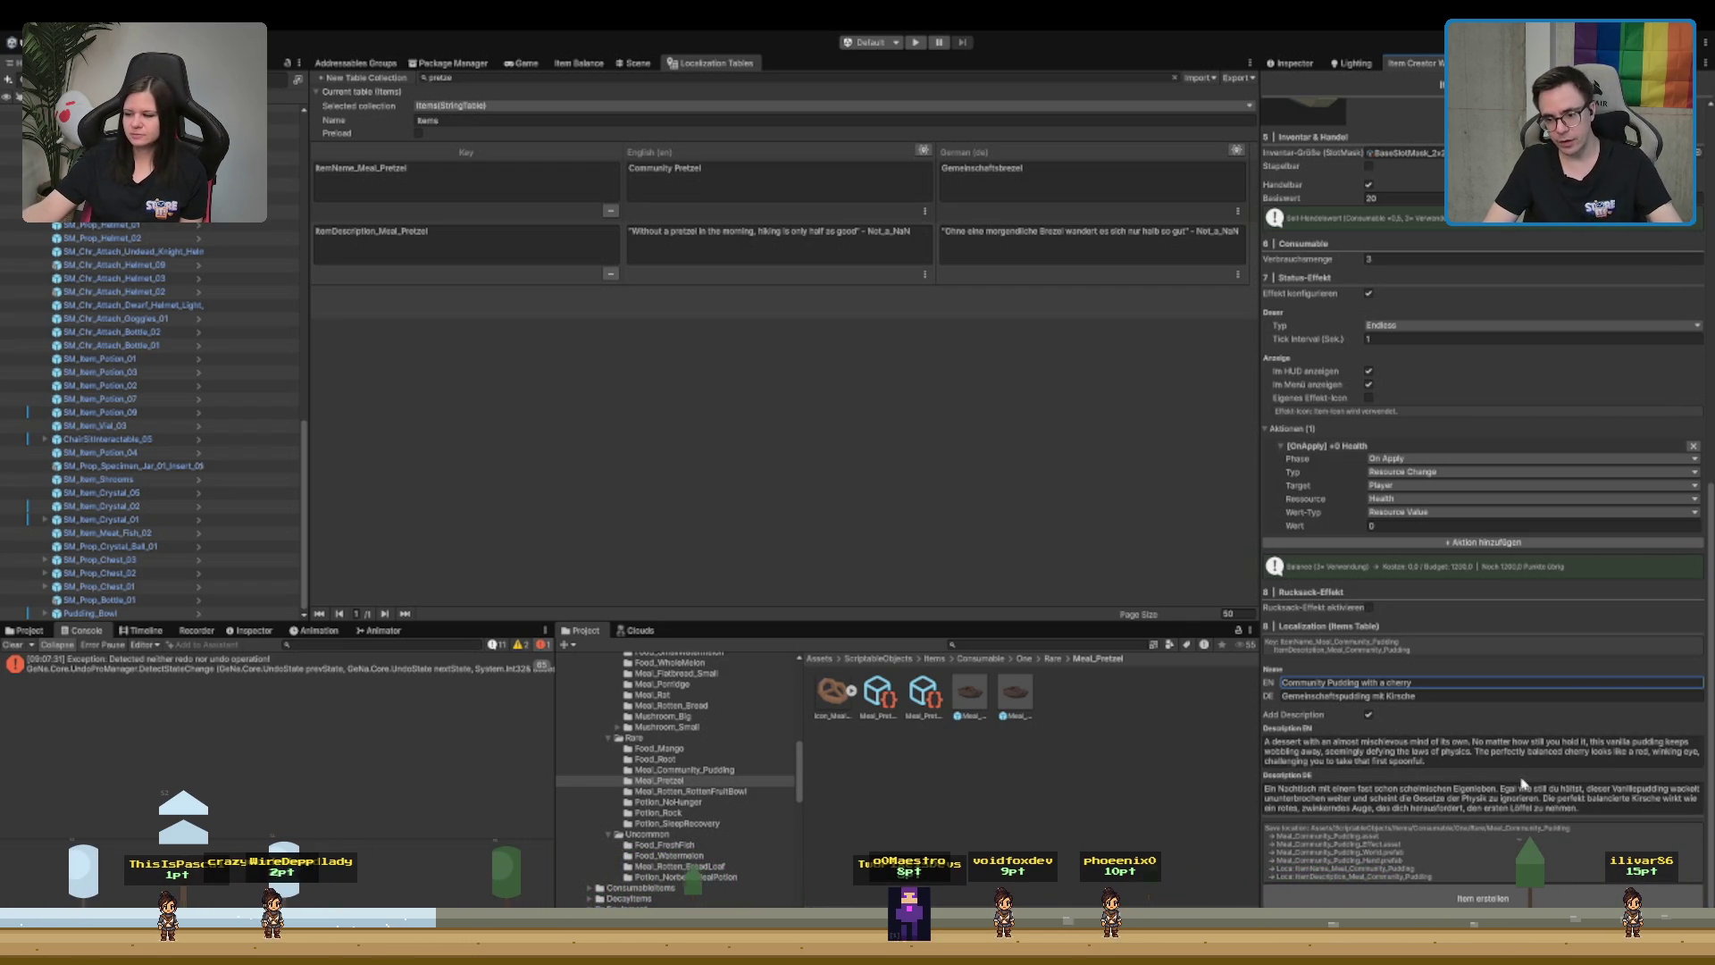
{"action": "scroll", "coordinate": [1508, 534], "scroll_direction": "up", "scroll_amount": 3}
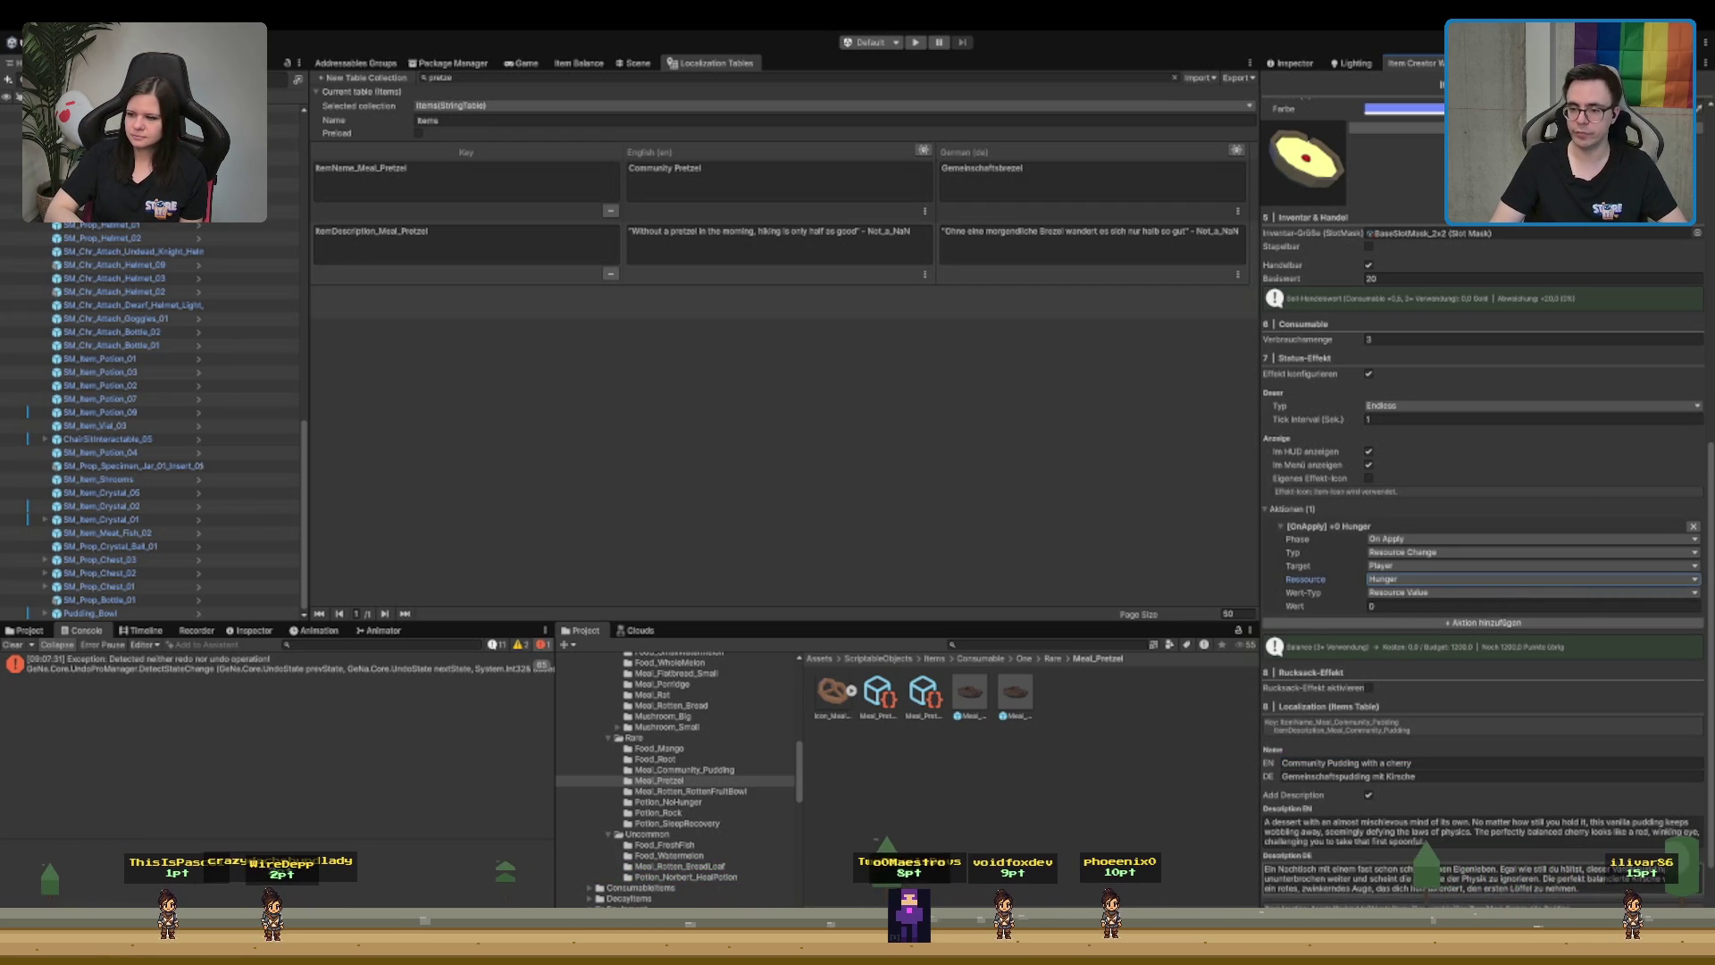
- Set the Hunger action's value to 10 and the item's Basiswert to 30
{"action": "left_click", "coordinate": [1430, 605]}
{"action": "type", "text": "10"}
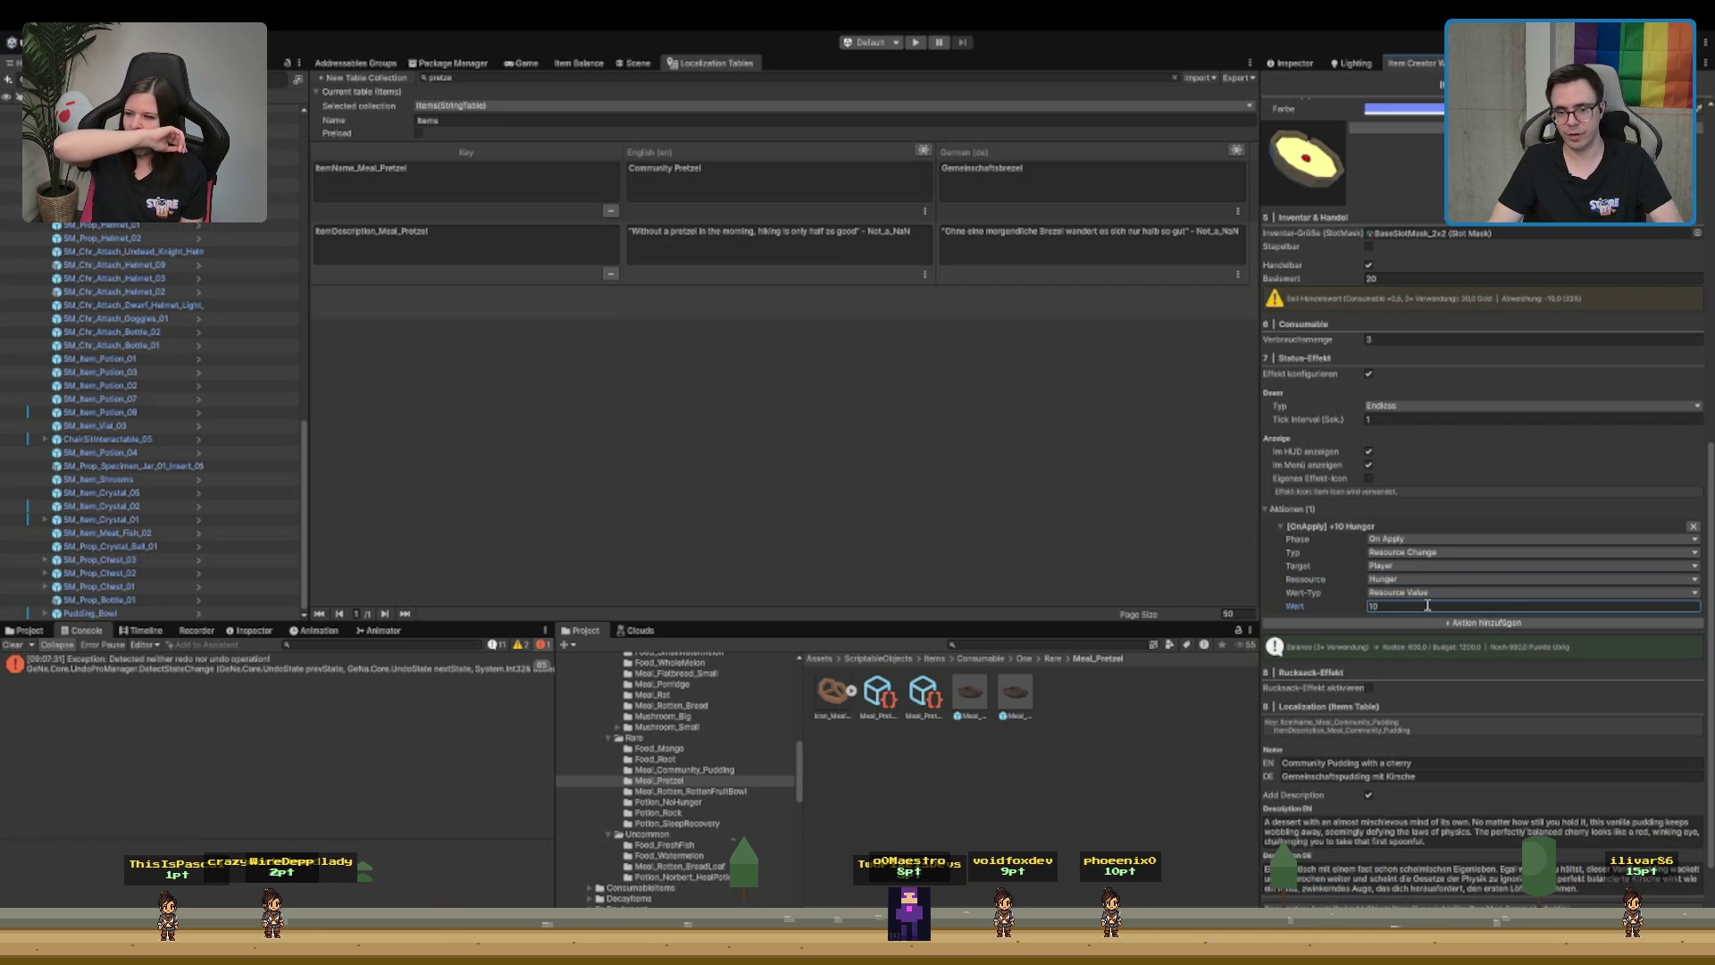
{"action": "scroll", "coordinate": [1473, 536], "scroll_direction": "up", "scroll_amount": 2}
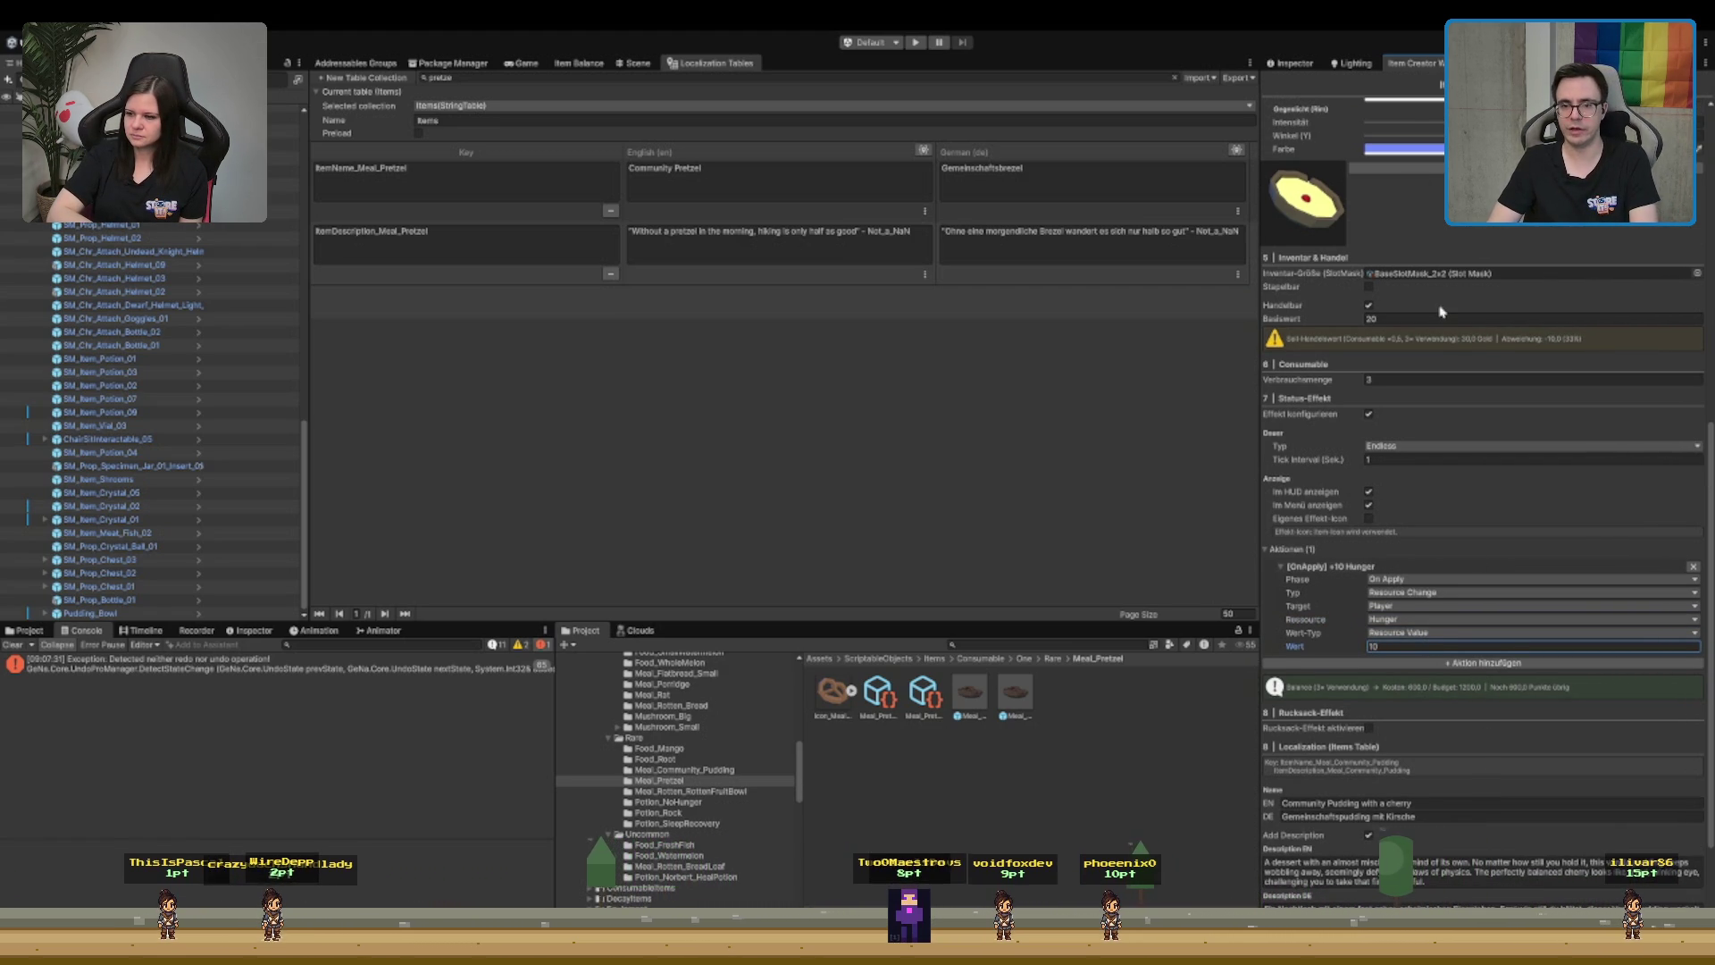
{"action": "left_click", "coordinate": [1409, 318]}
{"action": "type", "text": "30"}
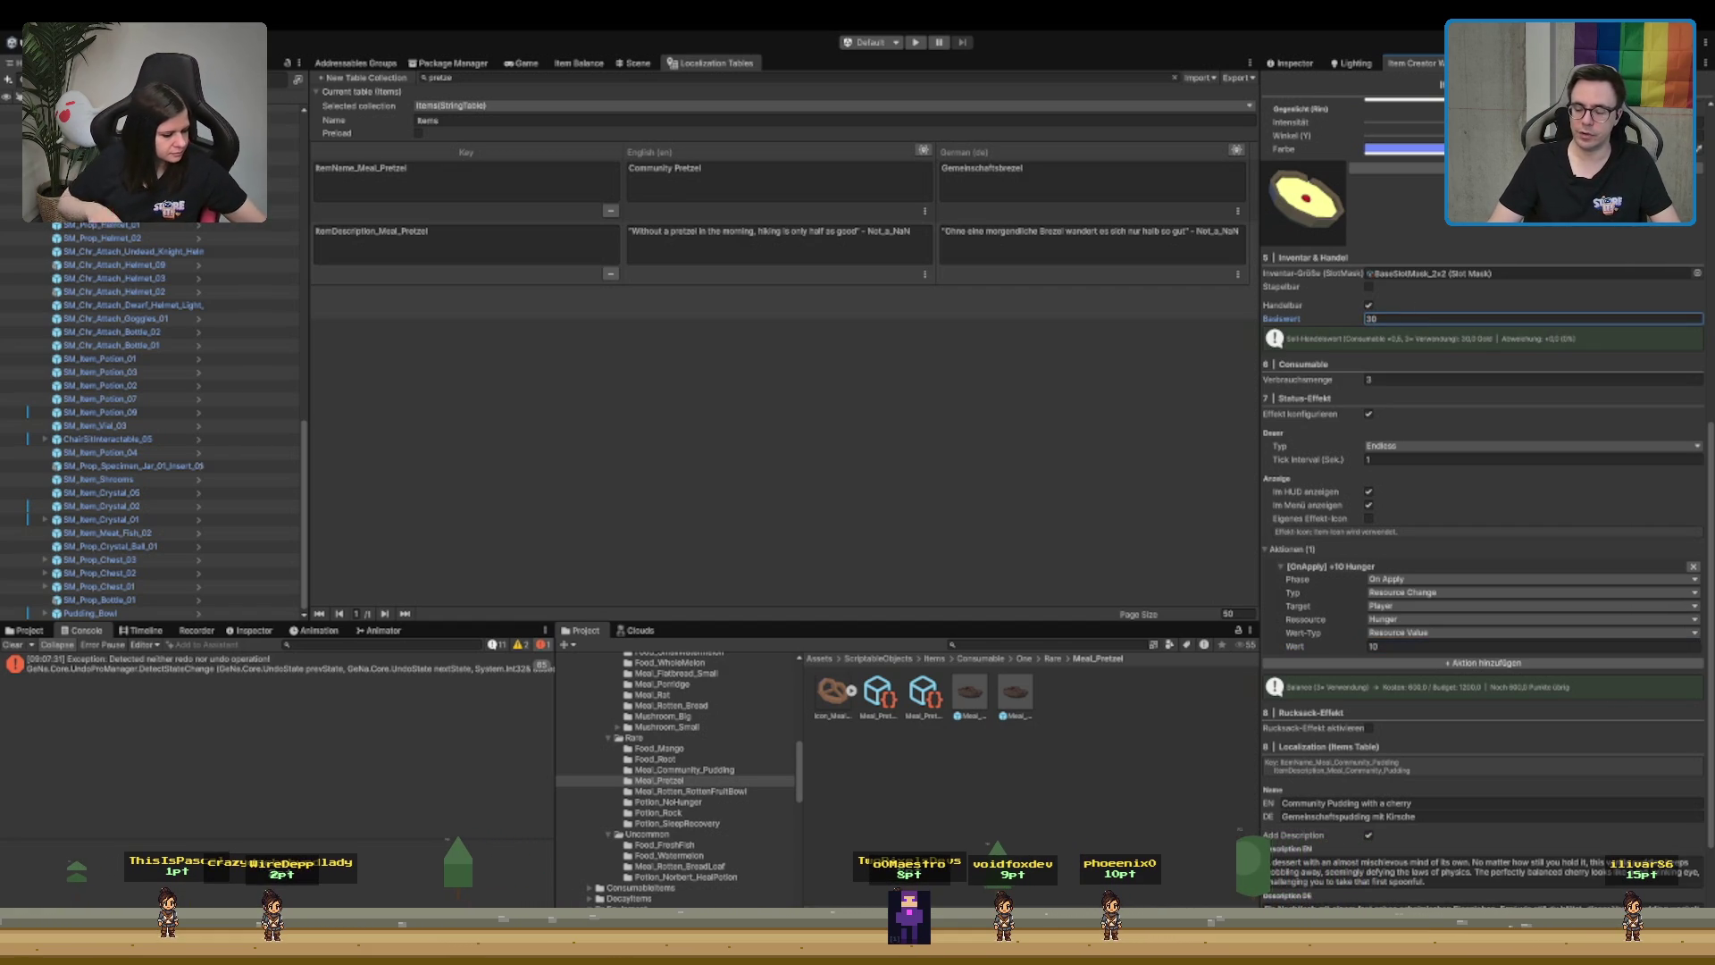
- Add two more actions and make the second one Stamina with Wert 20
{"action": "left_click", "coordinate": [1517, 663]}
{"action": "left_click", "coordinate": [1517, 764]}
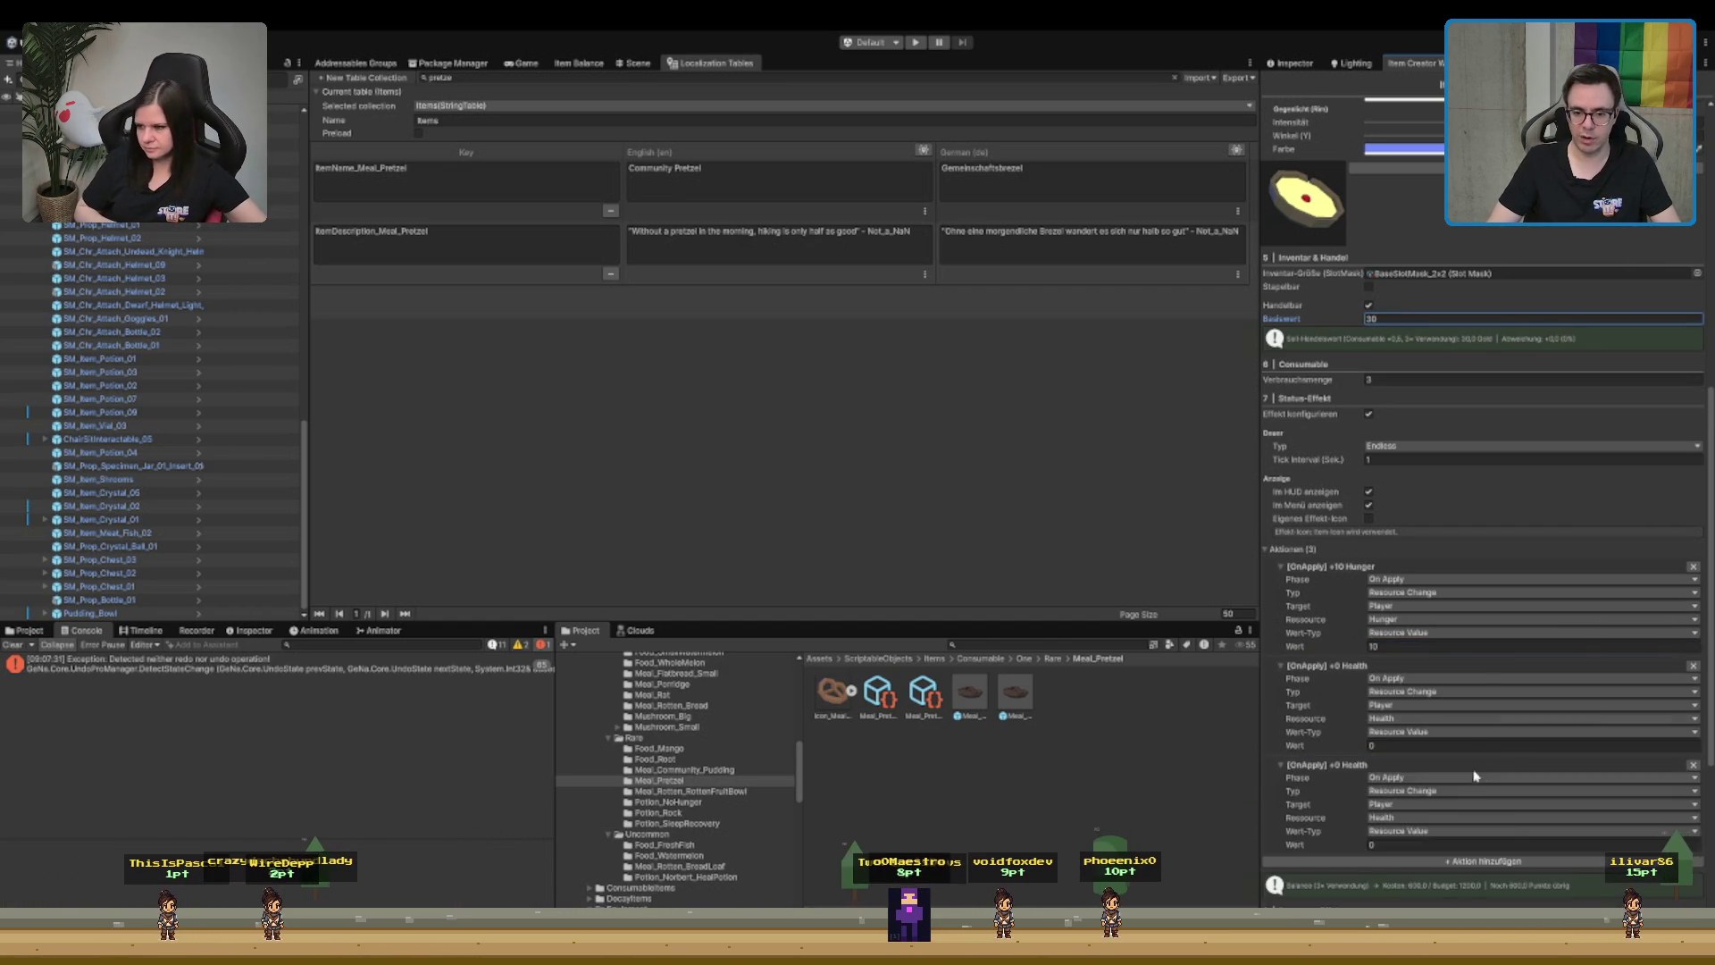
{"action": "scroll", "coordinate": [1487, 676], "scroll_direction": "down", "scroll_amount": 2}
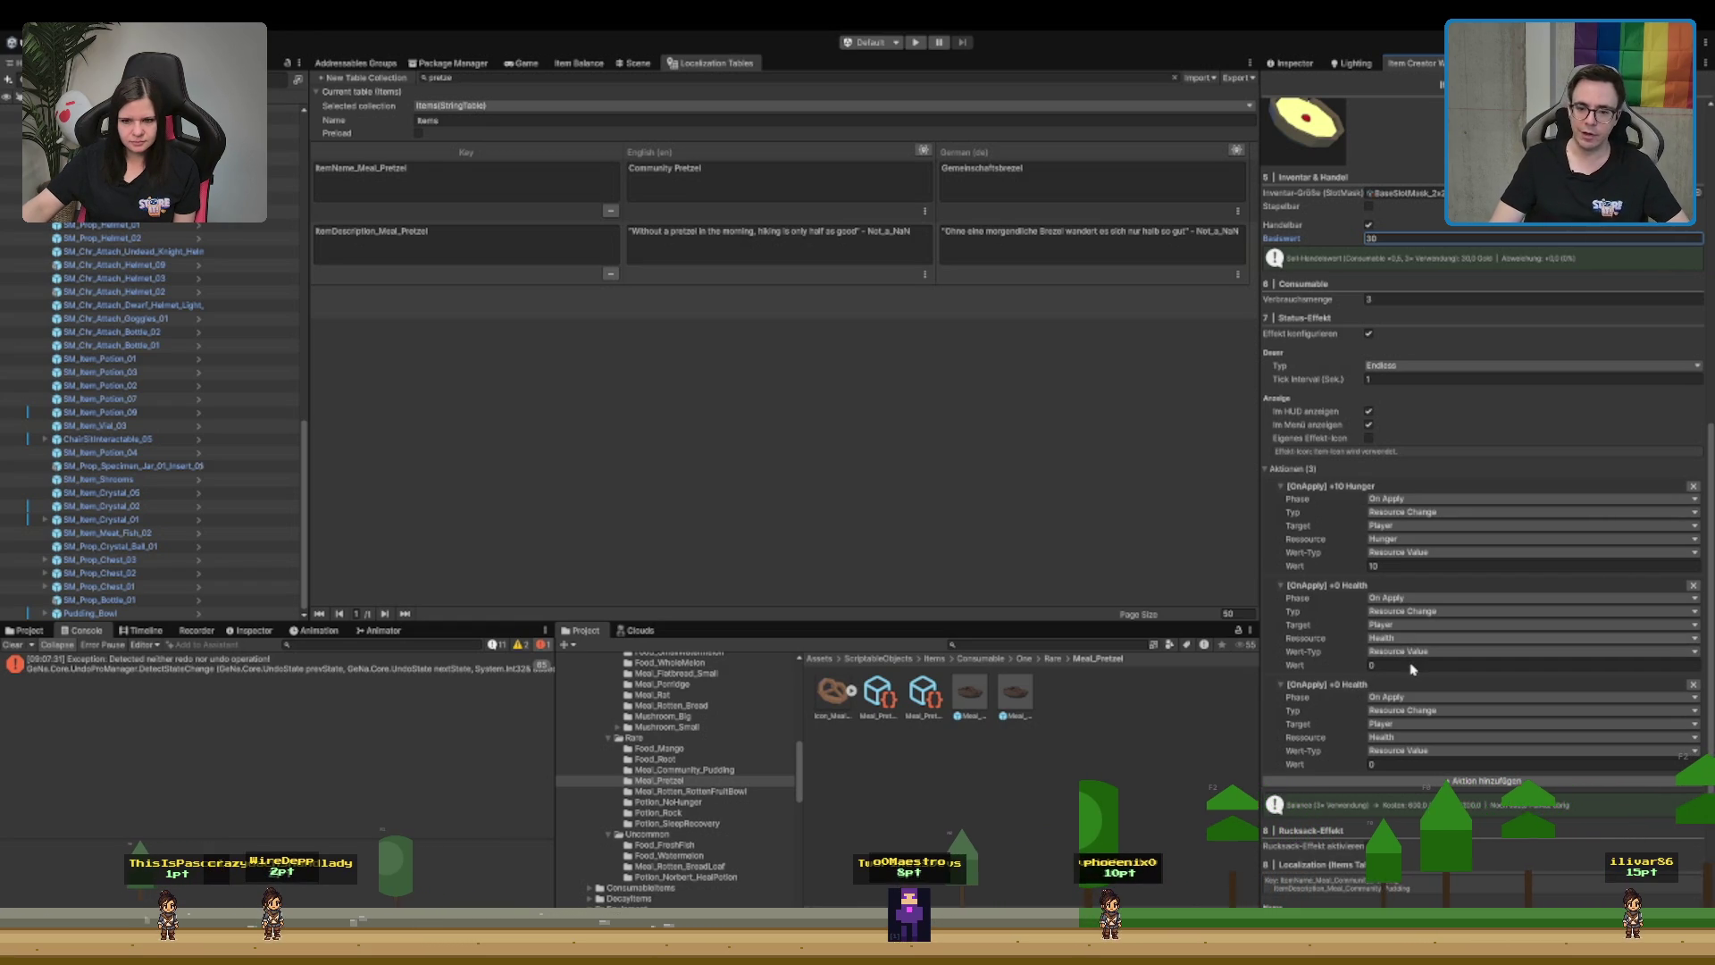
{"action": "left_click", "coordinate": [1412, 668]}
{"action": "left_click", "coordinate": [1383, 668]}
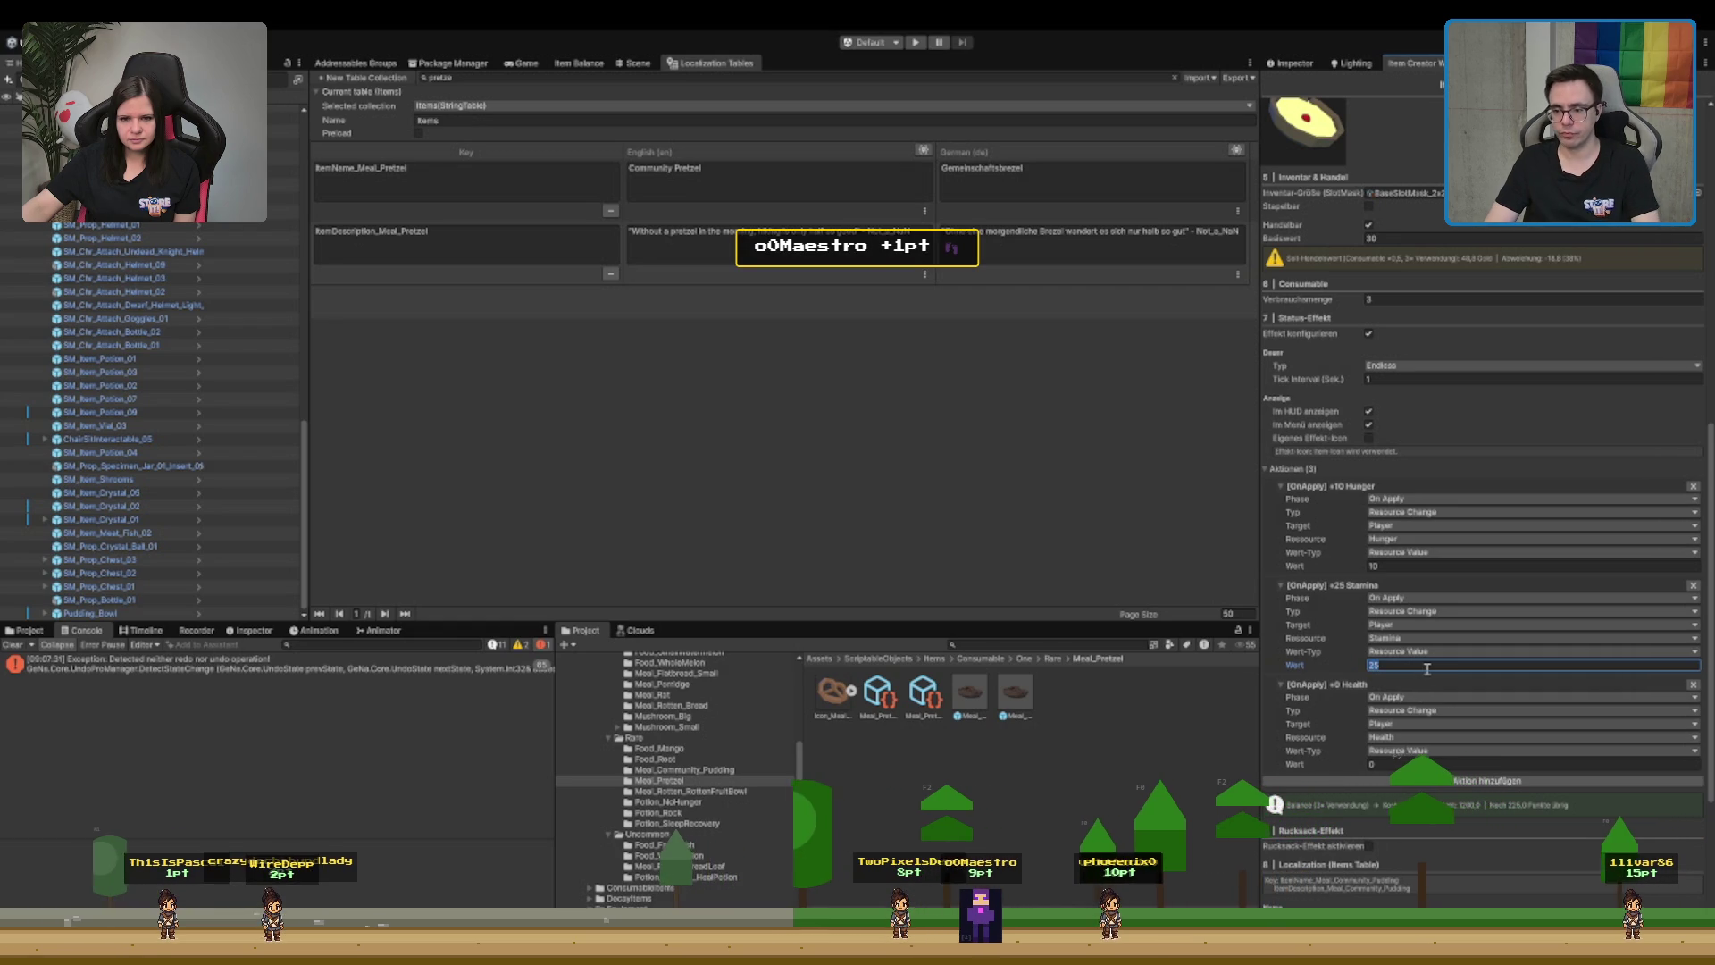
{"action": "type", "text": "20"}
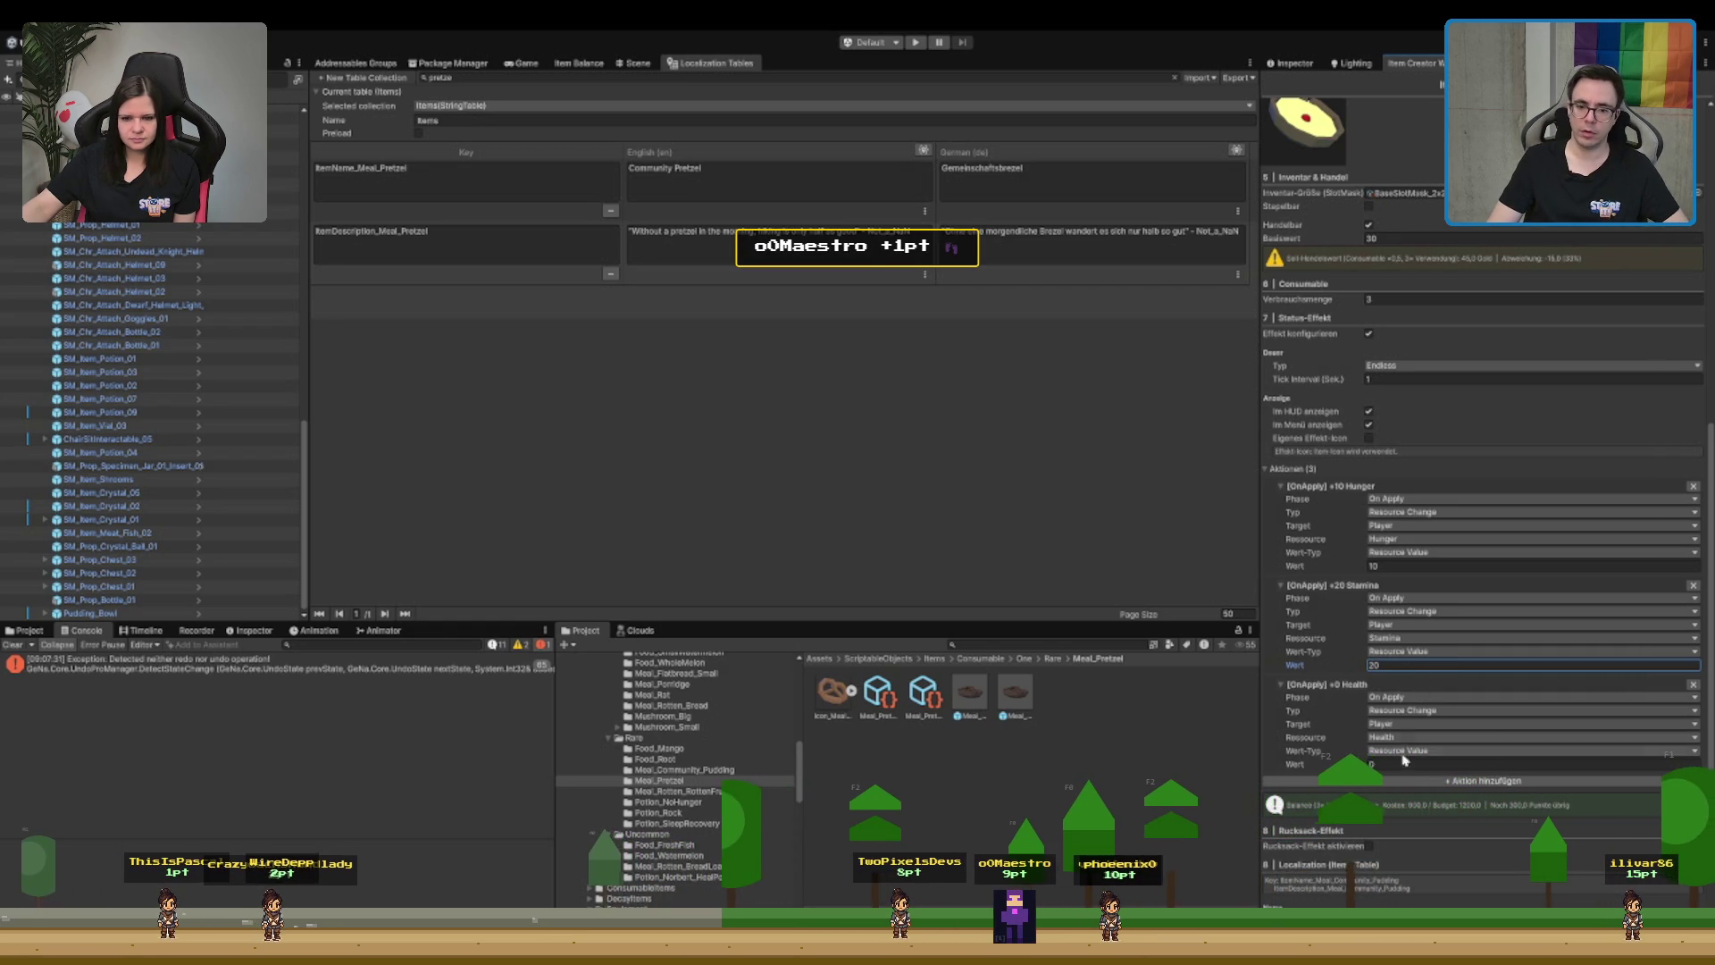
- Make the third action Health with Wert 2
{"action": "left_click", "coordinate": [1447, 710]}
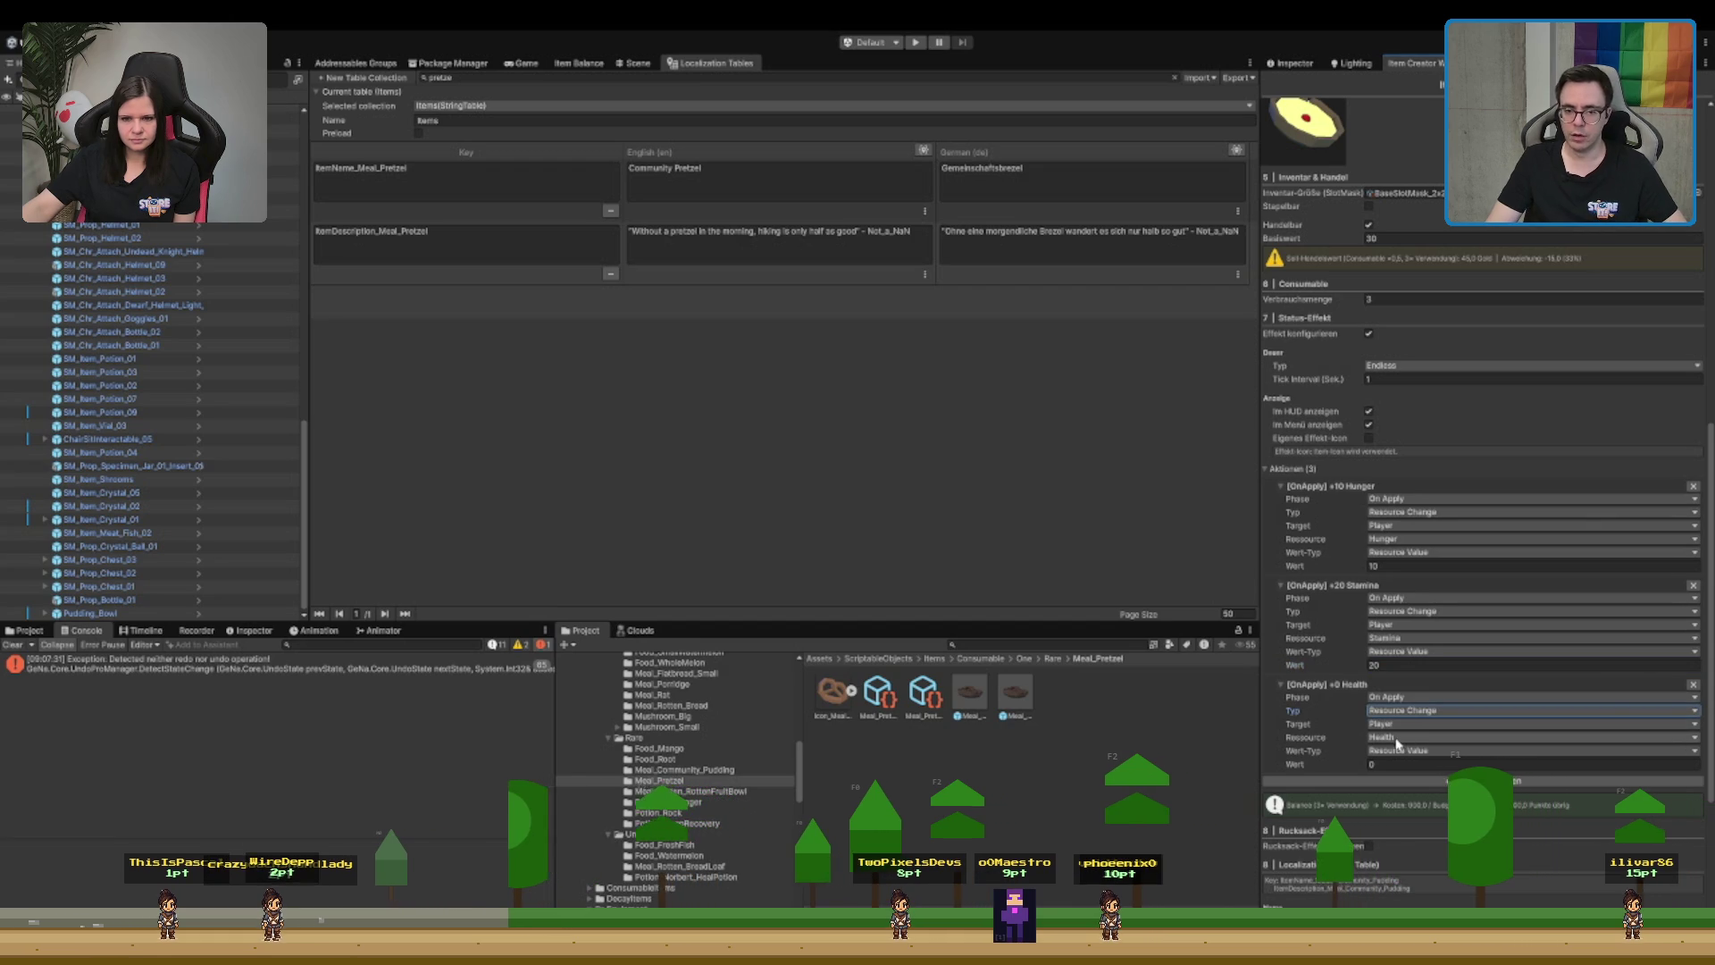
{"action": "key", "text": "Tab"}
{"action": "key", "text": "Tab"}
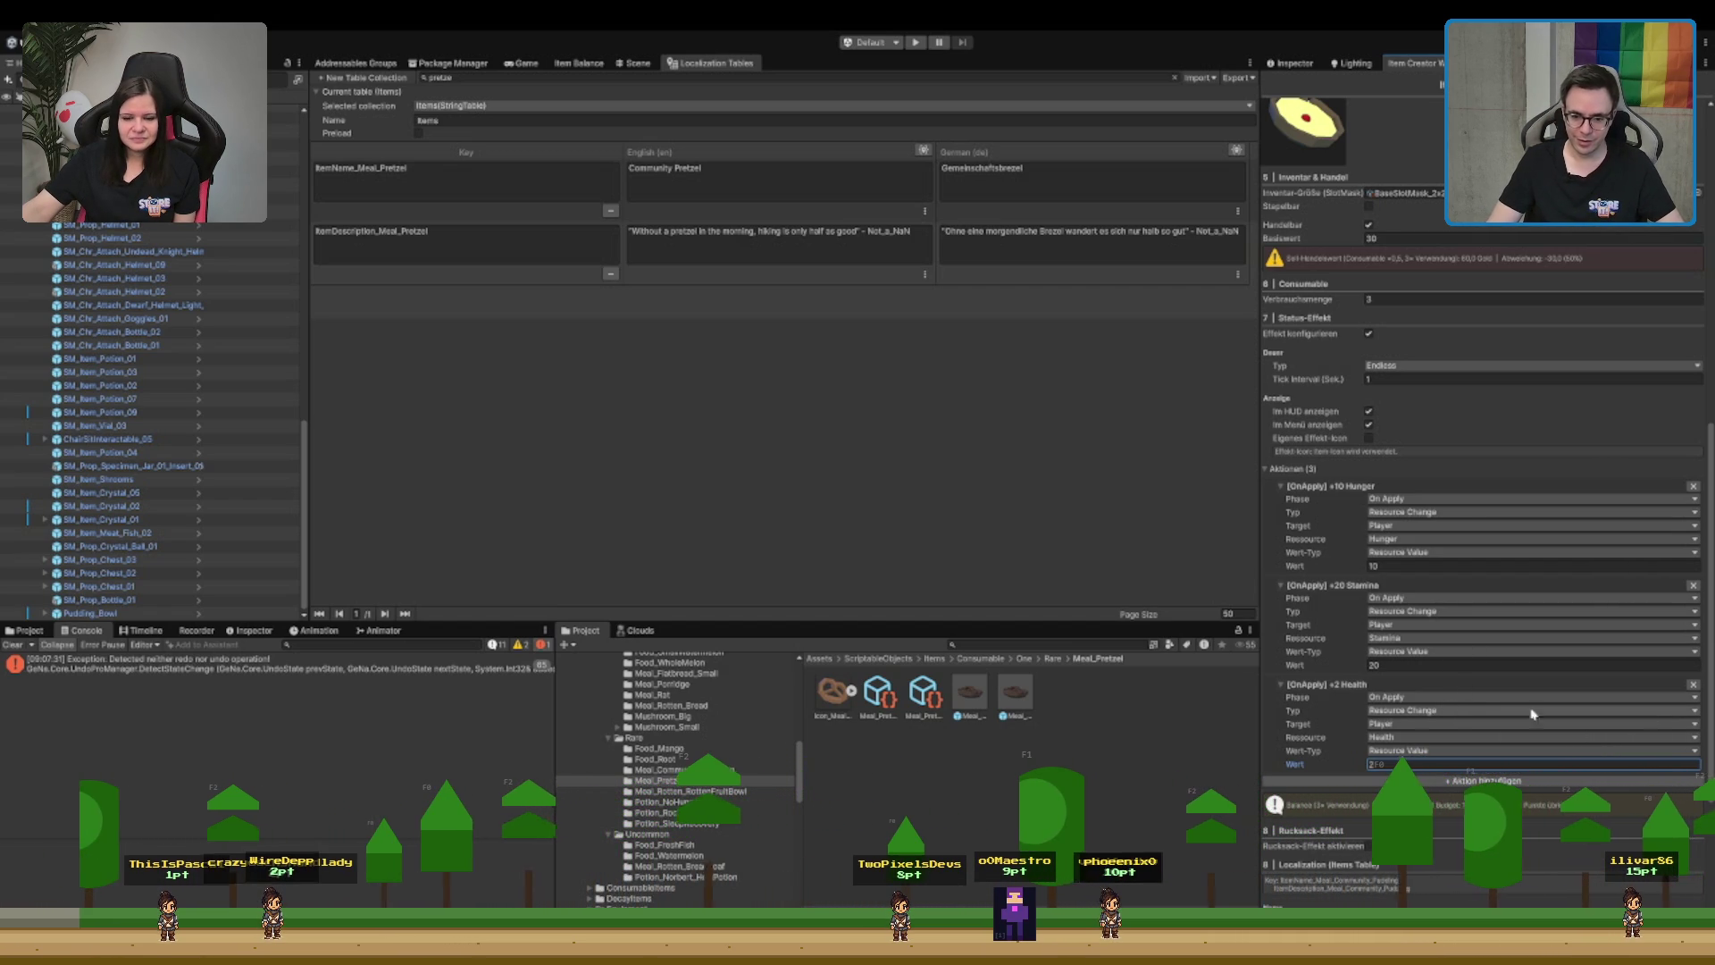
{"action": "left_click", "coordinate": [1373, 699]}
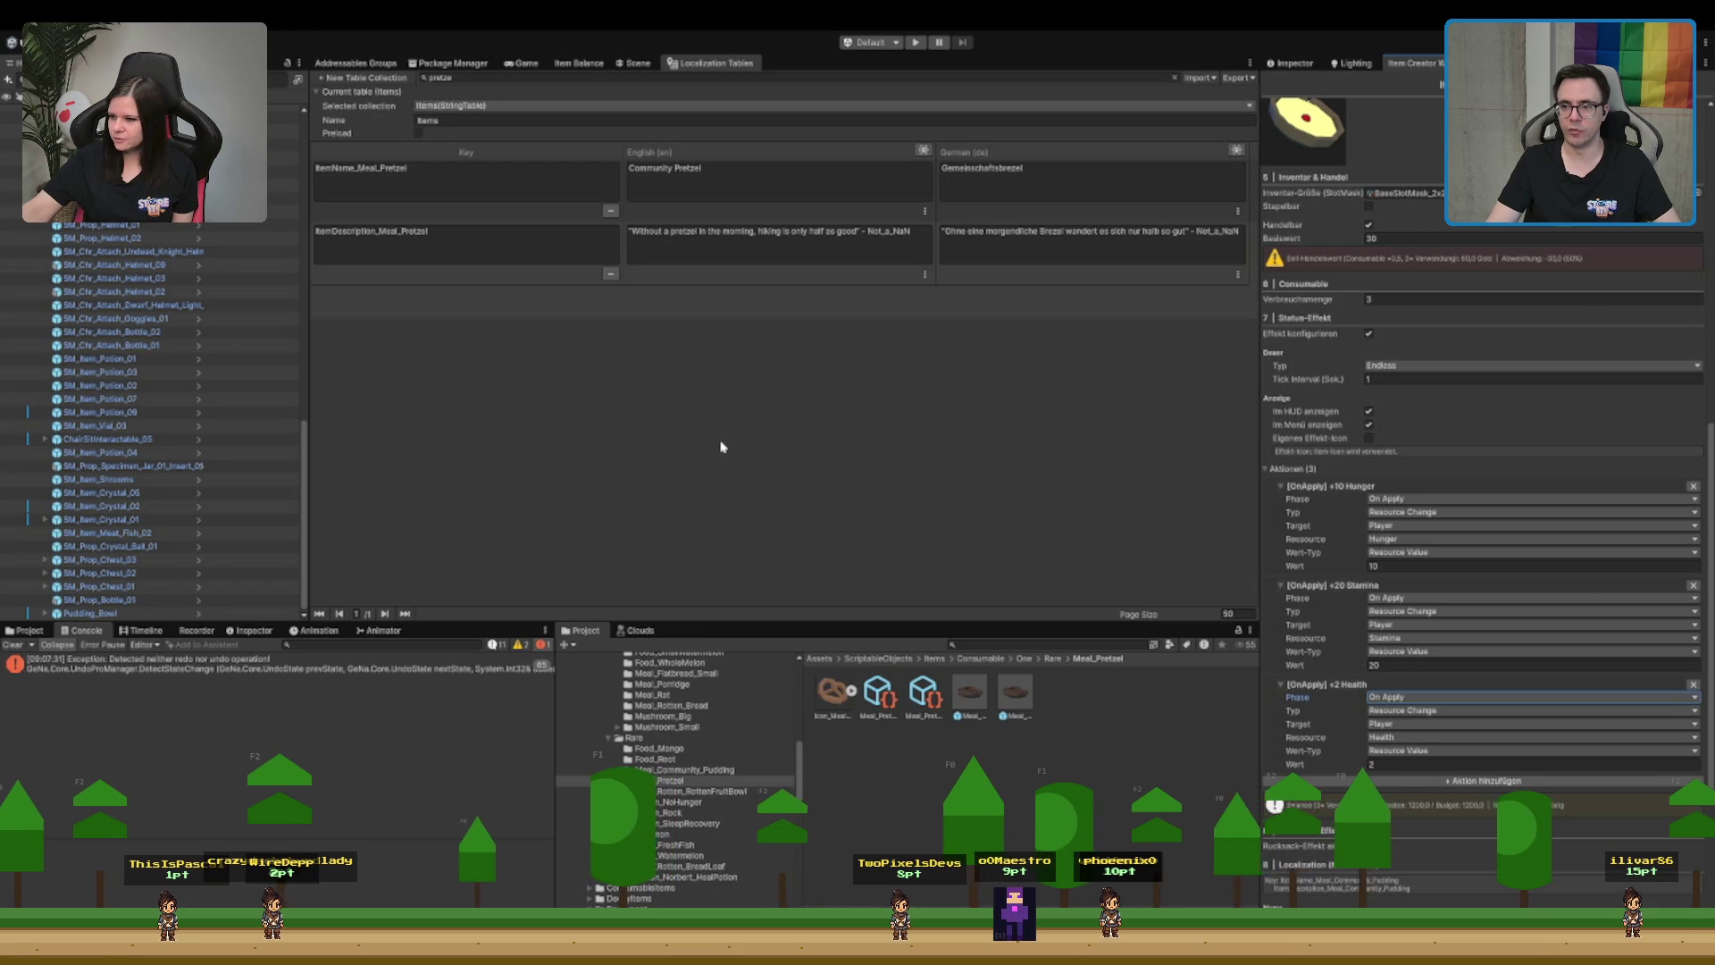
{"action": "type", "text": "1"}
{"action": "left_click", "coordinate": [1402, 566]}
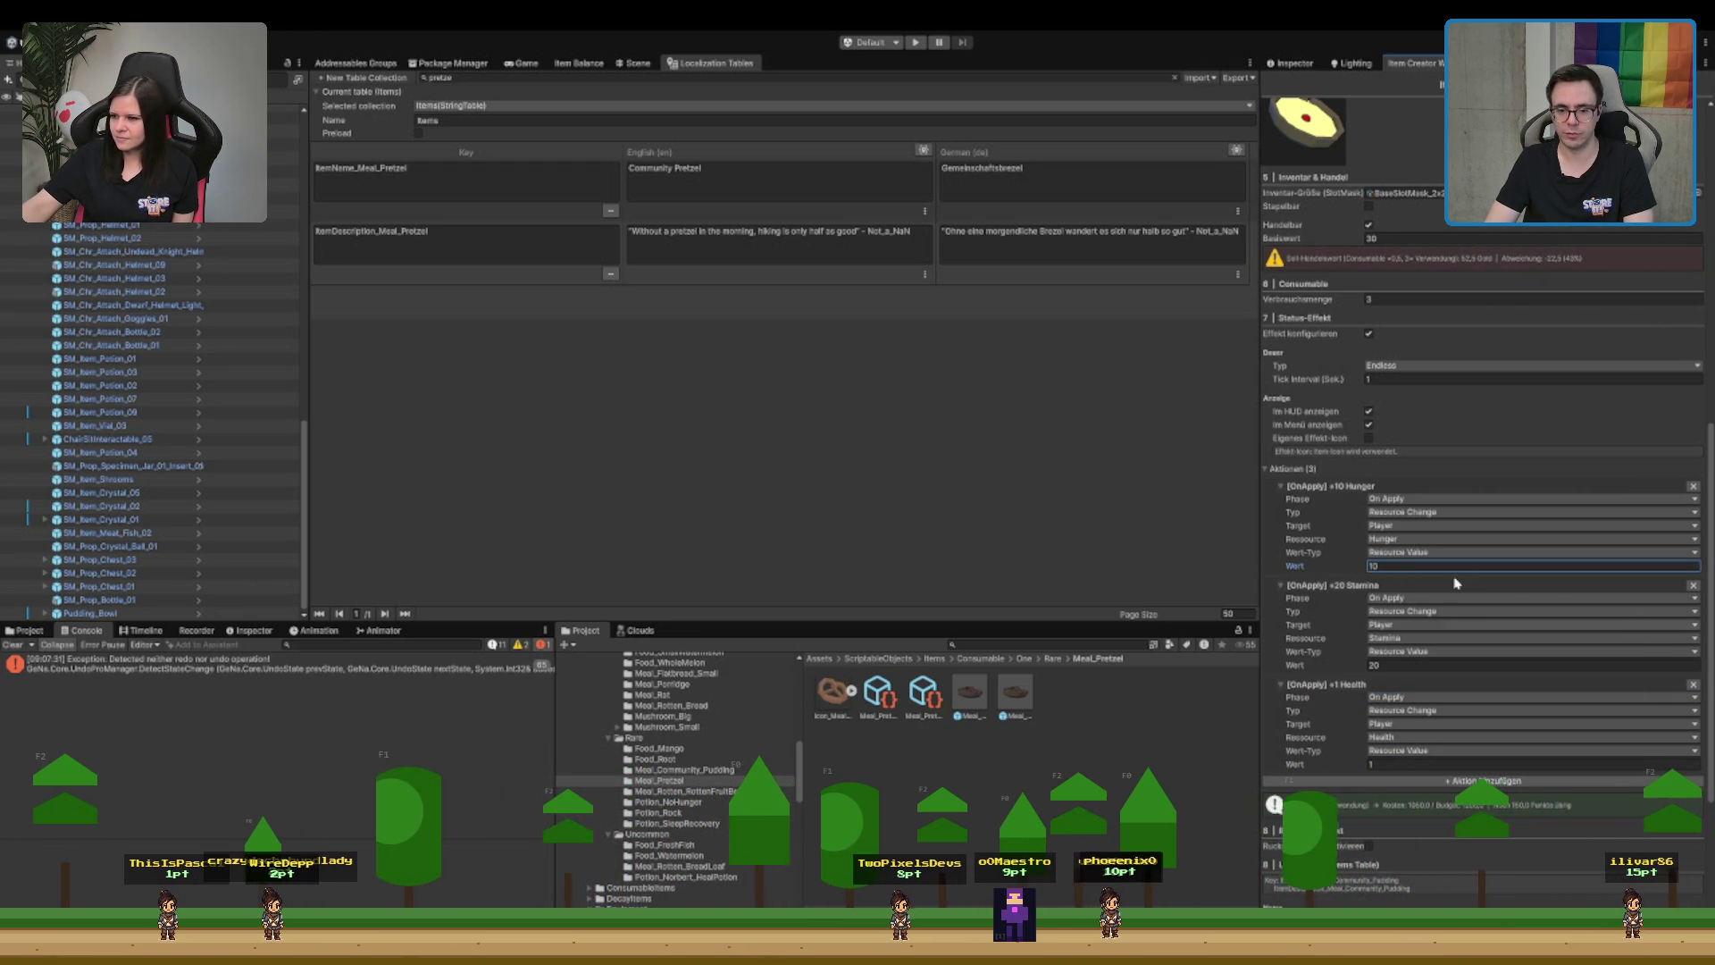
{"action": "left_click", "coordinate": [1404, 762]}
{"action": "type", "text": "2"}
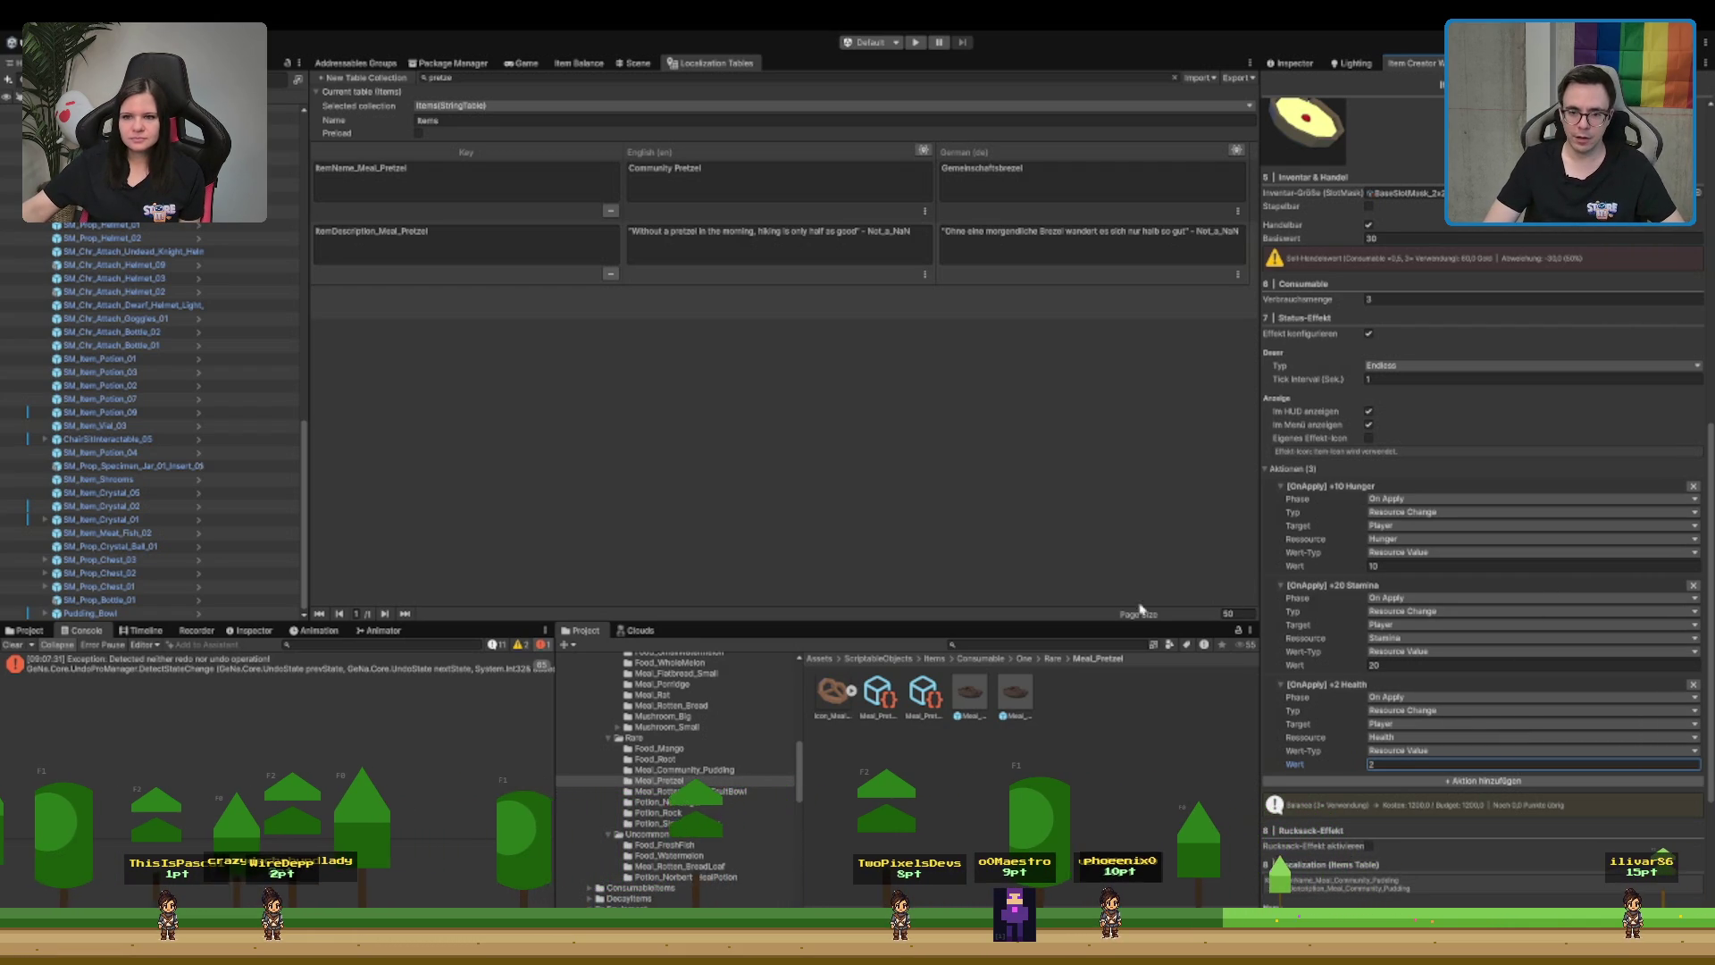
- Review the pudding's Item Creator settings before generating its assets
{"action": "scroll", "coordinate": [1427, 490], "scroll_direction": "up", "scroll_amount": 15}
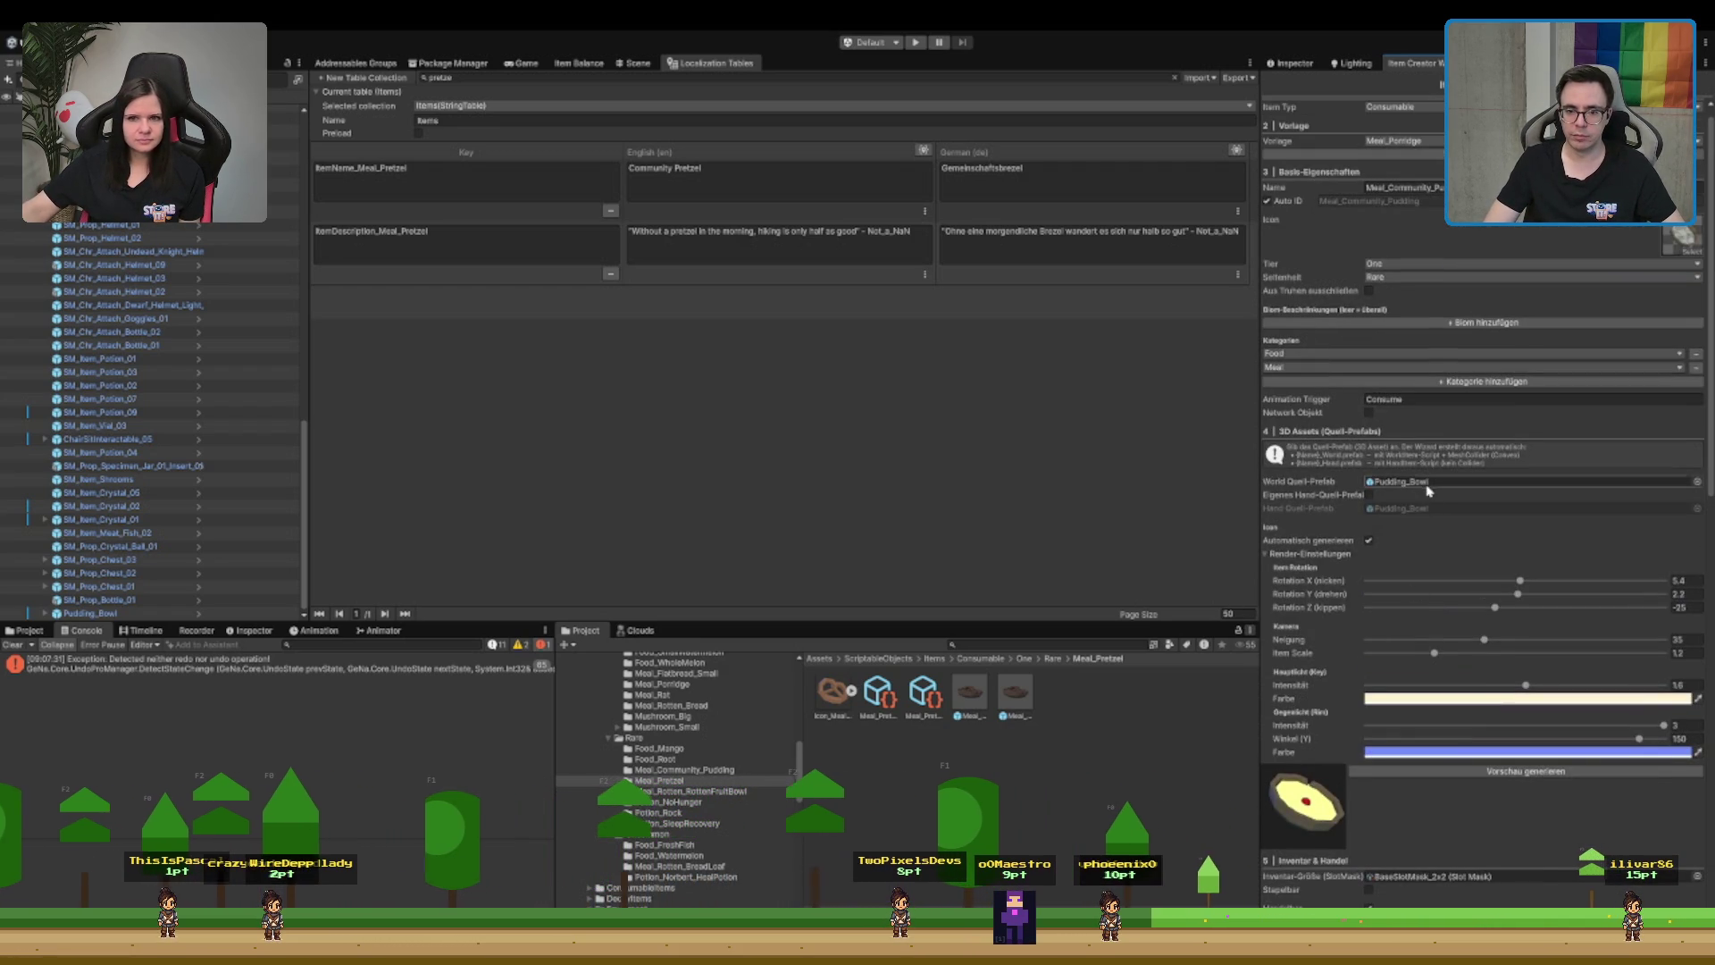
{"action": "scroll", "coordinate": [1427, 490], "scroll_direction": "up", "scroll_amount": 1}
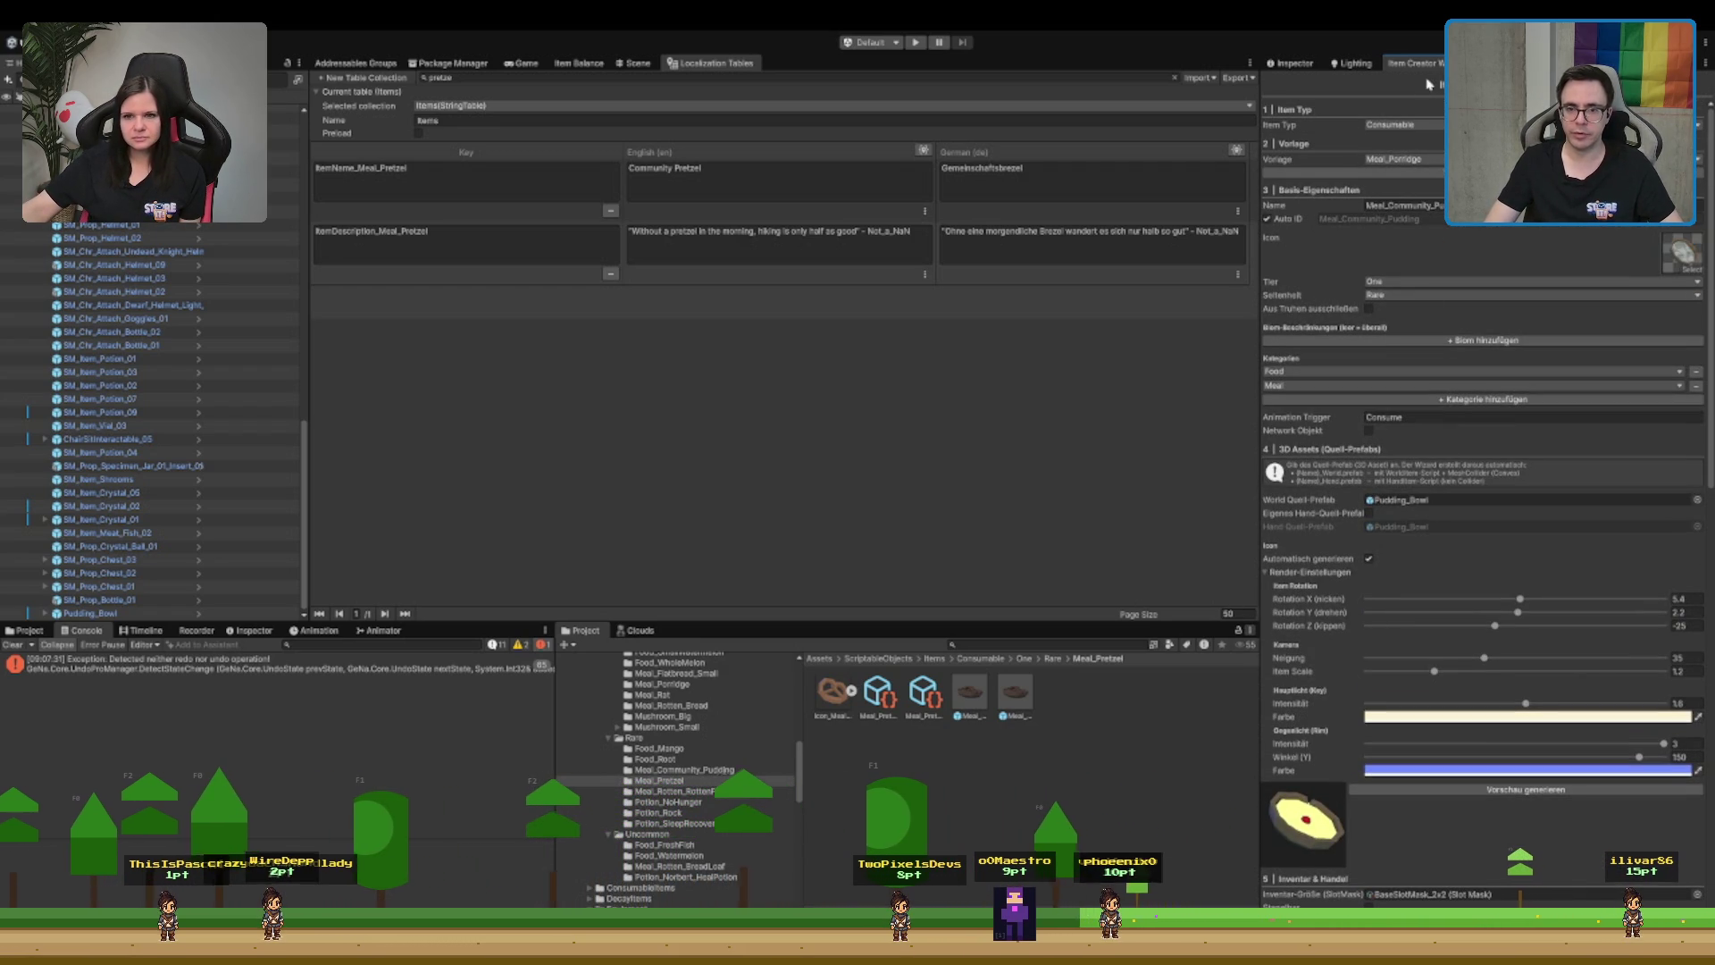
{"action": "scroll", "coordinate": [1433, 536], "scroll_direction": "down", "scroll_amount": 20}
{"action": "scroll", "coordinate": [1424, 590], "scroll_direction": "up", "scroll_amount": 9}
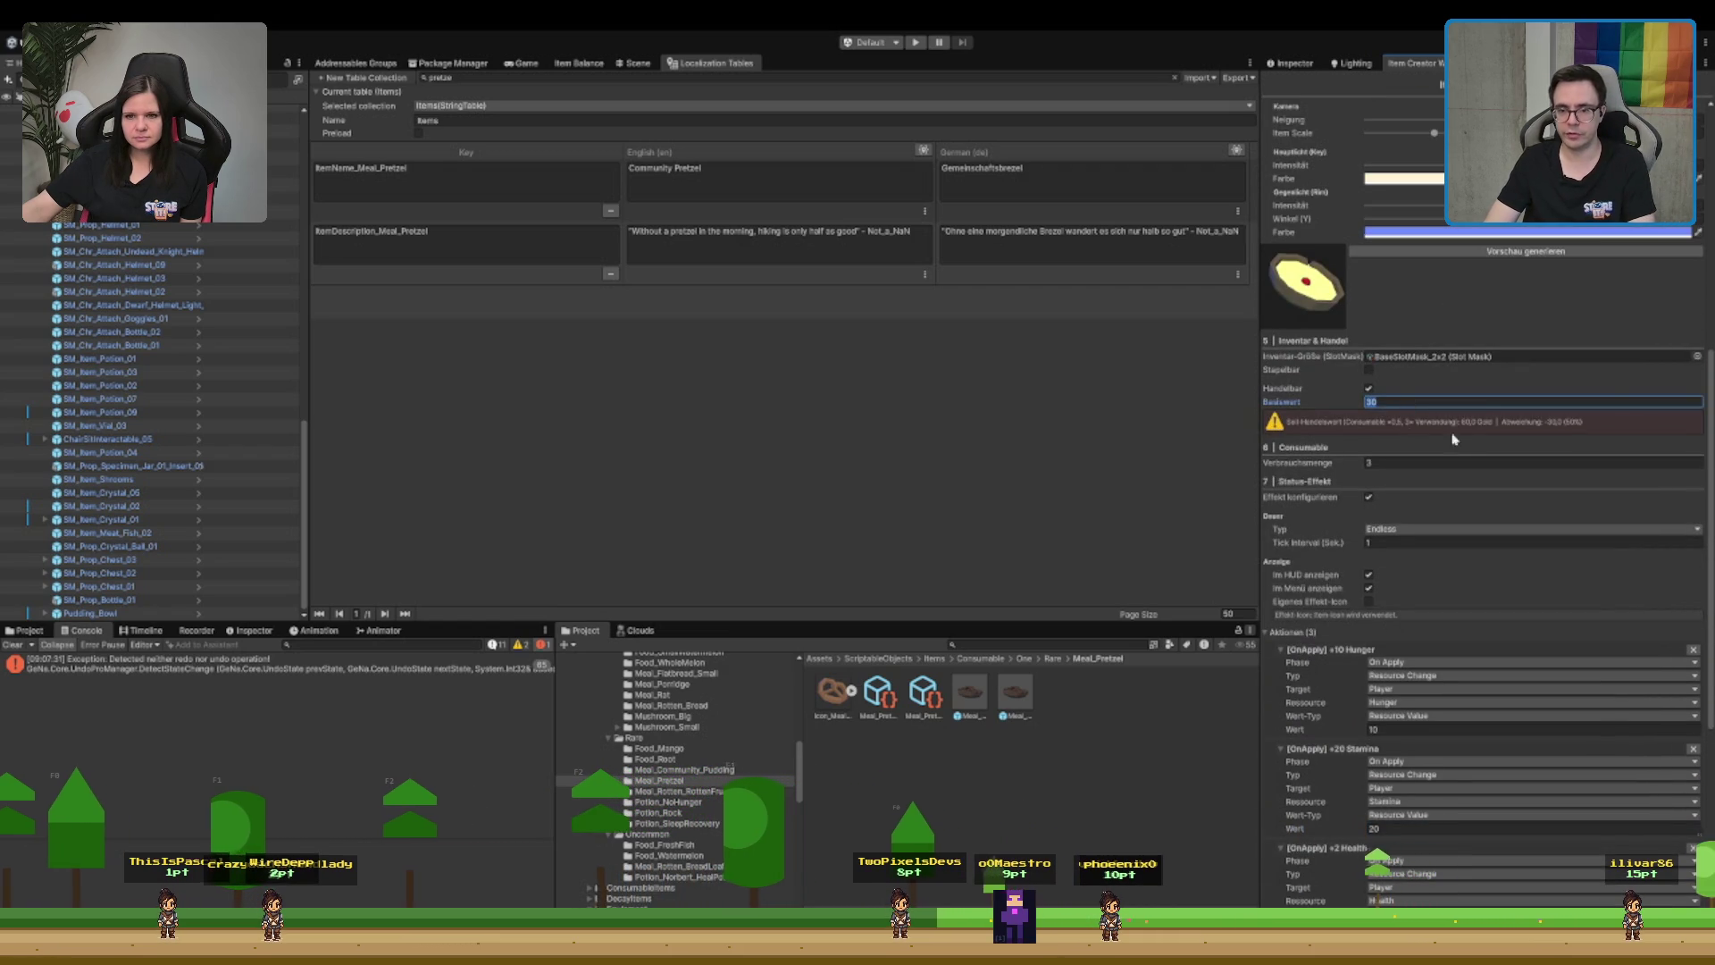
{"action": "scroll", "coordinate": [1446, 642], "scroll_direction": "down", "scroll_amount": 9}
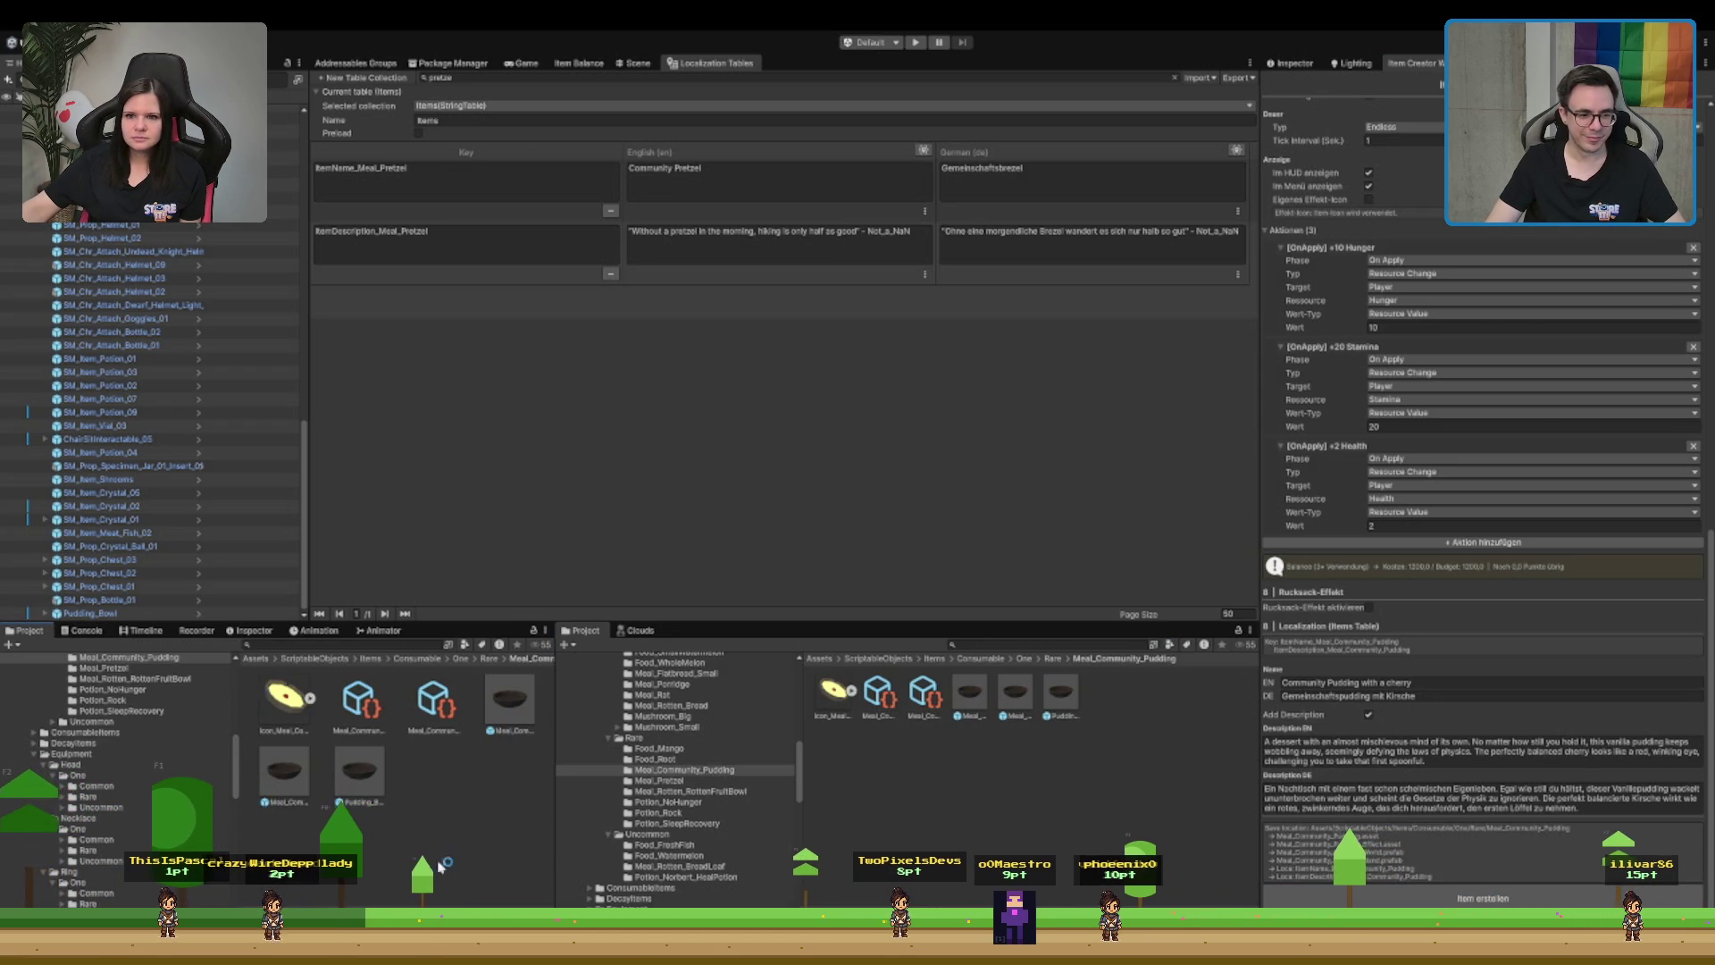
- Select the generated Meal_Community_Pudding asset and view its Pudding_Bowl prefab in the Scene view
{"action": "left_click", "coordinate": [507, 694]}
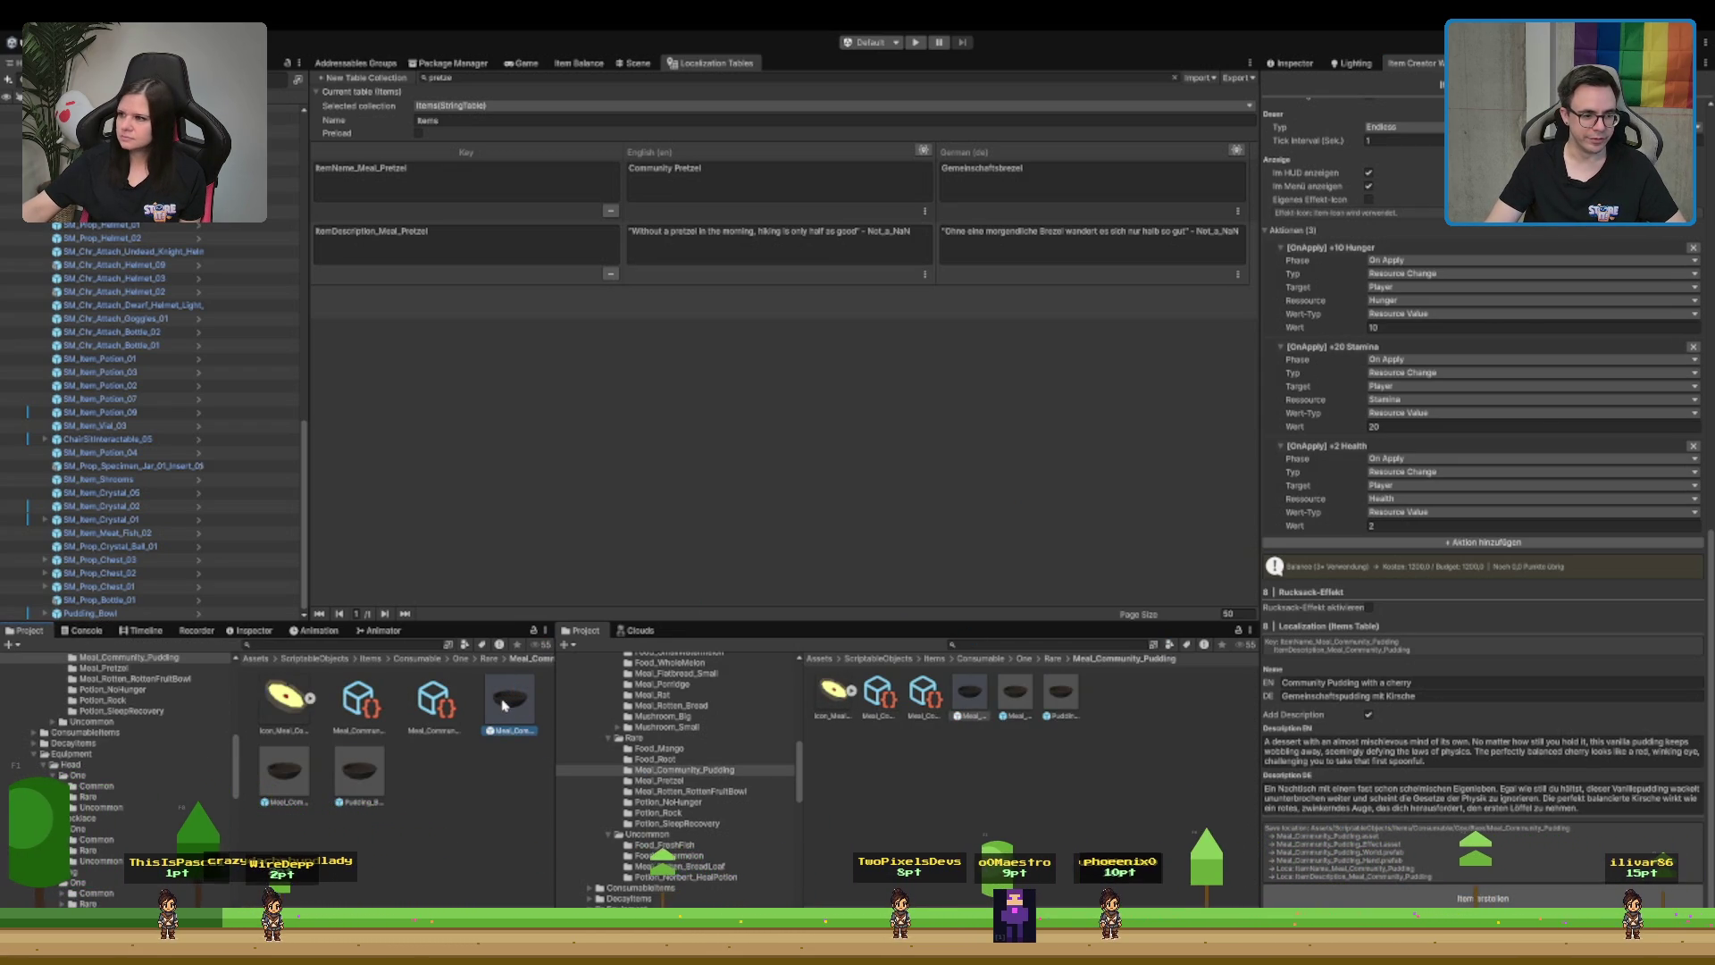
{"action": "left_click", "coordinate": [359, 770]}
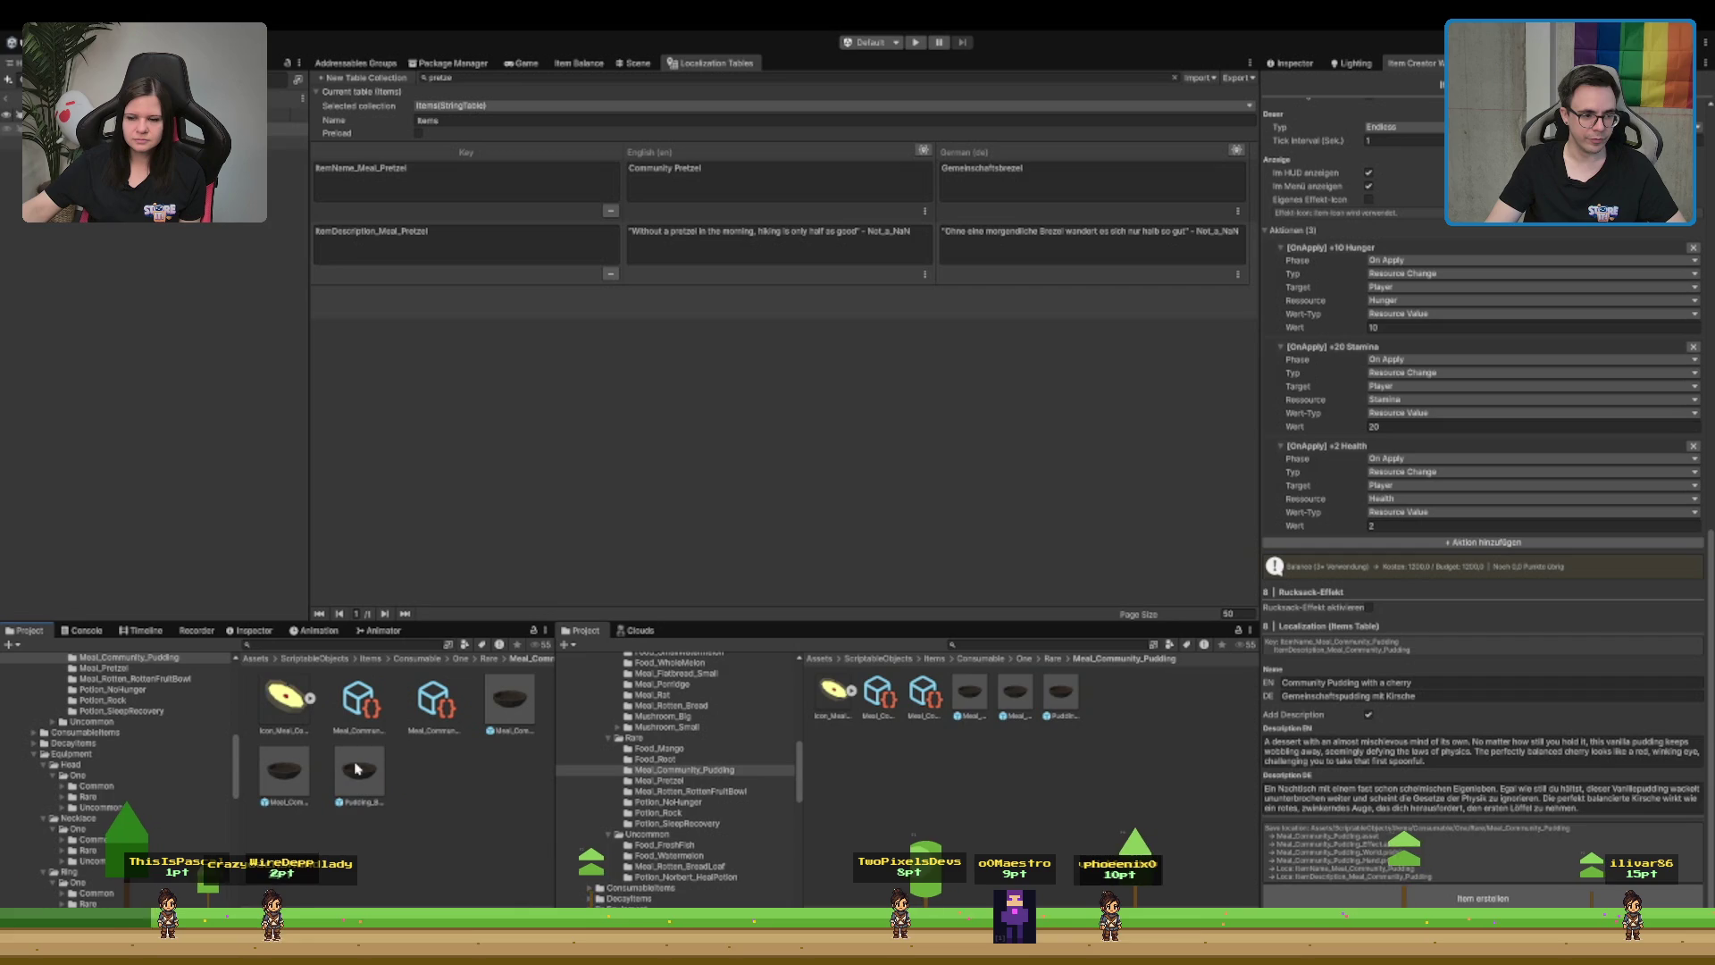
{"action": "left_click", "coordinate": [638, 62]}
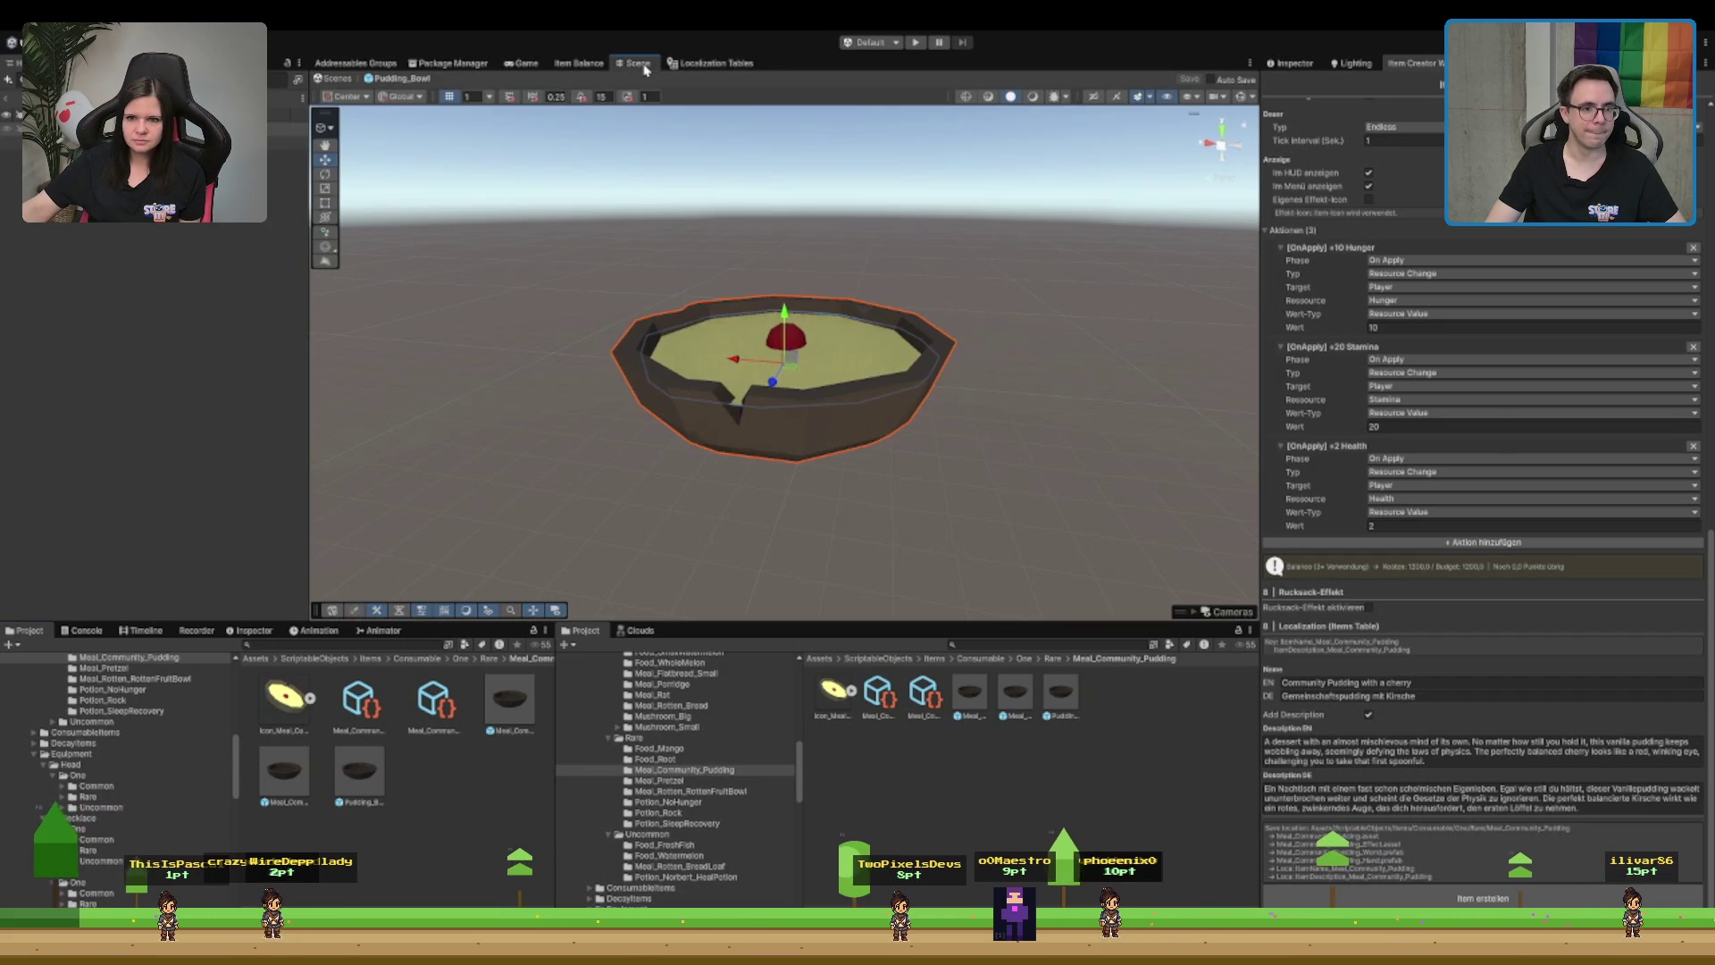
- Exit Prefab Mode back to the main food scene
{"action": "left_click", "coordinate": [17, 90]}
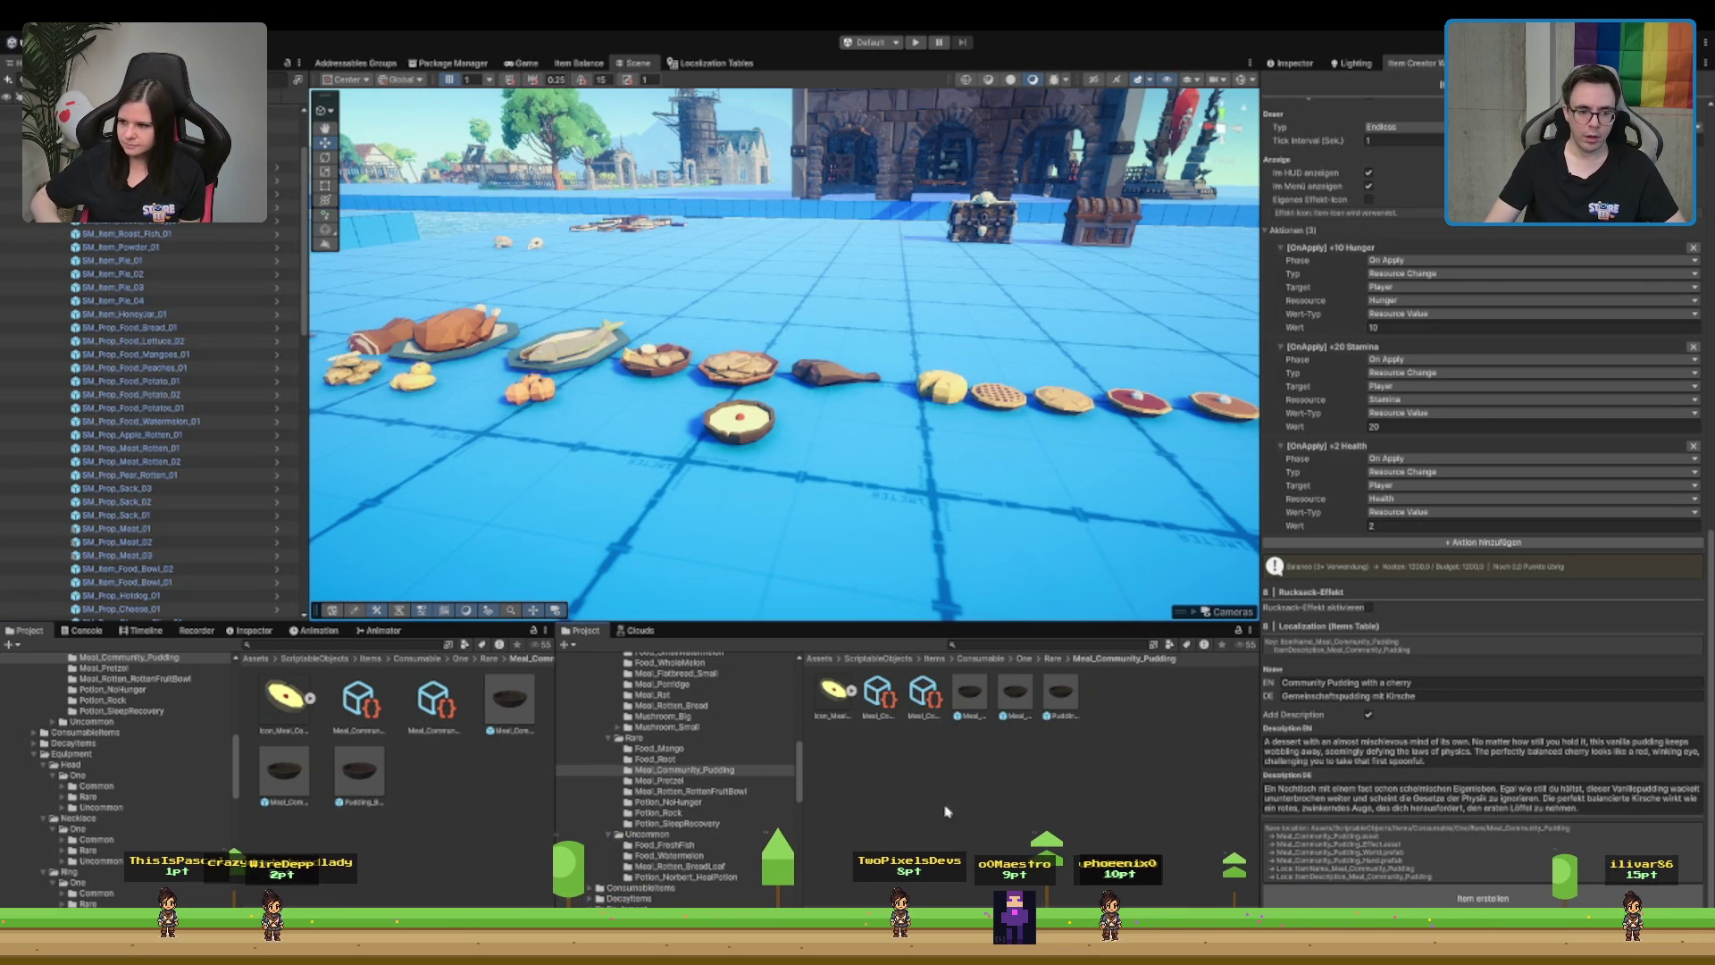
- Select the Rare folder in the Project window to list its item subfolders
{"action": "left_click", "coordinate": [705, 737]}
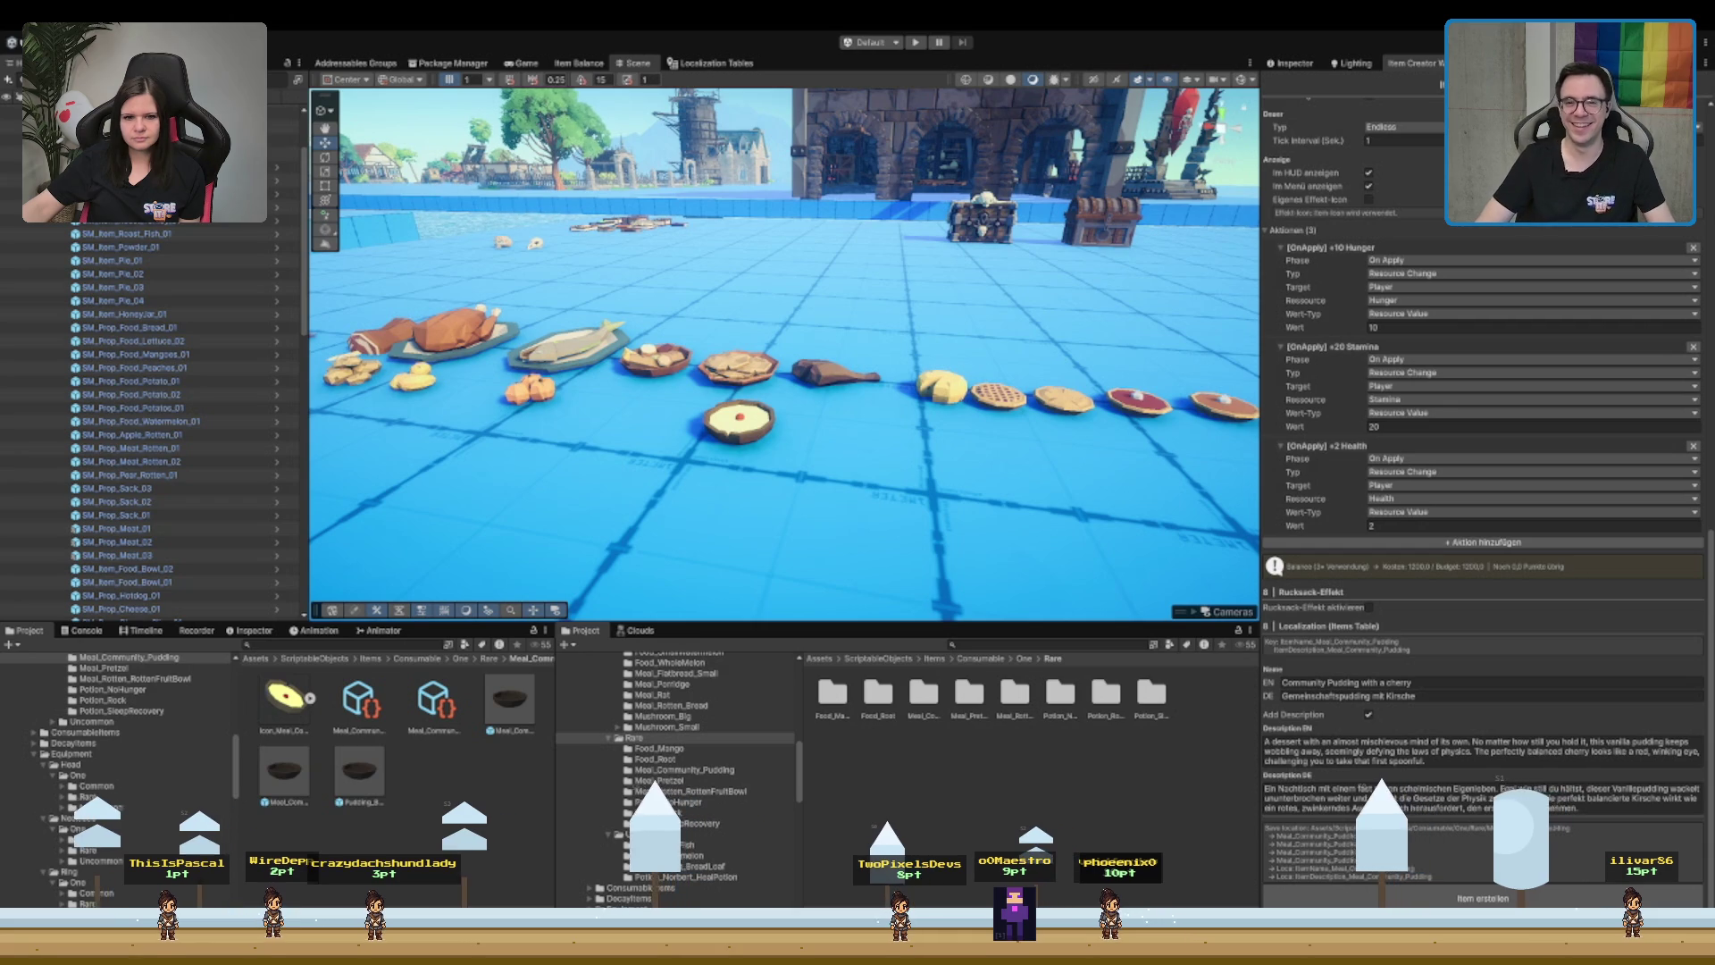
{"action": "left_click", "coordinate": [633, 738]}
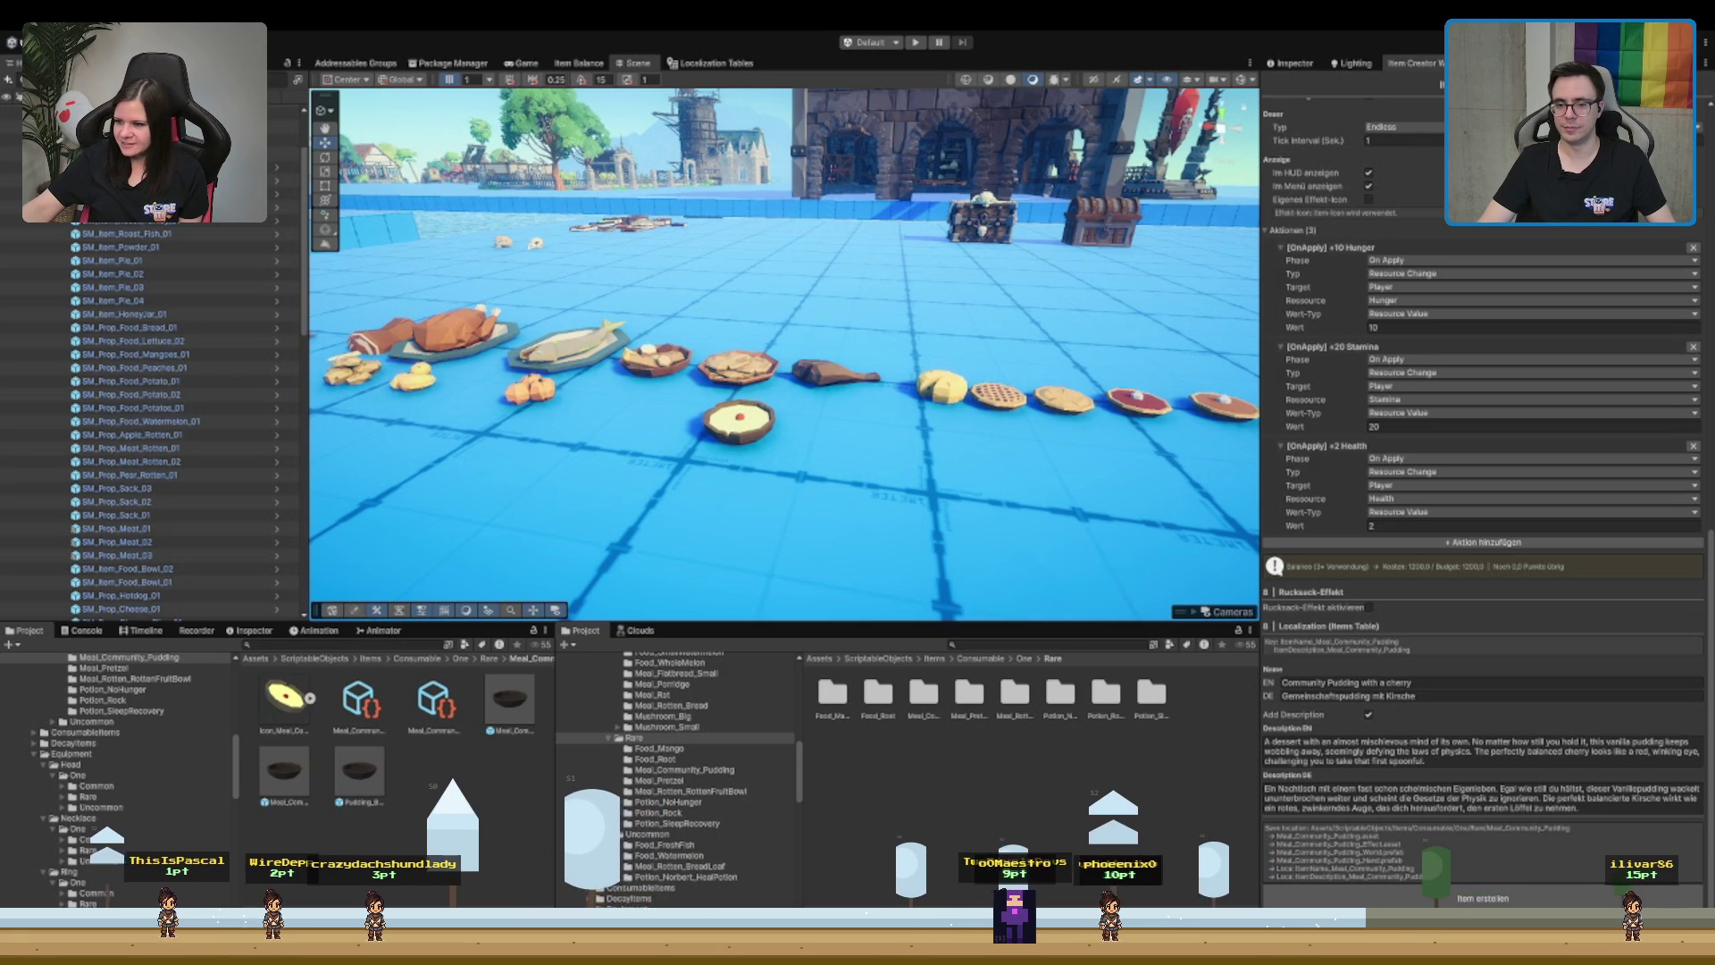
{"action": "scroll", "coordinate": [1483, 536], "scroll_direction": "up", "scroll_amount": 2}
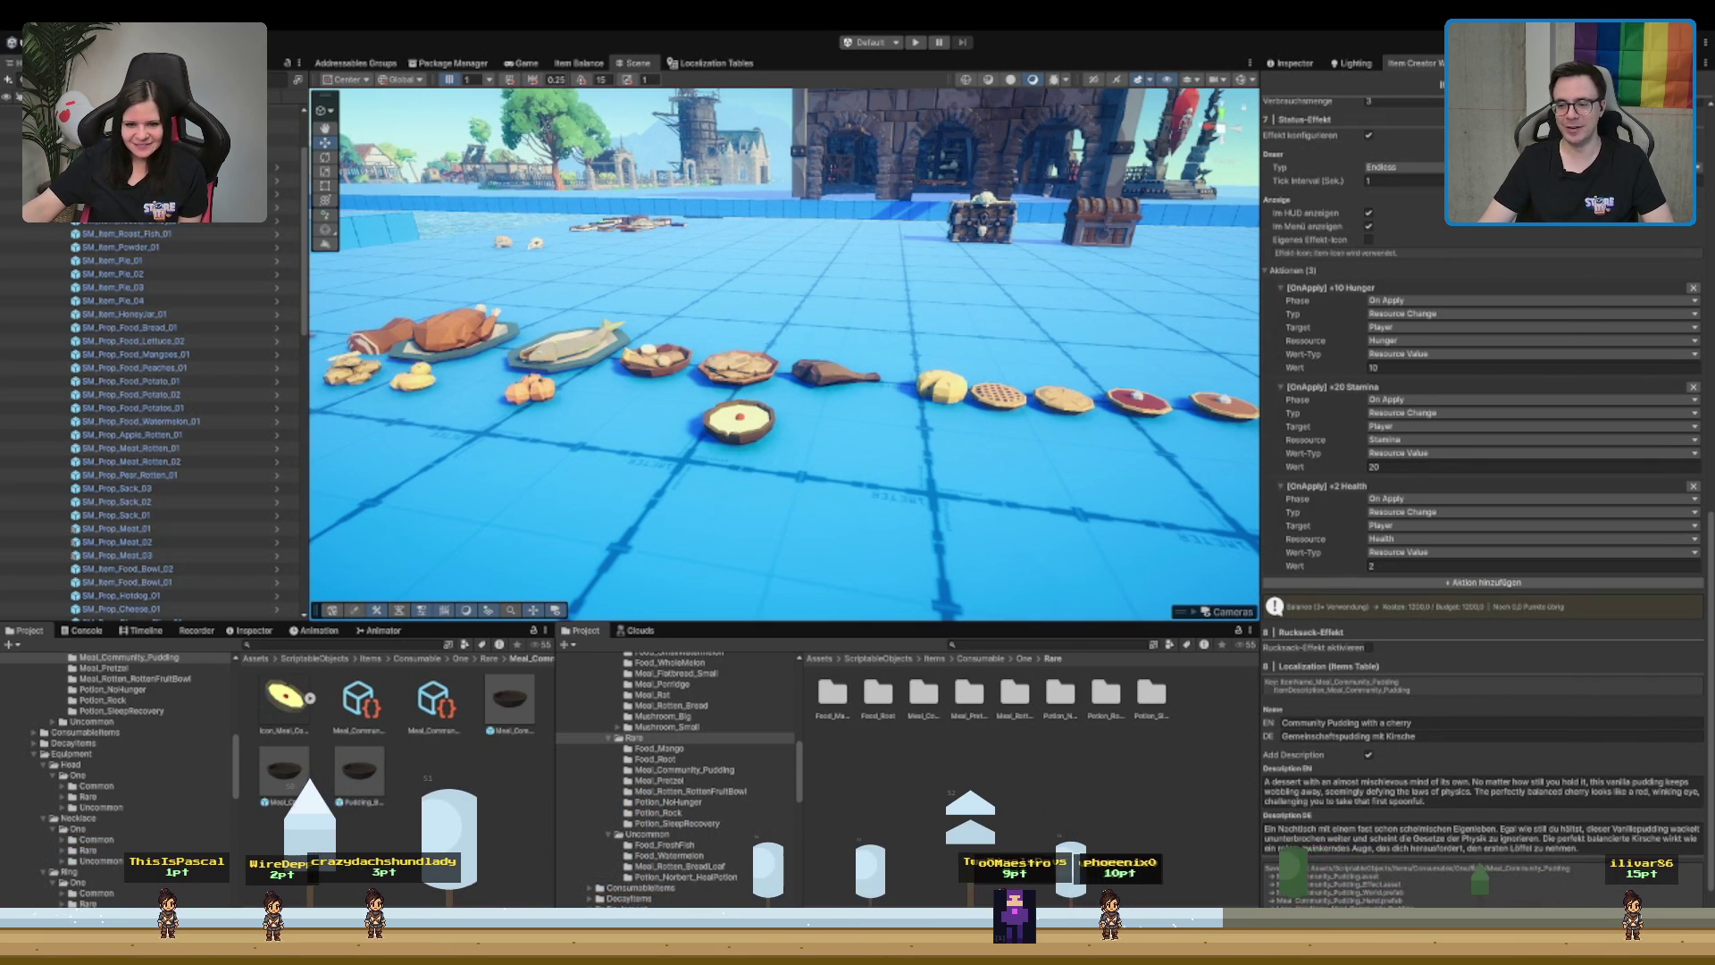
{"action": "scroll", "coordinate": [1482, 509], "scroll_direction": "up", "scroll_amount": 3}
{"action": "scroll", "coordinate": [1483, 500], "scroll_direction": "down", "scroll_amount": 4}
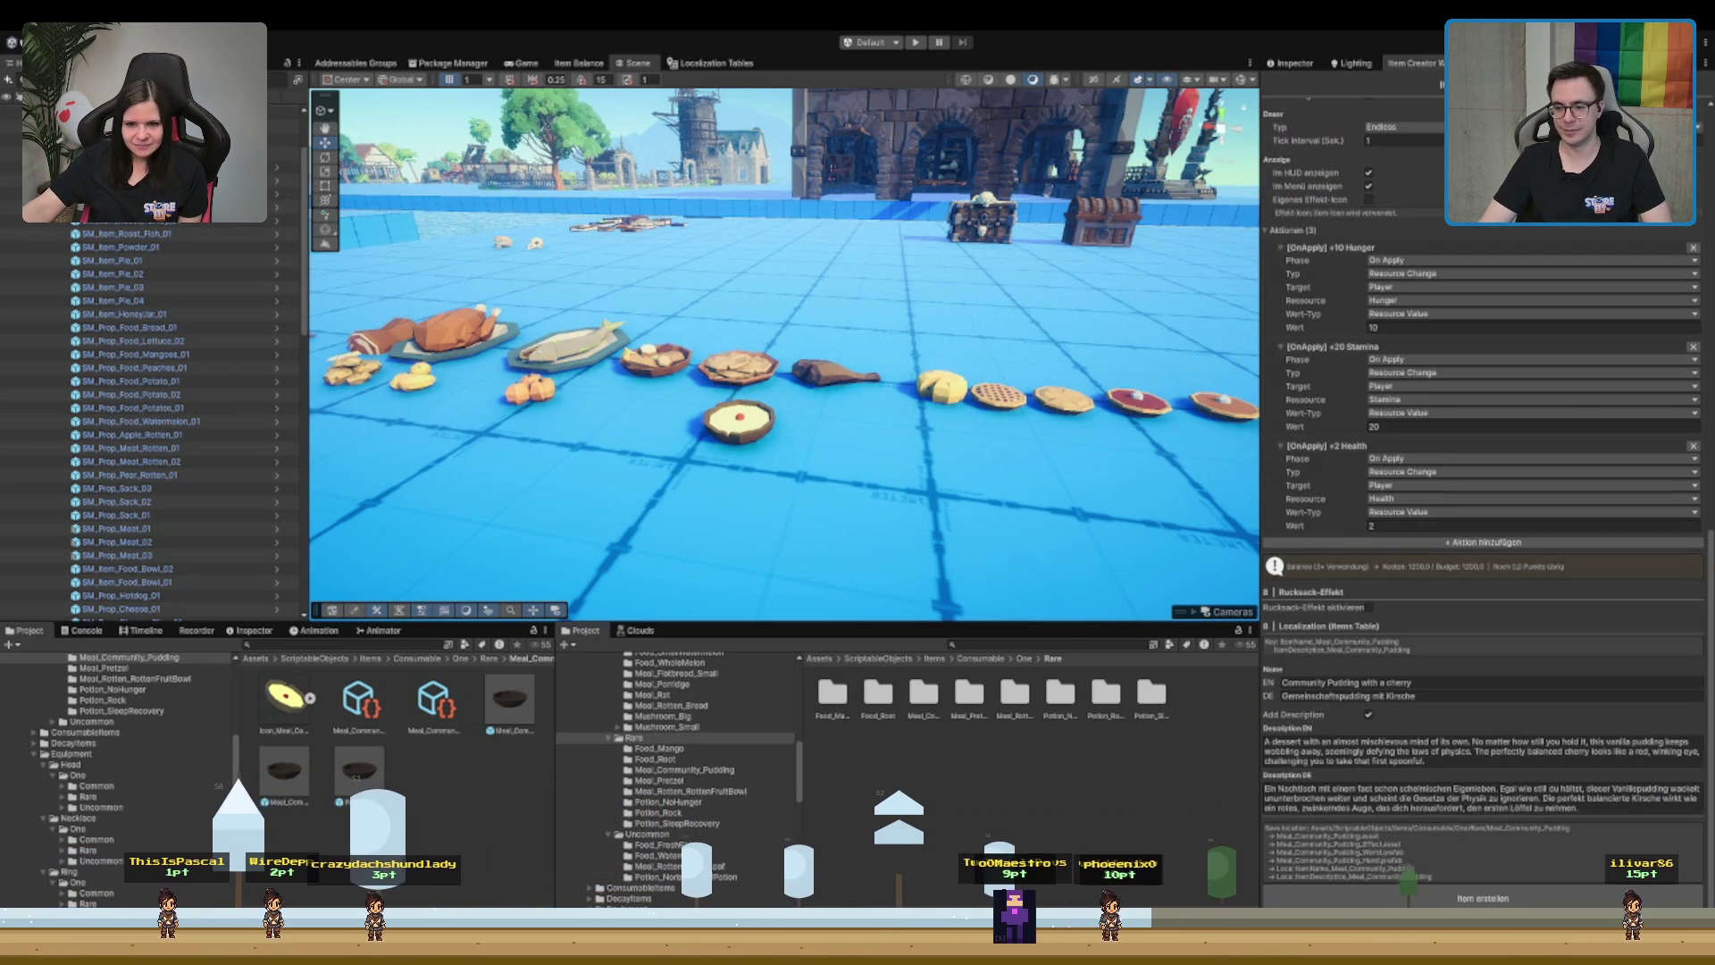
{"action": "scroll", "coordinate": [1482, 500], "scroll_direction": "up", "scroll_amount": 5}
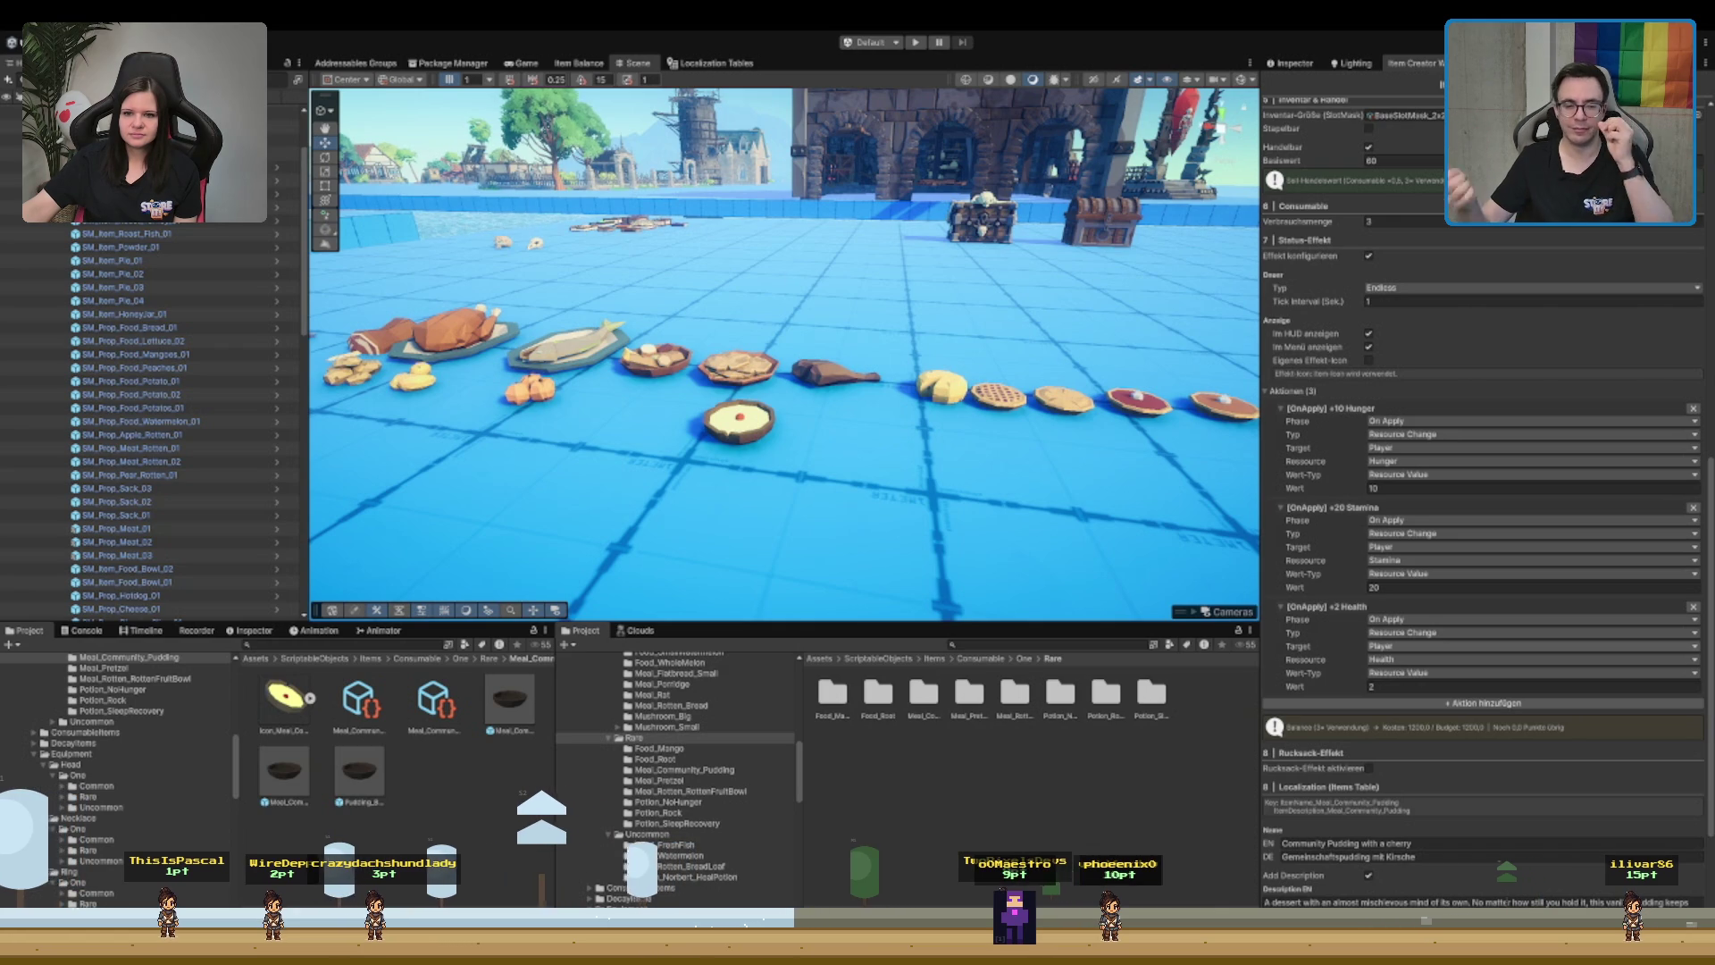
{"action": "scroll", "coordinate": [1482, 536], "scroll_direction": "up", "scroll_amount": 5}
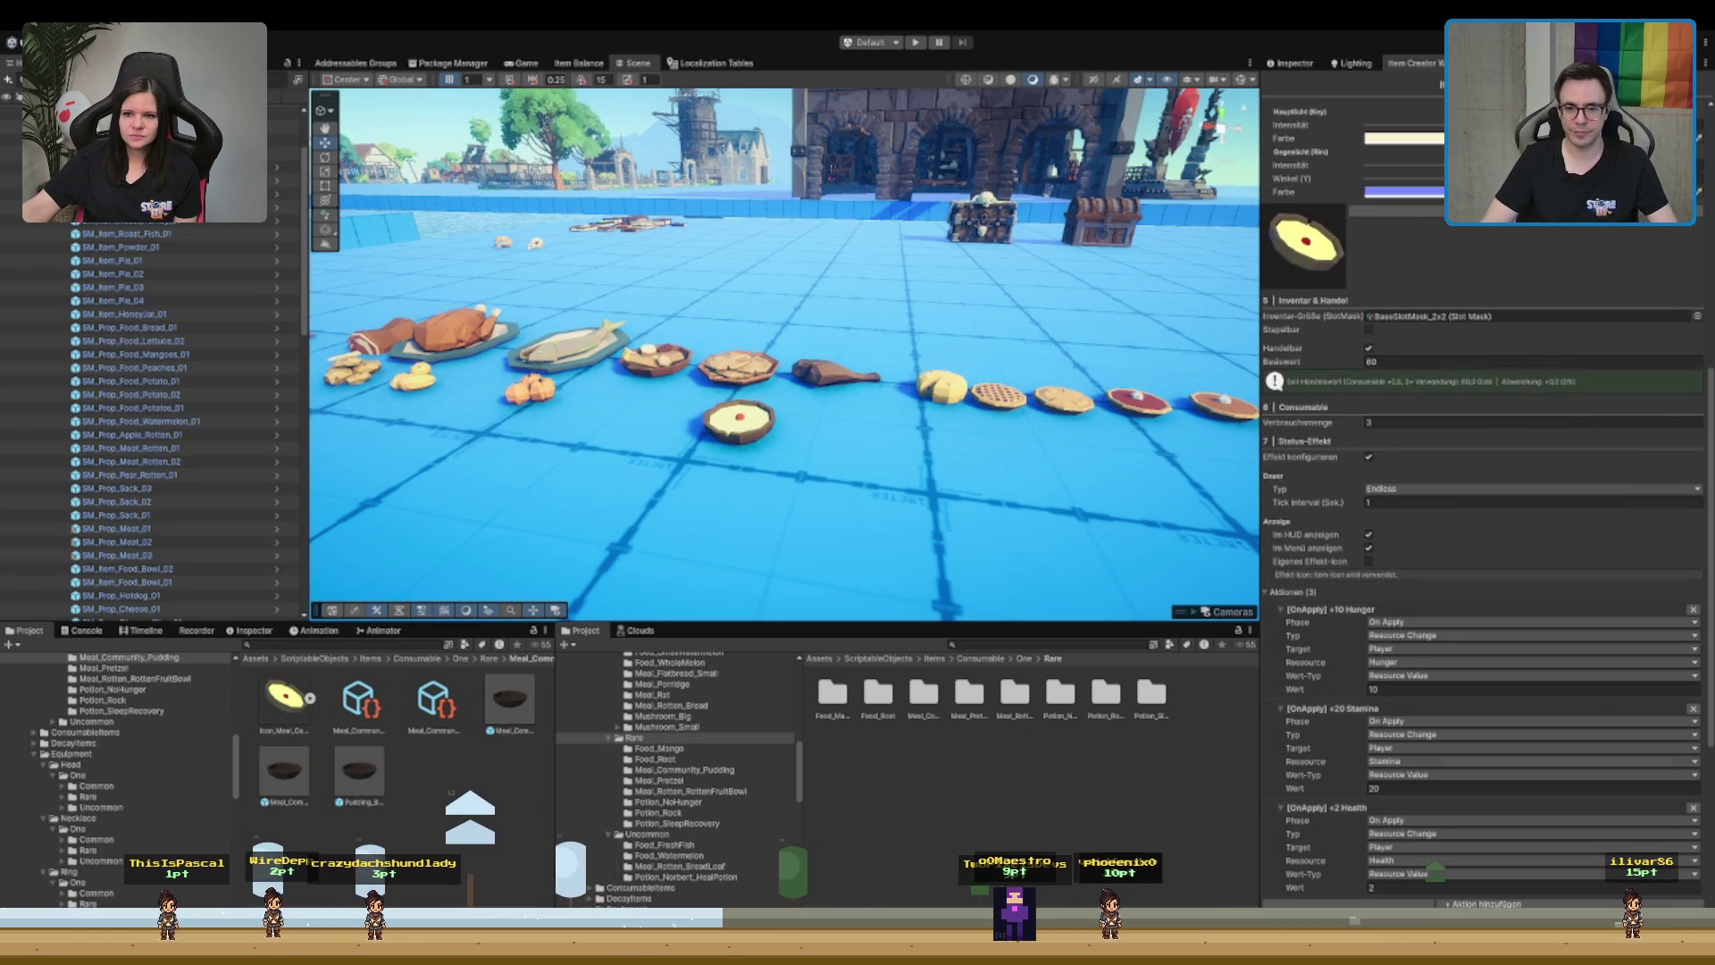
{"action": "scroll", "coordinate": [1483, 536], "scroll_direction": "up", "scroll_amount": 3}
{"action": "scroll", "coordinate": [1483, 536], "scroll_direction": "up", "scroll_amount": 2}
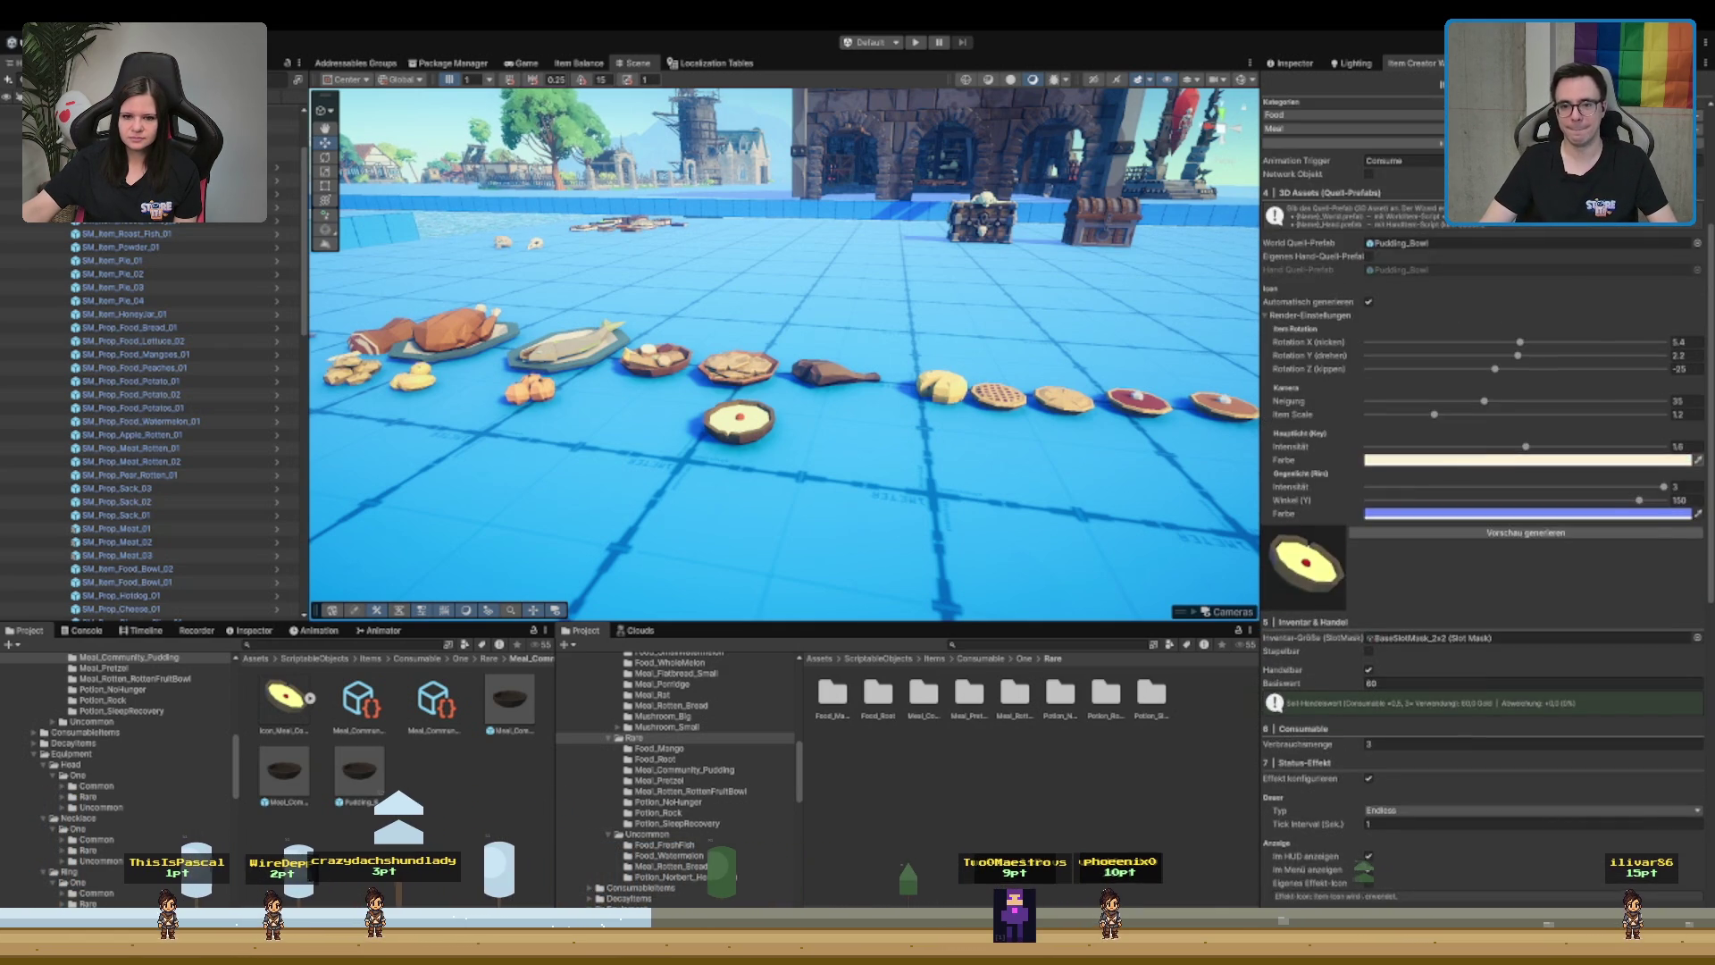
{"action": "scroll", "coordinate": [1483, 536], "scroll_direction": "up", "scroll_amount": 4}
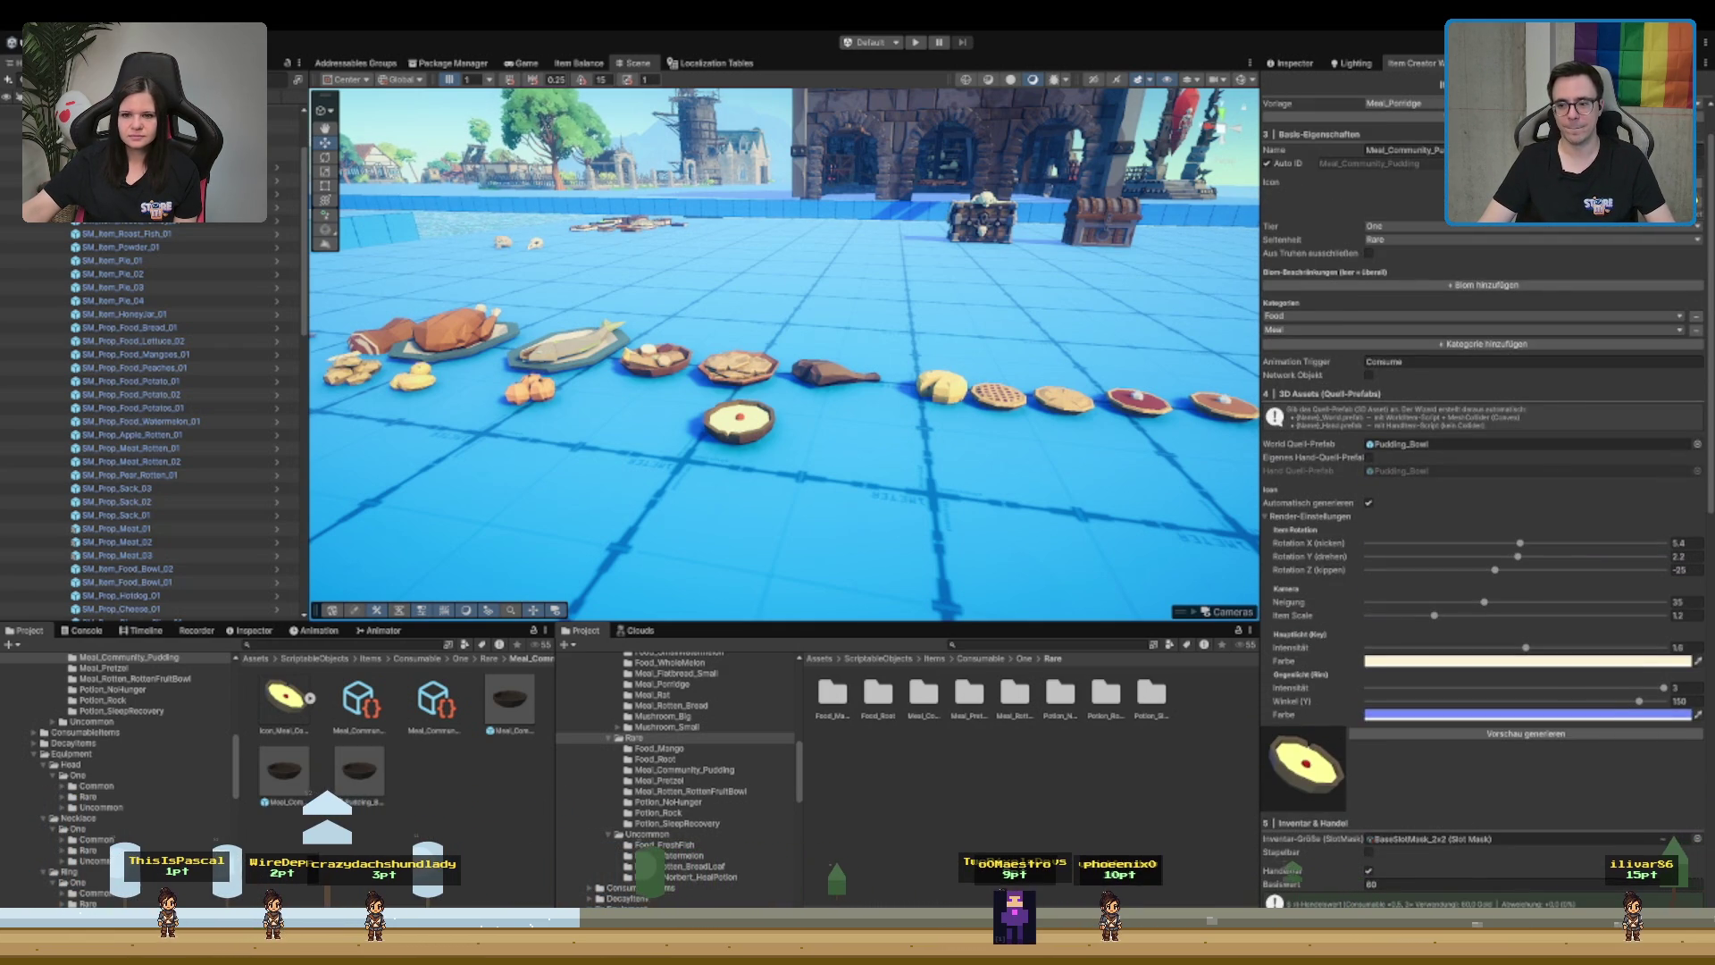
{"action": "scroll", "coordinate": [1483, 536], "scroll_direction": "up", "scroll_amount": 1}
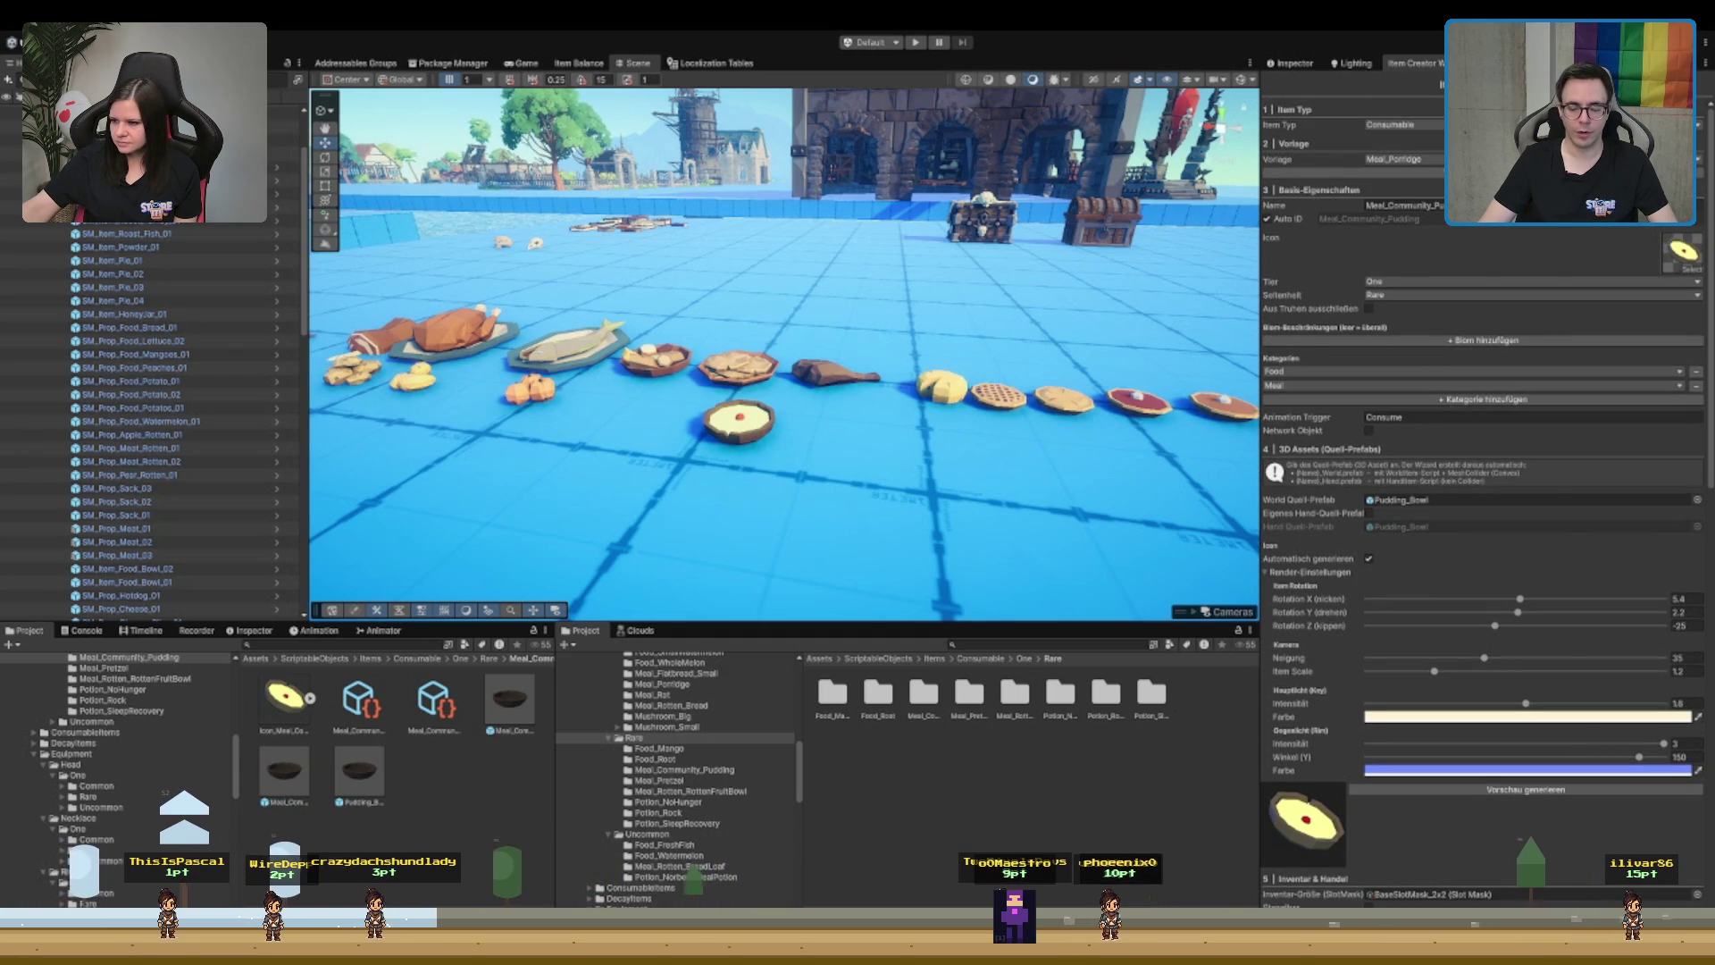
{"action": "scroll", "coordinate": [1483, 536], "scroll_direction": "down", "scroll_amount": 10}
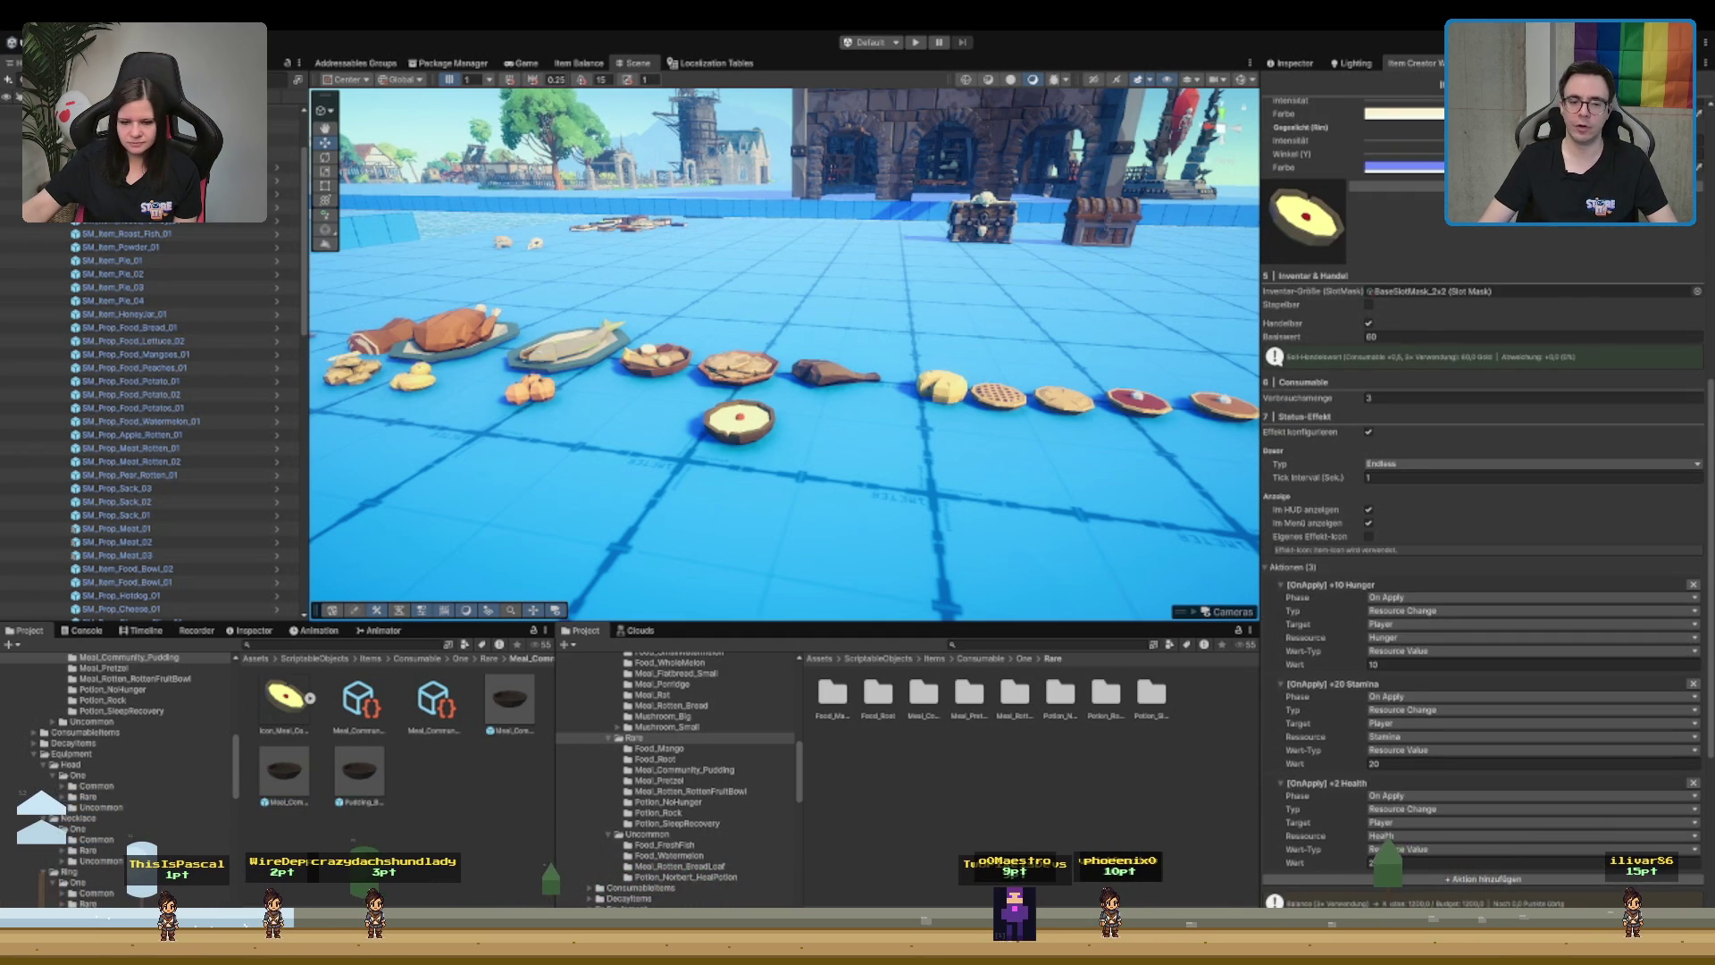
- Delete the pudding bowl from the food row in the scene
{"action": "left_click_drag", "start_coordinate": [803, 500], "coordinate": [839, 418]}
{"action": "left_click_drag", "start_coordinate": [505, 354], "coordinate": [893, 509]}
{"action": "left_click", "coordinate": [900, 518]}
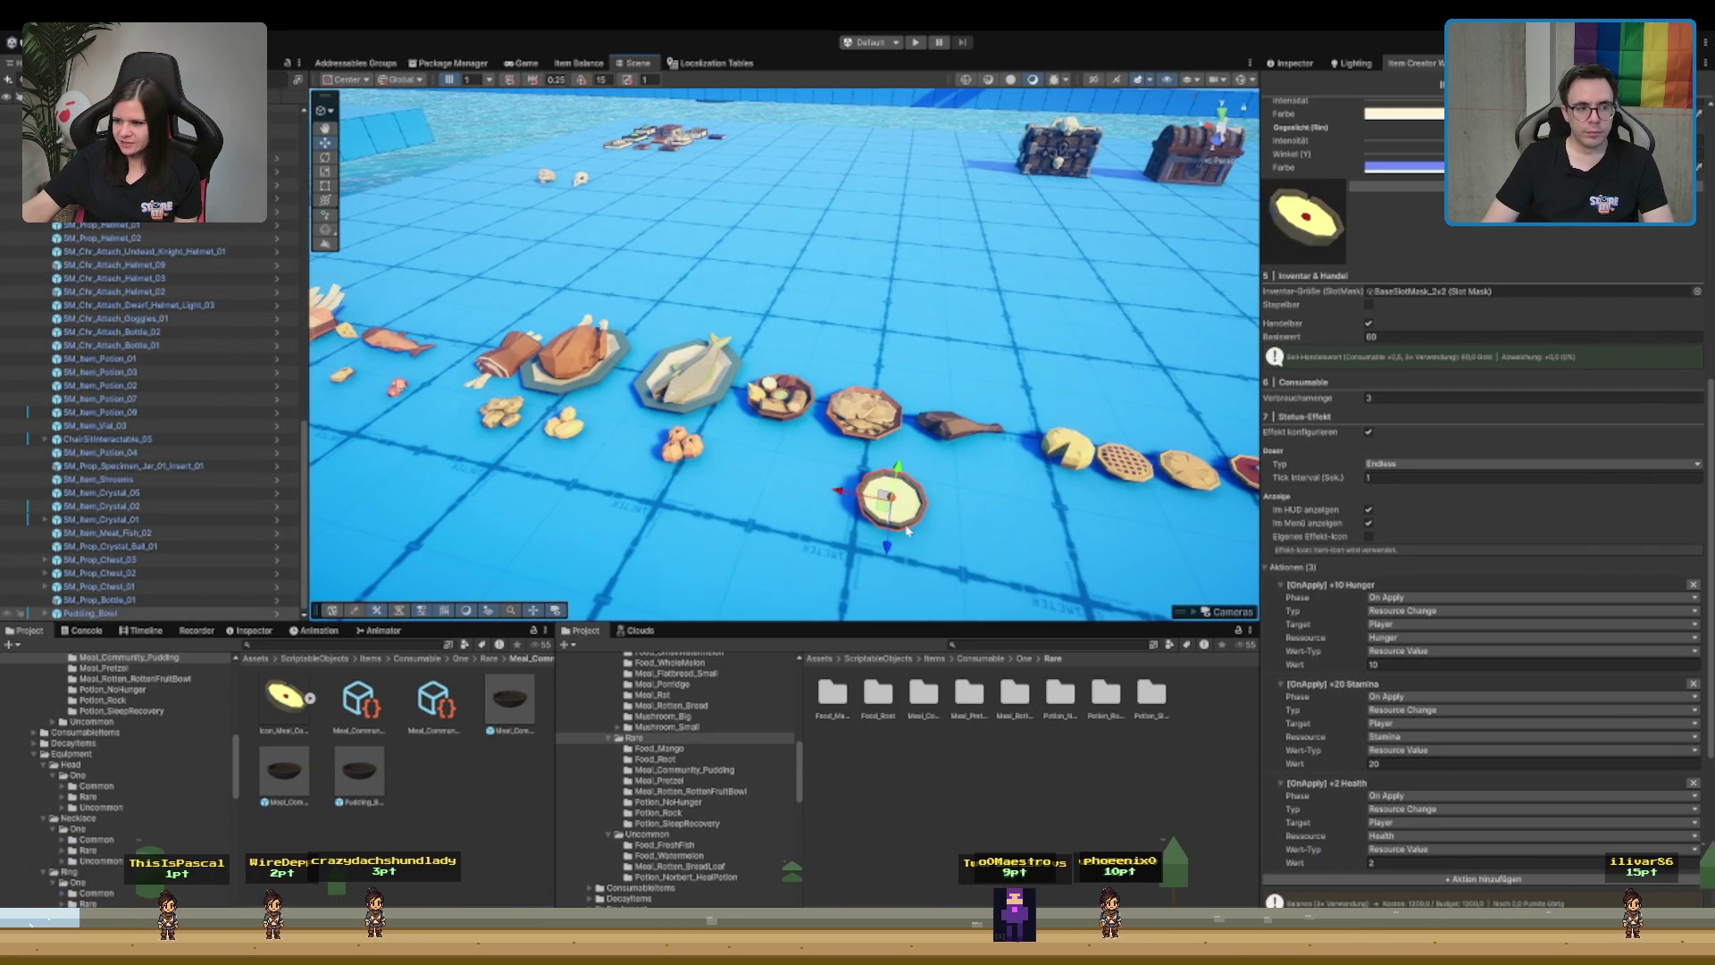
{"action": "key", "text": "Delete"}
- Move the three food sacks forward in front of the row of food items
{"action": "left_click_drag", "start_coordinate": [1177, 484], "coordinate": [1027, 474]}
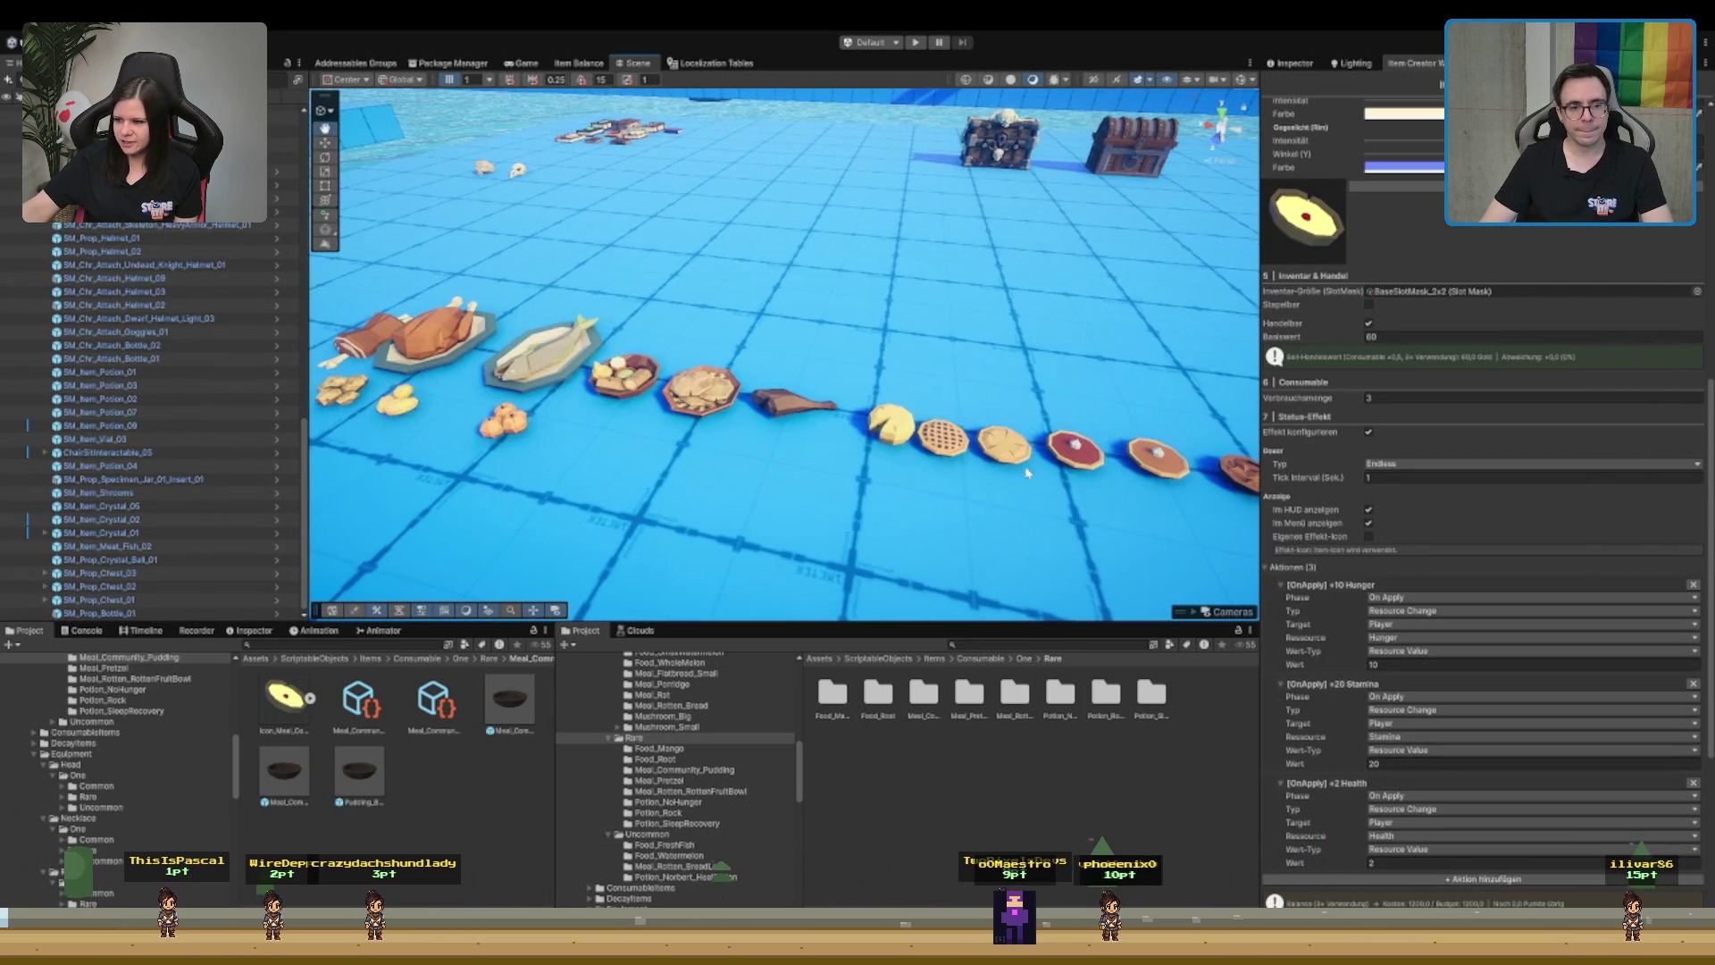
{"action": "mouse_move", "coordinate": [871, 445]}
{"action": "left_mouse_down"}
{"action": "mouse_move", "coordinate": [720, 441]}
{"action": "mouse_move", "coordinate": [1053, 490]}
{"action": "mouse_move", "coordinate": [972, 482]}
{"action": "mouse_move", "coordinate": [1041, 461]}
{"action": "mouse_move", "coordinate": [1088, 490]}
{"action": "left_mouse_up"}
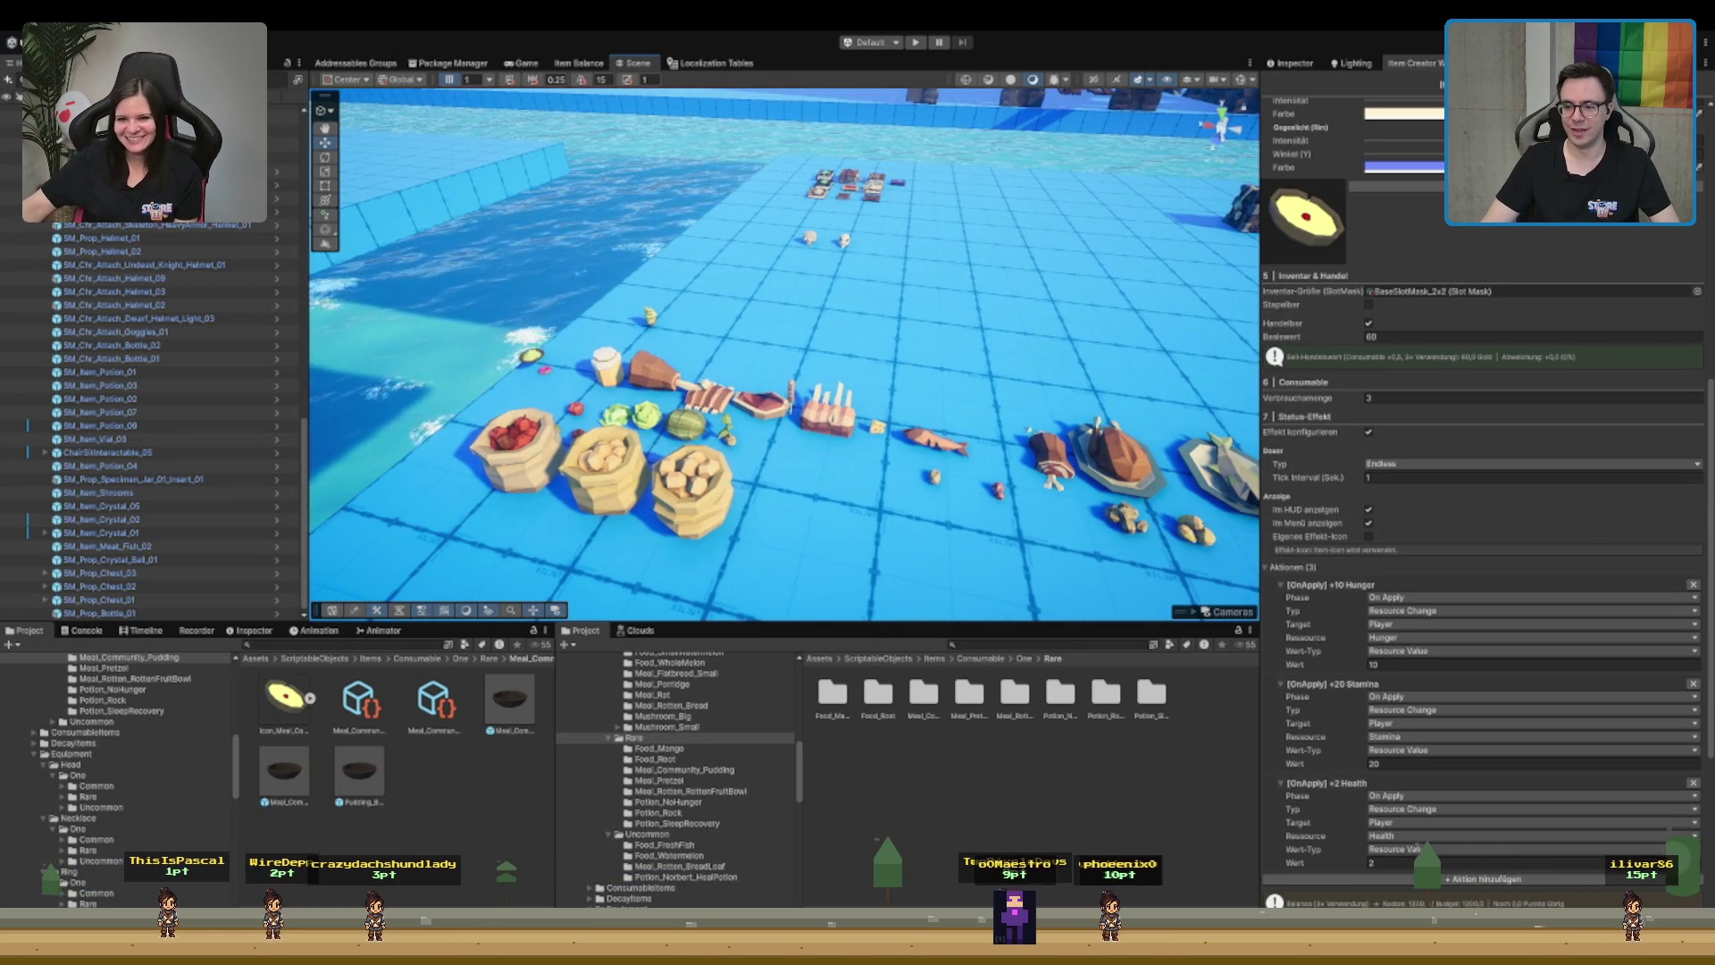
{"action": "left_click_drag", "start_coordinate": [1017, 380], "coordinate": [967, 328]}
{"action": "left_click_drag", "start_coordinate": [1002, 486], "coordinate": [1016, 429]}
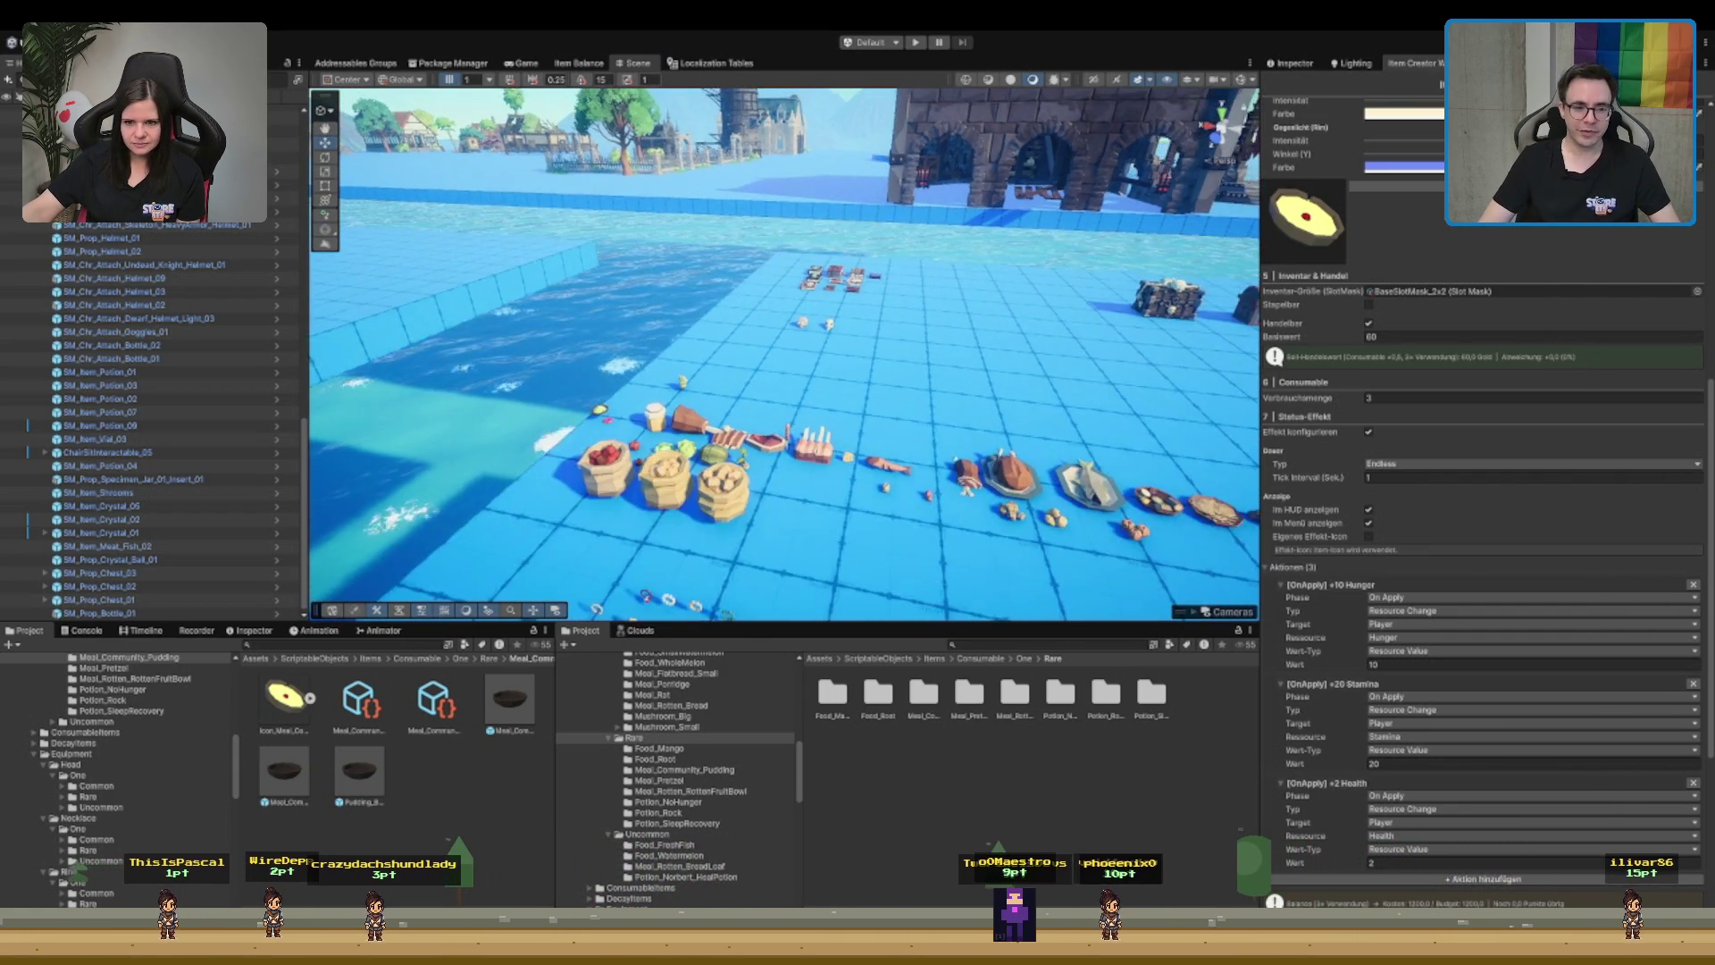
{"action": "left_click", "coordinate": [590, 482]}
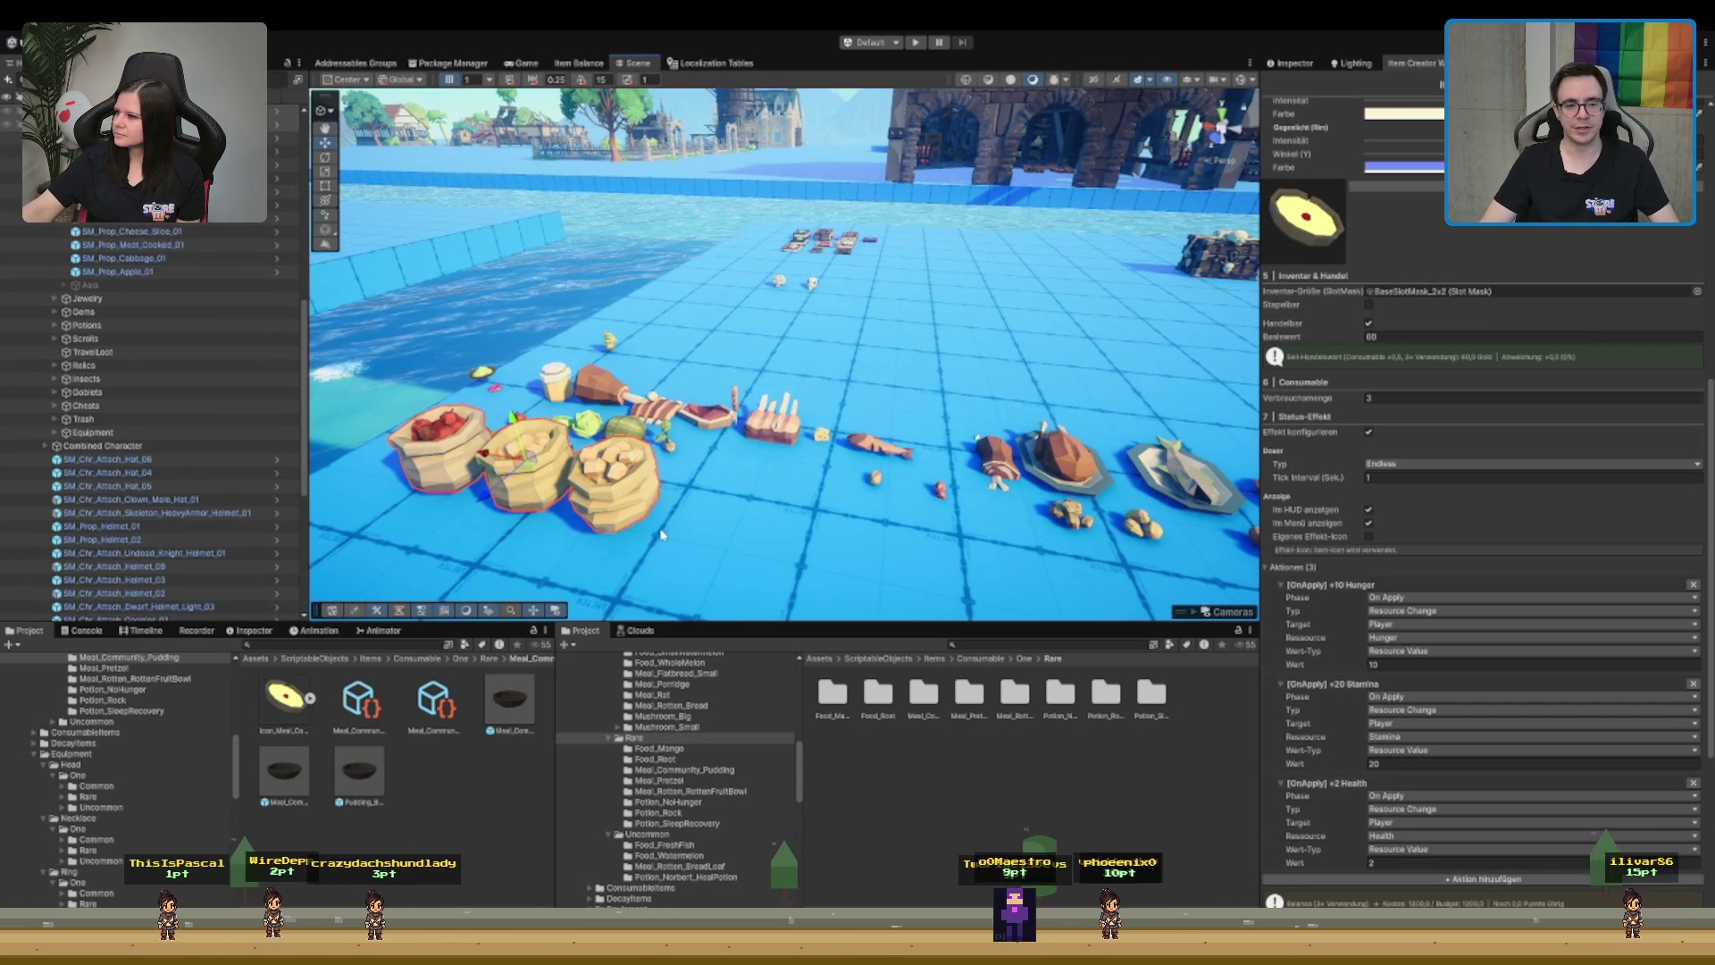
{"action": "left_click_drag", "start_coordinate": [661, 534], "coordinate": [939, 466]}
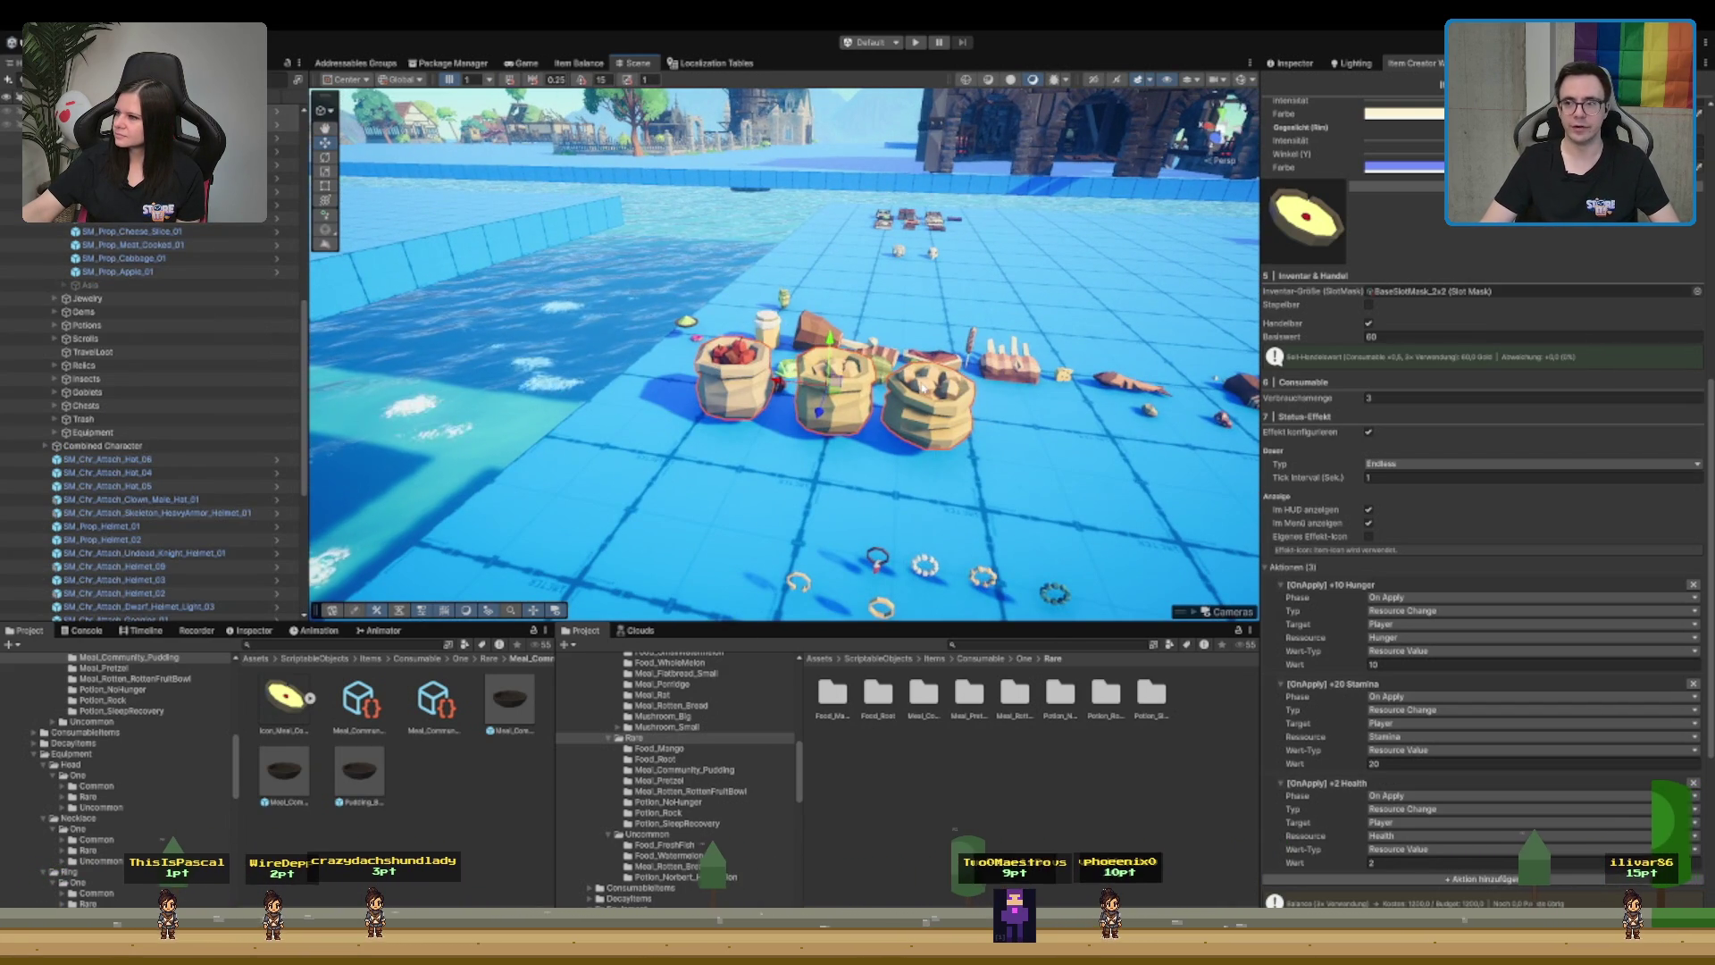
{"action": "left_click_drag", "start_coordinate": [827, 395], "coordinate": [806, 428]}
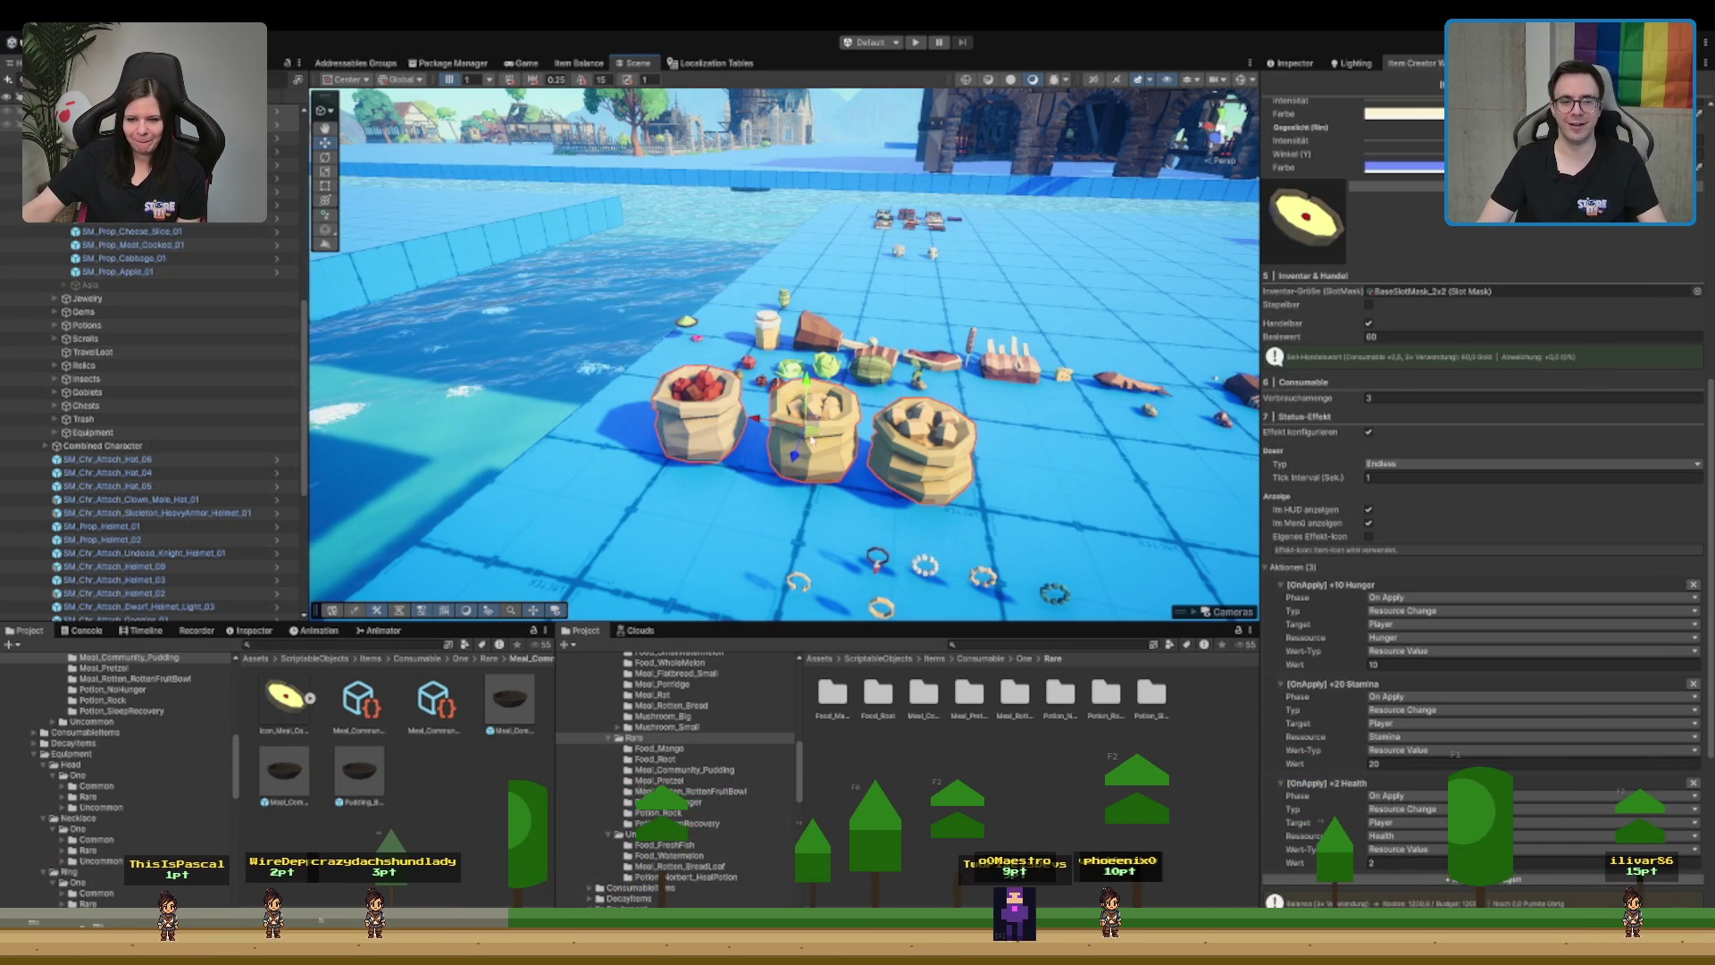
{"action": "scroll", "coordinate": [811, 439], "scroll_direction": "up", "scroll_amount": 10}
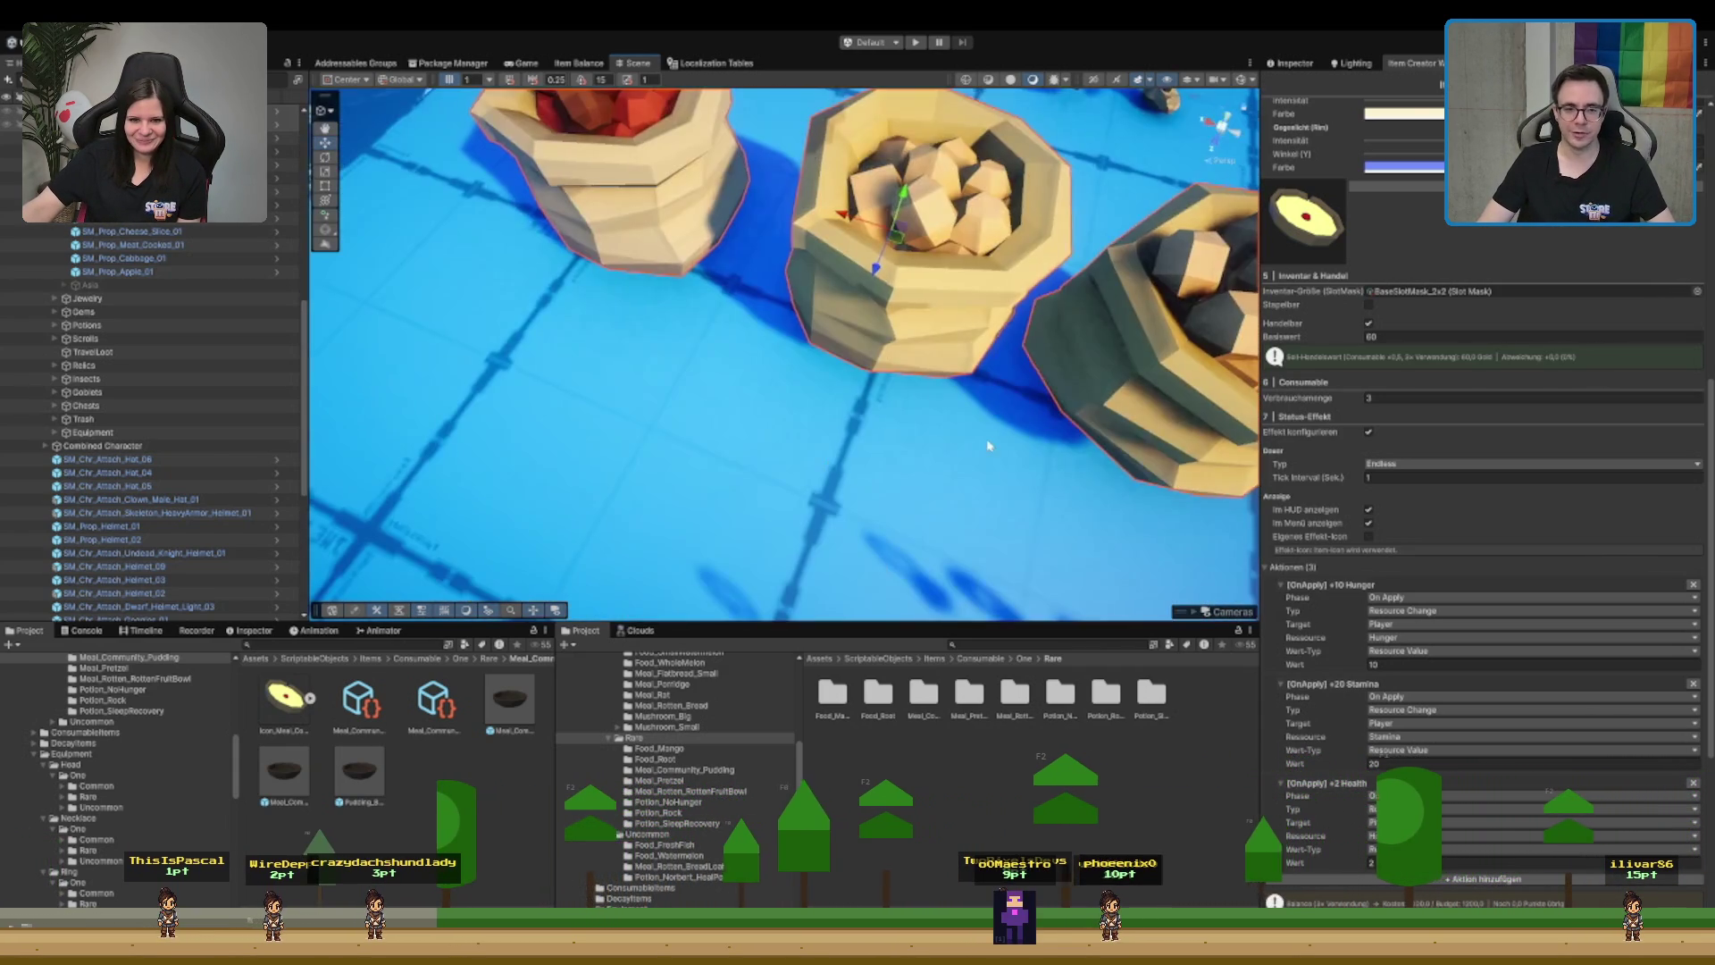
{"action": "left_click_drag", "start_coordinate": [989, 445], "coordinate": [803, 594]}
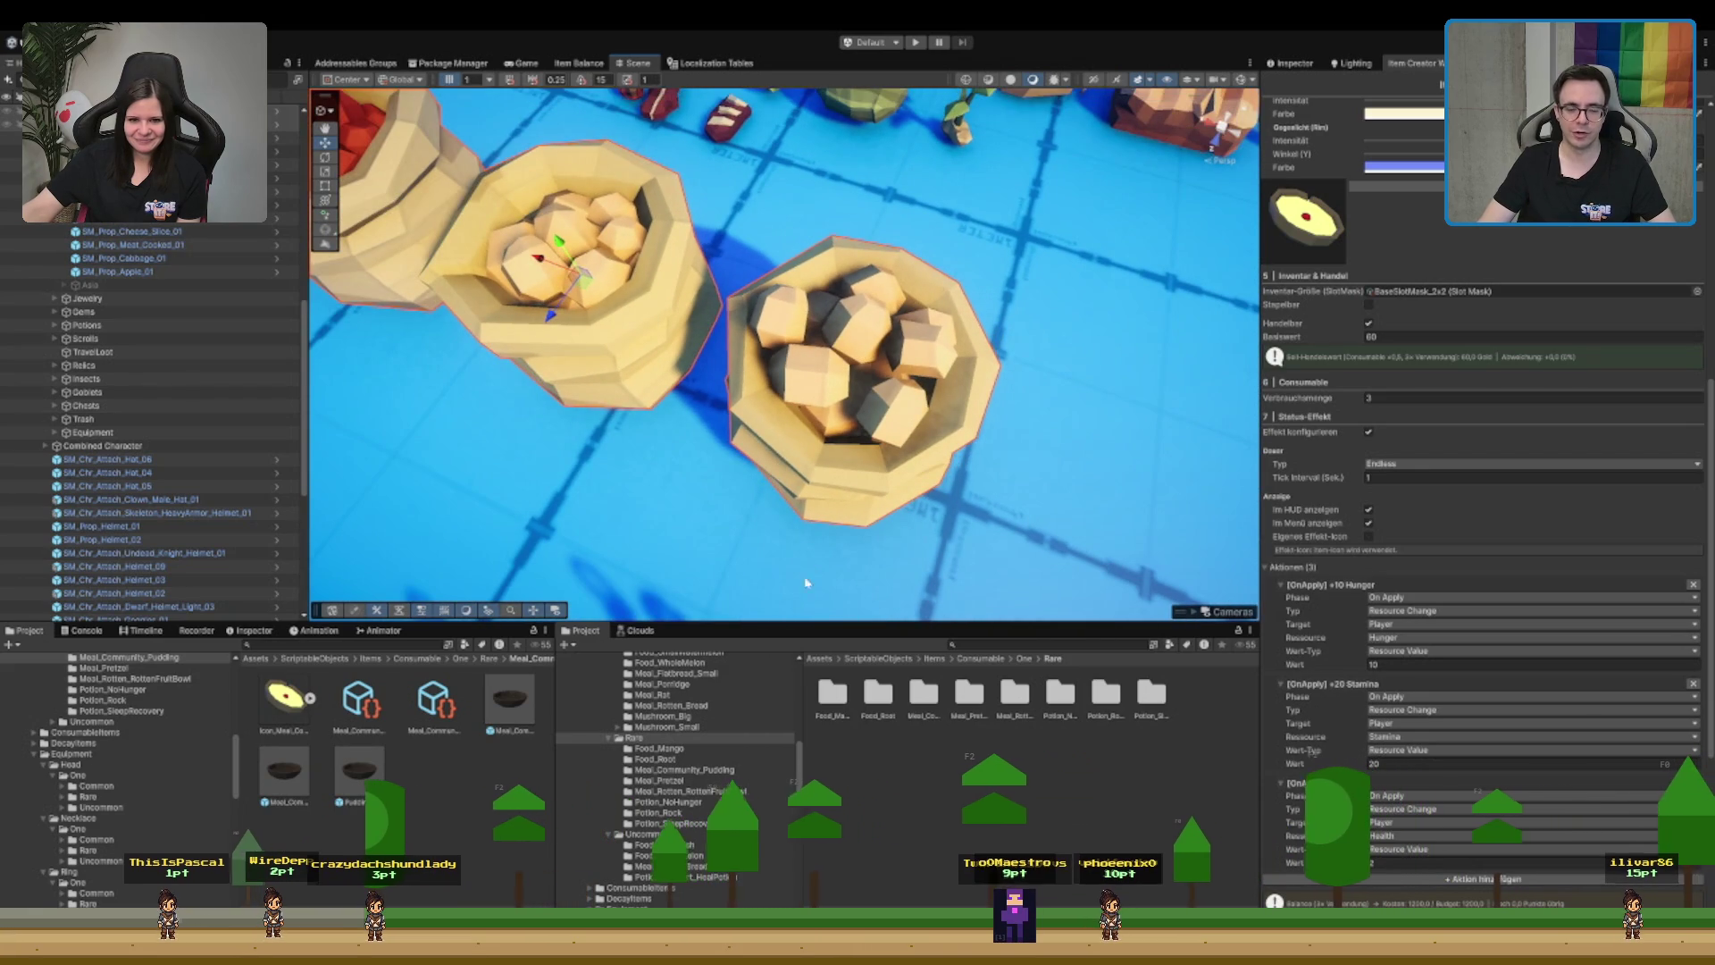
{"action": "scroll", "coordinate": [806, 582], "scroll_direction": "down", "scroll_amount": 6}
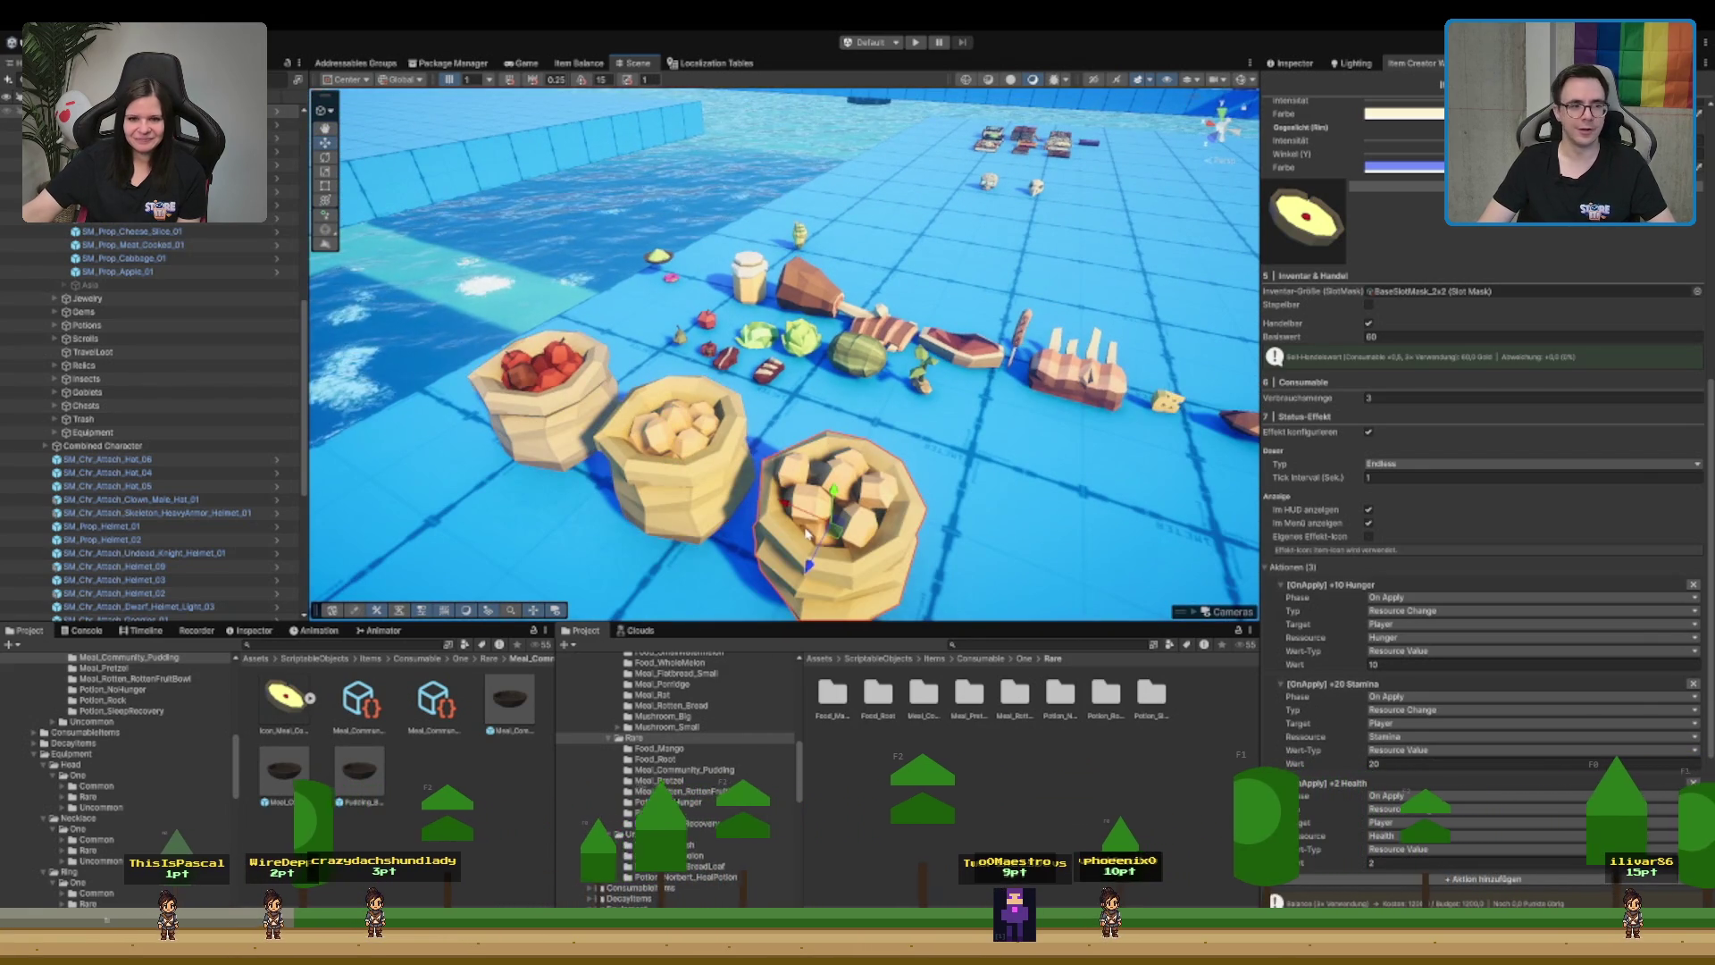
{"action": "scroll", "coordinate": [102, 241], "scroll_direction": "up", "scroll_amount": 2}
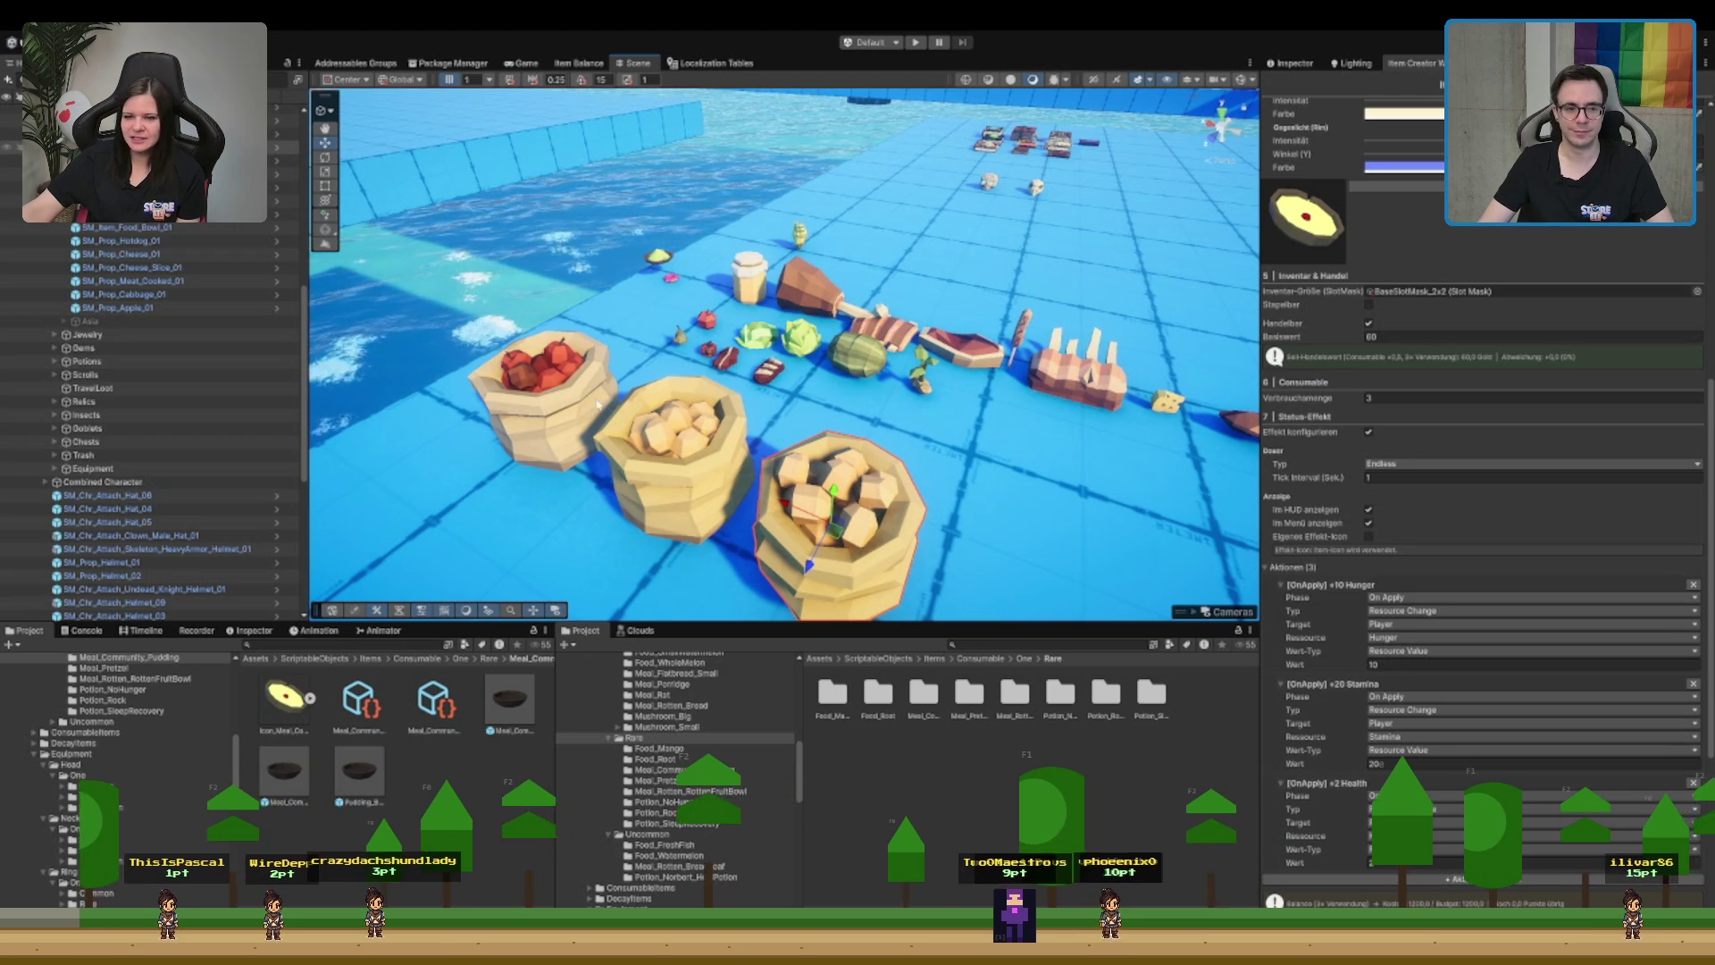
{"action": "scroll", "coordinate": [644, 474], "scroll_direction": "down", "scroll_amount": 3}
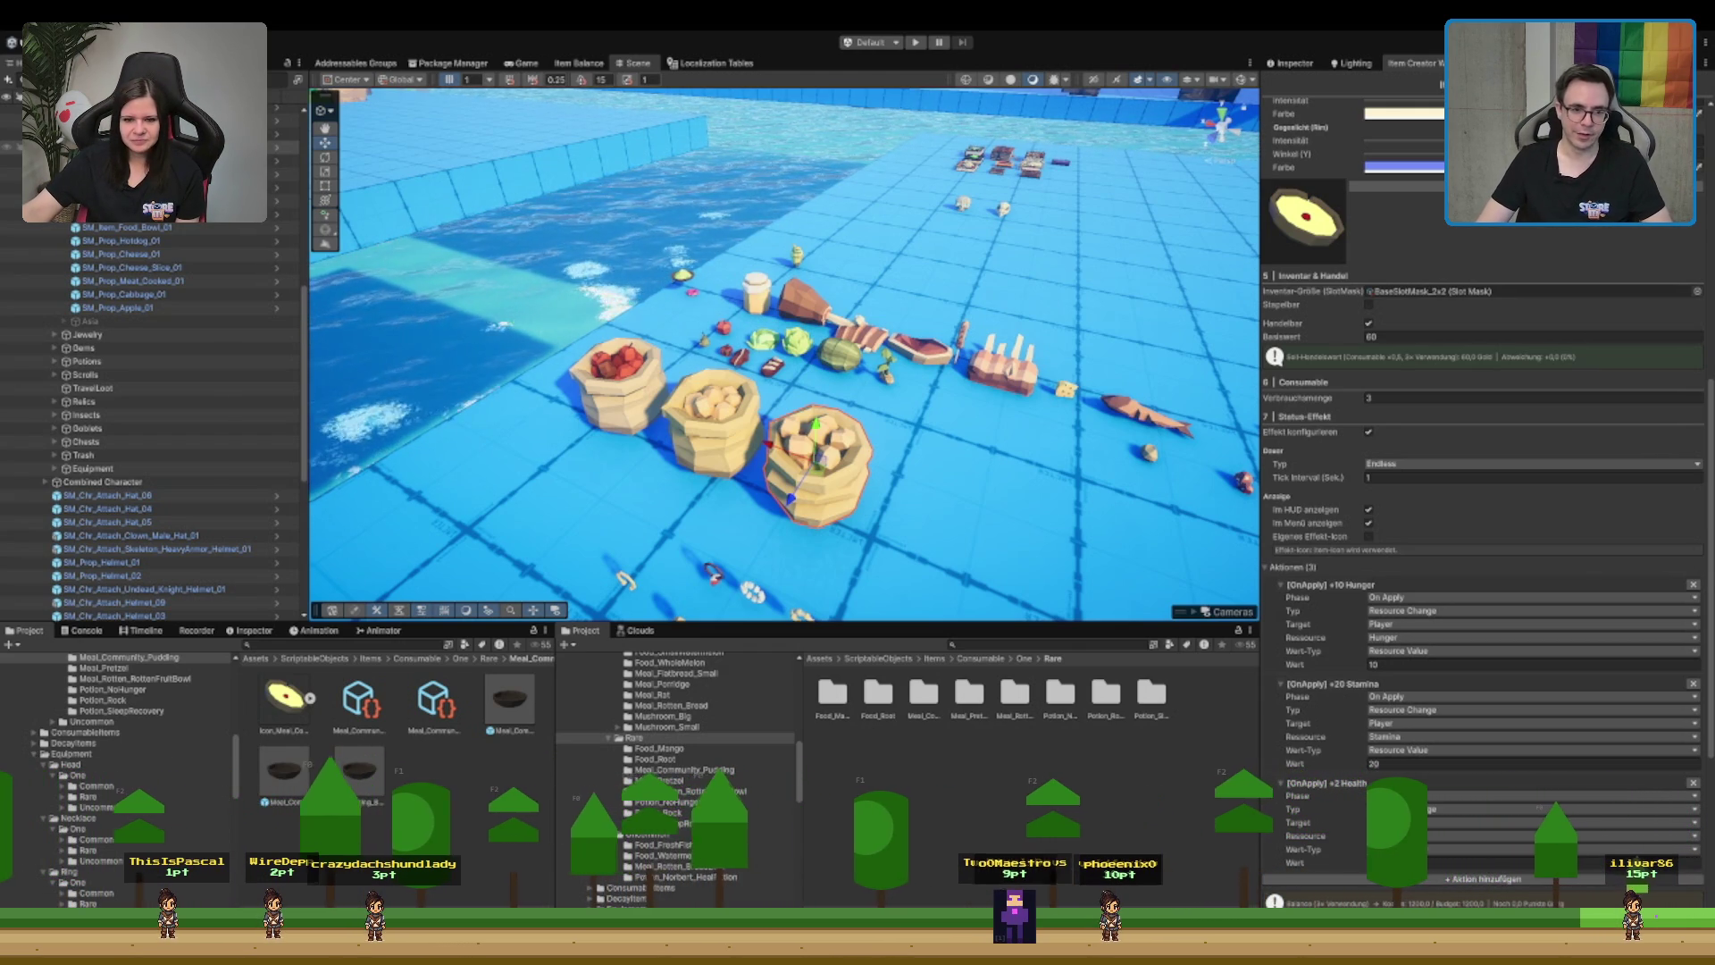
{"action": "mouse_move", "coordinate": [867, 571]}
{"action": "left_mouse_down"}
{"action": "mouse_move", "coordinate": [867, 496]}
{"action": "mouse_move", "coordinate": [912, 410]}
{"action": "left_mouse_up"}
{"action": "key", "text": "f"}
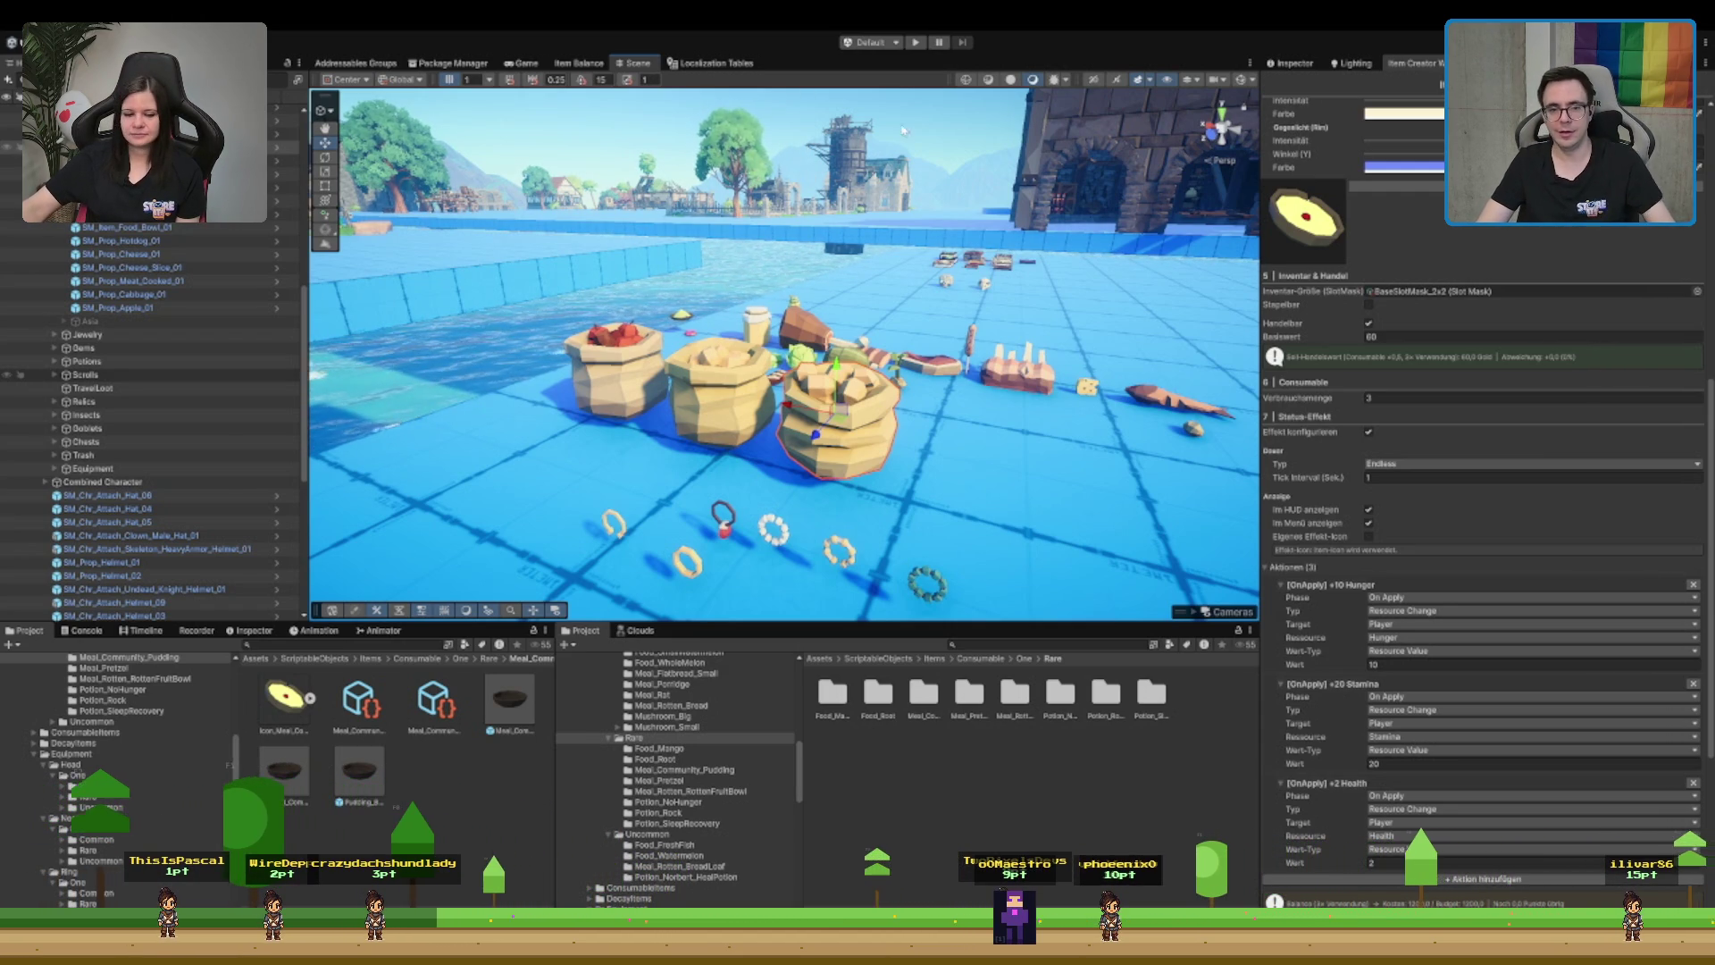
{"action": "left_click", "coordinate": [1084, 154]}
{"action": "key", "text": "f"}
{"action": "mouse_move", "coordinate": [1084, 153]}
{"action": "left_mouse_down"}
{"action": "mouse_move", "coordinate": [497, 276]}
{"action": "mouse_move", "coordinate": [1102, 421]}
{"action": "mouse_move", "coordinate": [1140, 367]}
{"action": "mouse_move", "coordinate": [411, 286]}
{"action": "left_mouse_up"}
{"action": "mouse_move", "coordinate": [982, 339]}
{"action": "left_mouse_down"}
{"action": "mouse_move", "coordinate": [1003, 414]}
{"action": "mouse_move", "coordinate": [619, 152]}
{"action": "mouse_move", "coordinate": [795, 237]}
{"action": "mouse_move", "coordinate": [876, 302]}
{"action": "mouse_move", "coordinate": [797, 328]}
{"action": "mouse_move", "coordinate": [836, 293]}
{"action": "left_mouse_up"}
{"action": "left_click_drag", "start_coordinate": [538, 402], "coordinate": [545, 377]}
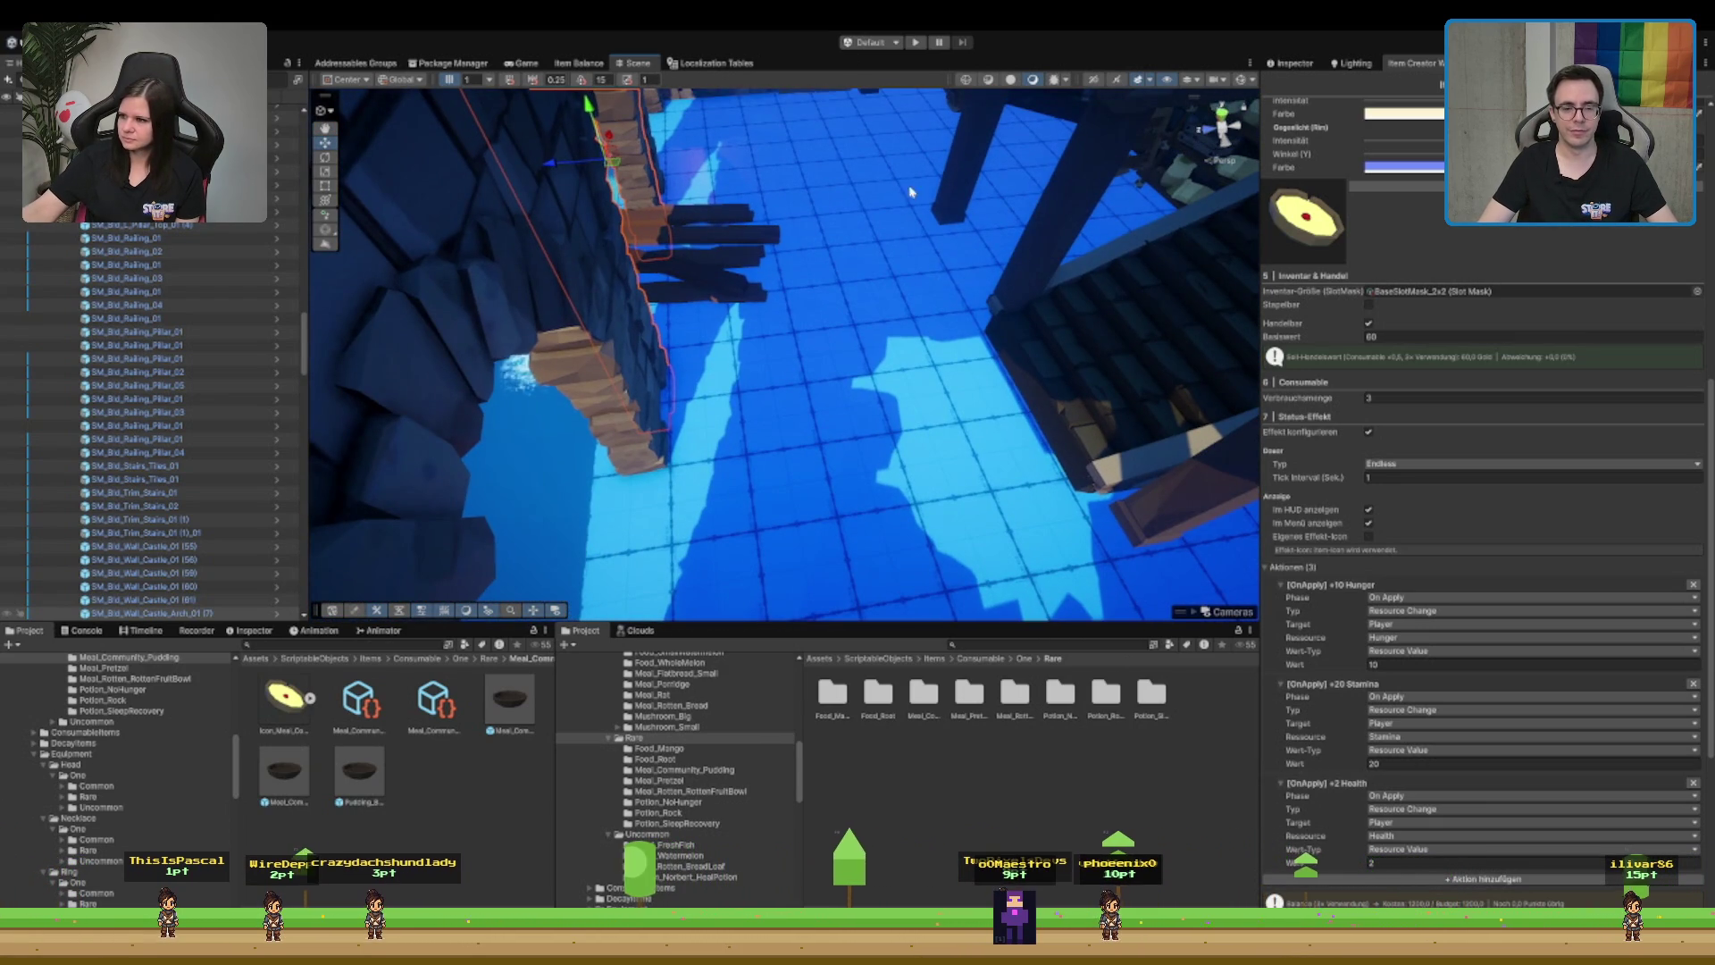
{"action": "mouse_move", "coordinate": [839, 442]}
{"action": "left_mouse_down"}
{"action": "mouse_move", "coordinate": [467, 337]}
{"action": "mouse_move", "coordinate": [954, 189]}
{"action": "mouse_move", "coordinate": [850, 310]}
{"action": "mouse_move", "coordinate": [889, 366]}
{"action": "mouse_move", "coordinate": [819, 279]}
{"action": "mouse_move", "coordinate": [798, 185]}
{"action": "left_mouse_up"}
{"action": "left_click", "coordinate": [887, 366]}
{"action": "left_click", "coordinate": [804, 191]}
{"action": "left_click", "coordinate": [795, 136]}
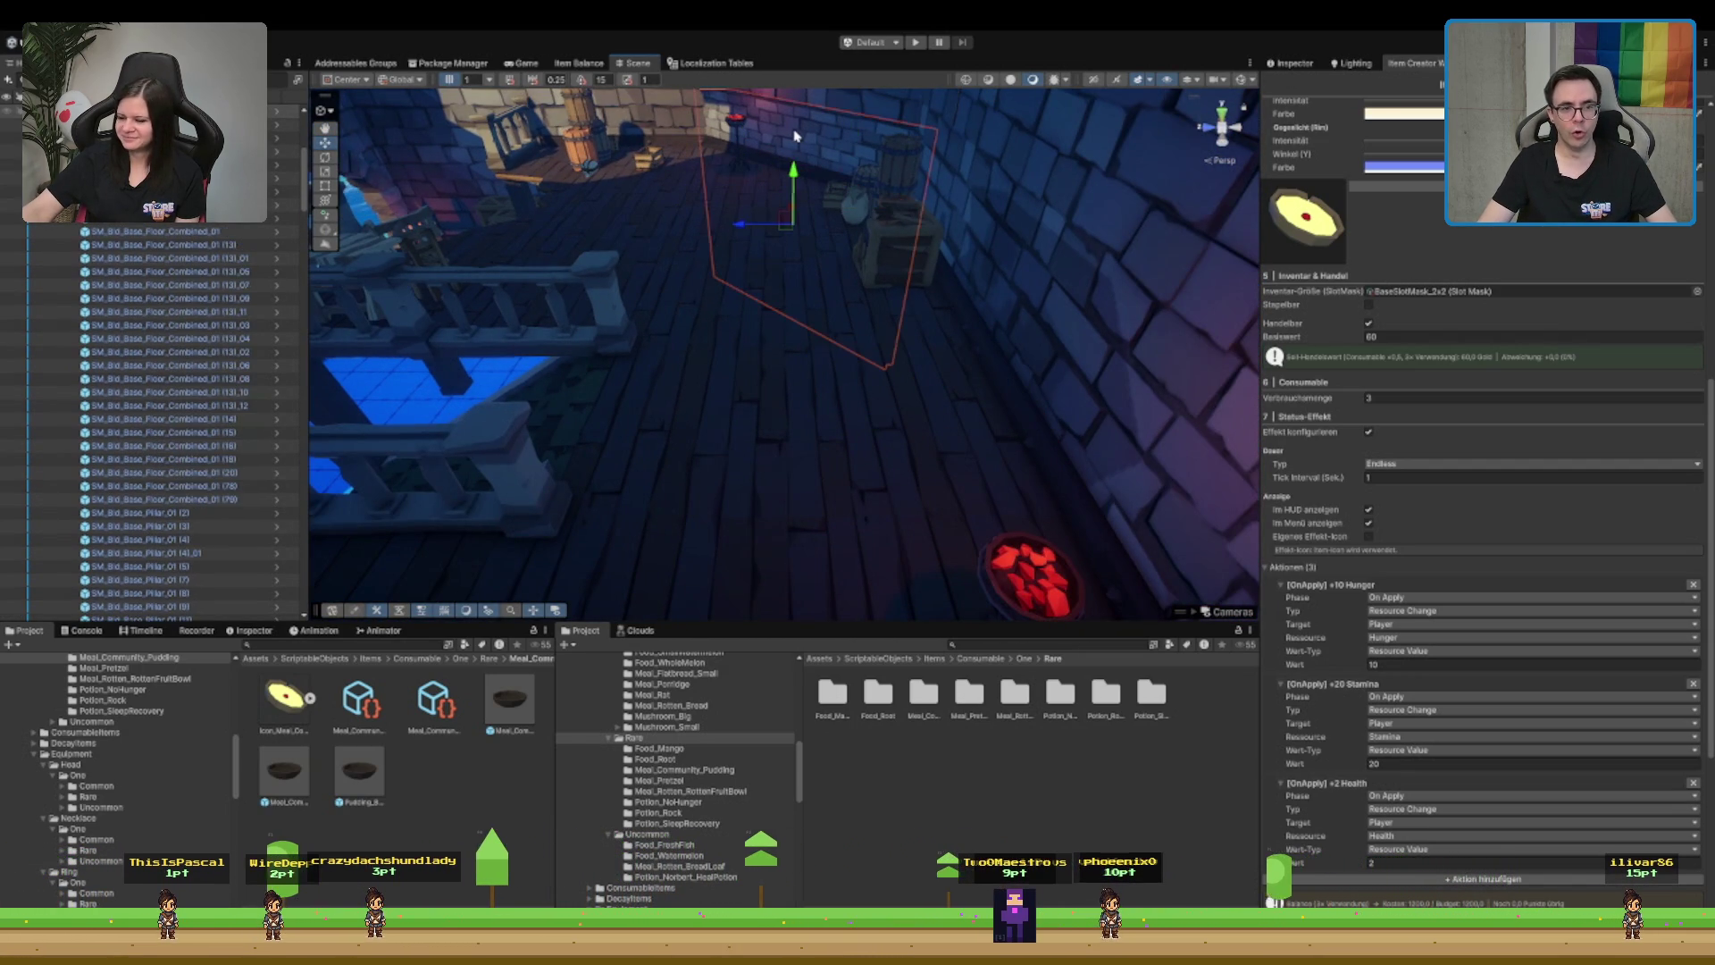
{"action": "key", "text": "f"}
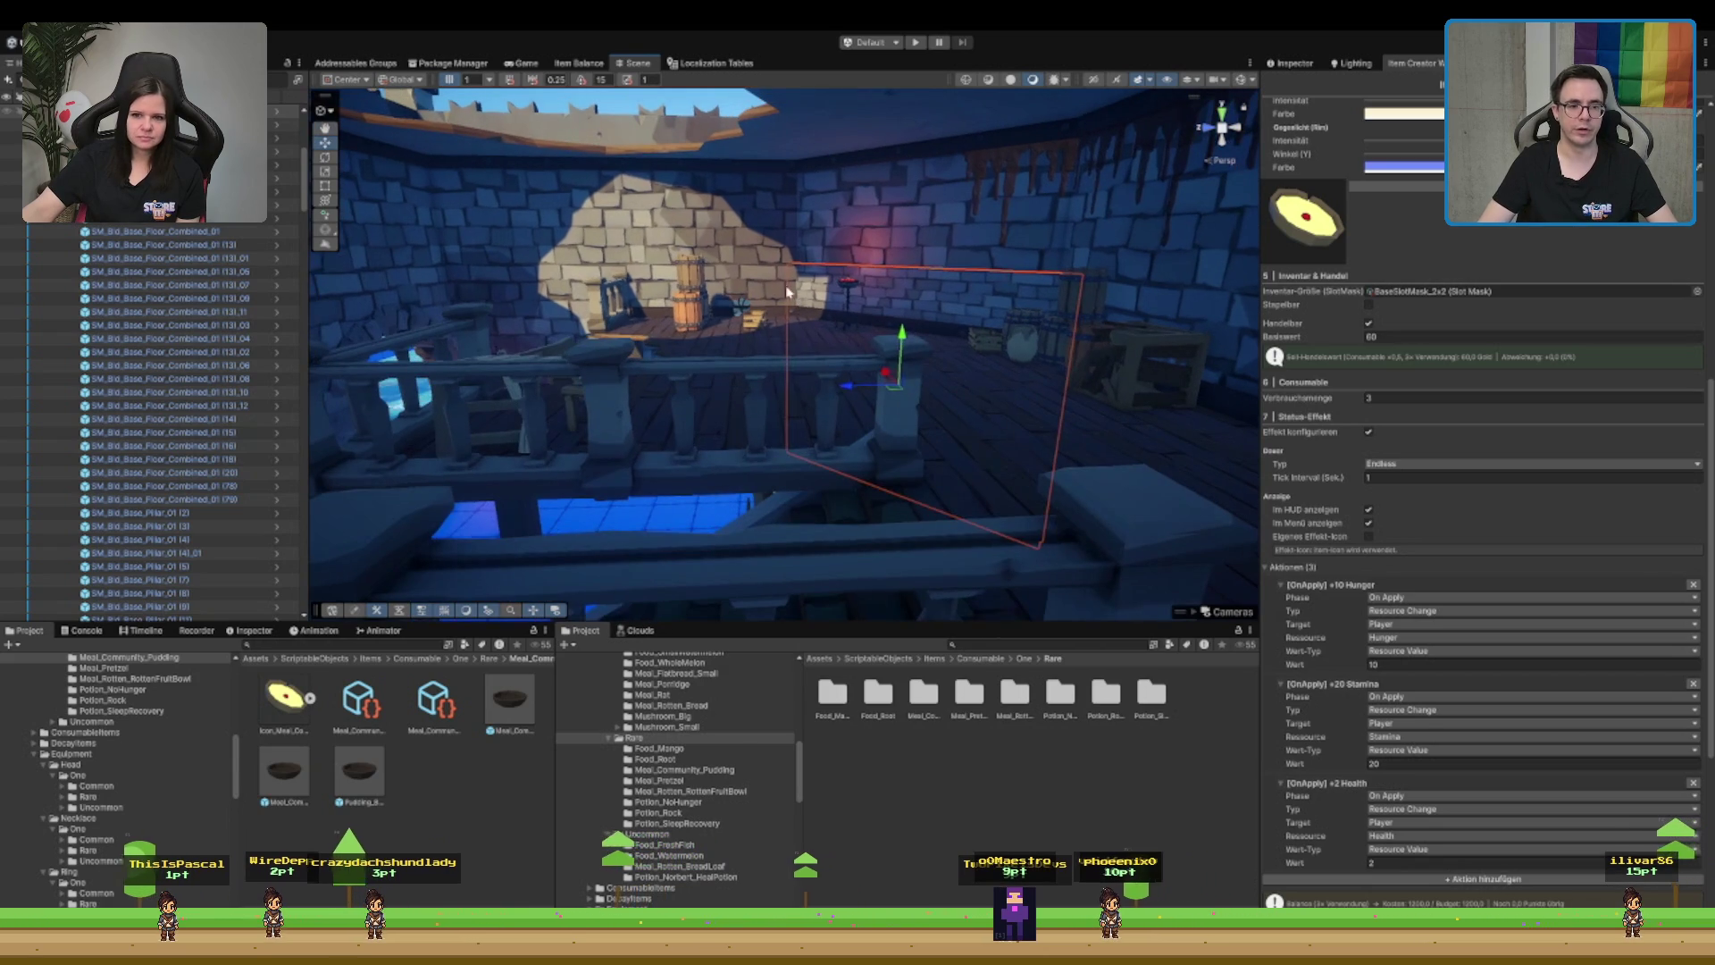
{"action": "left_click", "coordinate": [785, 285]}
{"action": "left_click", "coordinate": [833, 257]}
{"action": "key", "text": "f"}
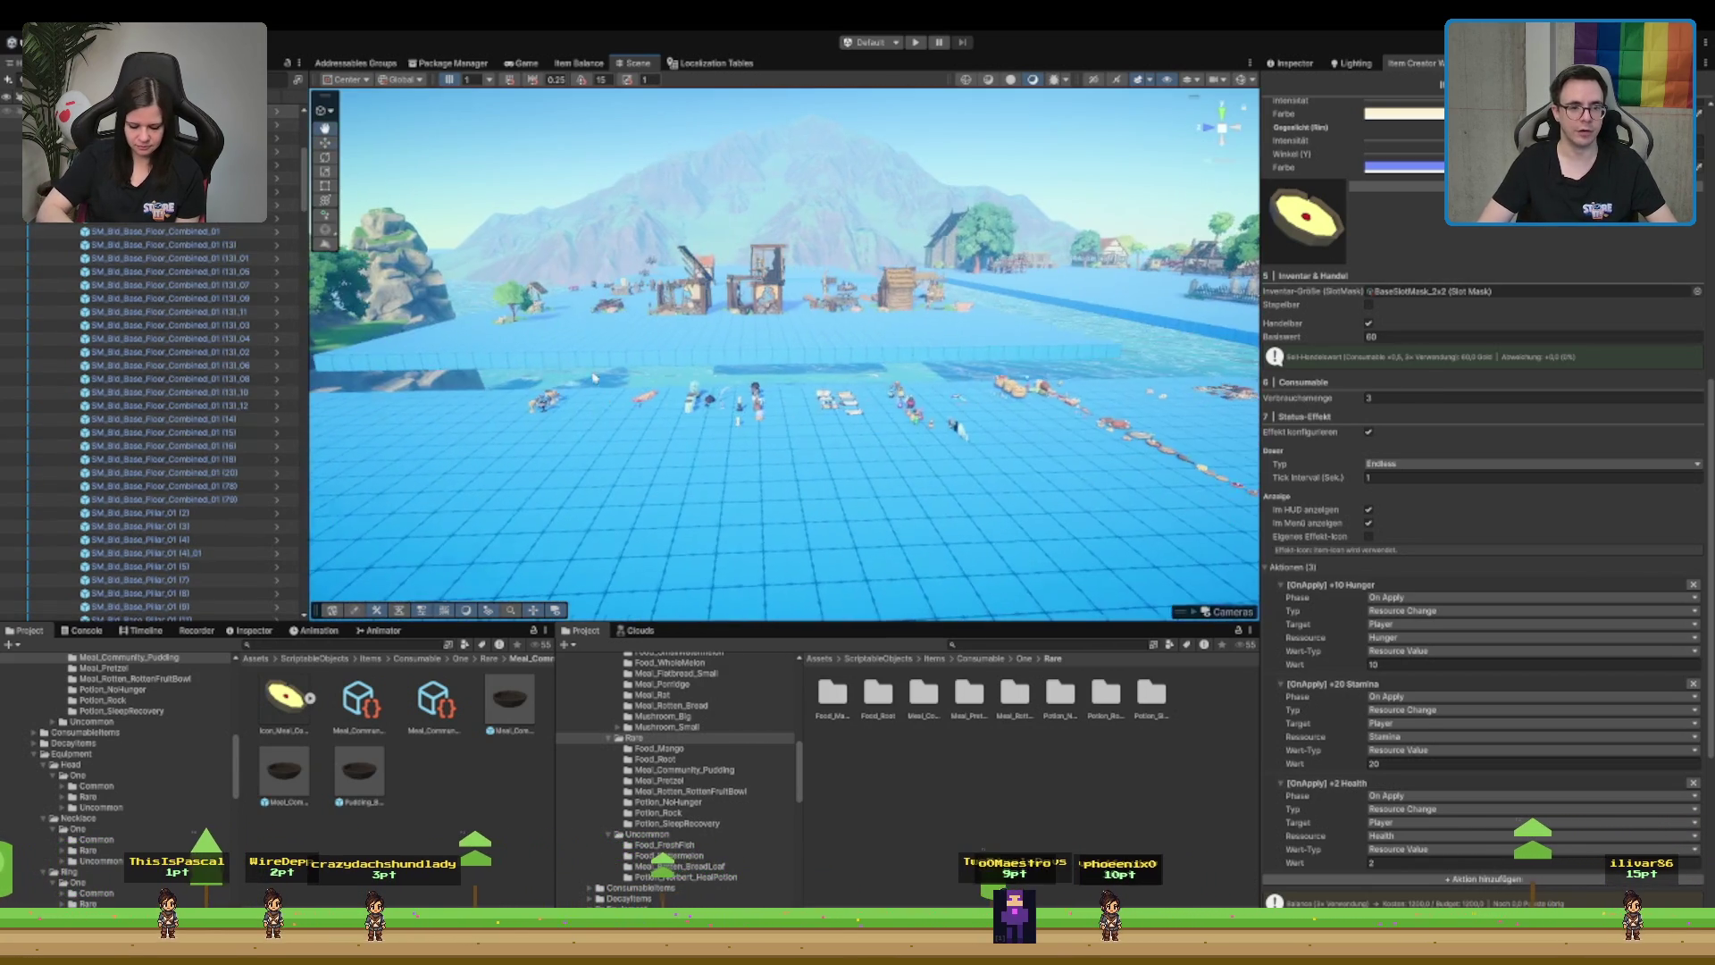
{"action": "left_click_drag", "start_coordinate": [773, 327], "coordinate": [958, 366]}
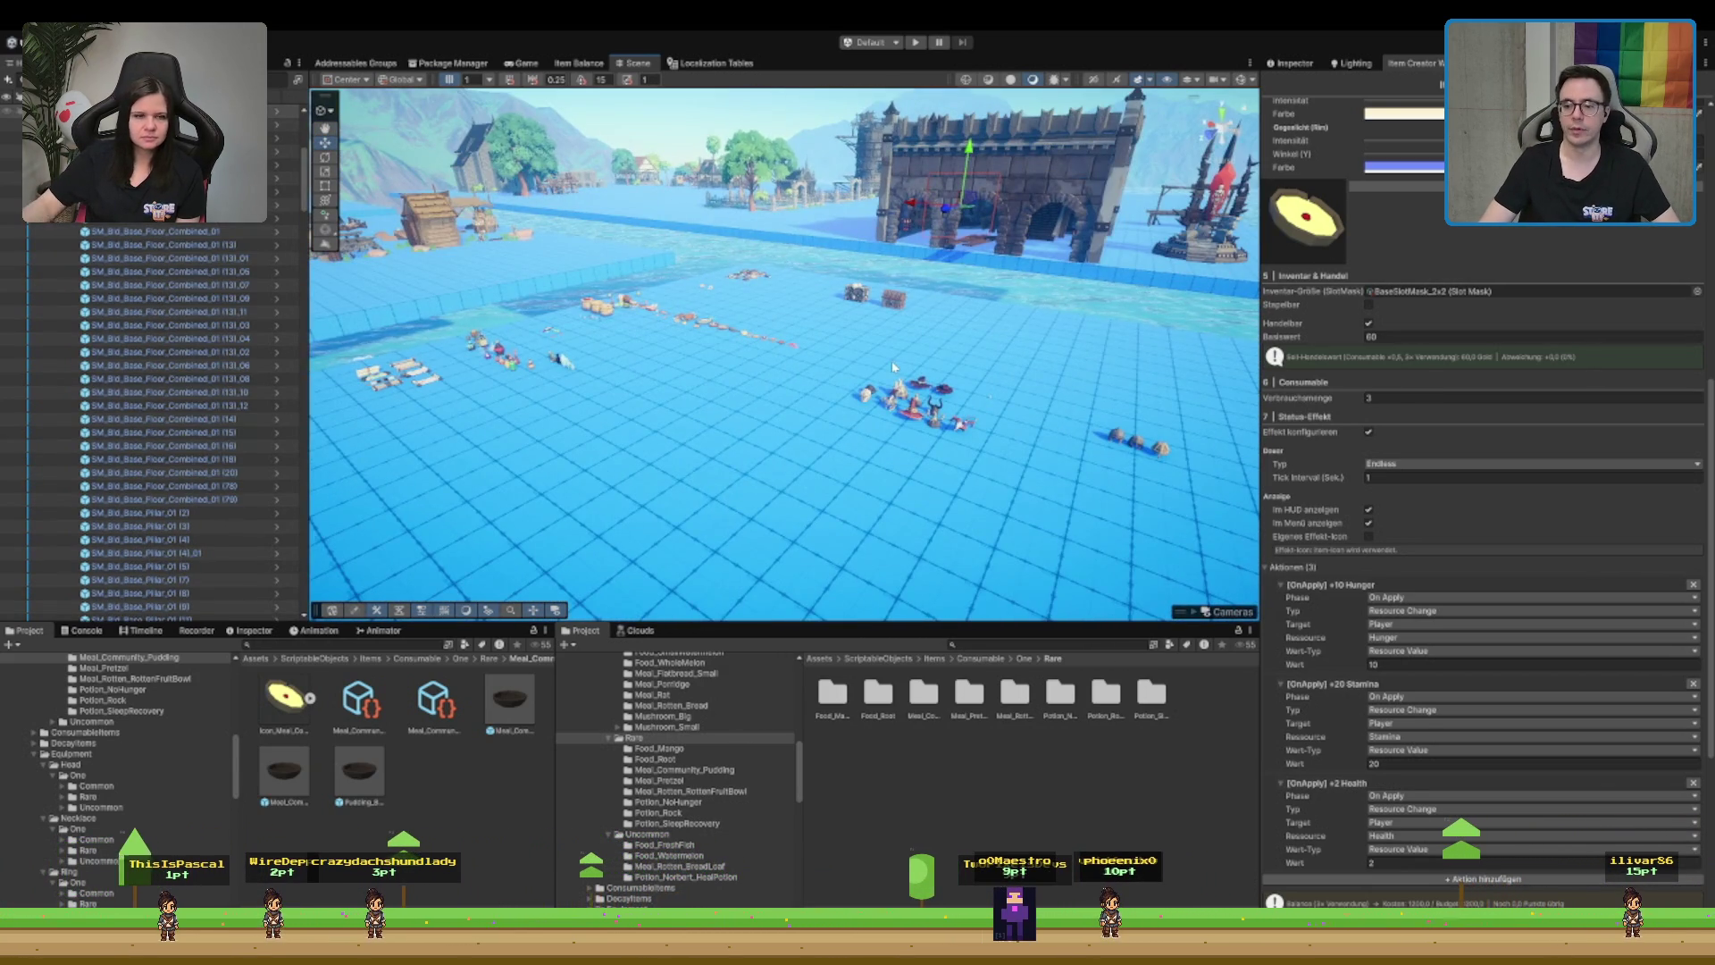
{"action": "scroll", "coordinate": [705, 351], "scroll_direction": "up", "scroll_amount": 2}
{"action": "left_click_drag", "start_coordinate": [705, 350], "coordinate": [835, 506]}
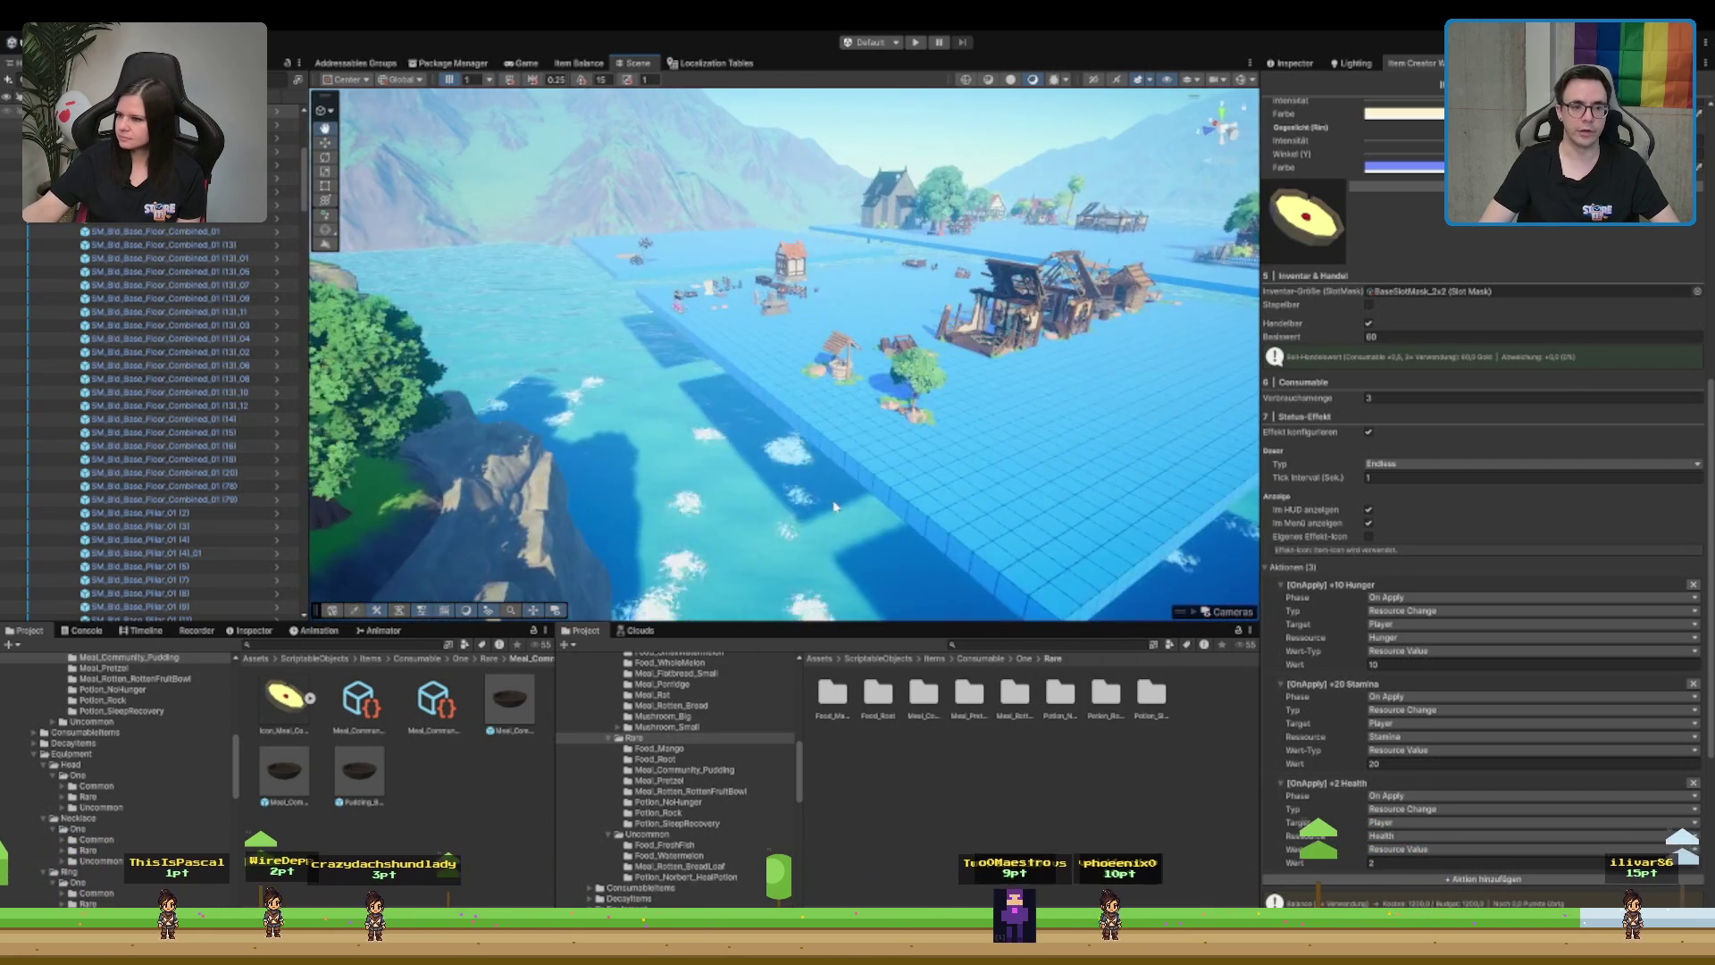
{"action": "left_click_drag", "start_coordinate": [878, 201], "coordinate": [1127, 445]}
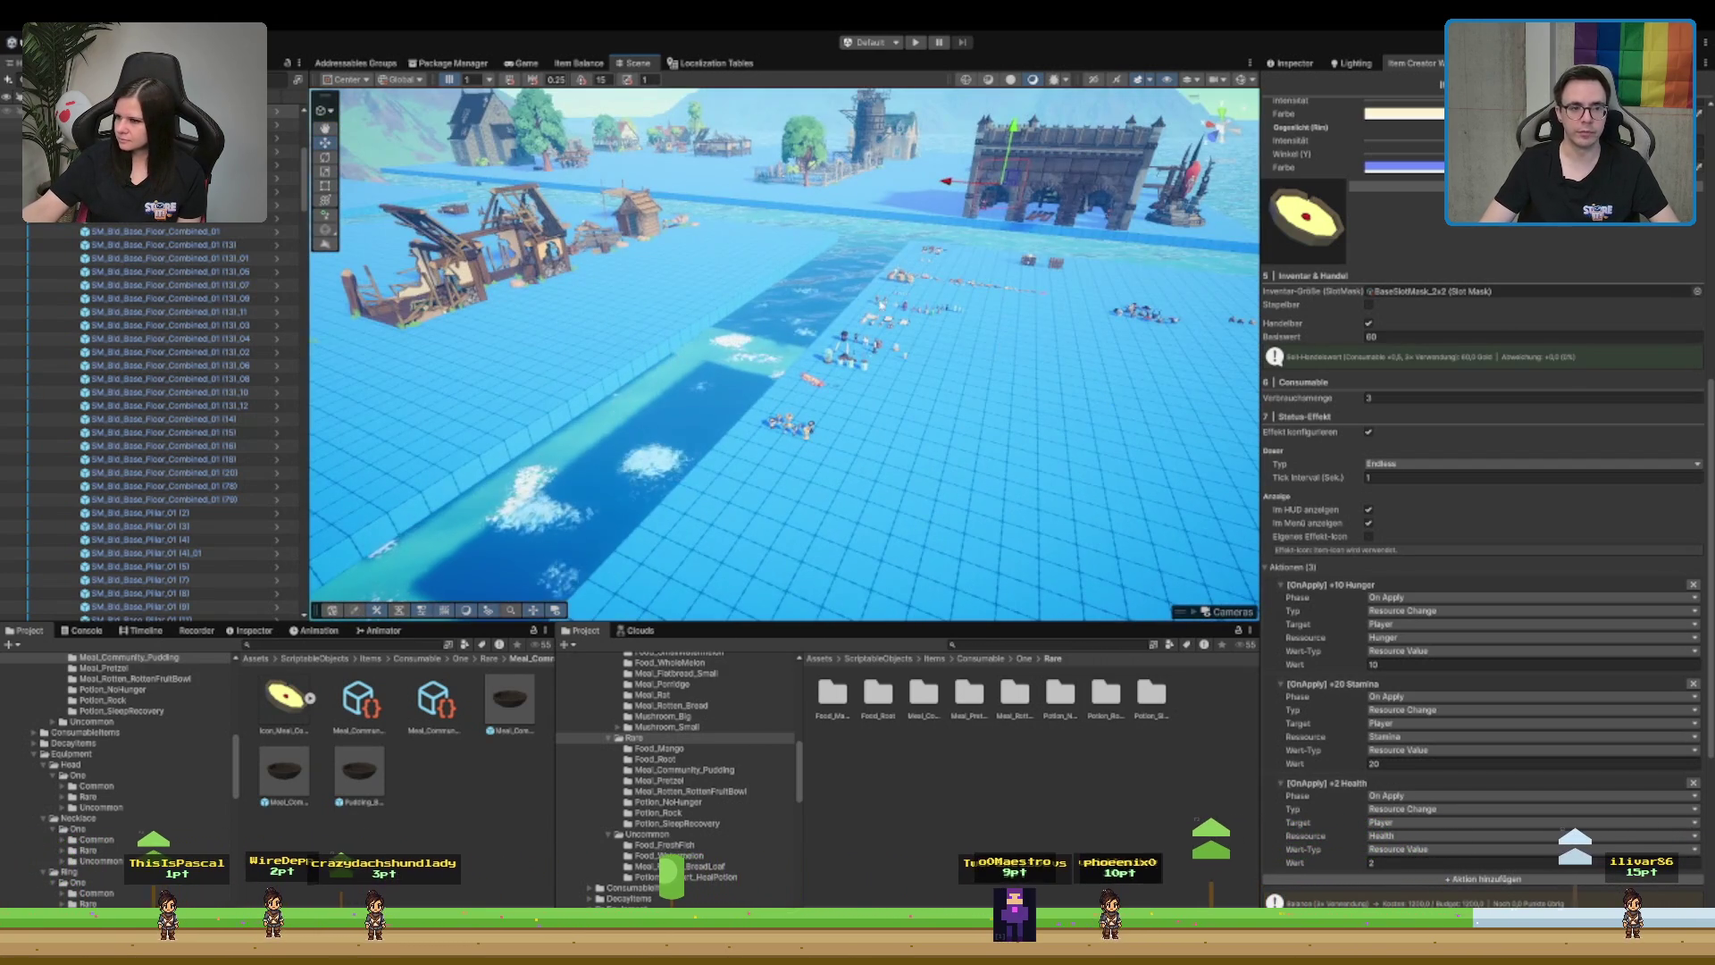
{"action": "left_click", "coordinate": [659, 217]}
{"action": "key", "text": "f"}
{"action": "left_click_drag", "start_coordinate": [501, 295], "coordinate": [864, 373]}
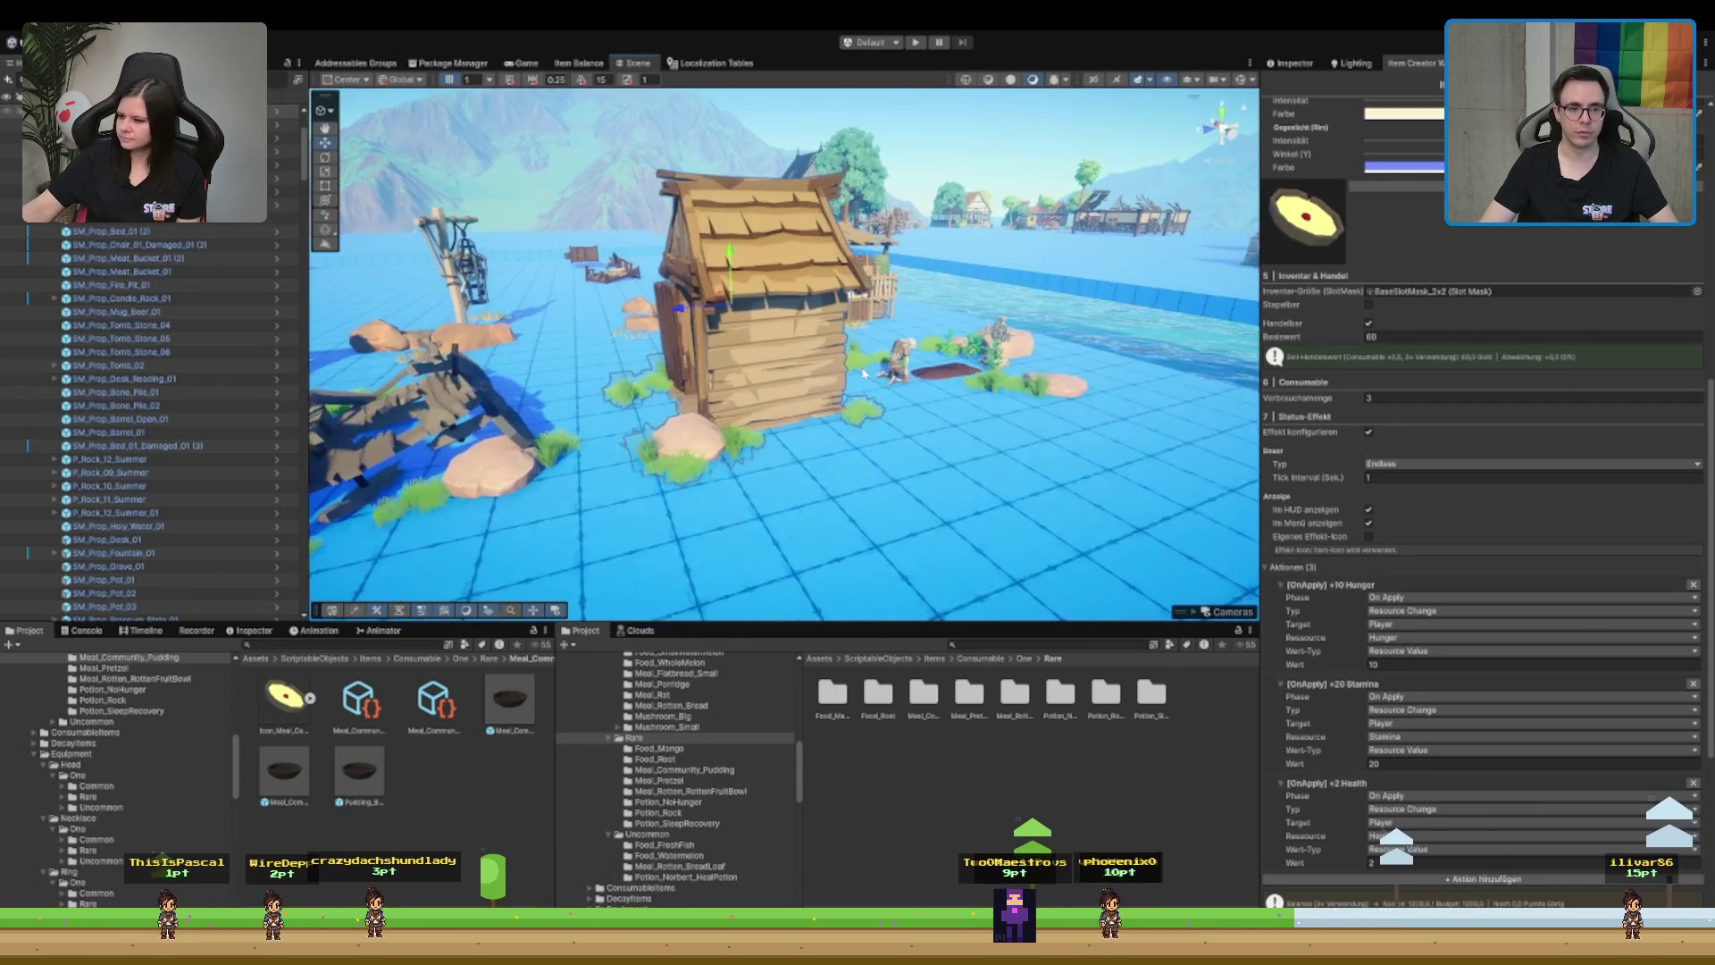
{"action": "scroll", "coordinate": [864, 374], "scroll_direction": "up", "scroll_amount": 3}
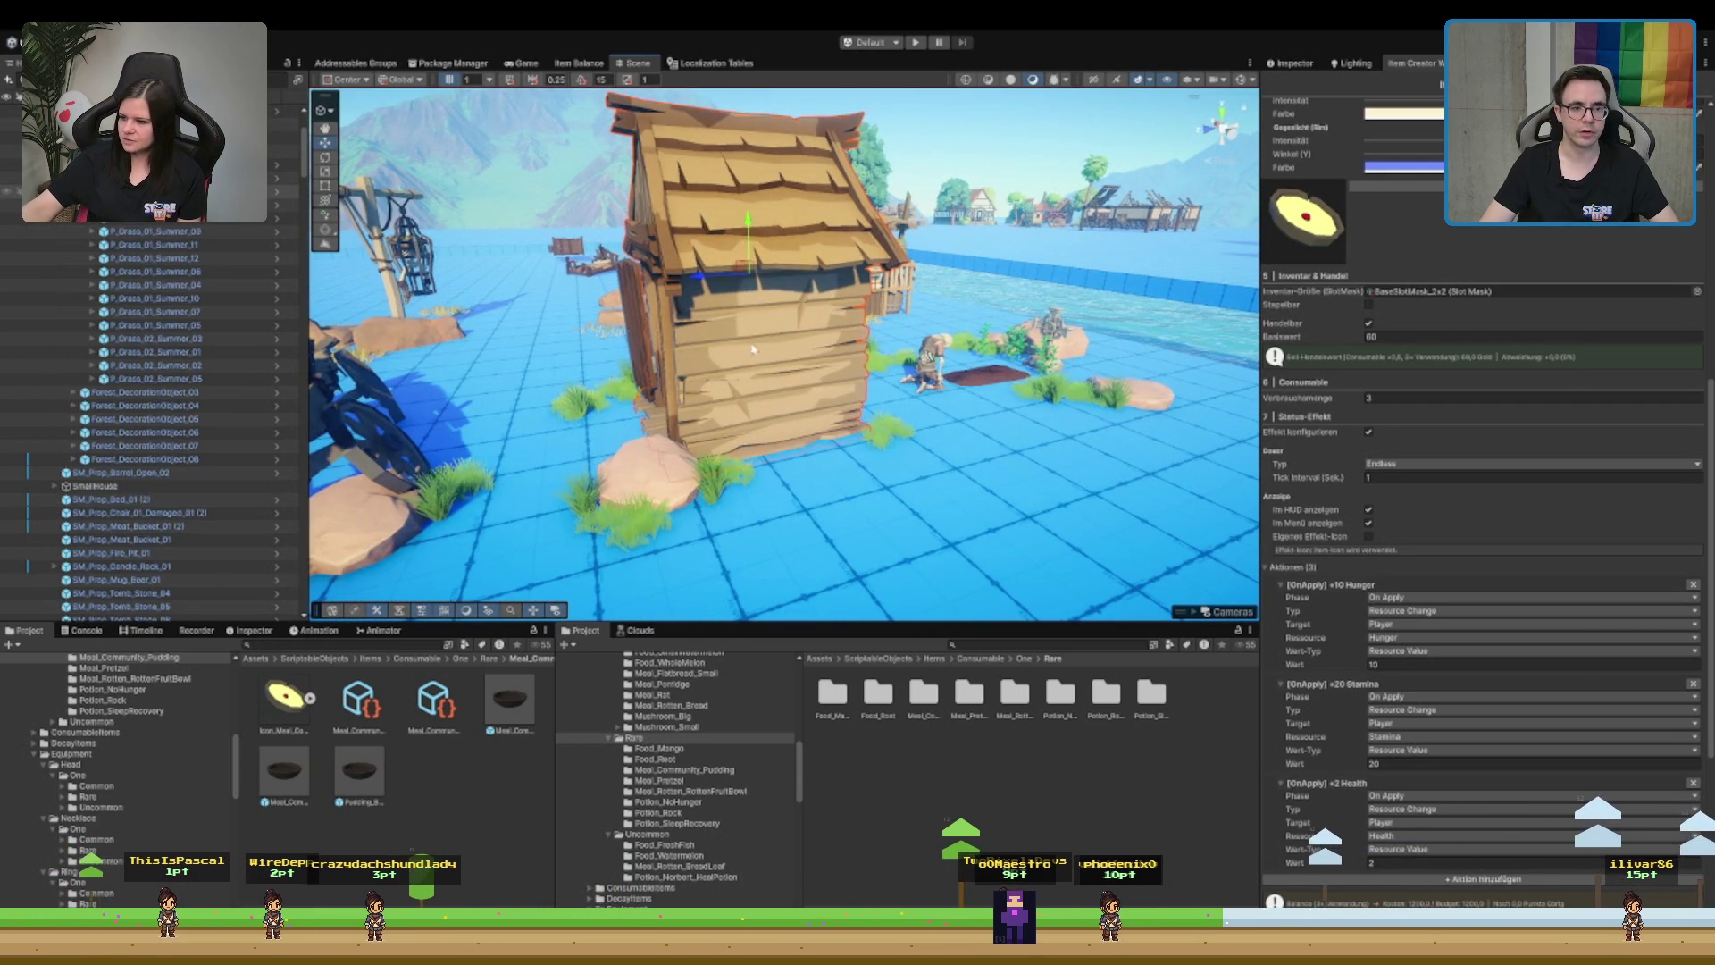
{"action": "left_click", "coordinate": [755, 343]}
{"action": "scroll", "coordinate": [752, 329], "scroll_direction": "down", "scroll_amount": 10}
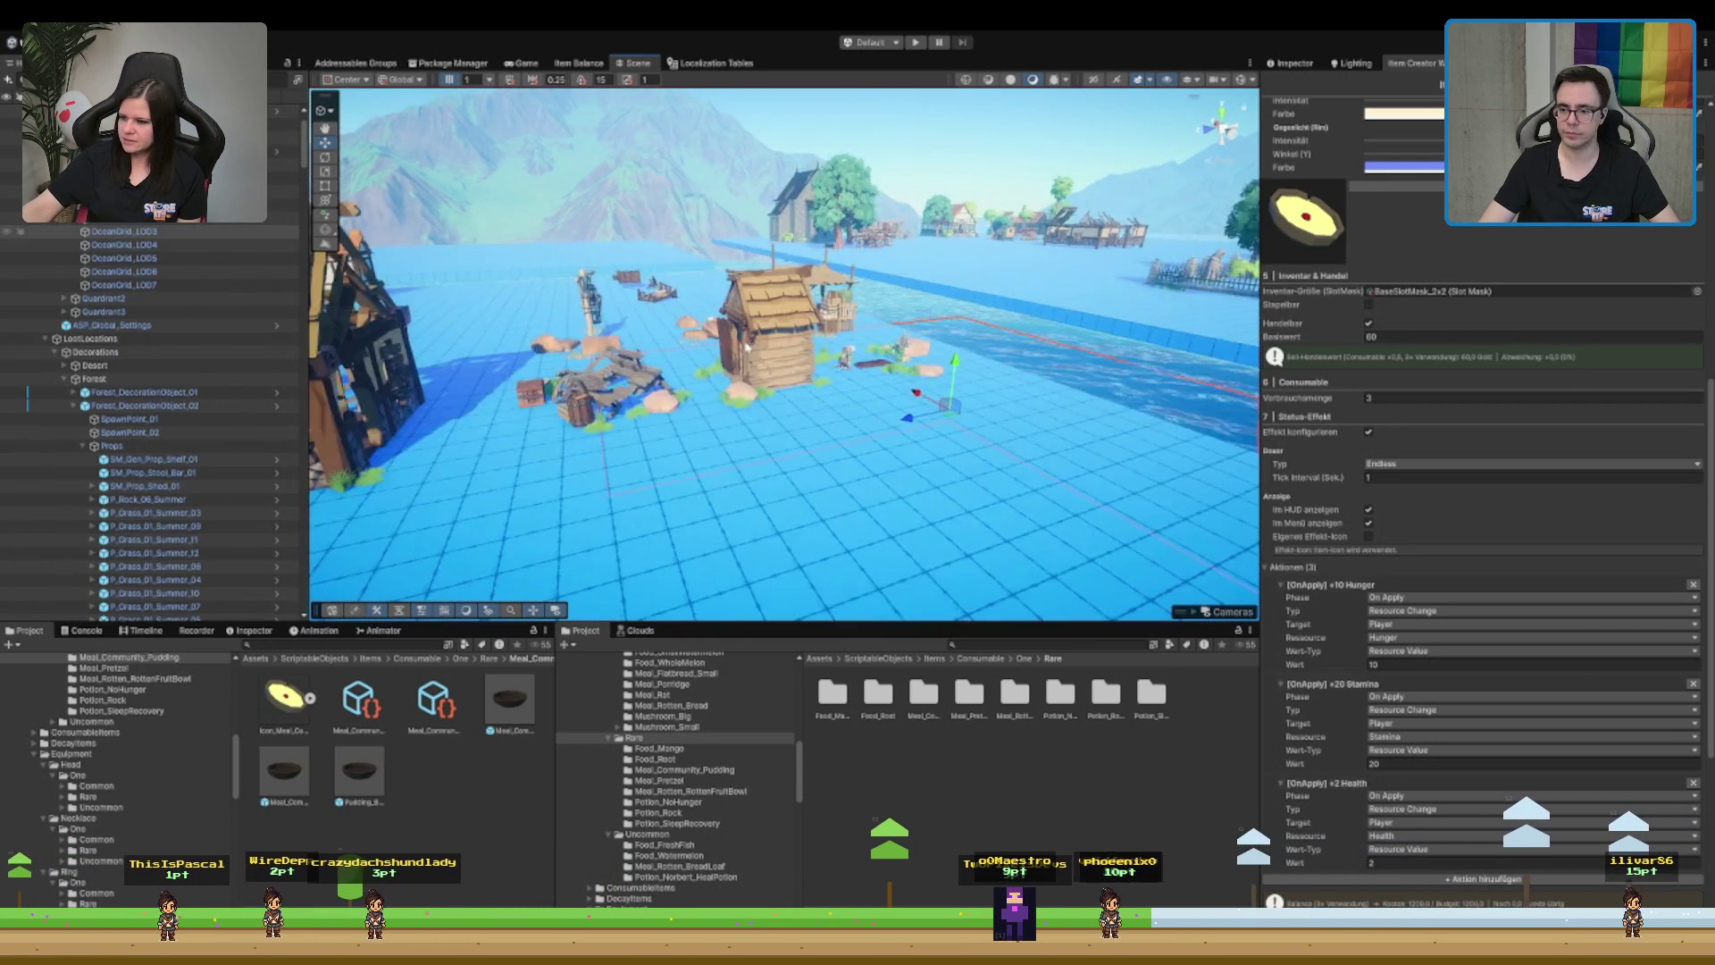
{"action": "left_click_drag", "start_coordinate": [822, 363], "coordinate": [818, 287]}
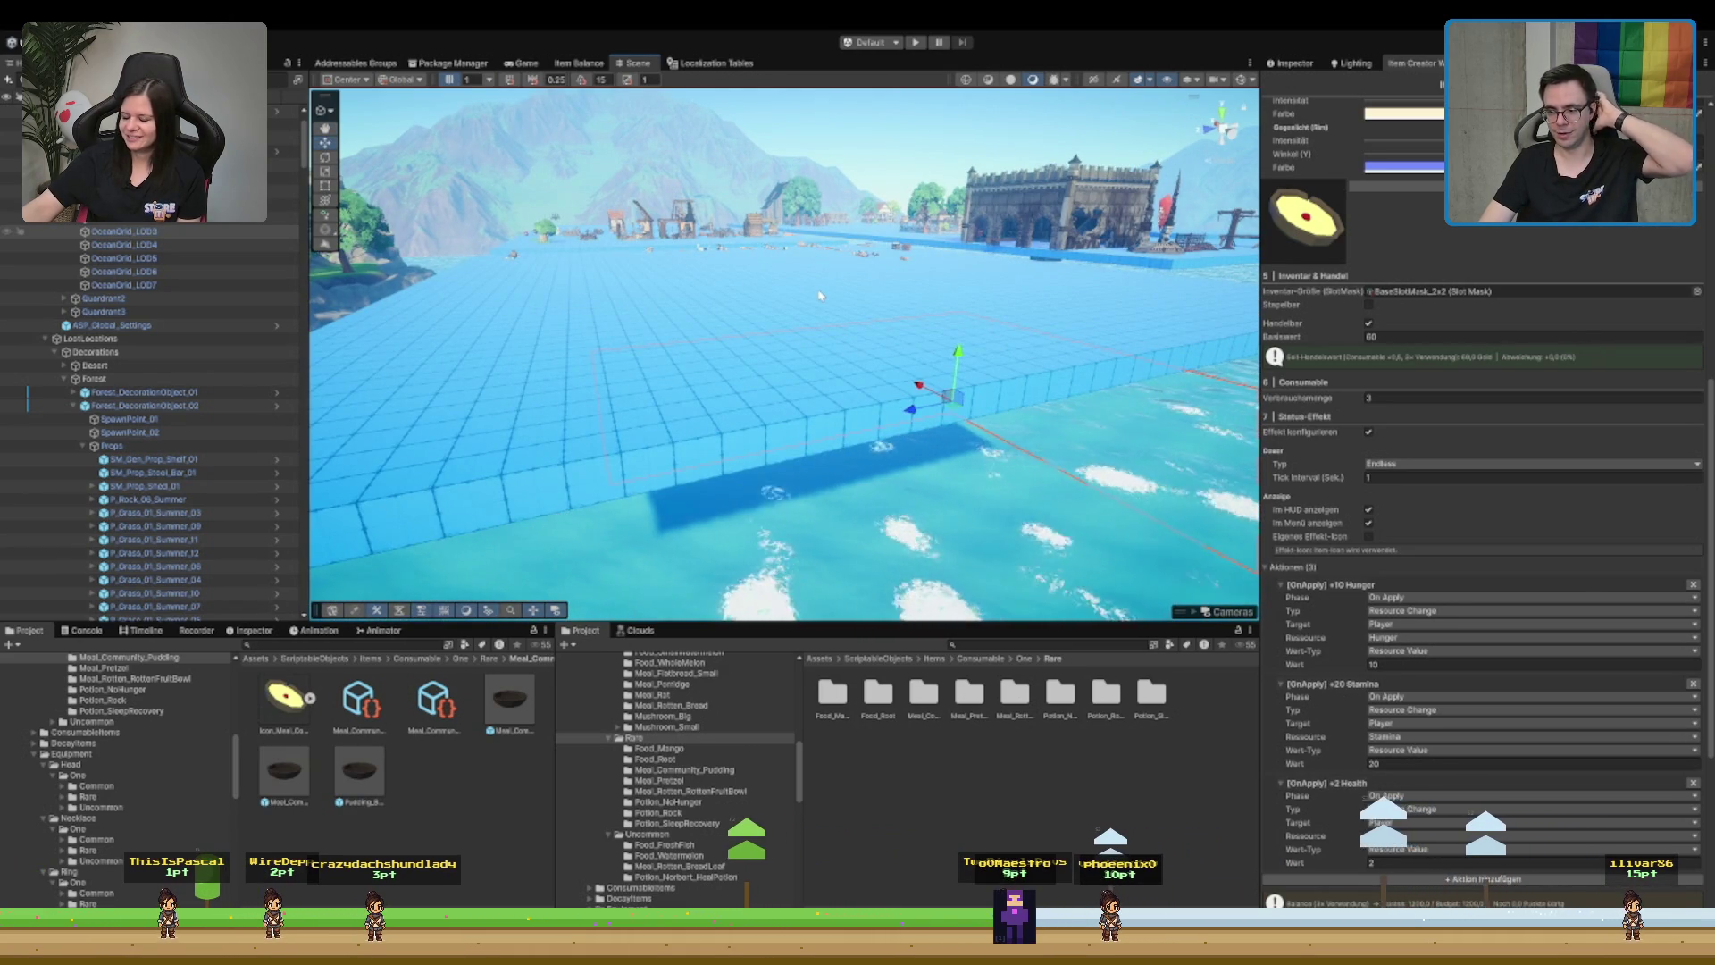
{"action": "left_click_drag", "start_coordinate": [853, 326], "coordinate": [686, 405]}
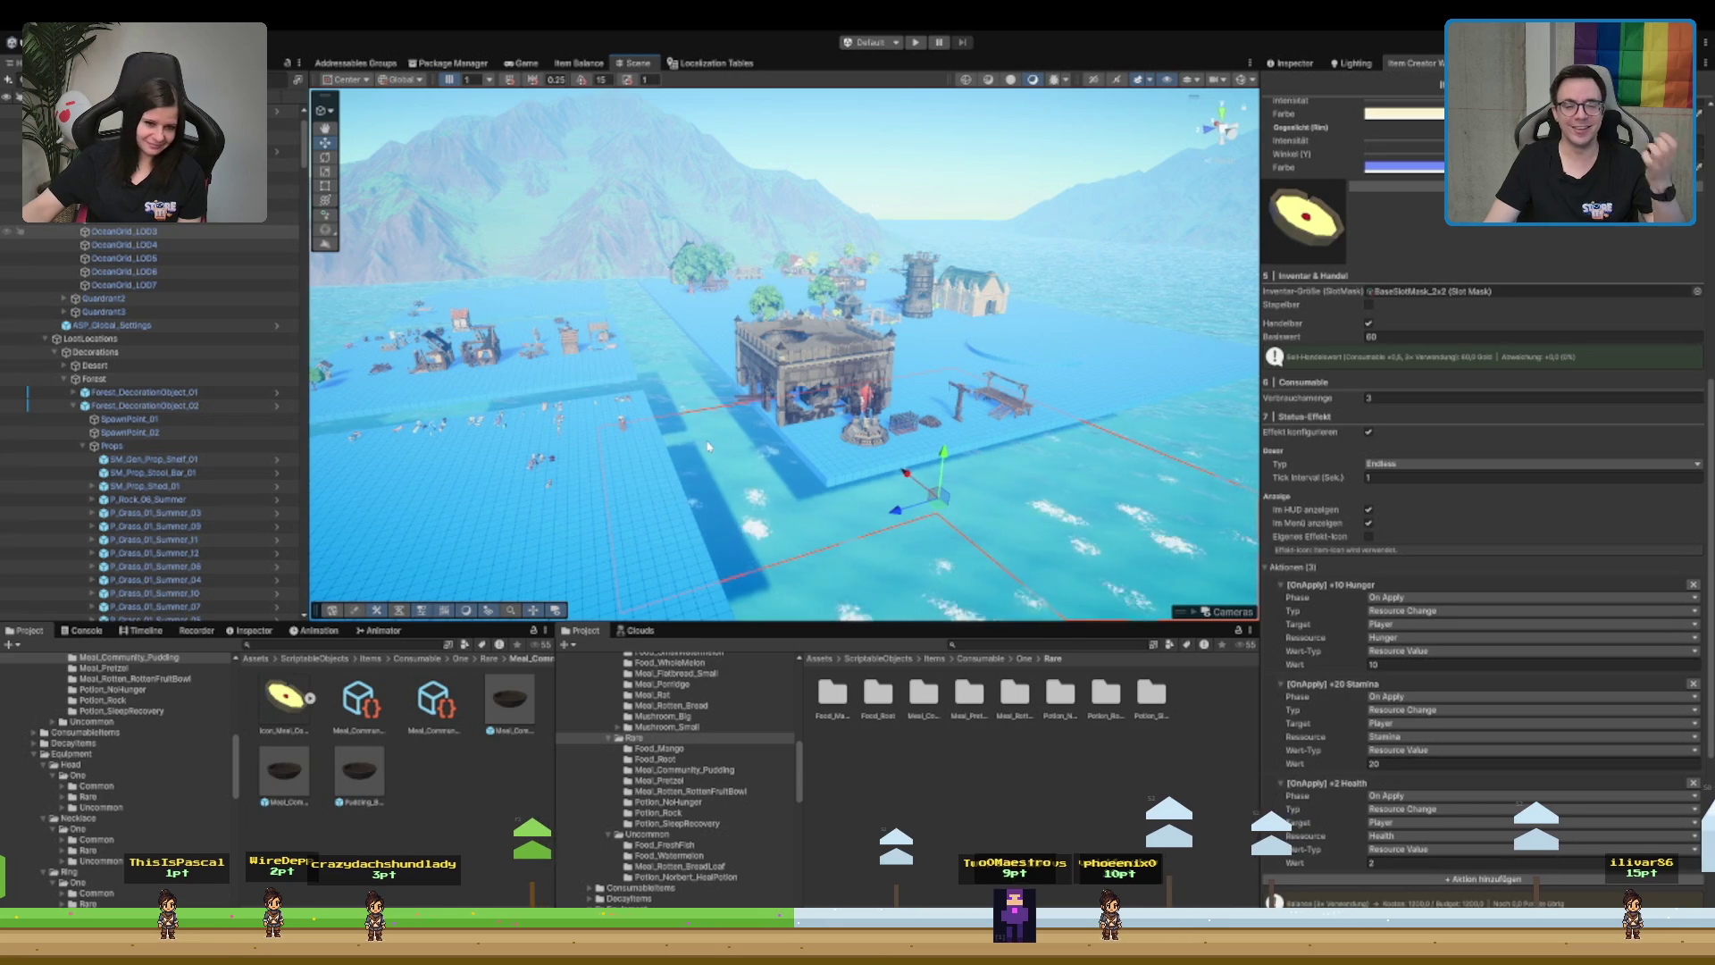
{"action": "left_click_drag", "start_coordinate": [774, 331], "coordinate": [672, 356]}
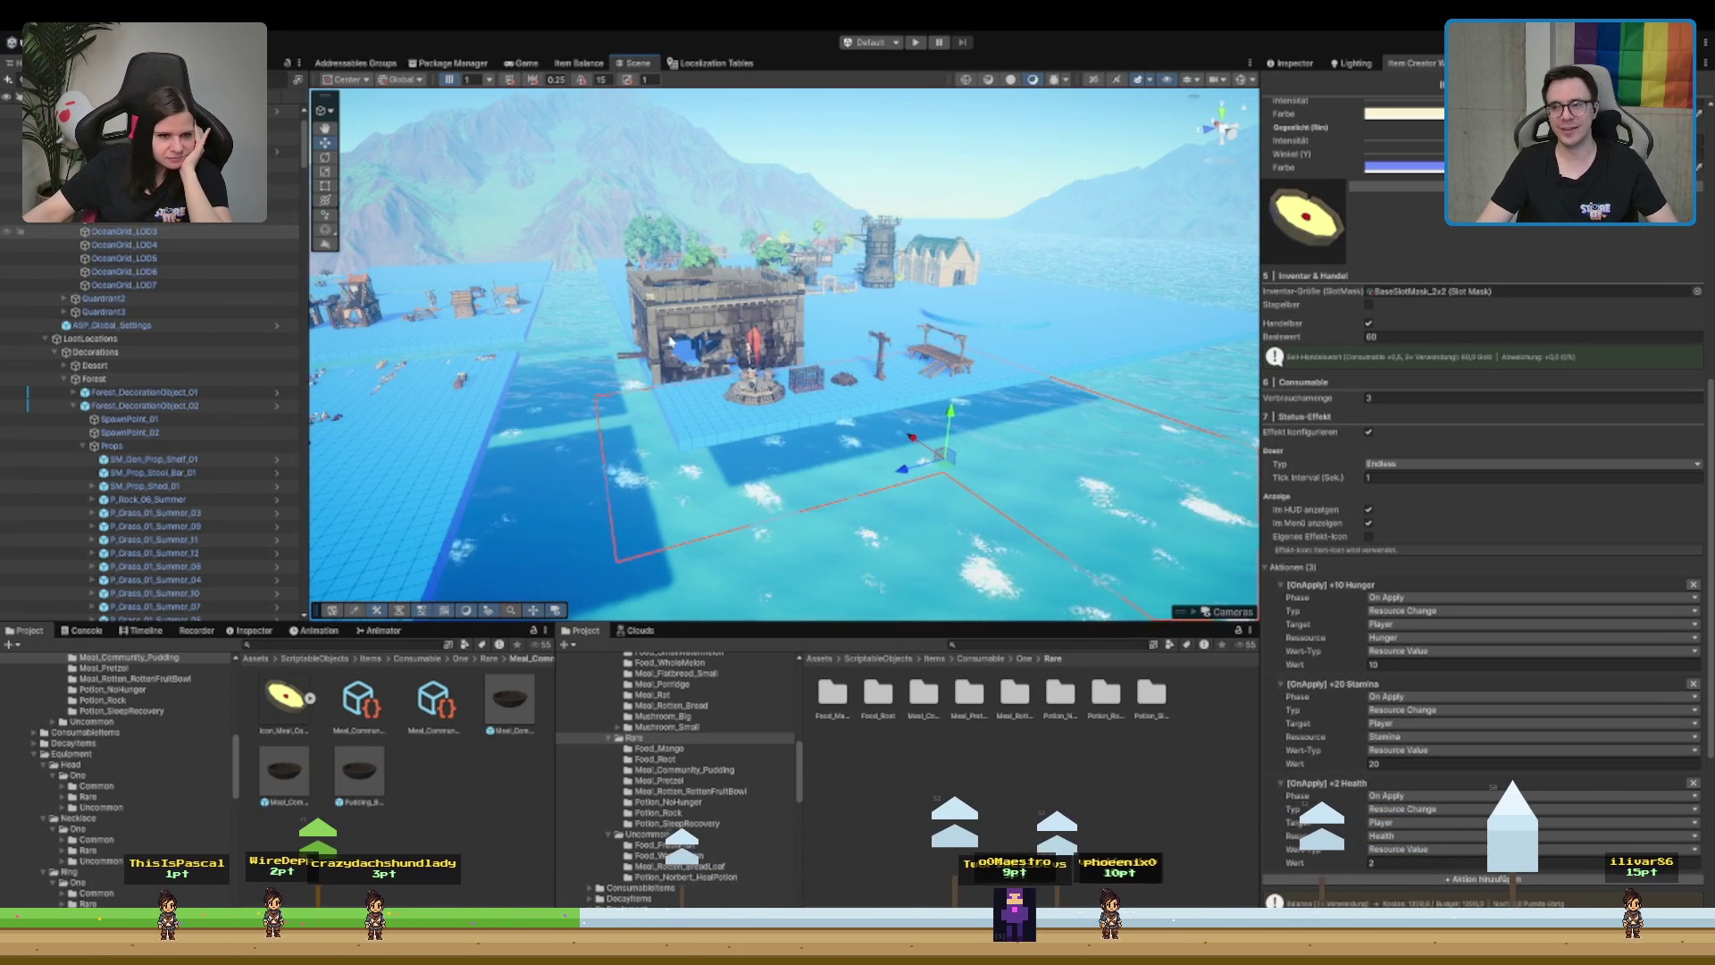
{"action": "mouse_move", "coordinate": [671, 342]}
{"action": "left_mouse_down"}
{"action": "mouse_move", "coordinate": [1103, 330]}
{"action": "mouse_move", "coordinate": [742, 321]}
{"action": "mouse_move", "coordinate": [1036, 317]}
{"action": "mouse_move", "coordinate": [1021, 322]}
{"action": "left_mouse_up"}
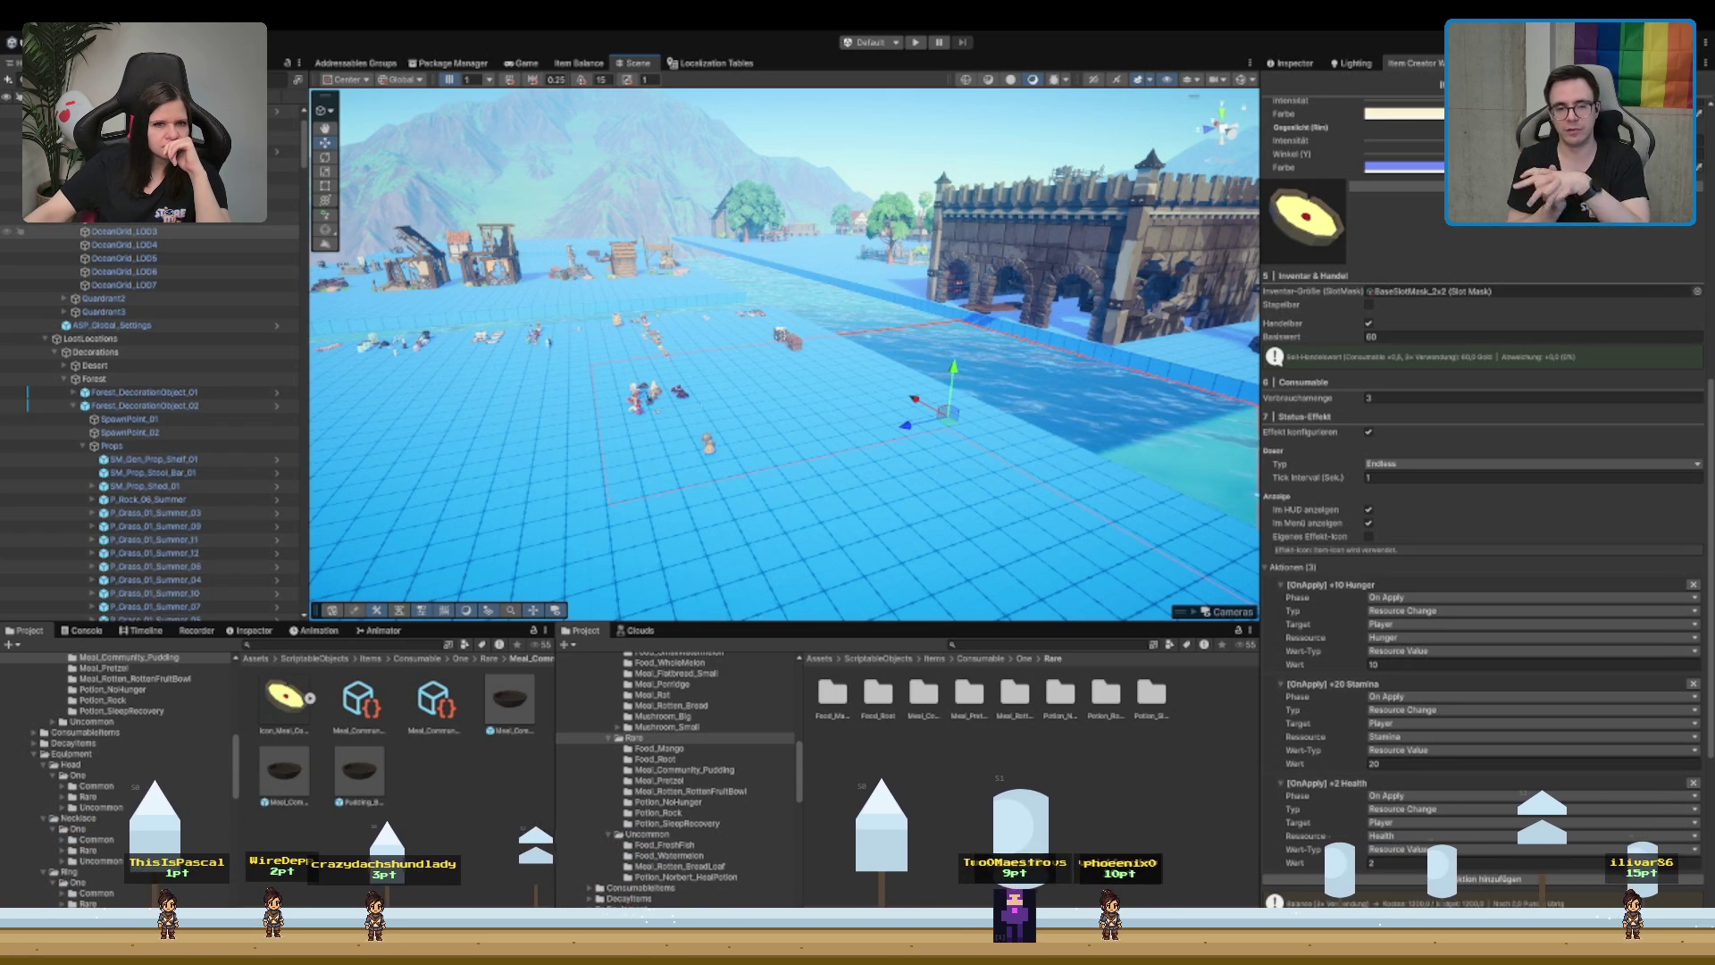
{"action": "left_click_drag", "start_coordinate": [967, 558], "coordinate": [867, 240]}
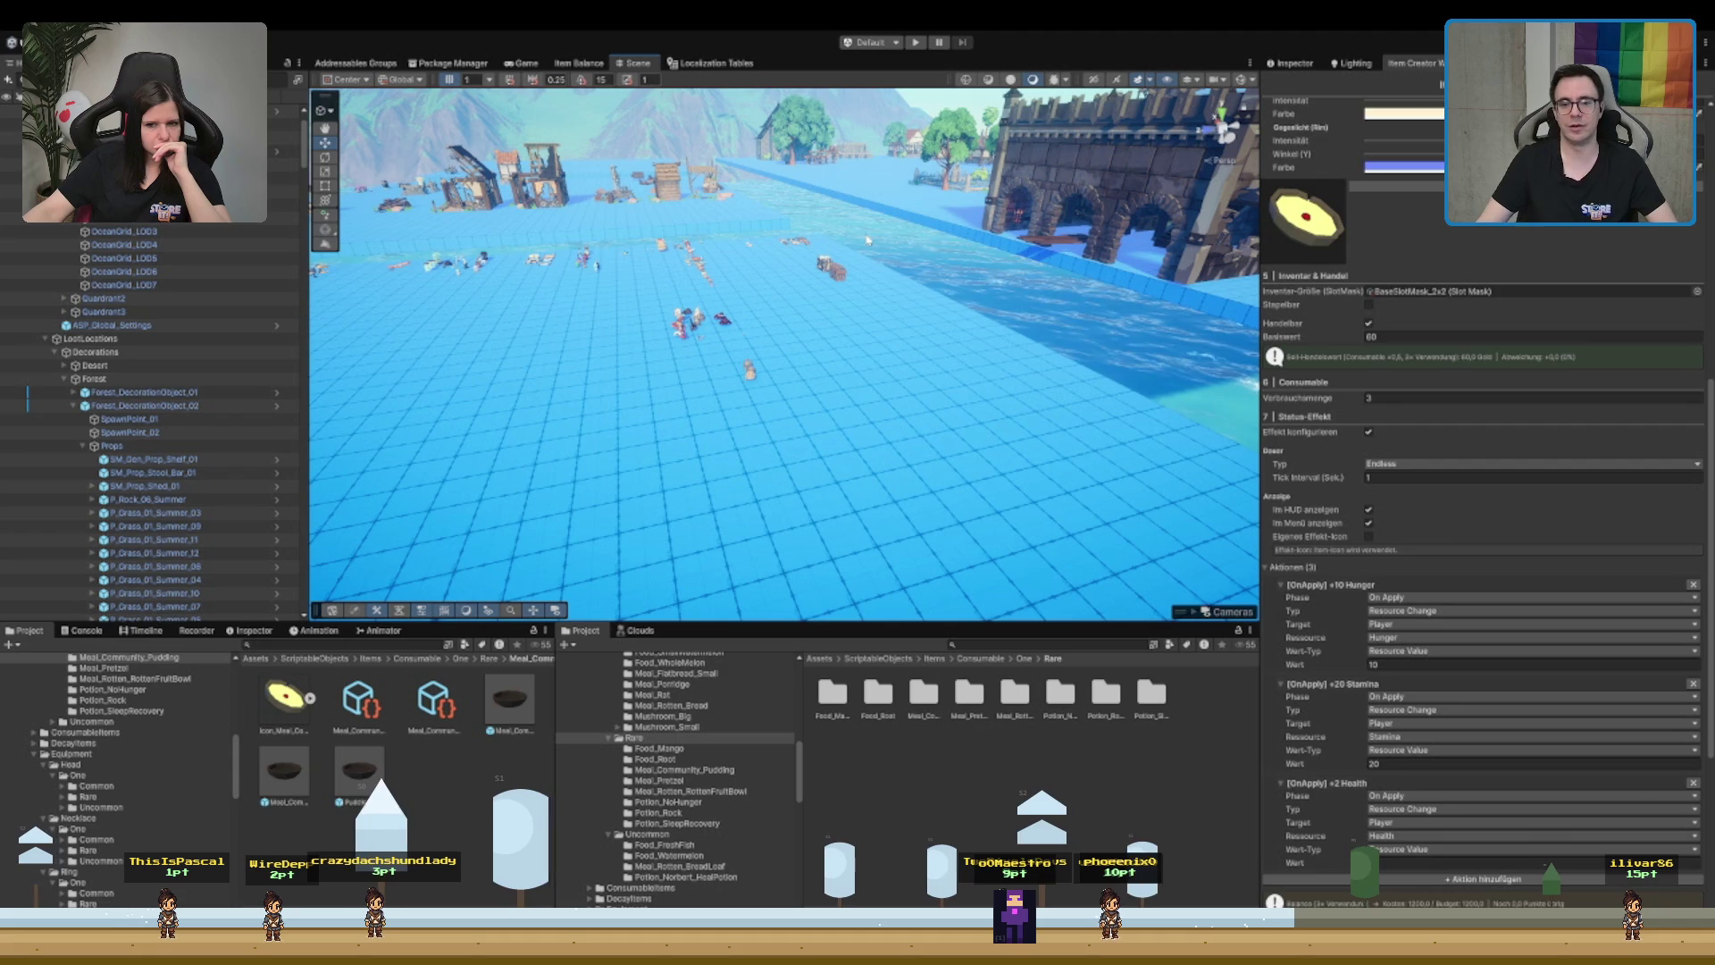
{"action": "scroll", "coordinate": [1430, 602], "scroll_direction": "down", "scroll_amount": 5}
{"action": "scroll", "coordinate": [1430, 570], "scroll_direction": "up", "scroll_amount": 13}
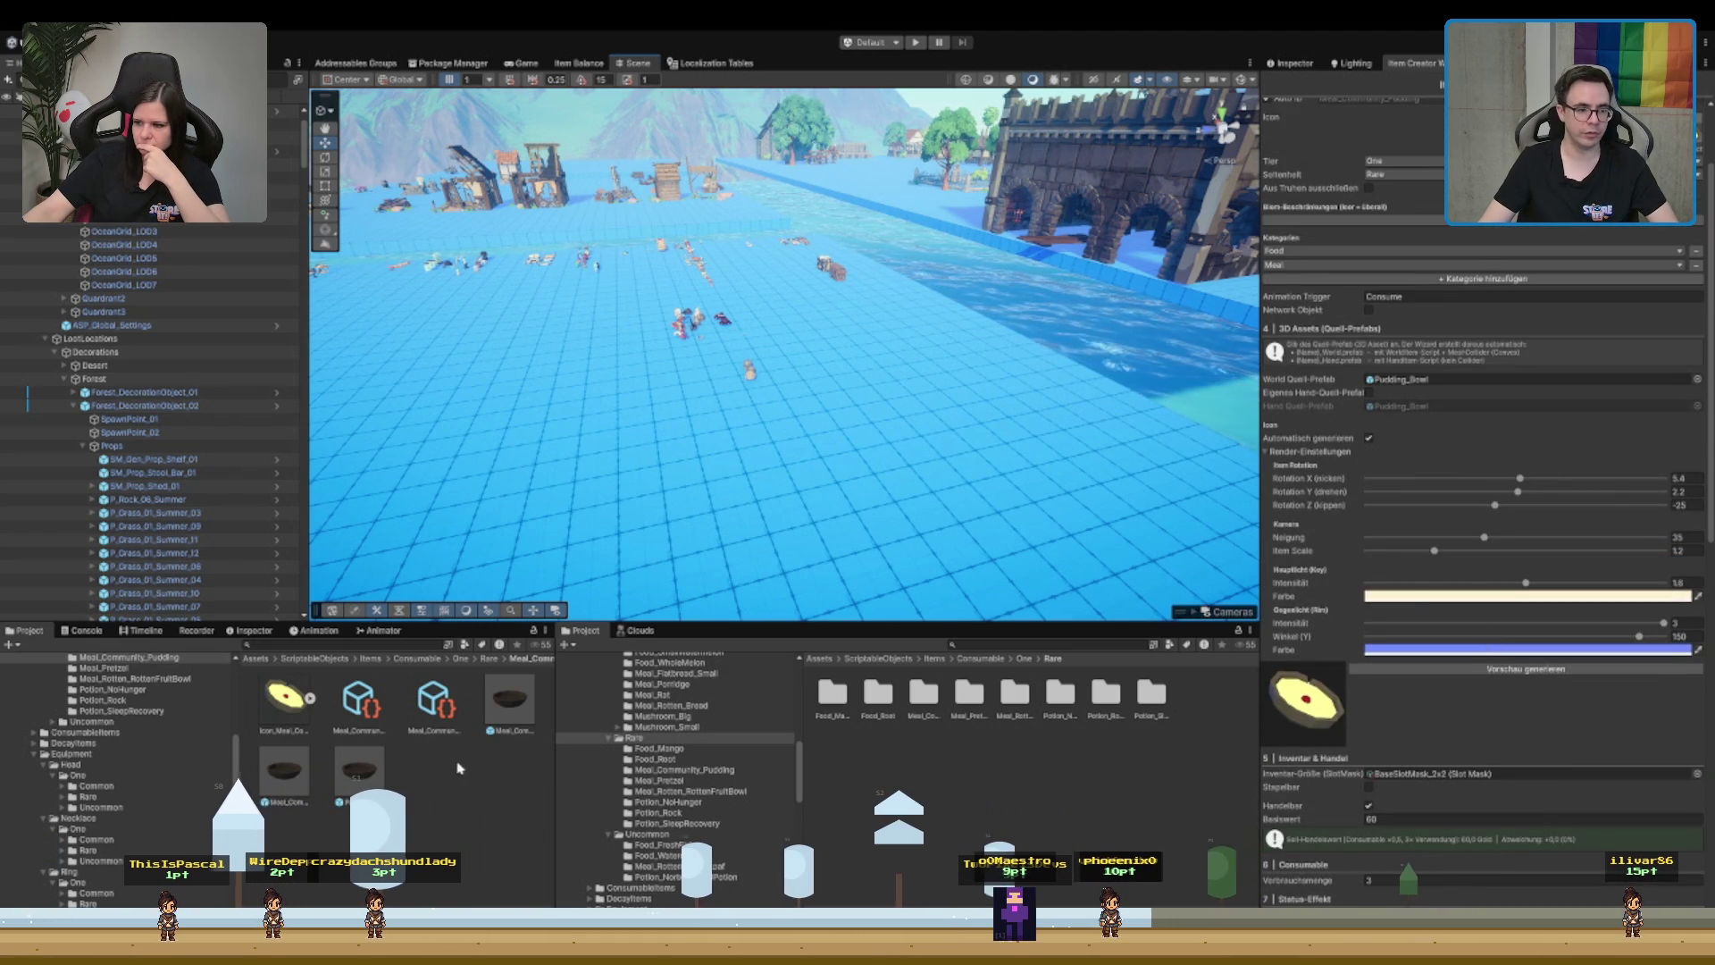
{"action": "left_click", "coordinate": [347, 720]}
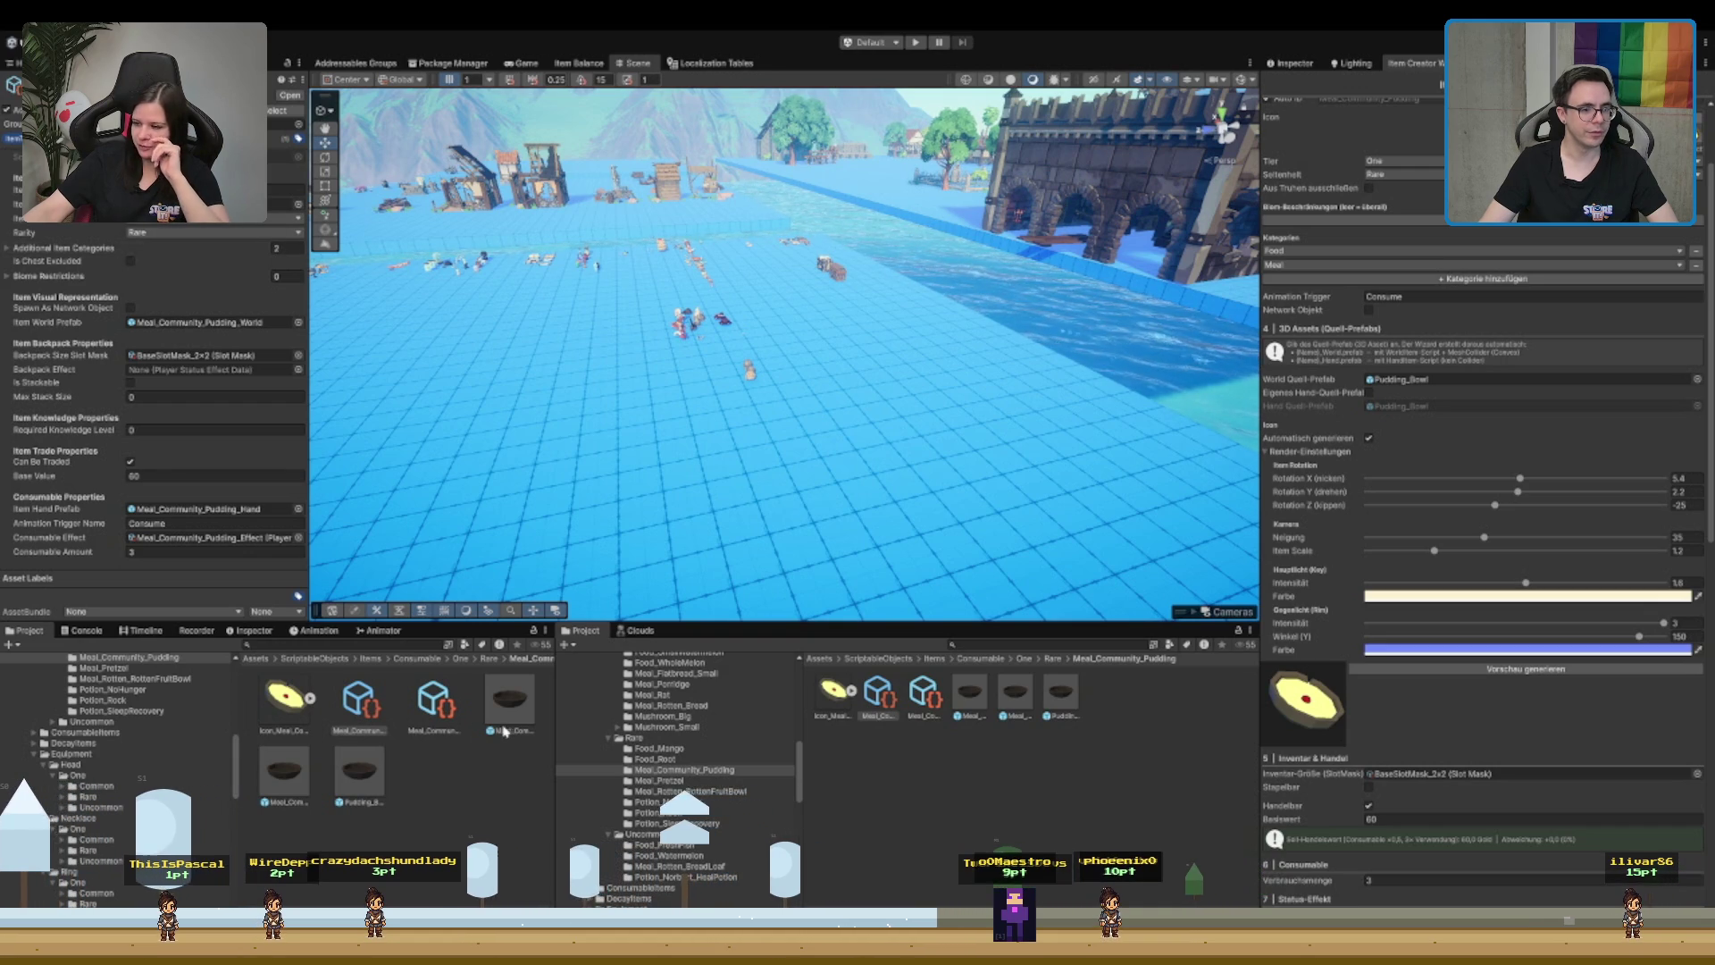
{"action": "left_click", "coordinate": [426, 701]}
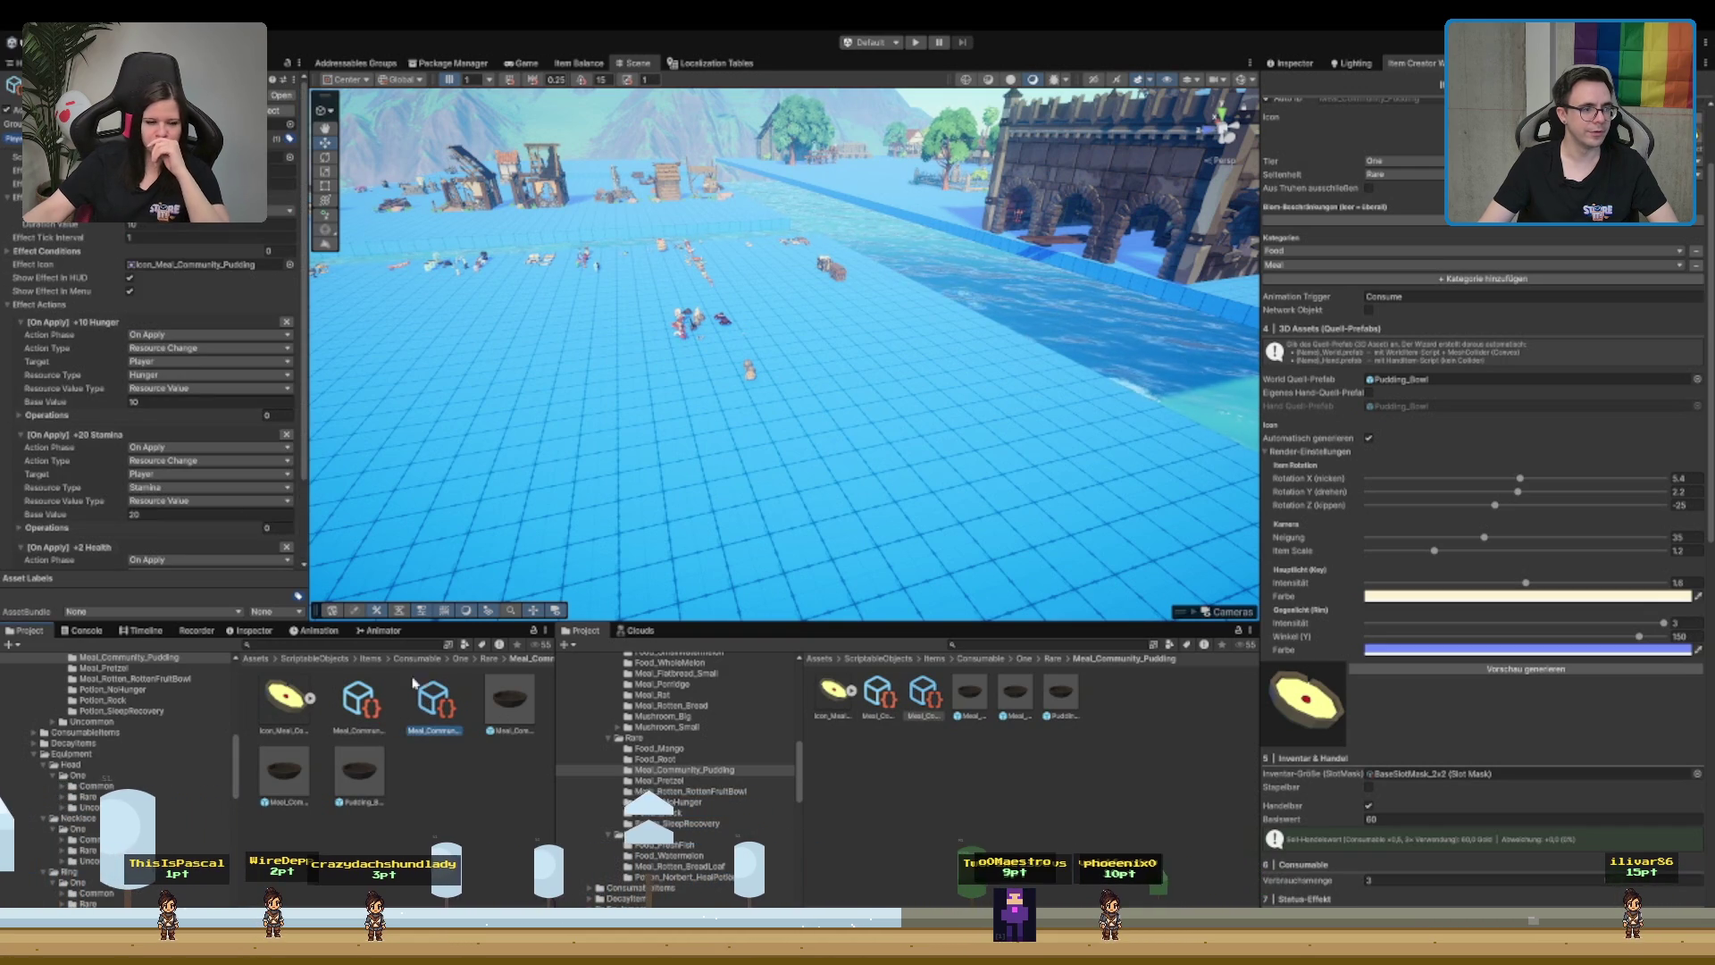
{"action": "left_click", "coordinate": [50, 305]}
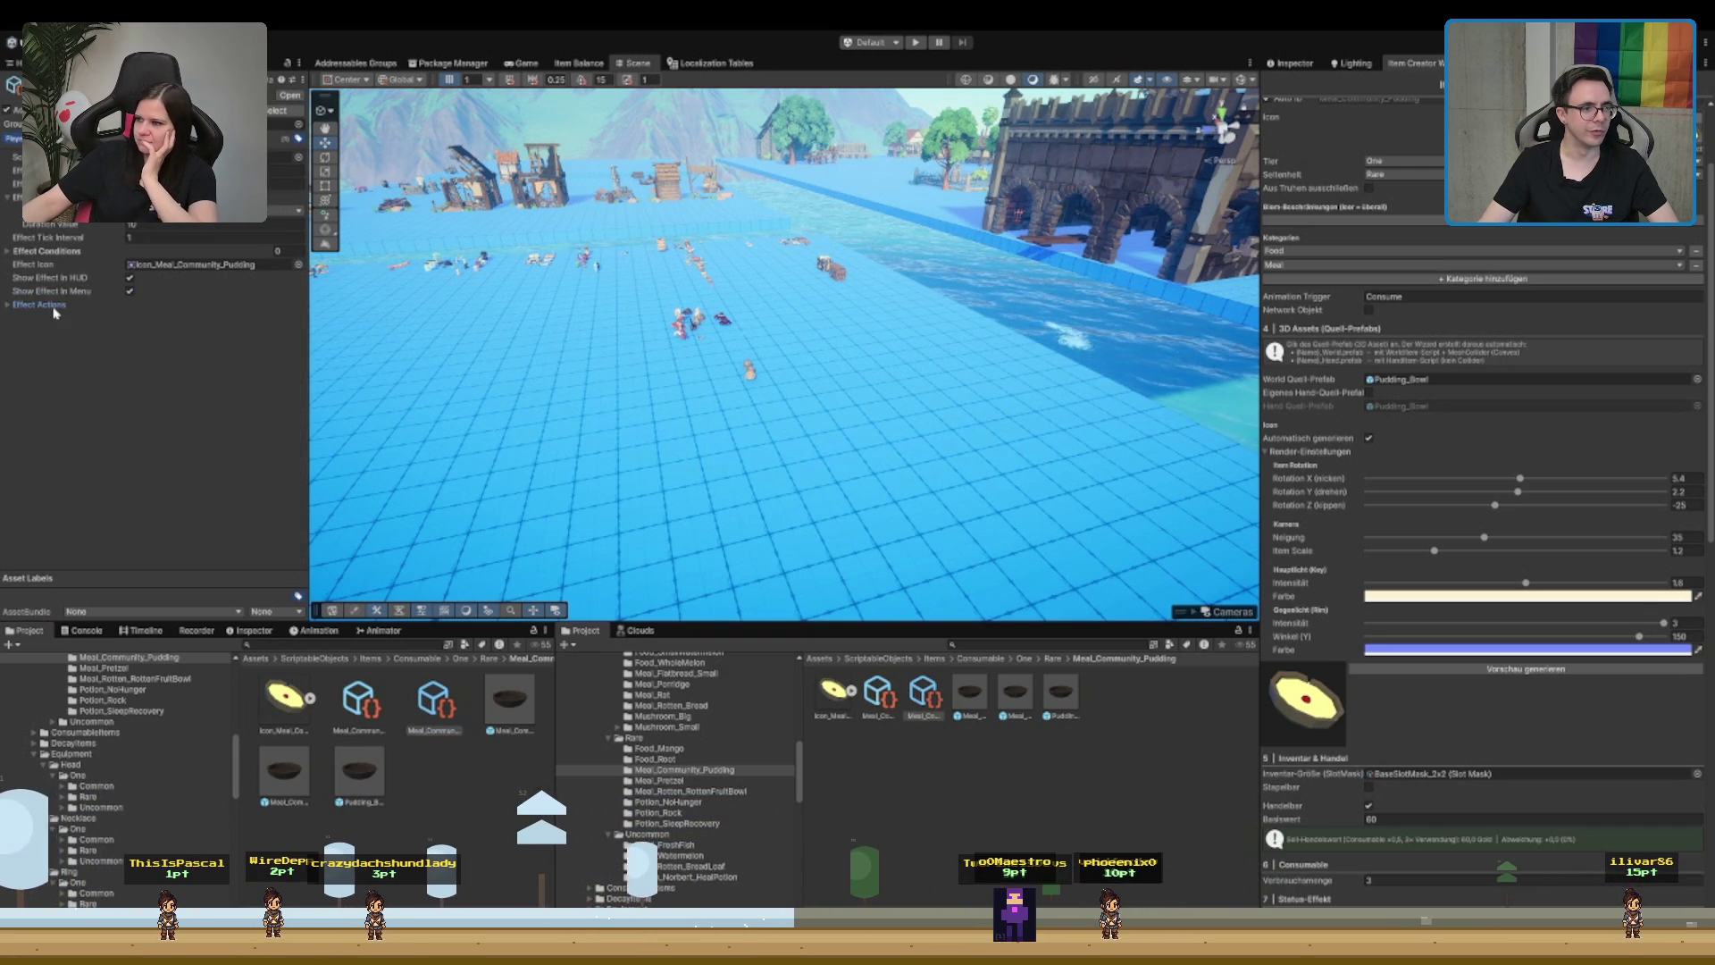
{"action": "left_click", "coordinate": [50, 306]}
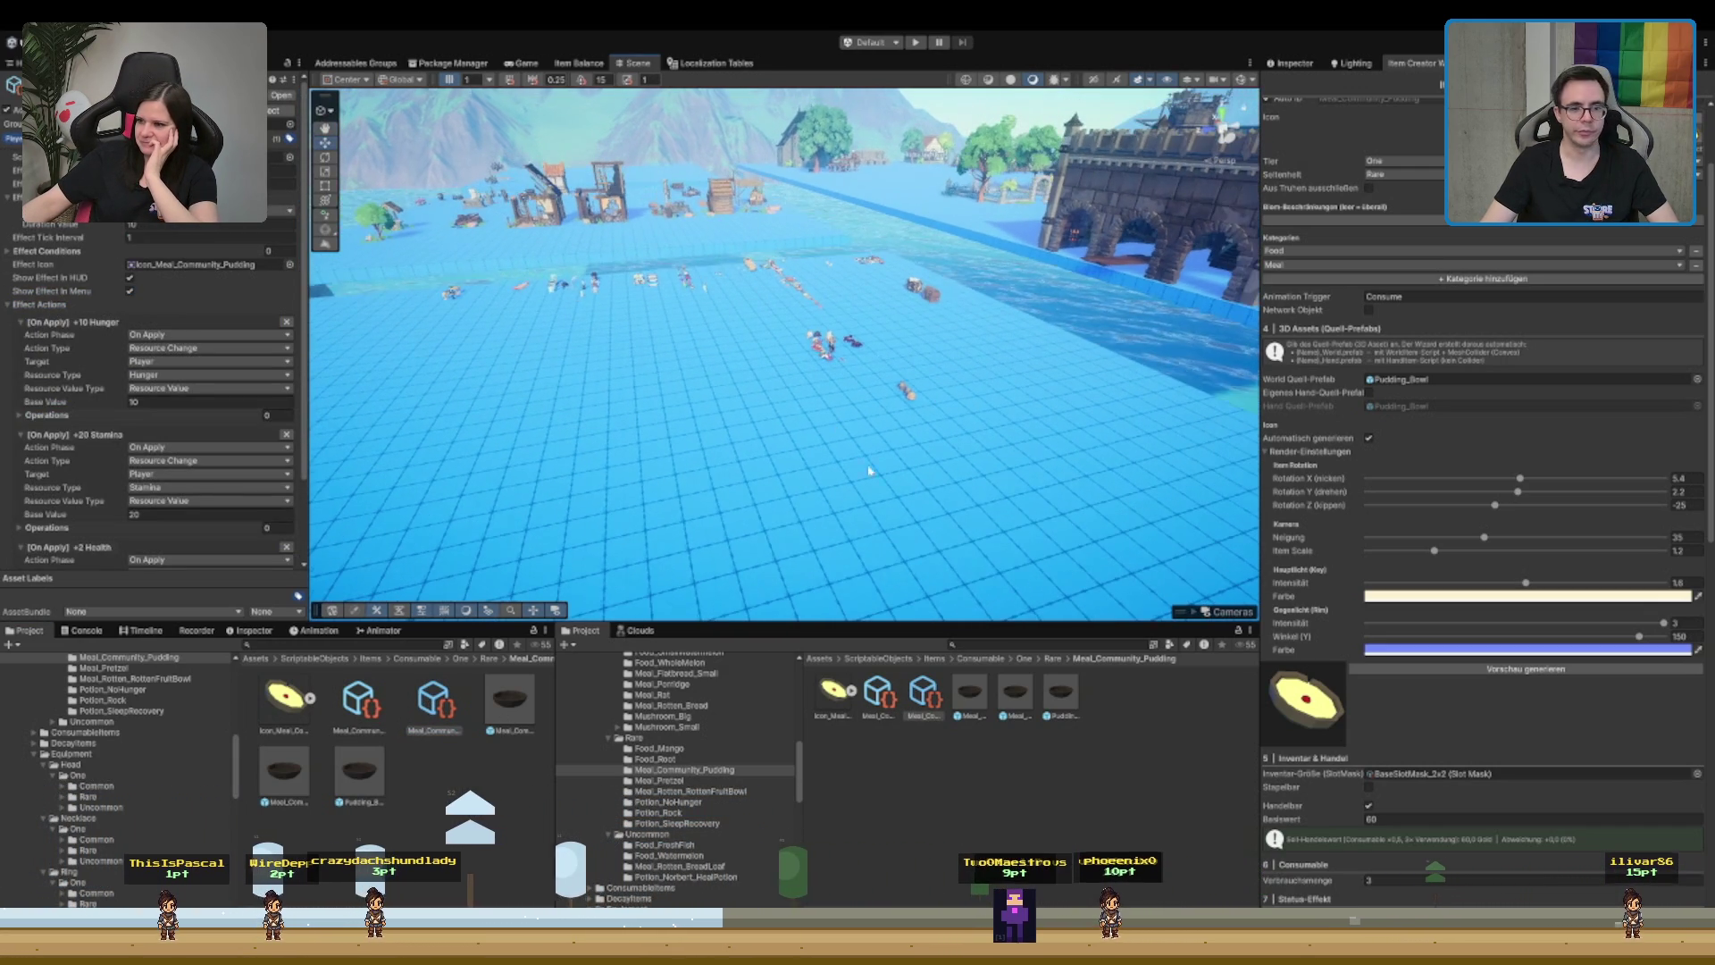
{"action": "left_click", "coordinate": [1096, 794]}
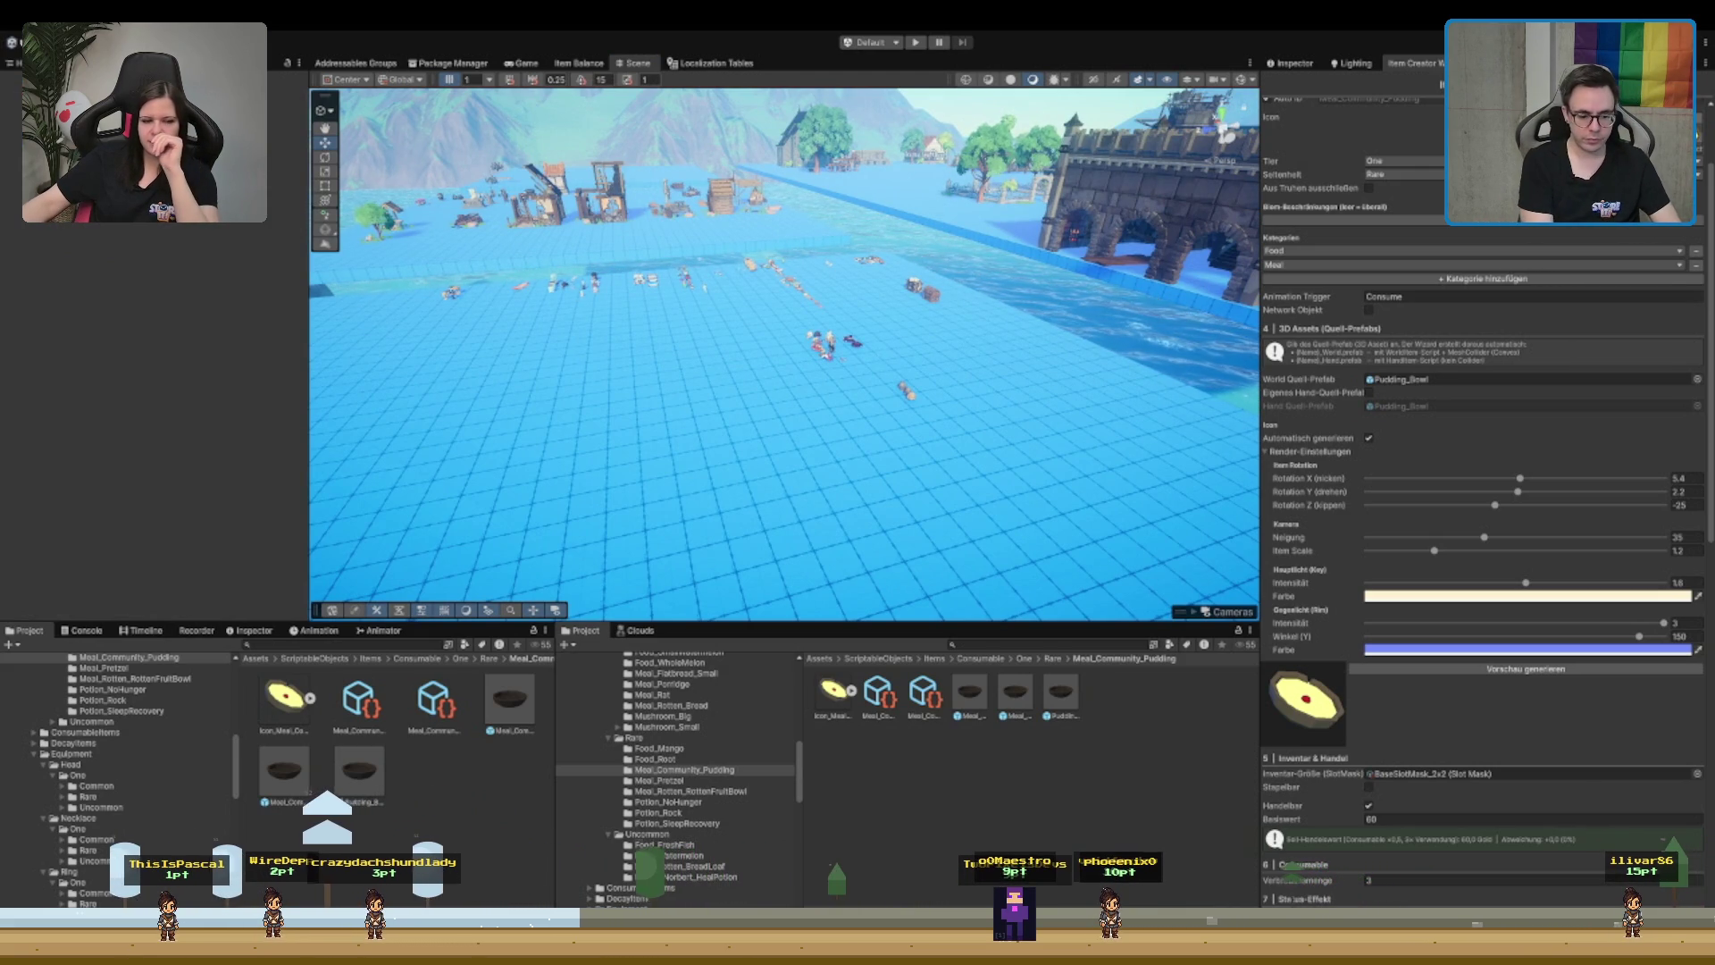
- Find the dark drumstick in the Scene's food row, select it and frame it
{"action": "scroll", "coordinate": [619, 347], "scroll_direction": "up", "scroll_amount": 5}
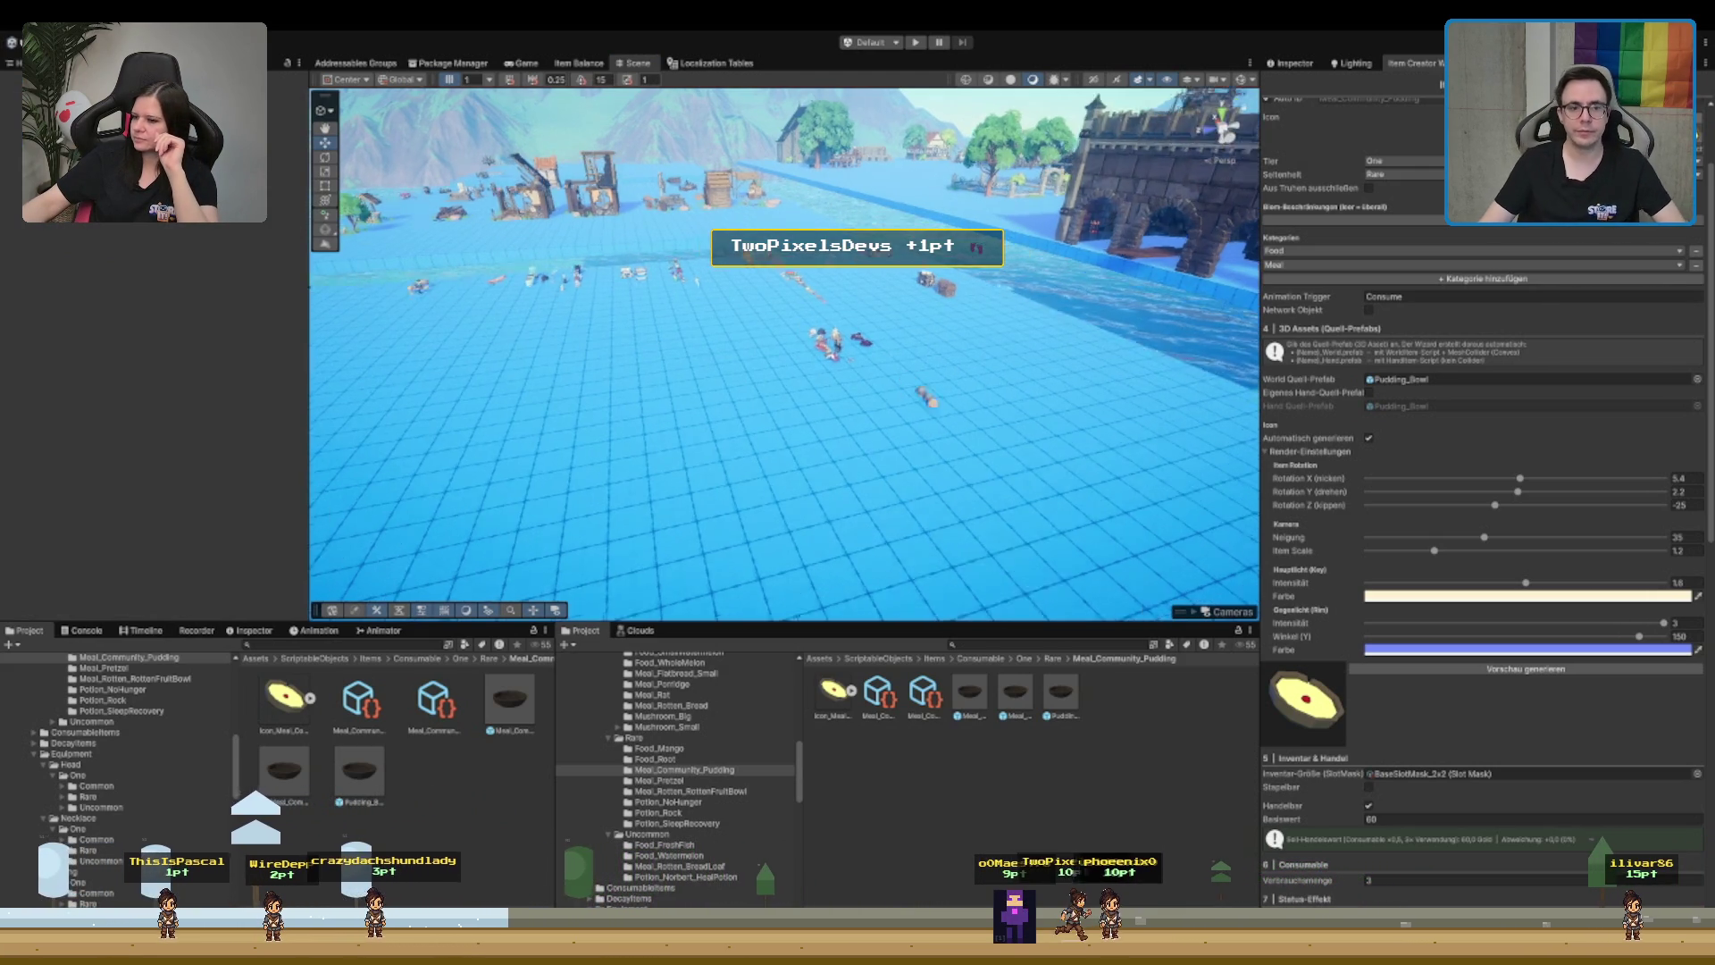
{"action": "scroll", "coordinate": [618, 347], "scroll_direction": "down", "scroll_amount": 8}
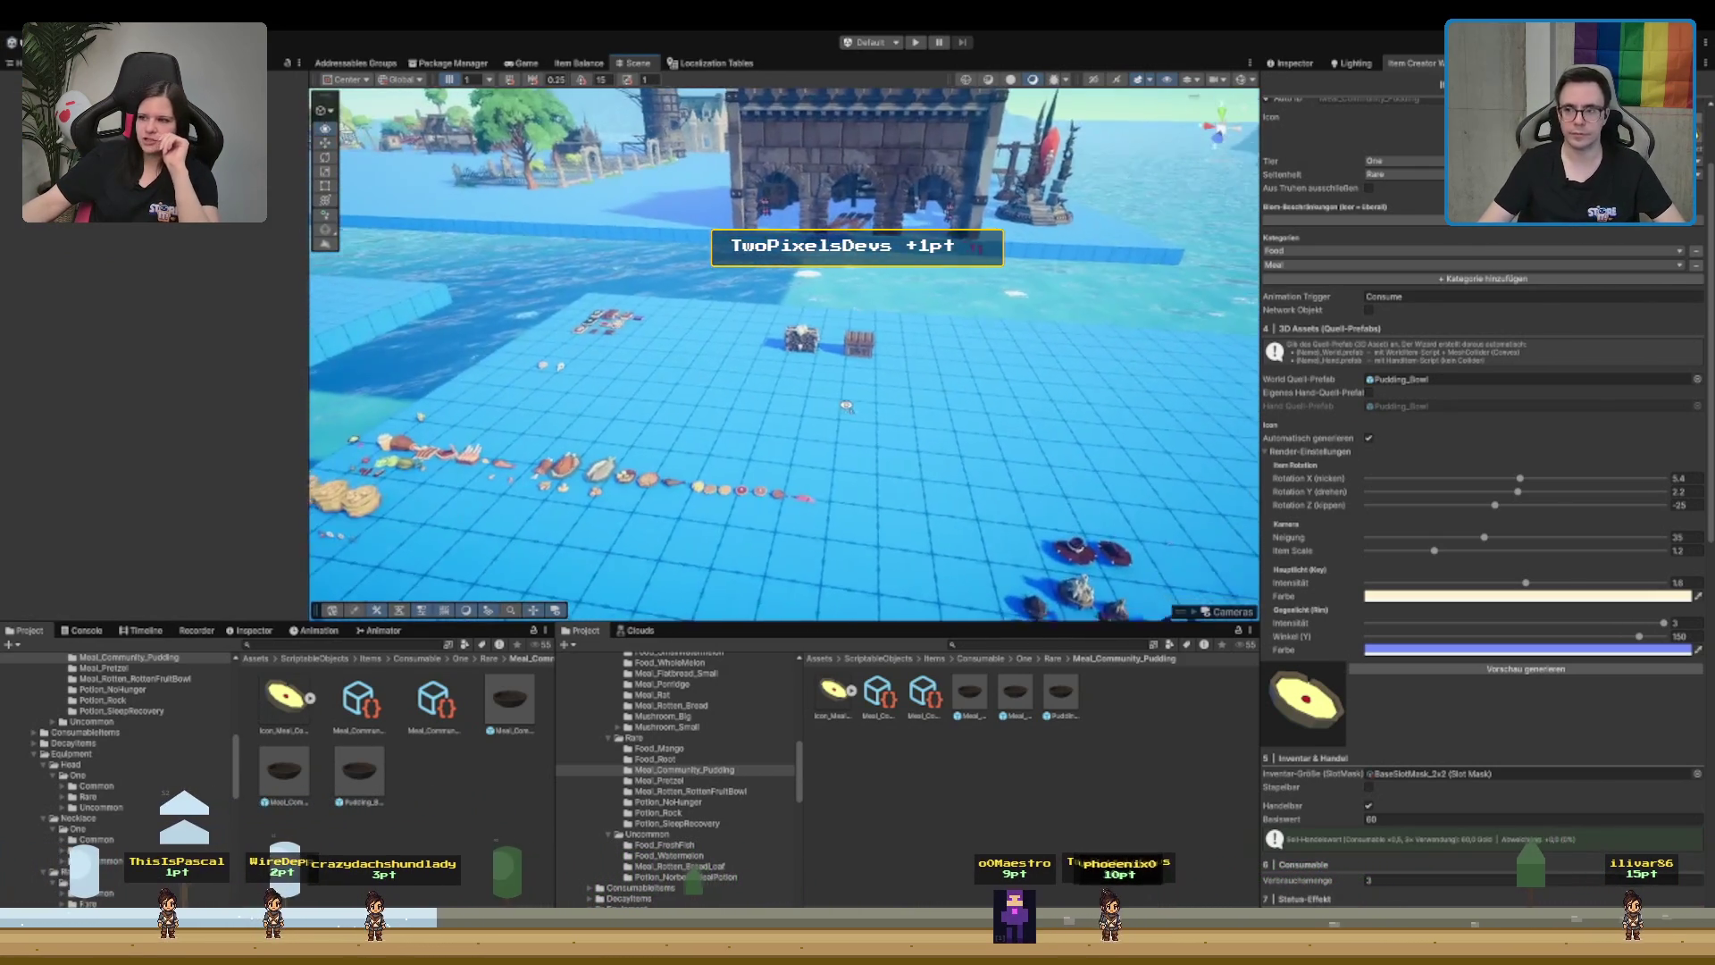
{"action": "scroll", "coordinate": [799, 386], "scroll_direction": "up", "scroll_amount": 2}
{"action": "scroll", "coordinate": [809, 503], "scroll_direction": "up", "scroll_amount": 3}
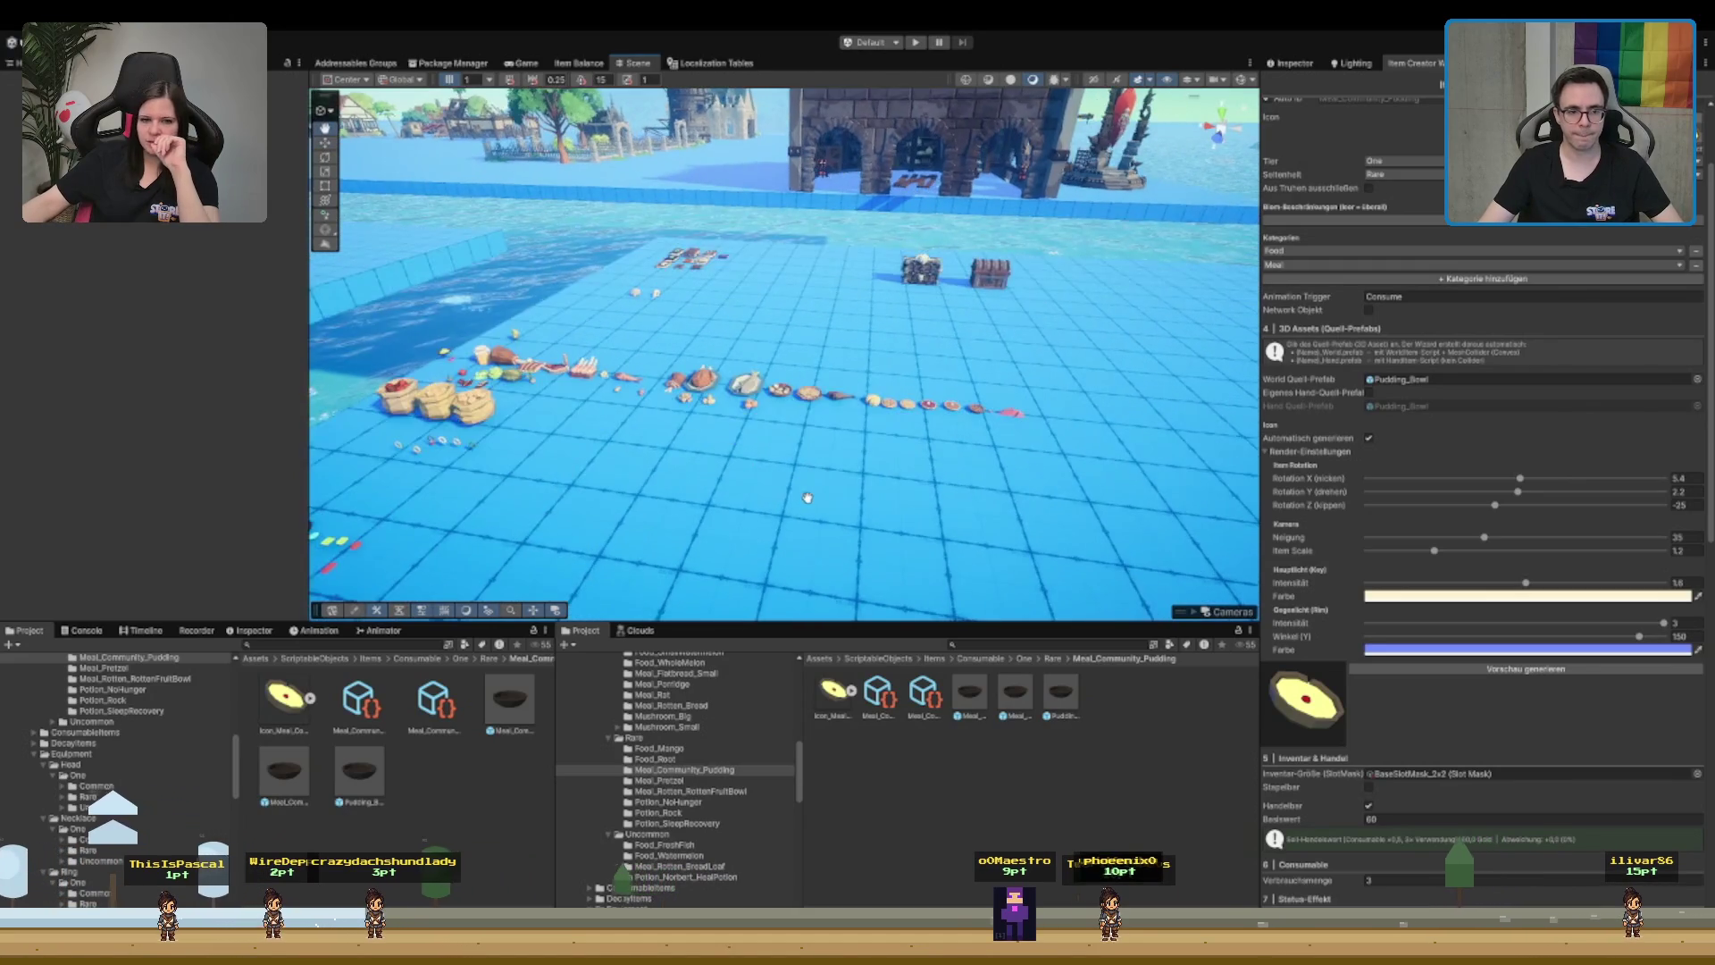
{"action": "scroll", "coordinate": [810, 503], "scroll_direction": "up", "scroll_amount": 2}
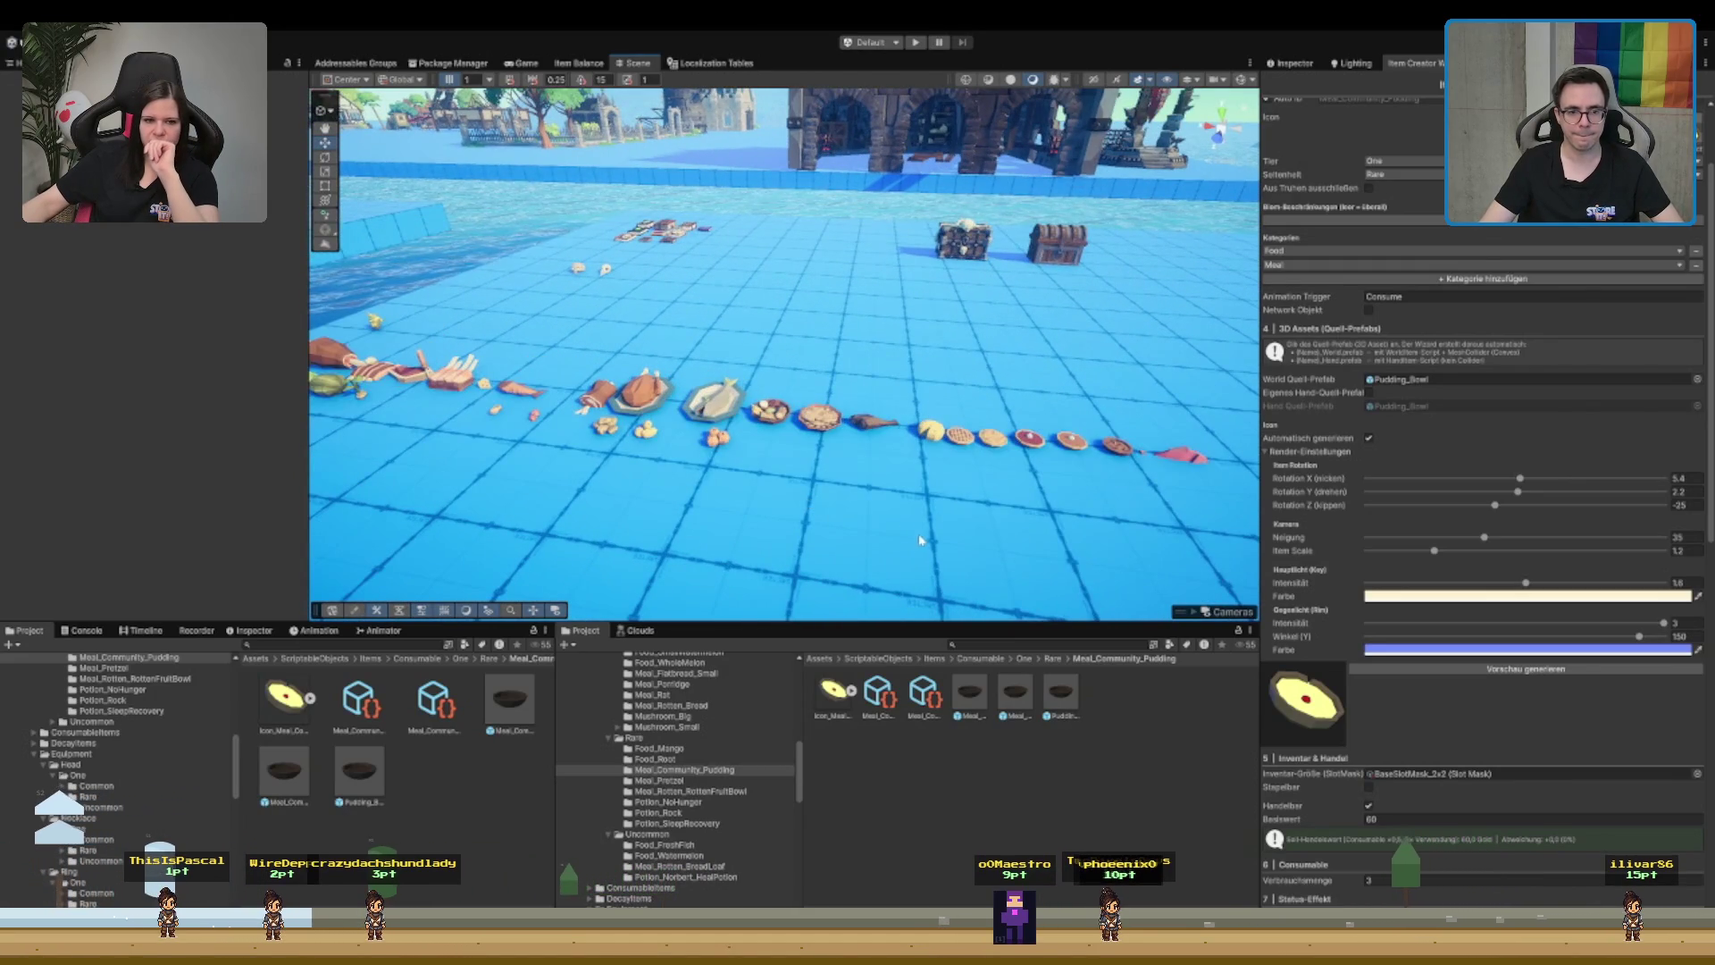
{"action": "mouse_move", "coordinate": [920, 541]}
{"action": "left_mouse_down"}
{"action": "mouse_move", "coordinate": [895, 529]}
{"action": "mouse_move", "coordinate": [928, 488]}
{"action": "left_mouse_up"}
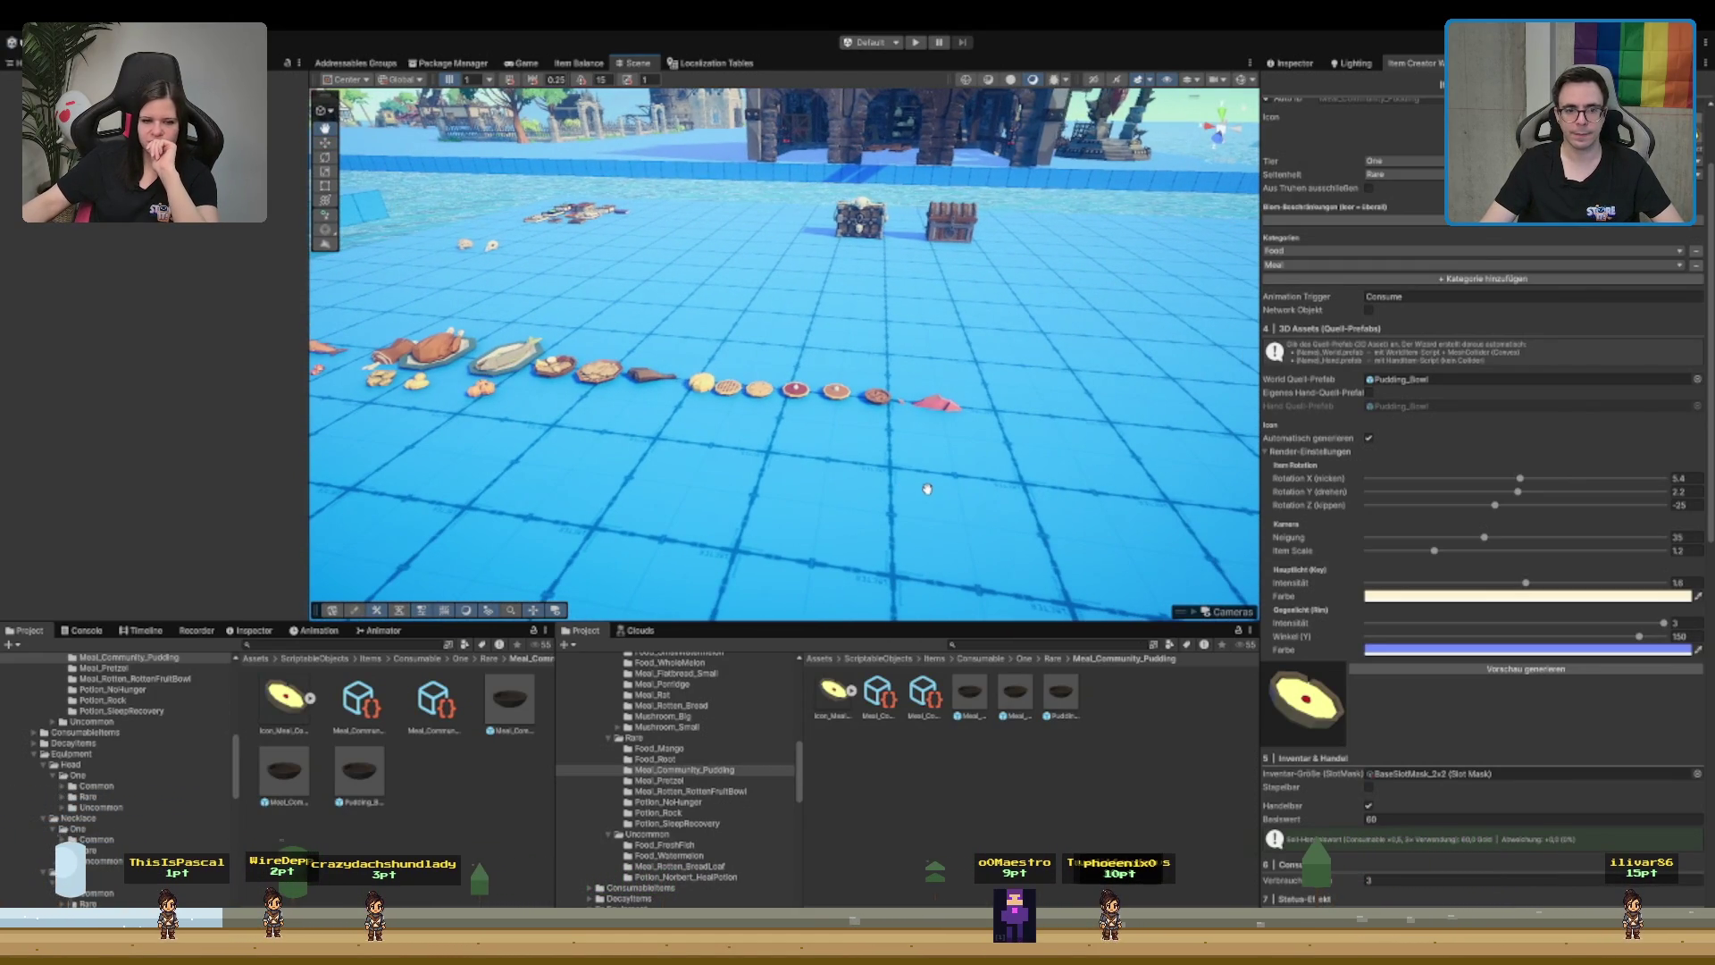
{"action": "scroll", "coordinate": [954, 404], "scroll_direction": "up", "scroll_amount": 1}
{"action": "scroll", "coordinate": [706, 433], "scroll_direction": "up", "scroll_amount": 3}
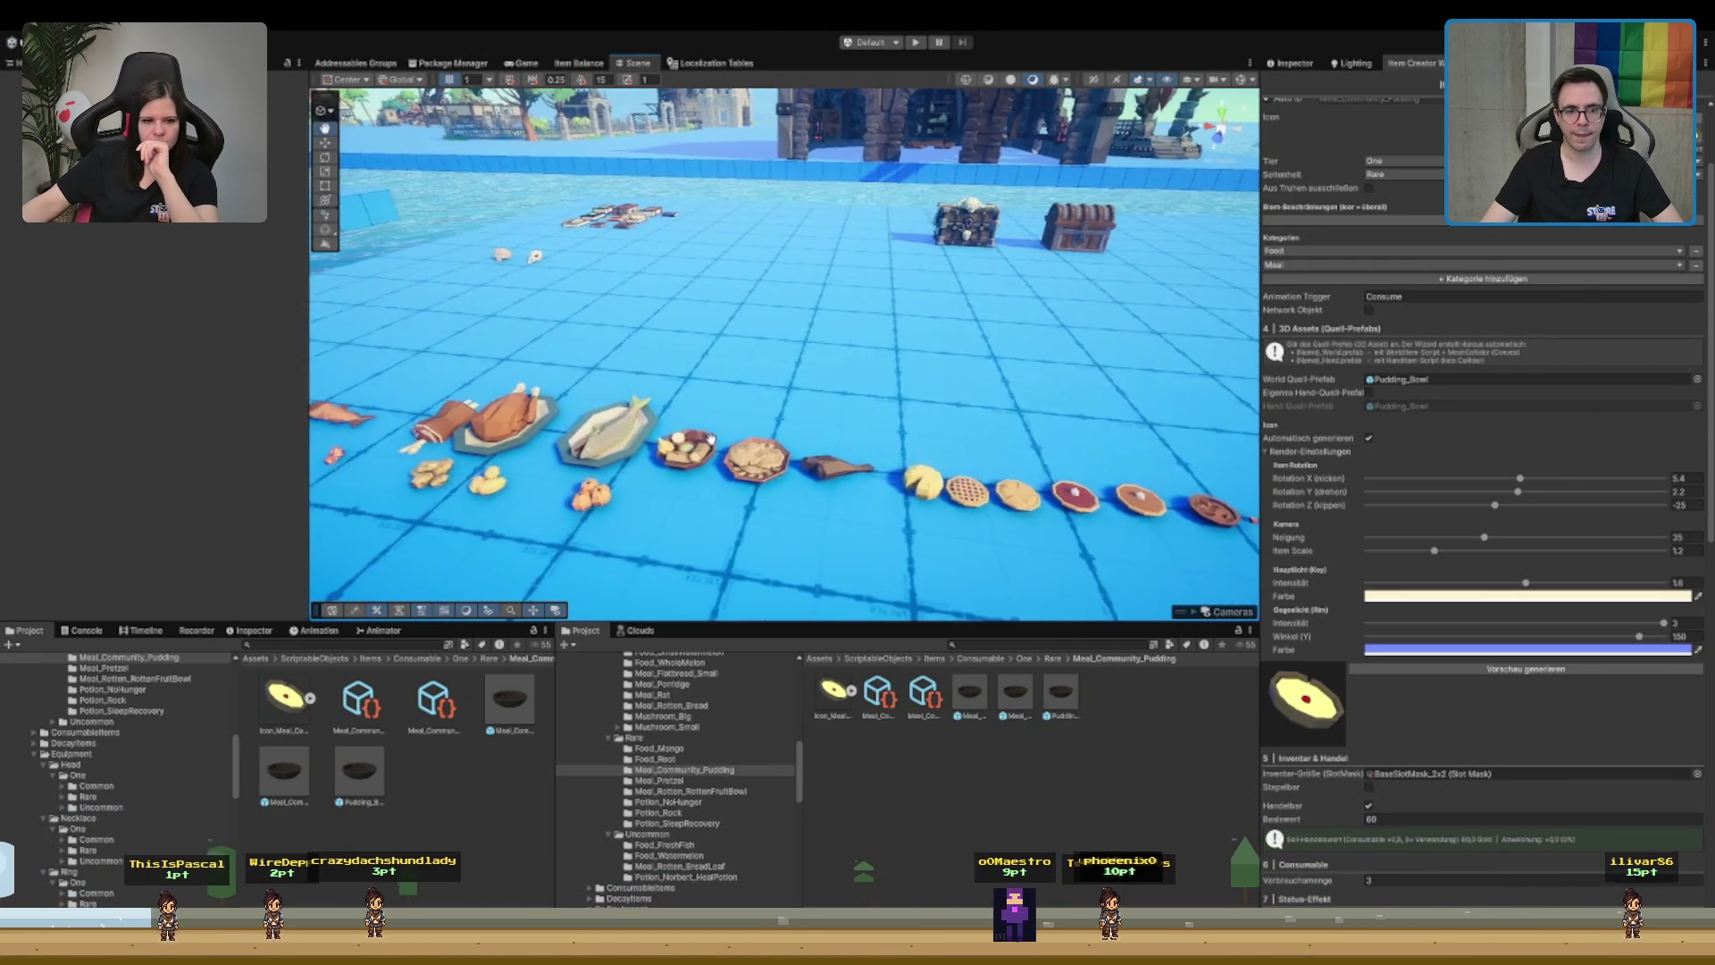
{"action": "left_click", "coordinate": [1000, 470]}
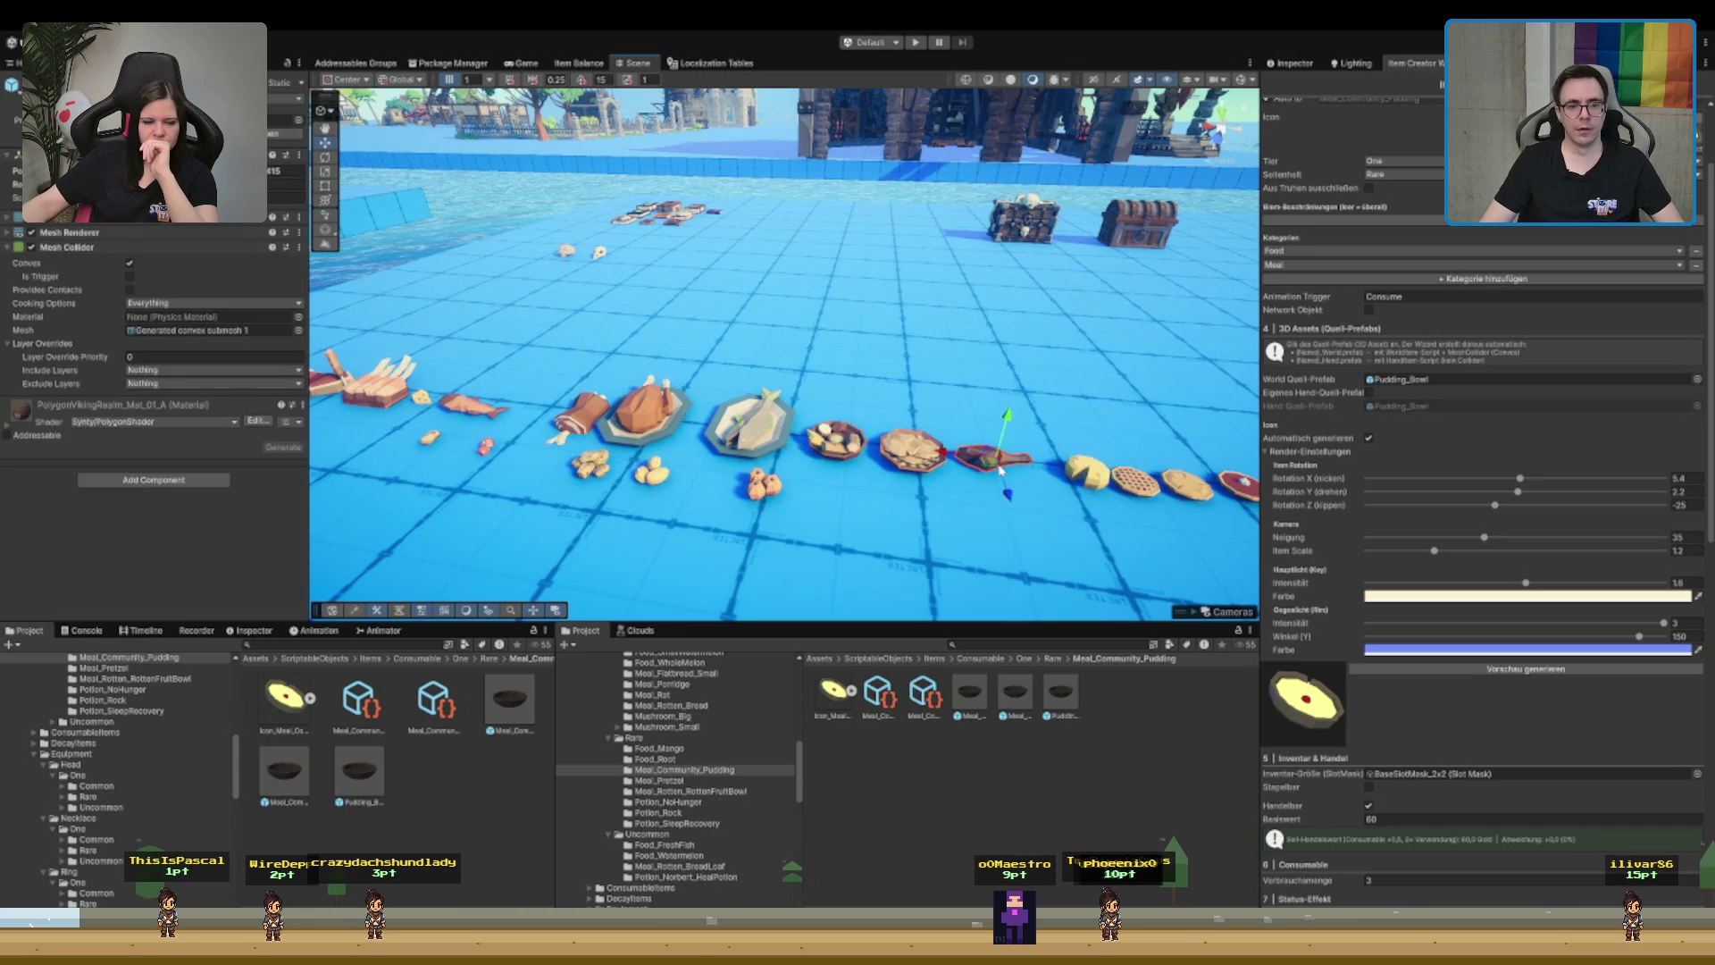
{"action": "key", "text": "f"}
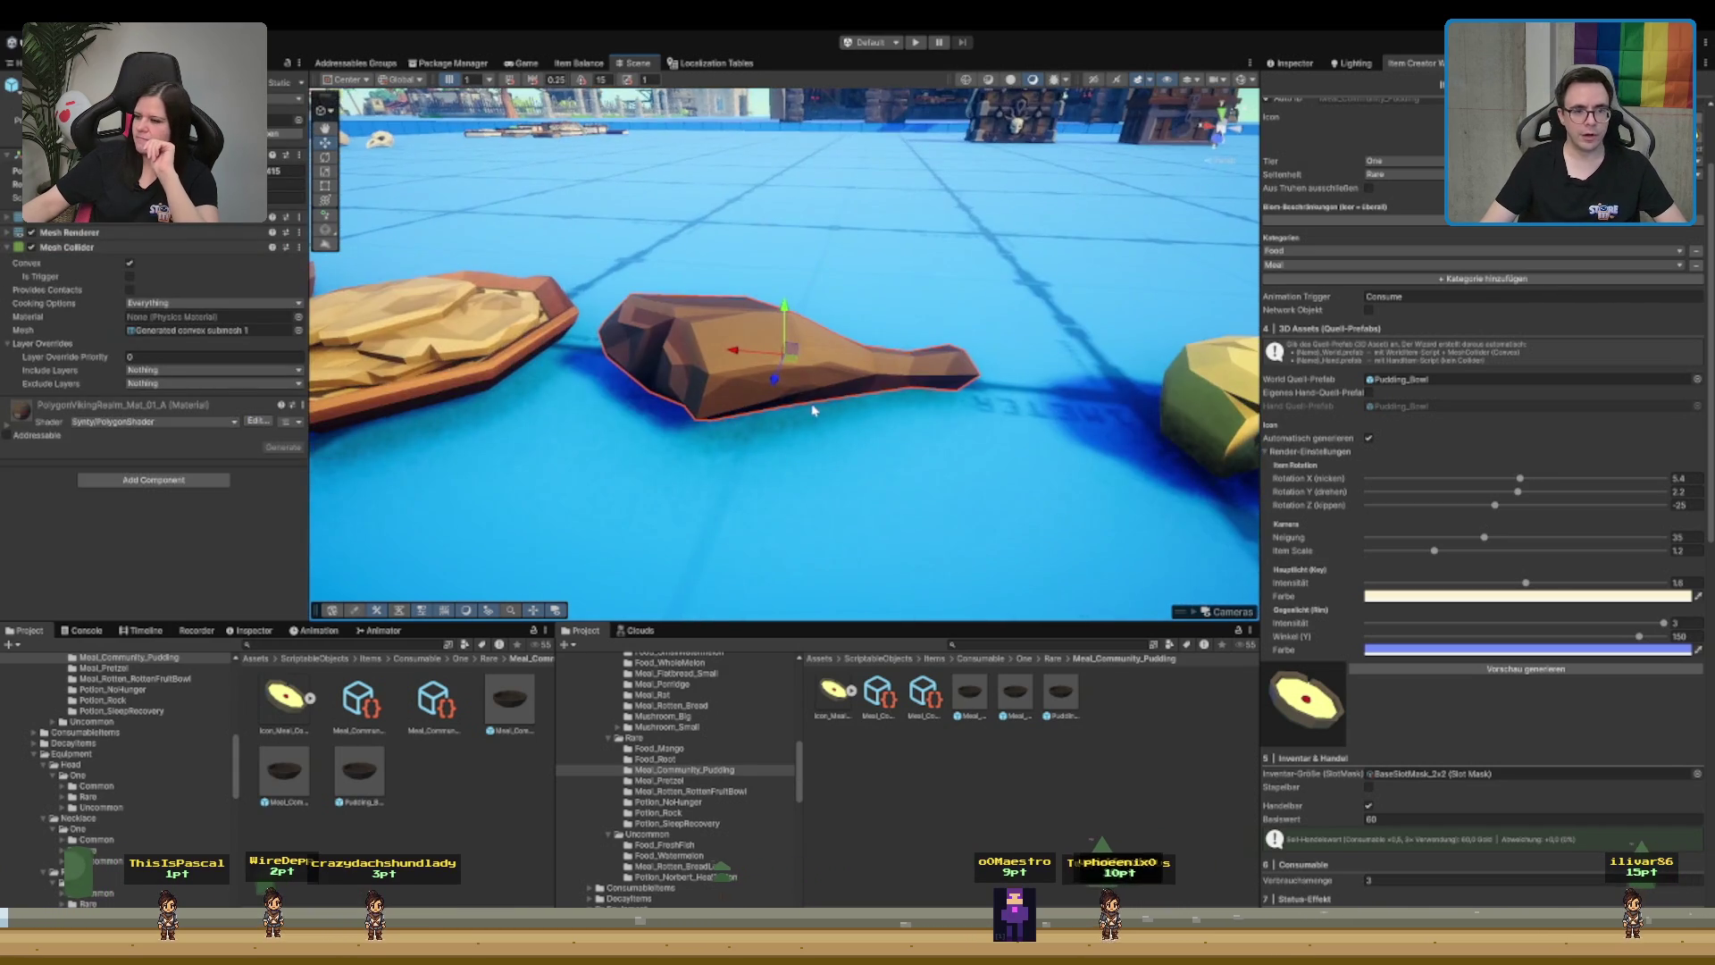
{"action": "left_click_drag", "start_coordinate": [820, 389], "coordinate": [1007, 354]}
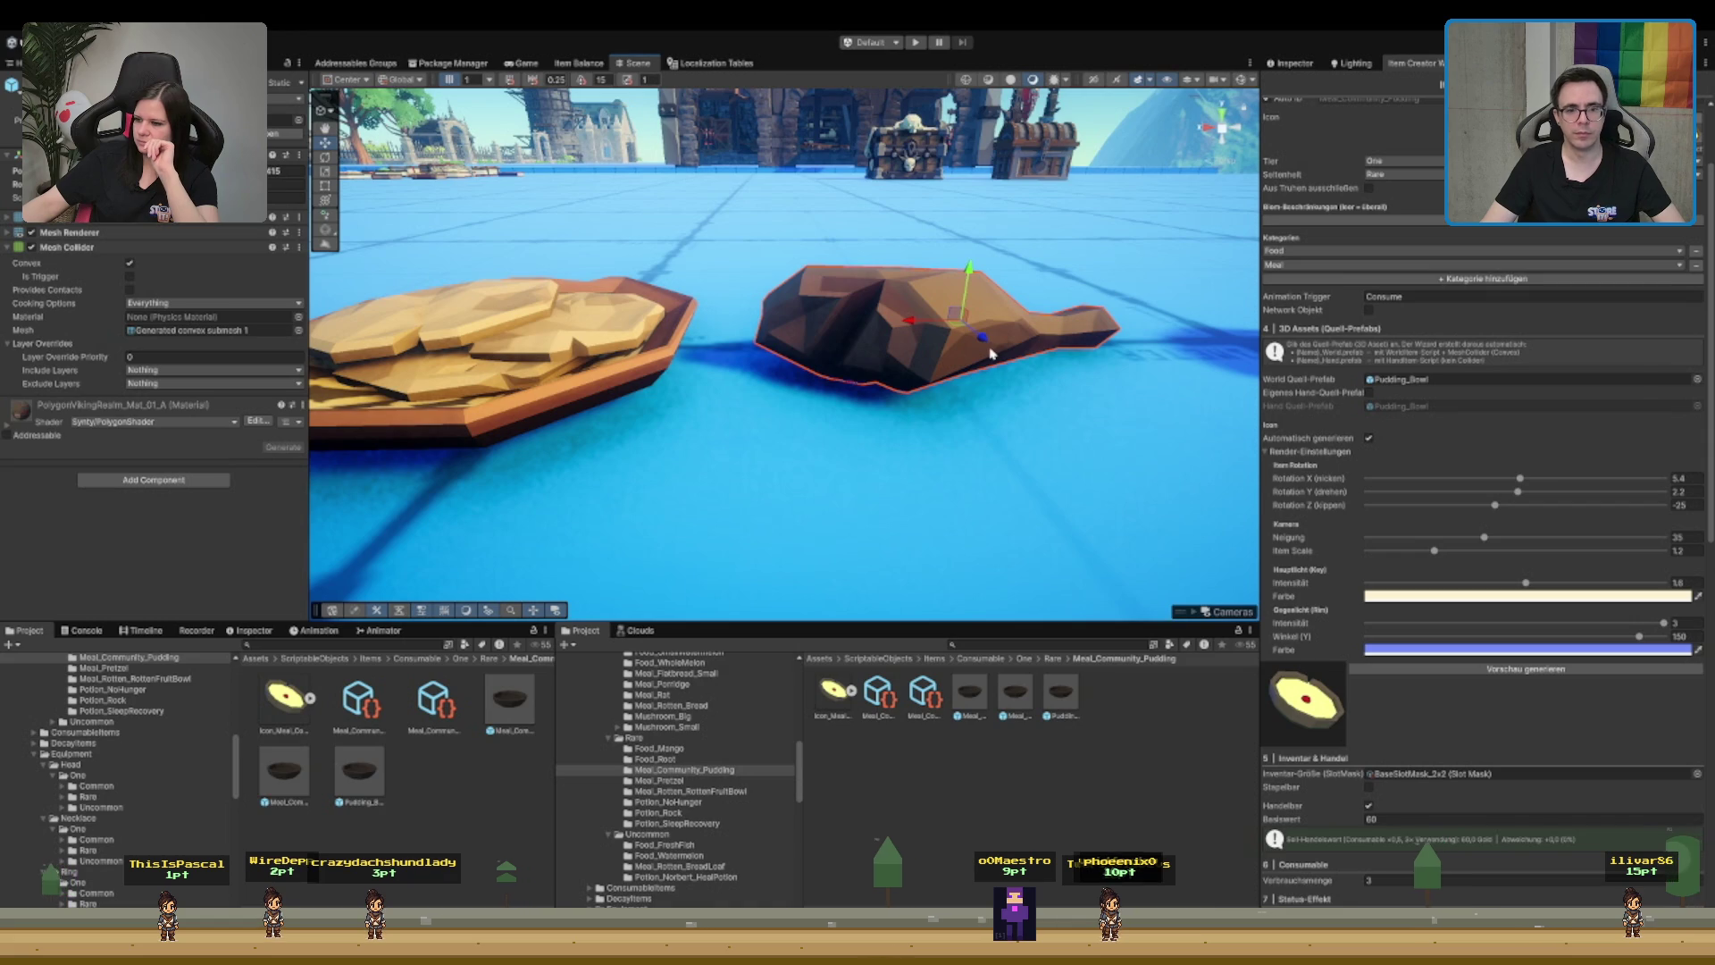
{"action": "key", "text": "f"}
{"action": "scroll", "coordinate": [1341, 437], "scroll_direction": "up", "scroll_amount": 3}
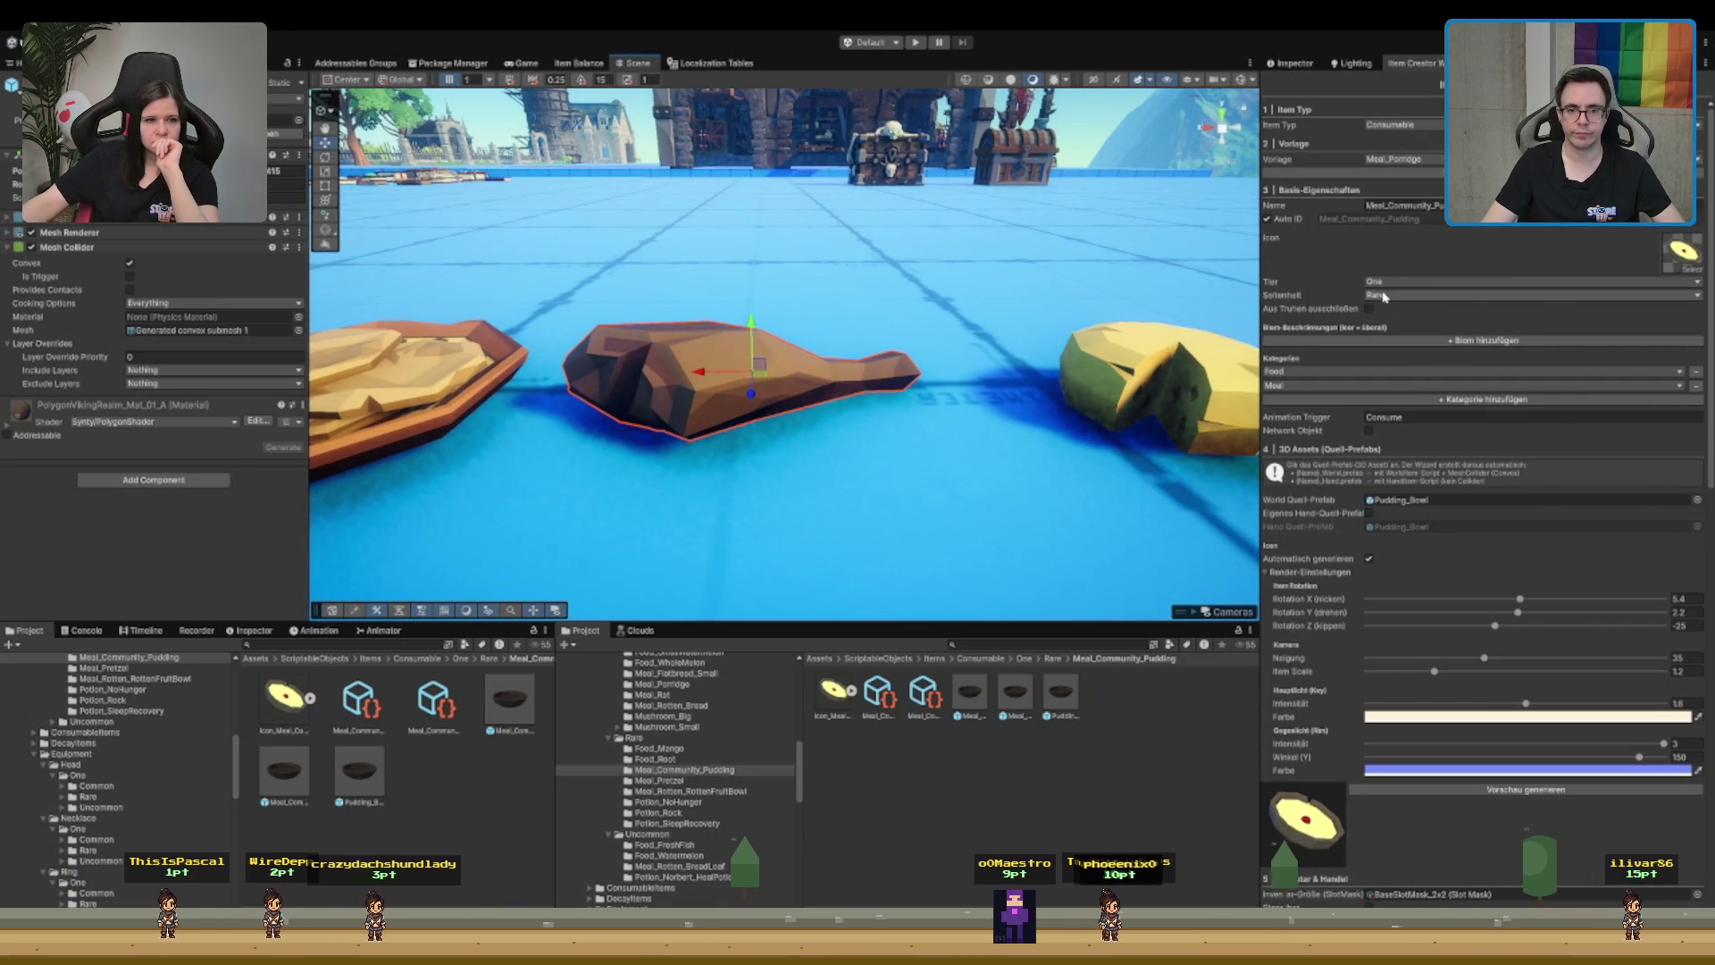
- Change the item's Seltenheit from Rare to Common
{"action": "left_click", "coordinate": [1429, 294]}
{"action": "left_click", "coordinate": [1416, 318]}
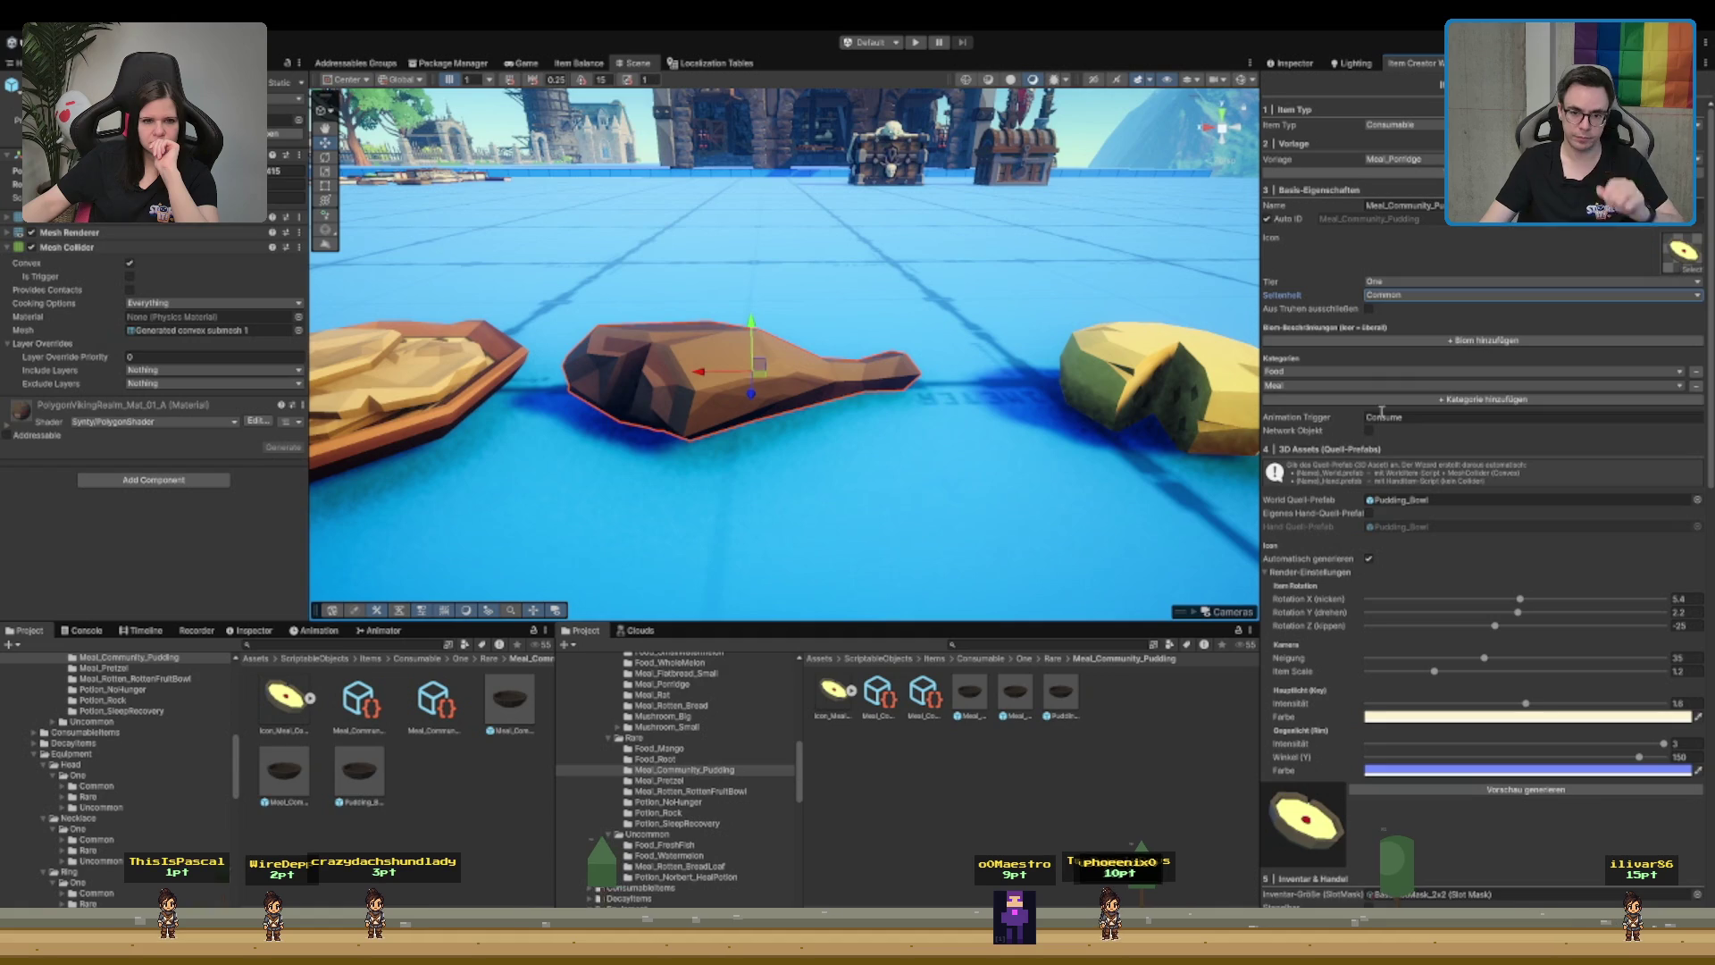
{"action": "scroll", "coordinate": [1381, 411], "scroll_direction": "down", "scroll_amount": 5}
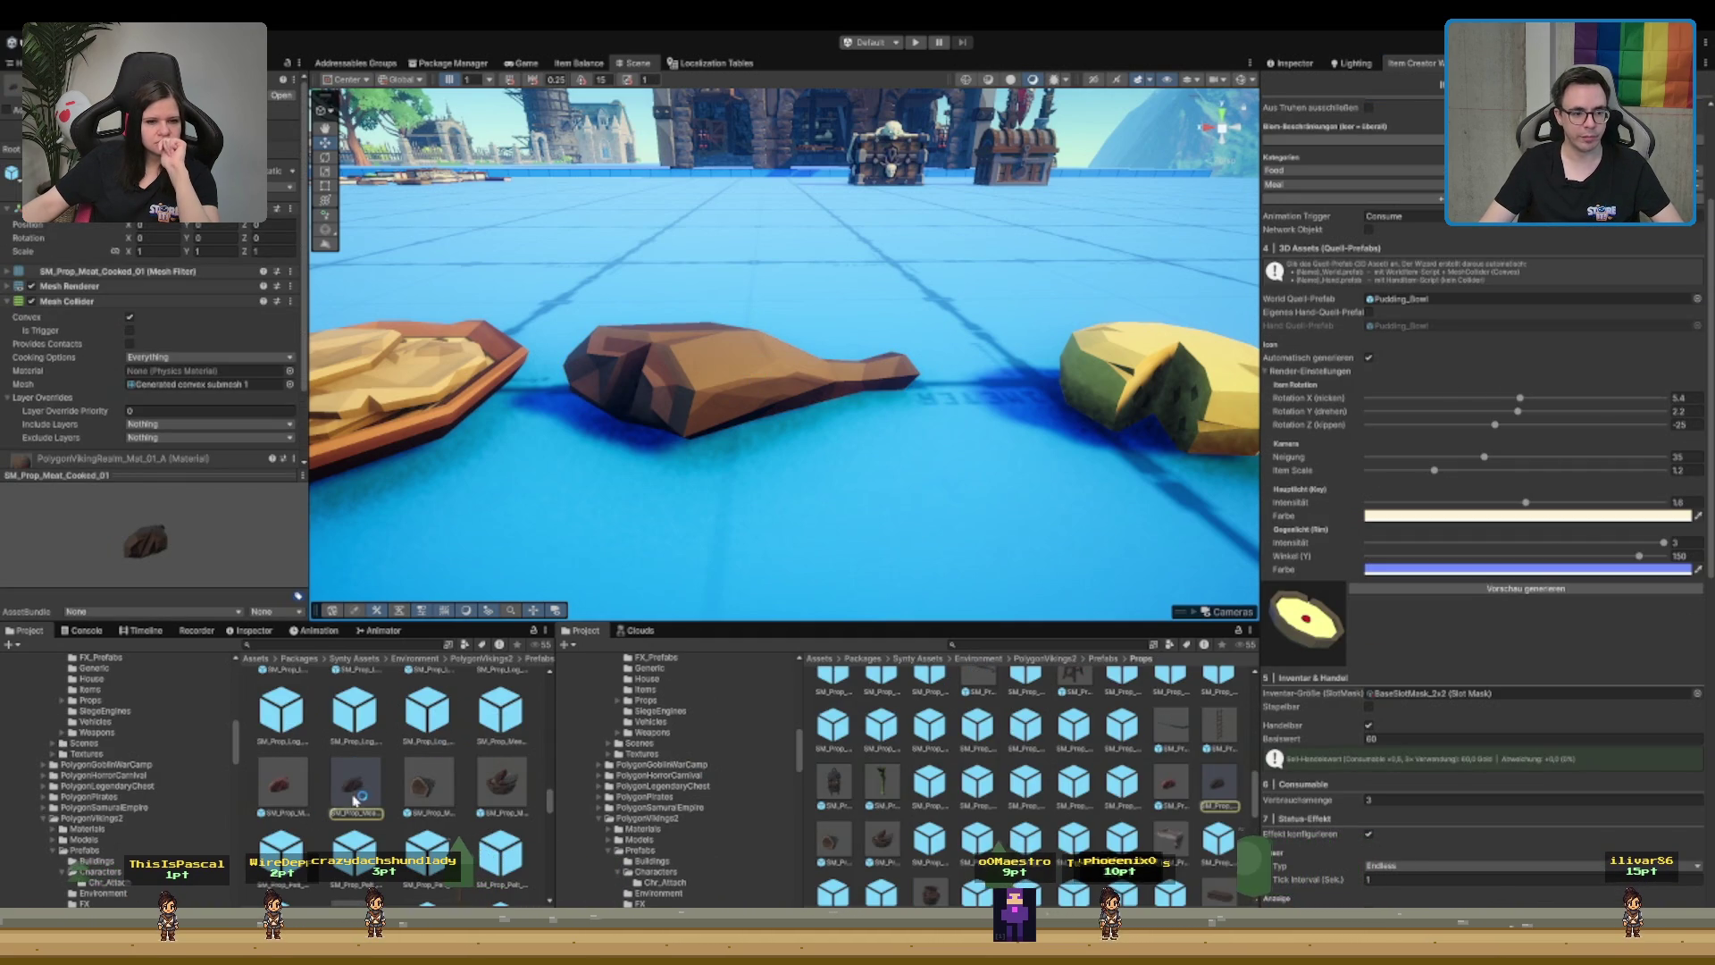
- Drop an SM_Prop_Meat_01 prefab into the scene and move it behind the dark drumstick
{"action": "mouse_move", "coordinate": [435, 803]}
{"action": "left_mouse_down"}
{"action": "mouse_move", "coordinate": [937, 486]}
{"action": "mouse_move", "coordinate": [827, 362]}
{"action": "left_mouse_up"}
{"action": "scroll", "coordinate": [827, 363], "scroll_direction": "down", "scroll_amount": 5}
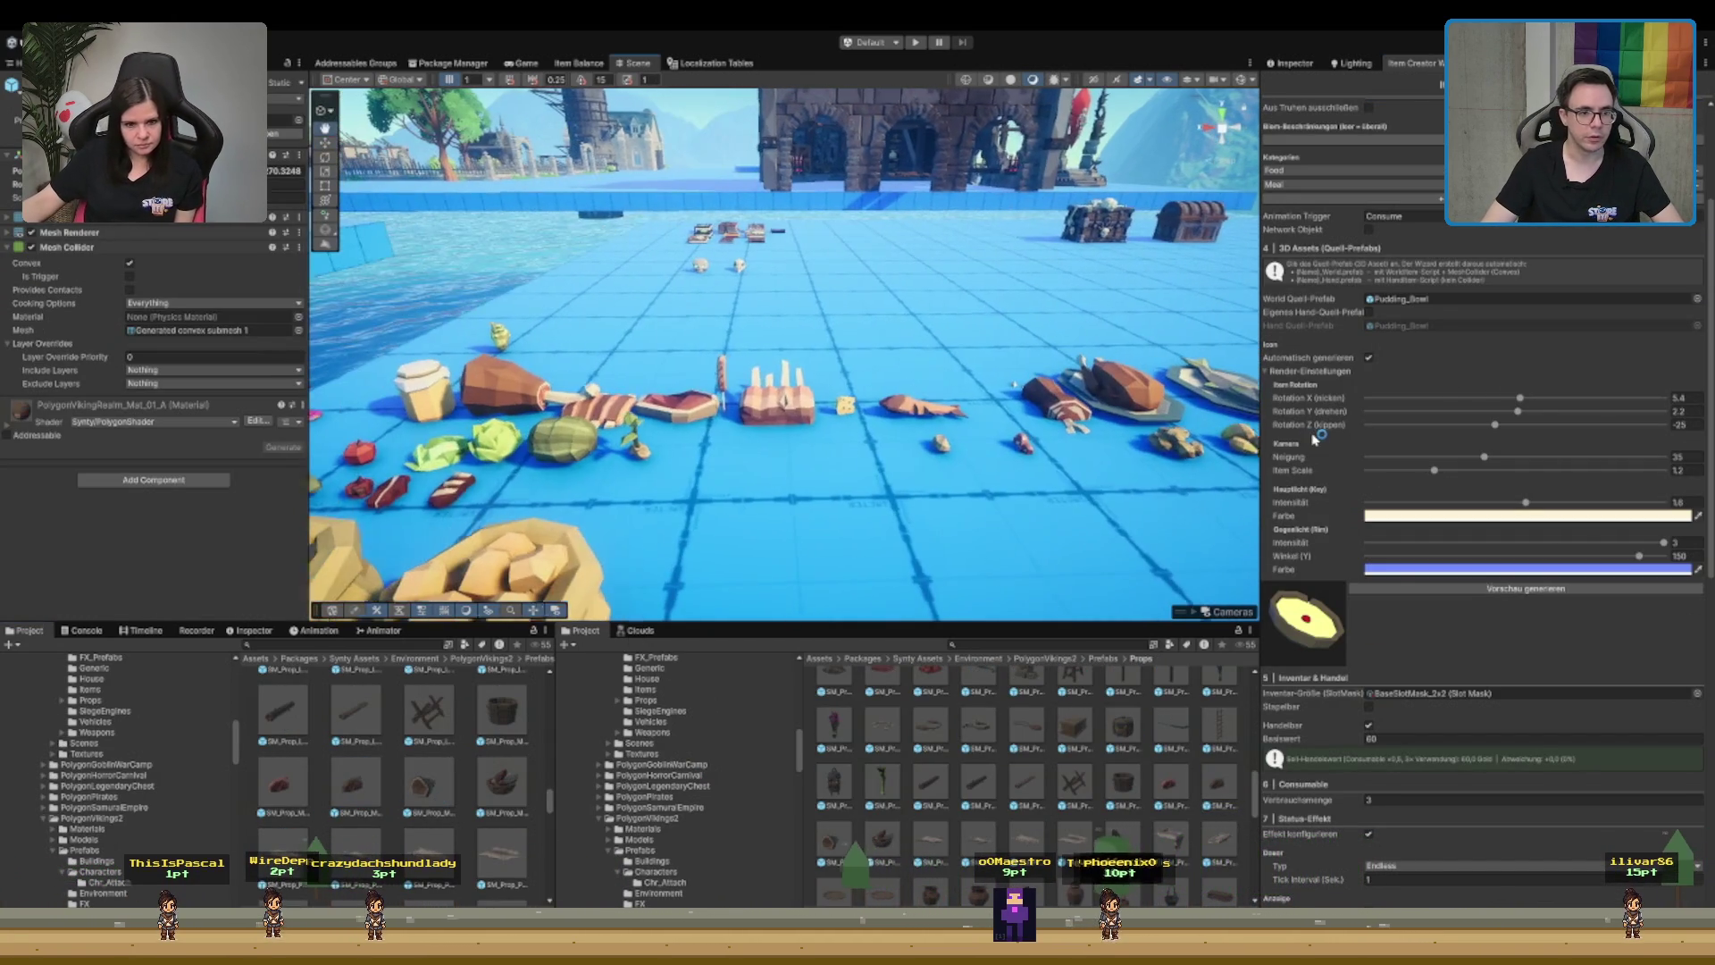
{"action": "scroll", "coordinate": [798, 445], "scroll_direction": "up", "scroll_amount": 6}
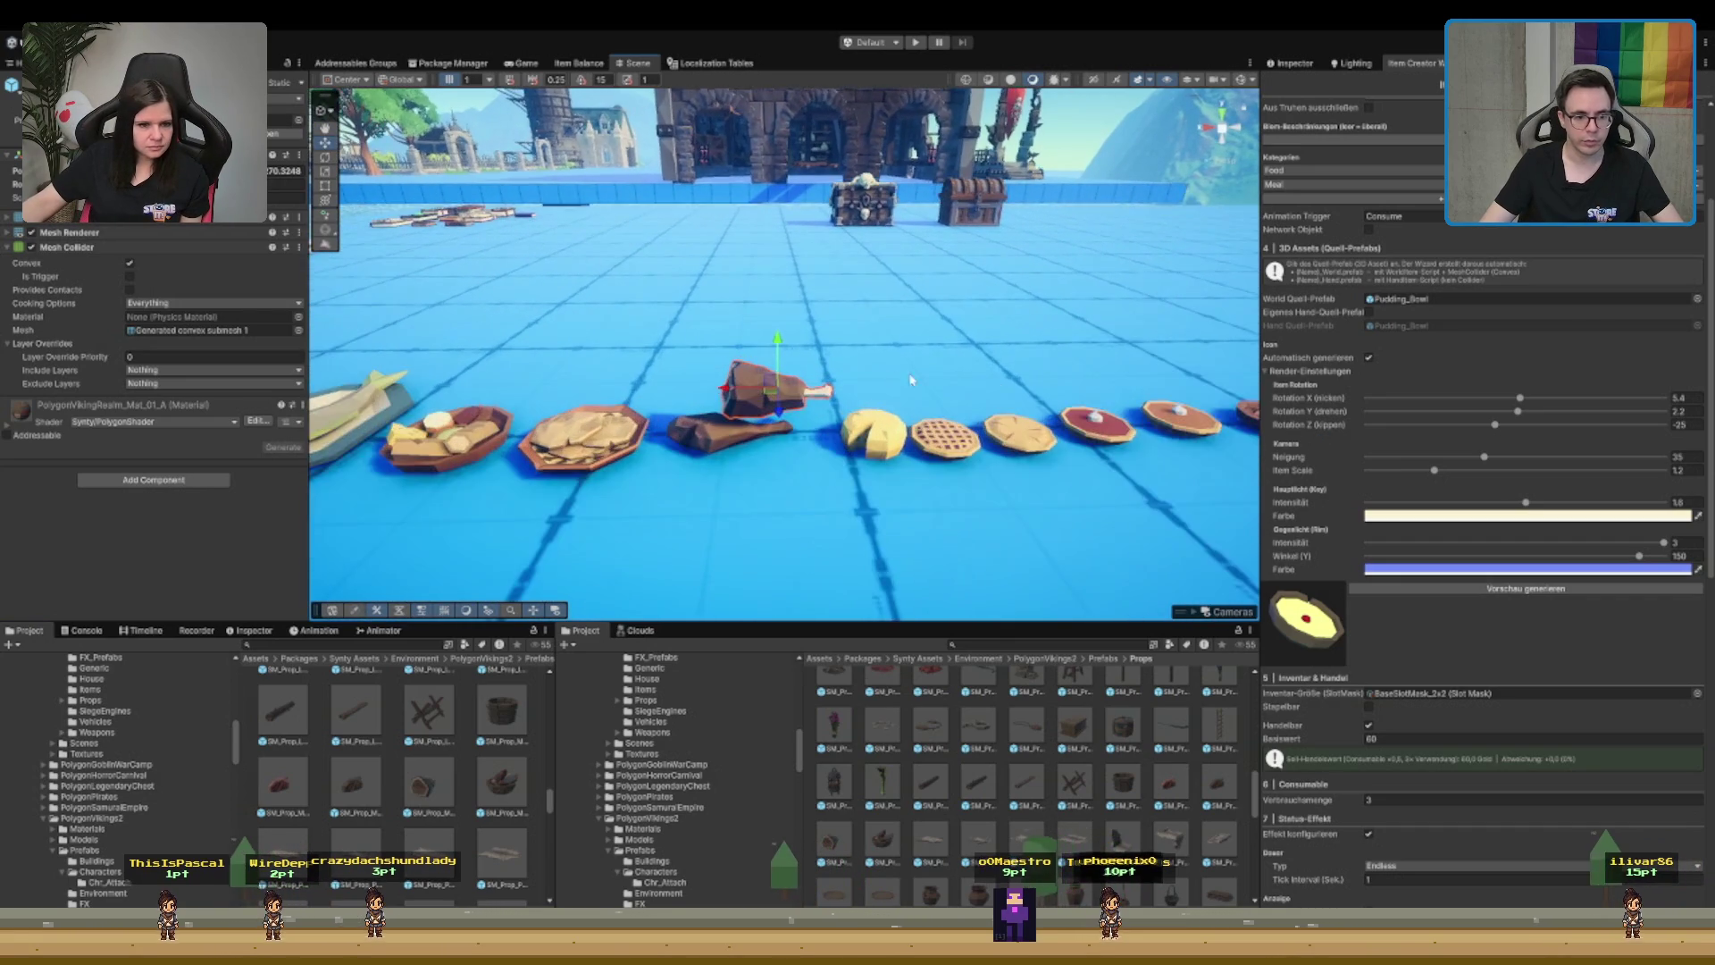
{"action": "scroll", "coordinate": [797, 444], "scroll_direction": "up", "scroll_amount": 2}
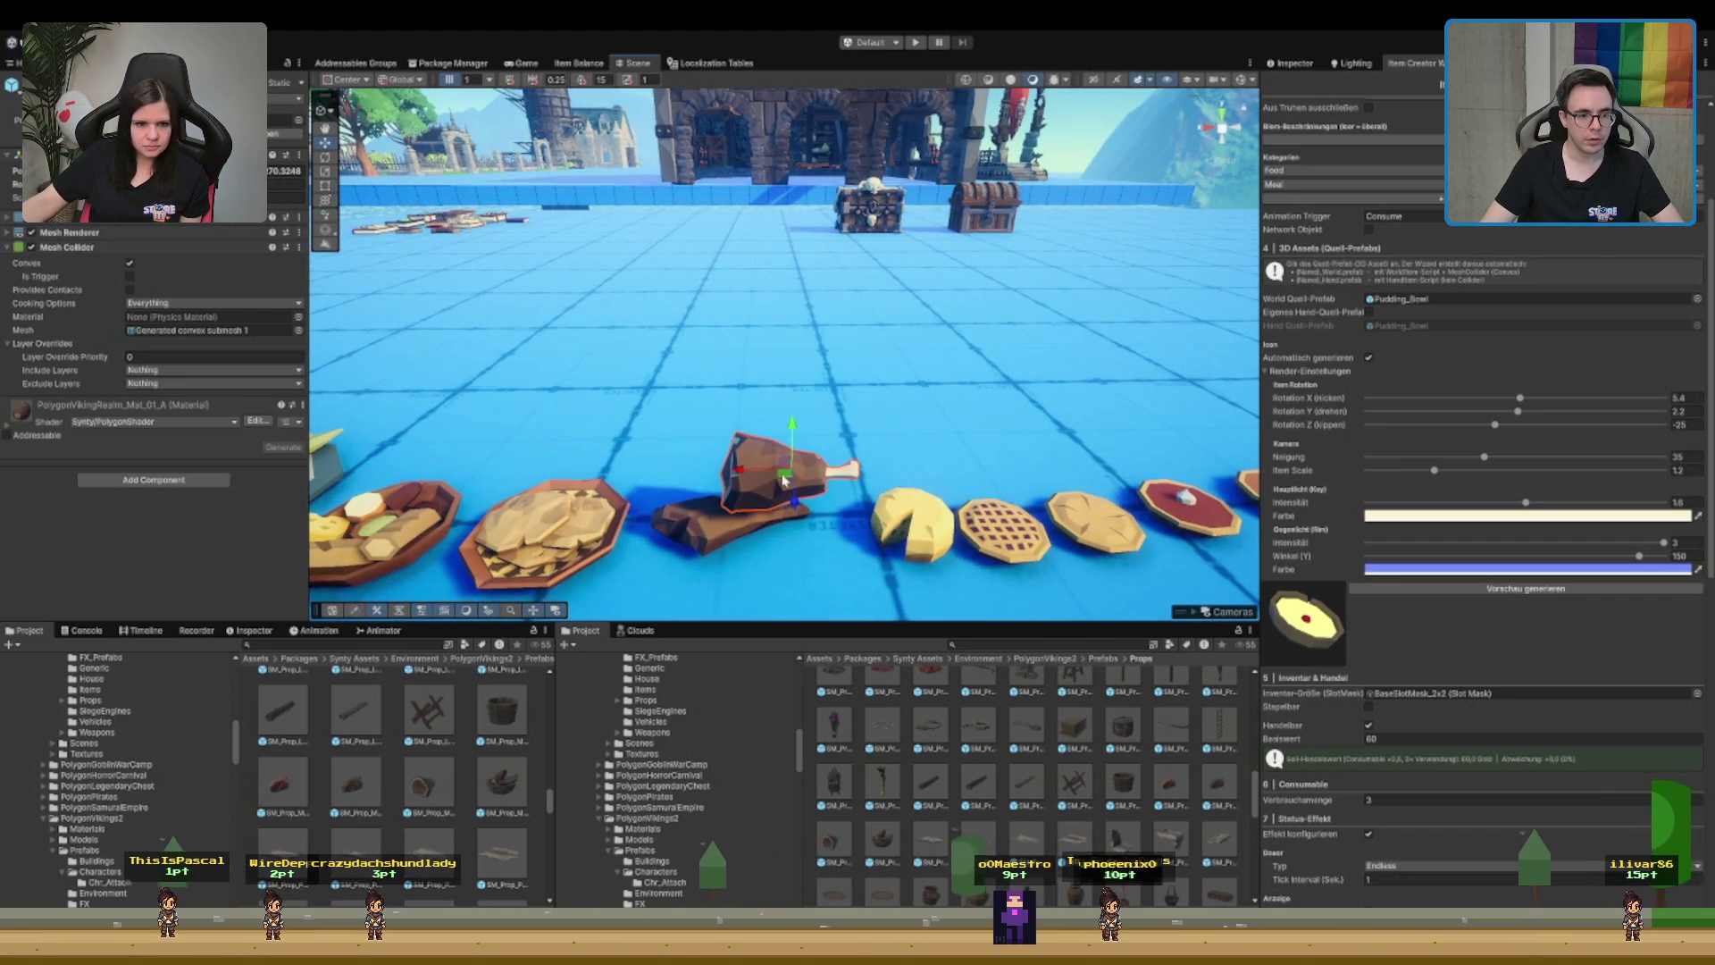
{"action": "left_click_drag", "start_coordinate": [784, 481], "coordinate": [649, 630]}
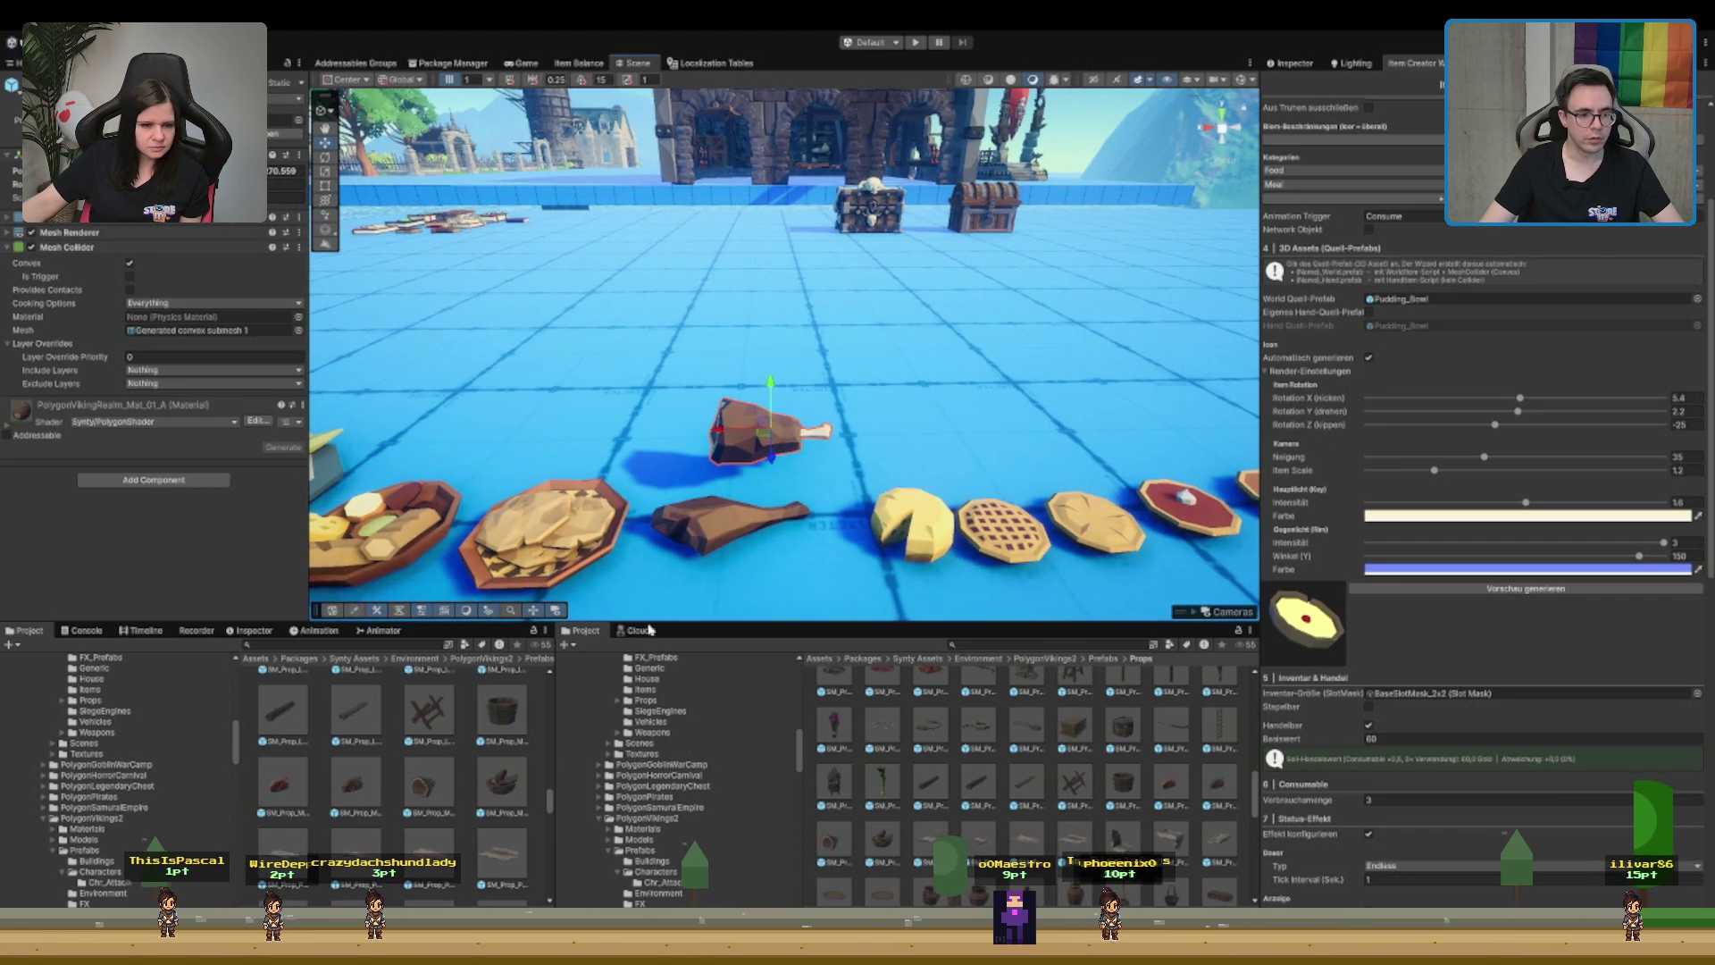
{"action": "left_click", "coordinate": [280, 793]}
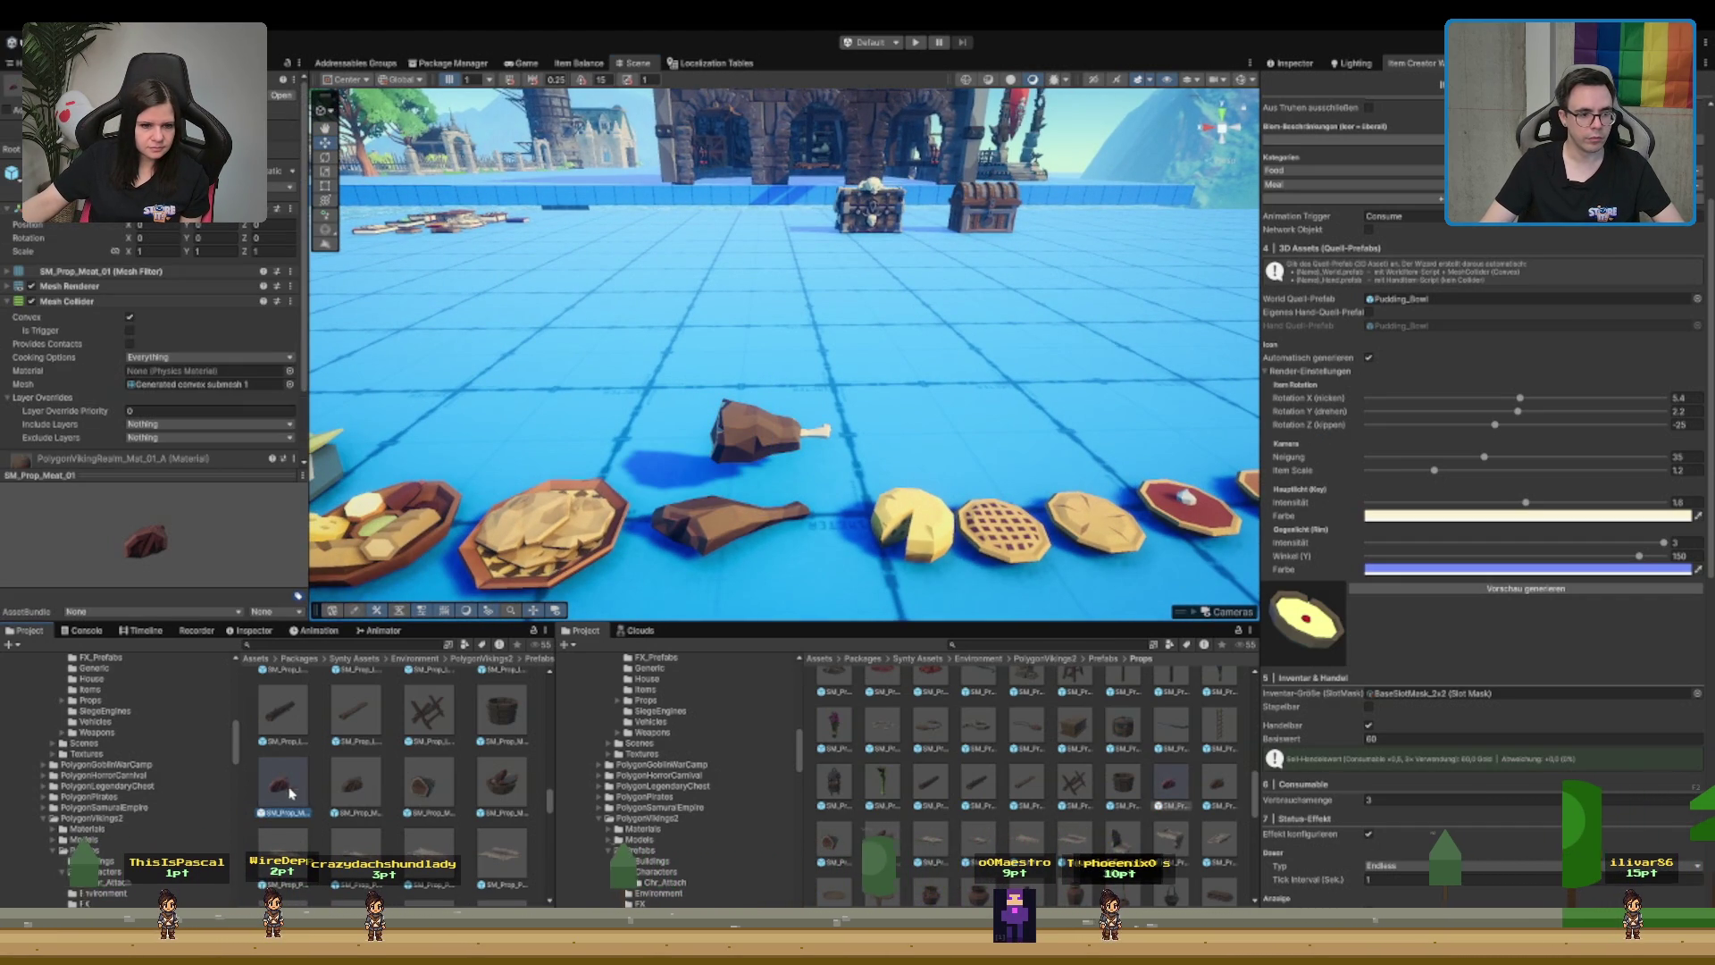
{"action": "left_click", "coordinate": [701, 527]}
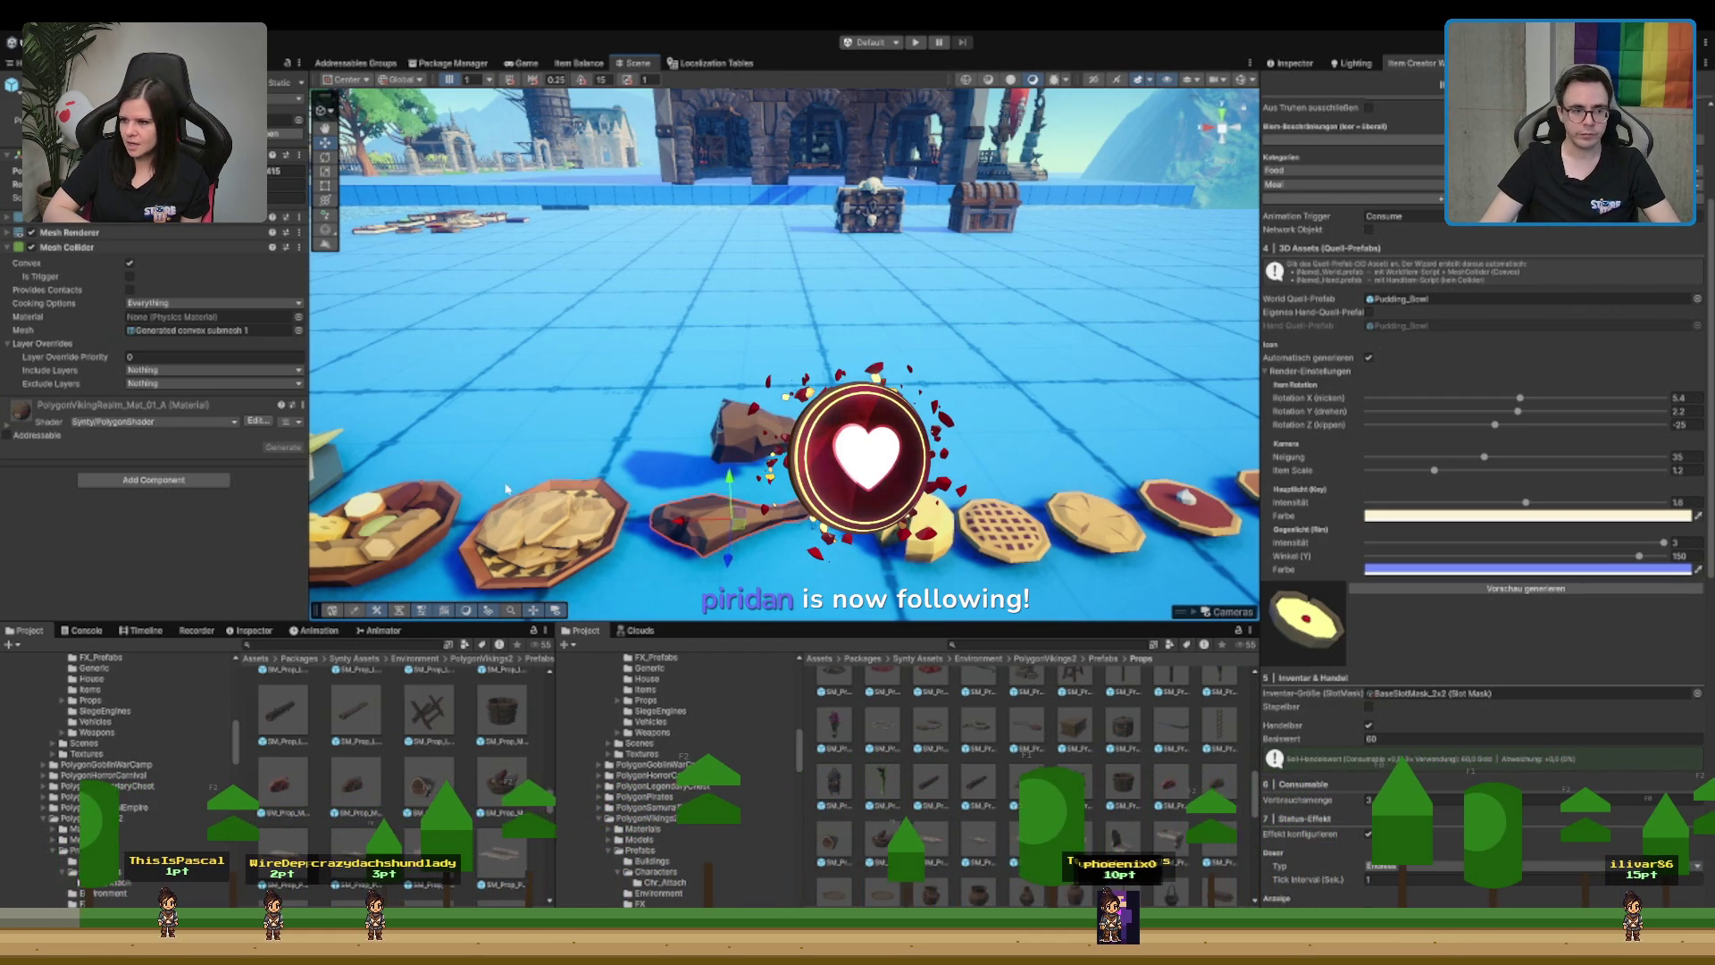
- Select the SM_Prop_Meat_Cooked_01 prefab to preview it in the Inspector
{"action": "left_click", "coordinate": [355, 784]}
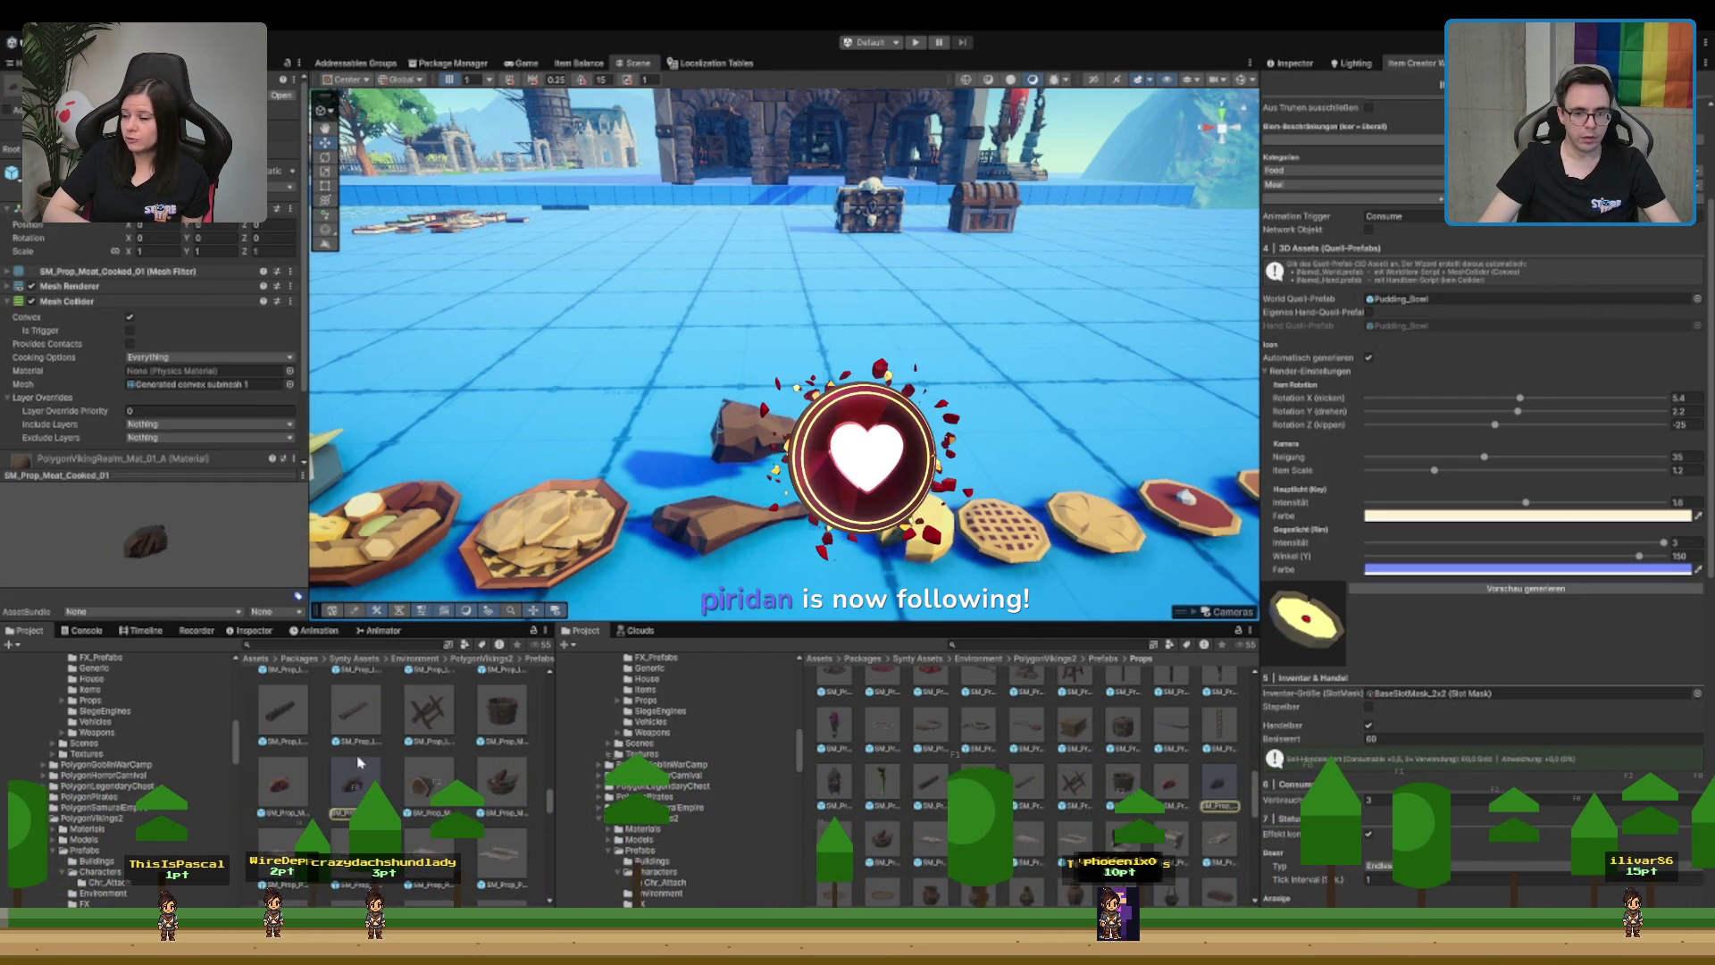
- Set the World Quell-Prefab to SM_Prop_Meat_Cooked_01, replacing Pudding_Bowl, so the icon shows the drumstick
{"action": "scroll", "coordinate": [1027, 714], "scroll_direction": "up", "scroll_amount": 1}
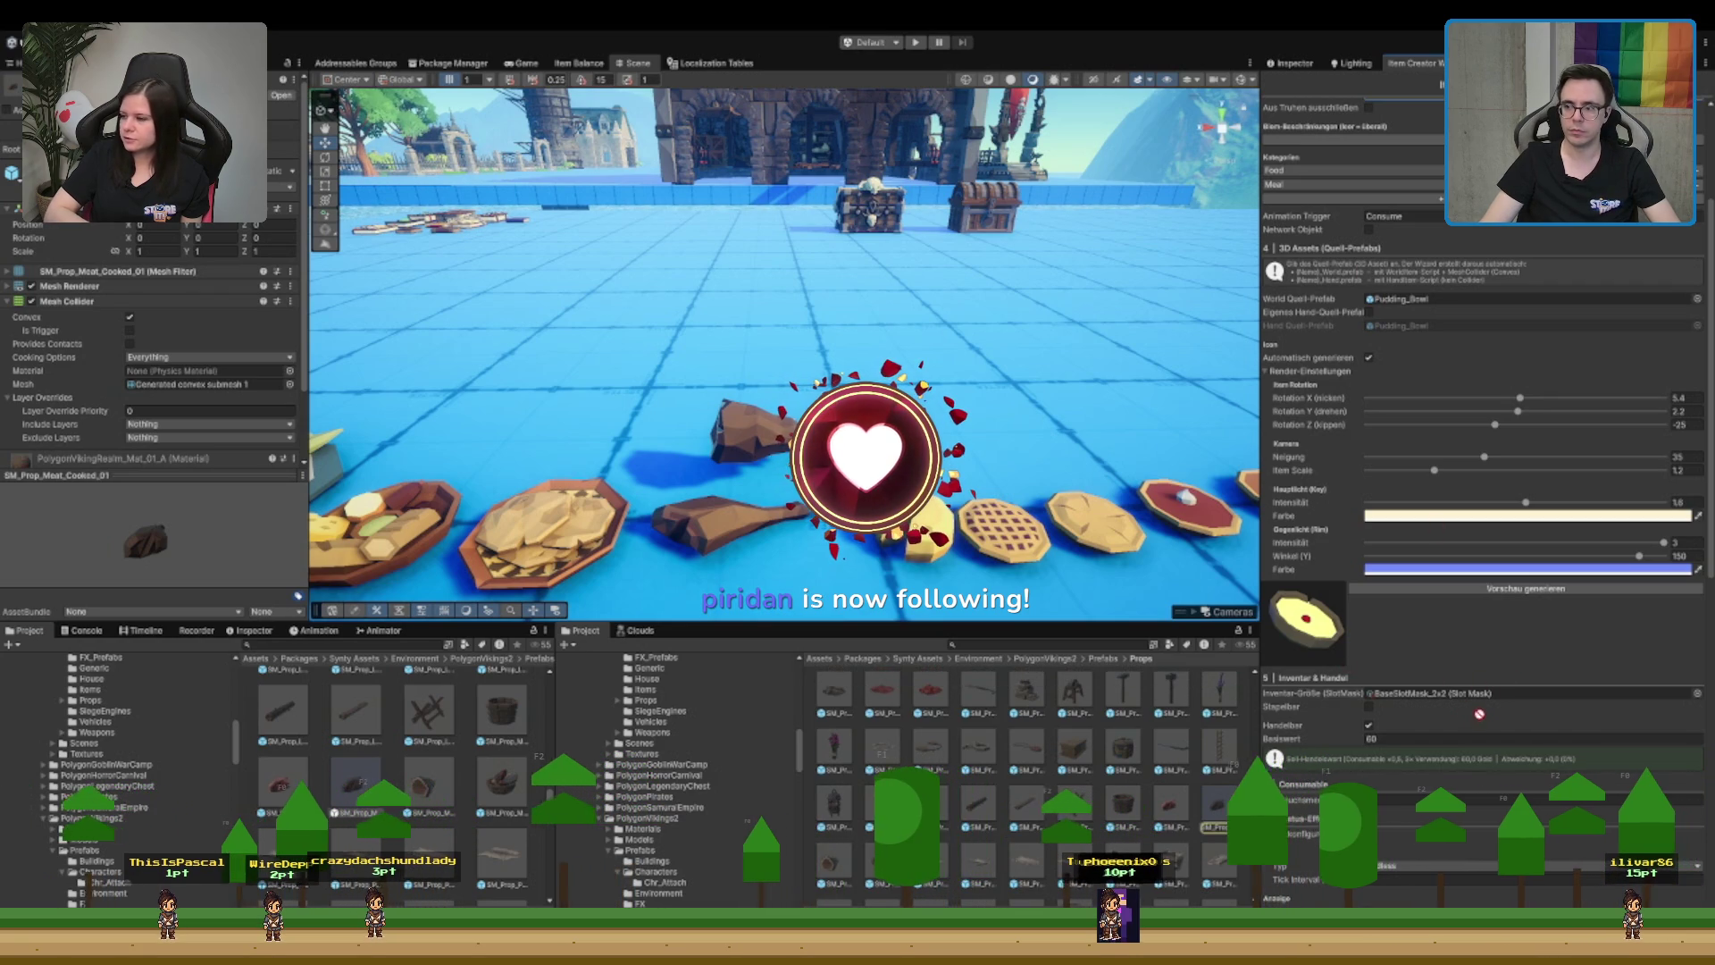
{"action": "scroll", "coordinate": [1459, 618], "scroll_direction": "down", "scroll_amount": 5}
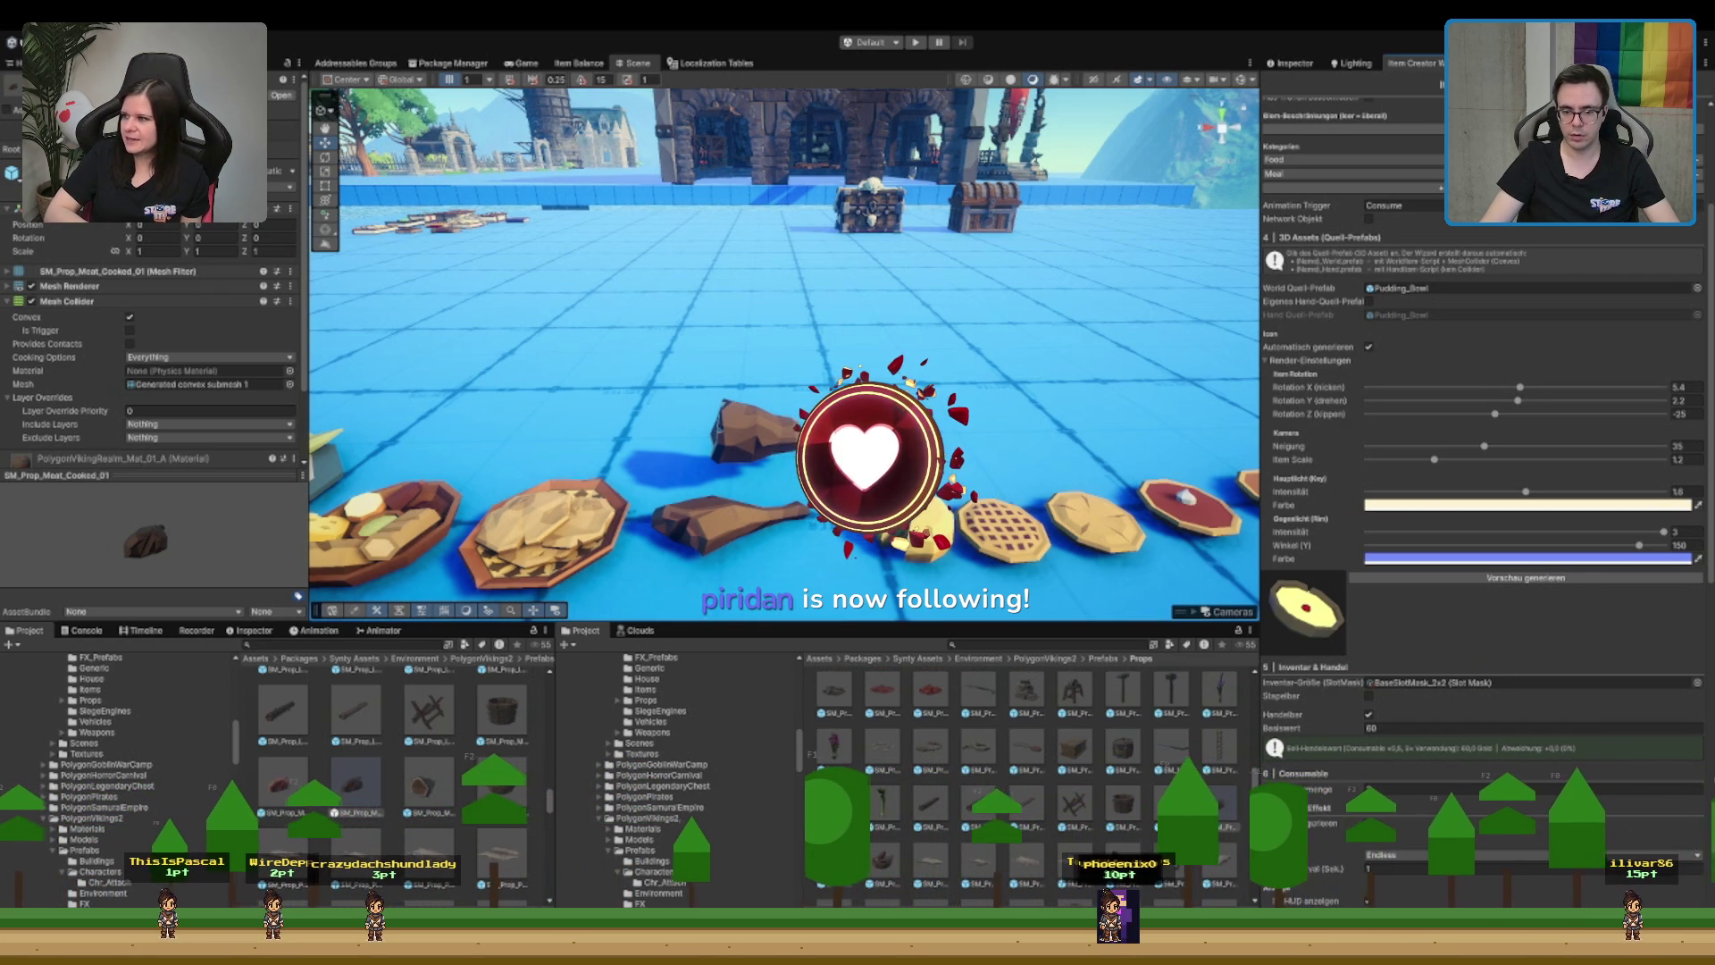
{"action": "scroll", "coordinate": [1483, 446], "scroll_direction": "down", "scroll_amount": 1}
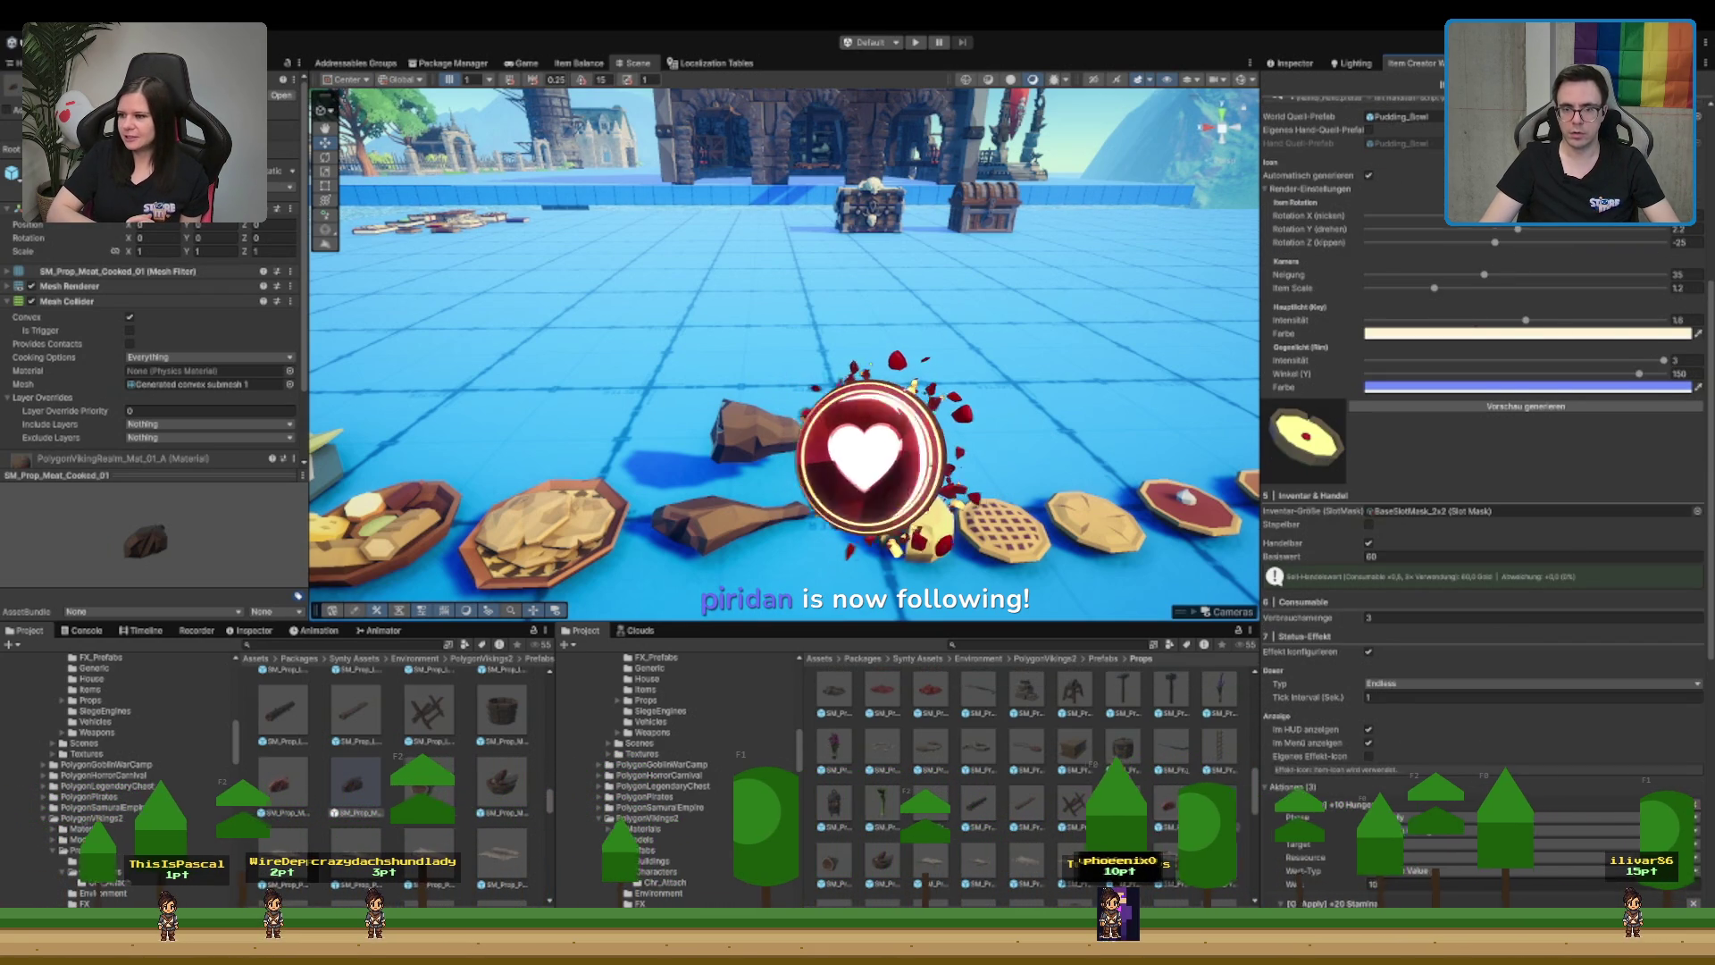
{"action": "scroll", "coordinate": [1483, 411], "scroll_direction": "up", "scroll_amount": 3}
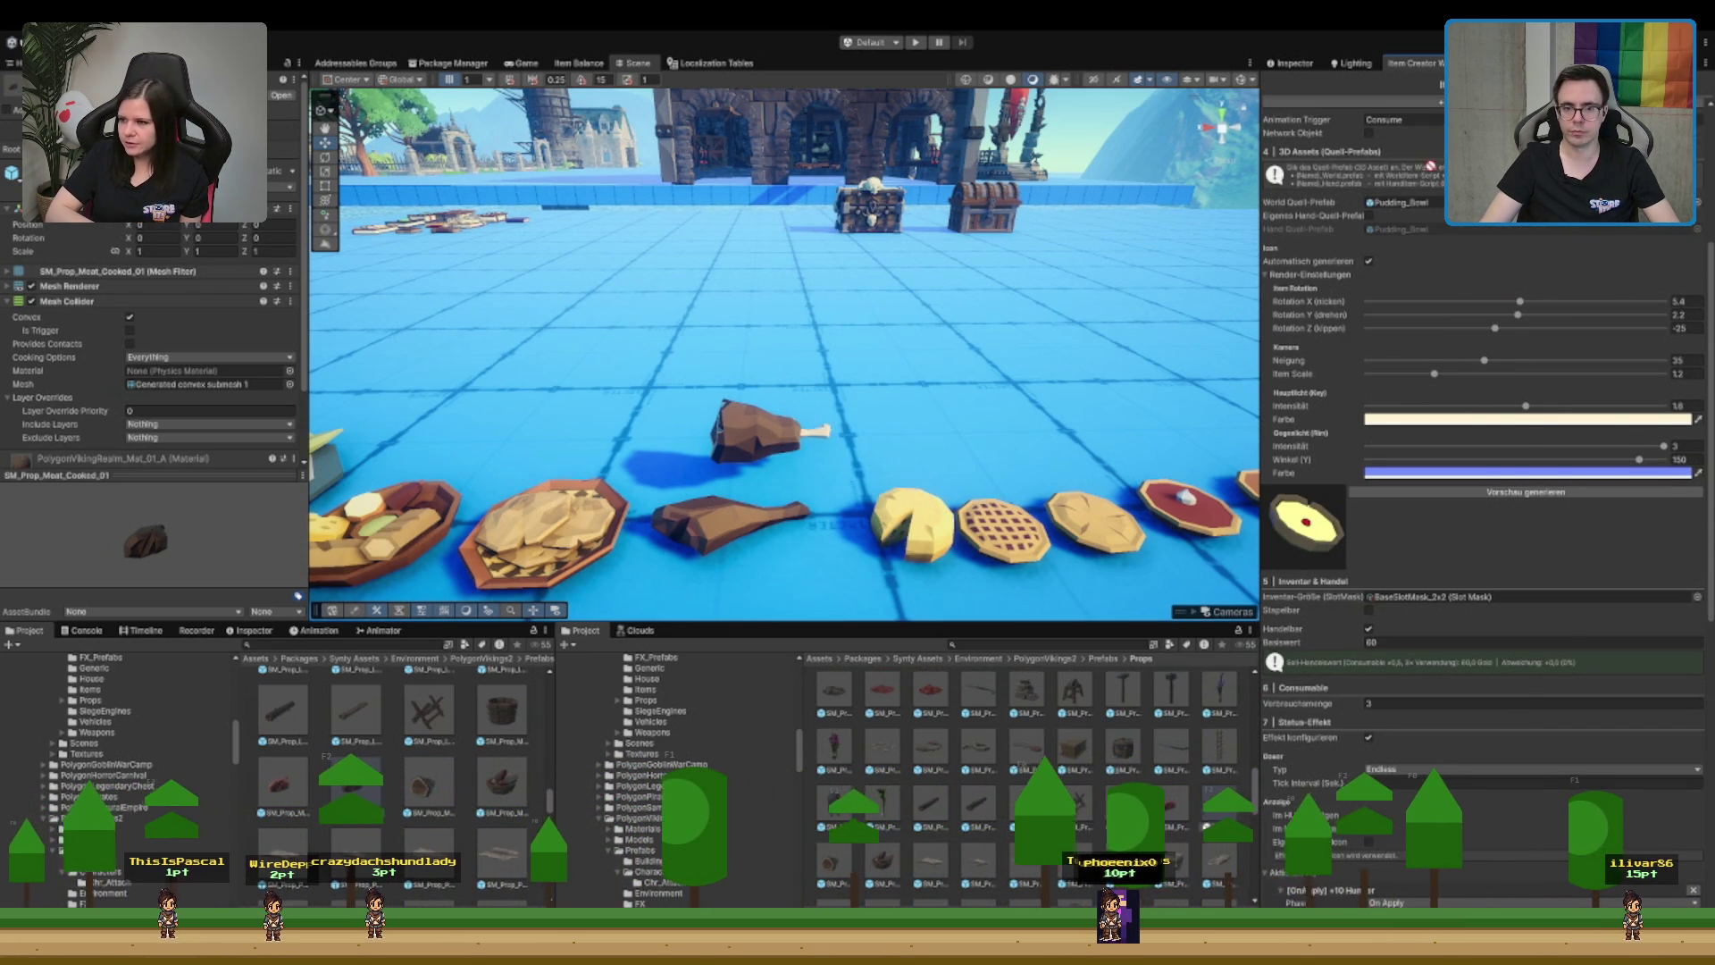
{"action": "left_click_drag", "start_coordinate": [1421, 204], "coordinate": [1423, 203]}
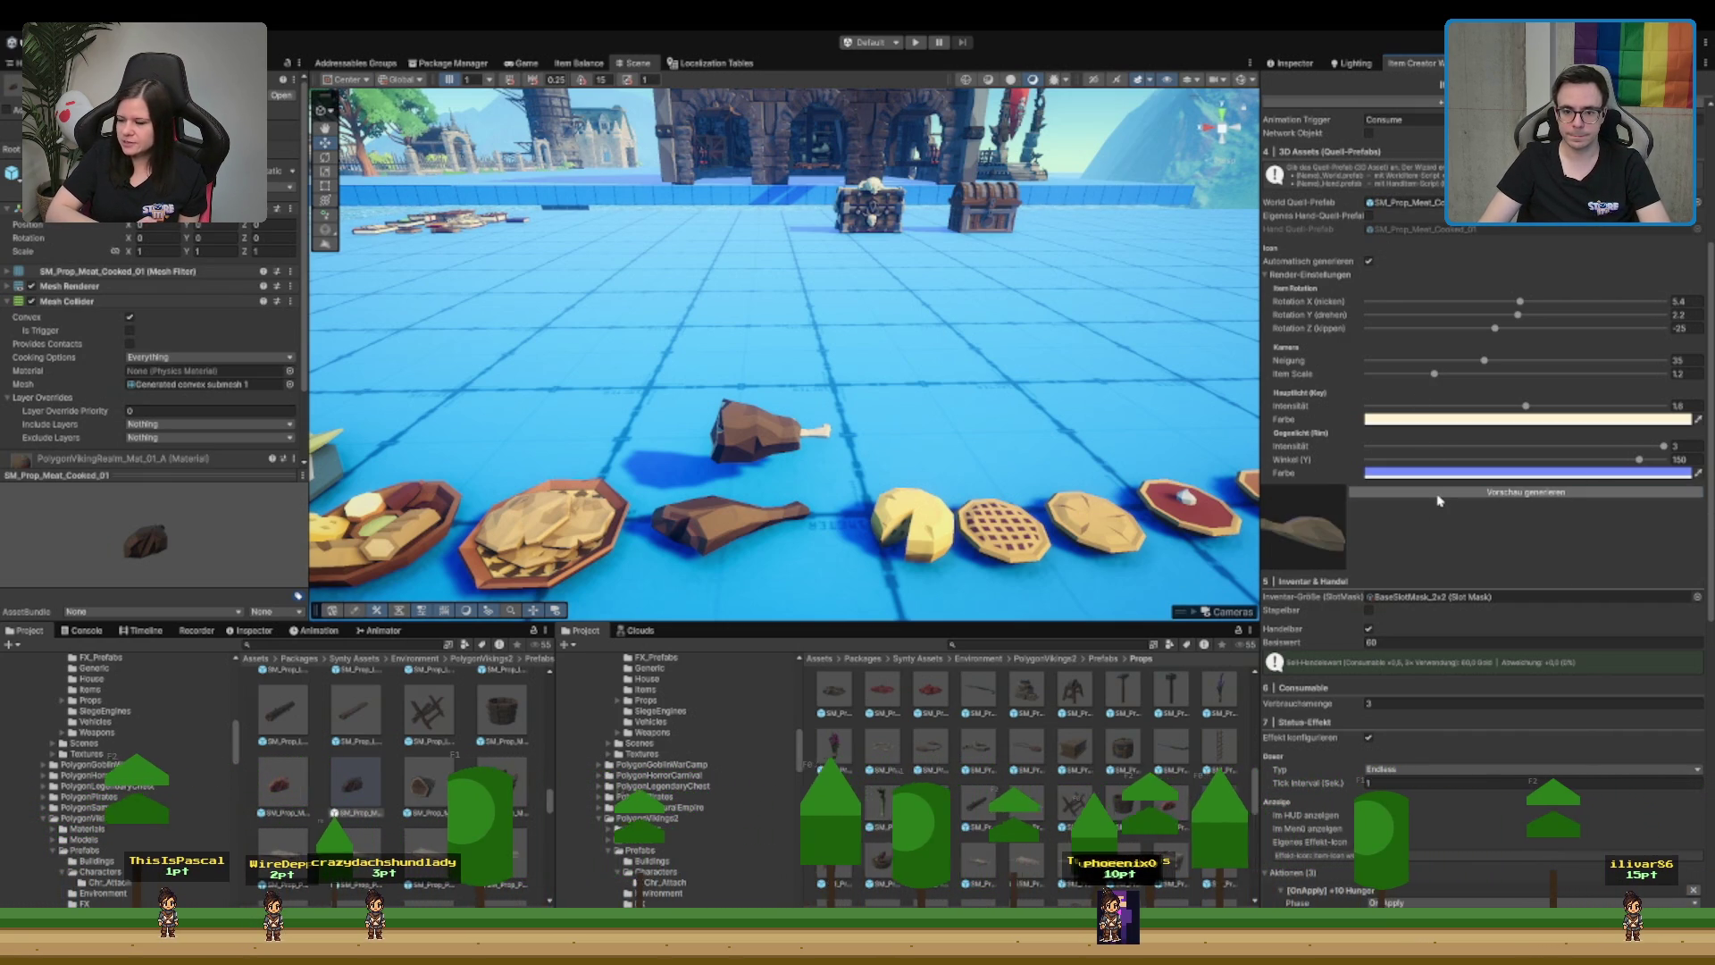
{"action": "scroll", "coordinate": [1554, 487], "scroll_direction": "down", "scroll_amount": 1}
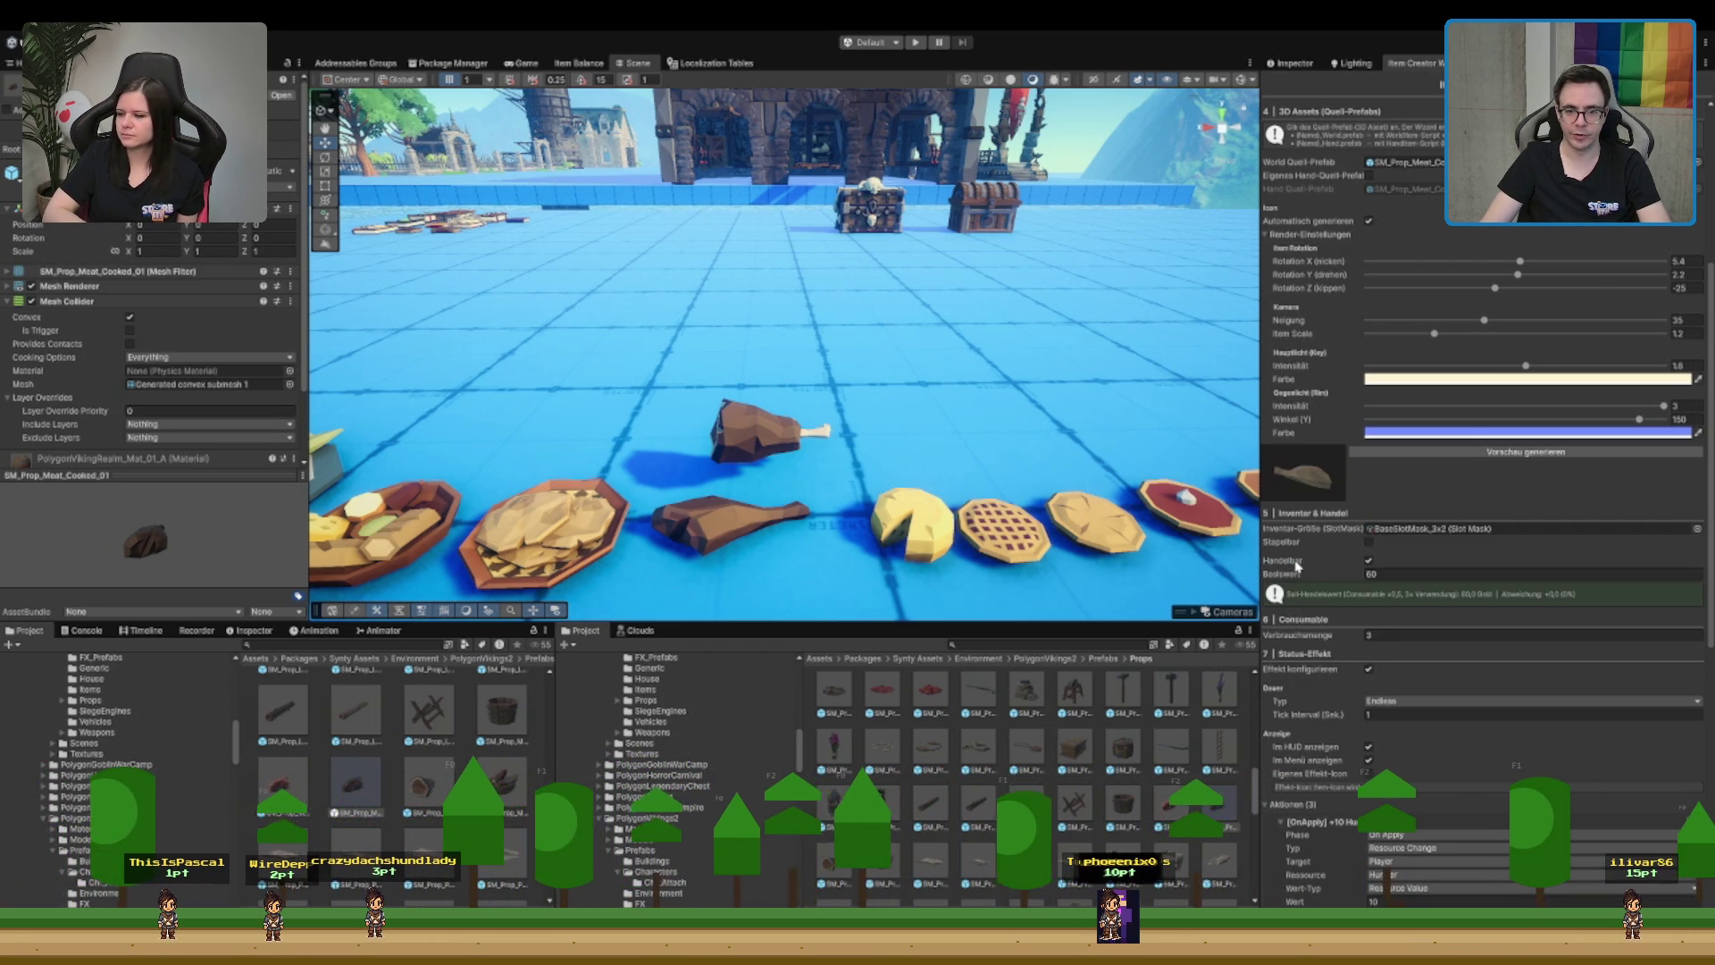
{"action": "left_click", "coordinate": [1300, 529]}
- Re-angle the drumstick icon render to rotation X -58, Y 54.2 with item scale 1.9
{"action": "mouse_move", "coordinate": [1519, 277]}
{"action": "left_mouse_down"}
{"action": "mouse_move", "coordinate": [1469, 282]}
{"action": "mouse_move", "coordinate": [1573, 288]}
{"action": "left_mouse_up"}
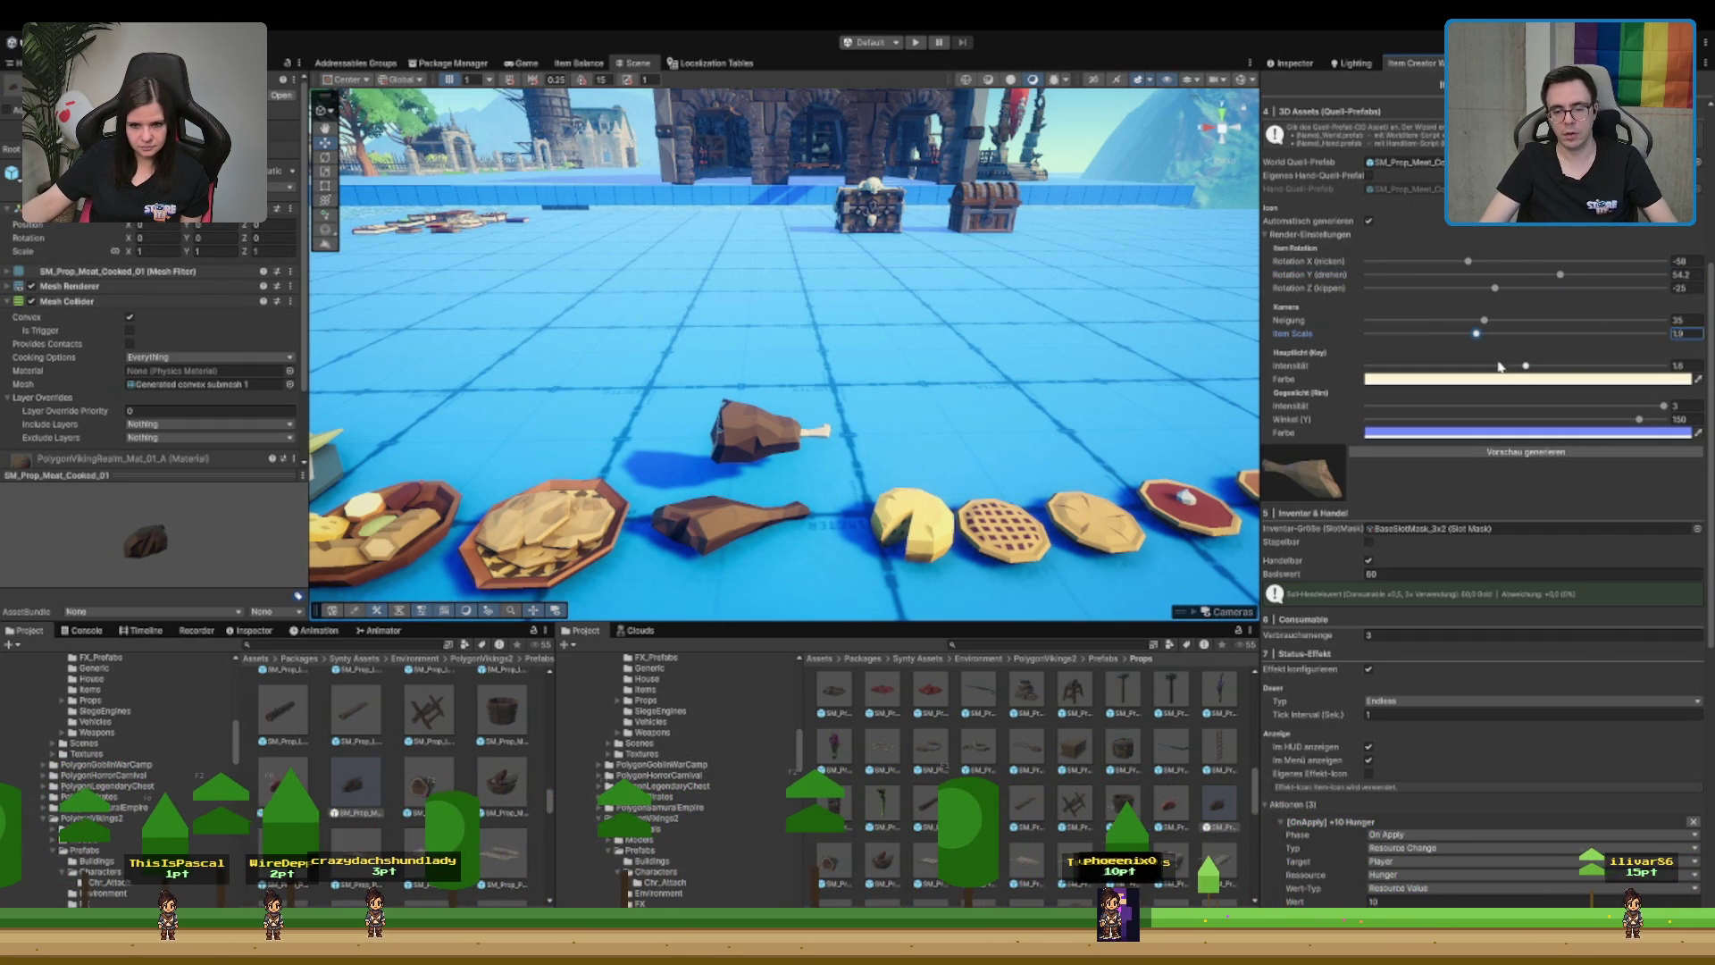
{"action": "scroll", "coordinate": [1538, 334], "scroll_direction": "up", "scroll_amount": 5}
{"action": "left_click", "coordinate": [1434, 206]}
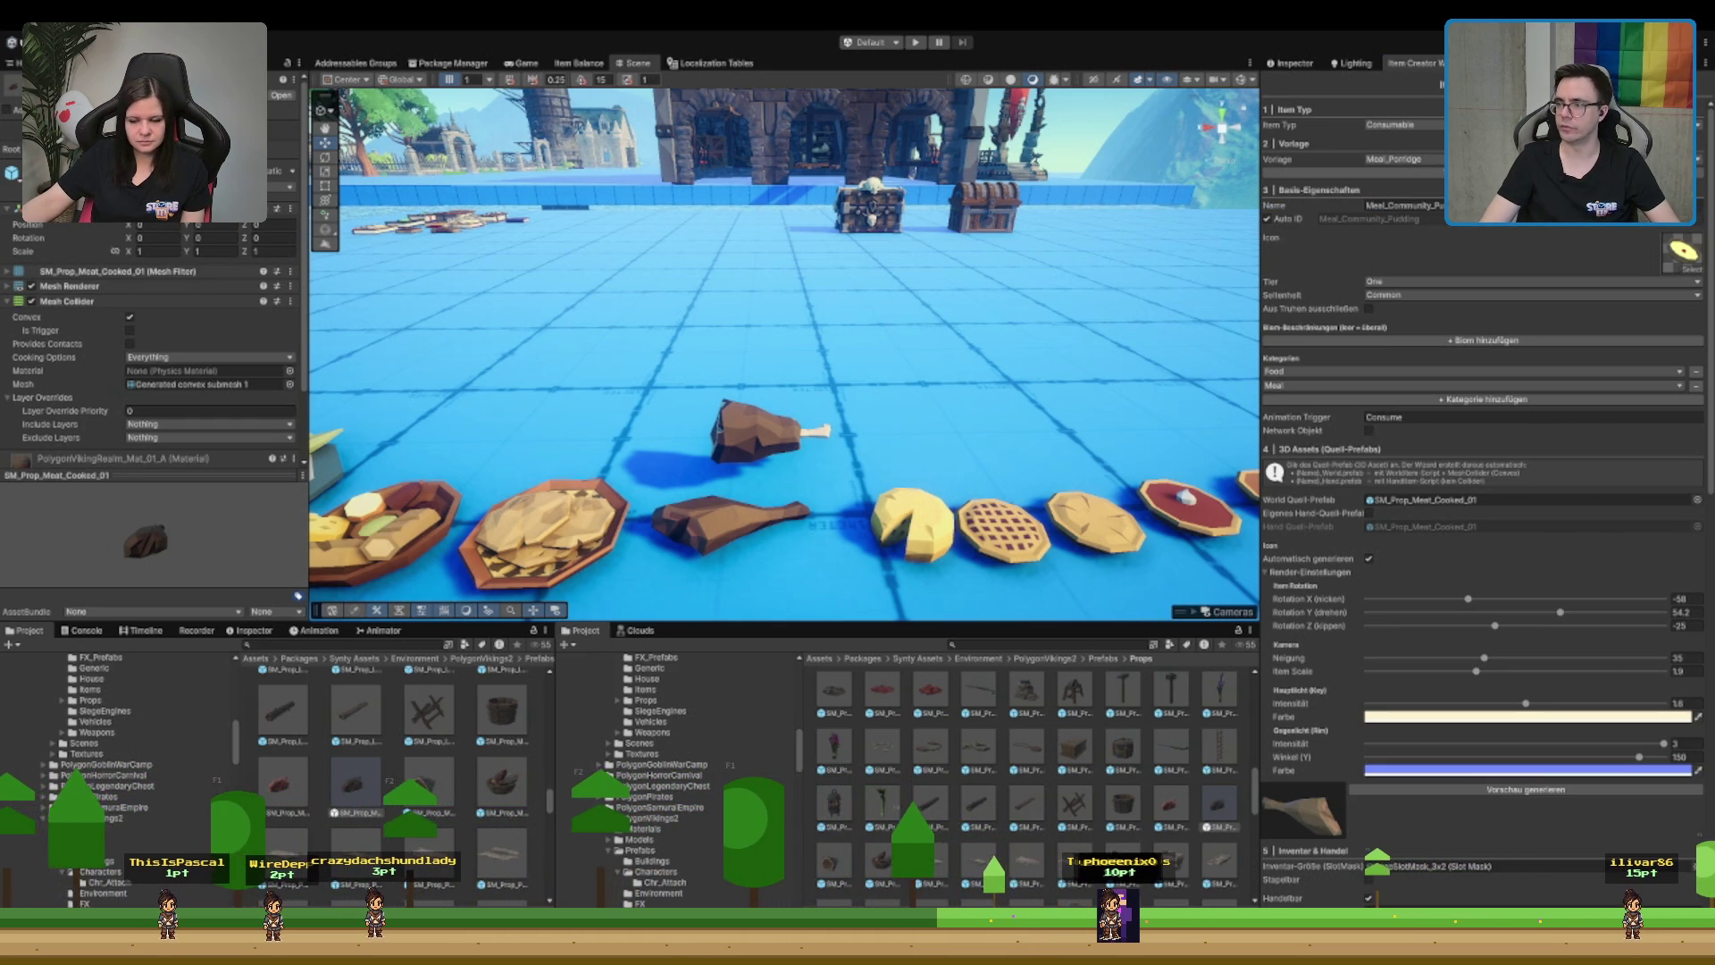
- Name the item Meal_BurntLeg so its auto ID follows the new name
{"action": "key", "text": "Return"}
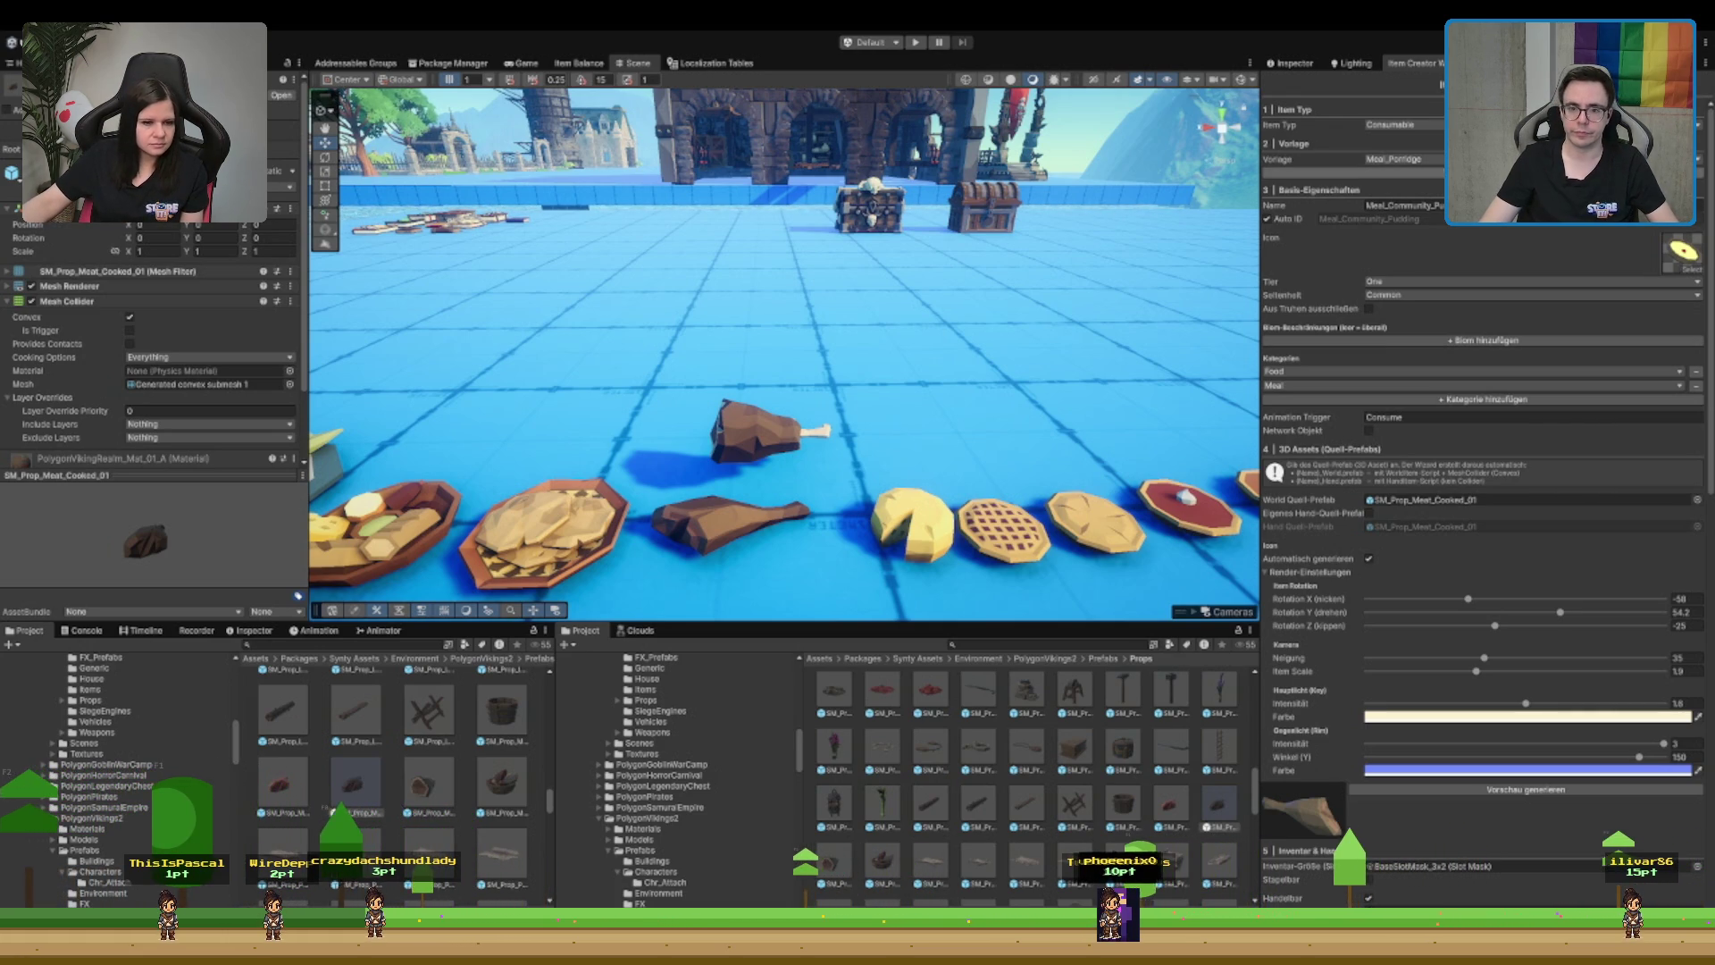
{"action": "left_click", "coordinate": [1402, 205]}
{"action": "type", "text": "Meal_Burnt"}
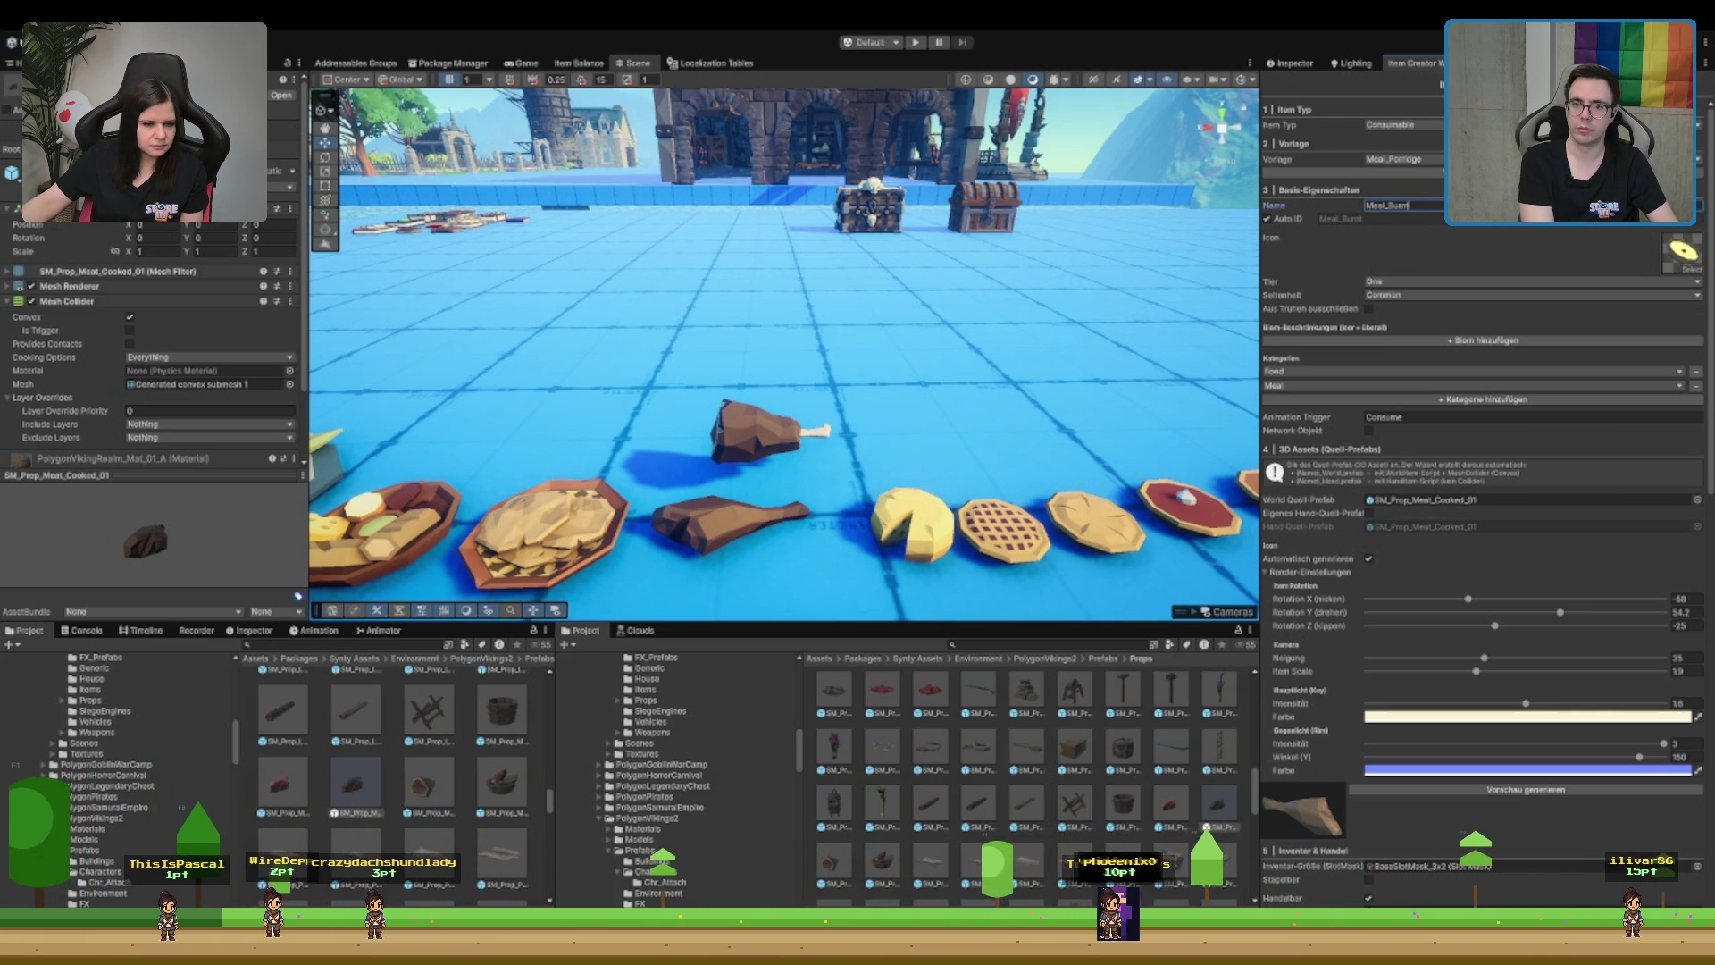
{"action": "type", "text": "Leg"}
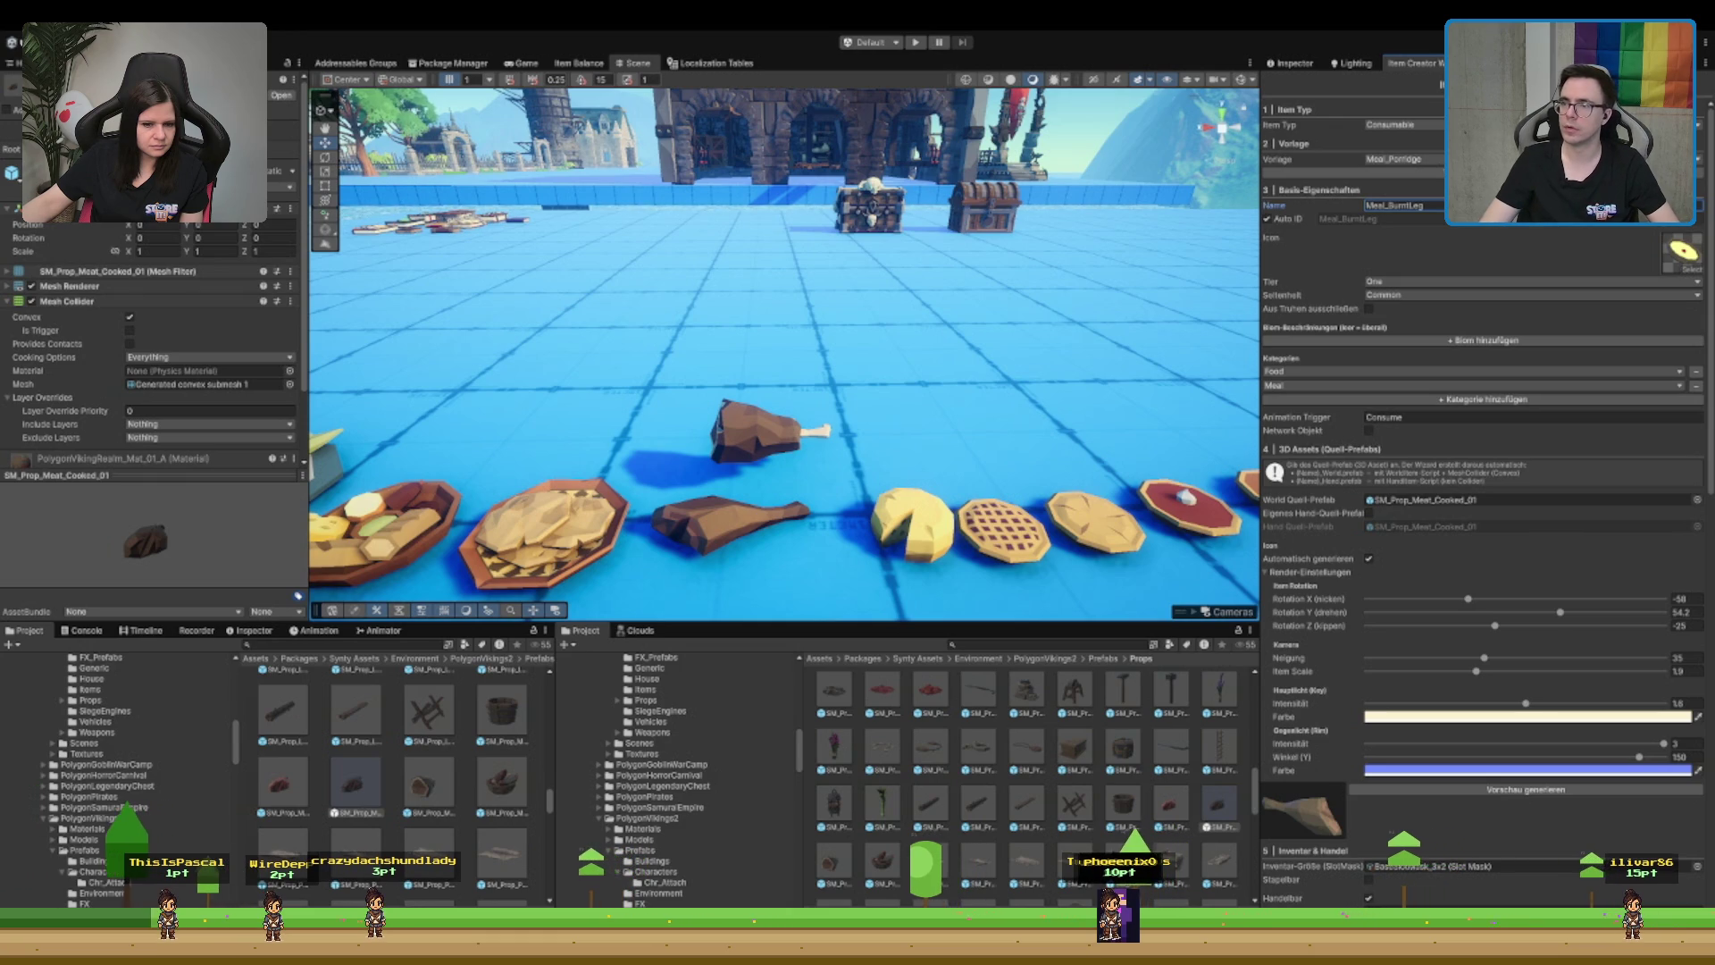
{"action": "key", "text": "Return"}
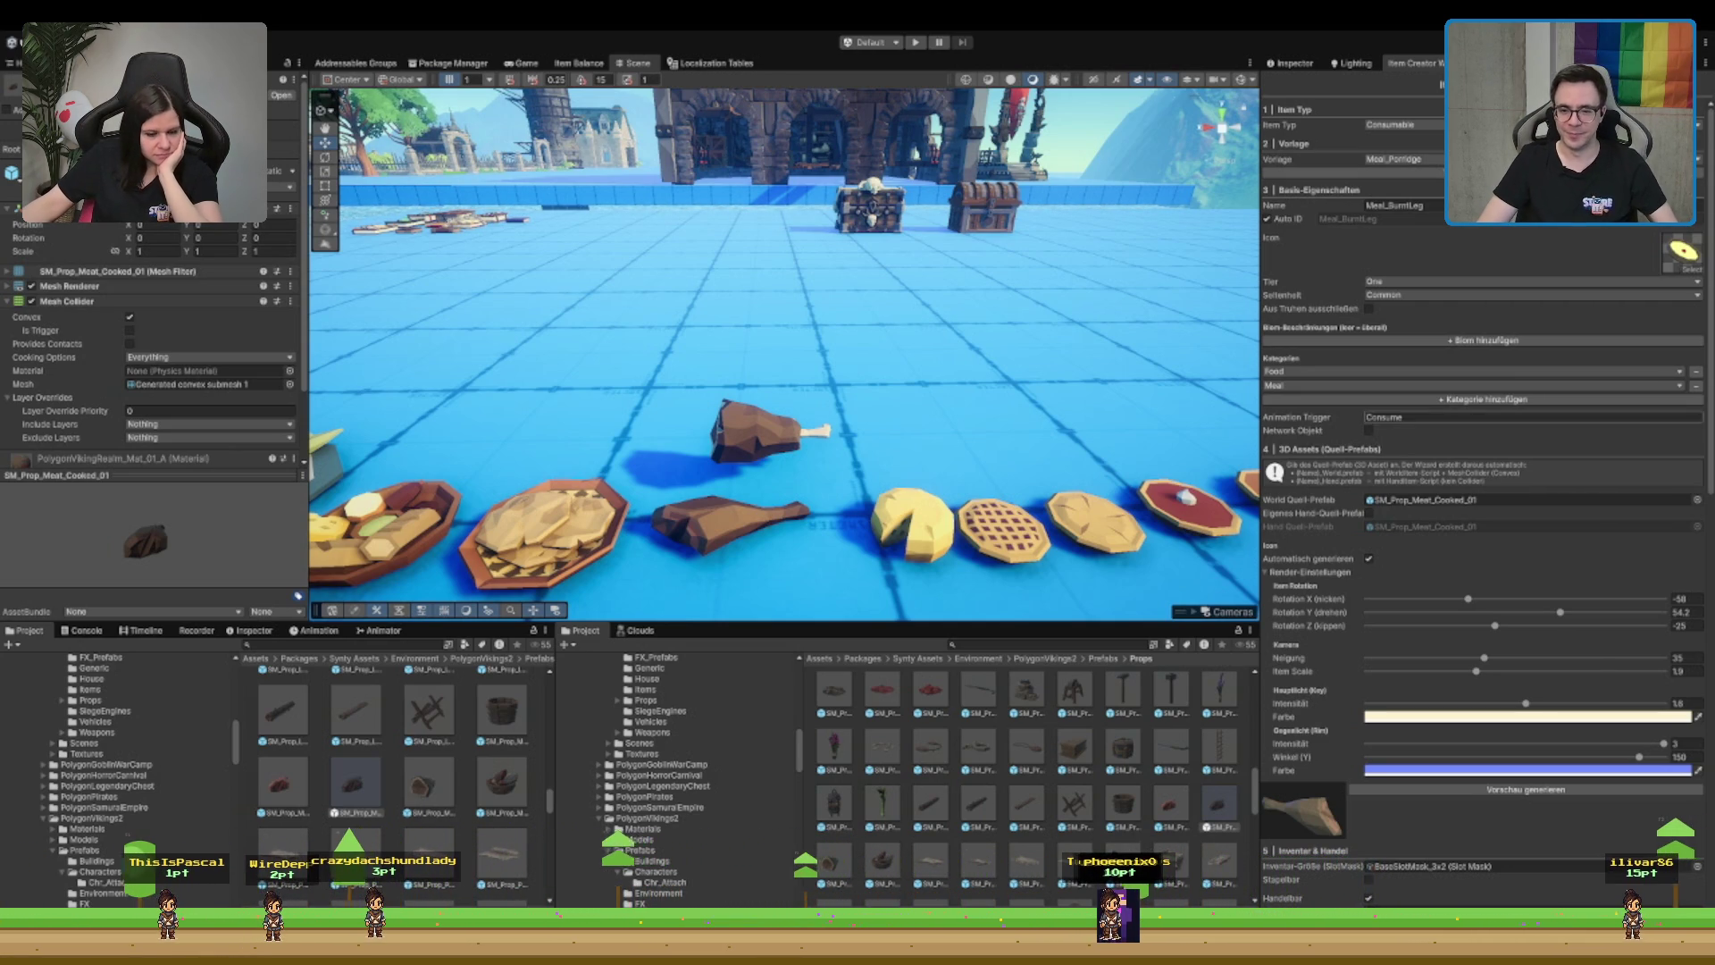
{"action": "scroll", "coordinate": [1483, 446], "scroll_direction": "down", "scroll_amount": 3}
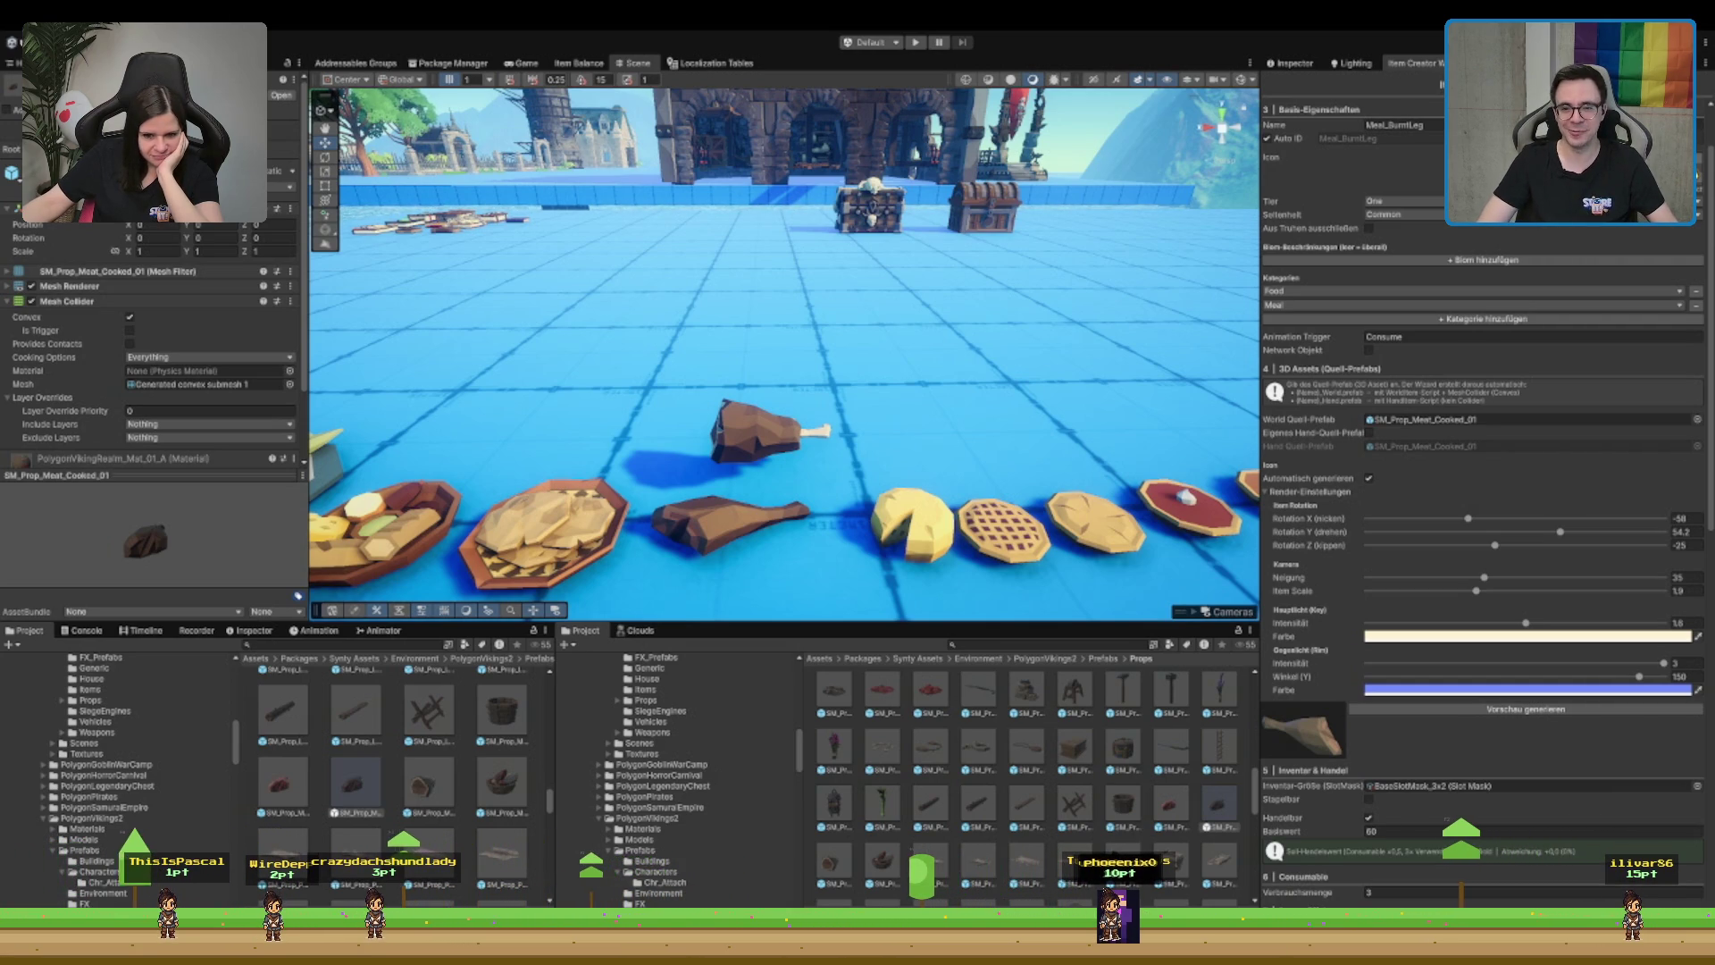
- Set the localized names: EN 'Burnt leg of pork', DE 'Verbrannte Schweinekeule'
{"action": "scroll", "coordinate": [1519, 768], "scroll_direction": "down", "scroll_amount": 4}
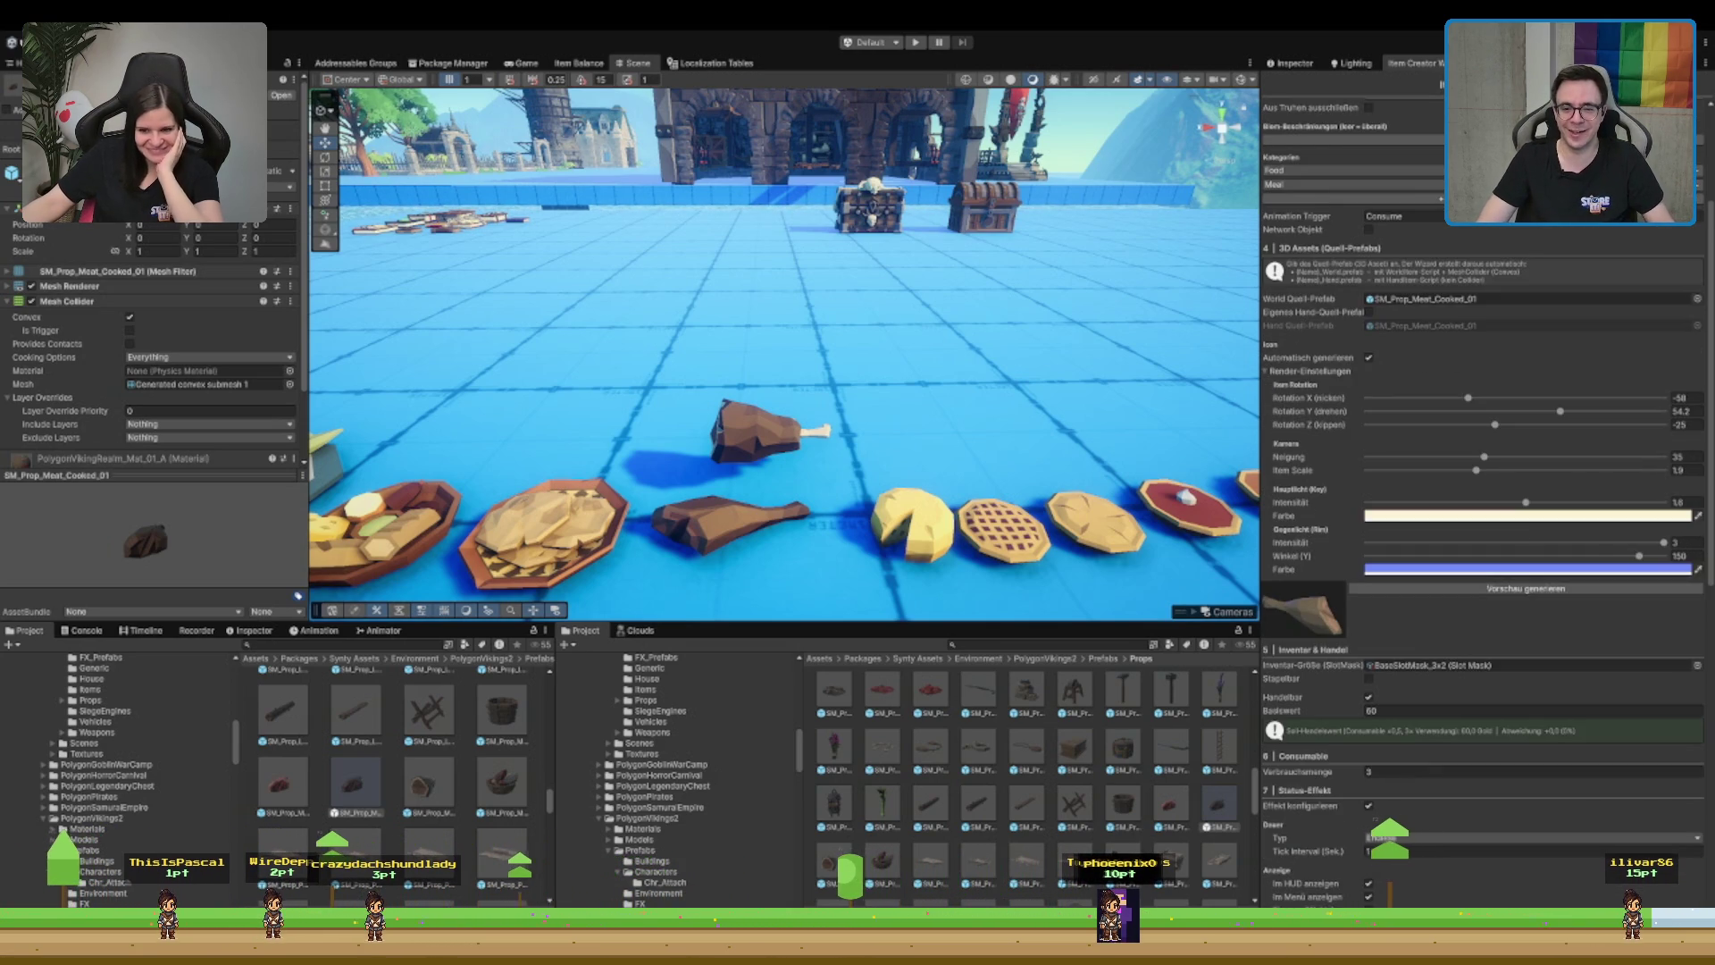
{"action": "scroll", "coordinate": [1483, 447], "scroll_direction": "up", "scroll_amount": 5}
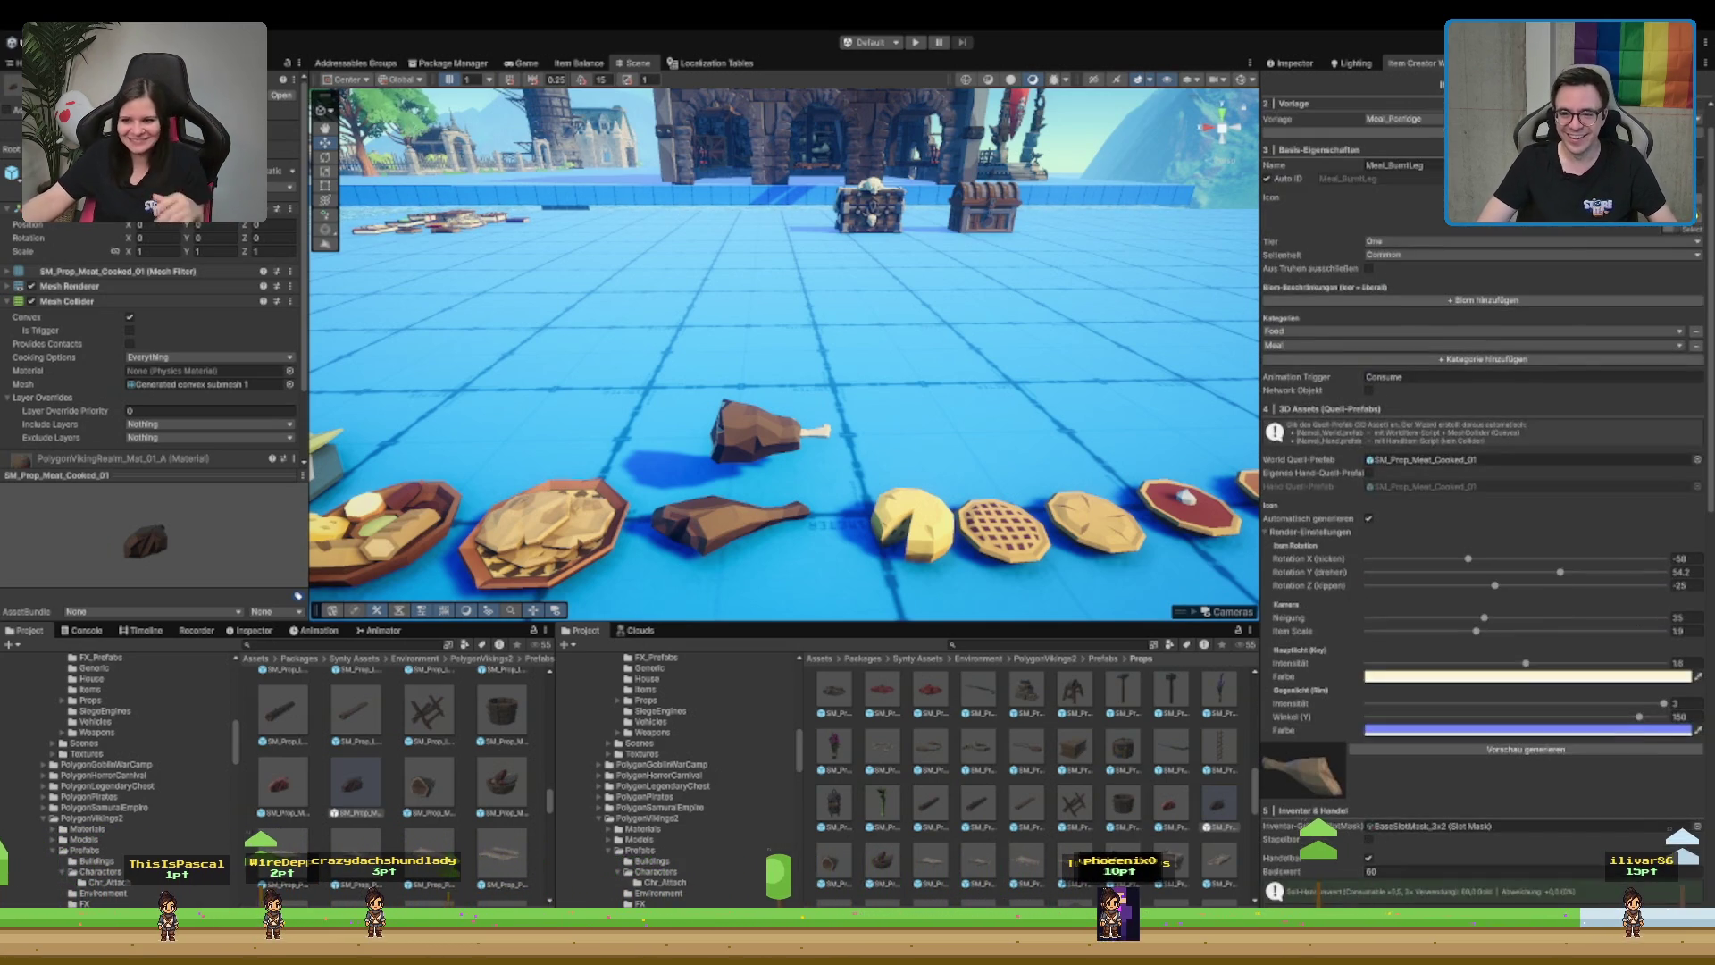
{"action": "scroll", "coordinate": [1482, 536], "scroll_direction": "down", "scroll_amount": 3}
{"action": "scroll", "coordinate": [1482, 536], "scroll_direction": "down", "scroll_amount": 10}
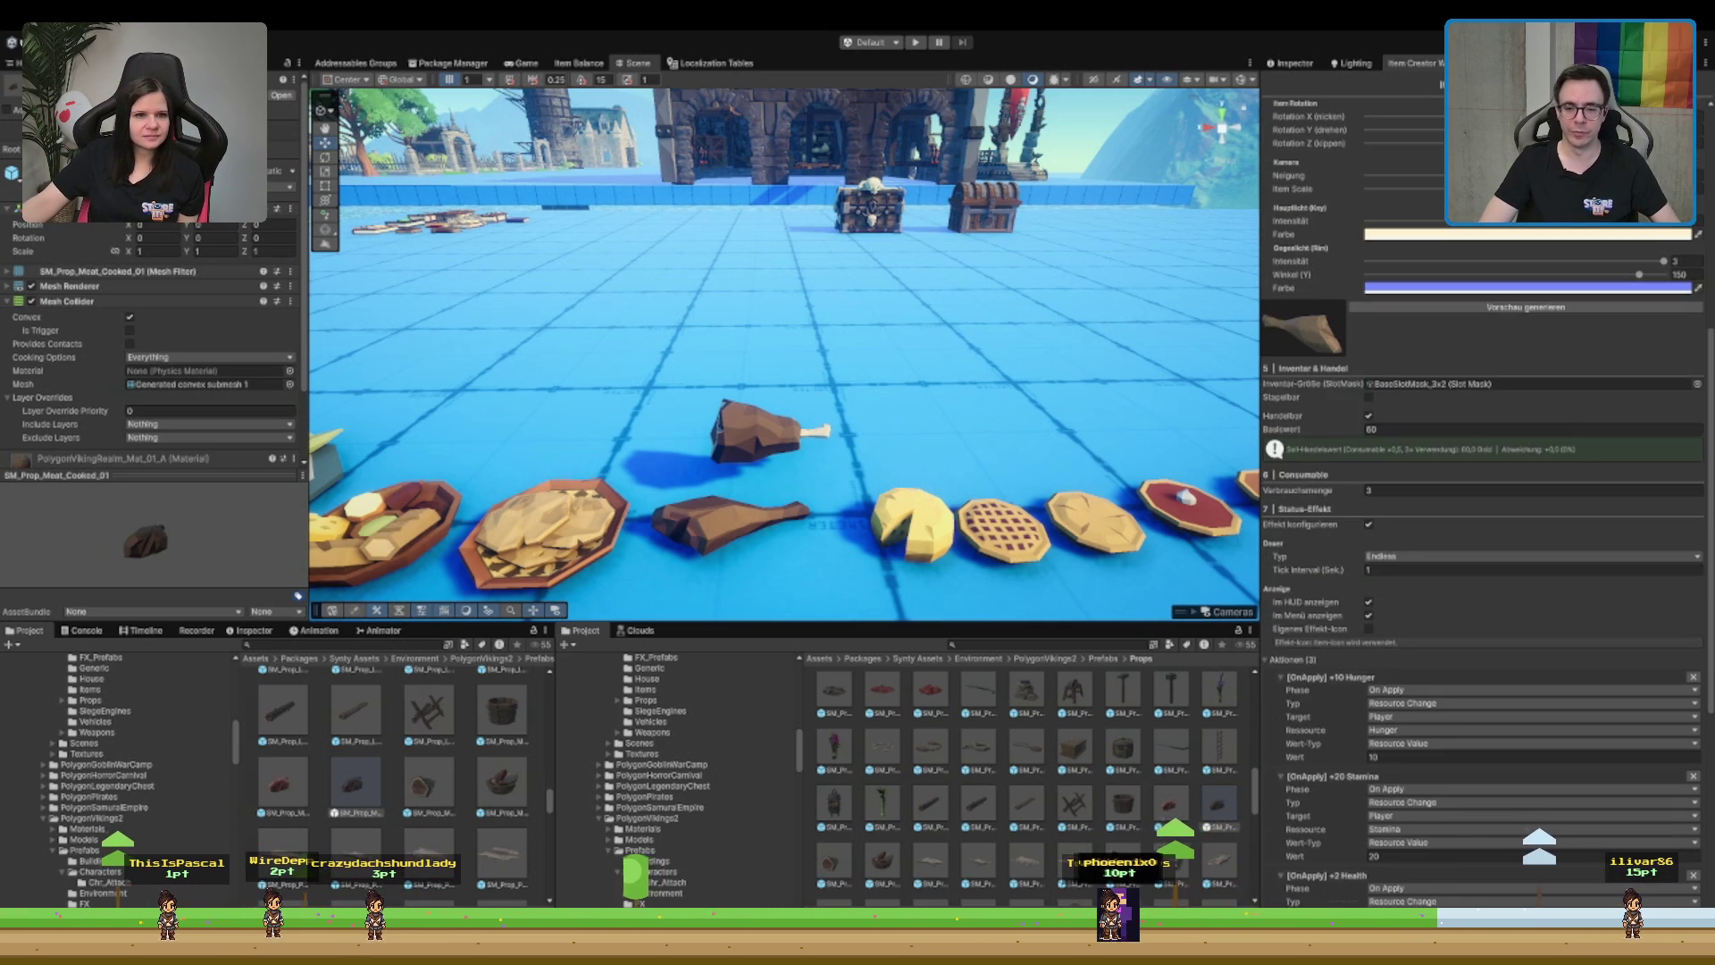
{"action": "scroll", "coordinate": [1483, 536], "scroll_direction": "down", "scroll_amount": 5}
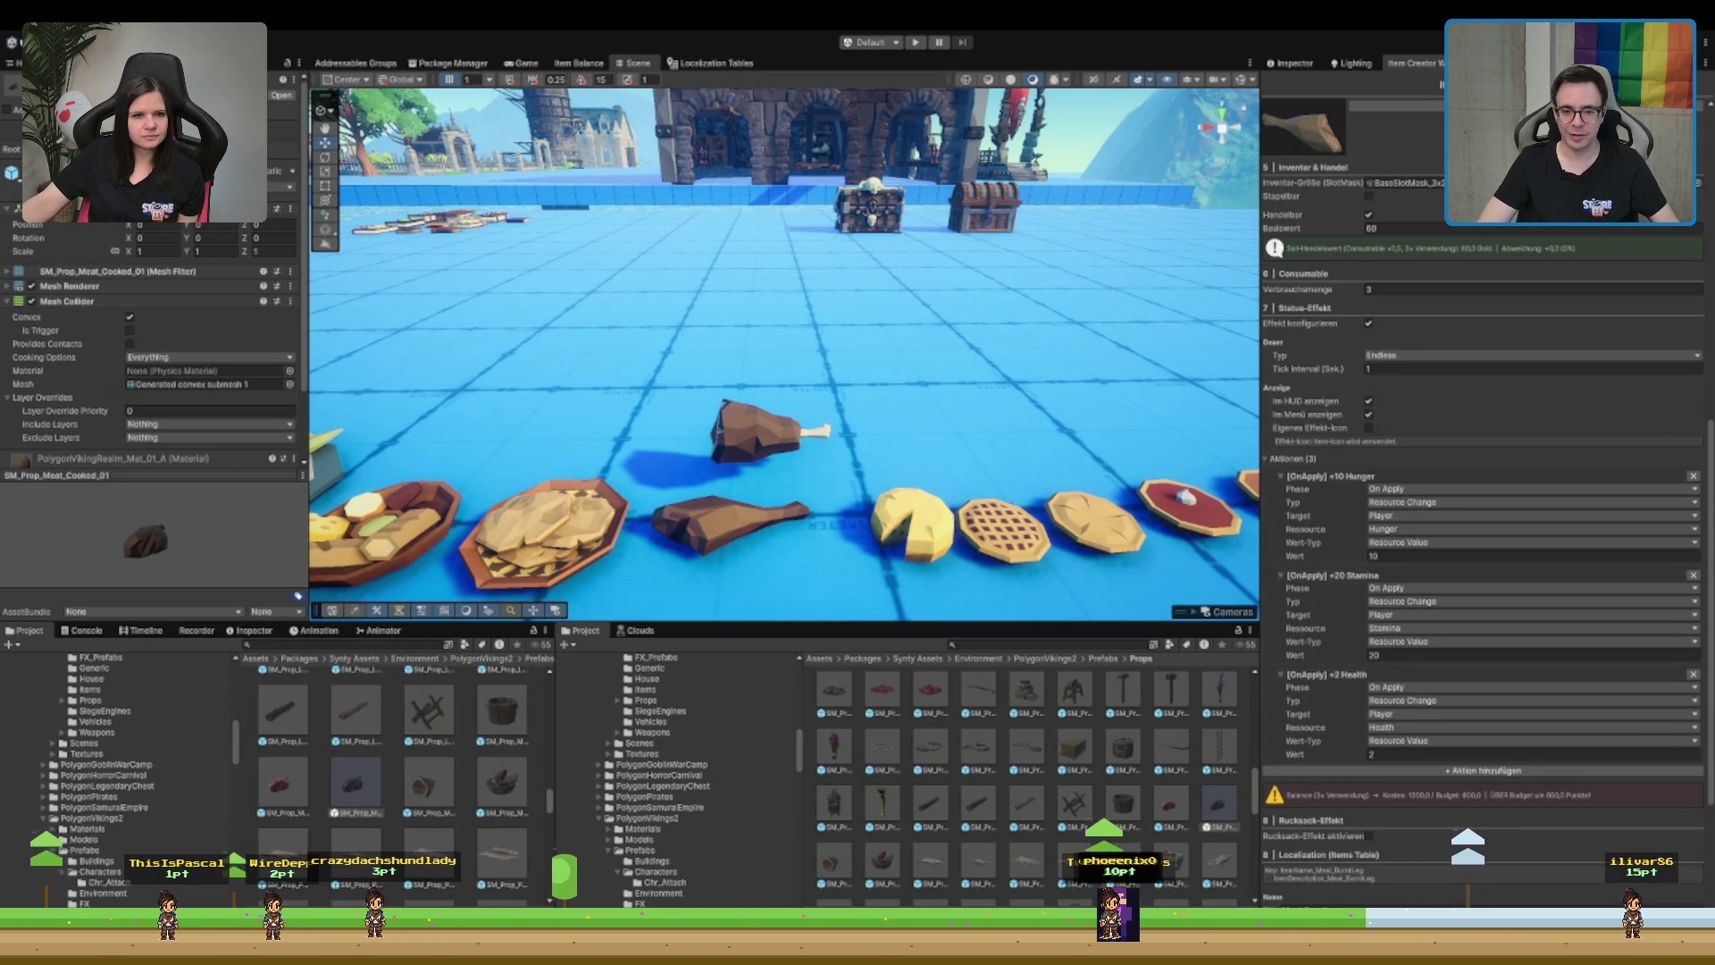
{"action": "scroll", "coordinate": [1483, 536], "scroll_direction": "down", "scroll_amount": 5}
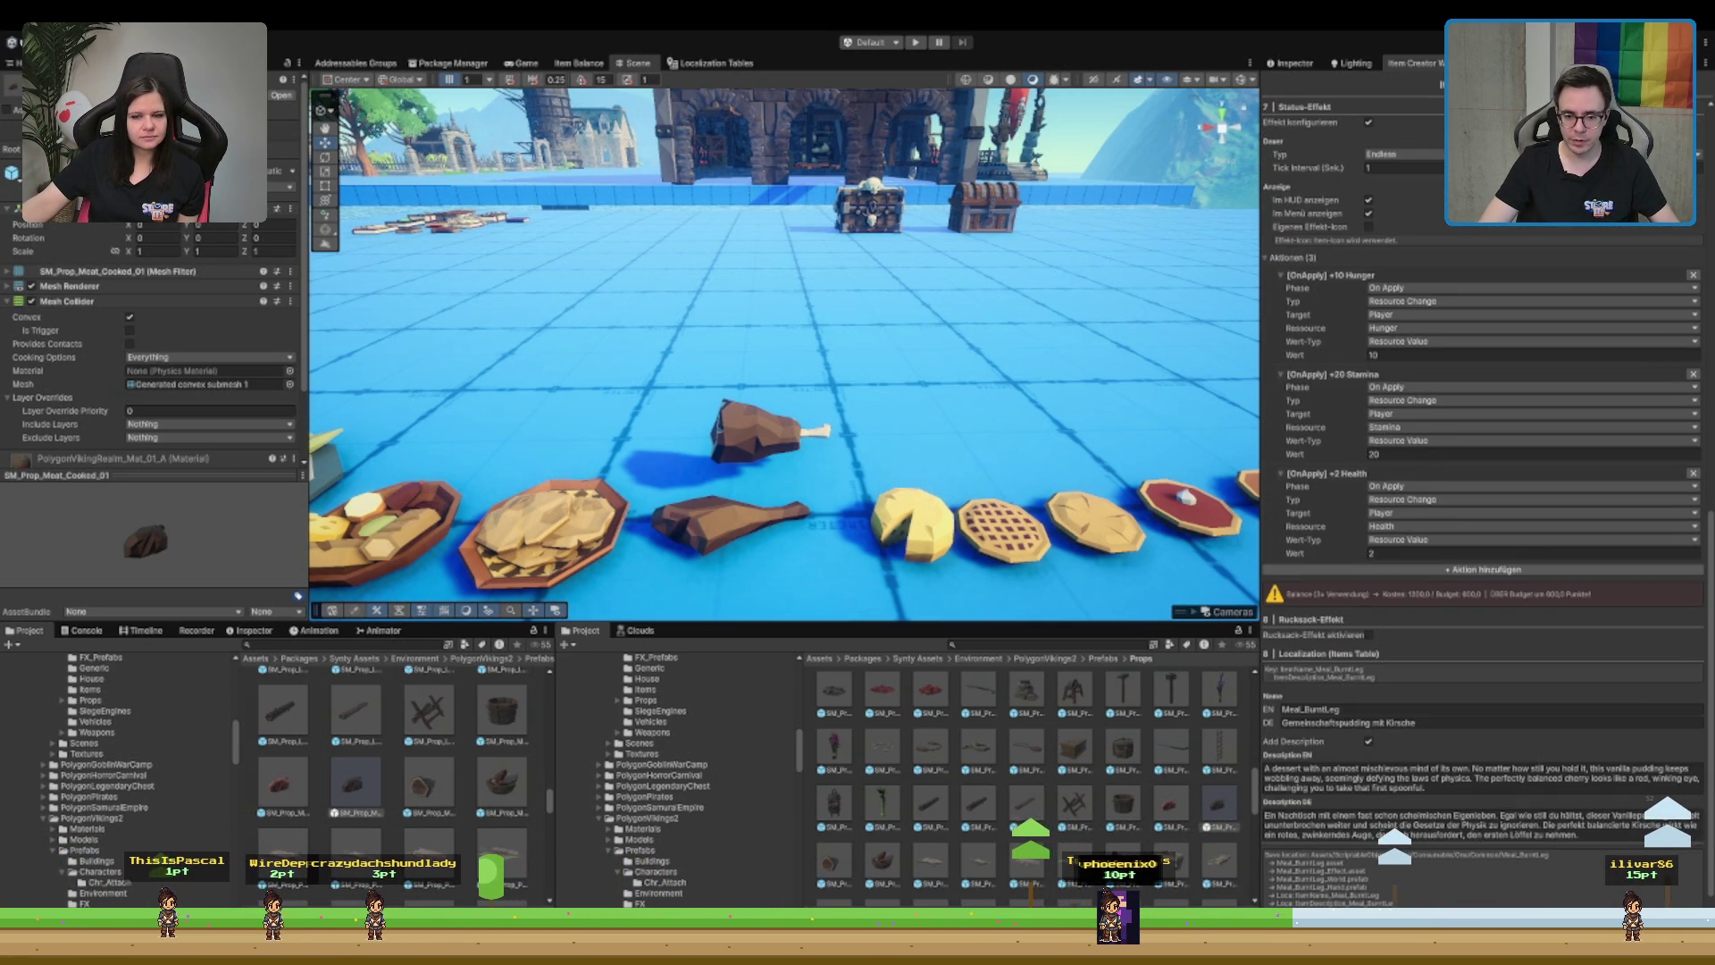
{"action": "left_click", "coordinate": [1469, 723]}
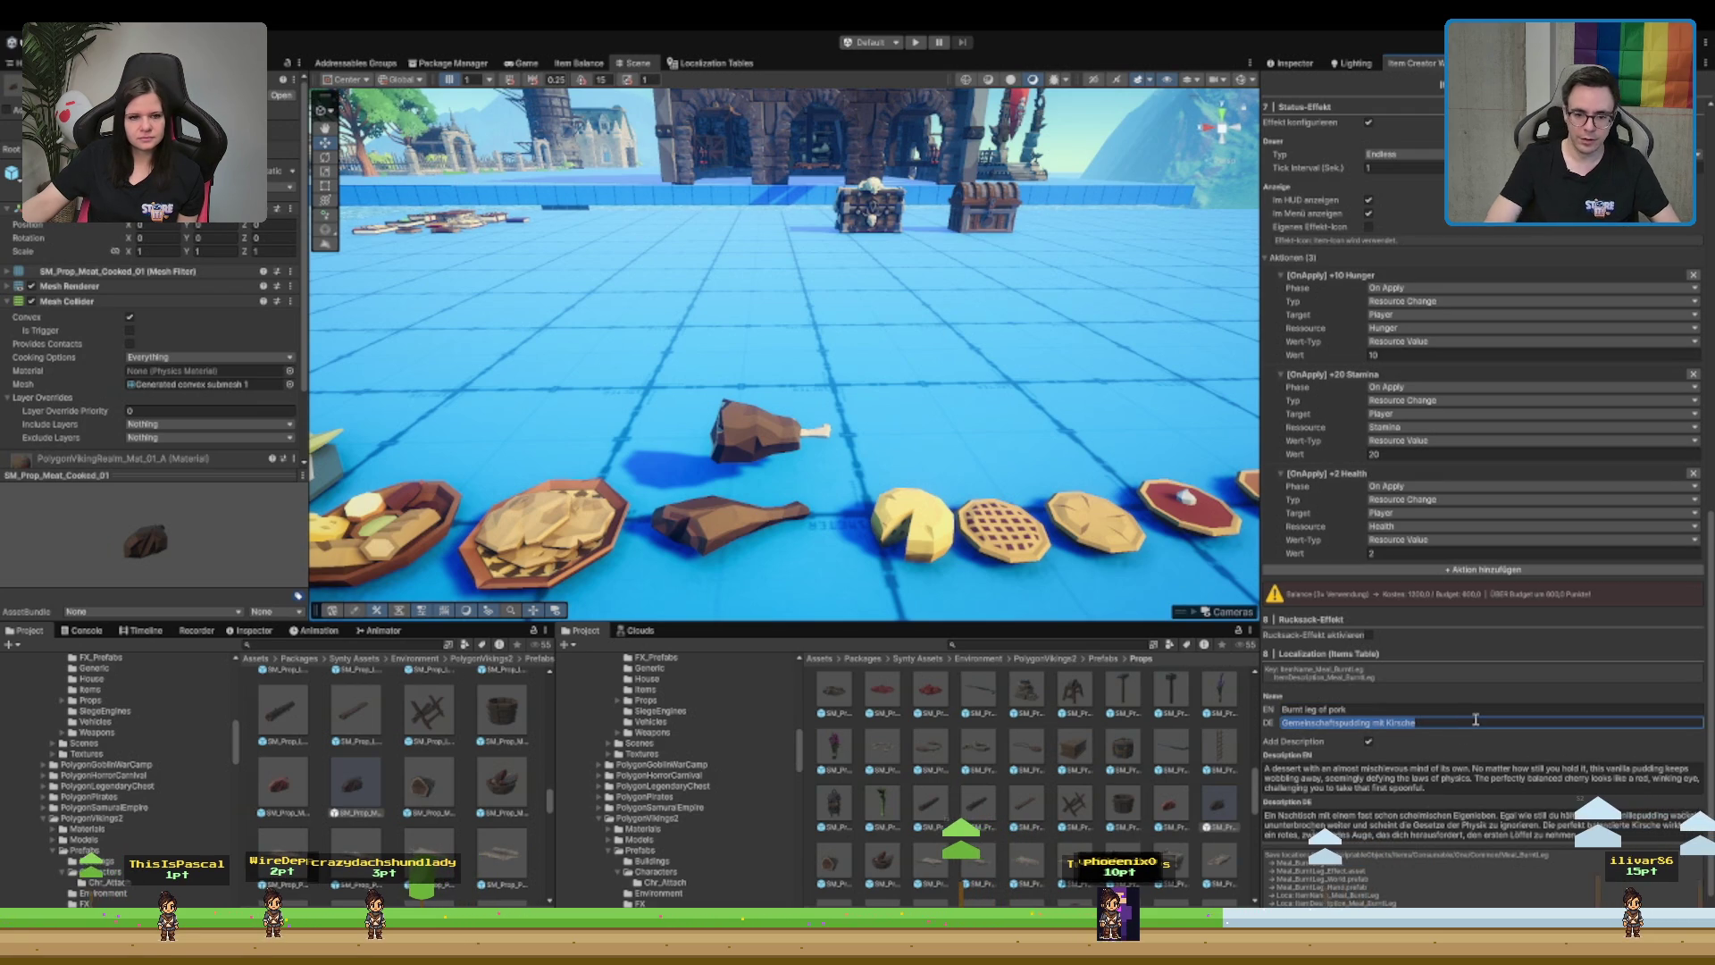
{"action": "type", "text": "Verbrannte Schwe"}
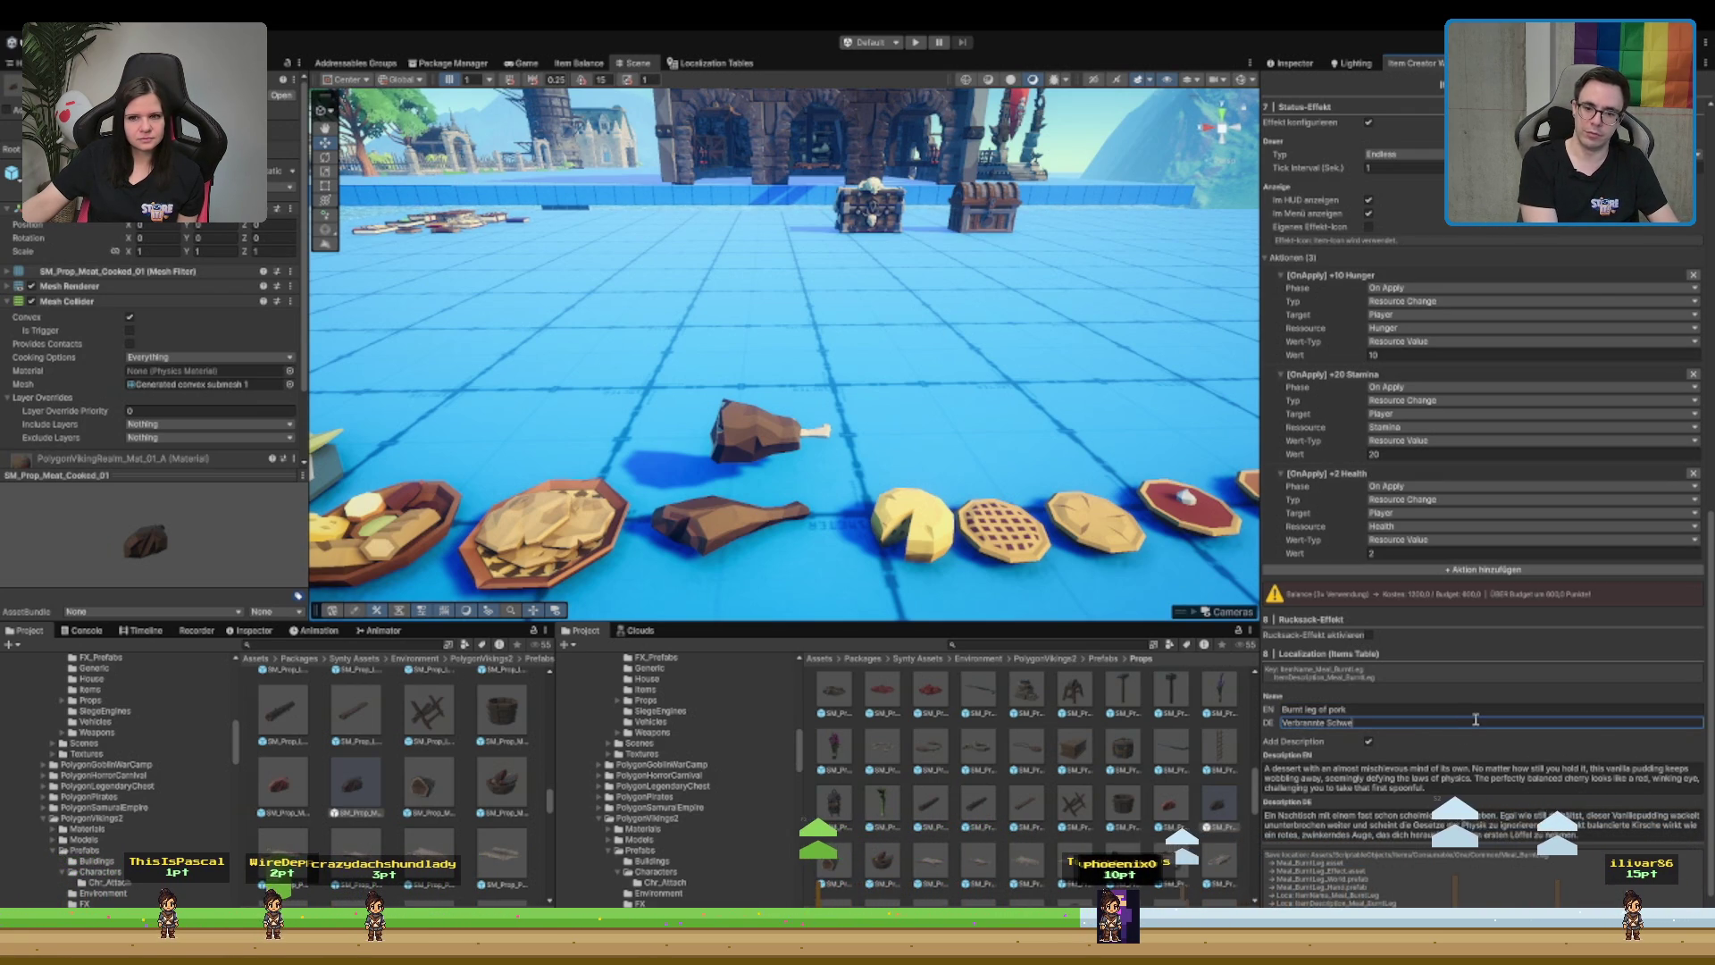
{"action": "type", "text": "inekeule"}
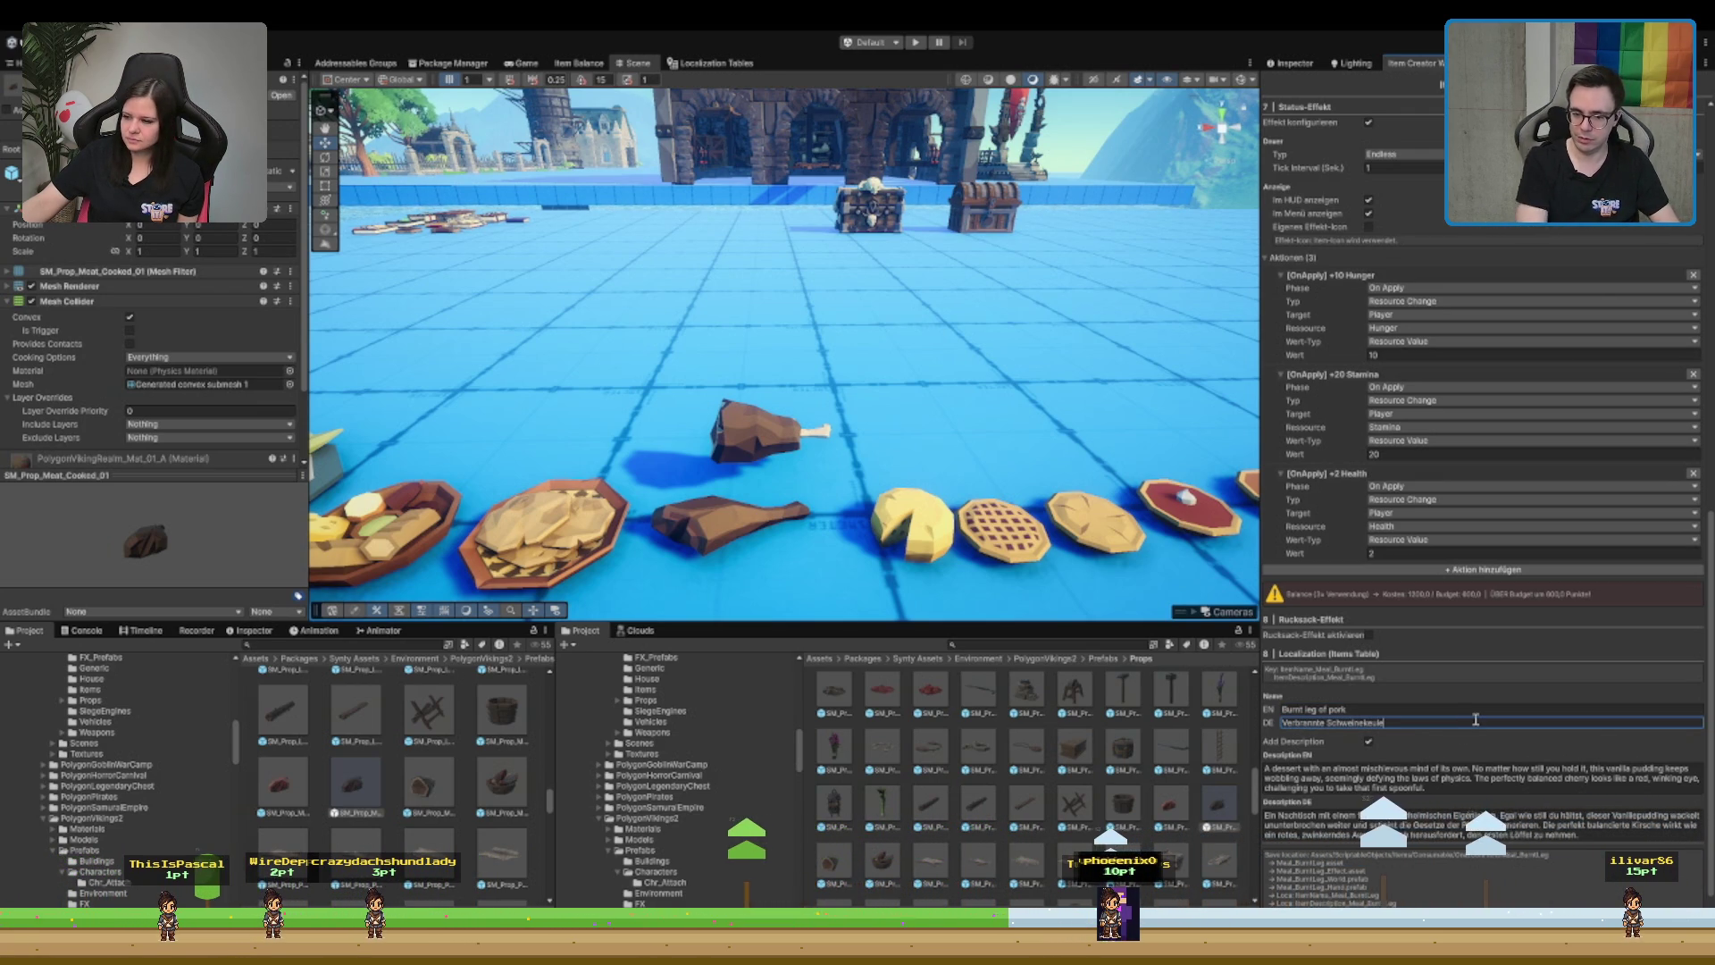
{"action": "key", "text": "Return"}
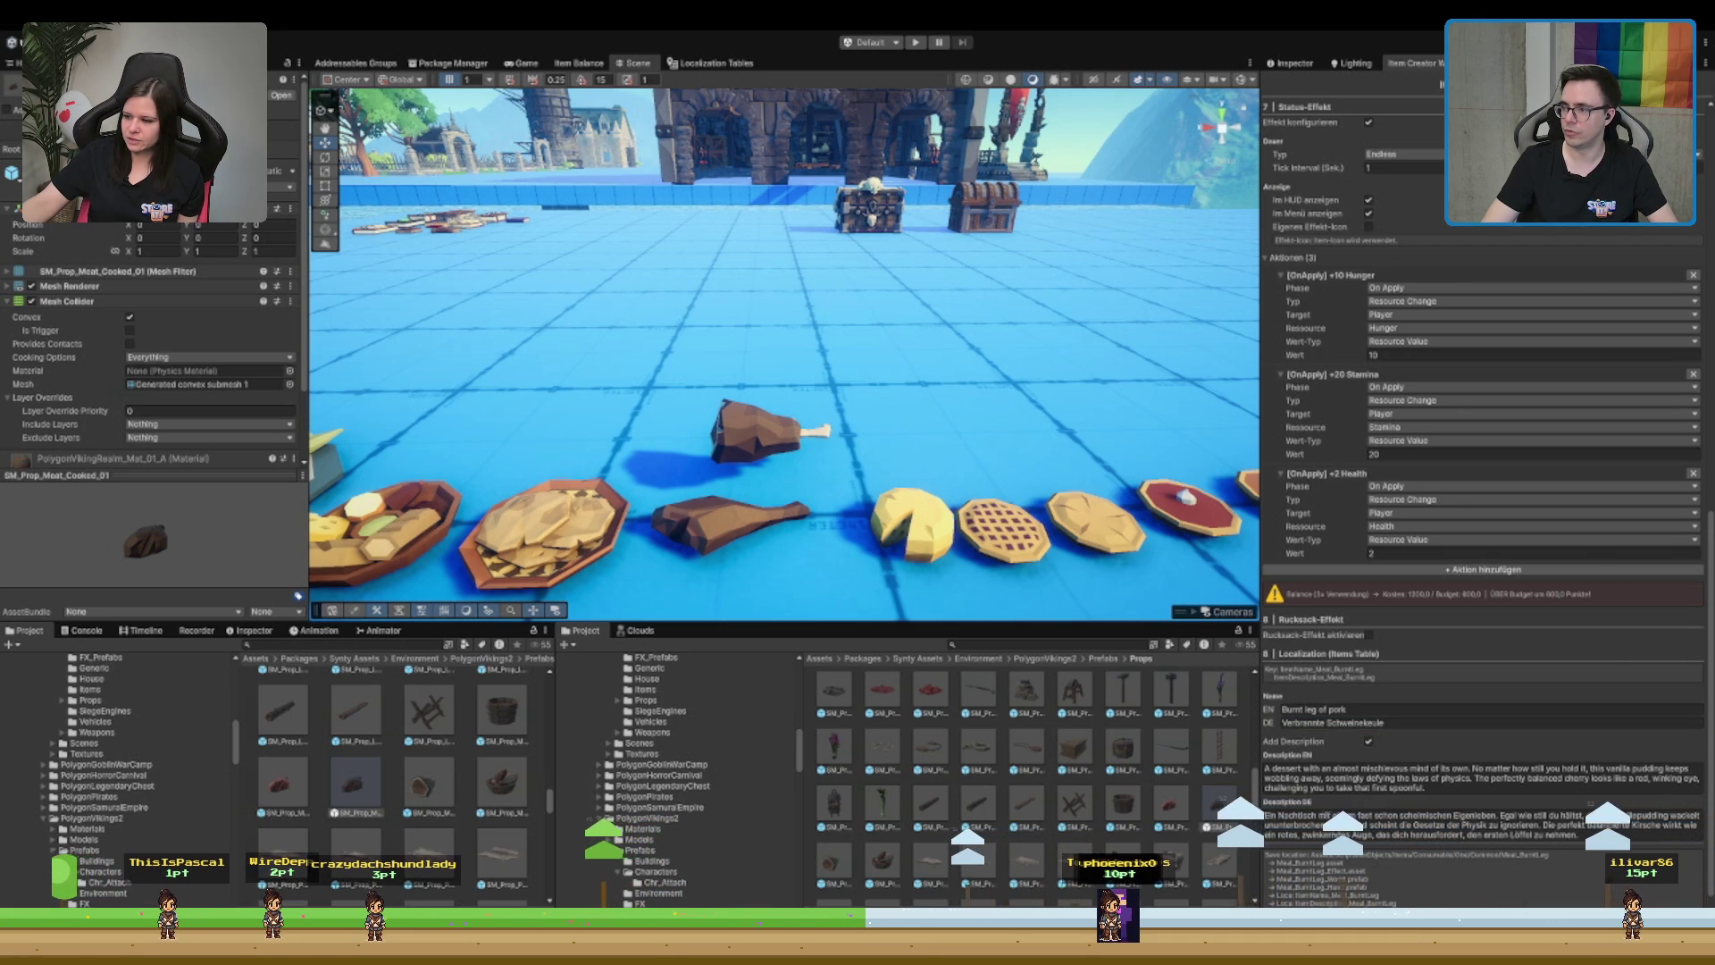
{"action": "left_click", "coordinate": [1359, 722]}
{"action": "left_click", "coordinate": [1358, 722]}
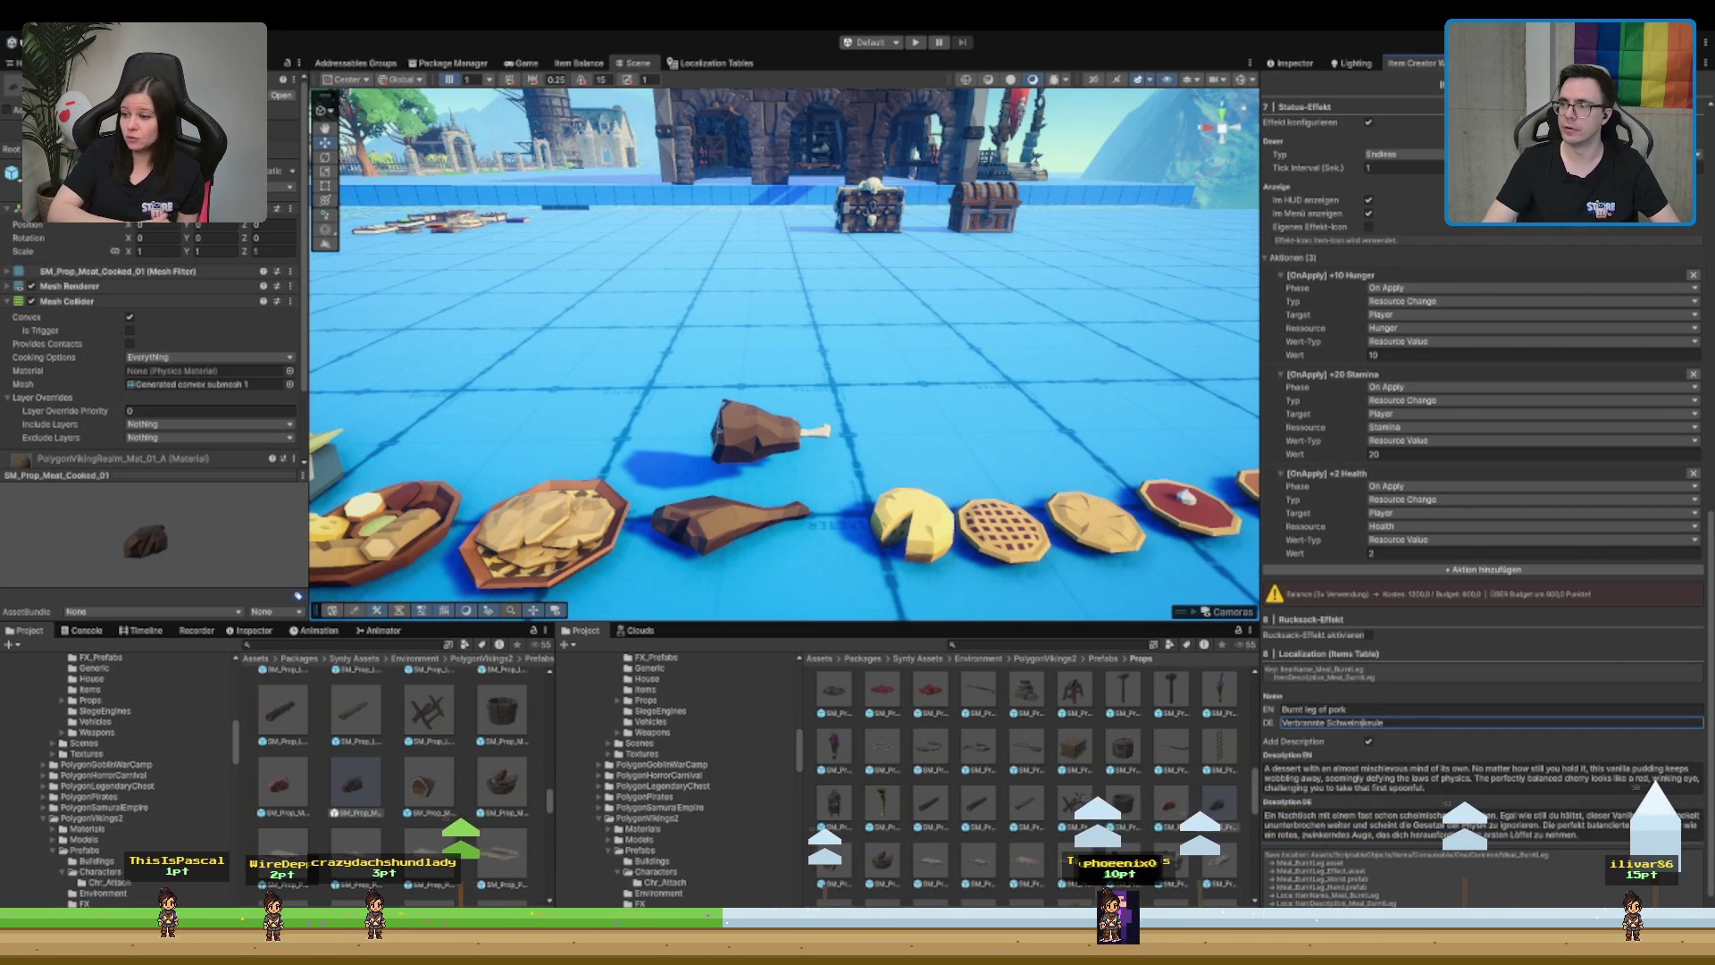
{"action": "key", "text": "Return"}
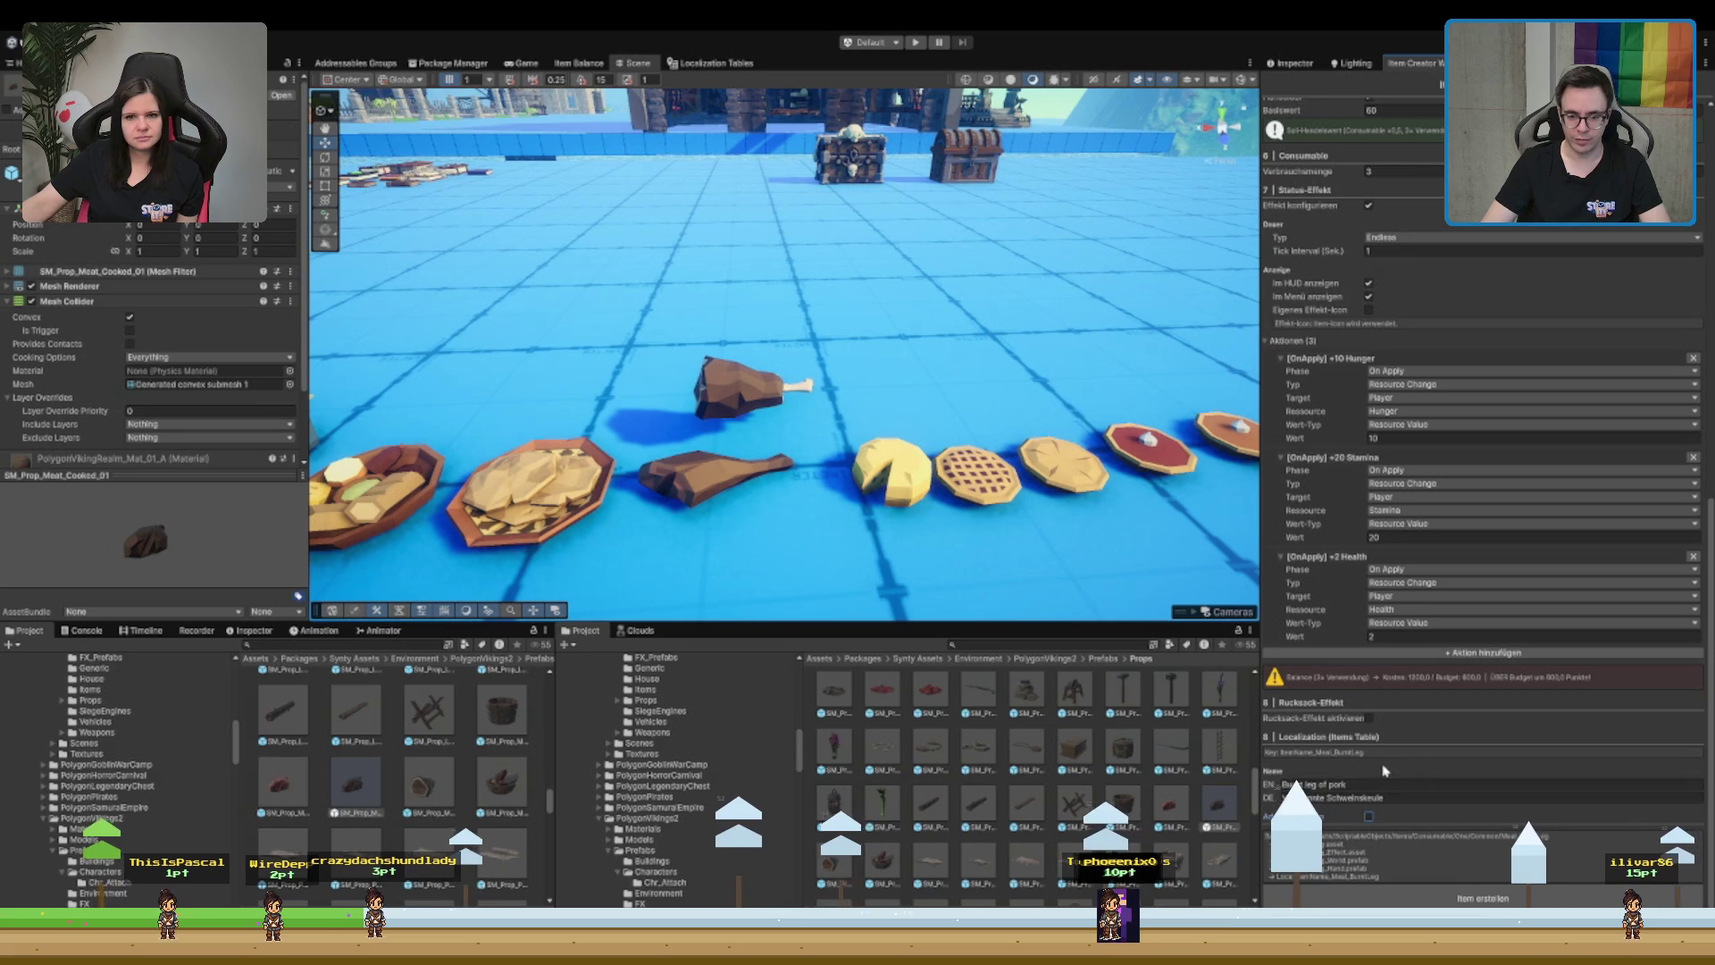
- Delete the [OnApply] +20 Stamina action, leaving only Hunger and Health
{"action": "scroll", "coordinate": [1403, 728], "scroll_direction": "up", "scroll_amount": 3}
{"action": "scroll", "coordinate": [1411, 719], "scroll_direction": "up", "scroll_amount": 3}
{"action": "left_click", "coordinate": [1693, 780]}
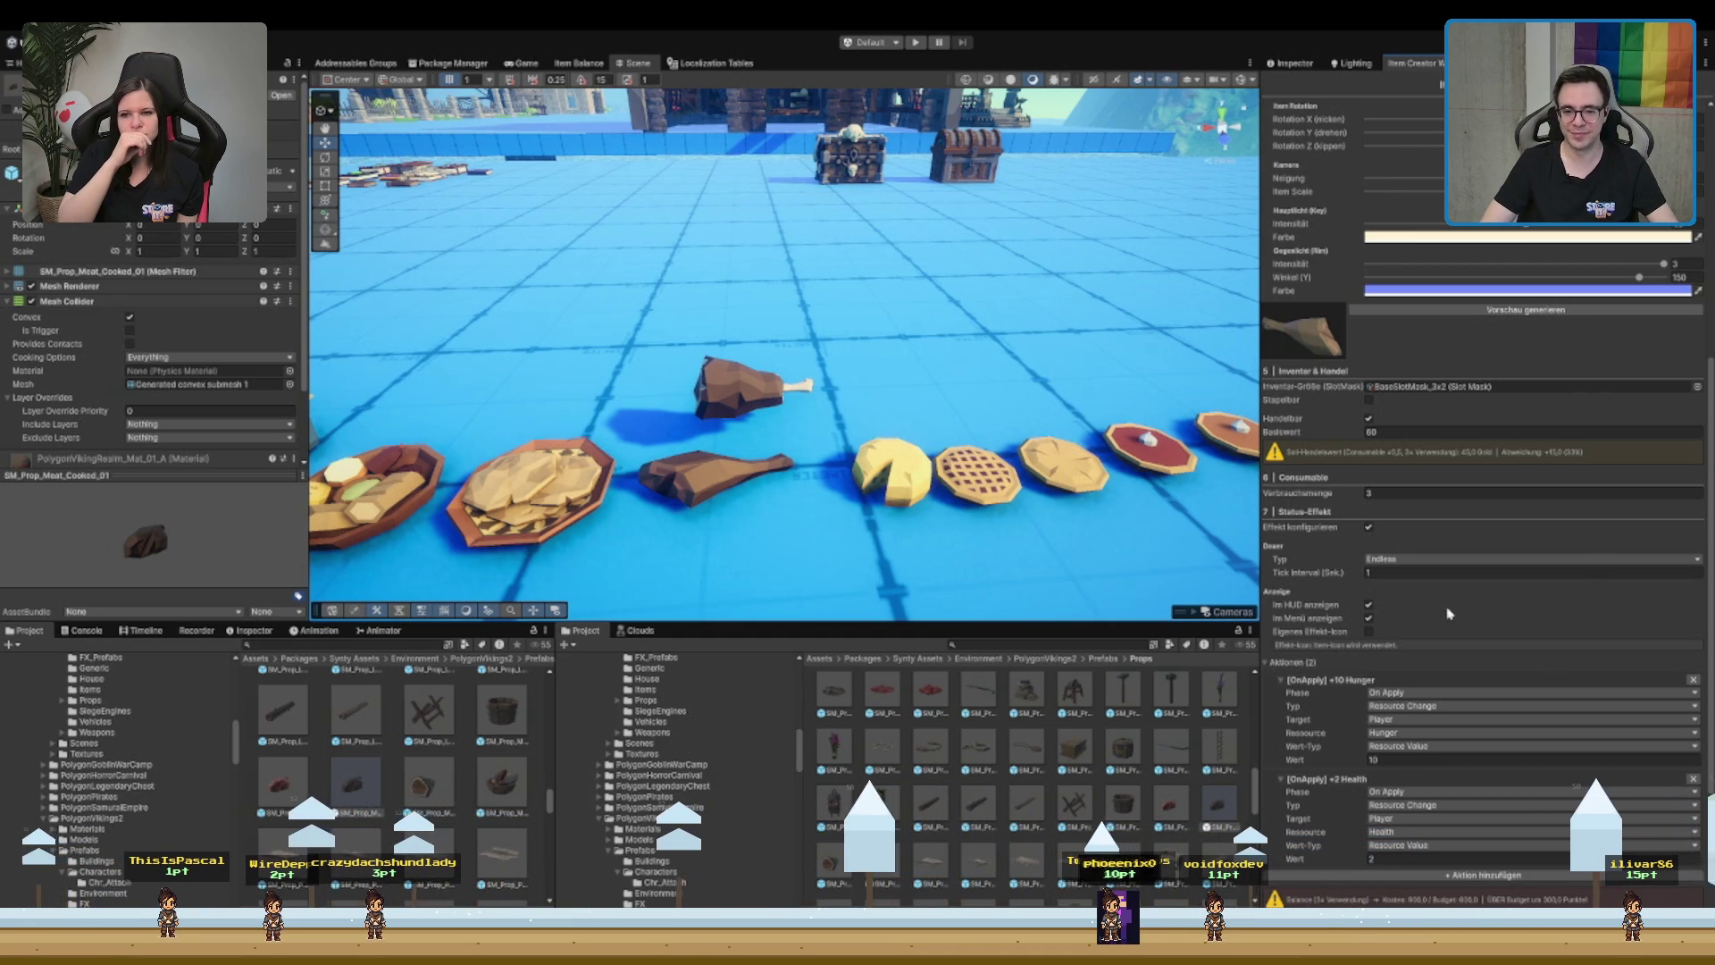
{"action": "scroll", "coordinate": [1429, 617], "scroll_direction": "up", "scroll_amount": 1}
{"action": "scroll", "coordinate": [1411, 607], "scroll_direction": "up", "scroll_amount": 4}
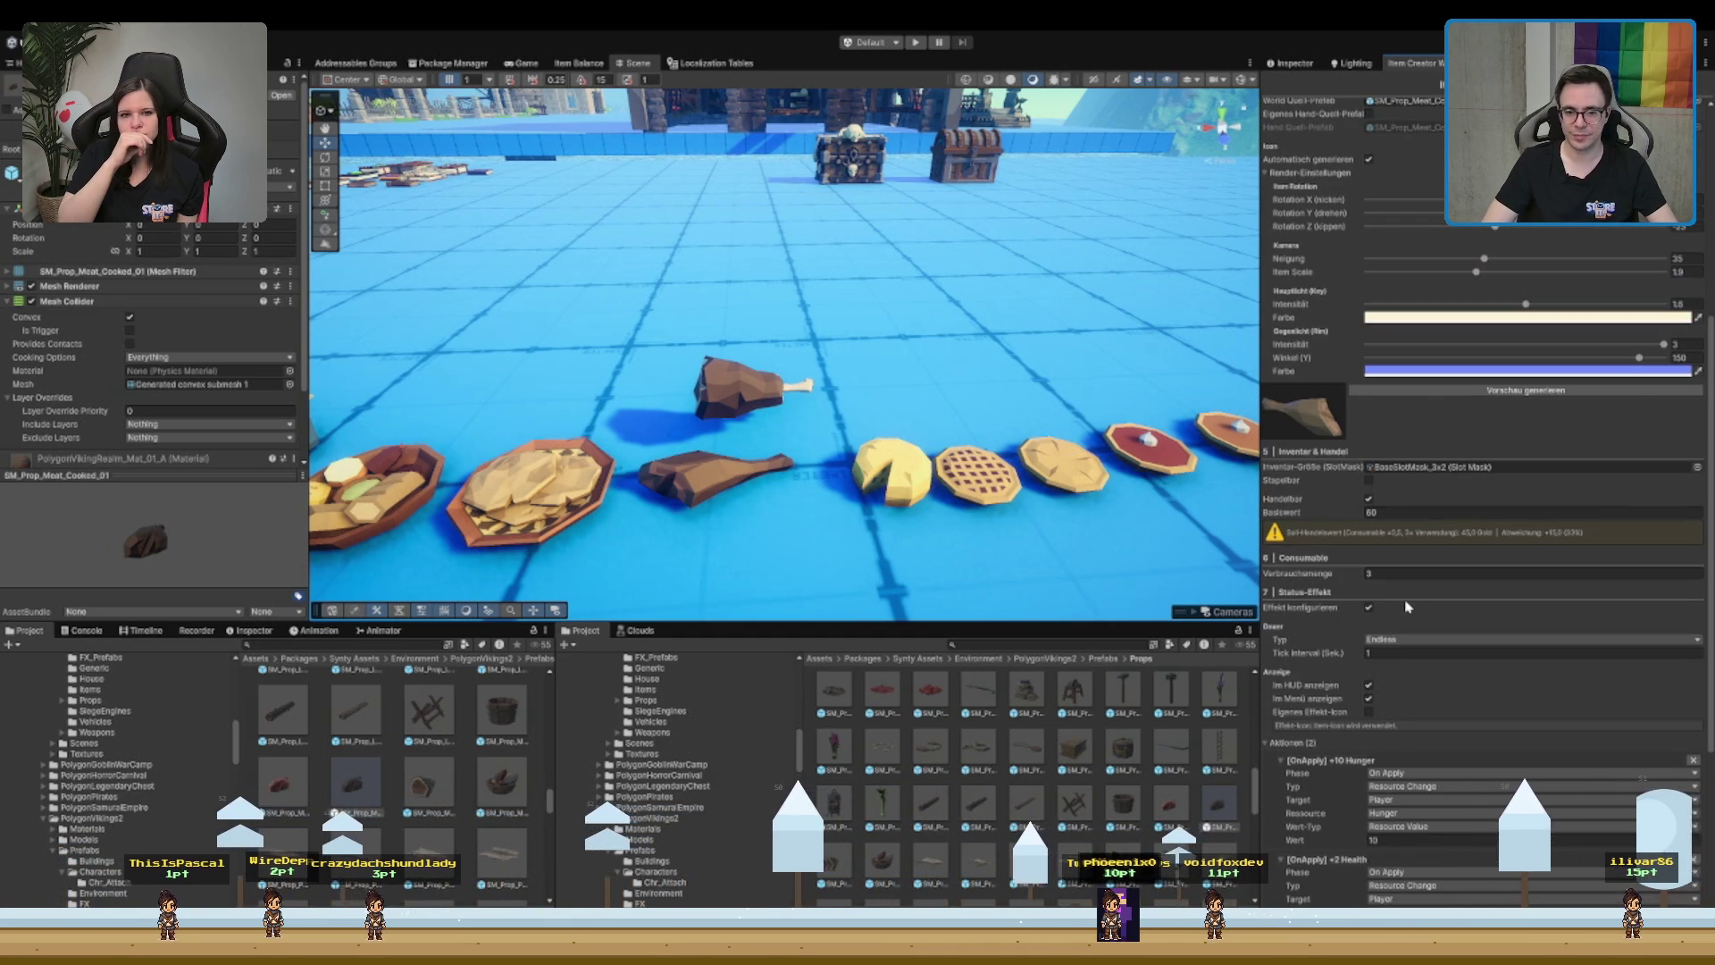
{"action": "scroll", "coordinate": [1405, 607], "scroll_direction": "up", "scroll_amount": 7}
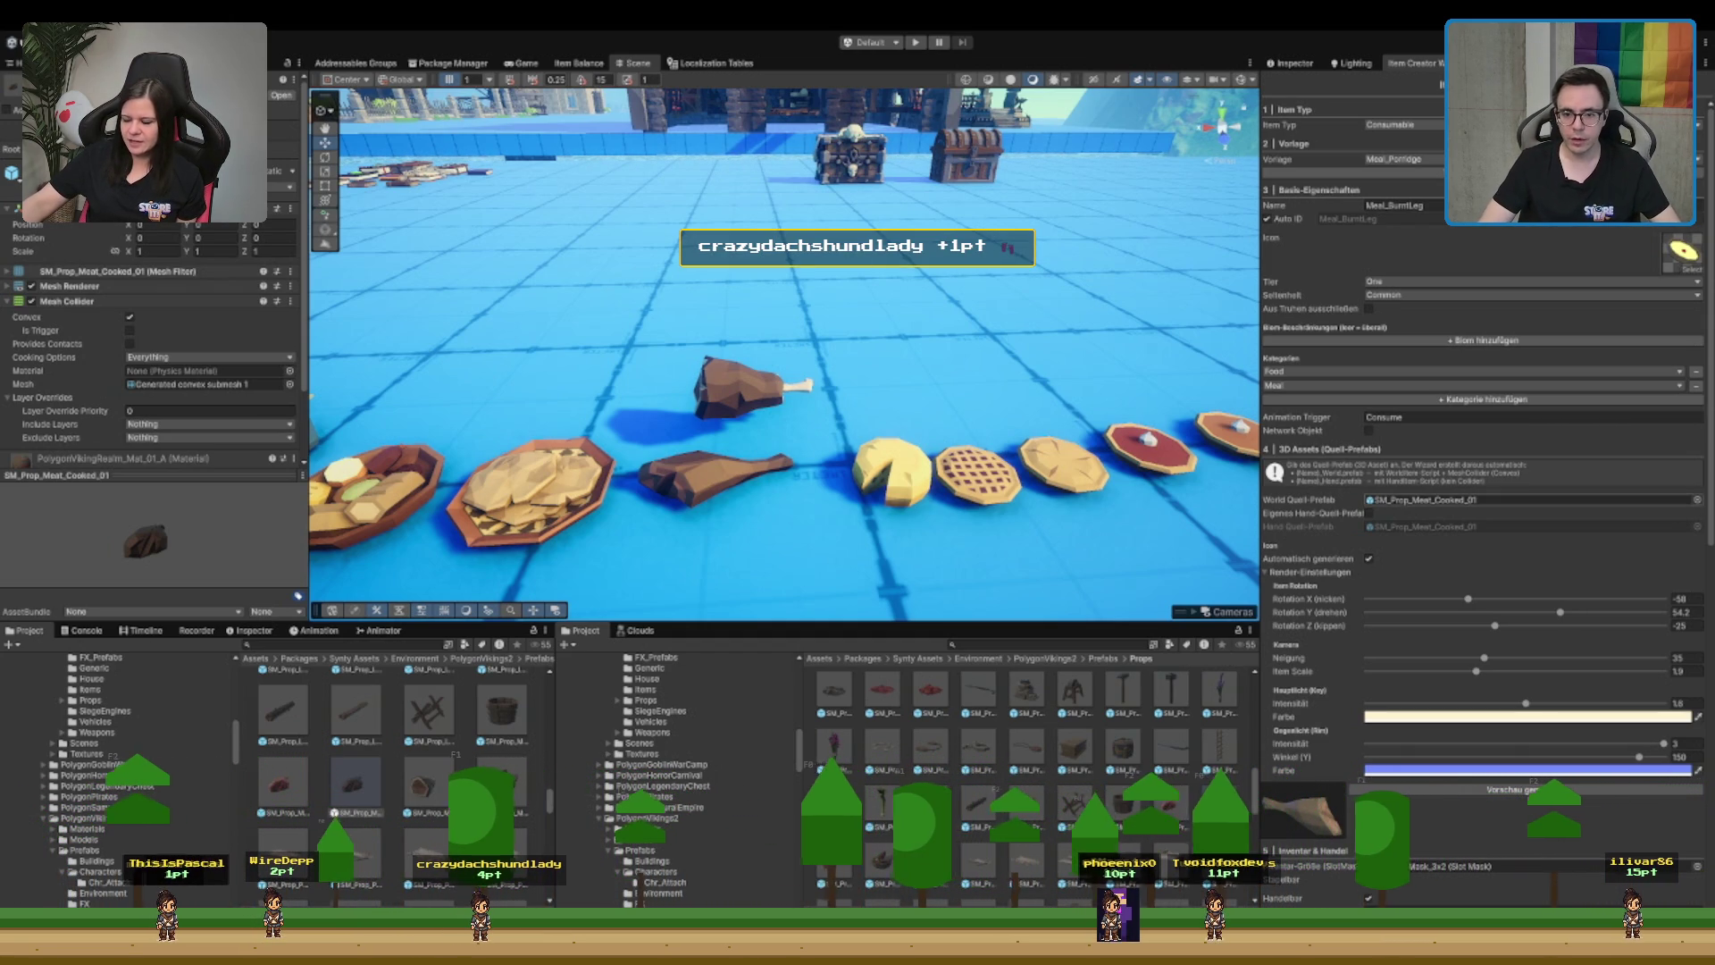
- Switch the second action's resource from Health to Stamina, giving -10 Stamina
{"action": "scroll", "coordinate": [1482, 491], "scroll_direction": "down", "scroll_amount": 3}
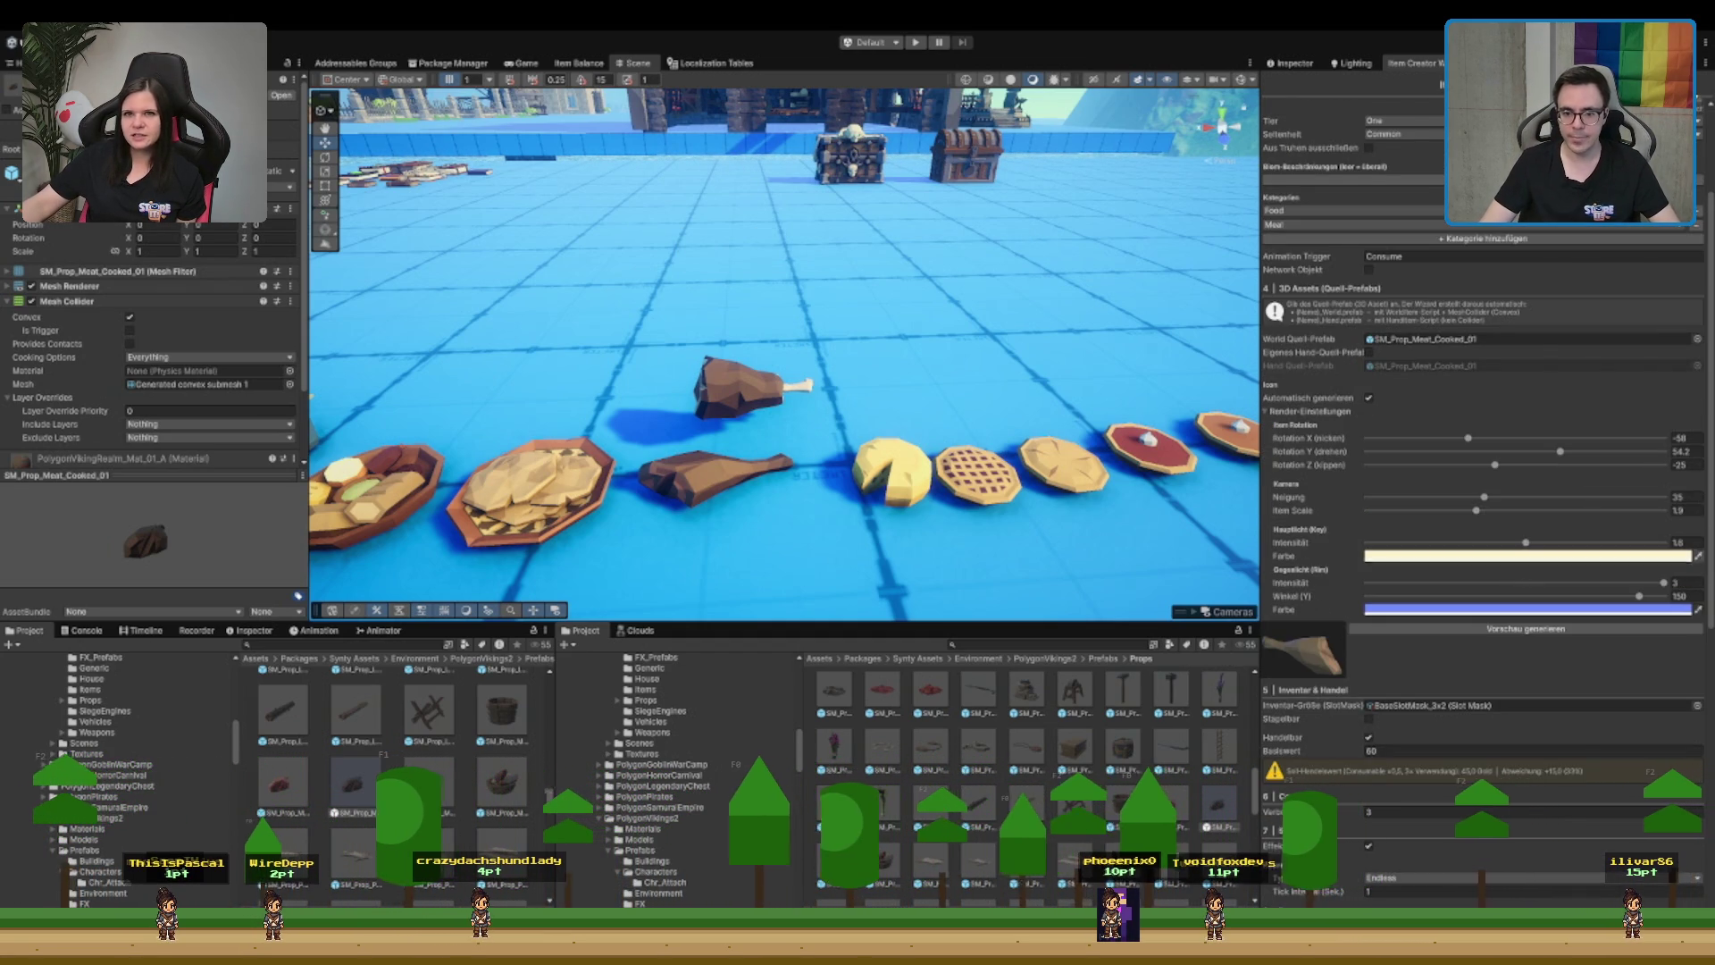
{"action": "scroll", "coordinate": [1482, 491], "scroll_direction": "down", "scroll_amount": 5}
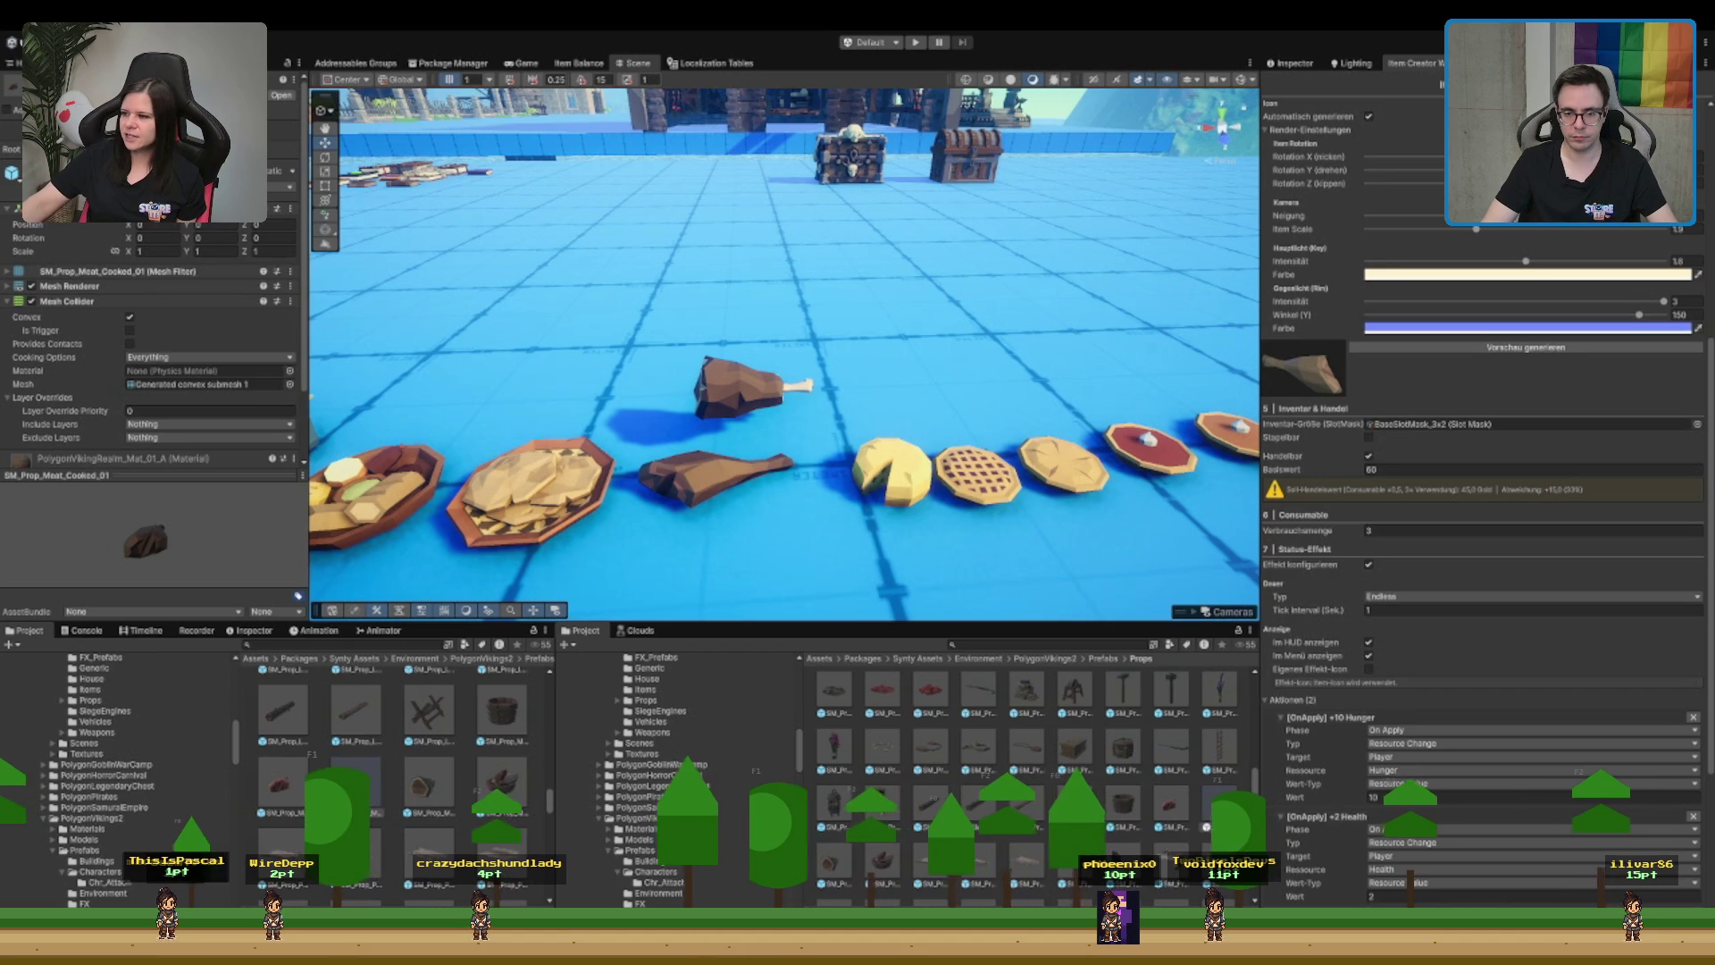
{"action": "scroll", "coordinate": [1483, 491], "scroll_direction": "down", "scroll_amount": 2}
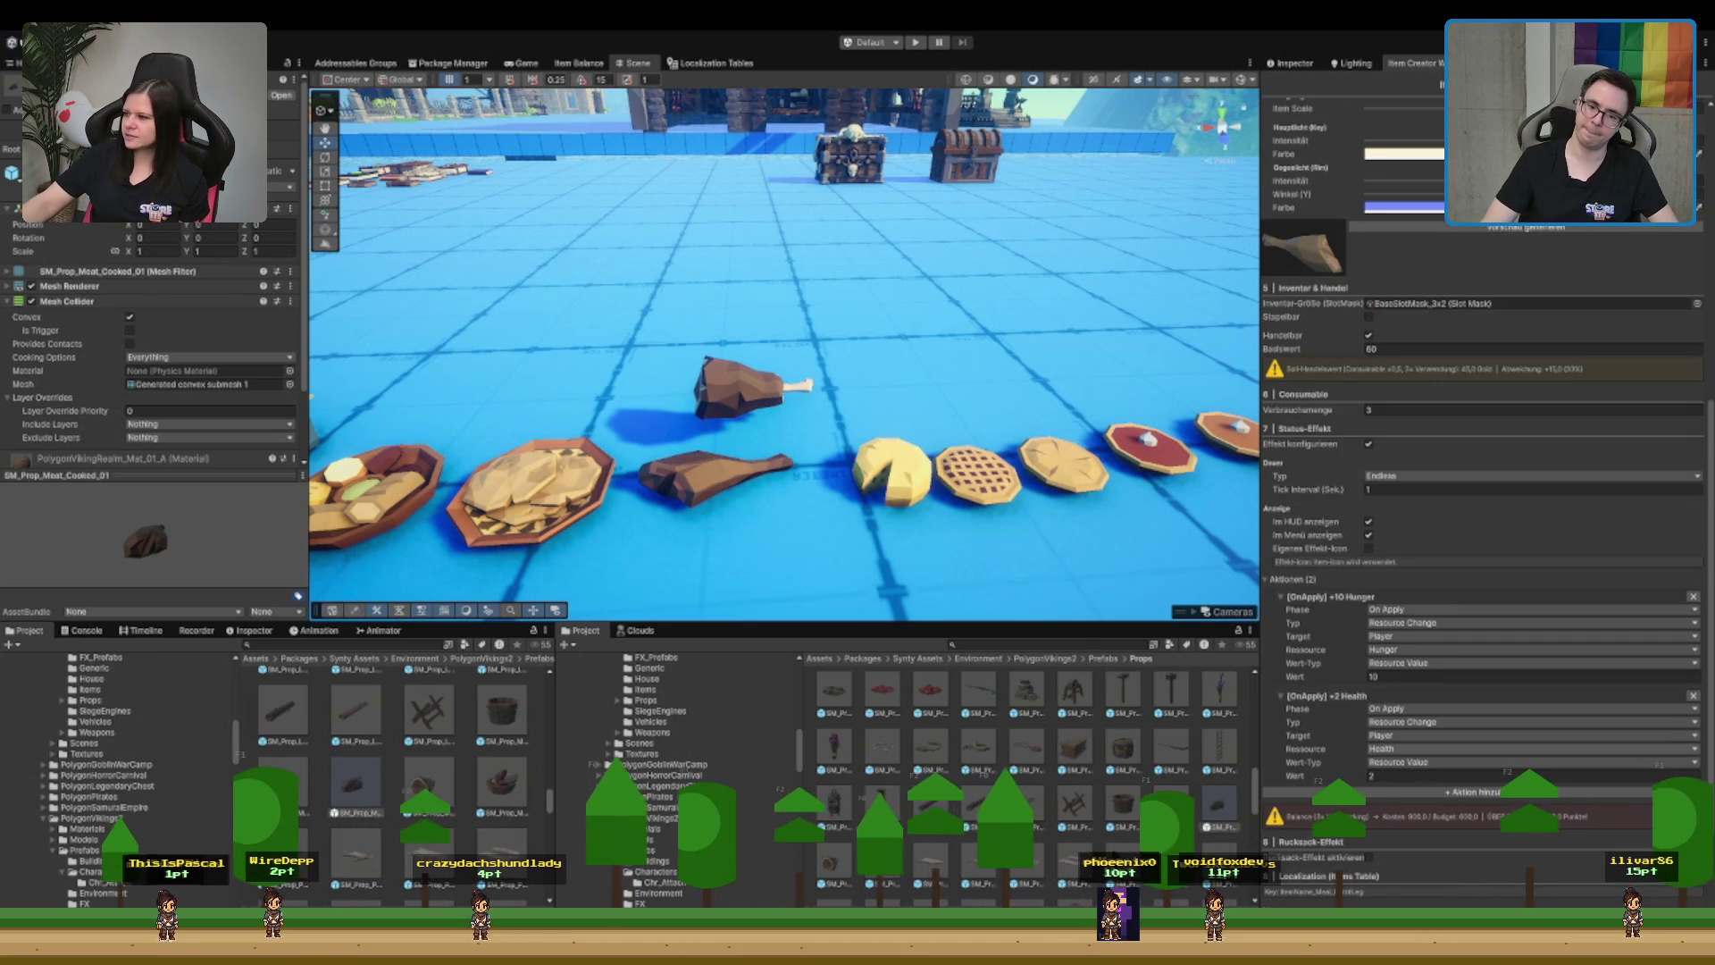
{"action": "scroll", "coordinate": [1483, 492], "scroll_direction": "down", "scroll_amount": 1}
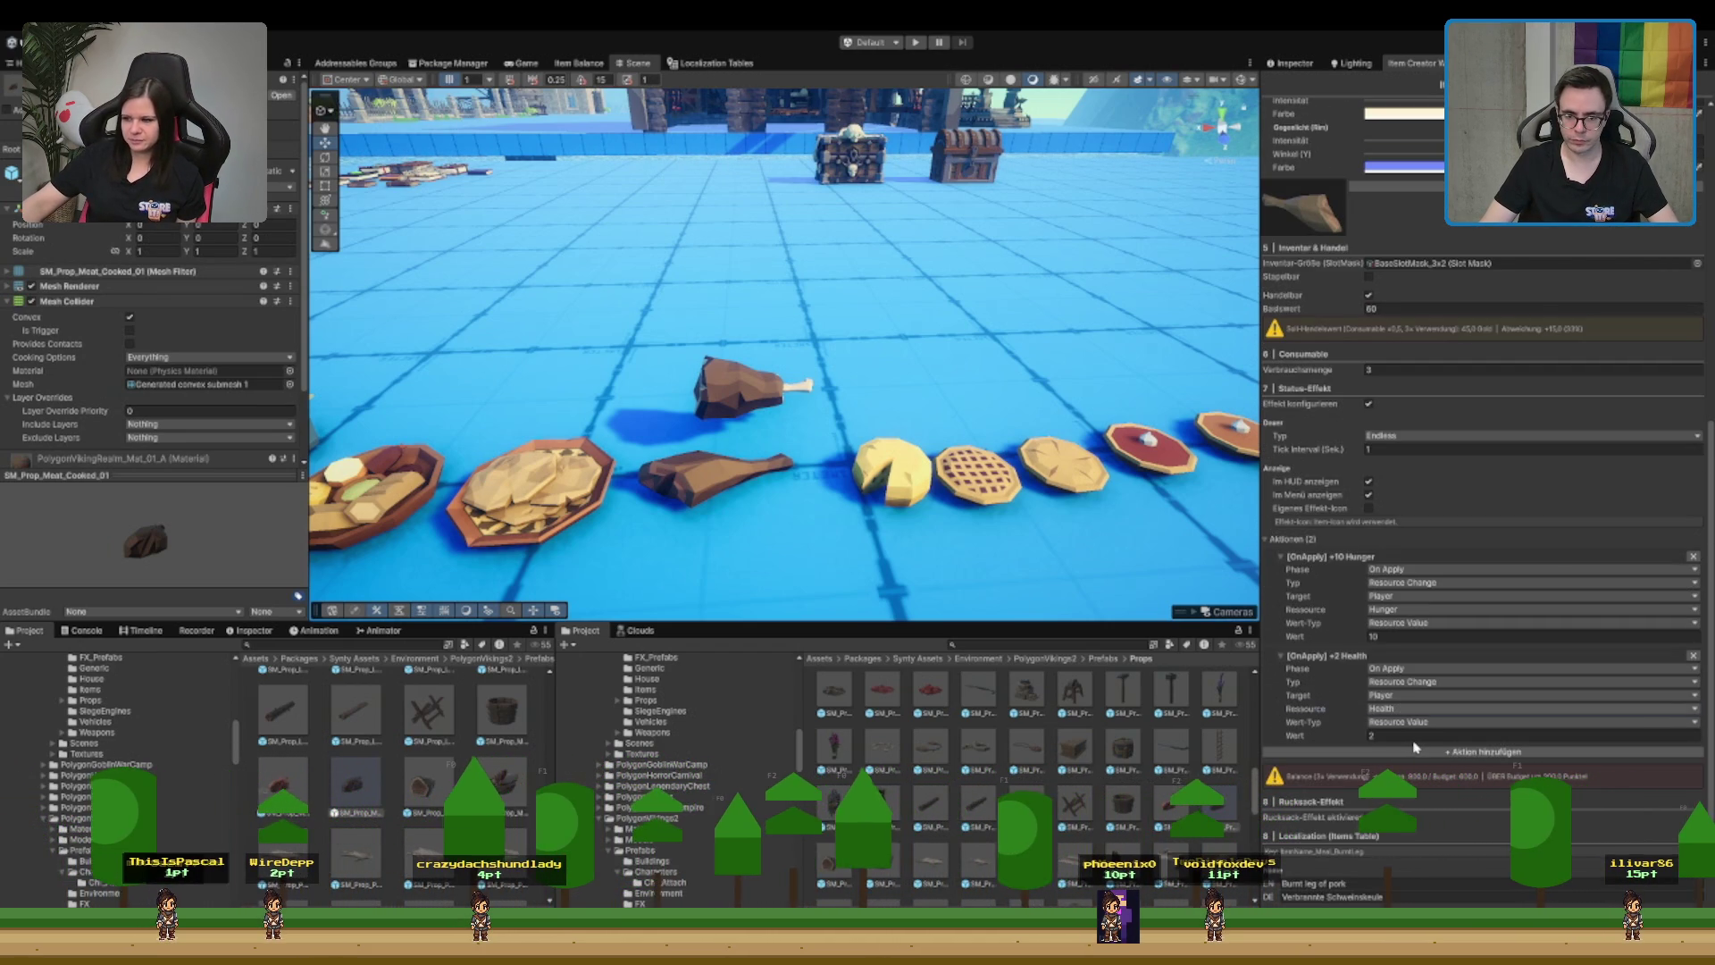
{"action": "left_click", "coordinate": [1428, 708]}
{"action": "left_click", "coordinate": [1429, 710]}
{"action": "type", "text": "-10"}
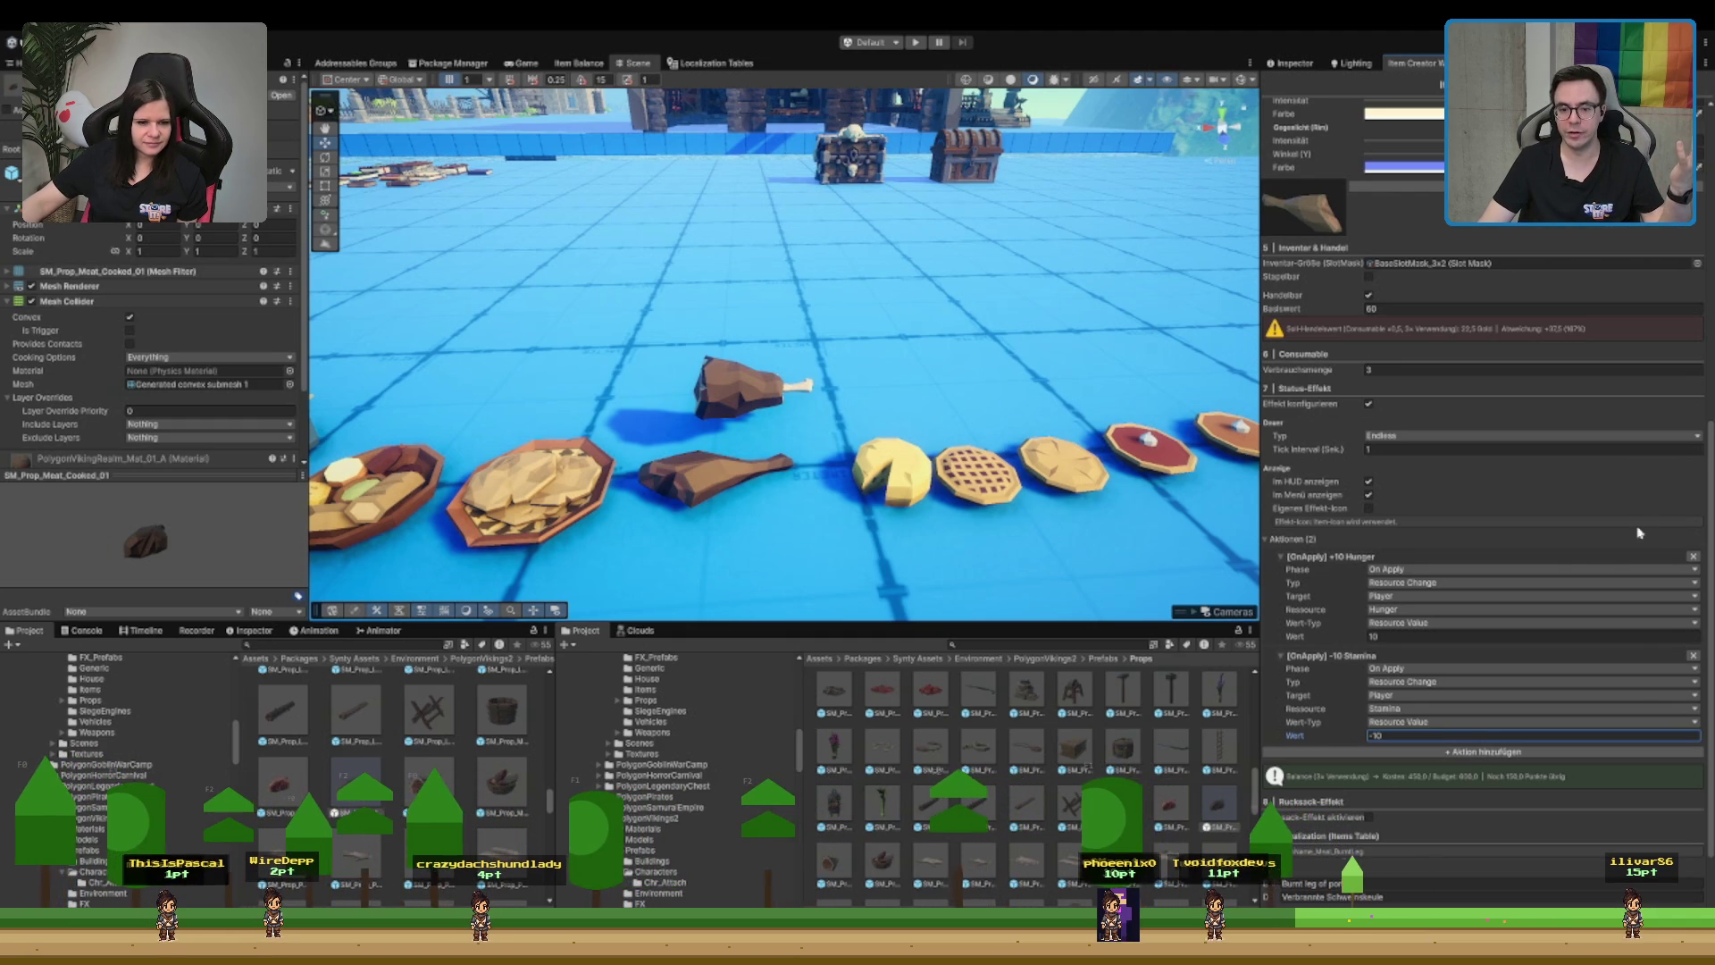
- Try first action values around Hunger 30 and Stamina 30, also editing the uses count
{"action": "scroll", "coordinate": [1569, 563], "scroll_direction": "up", "scroll_amount": 2}
{"action": "scroll", "coordinate": [1500, 641], "scroll_direction": "down", "scroll_amount": 2}
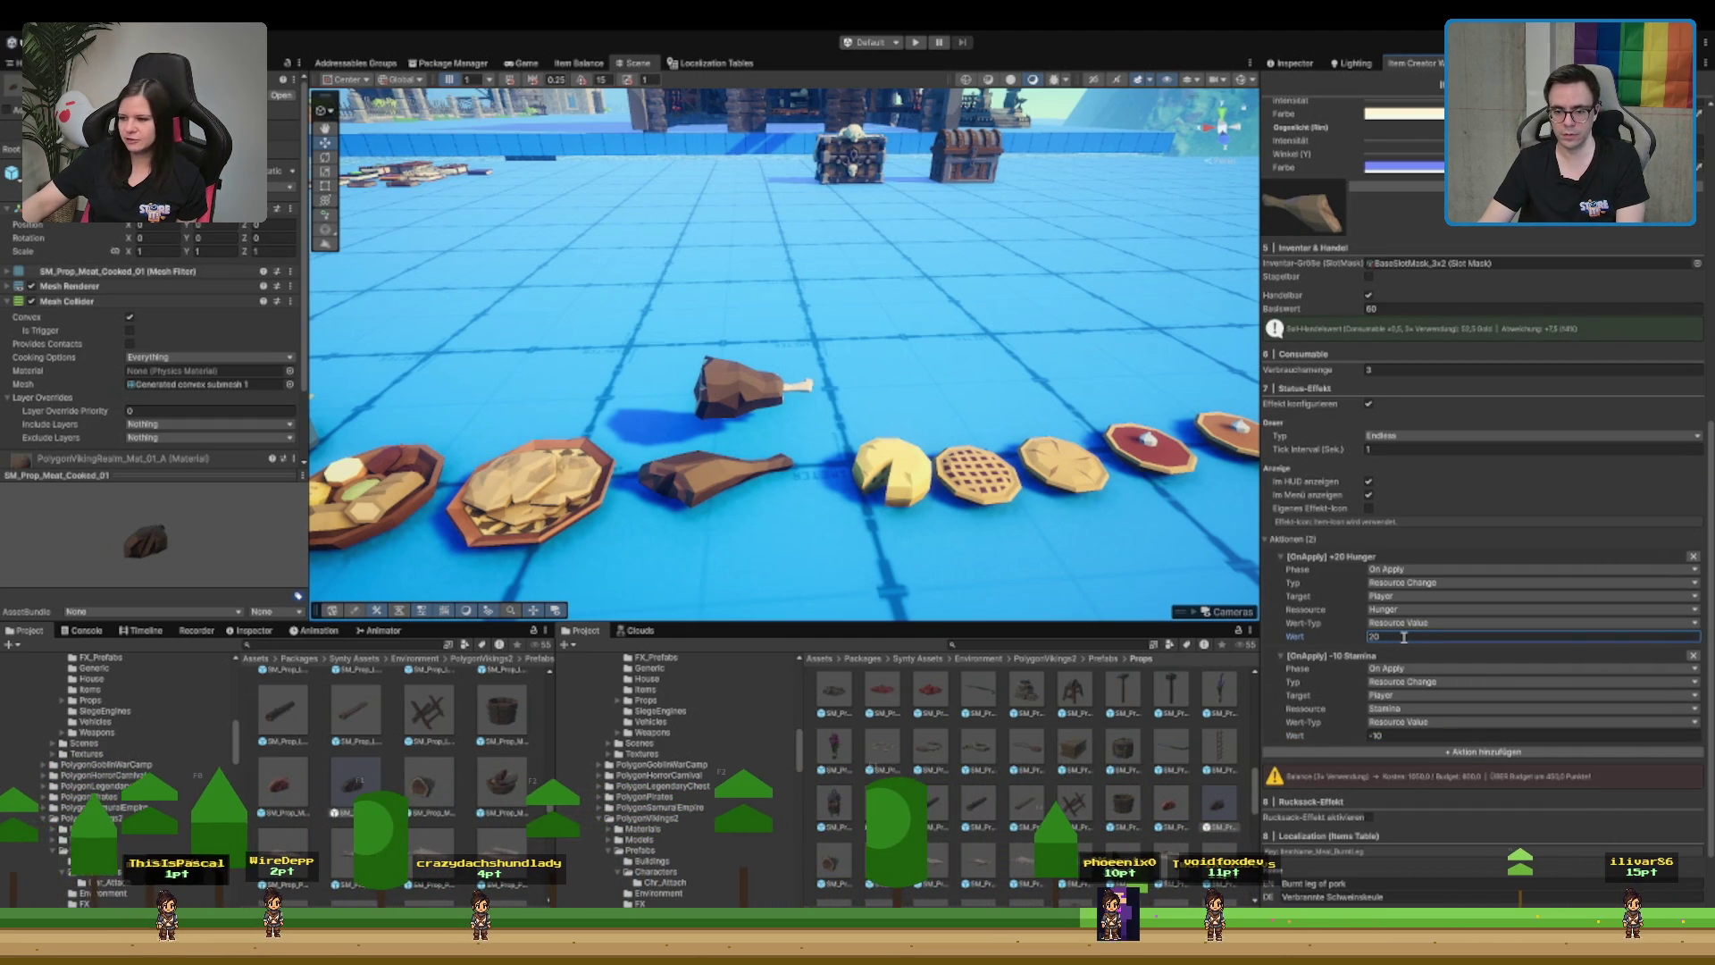
{"action": "scroll", "coordinate": [1404, 637], "scroll_direction": "up", "scroll_amount": 15}
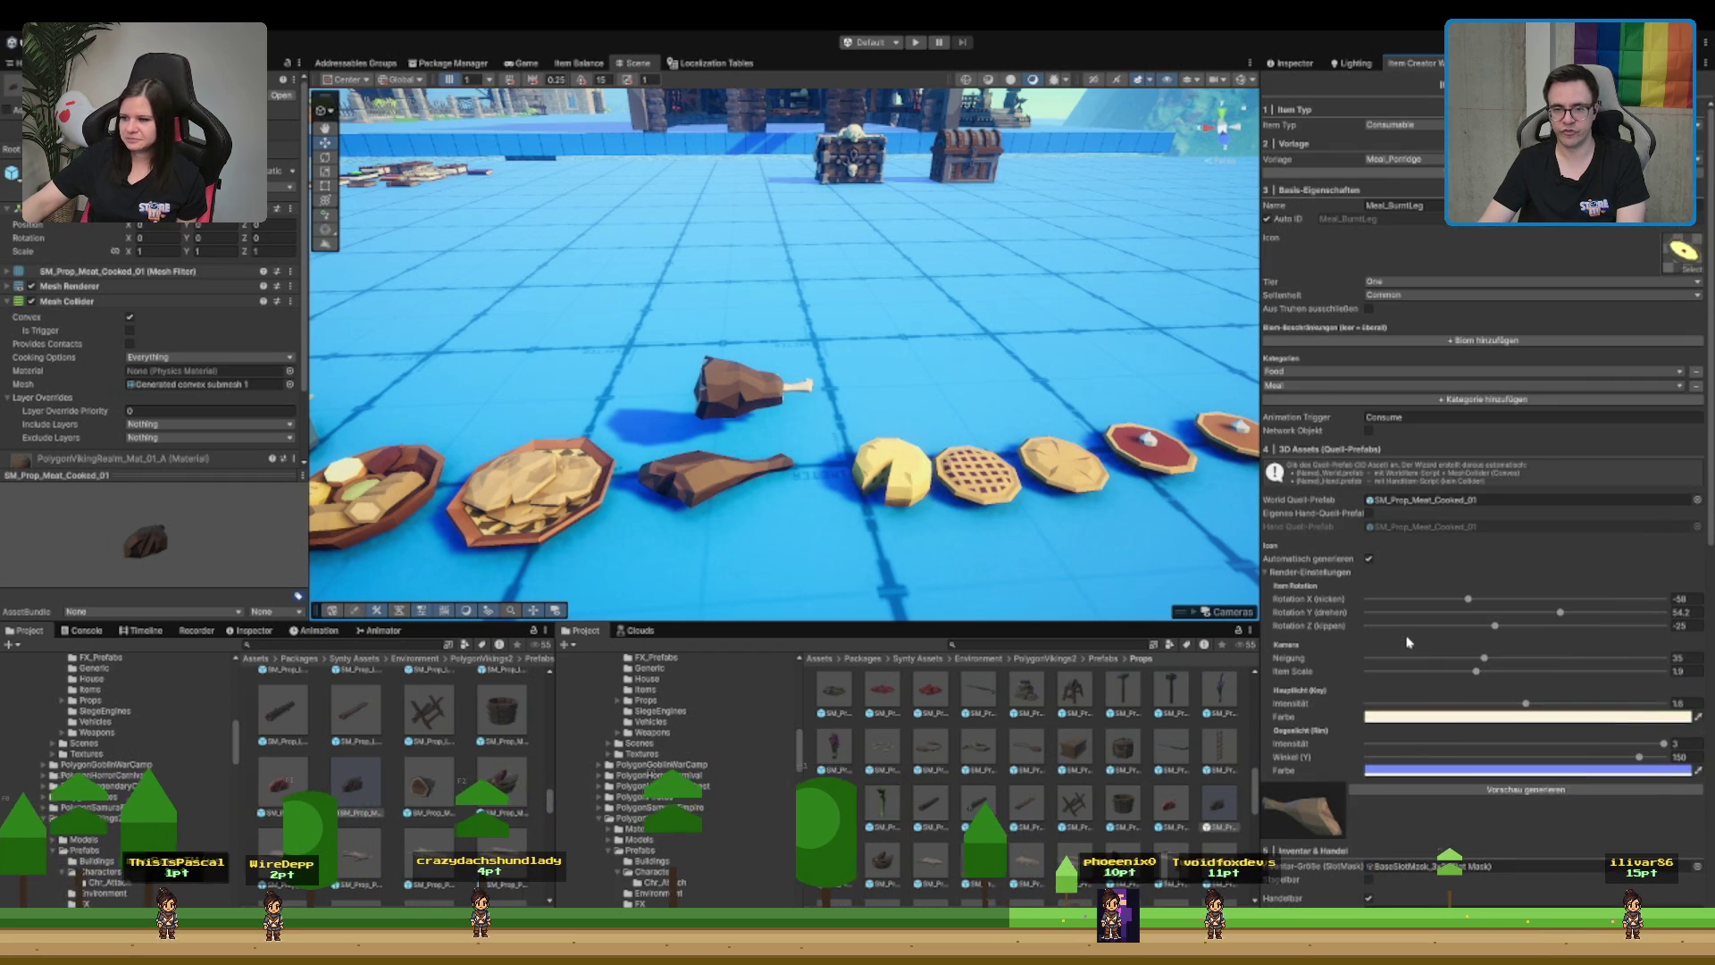
{"action": "scroll", "coordinate": [1407, 641], "scroll_direction": "down", "scroll_amount": 15}
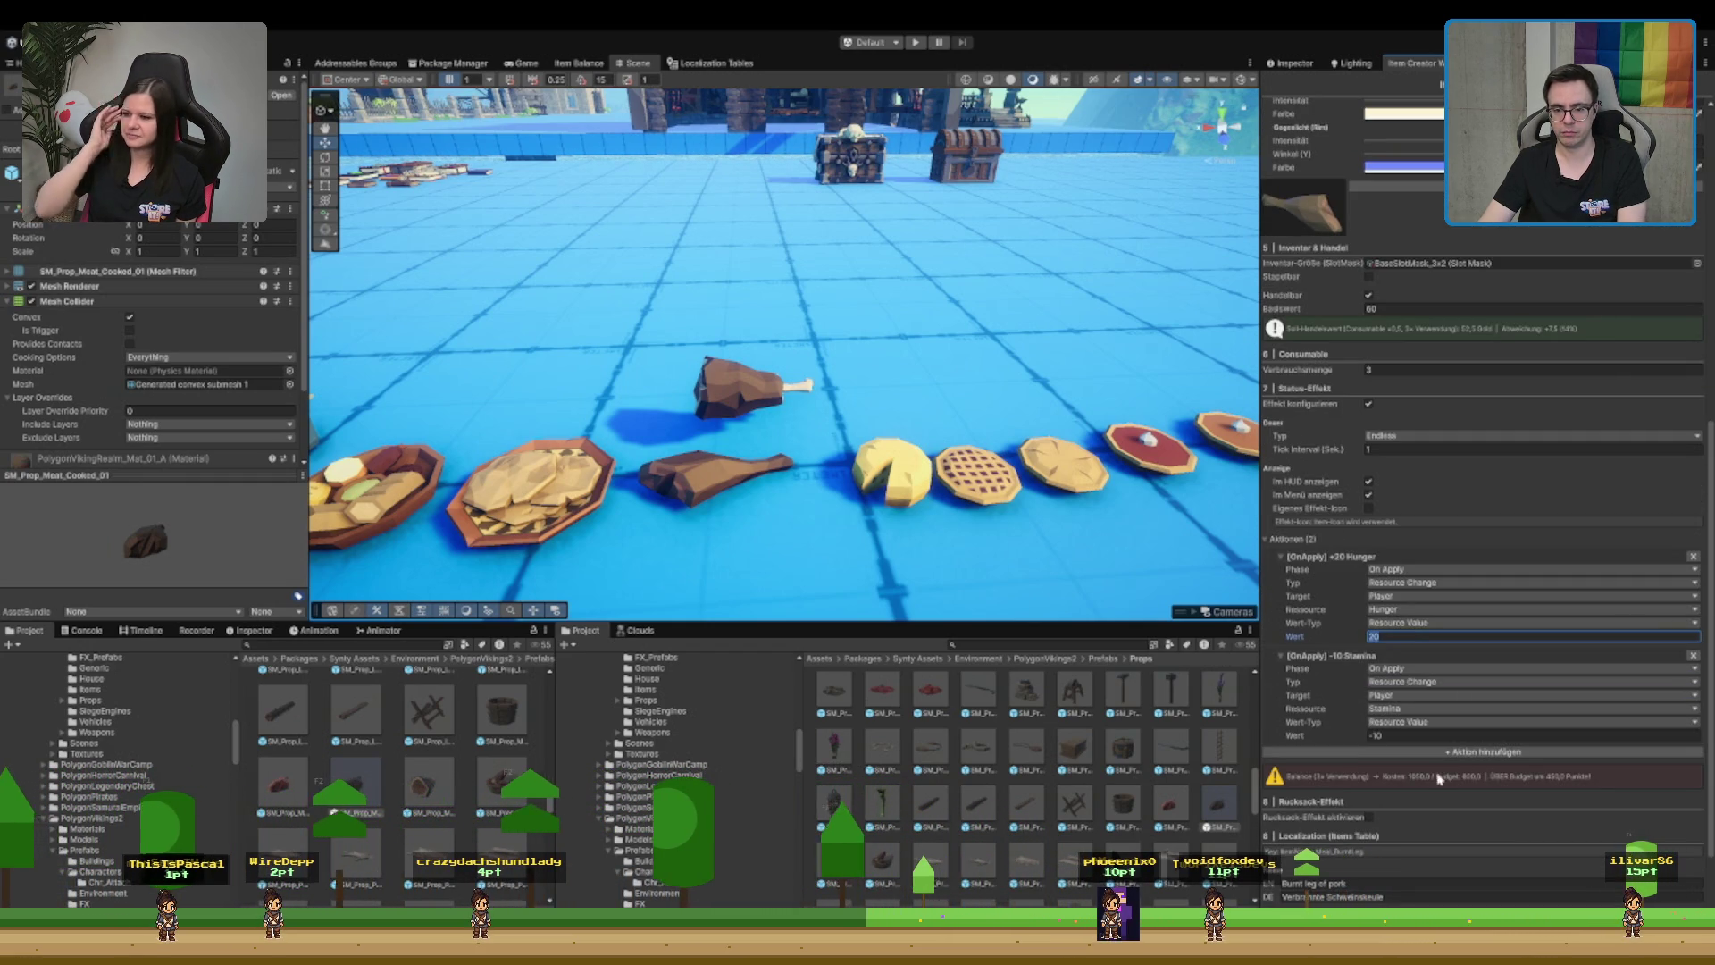
{"action": "left_click", "coordinate": [1420, 736]}
{"action": "type", "text": "0"}
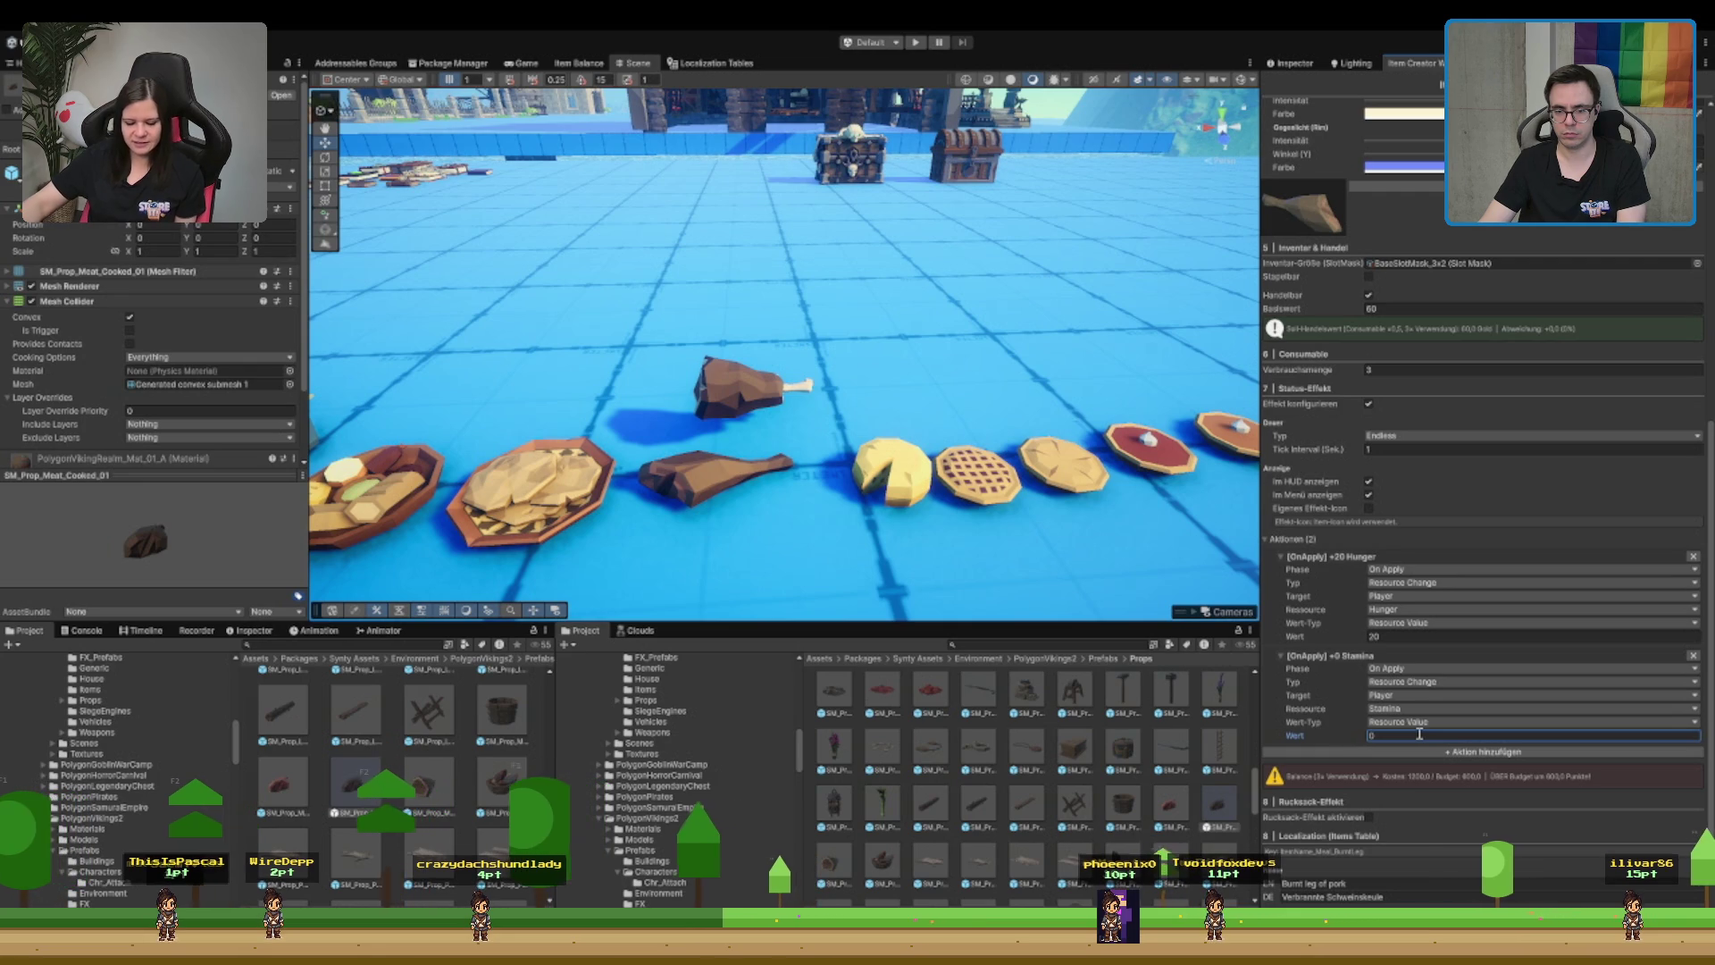
{"action": "left_click", "coordinate": [1425, 635]}
{"action": "type", "text": "10"}
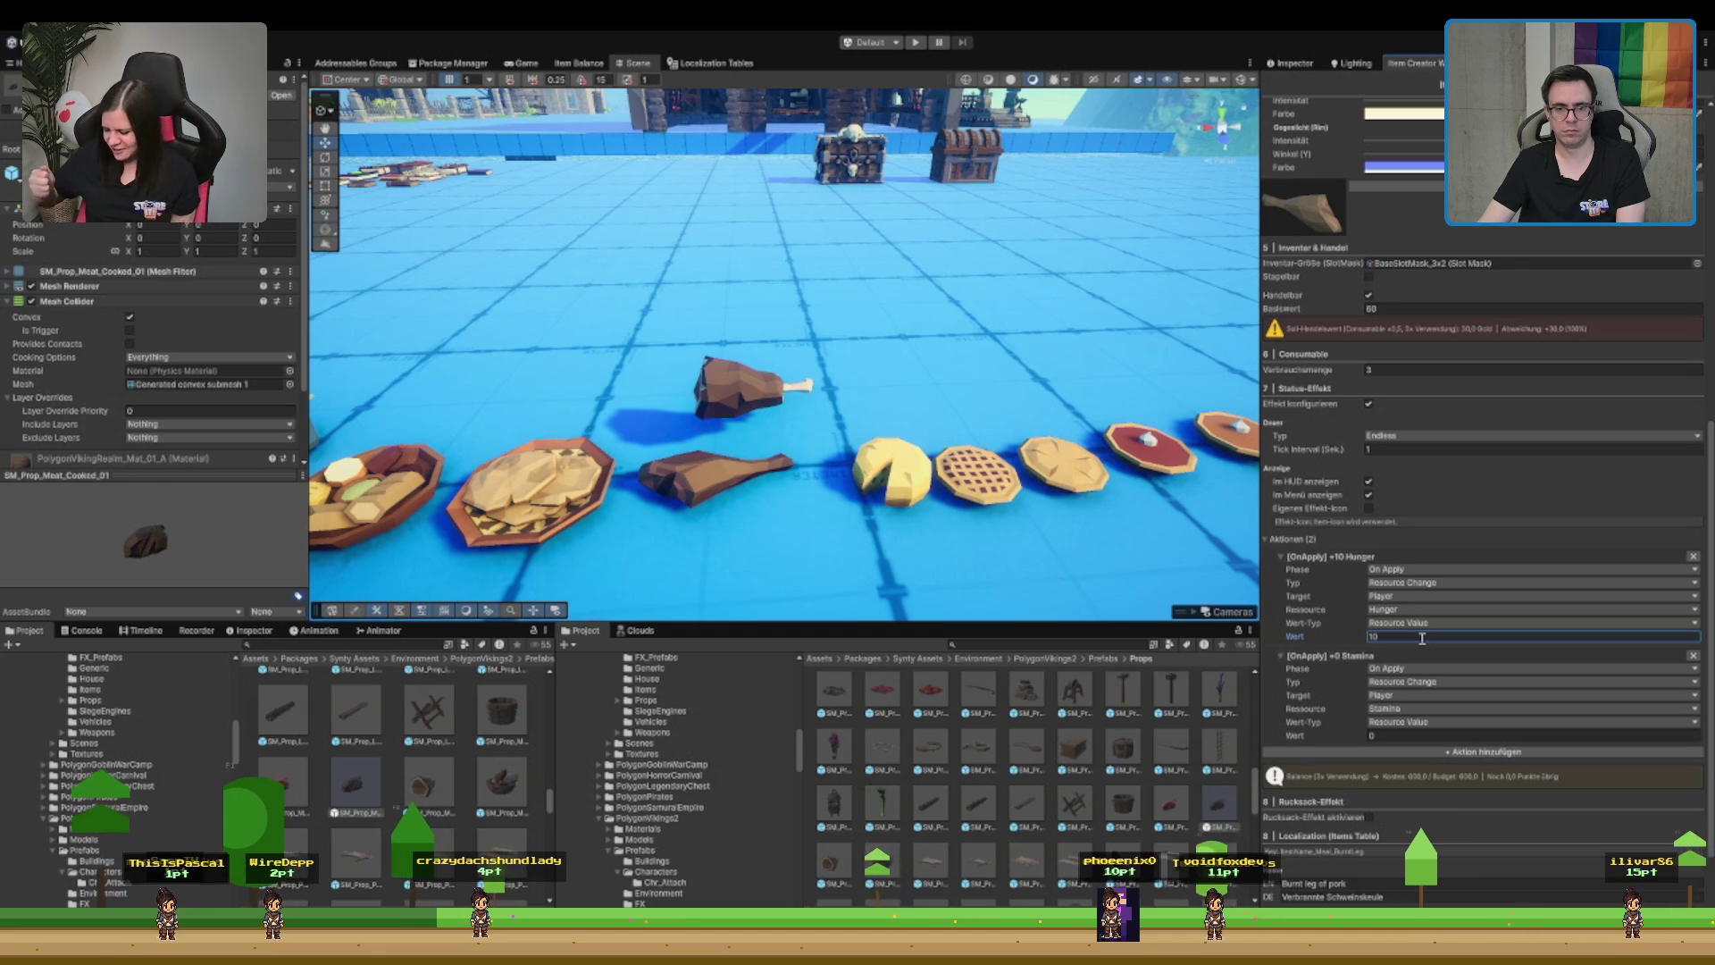
{"action": "left_click", "coordinate": [1430, 369]}
{"action": "type", "text": "1"}
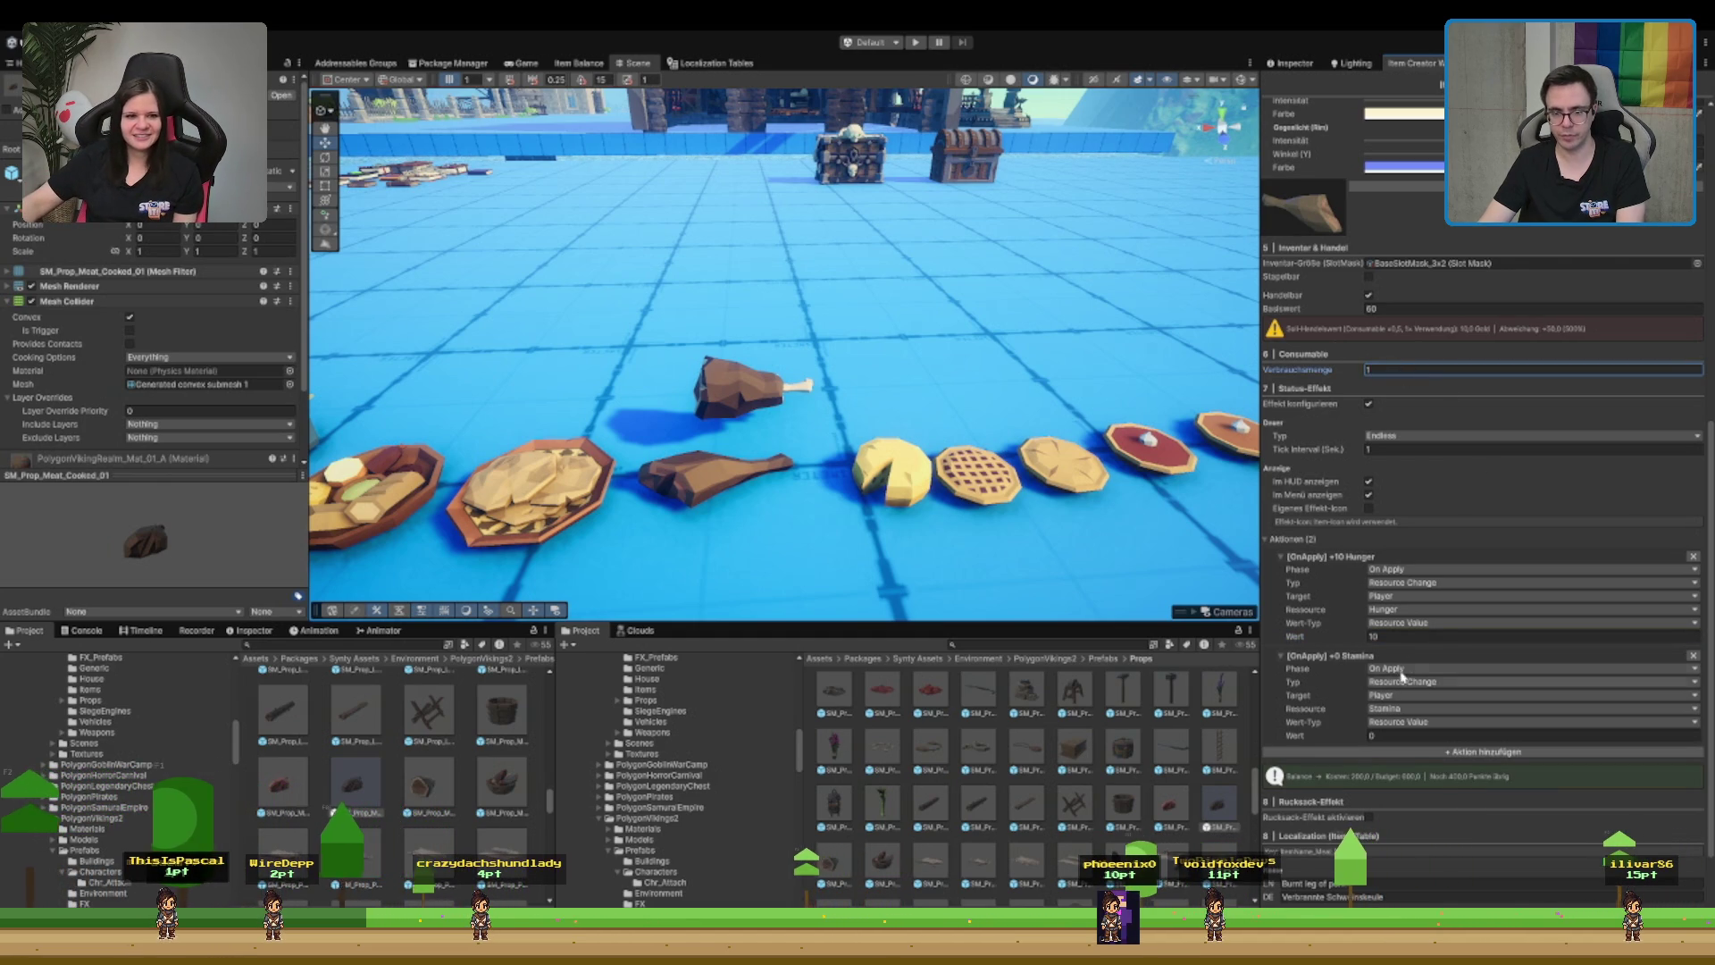
{"action": "left_click", "coordinate": [1410, 635]}
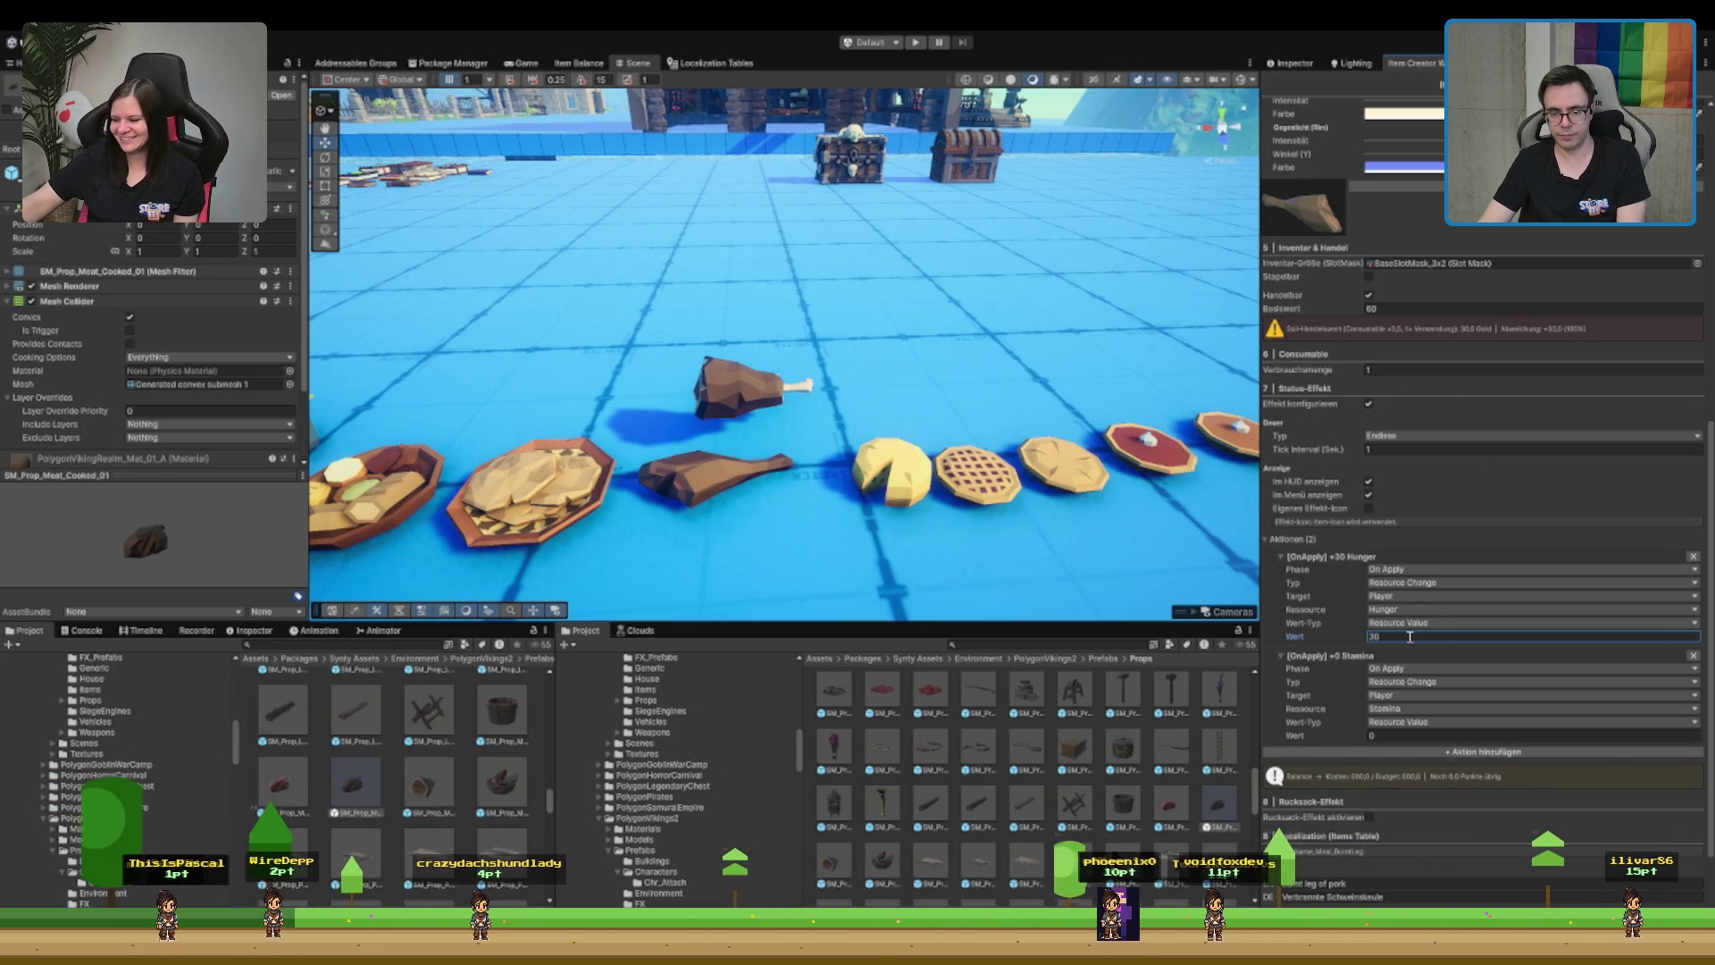
{"action": "left_click", "coordinate": [1394, 734]}
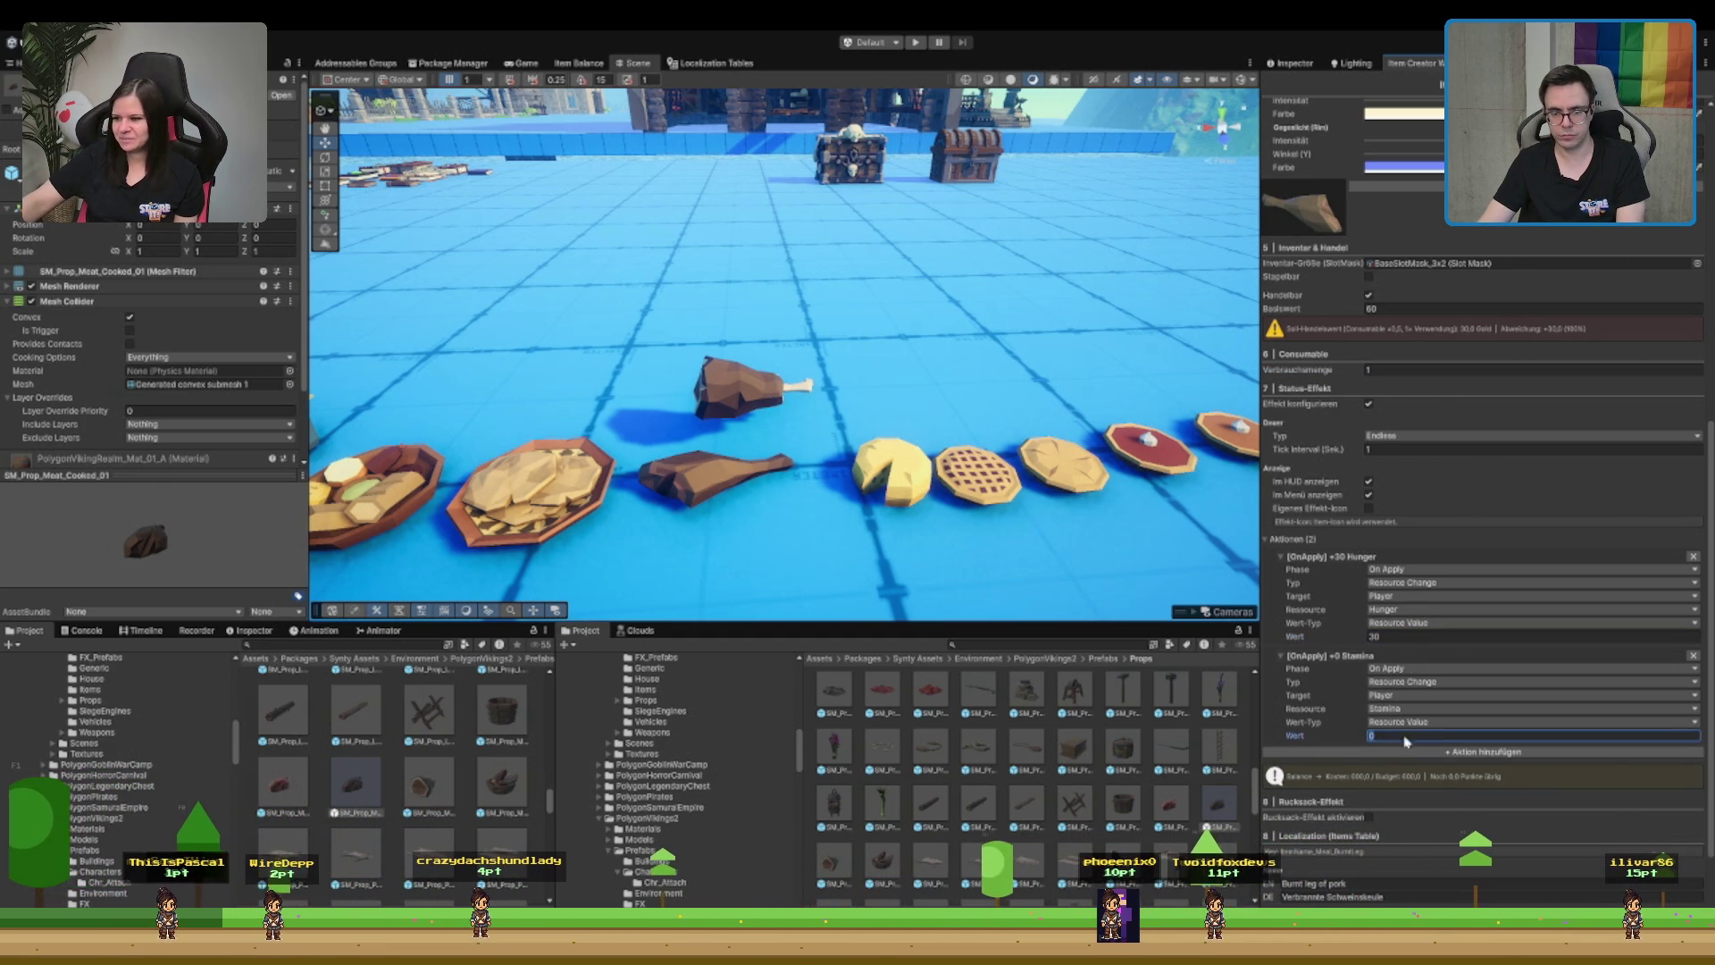
{"action": "type", "text": "-25"}
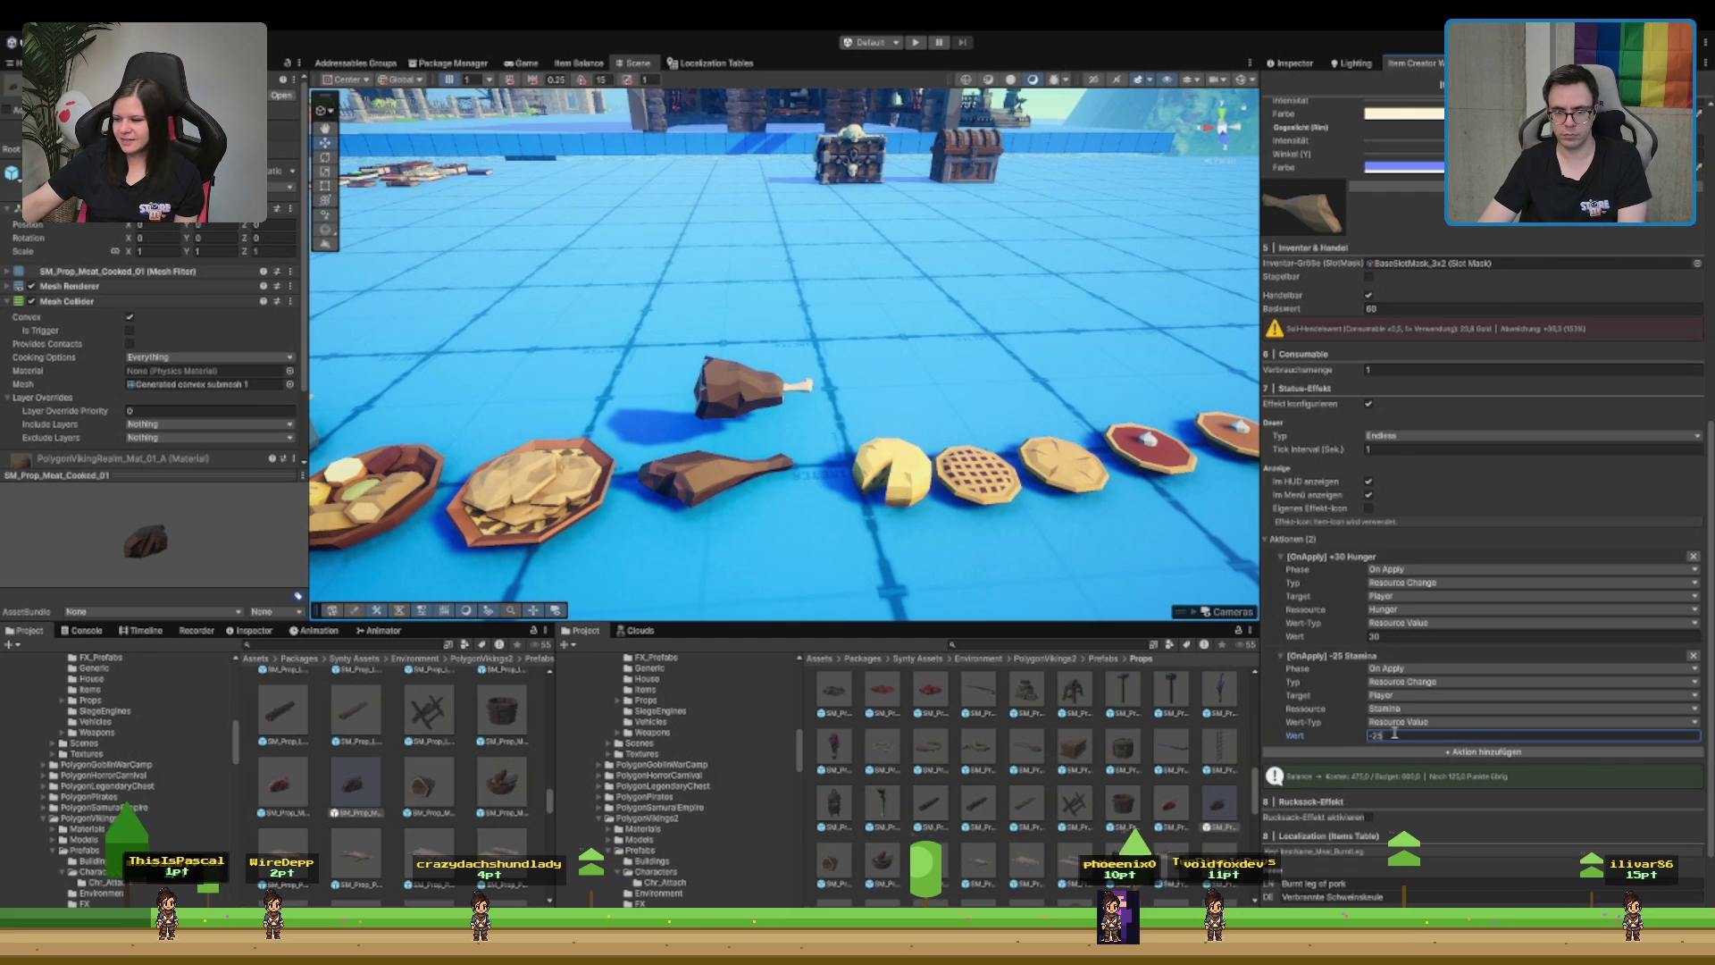
{"action": "key", "text": "BackSpace"}
{"action": "key", "text": "BackSpace"}
{"action": "type", "text": "30"}
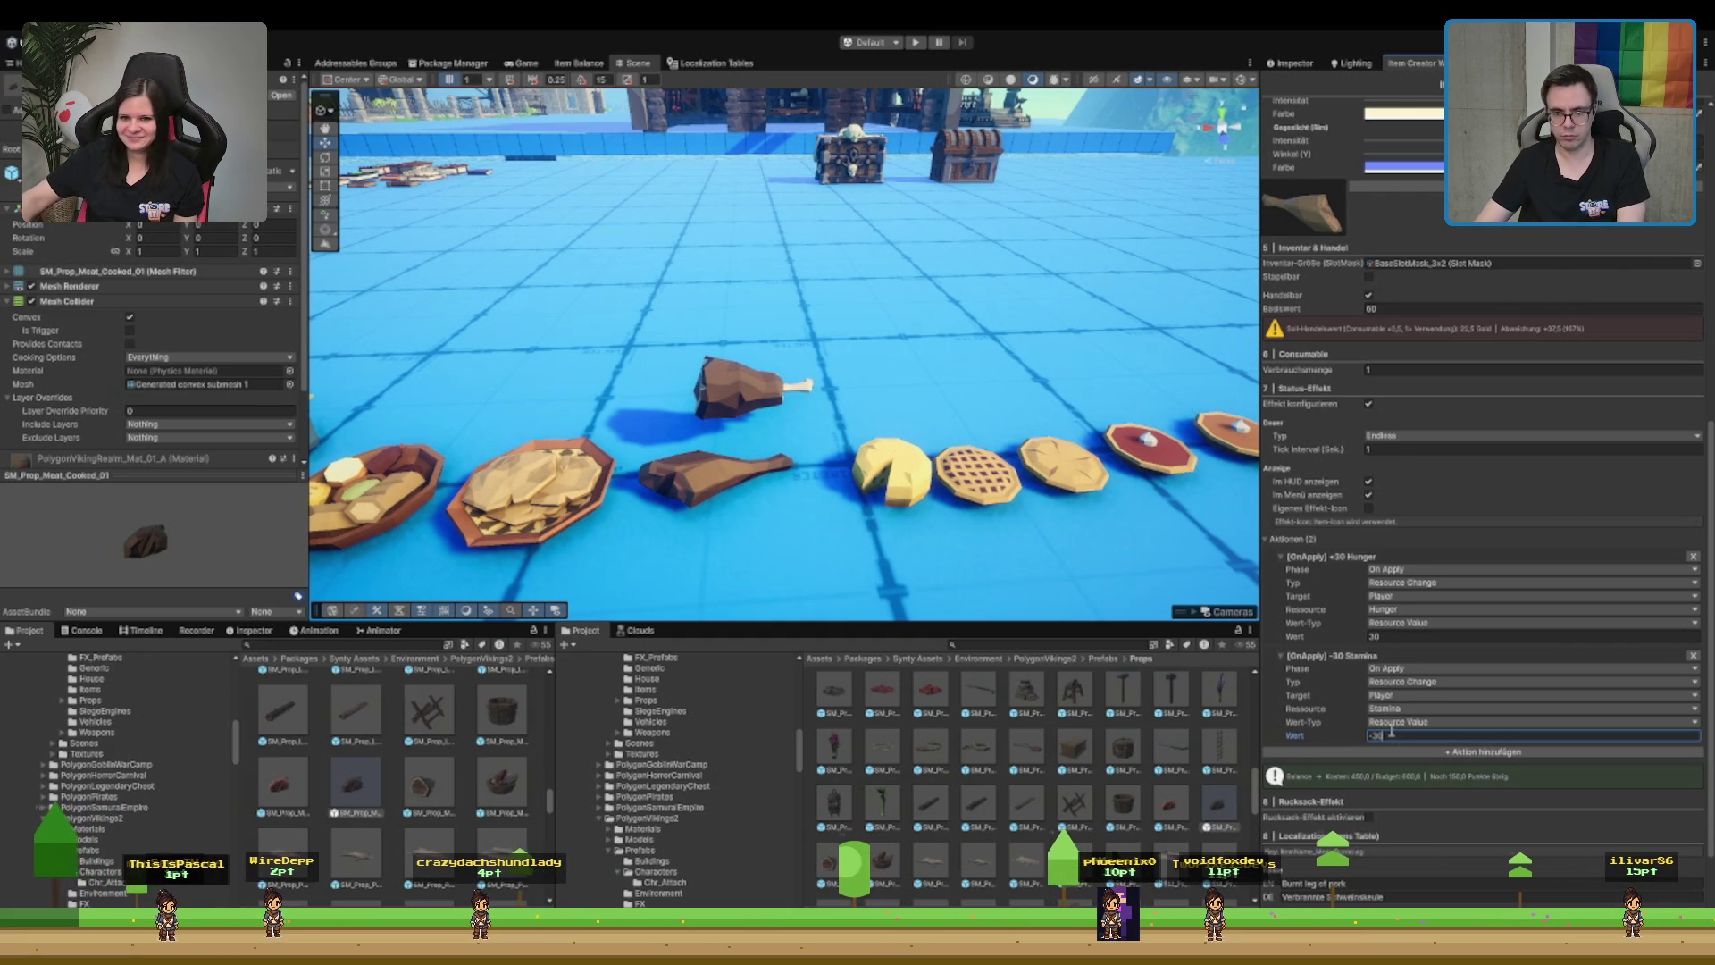
- Try higher values, pushing Hunger up to 45 and Stamina down to -60
{"action": "left_click", "coordinate": [1407, 636]}
{"action": "type", "text": "40"}
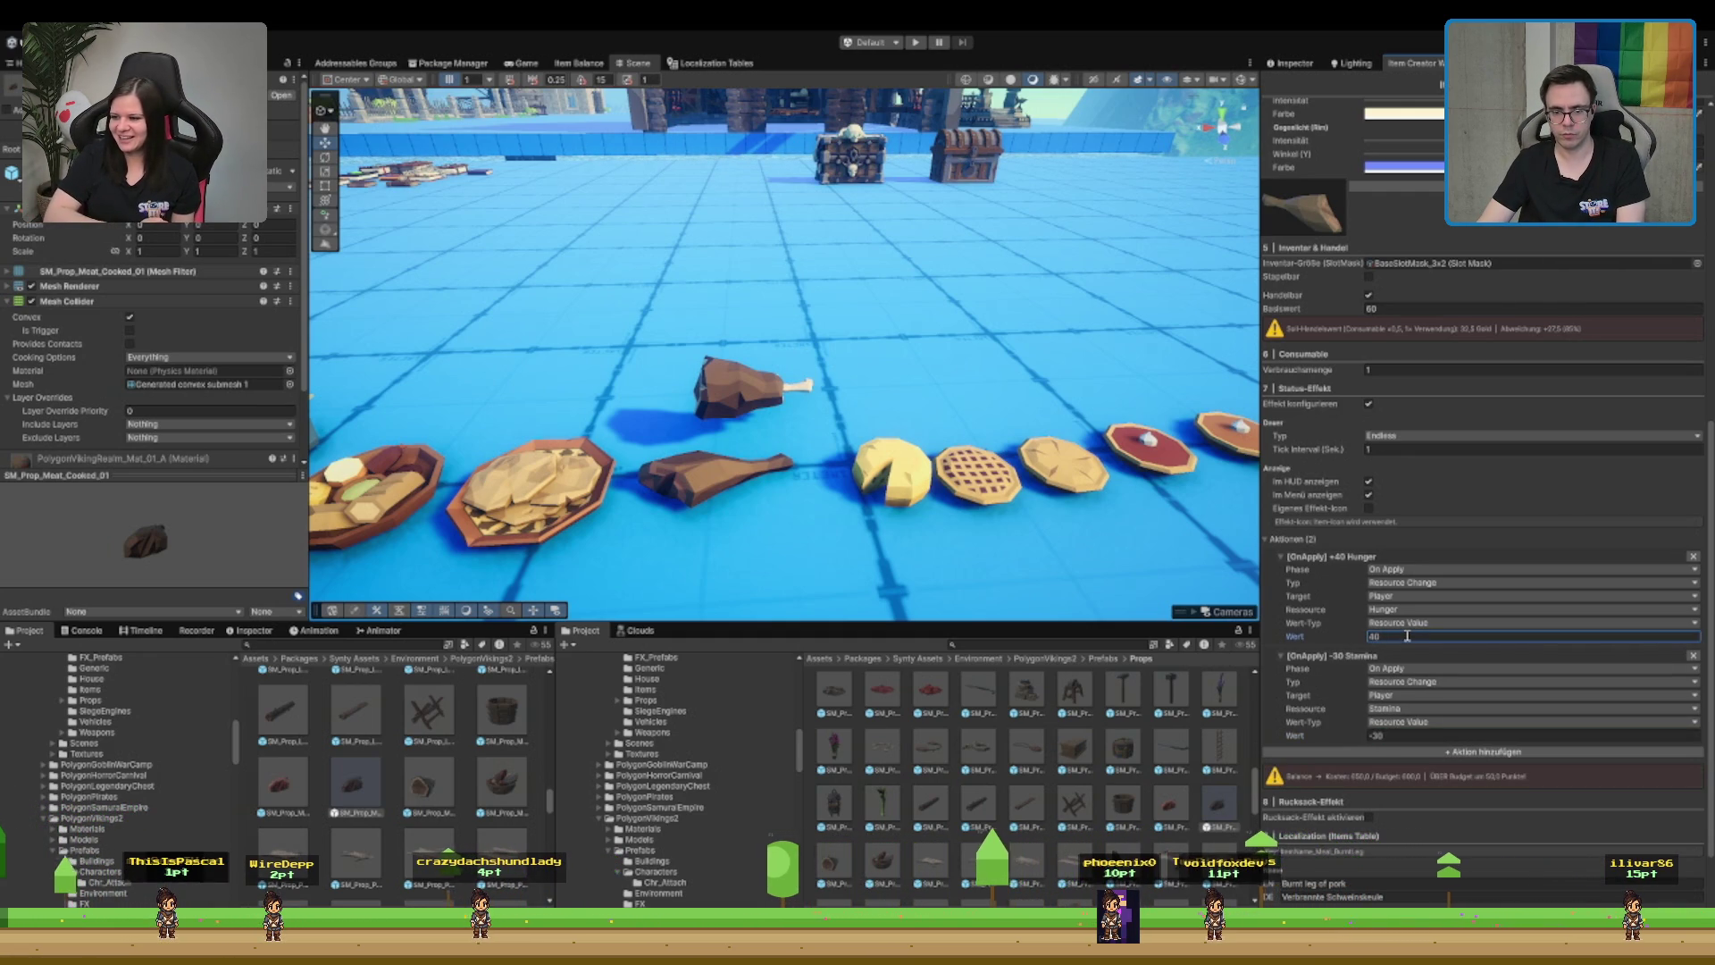
{"action": "type", "text": "35"}
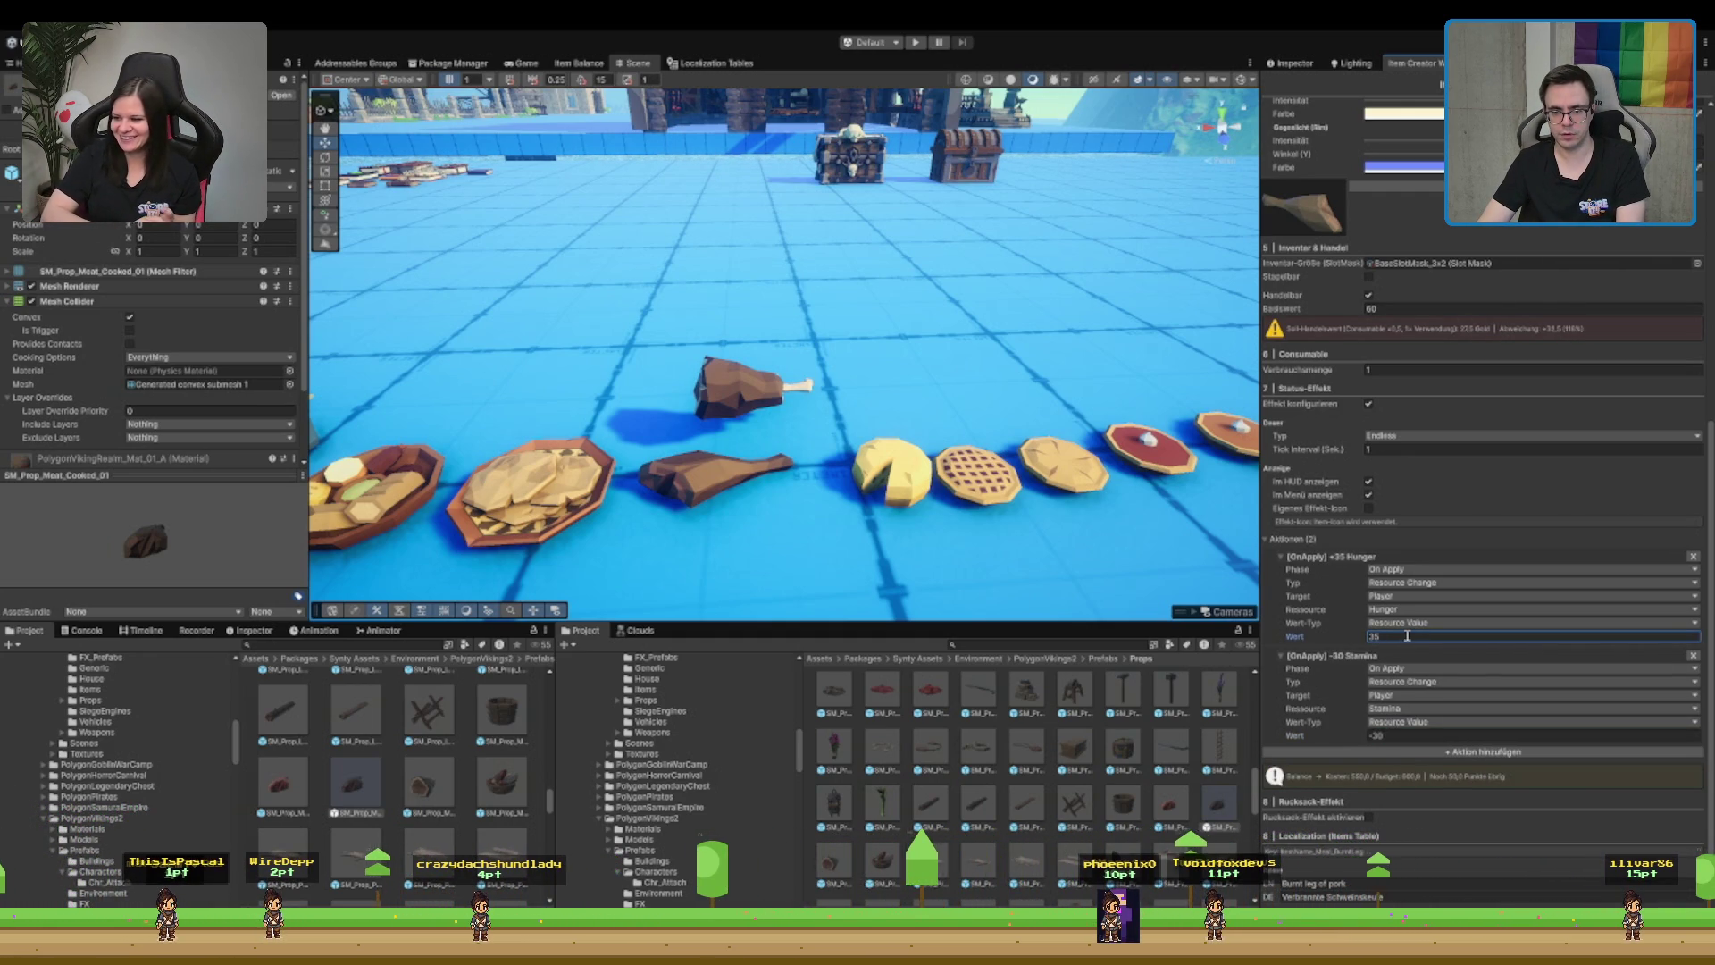
{"action": "left_click", "coordinate": [1398, 736]}
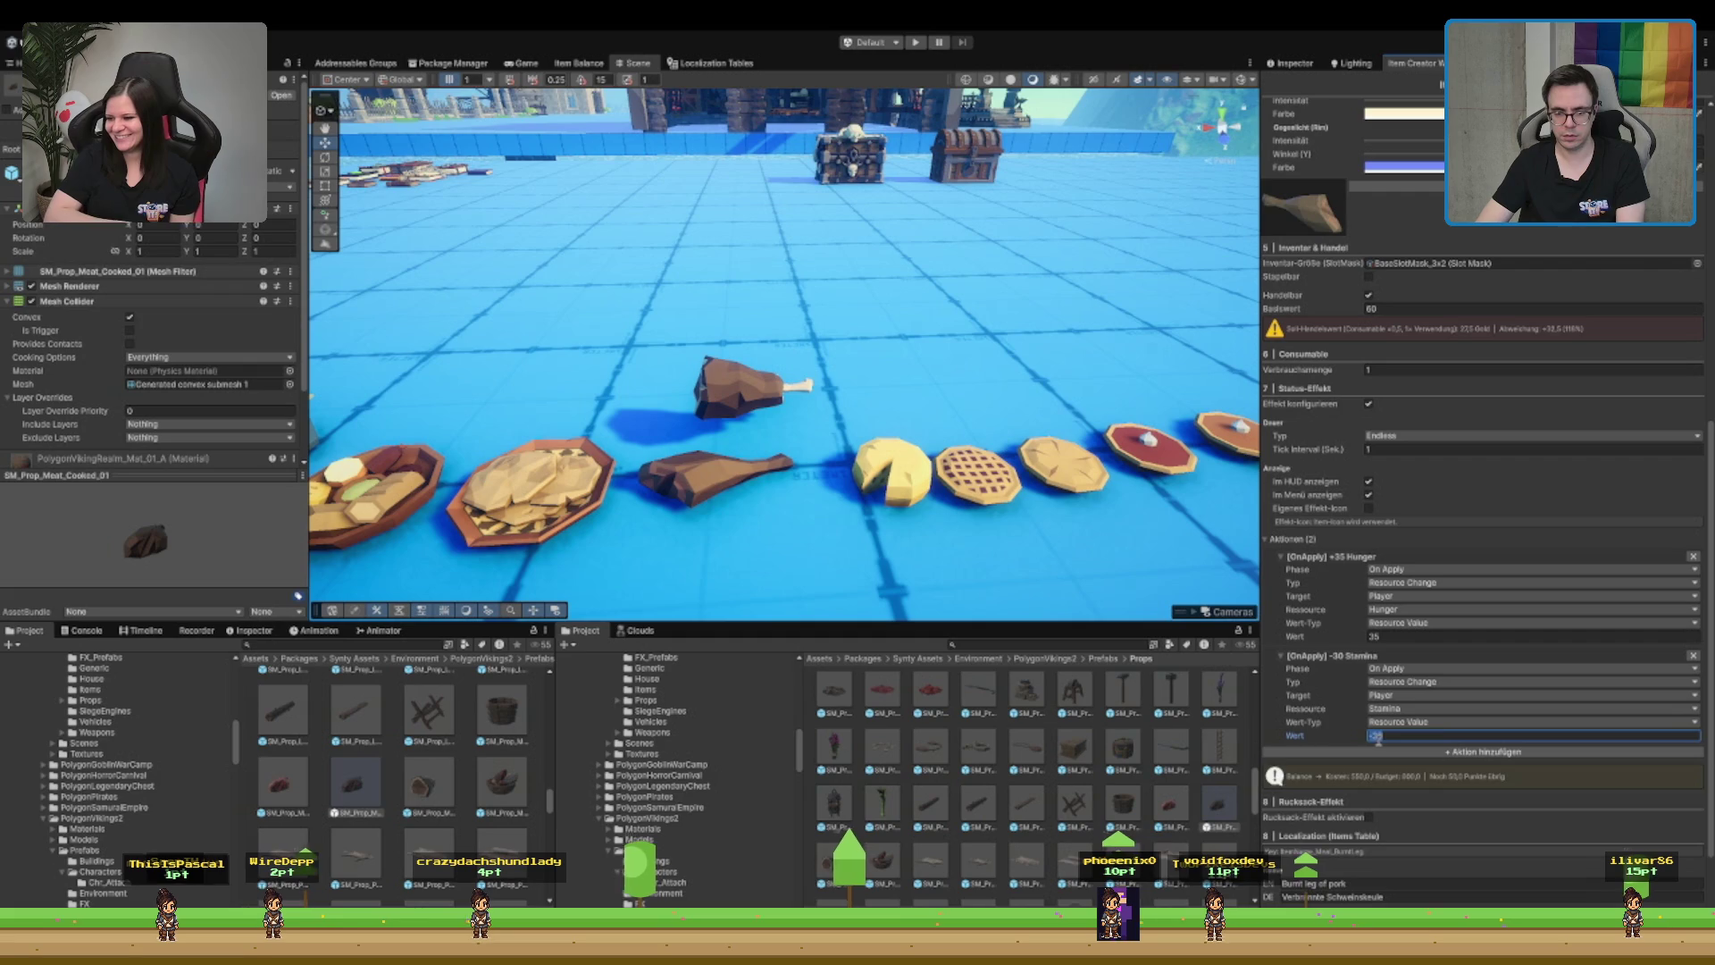
{"action": "type", "text": "-258"}
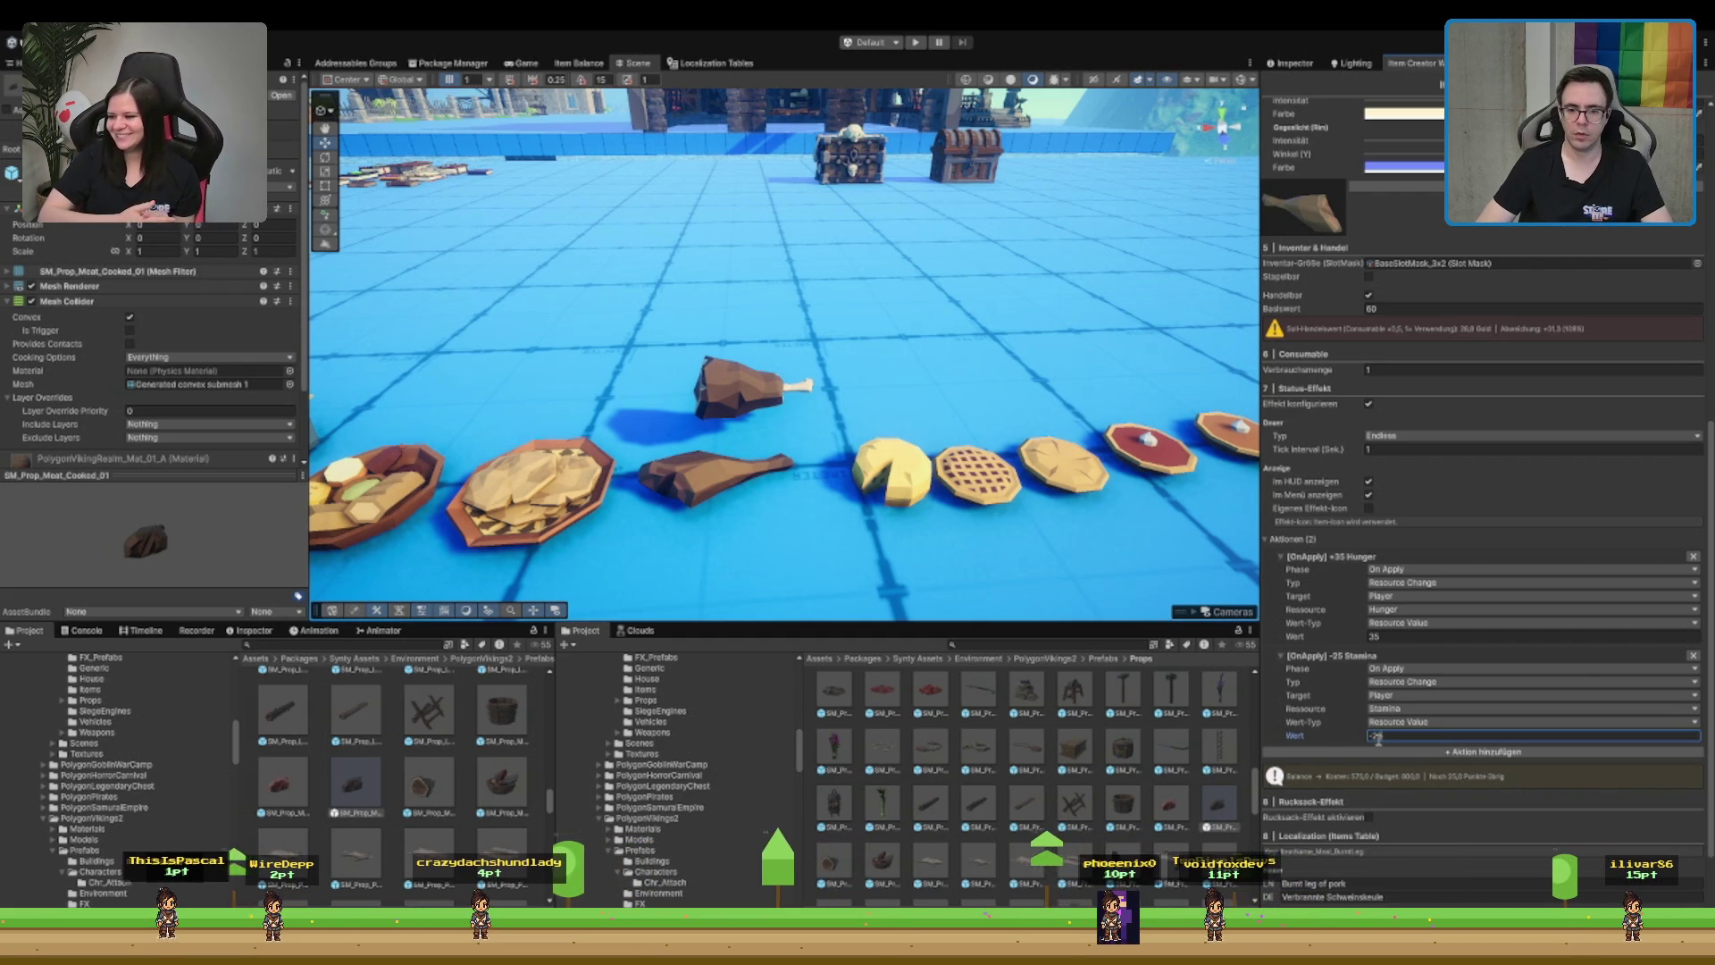
{"action": "key", "text": "BackSpace"}
{"action": "type", "text": "9"}
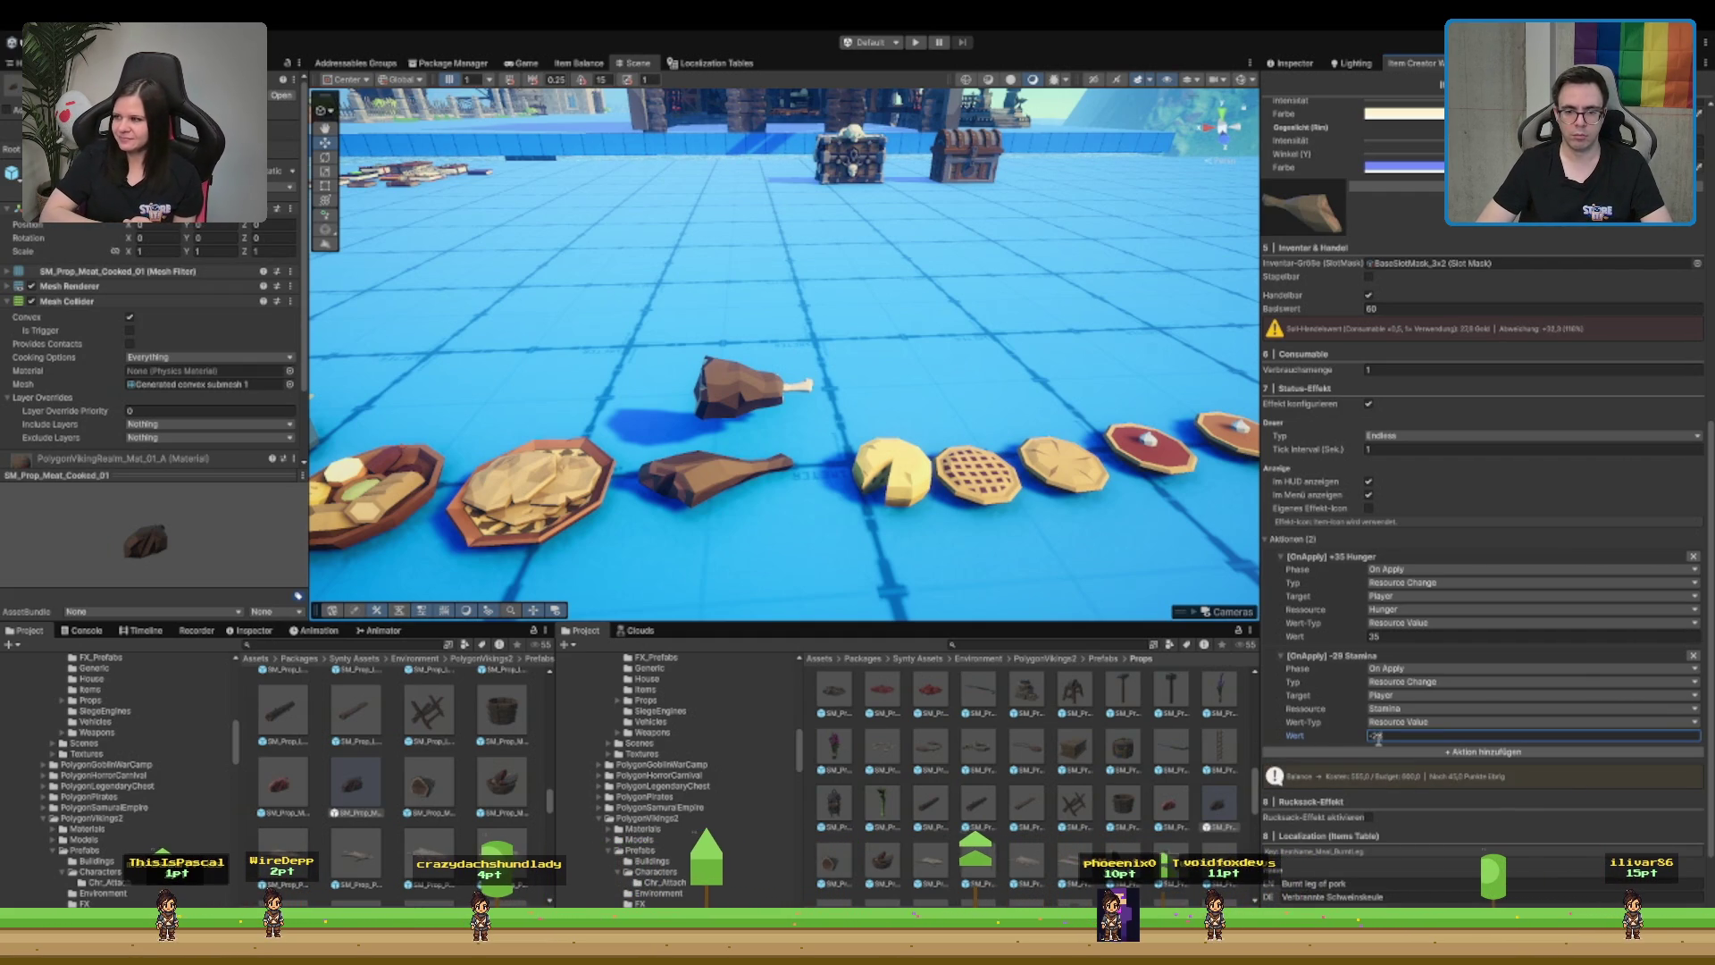
{"action": "key", "text": "BackSpace"}
{"action": "key", "text": "BackSpace"}
{"action": "type", "text": "30"}
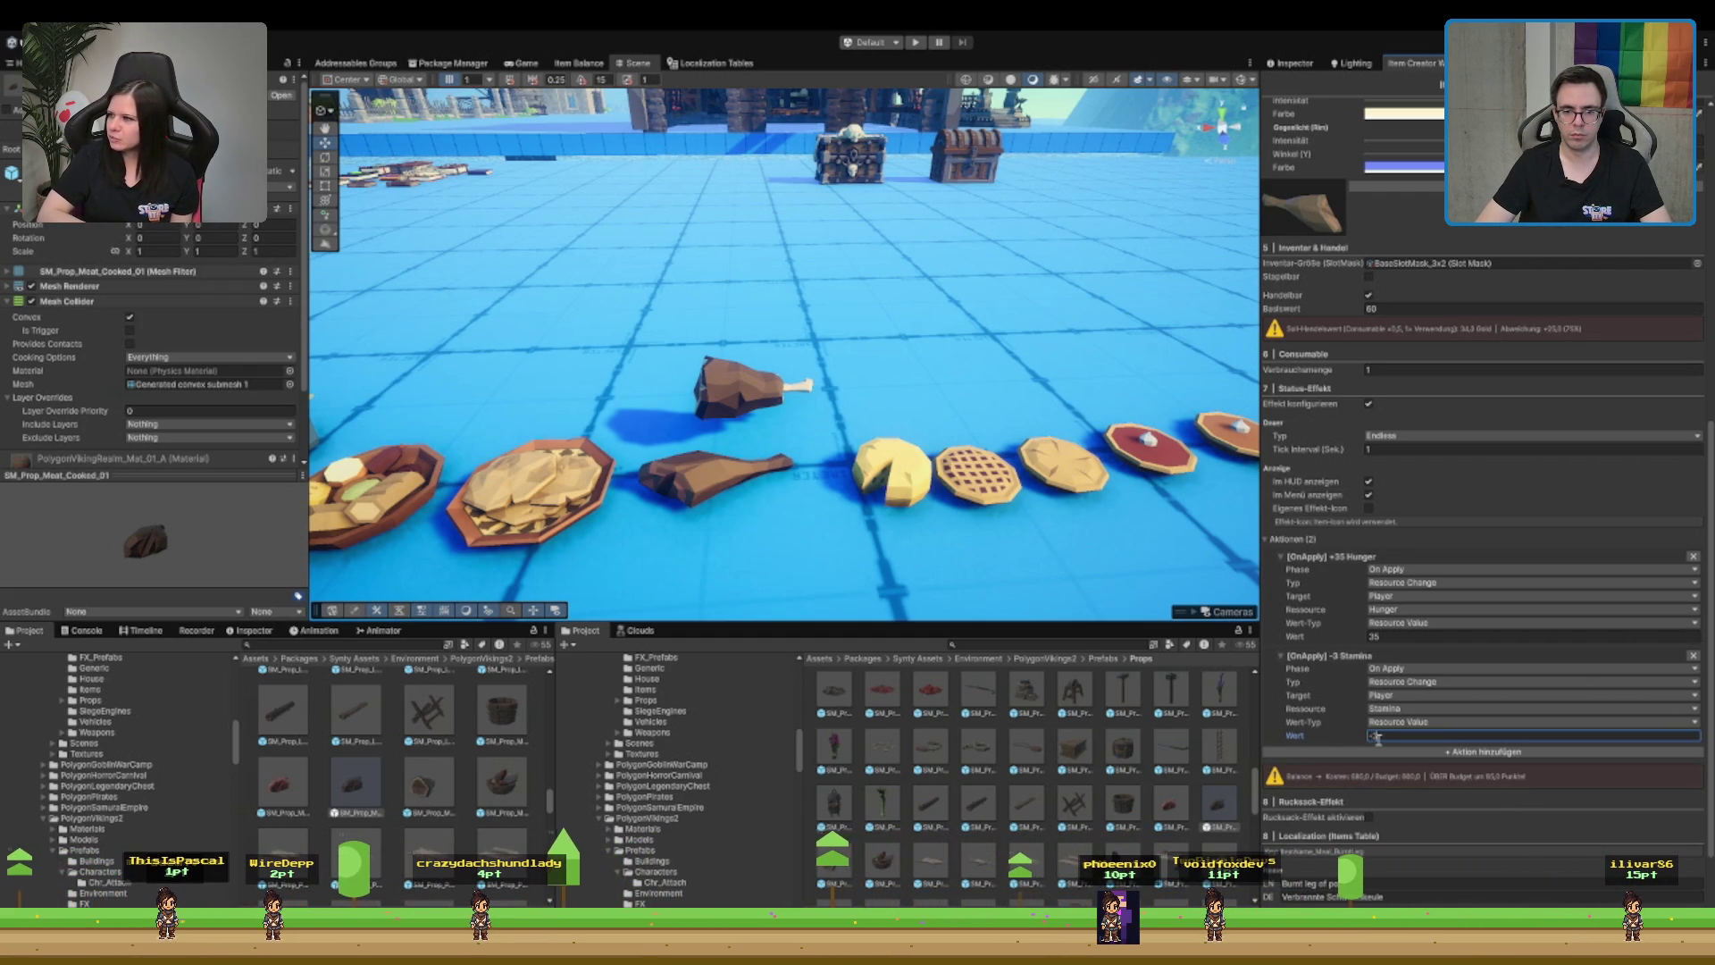
{"action": "key", "text": "BackSpace"}
{"action": "key", "text": "BackSpace"}
{"action": "type", "text": "40"}
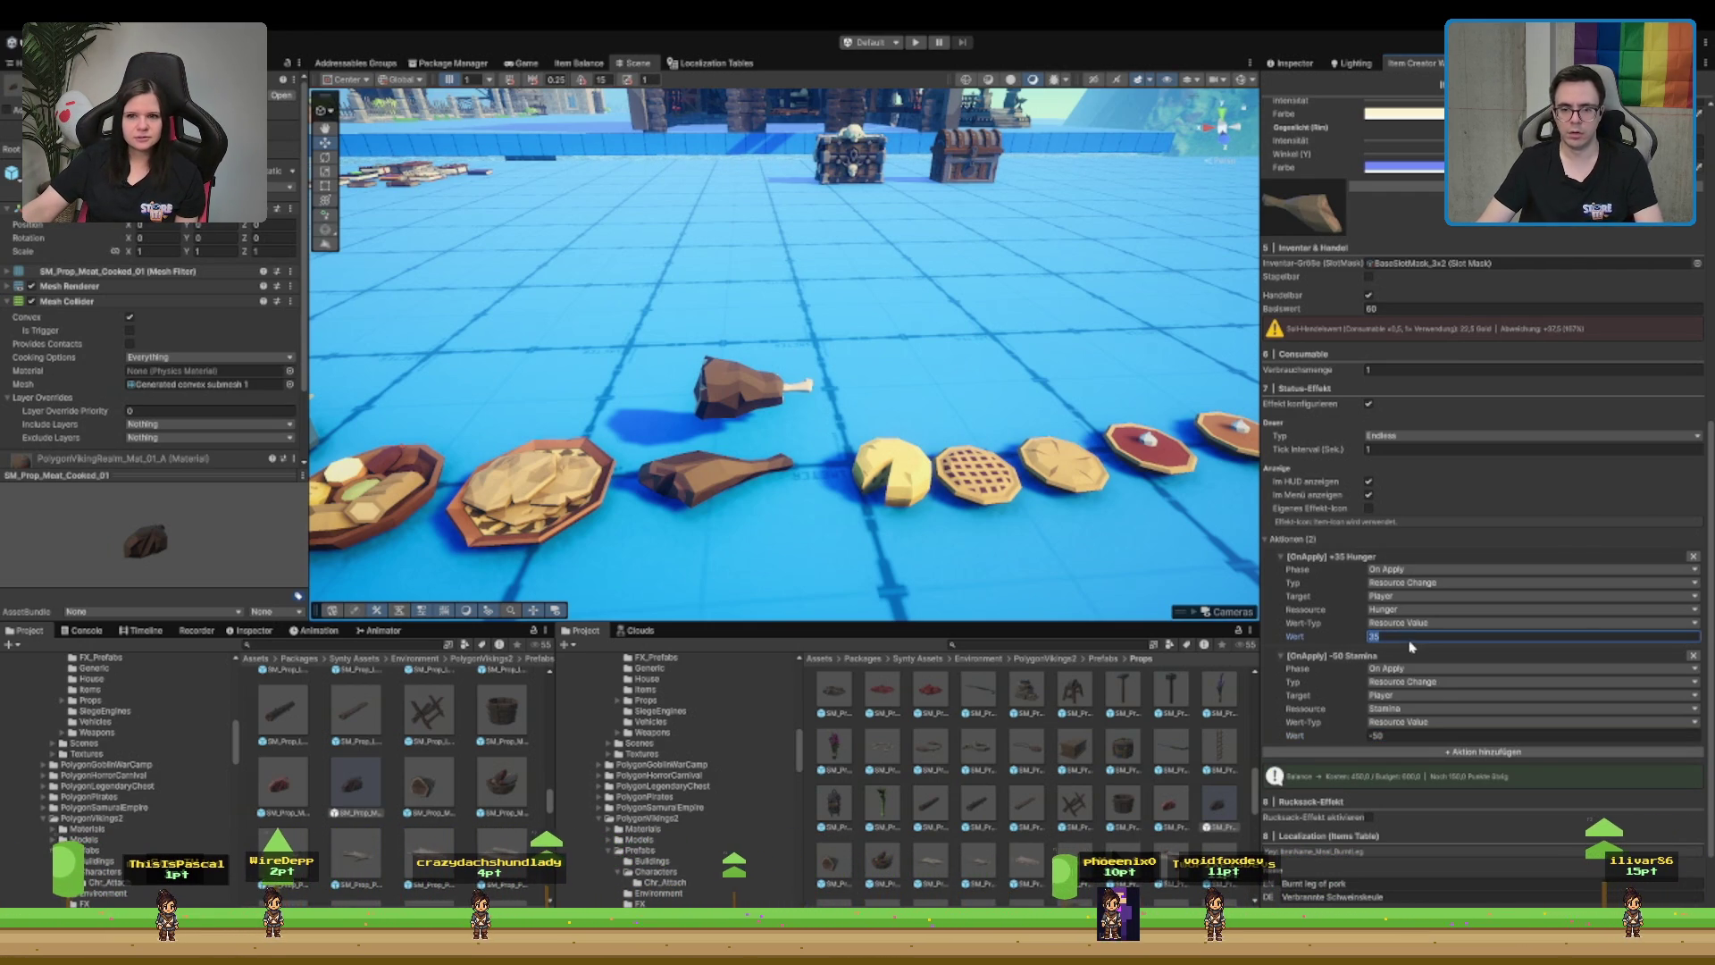
{"action": "key", "text": "BackSpace"}
{"action": "key", "text": "BackSpace"}
{"action": "type", "text": "40"}
{"action": "key", "text": "Return"}
{"action": "type", "text": "45"}
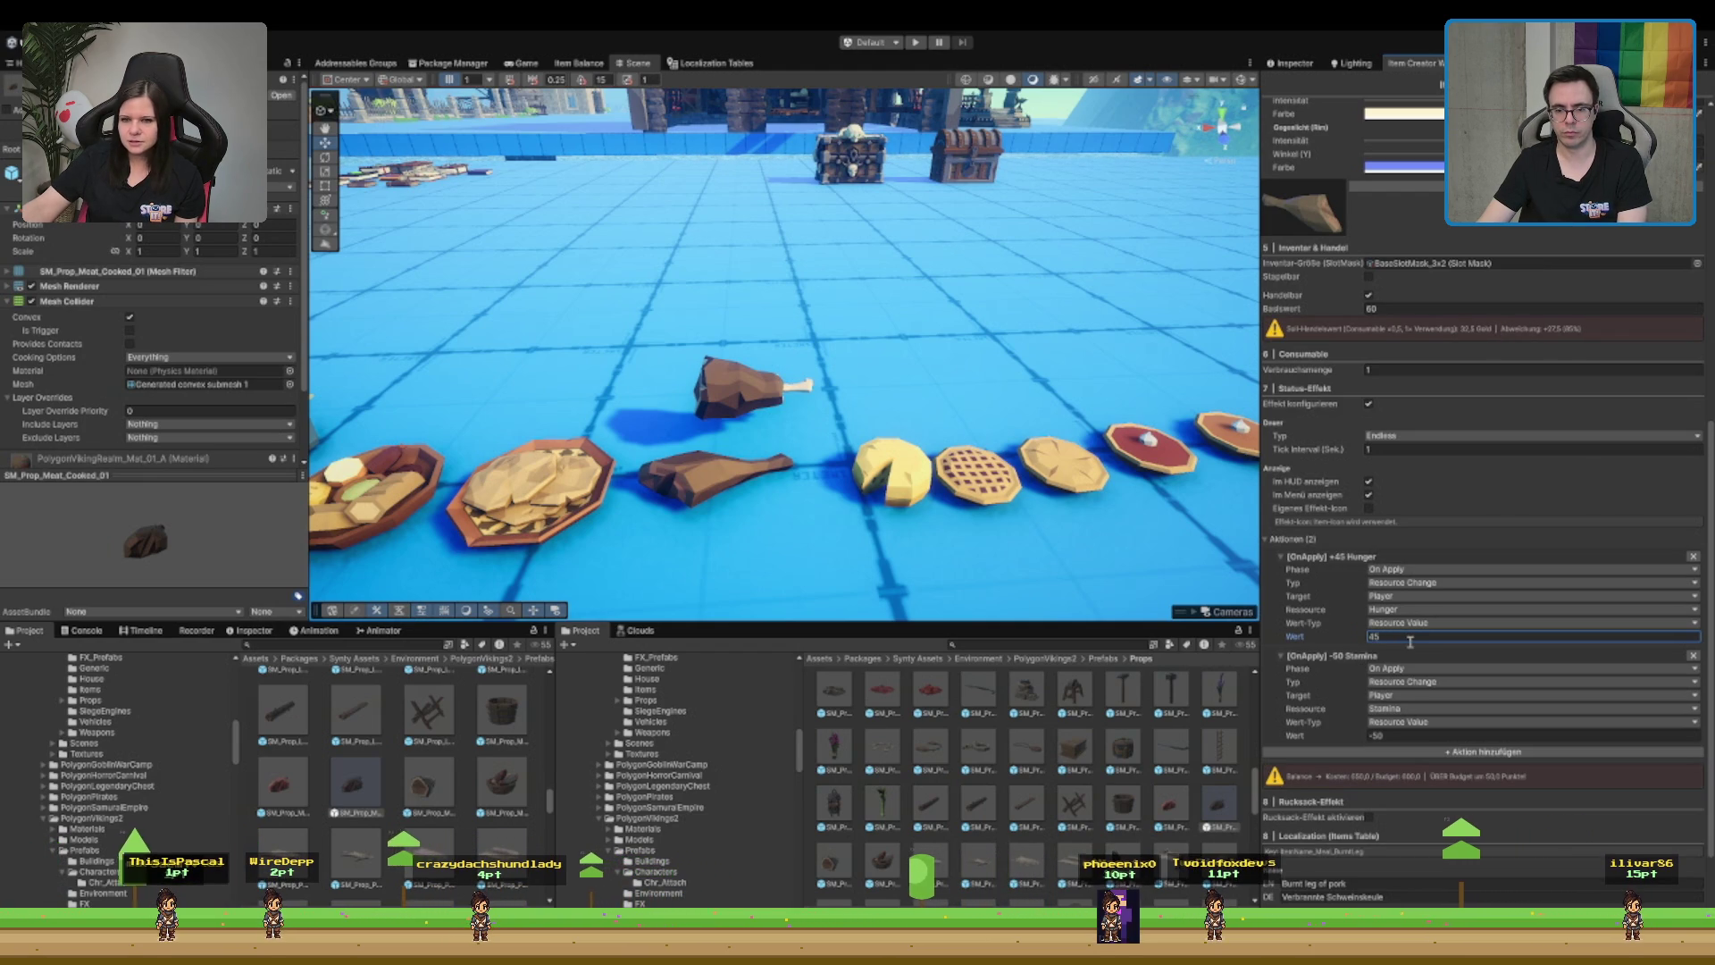
{"action": "left_click", "coordinate": [1405, 735]}
{"action": "type", "text": "-55"}
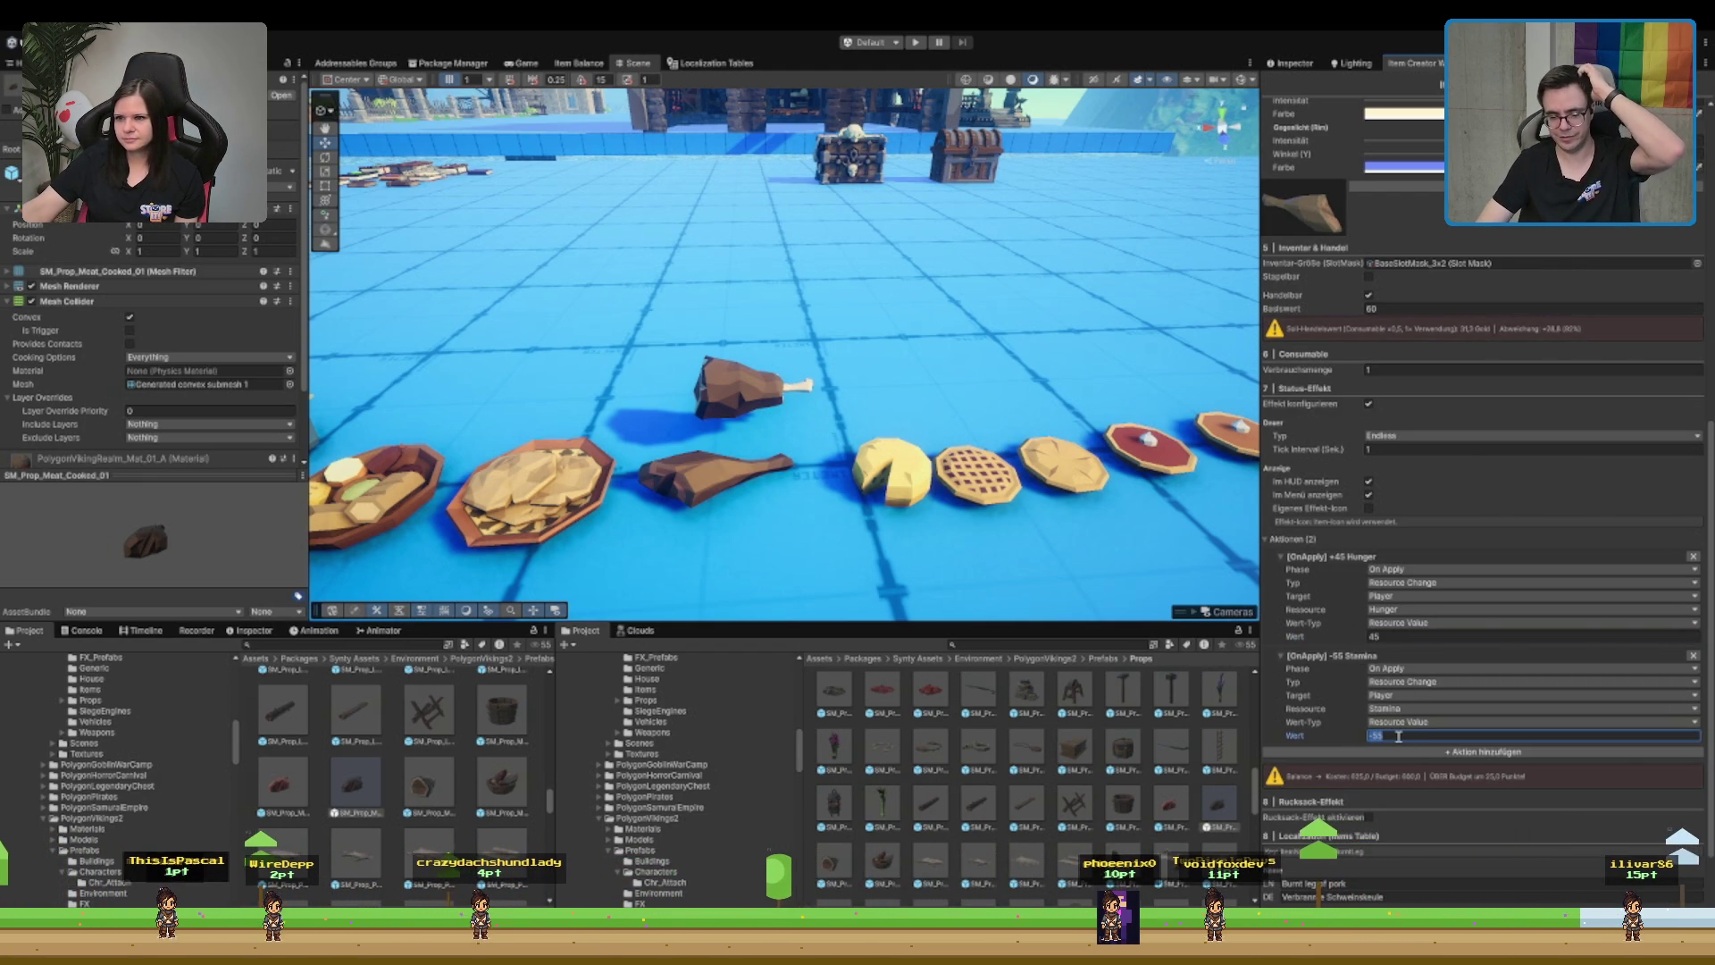
{"action": "type", "text": "-"}
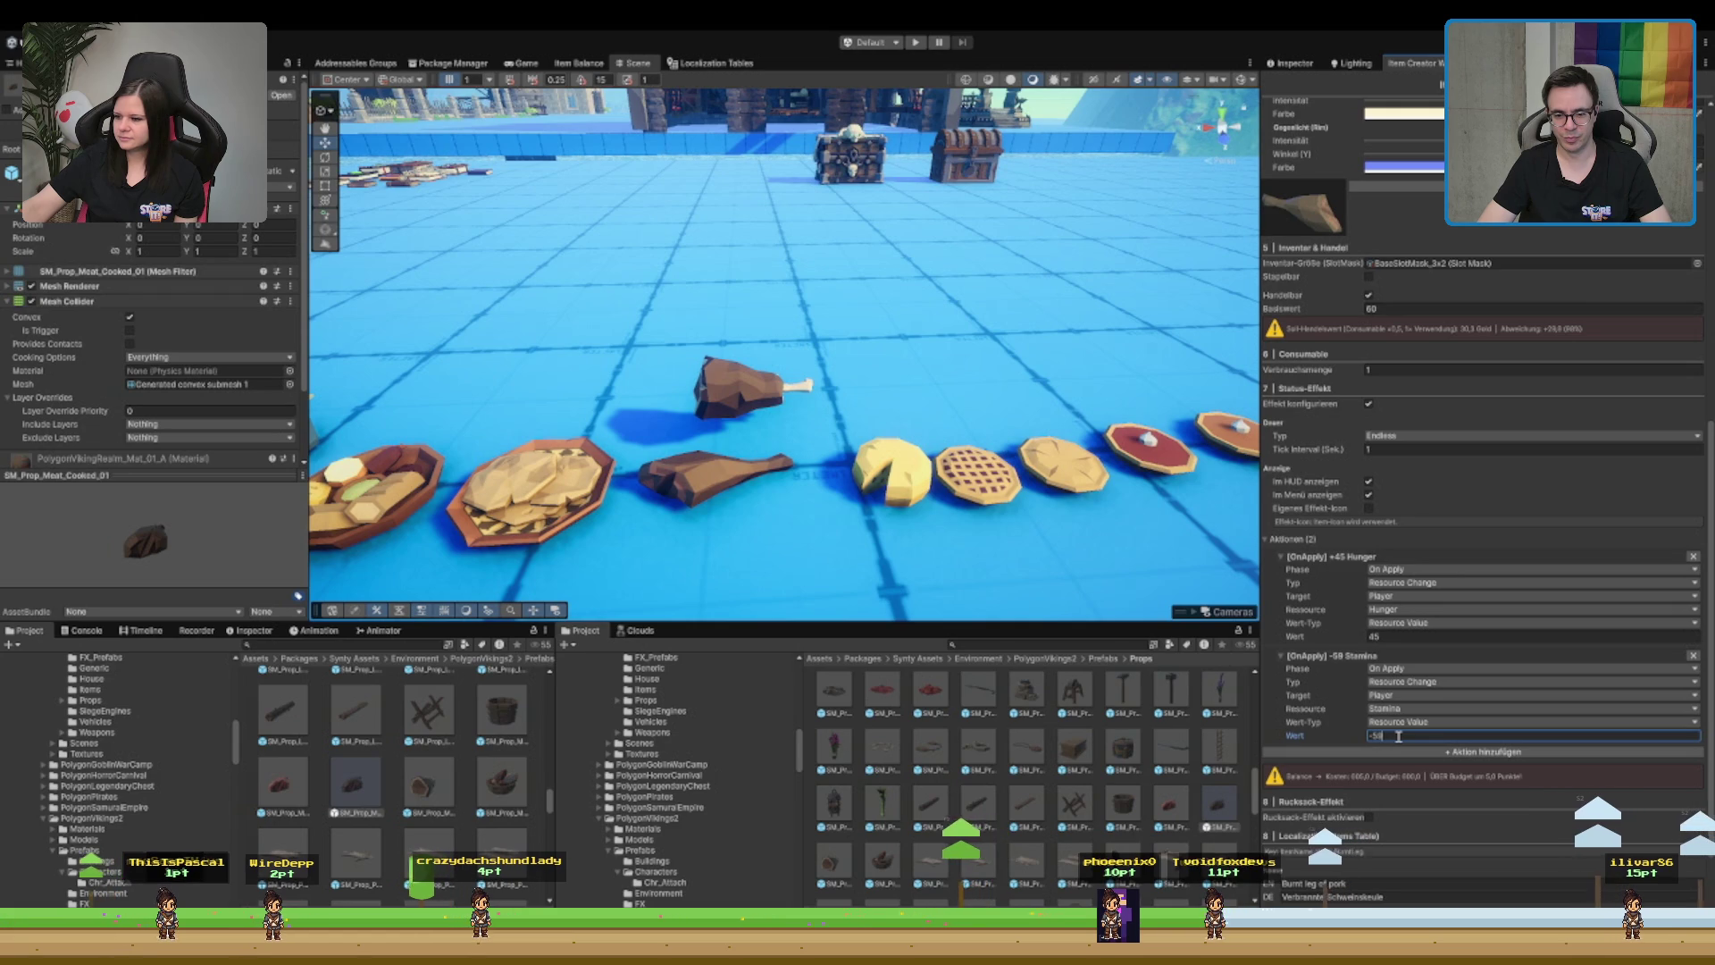
{"action": "type", "text": "-60"}
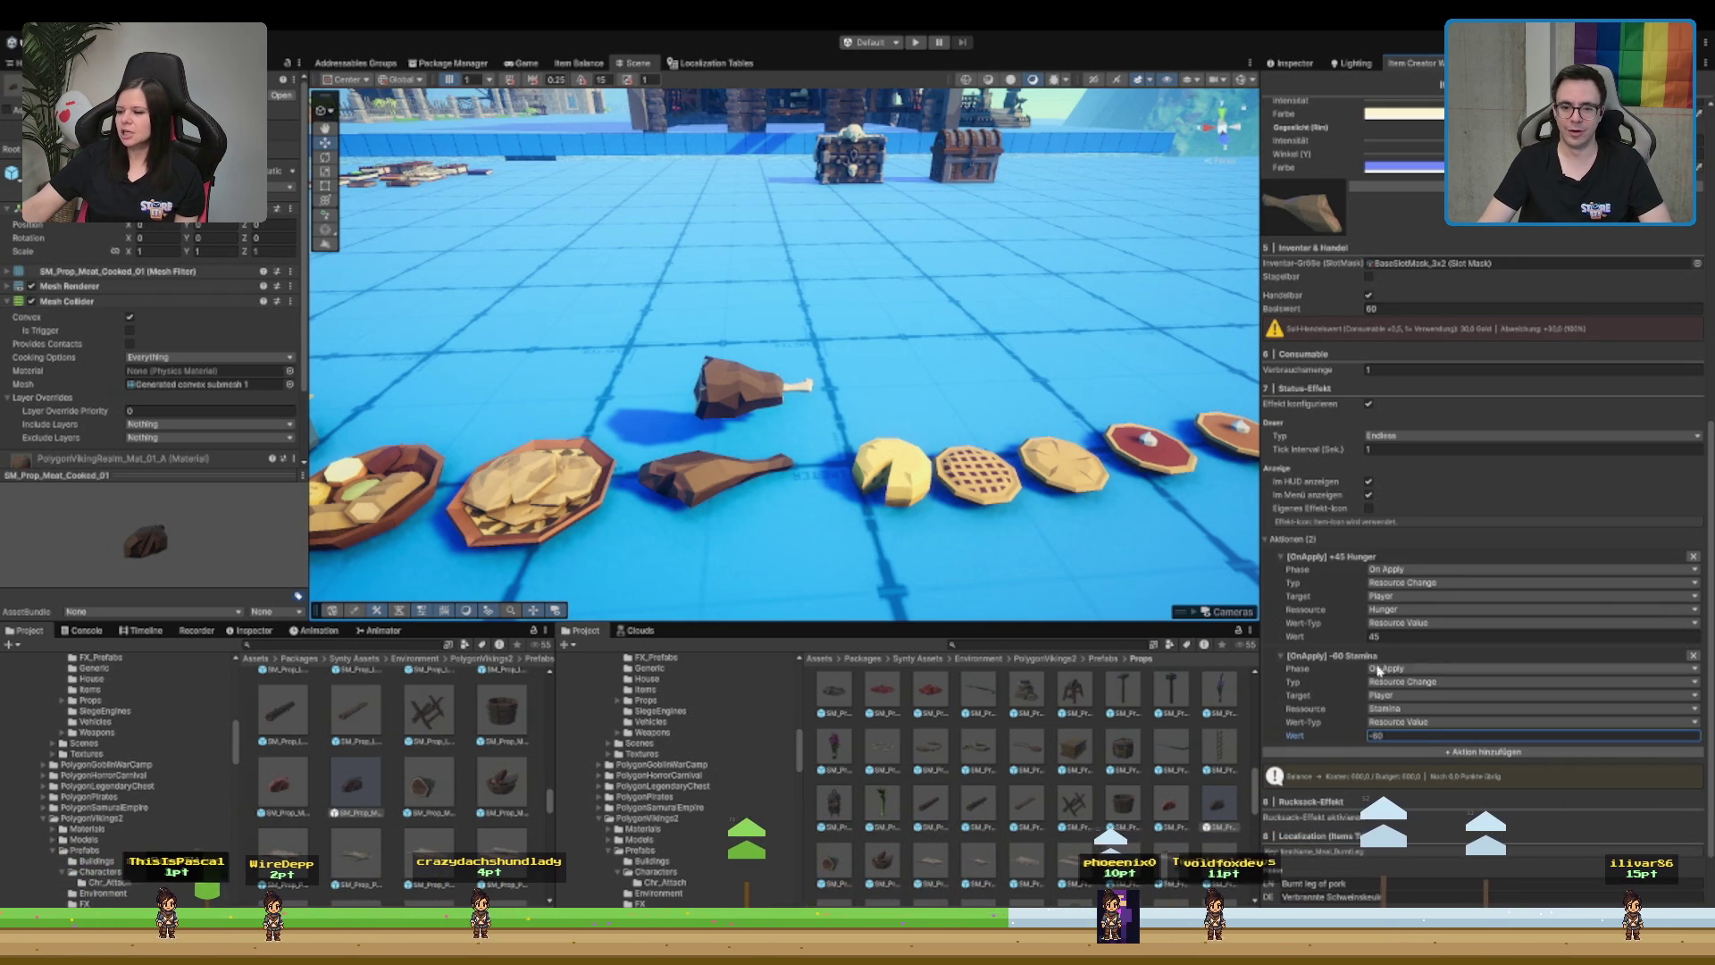
- Settle the actions at +40 Hunger and -40 Stamina
{"action": "left_click", "coordinate": [1418, 635]}
{"action": "type", "text": "40"}
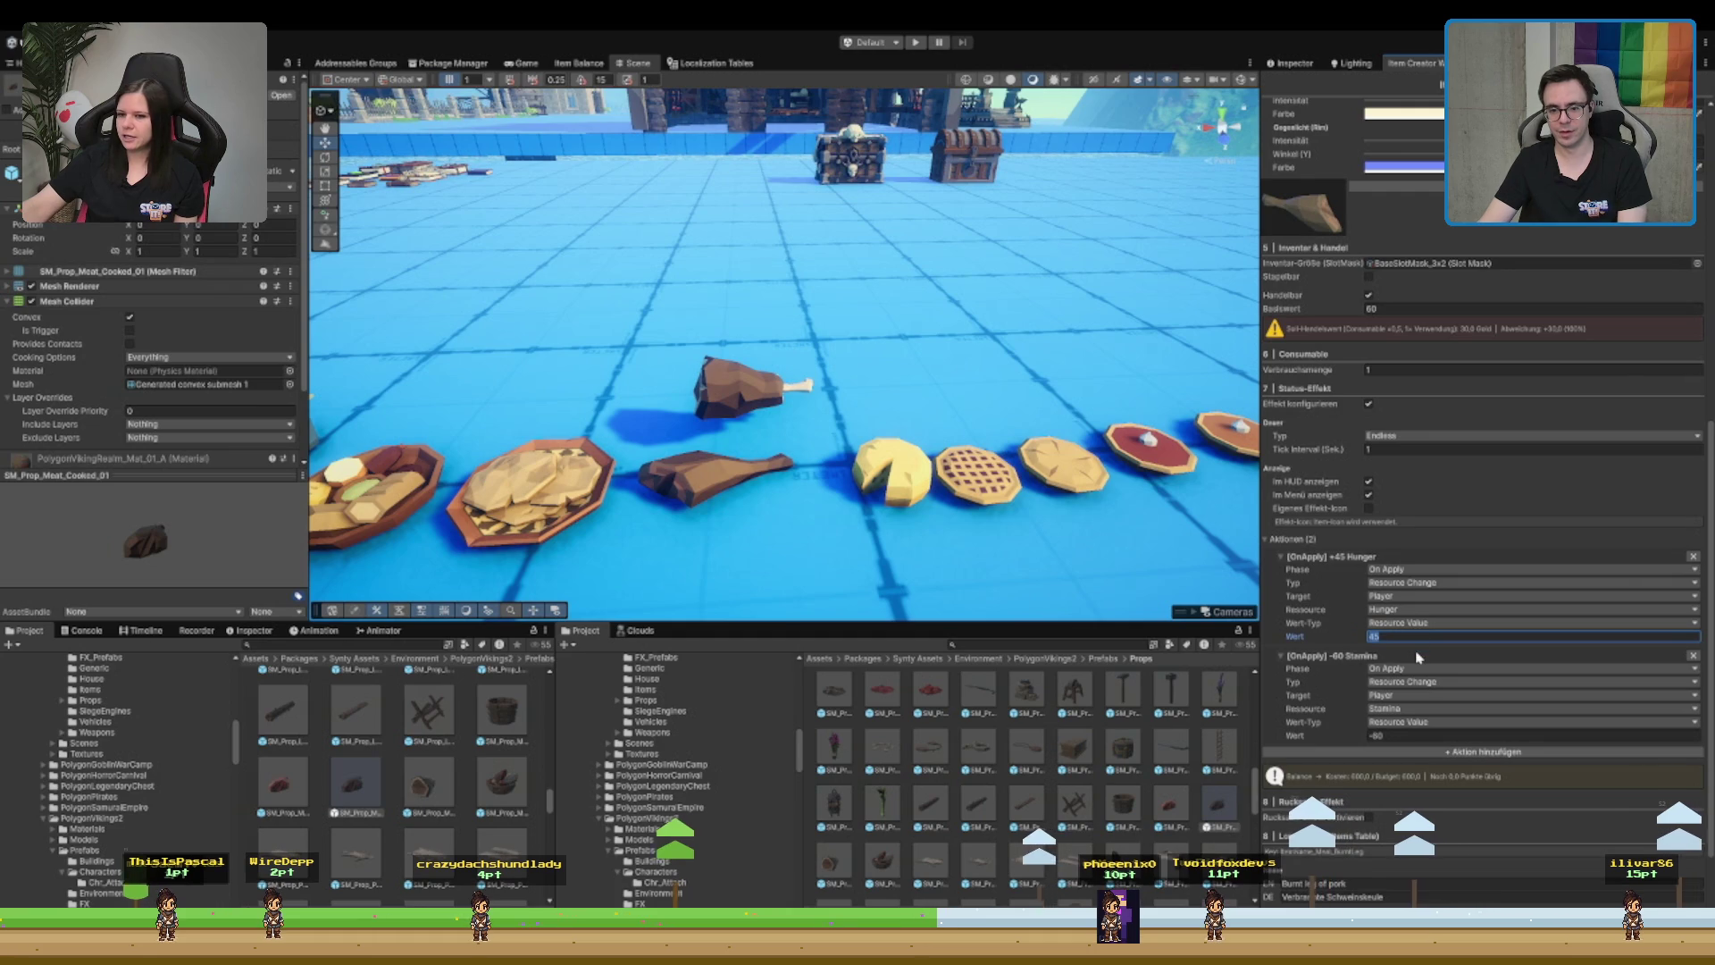
{"action": "left_click", "coordinate": [1558, 738]}
{"action": "type", "text": "-50"}
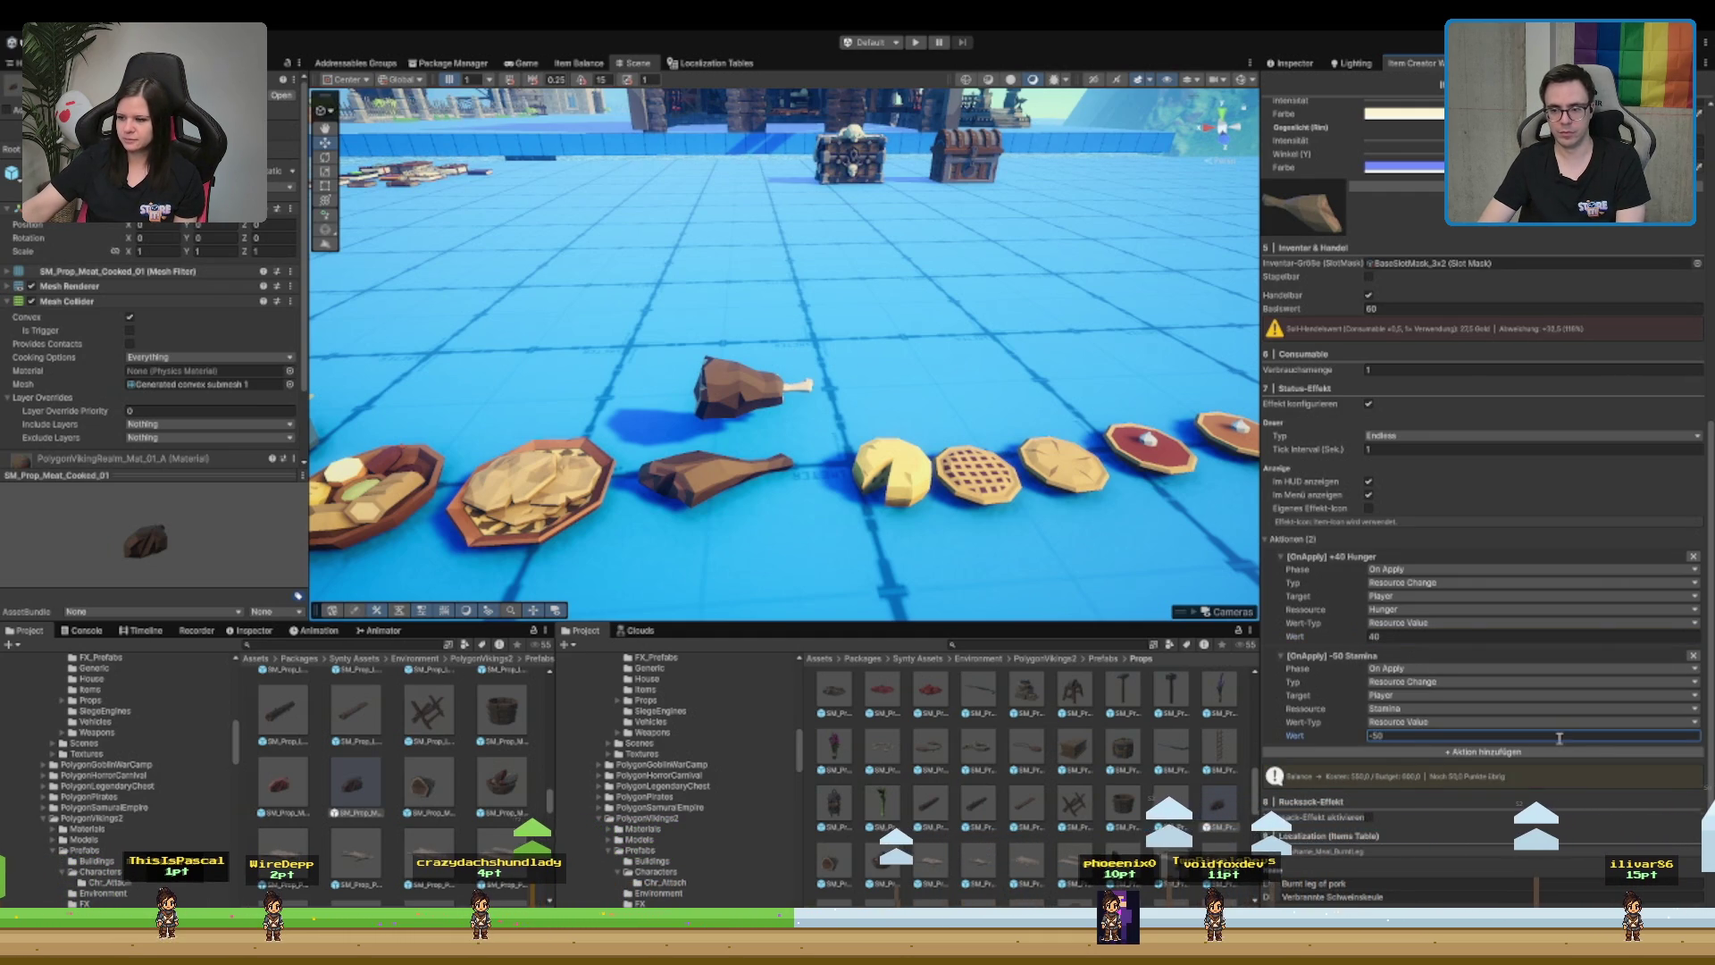
{"action": "key", "text": "Return"}
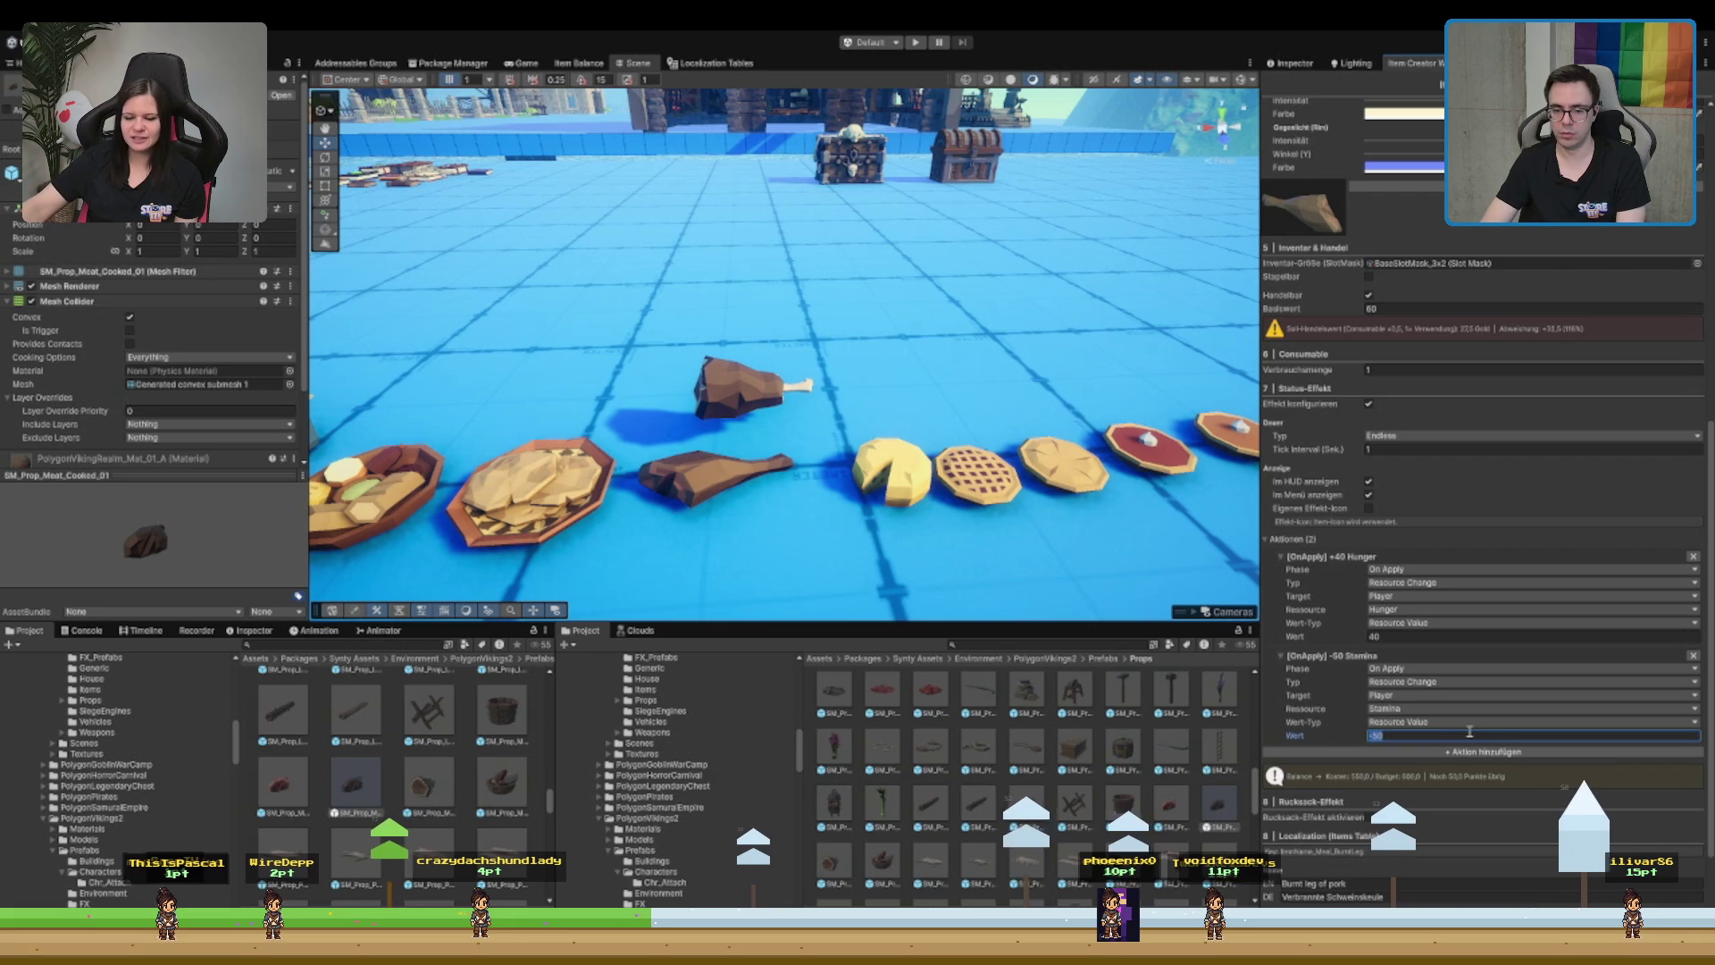
{"action": "type", "text": "-40"}
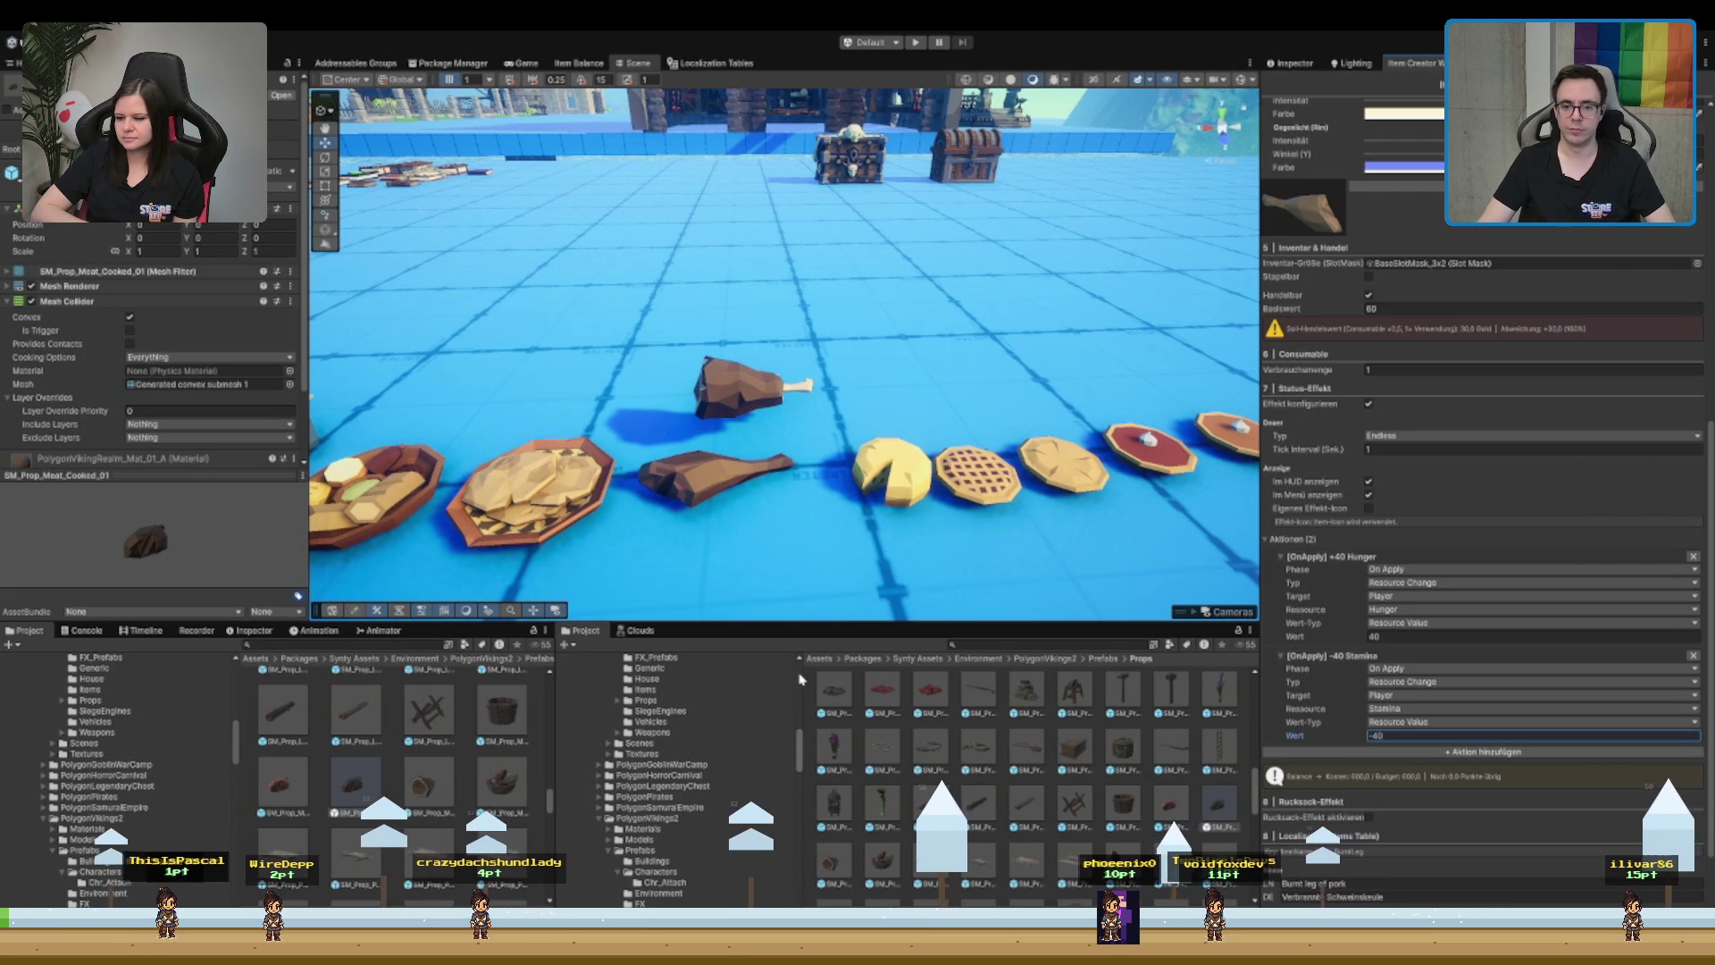
{"action": "scroll", "coordinate": [1557, 591], "scroll_direction": "down", "scroll_amount": 4}
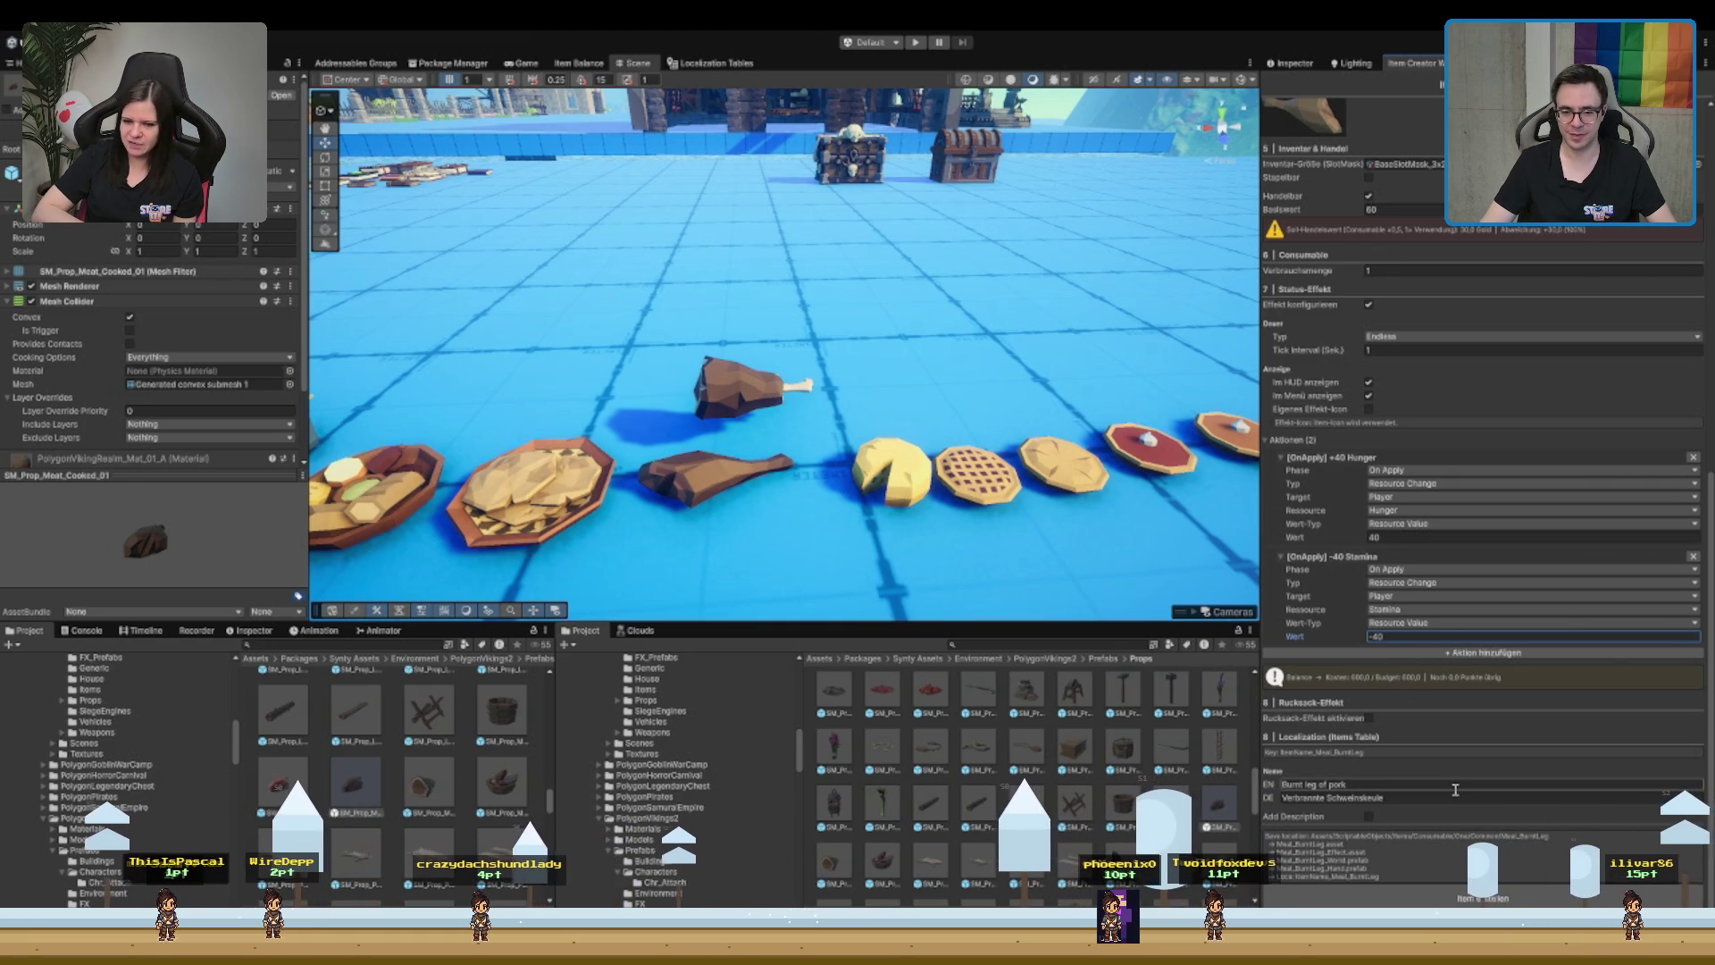
{"action": "scroll", "coordinate": [1455, 789], "scroll_direction": "up", "scroll_amount": 5}
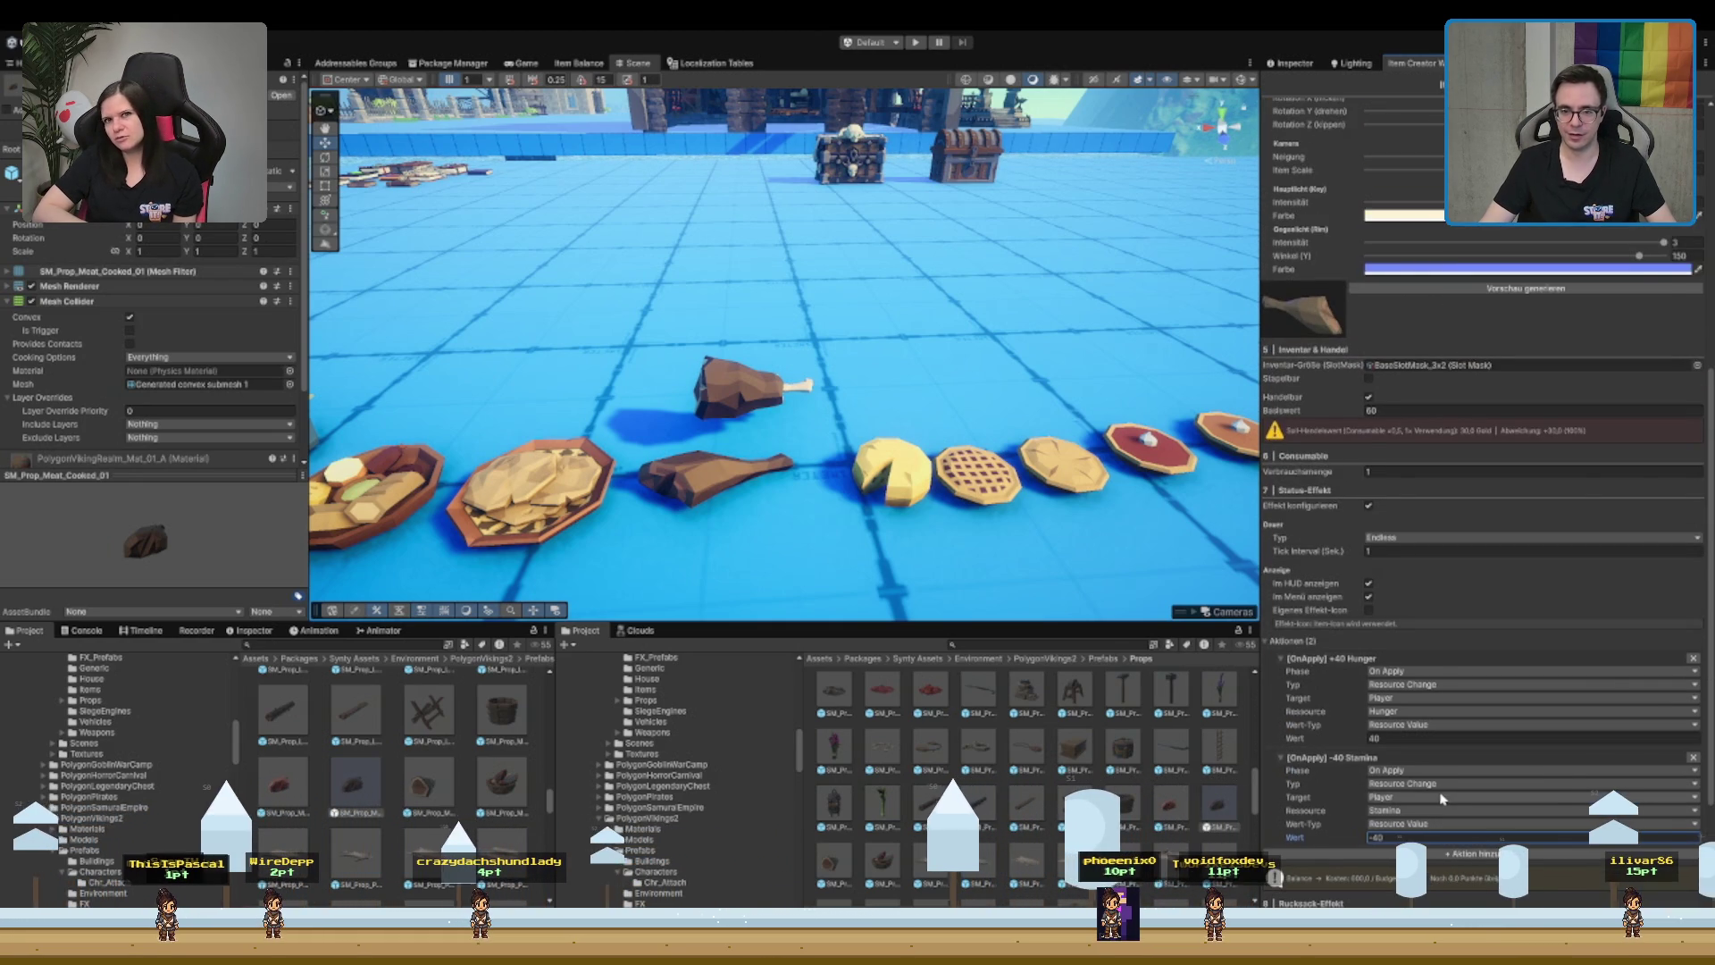
{"action": "scroll", "coordinate": [1440, 798], "scroll_direction": "down", "scroll_amount": 5}
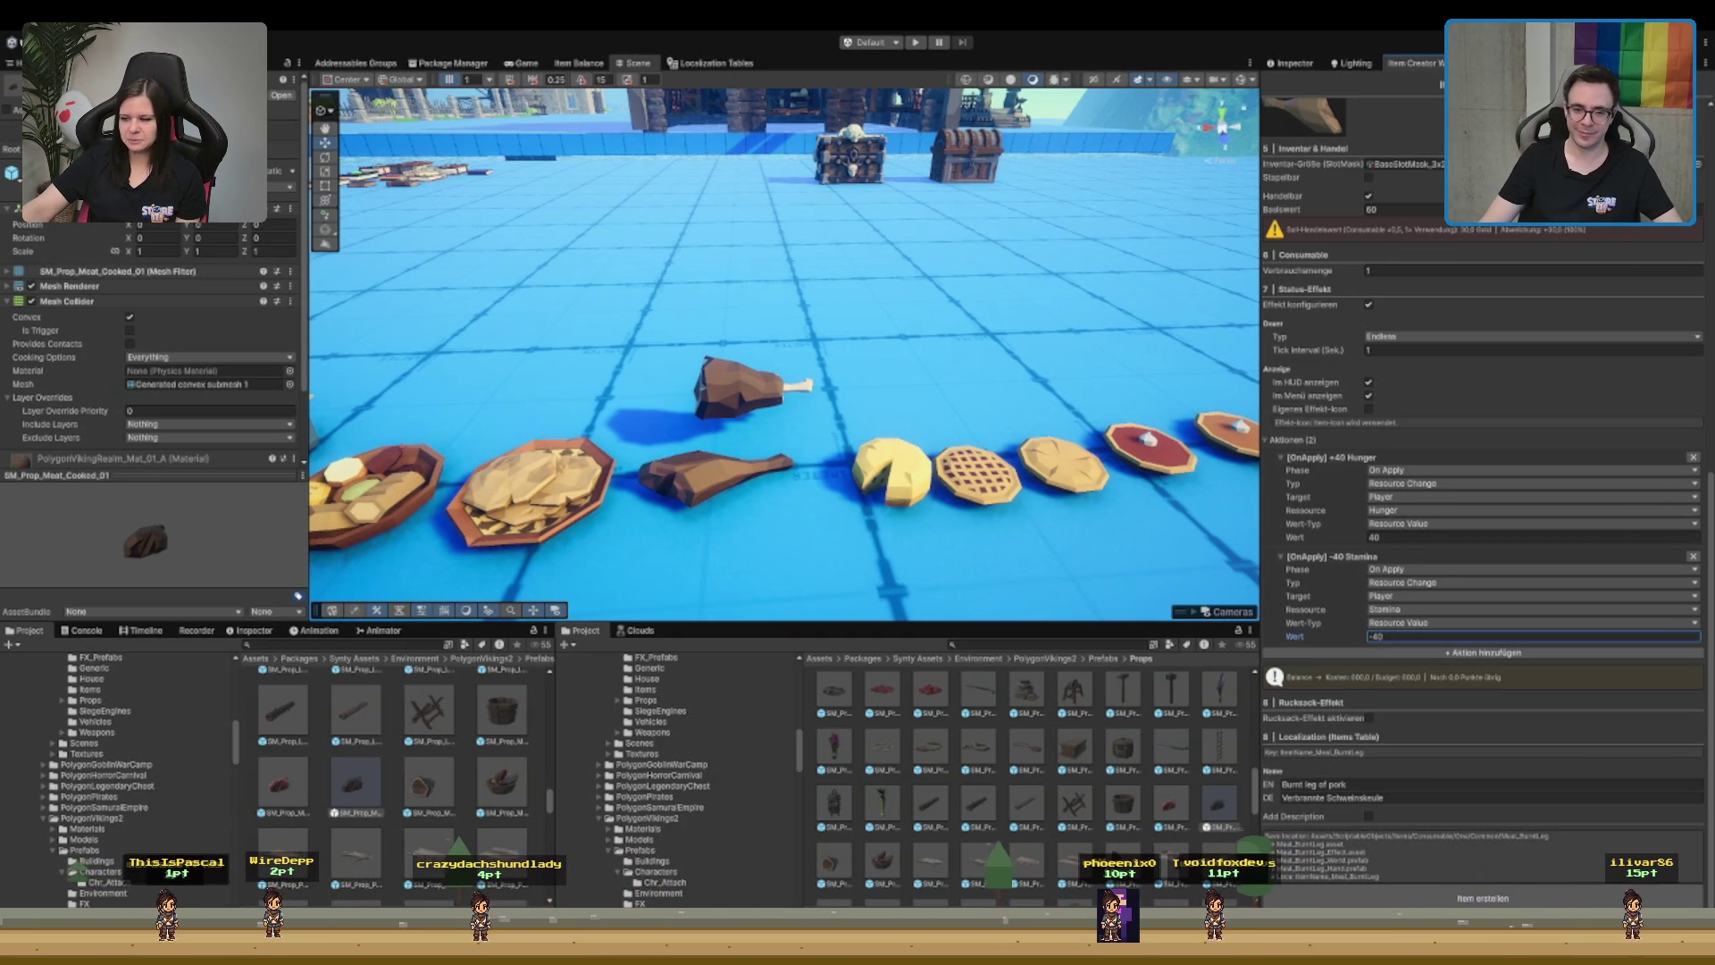
{"action": "scroll", "coordinate": [1689, 853], "scroll_direction": "up", "scroll_amount": 10}
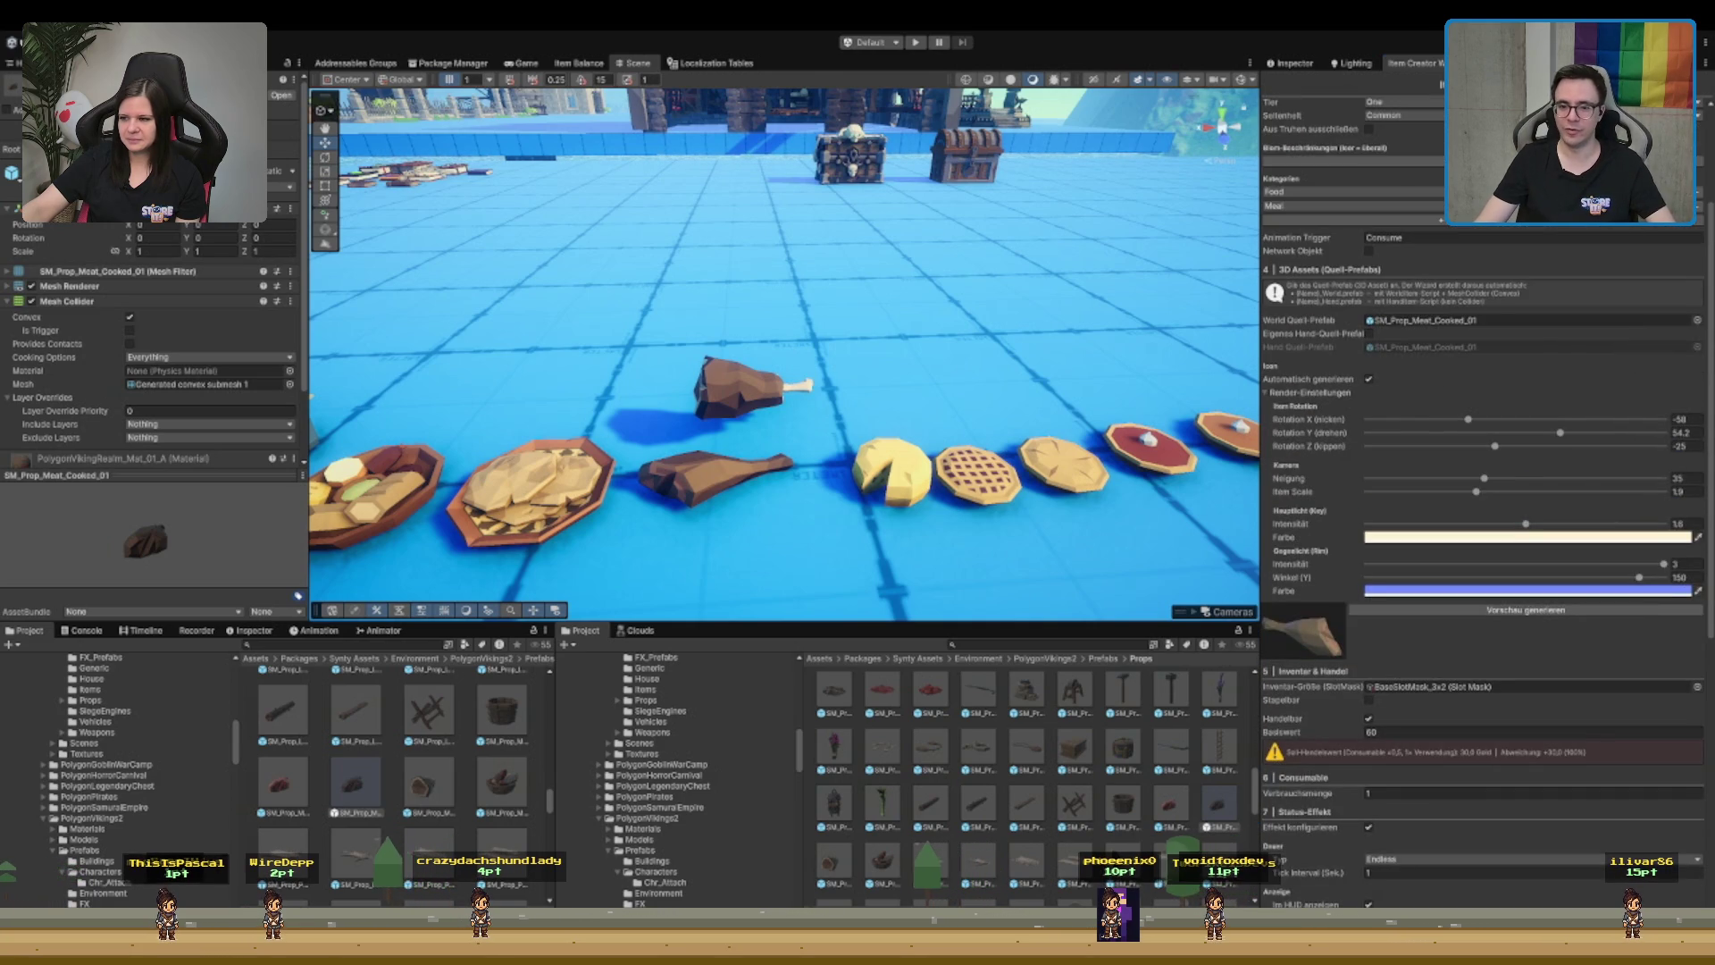
{"action": "scroll", "coordinate": [1483, 500], "scroll_direction": "up", "scroll_amount": 4}
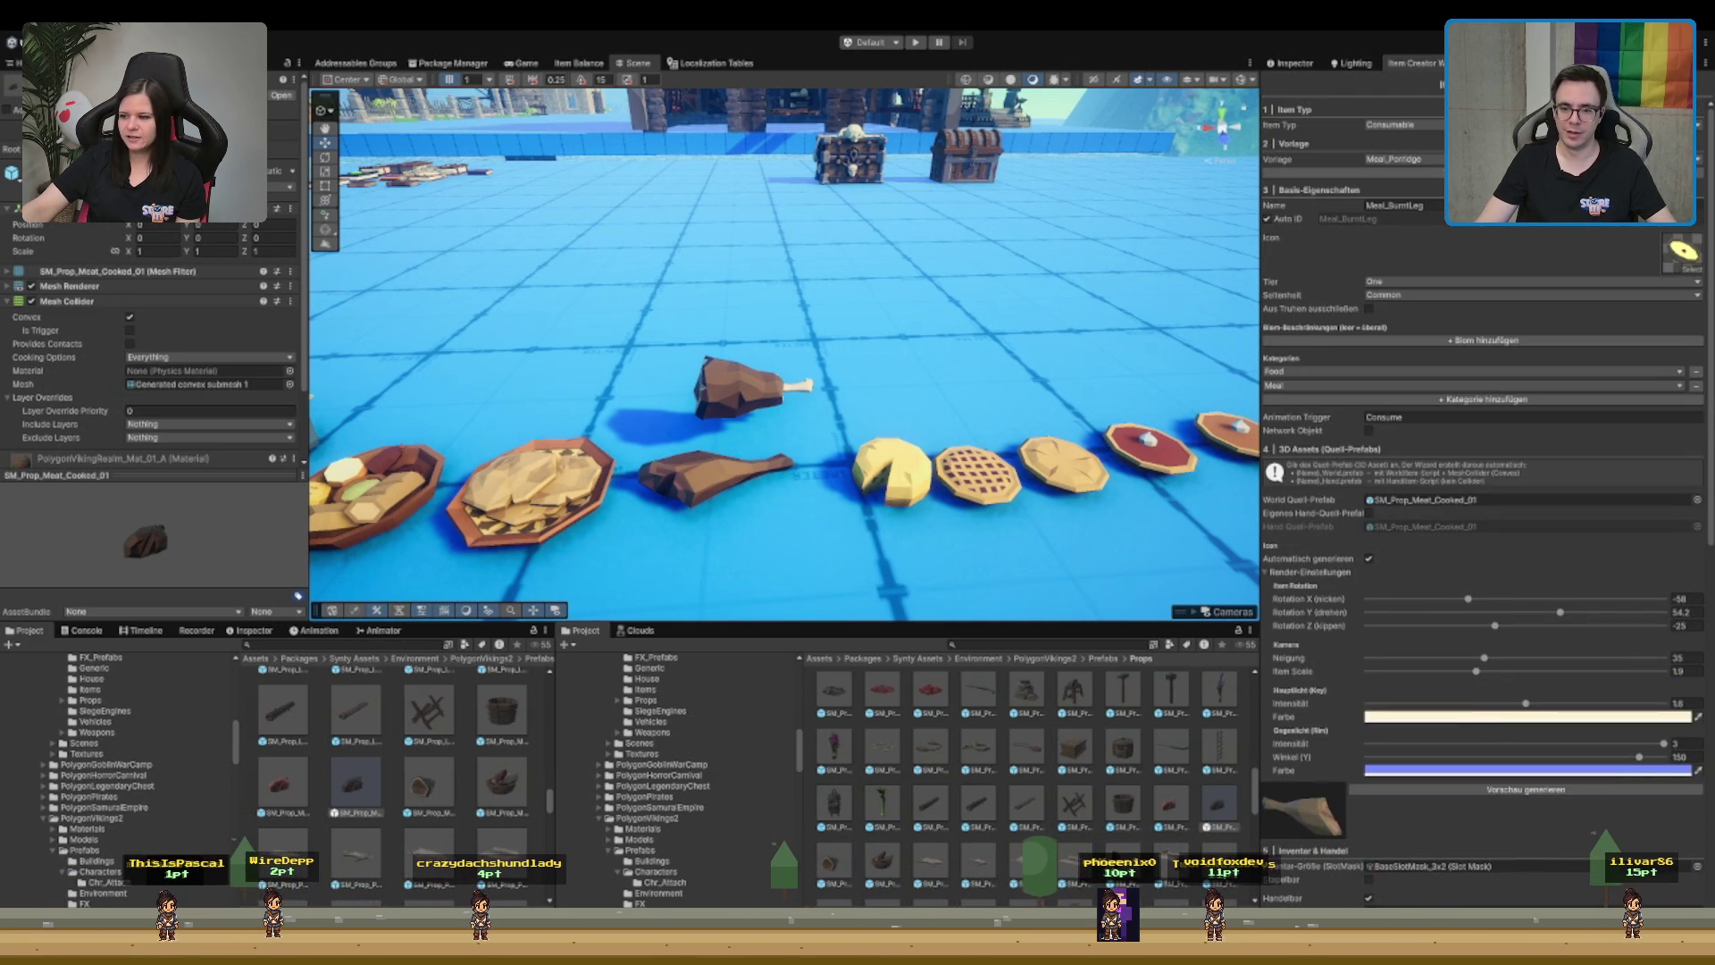
- Set the meal's Basiswert to 30 in the Item Creator
{"action": "scroll", "coordinate": [1483, 500], "scroll_direction": "down", "scroll_amount": 6}
{"action": "double_click", "coordinate": [1380, 589]}
{"action": "type", "text": "30"}
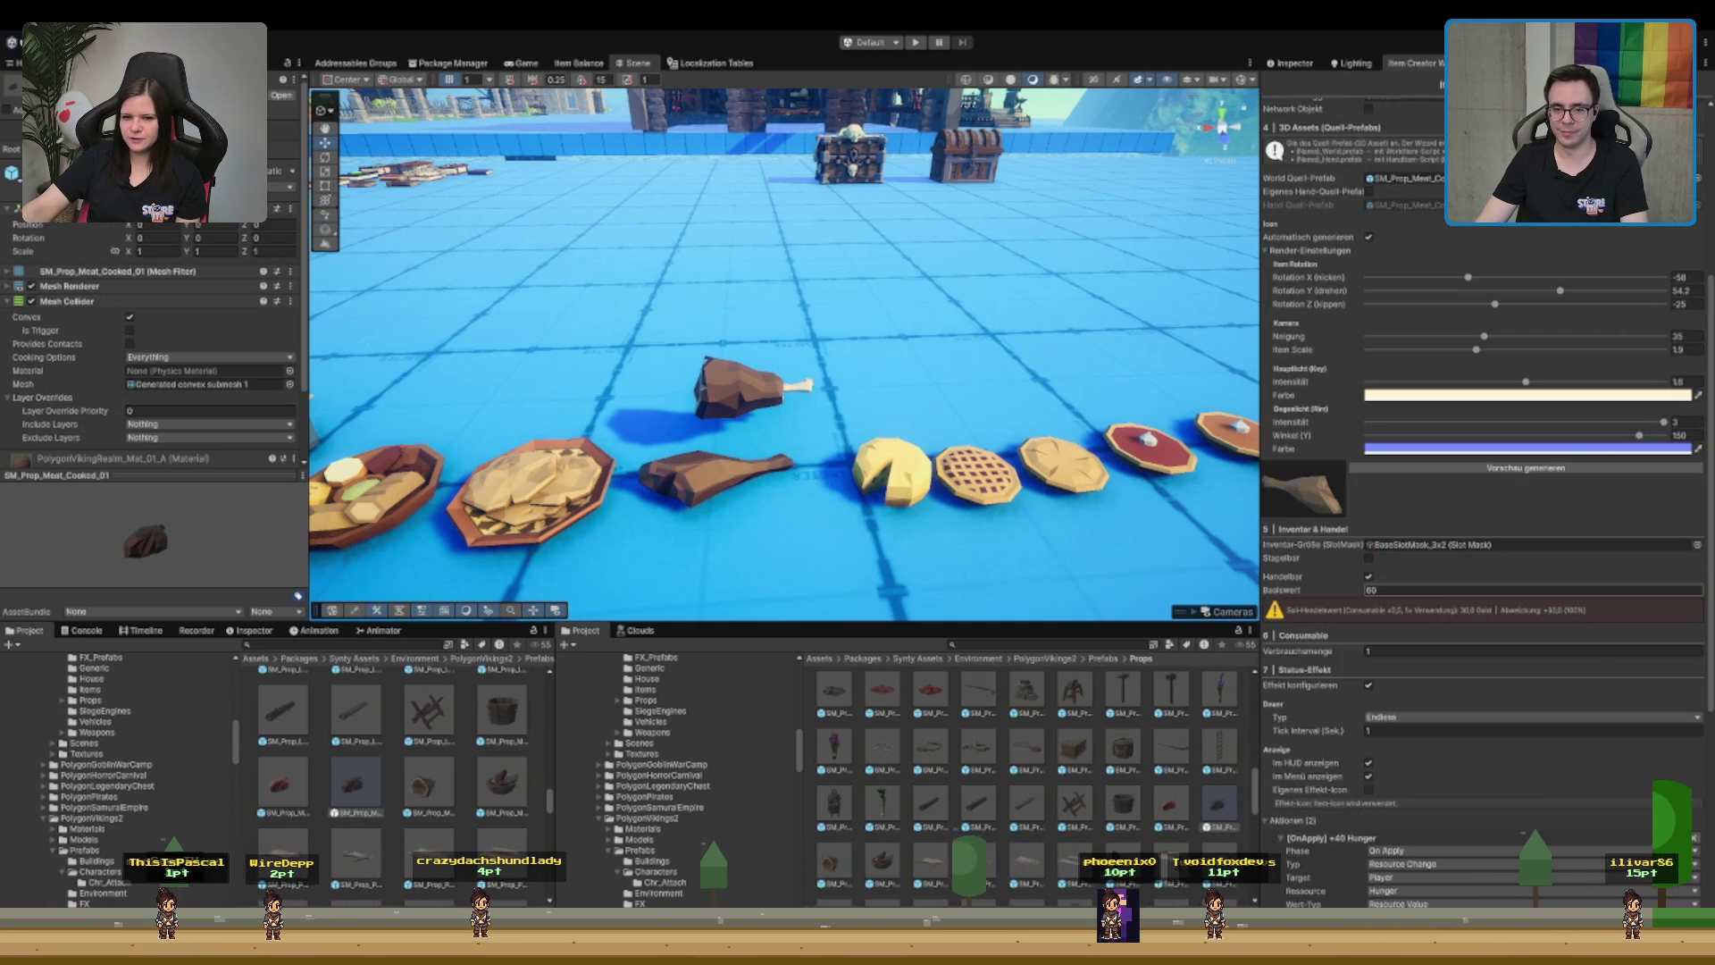
- Generate the Meal_BurntLeg item assets and icon with Item erstellen, then select the drumstick model
{"action": "scroll", "coordinate": [1441, 593], "scroll_direction": "down", "scroll_amount": 4}
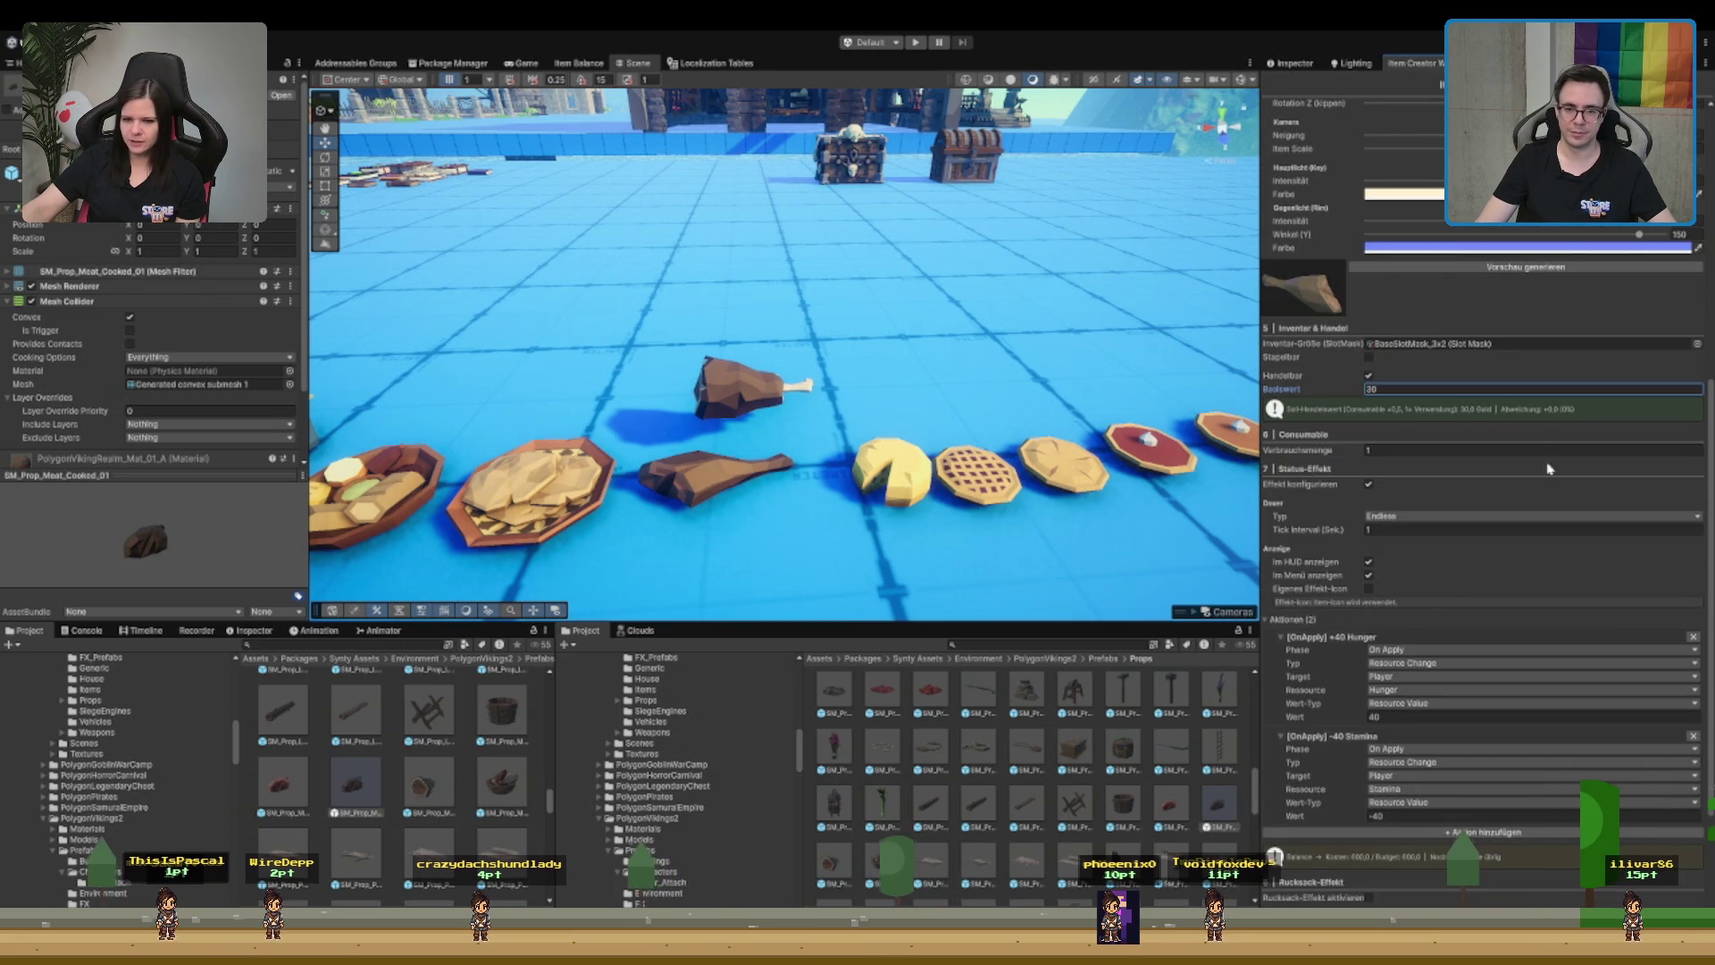
{"action": "scroll", "coordinate": [1534, 428], "scroll_direction": "down", "scroll_amount": 3}
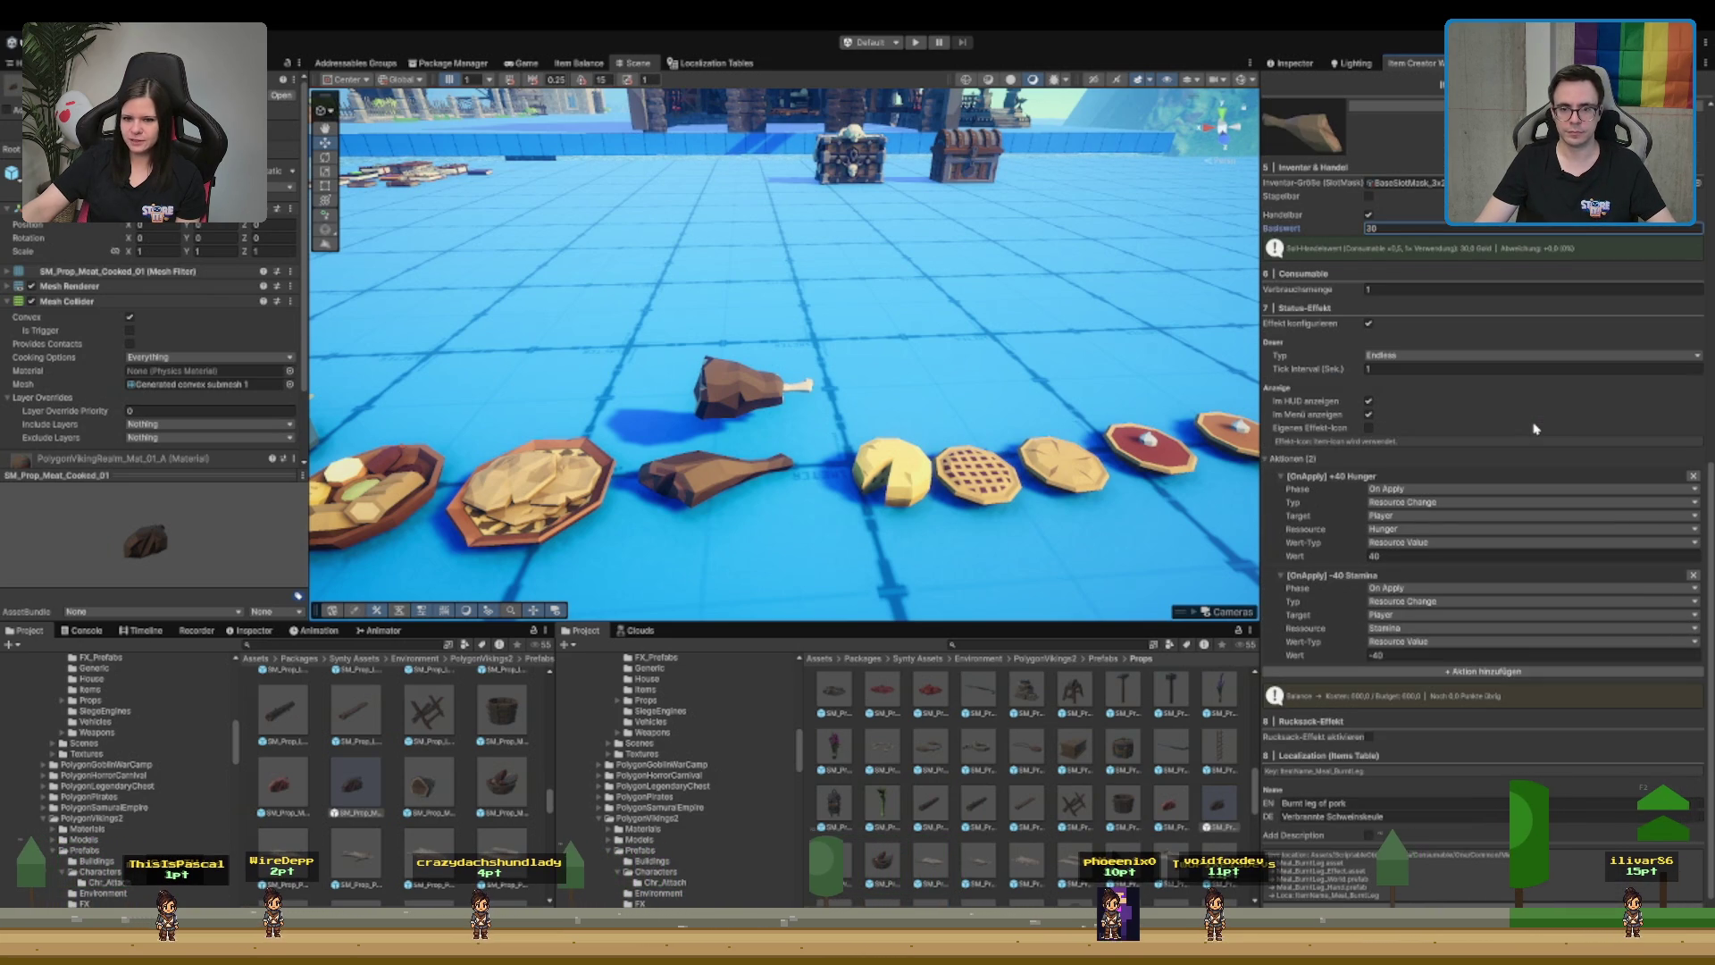
{"action": "scroll", "coordinate": [1549, 643], "scroll_direction": "down", "scroll_amount": 2}
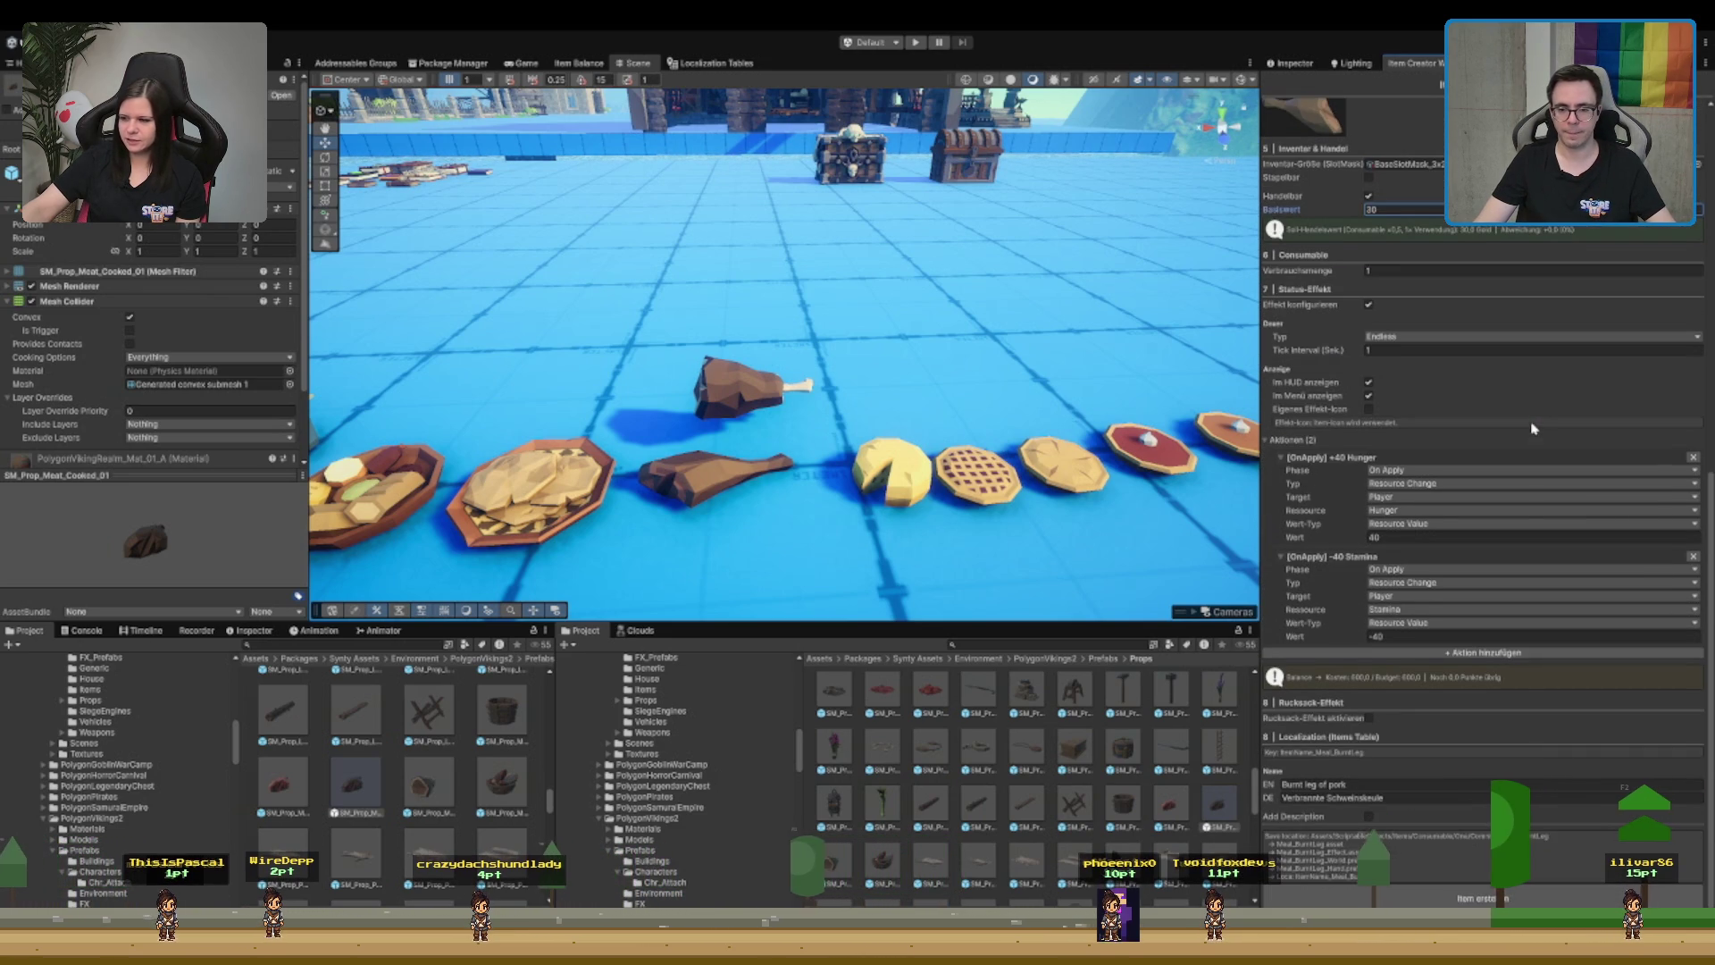
{"action": "left_click", "coordinate": [1511, 898]}
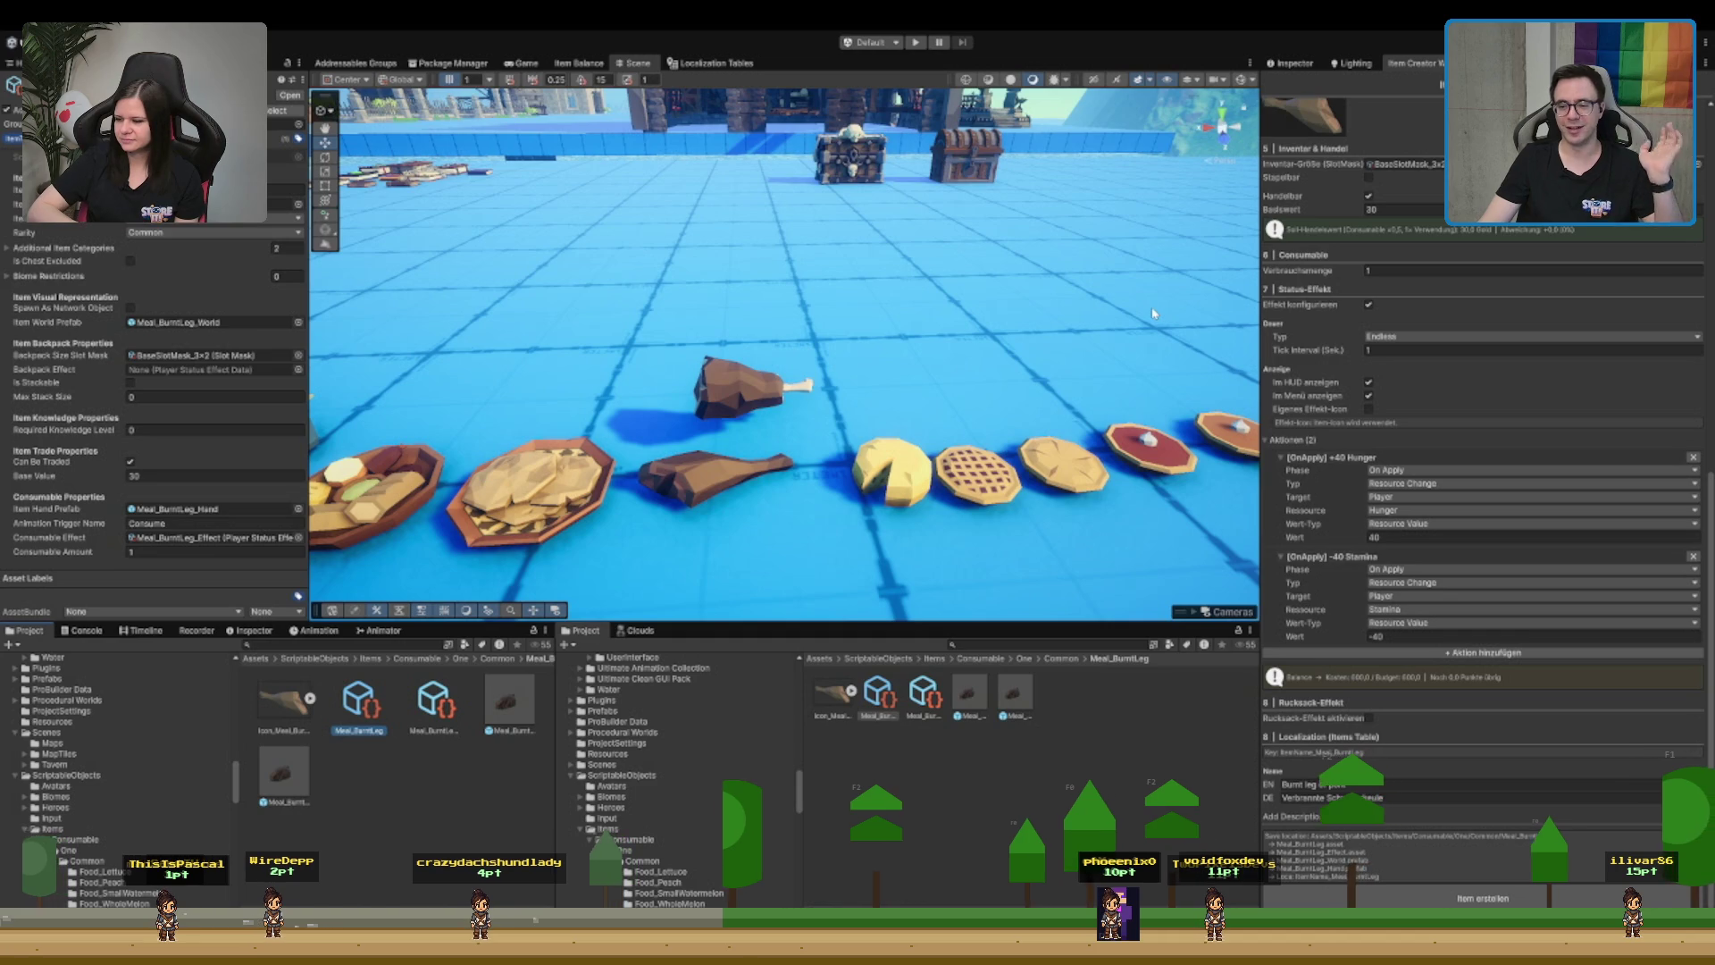
{"action": "left_click", "coordinate": [756, 420]}
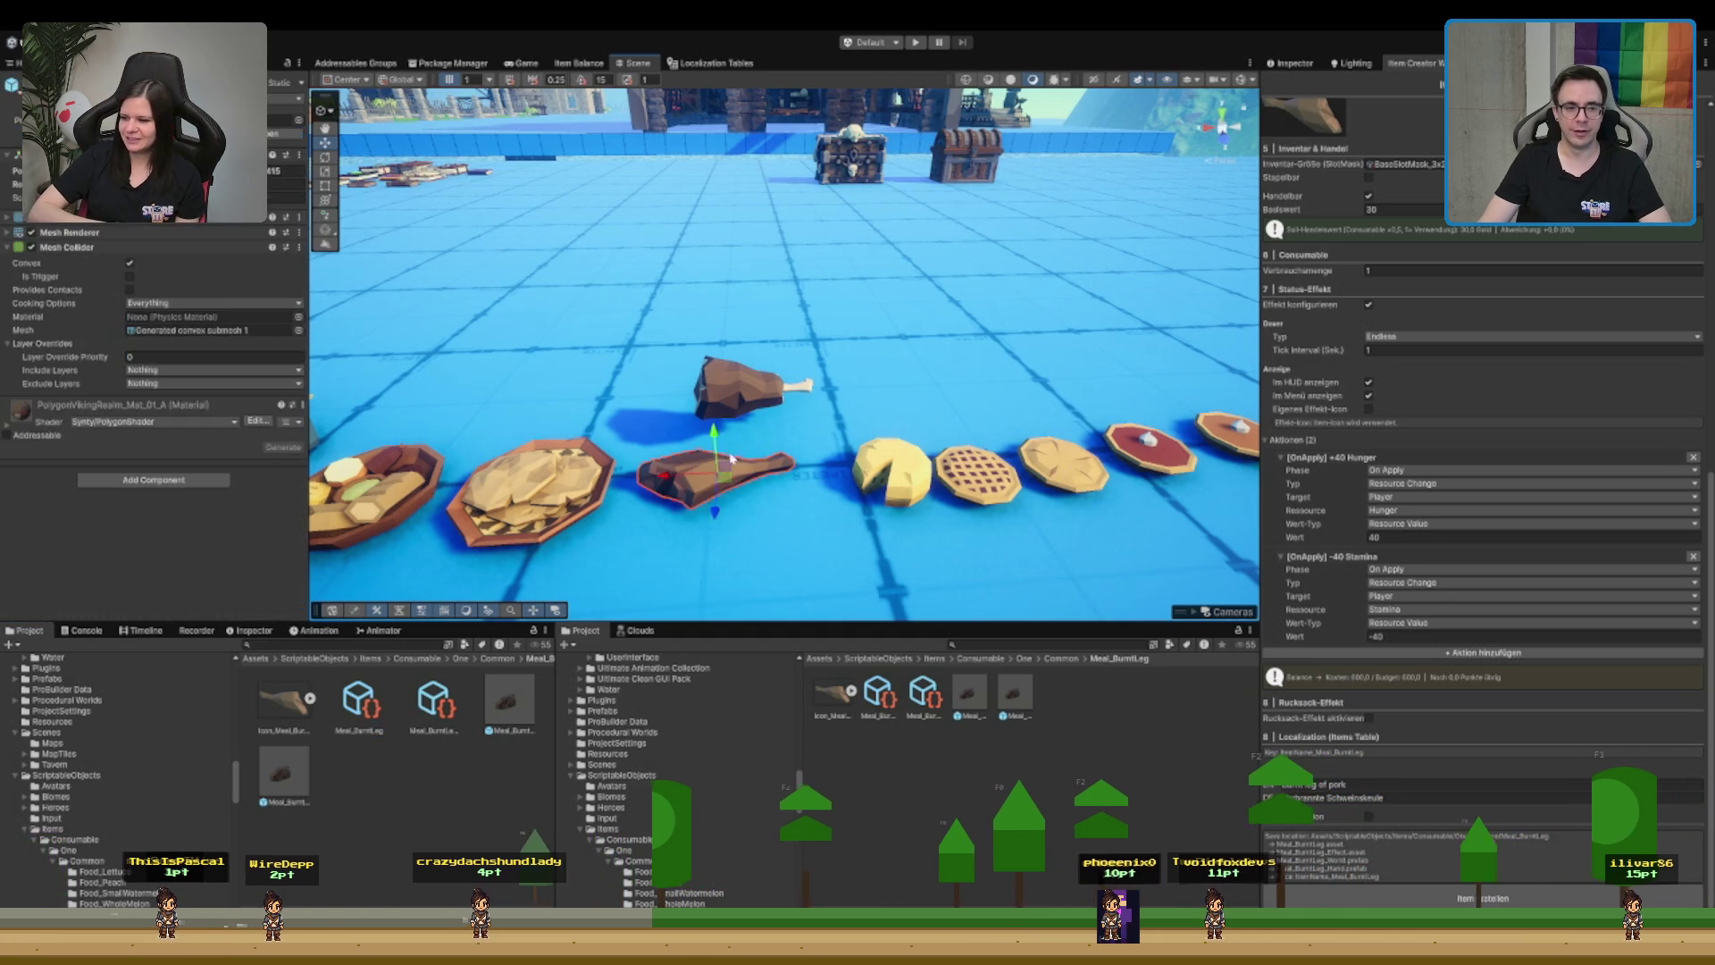
- Drag the drumstick down into the food row, then confirm the German and English item names
{"action": "mouse_move", "coordinate": [755, 429]}
{"action": "left_mouse_down"}
{"action": "mouse_move", "coordinate": [769, 527]}
{"action": "mouse_move", "coordinate": [755, 502]}
{"action": "left_mouse_up"}
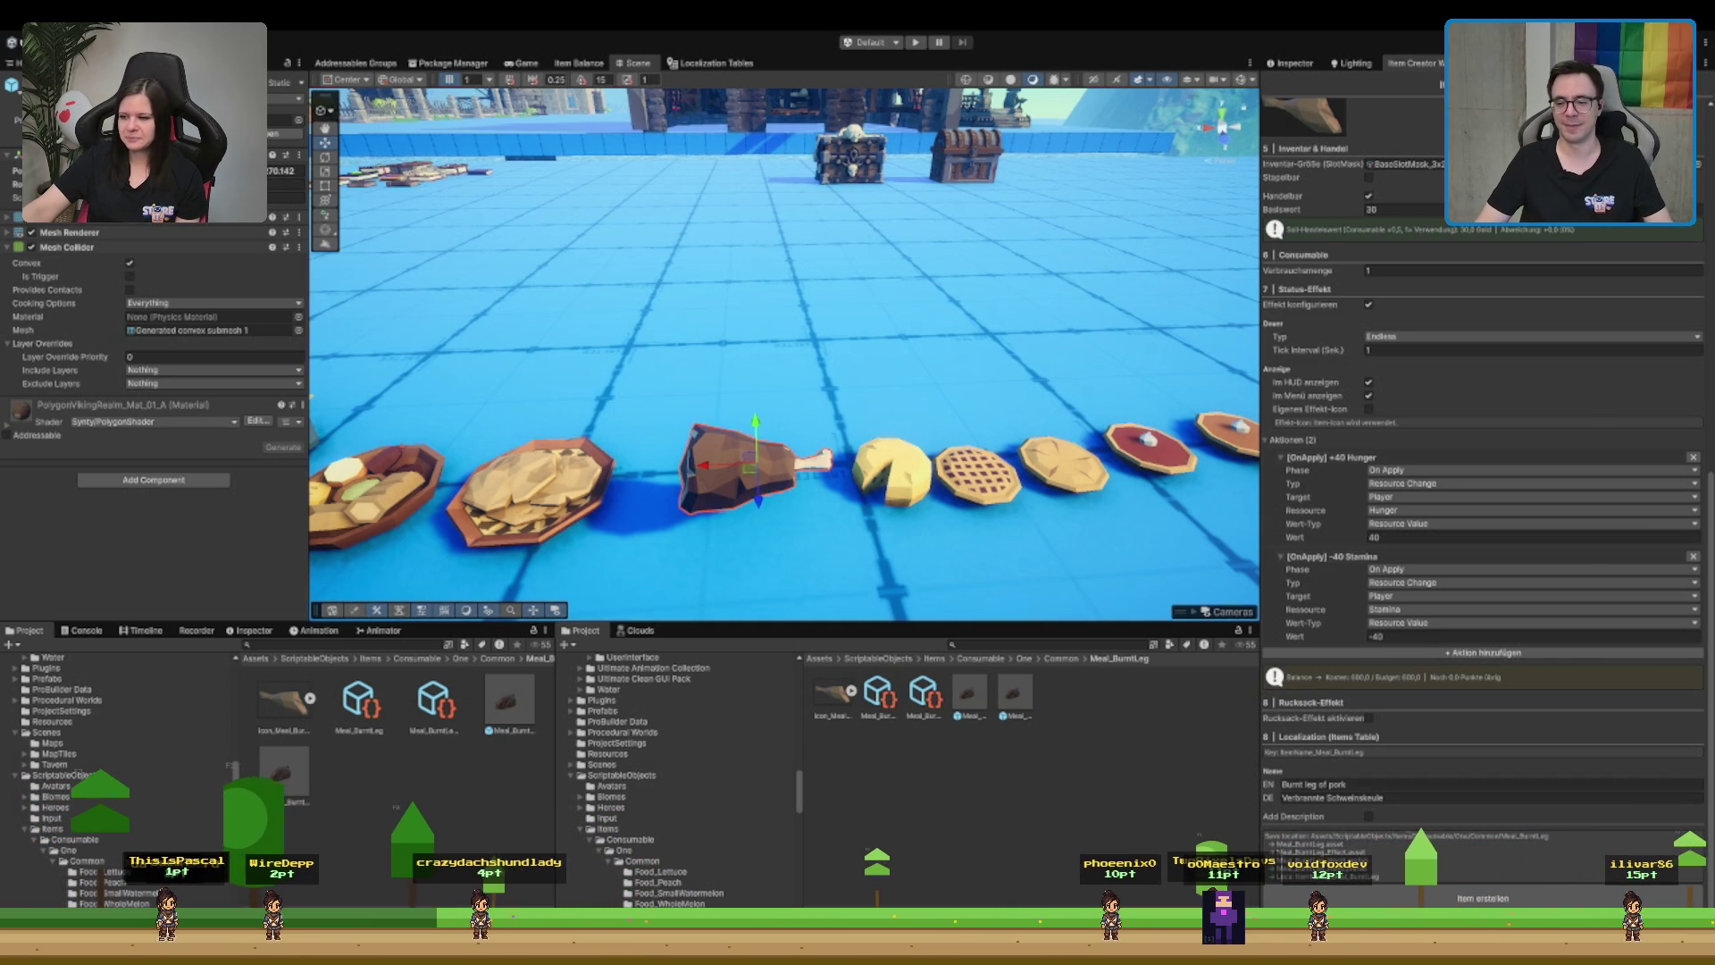
{"action": "key", "text": "Return"}
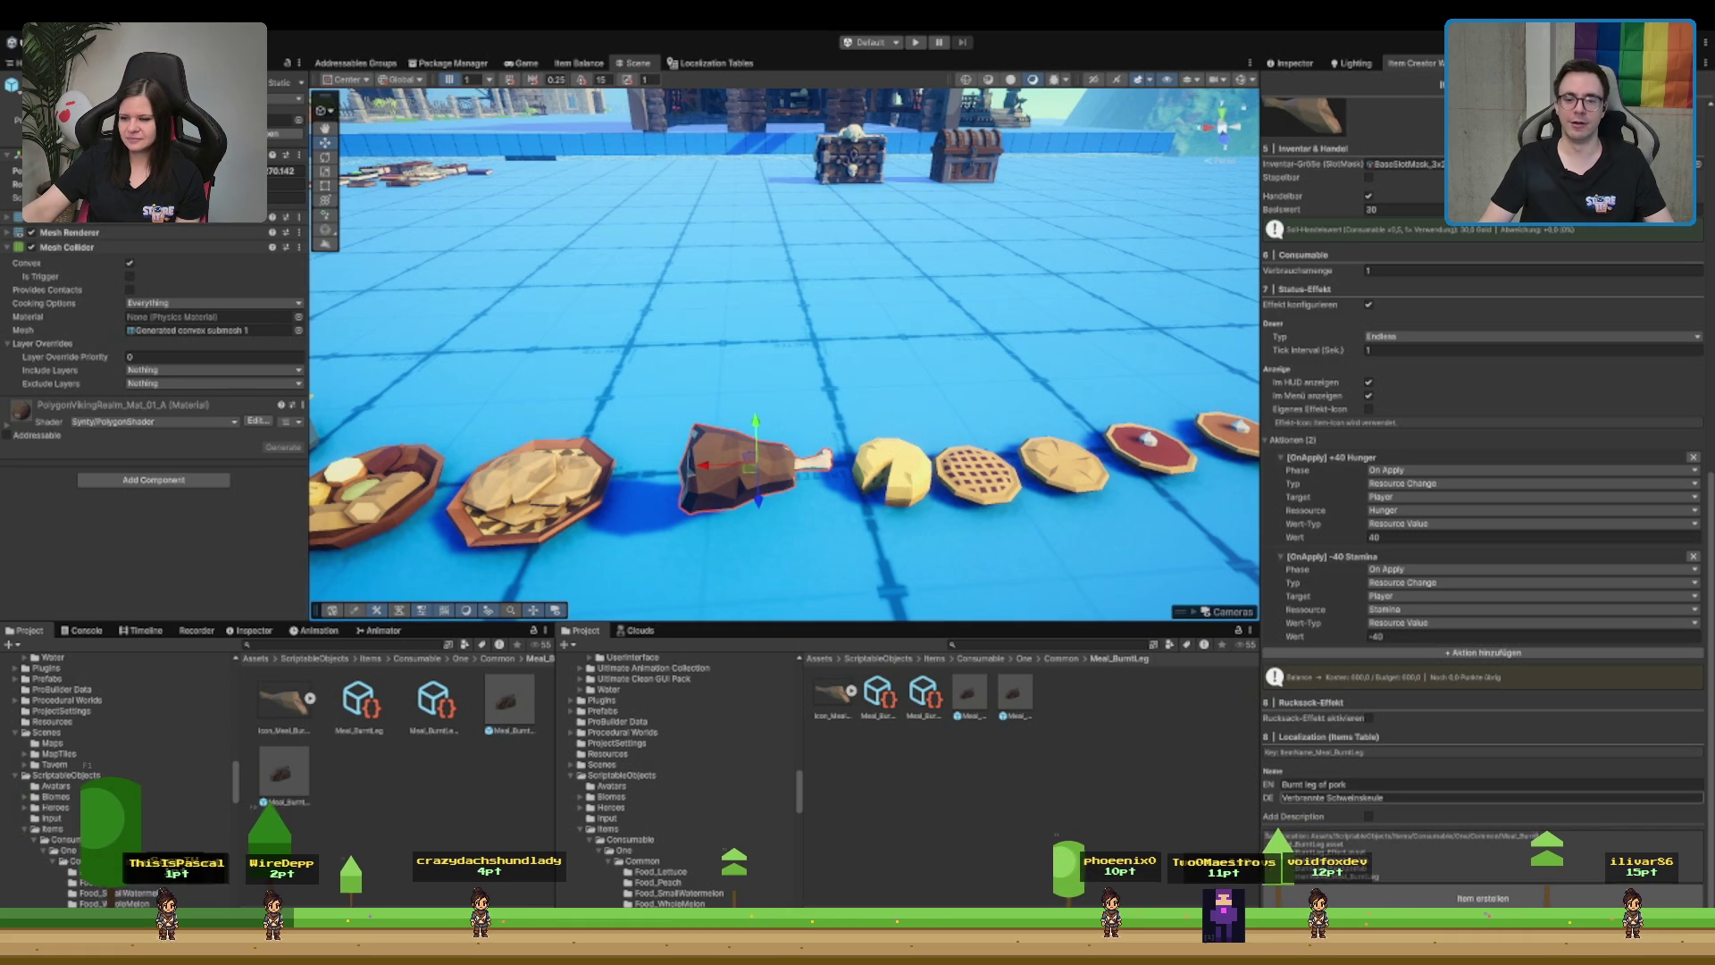
{"action": "left_click", "coordinate": [1459, 783]}
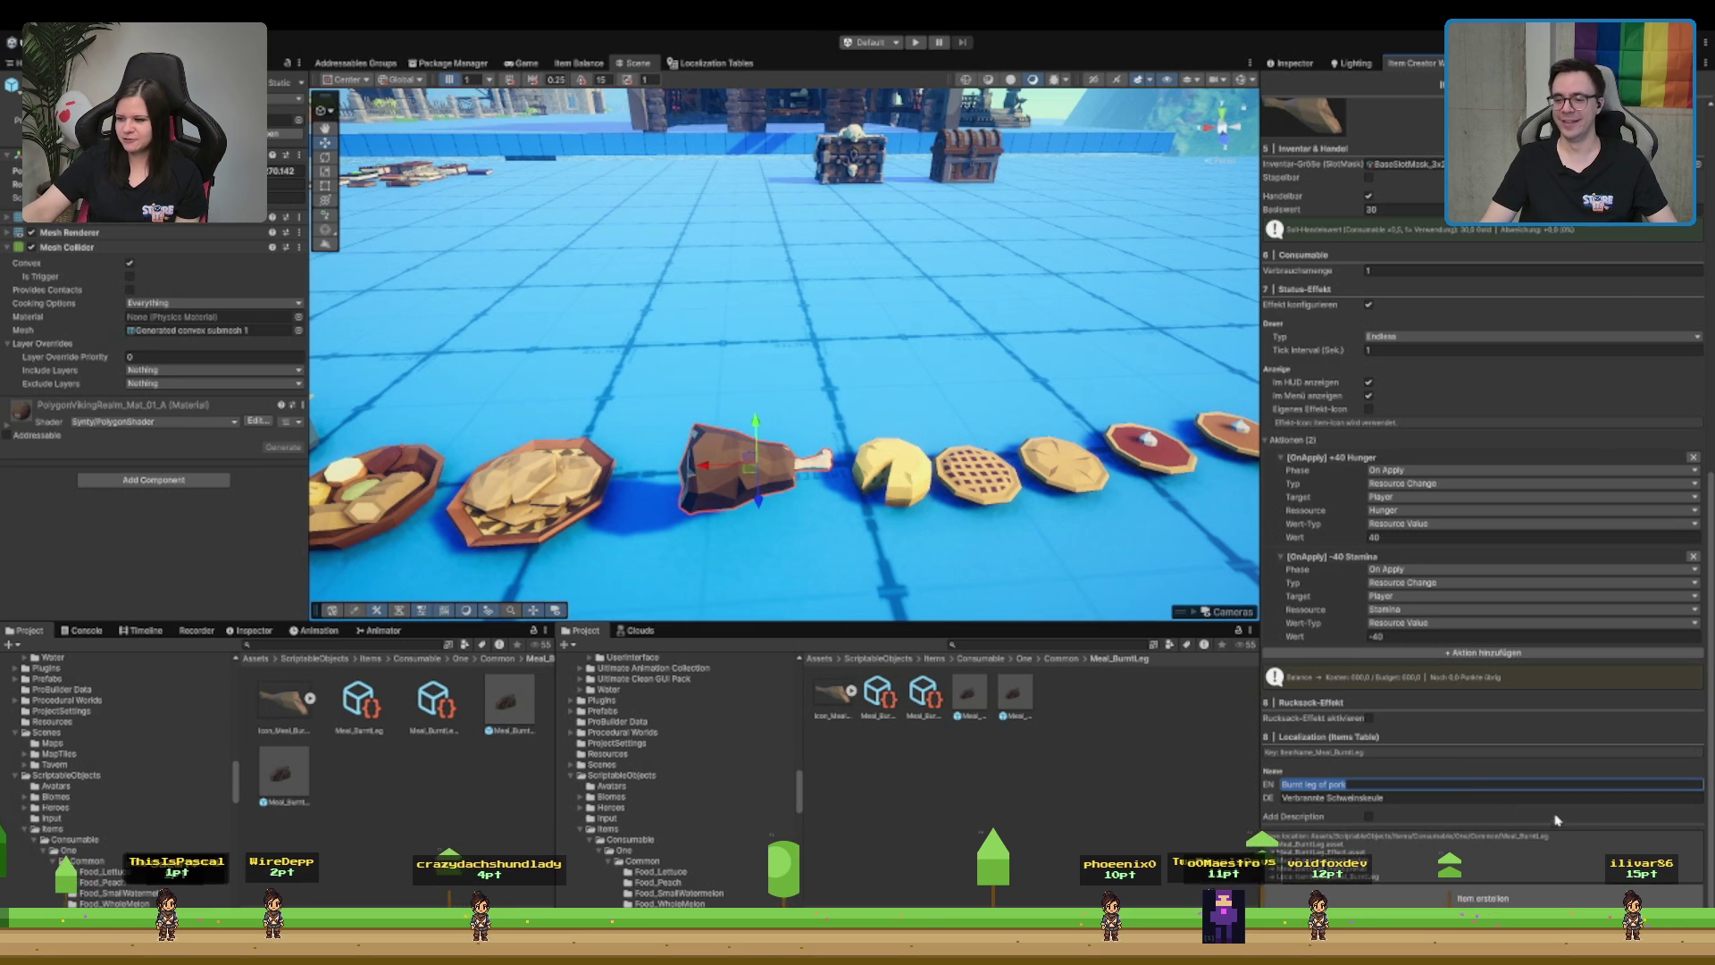
{"action": "key", "text": "Return"}
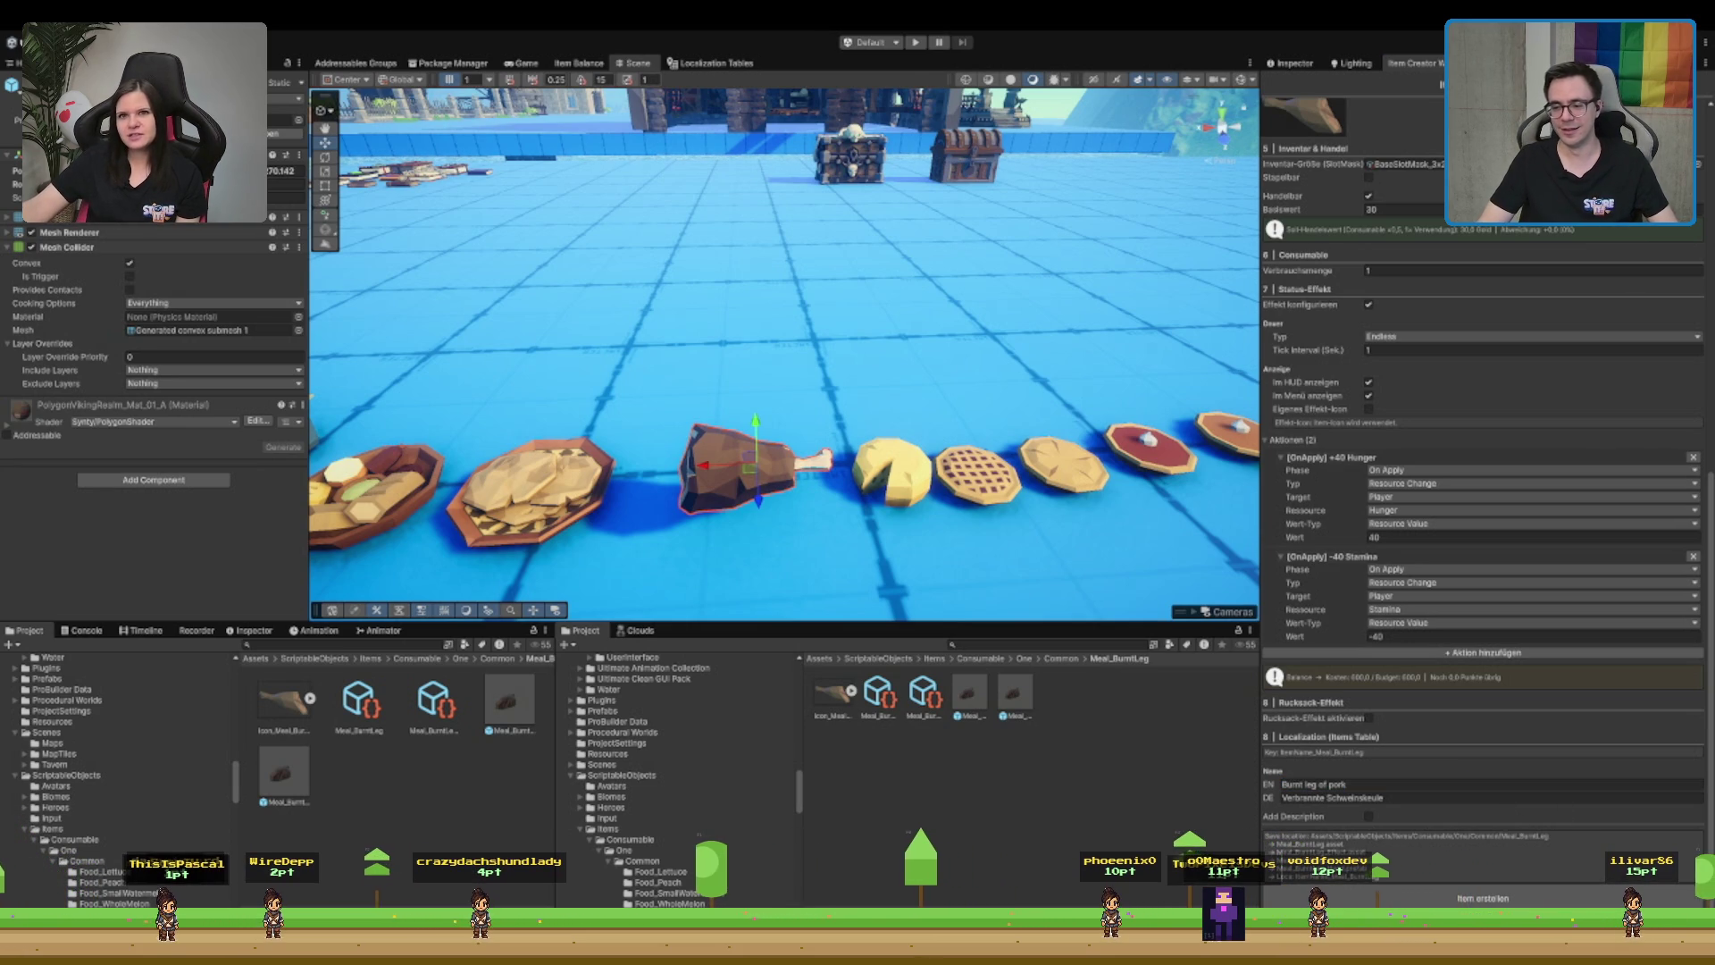
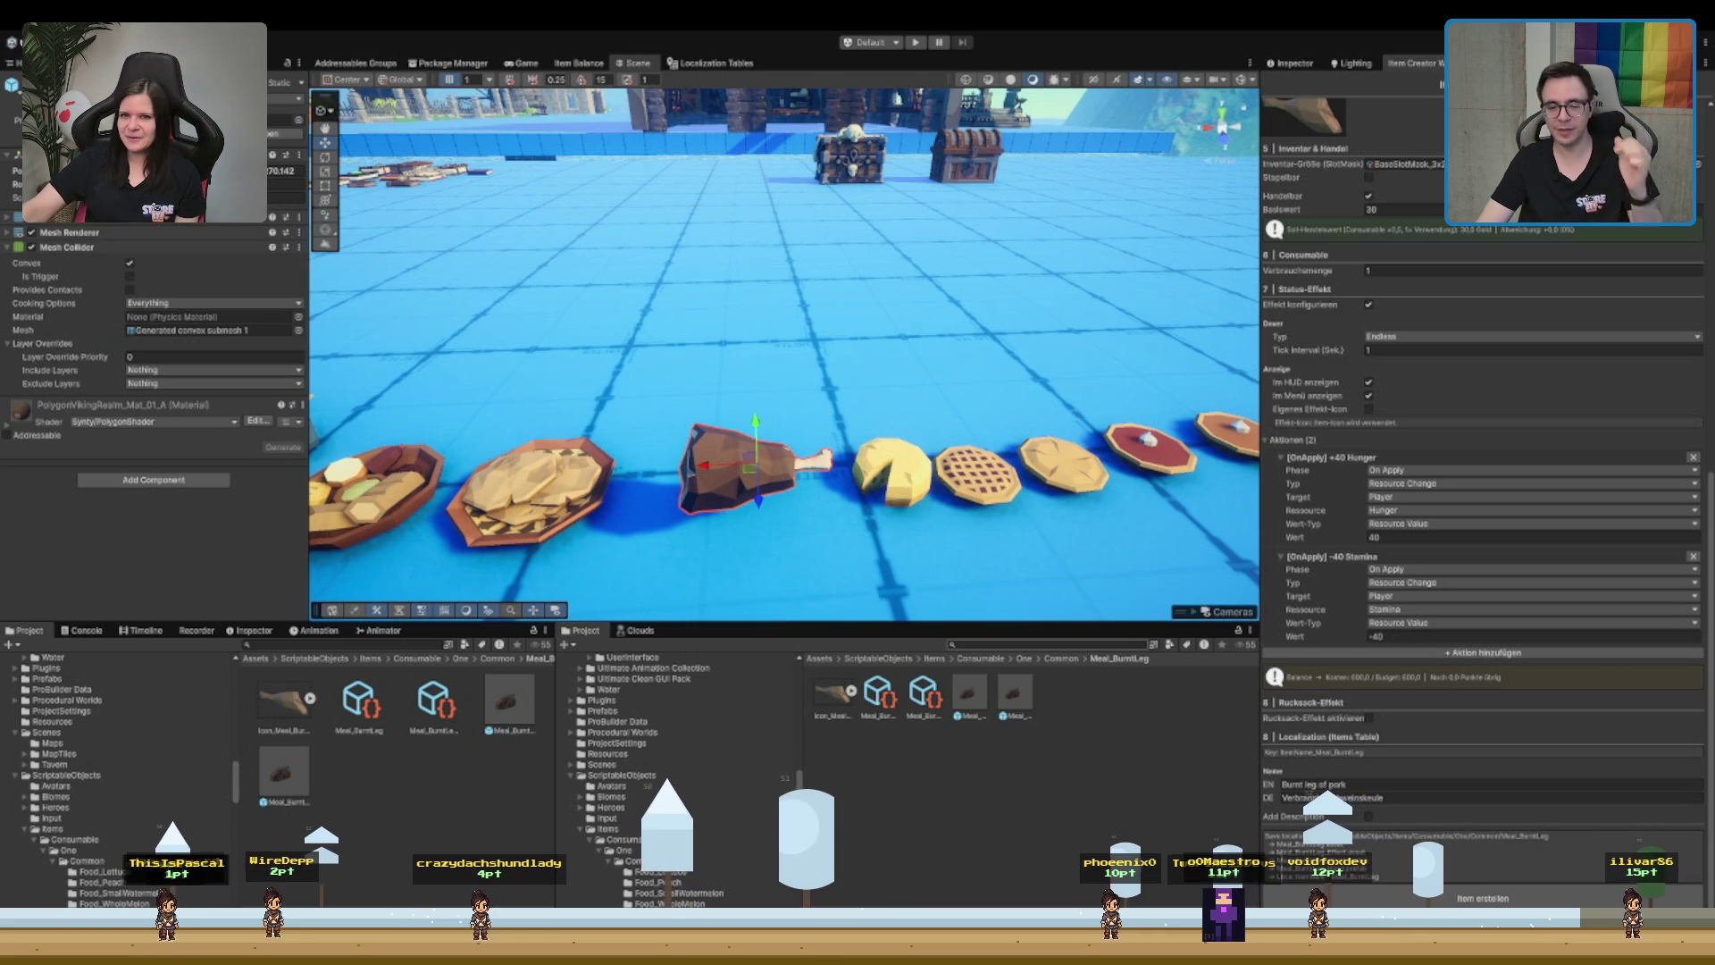
- Fly along the food row in the Scene view and select the SM_Prop_Cheese_01 cheese wheel
{"action": "scroll", "coordinate": [1483, 446], "scroll_direction": "up", "scroll_amount": 10}
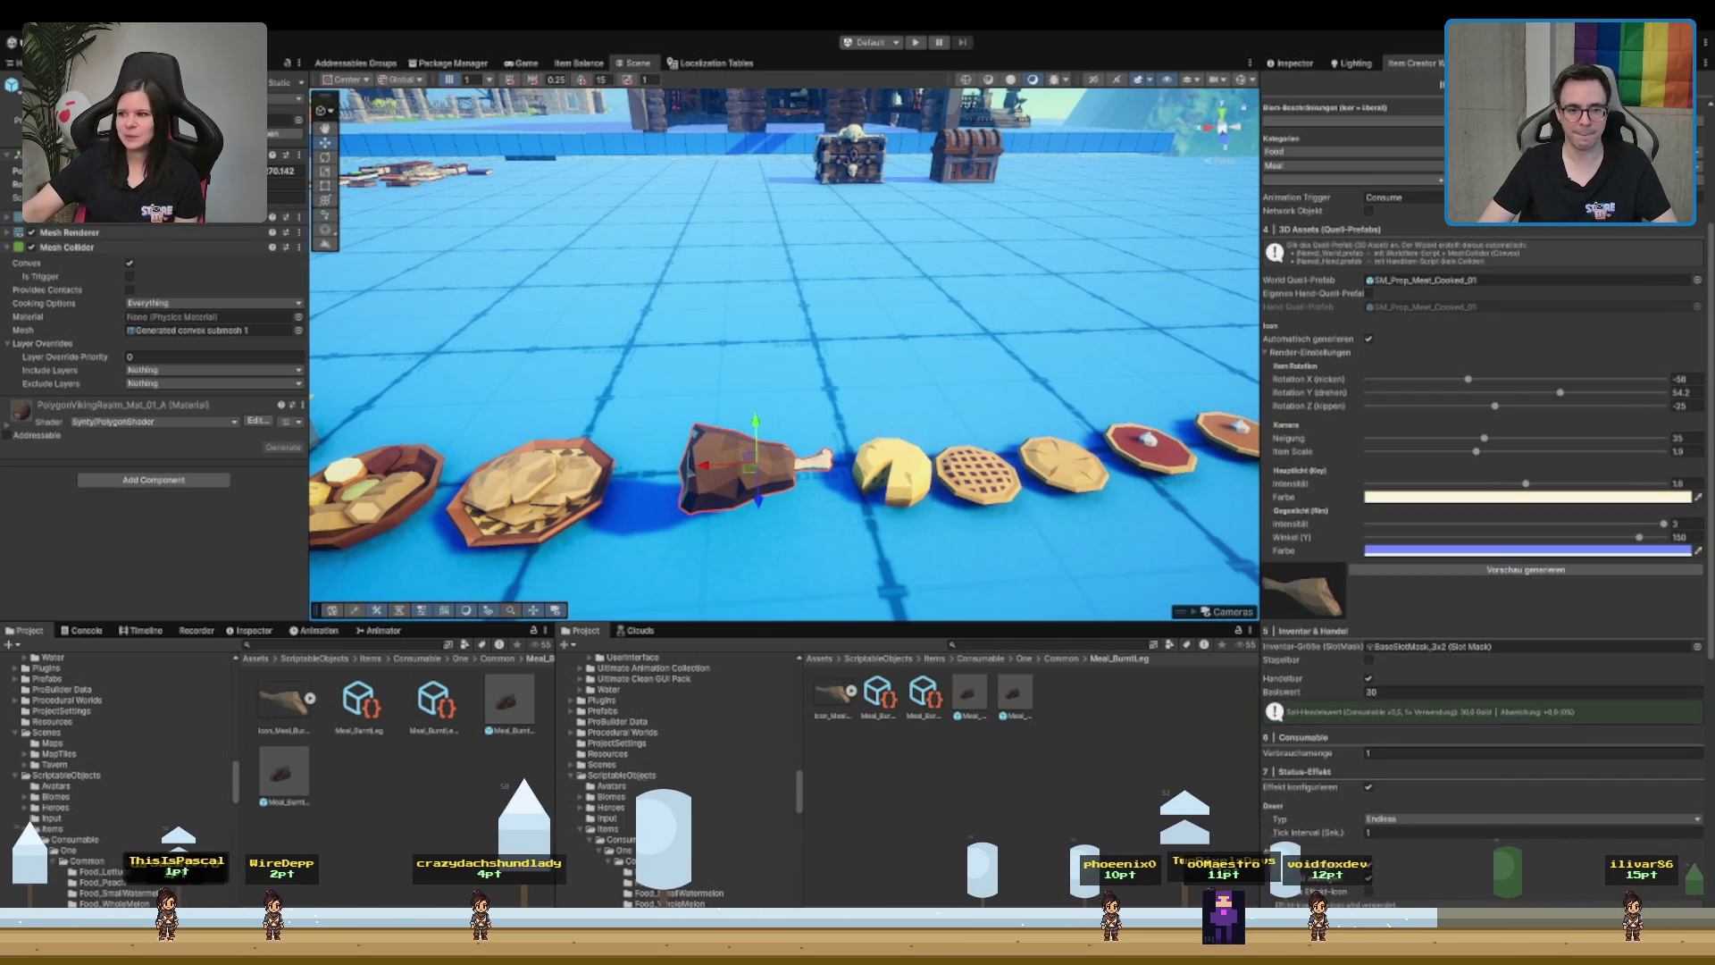
{"action": "scroll", "coordinate": [784, 353], "scroll_direction": "down", "scroll_amount": 3}
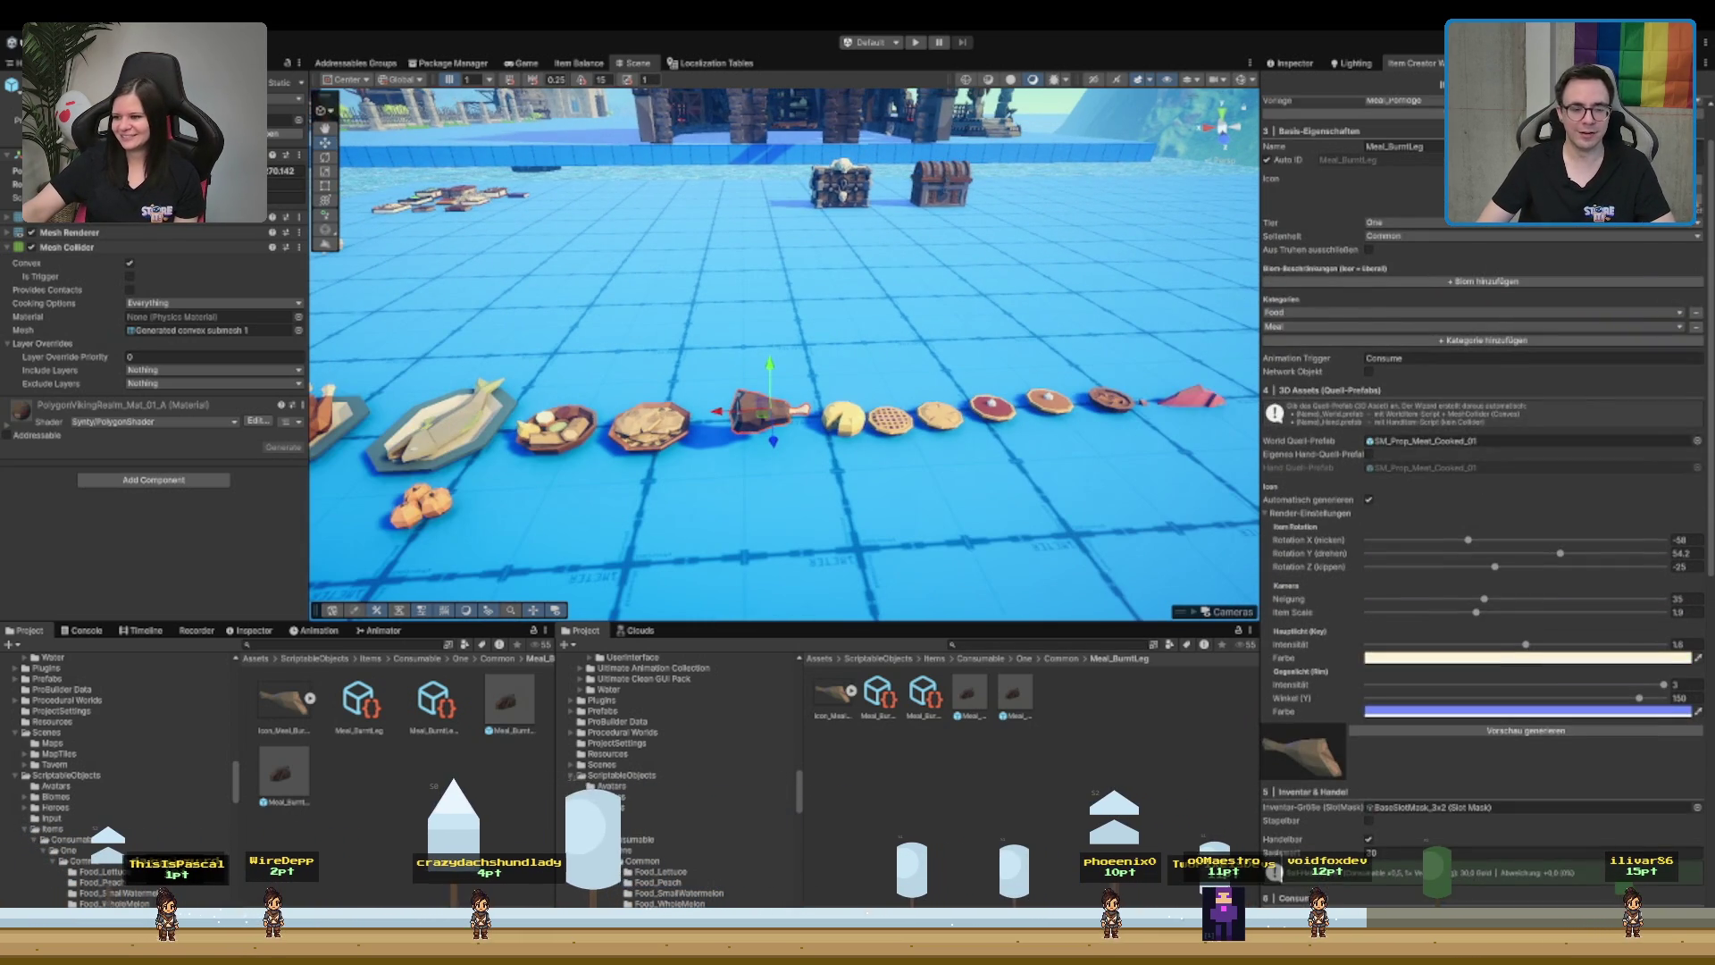
{"action": "scroll", "coordinate": [1012, 364], "scroll_direction": "up", "scroll_amount": 5}
{"action": "left_click_drag", "start_coordinate": [1012, 364], "coordinate": [708, 502]}
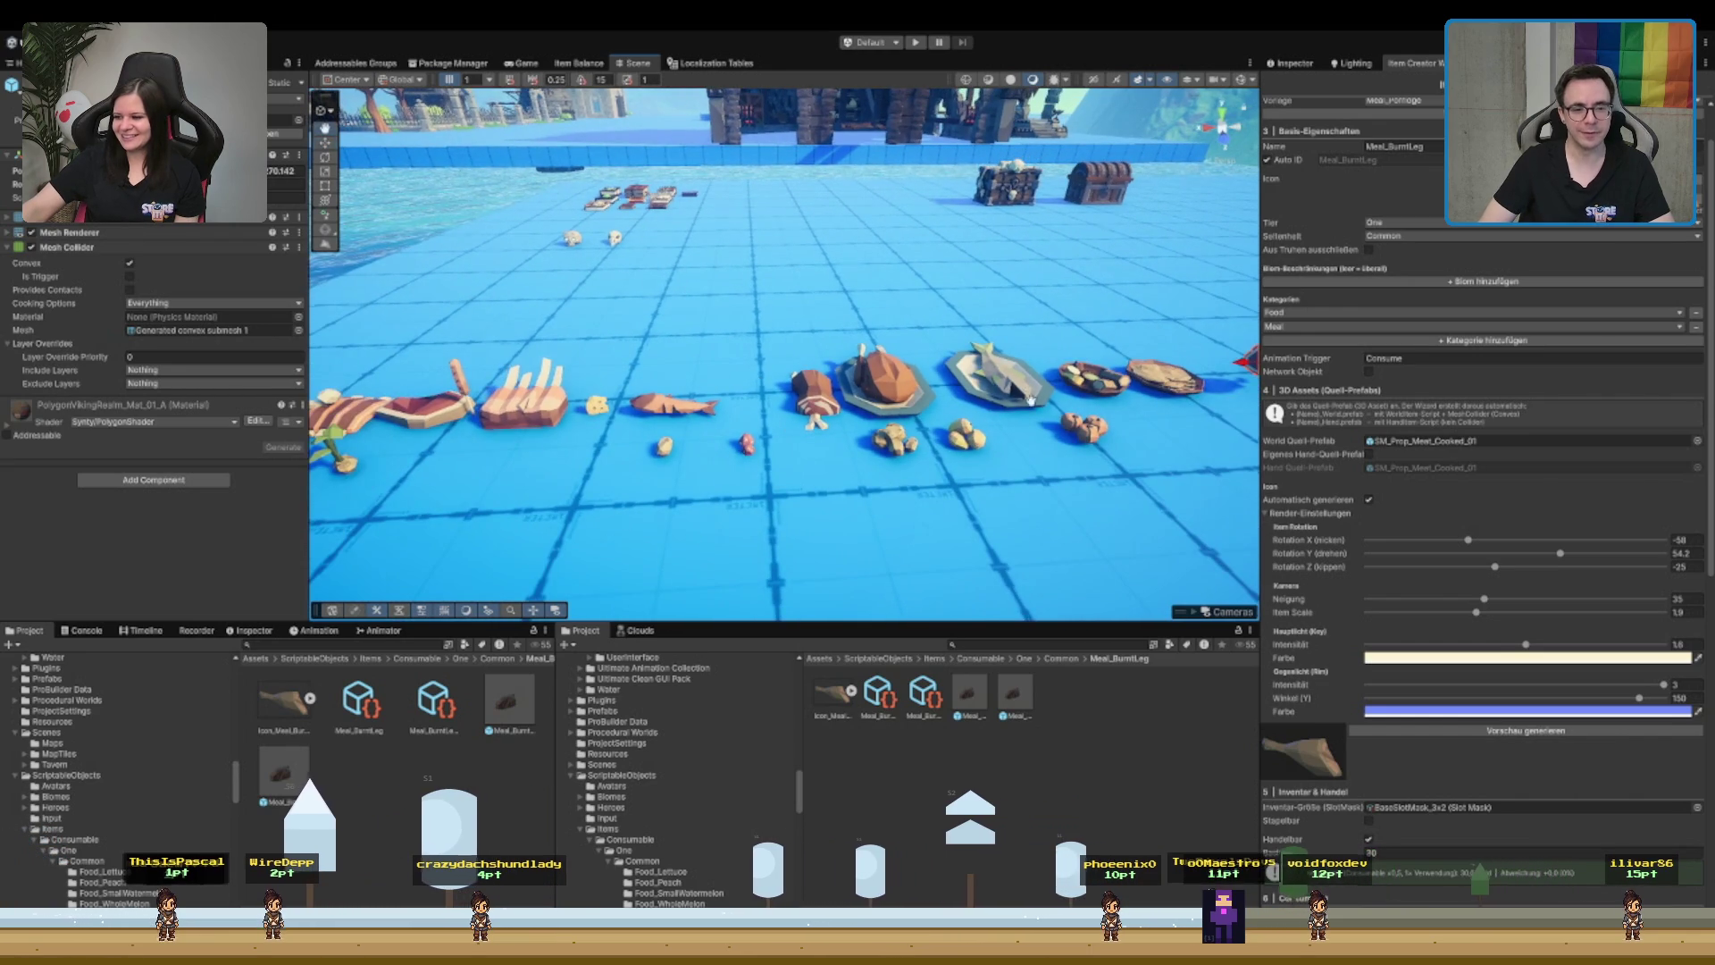
{"action": "scroll", "coordinate": [1030, 400], "scroll_direction": "down", "scroll_amount": 3}
{"action": "scroll", "coordinate": [872, 444], "scroll_direction": "up", "scroll_amount": 5}
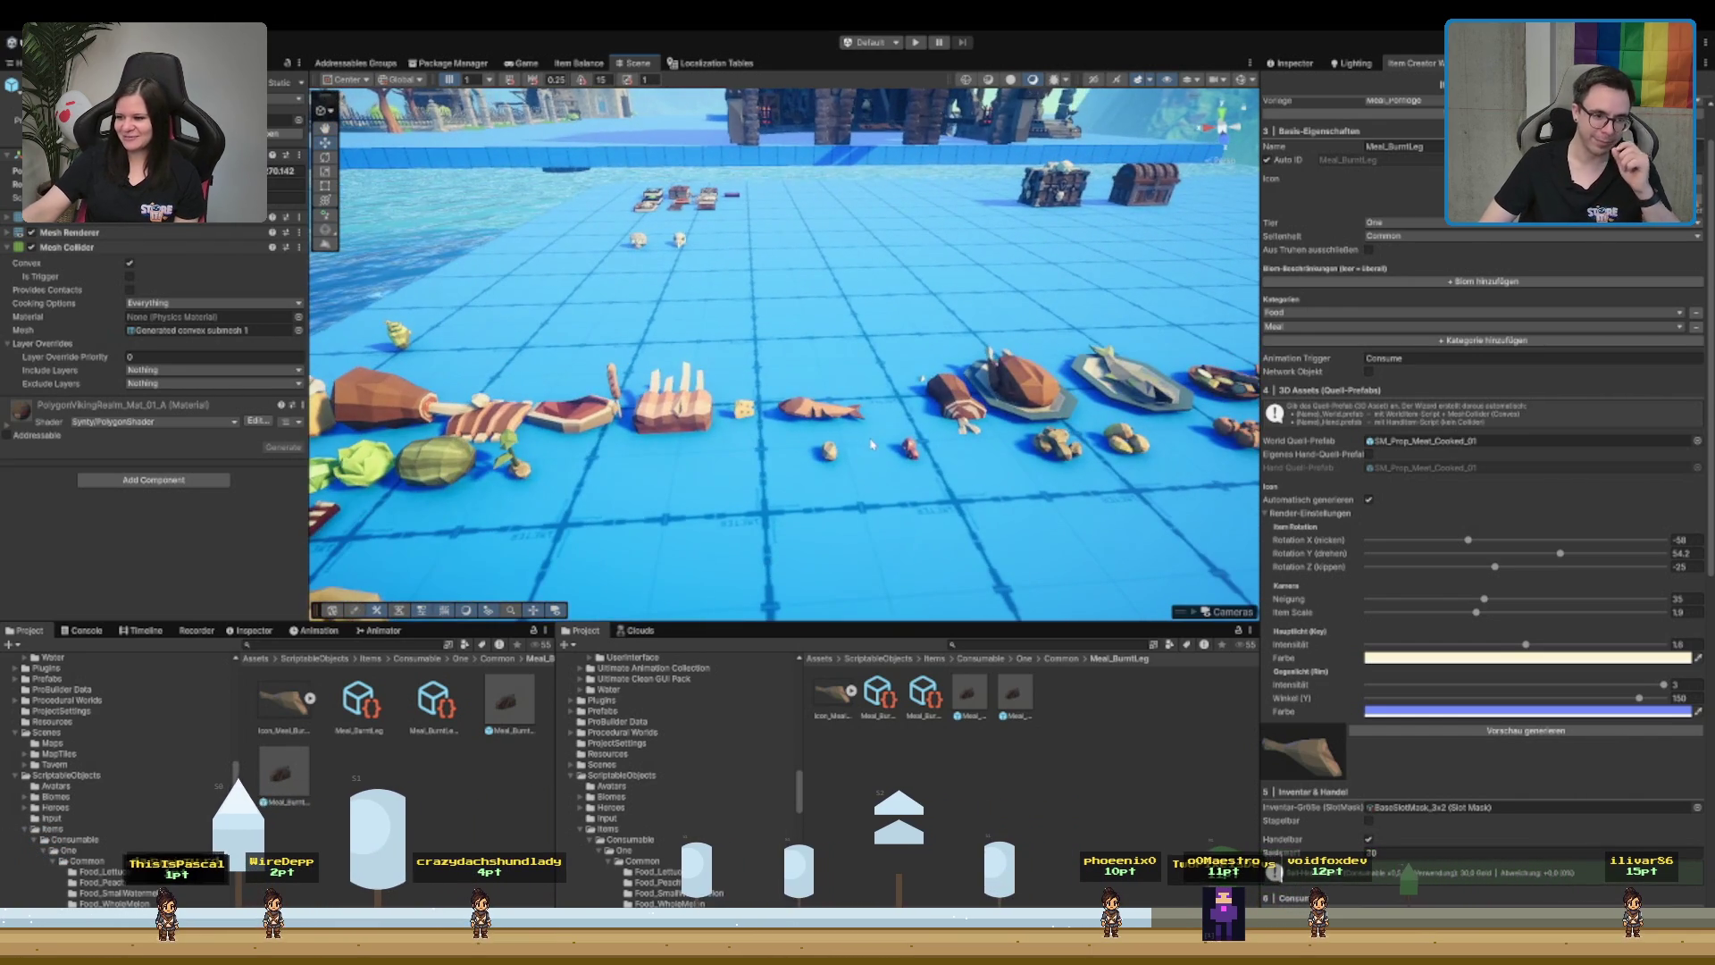
{"action": "key", "text": "Right"}
{"action": "key", "text": "Right"}
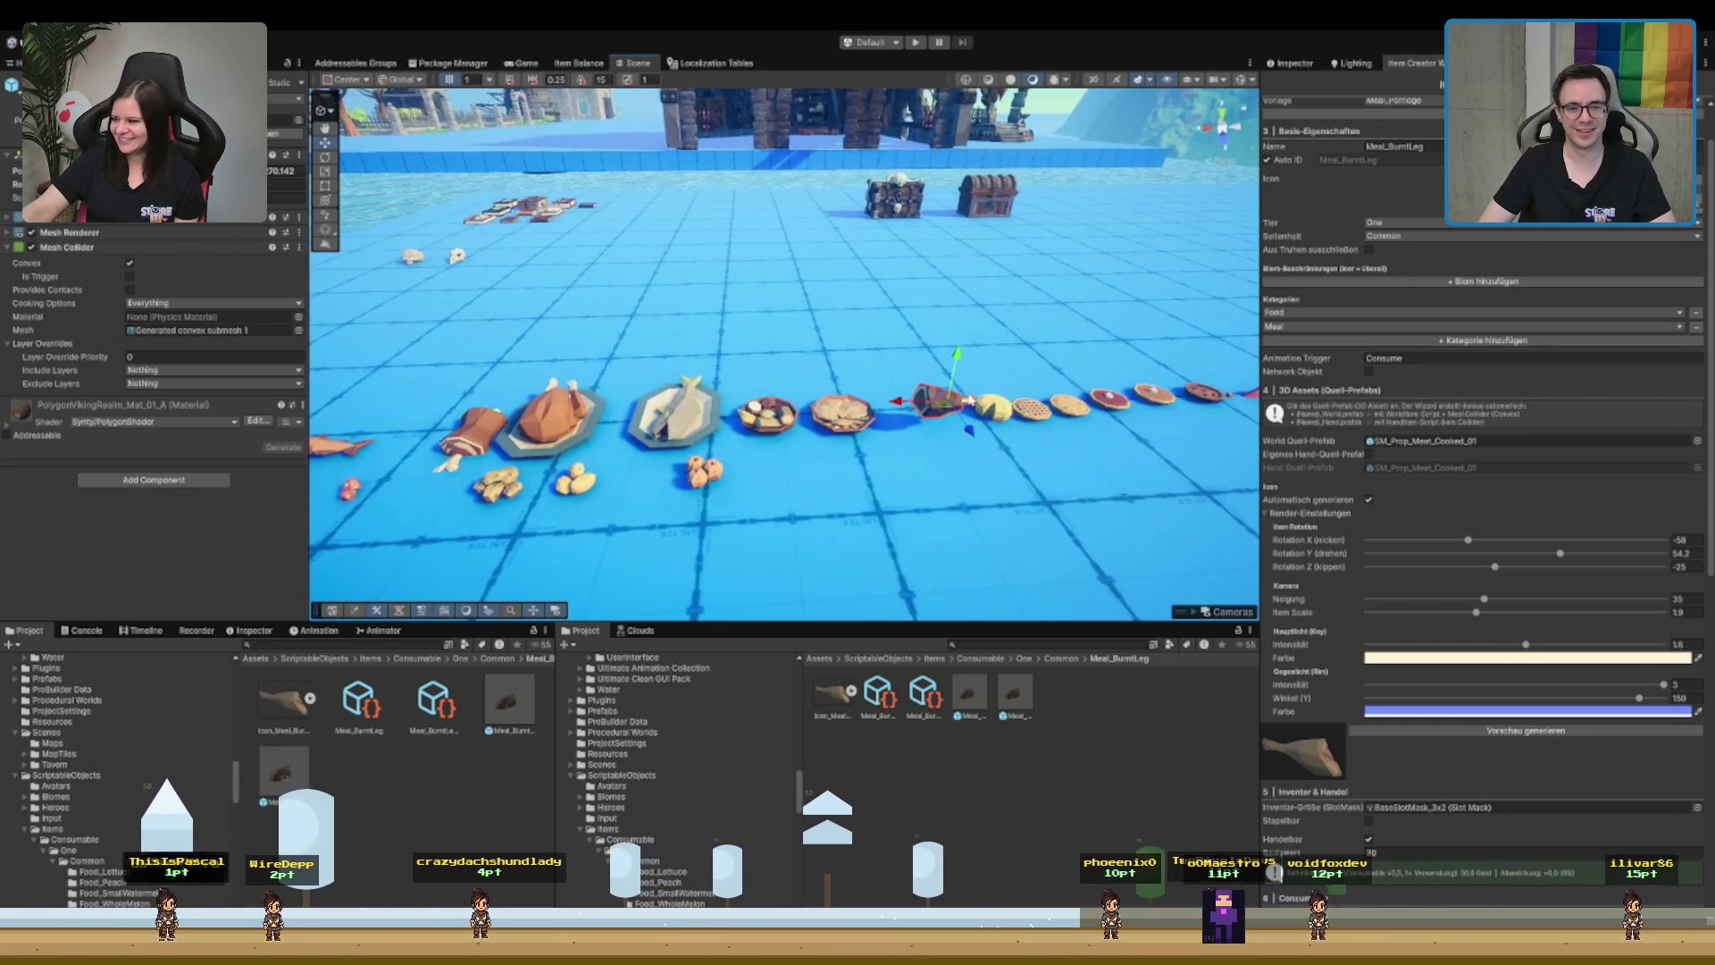
{"action": "key", "text": "Right"}
{"action": "key", "text": "Right"}
{"action": "key", "text": "Right"}
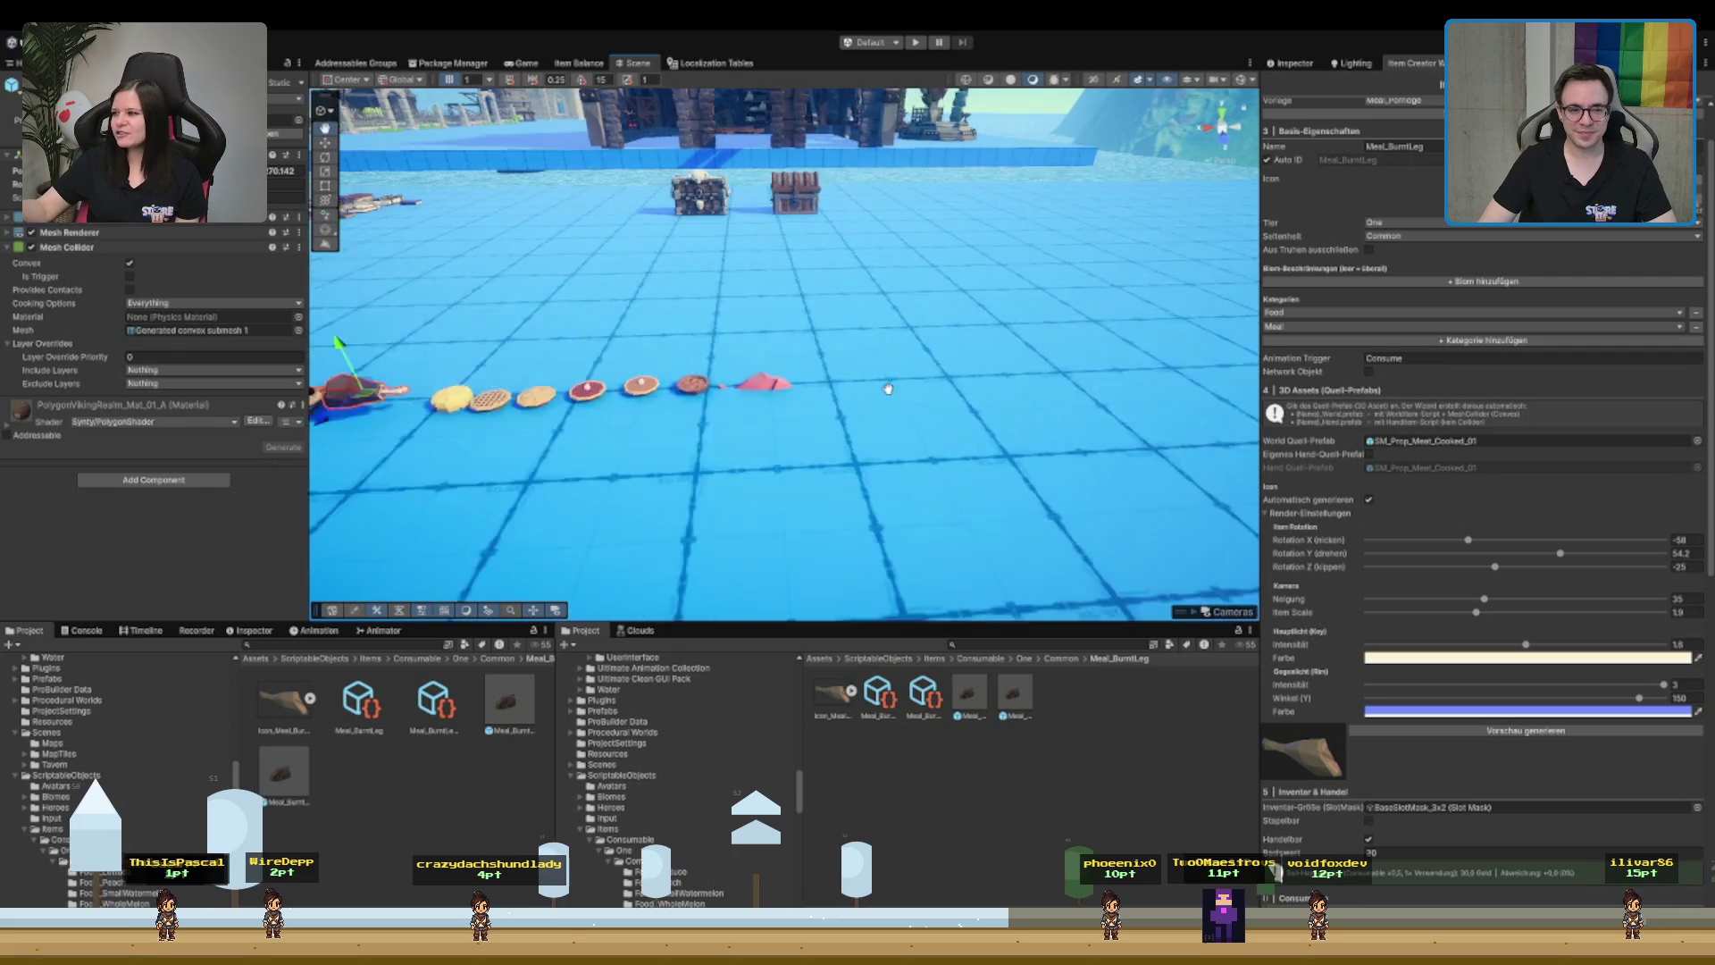
{"action": "key", "text": "Up"}
{"action": "key", "text": "Up"}
{"action": "key", "text": "Left"}
{"action": "key", "text": "Left"}
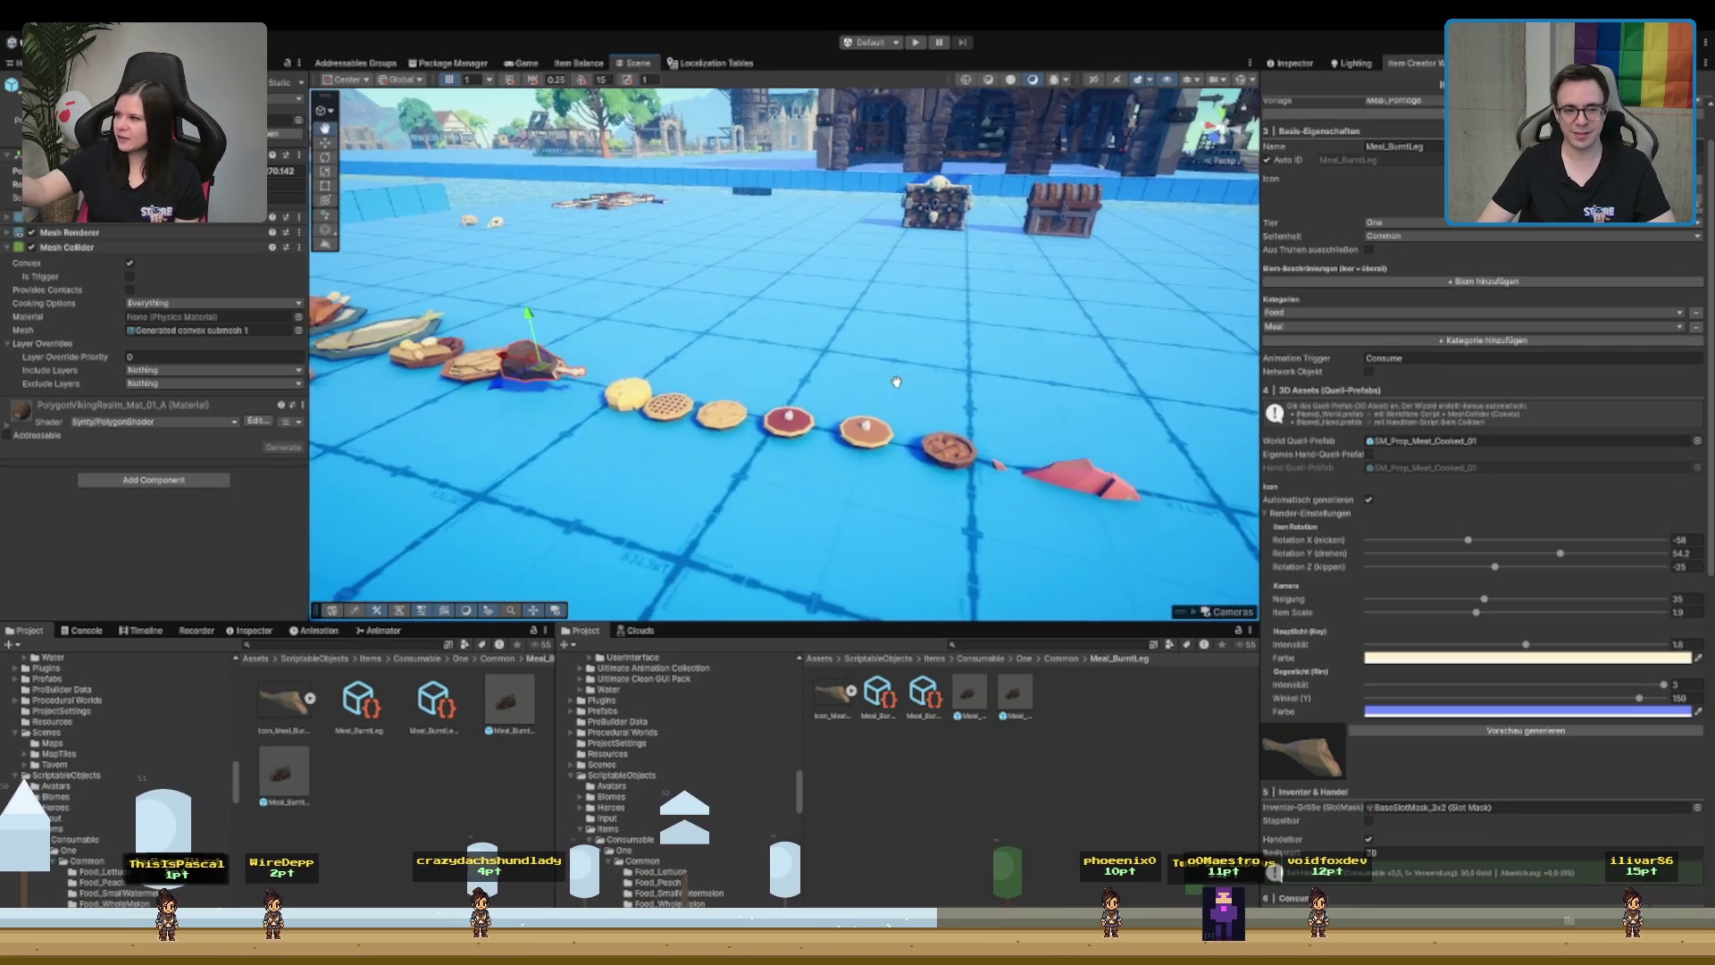
{"action": "key", "text": "Right"}
{"action": "left_click", "coordinate": [615, 389]}
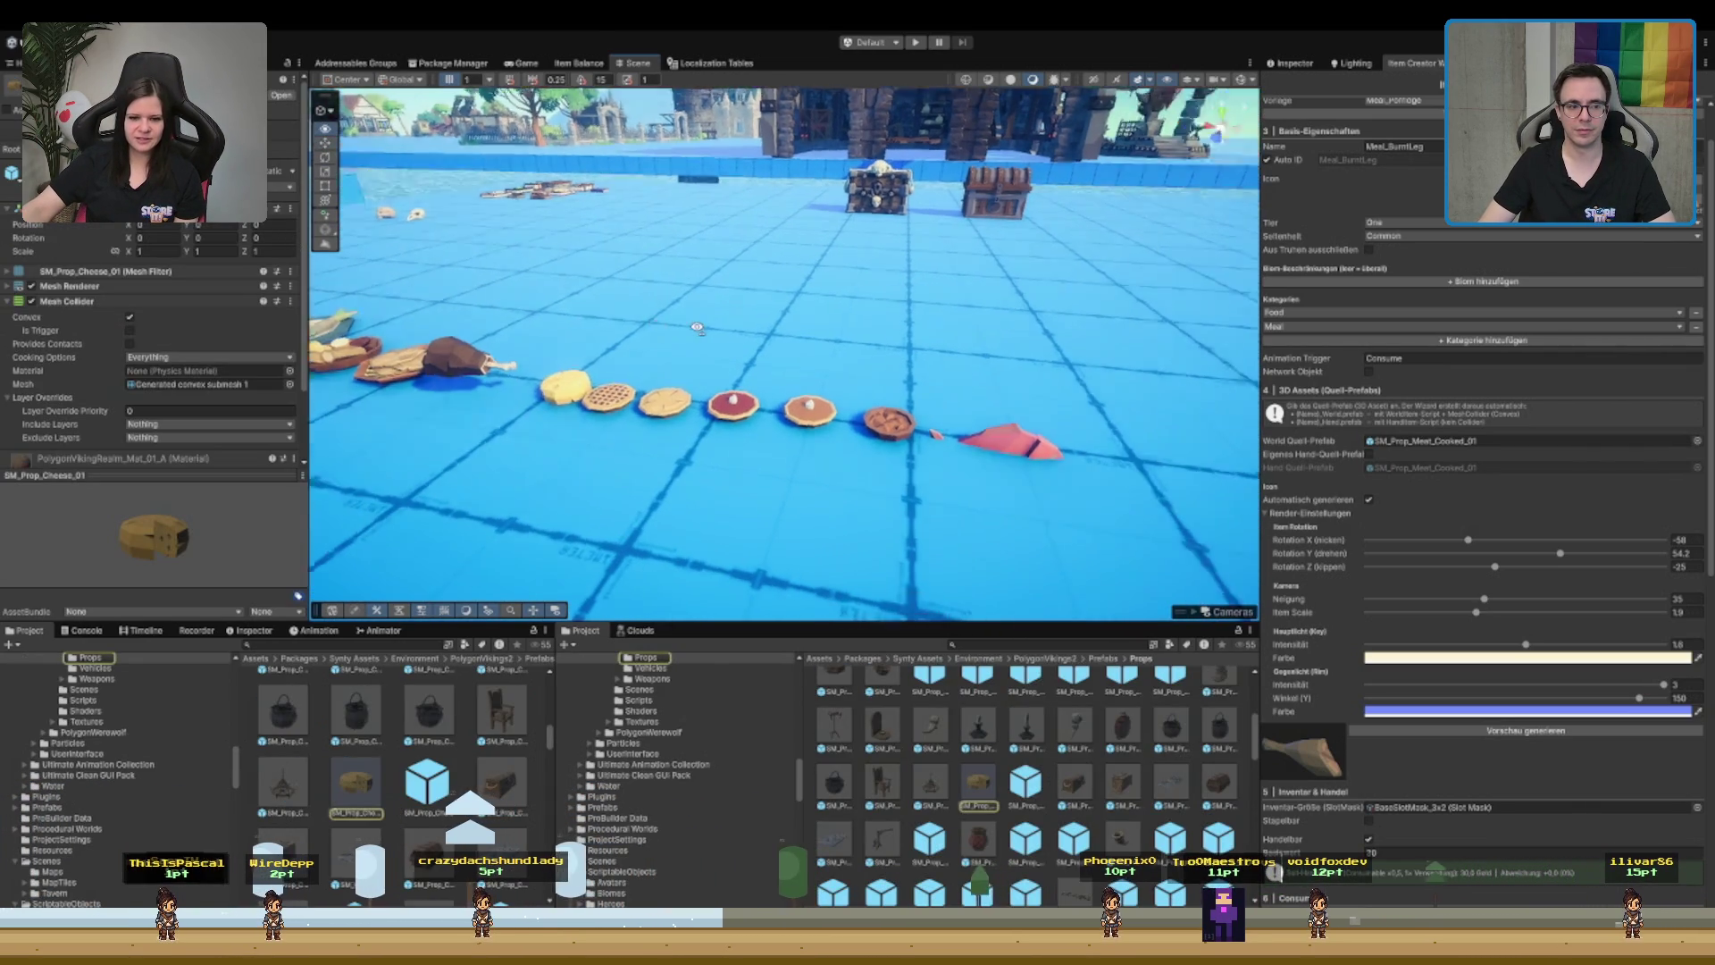
- Select the cheese wedge and drag it left so it sits beside the meat leg
{"action": "mouse_move", "coordinate": [706, 318]}
{"action": "left_mouse_down"}
{"action": "mouse_move", "coordinate": [551, 399]}
{"action": "mouse_move", "coordinate": [808, 384]}
{"action": "mouse_move", "coordinate": [680, 345]}
{"action": "left_mouse_up"}
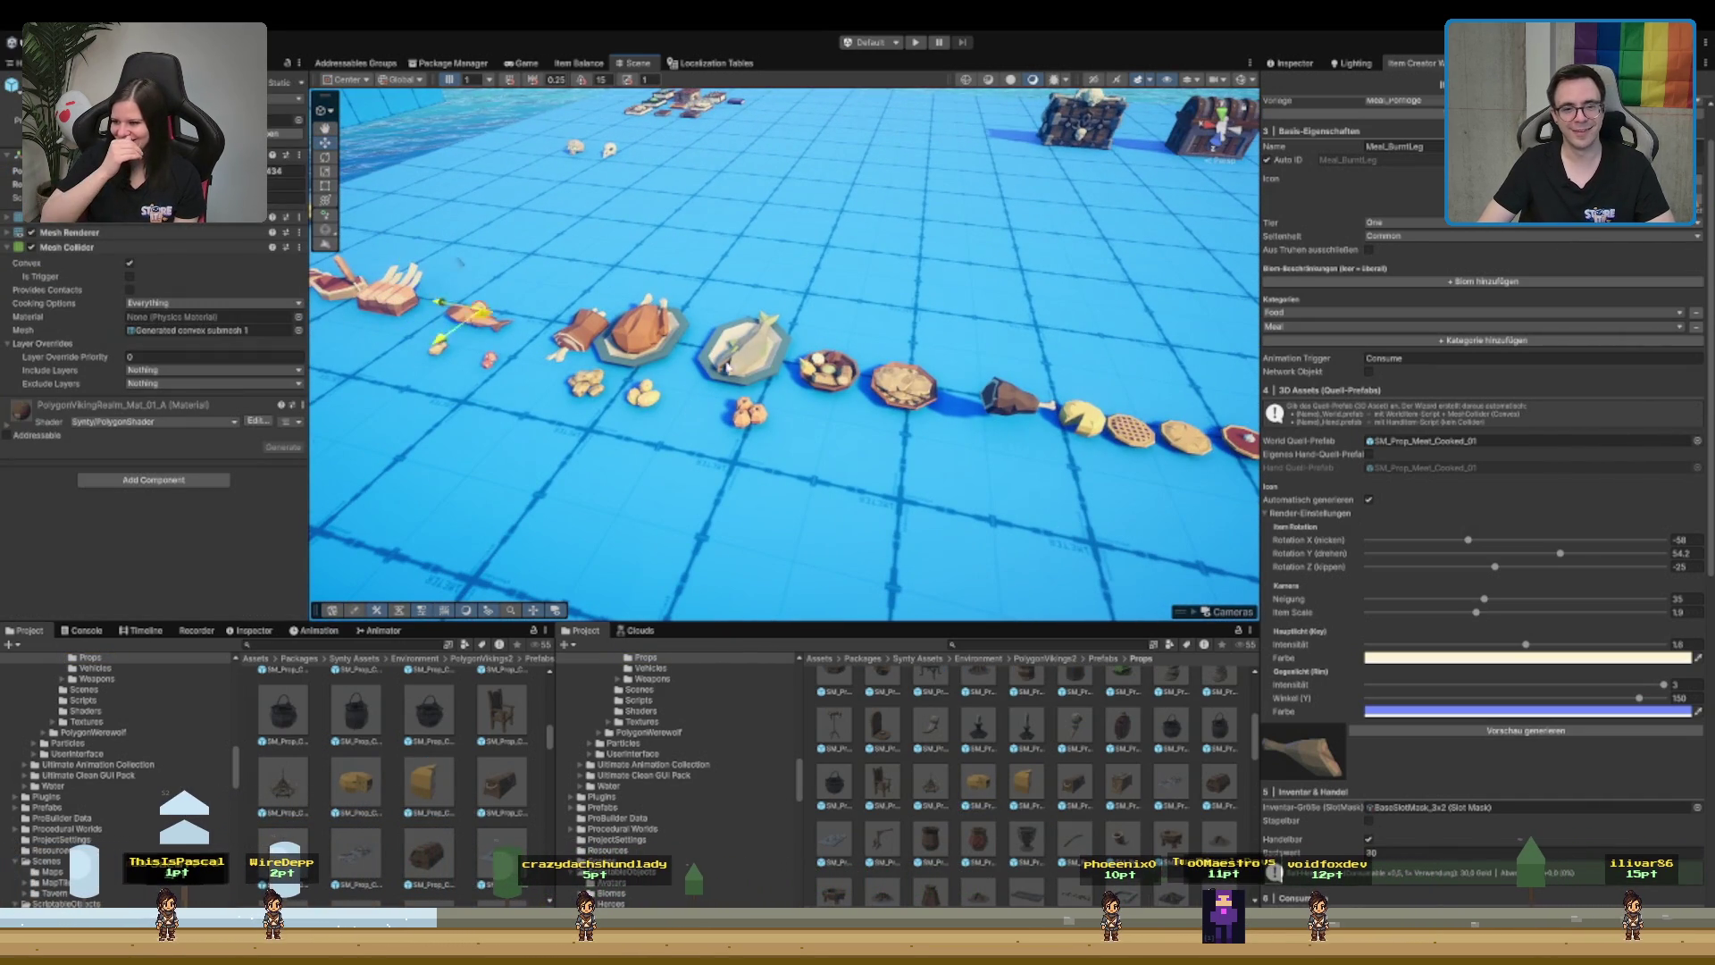
{"action": "left_click", "coordinate": [1090, 415]}
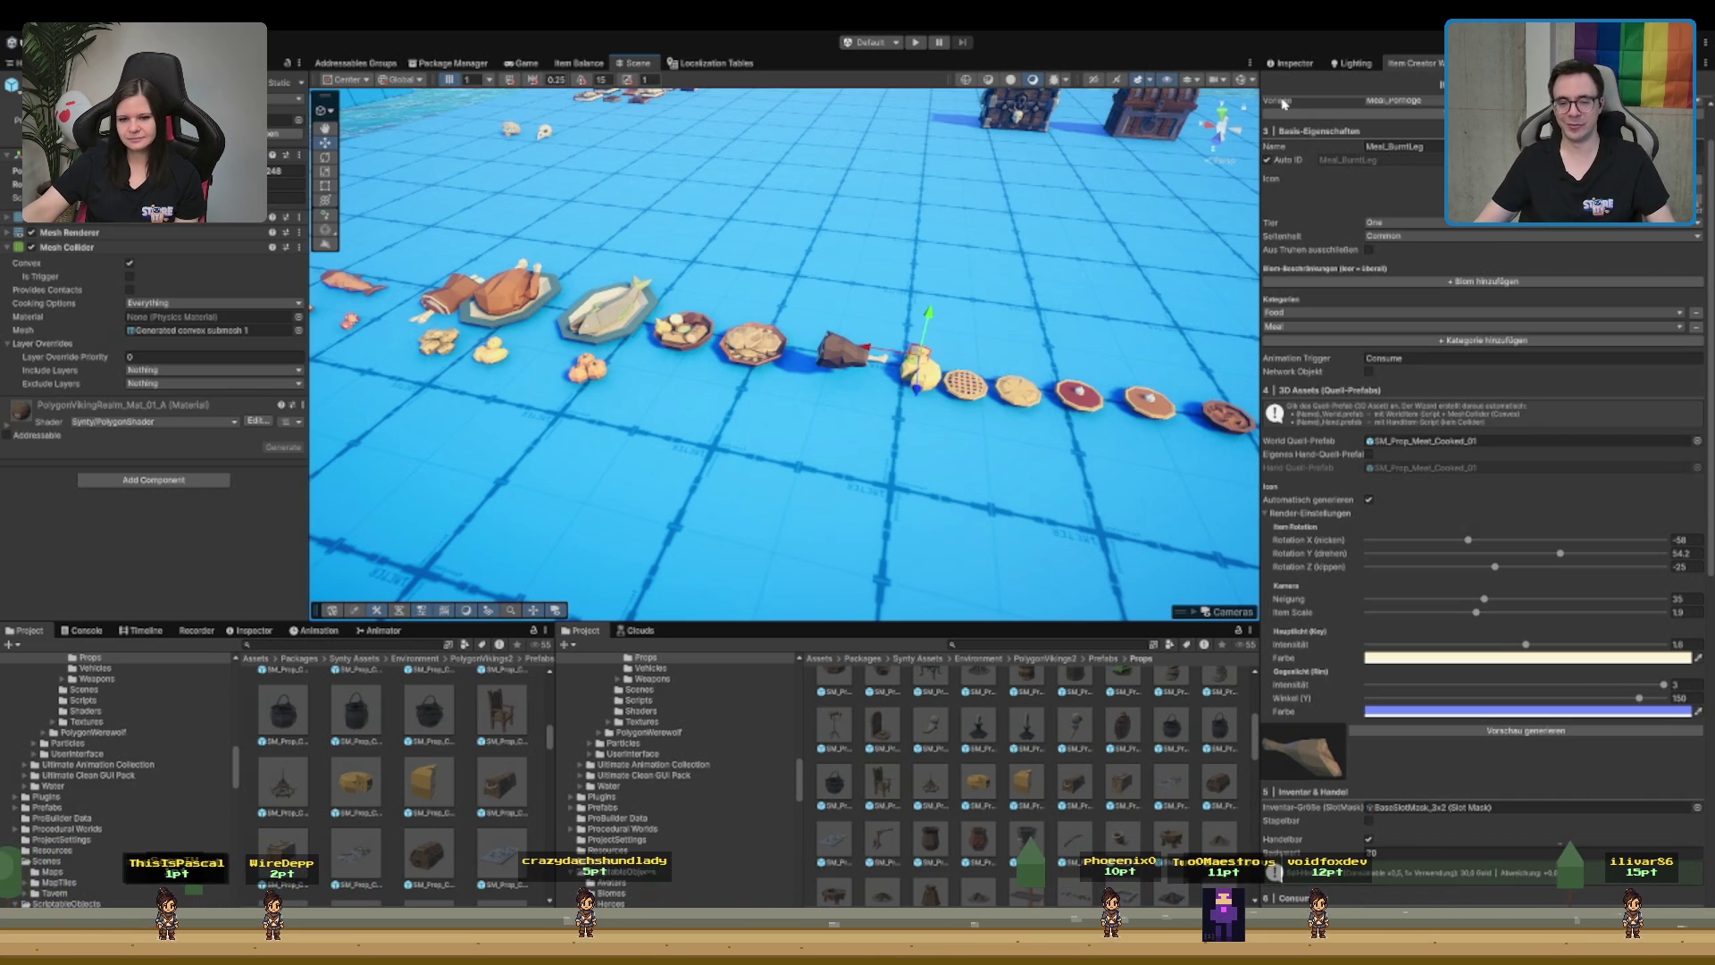
{"action": "key", "text": "Right"}
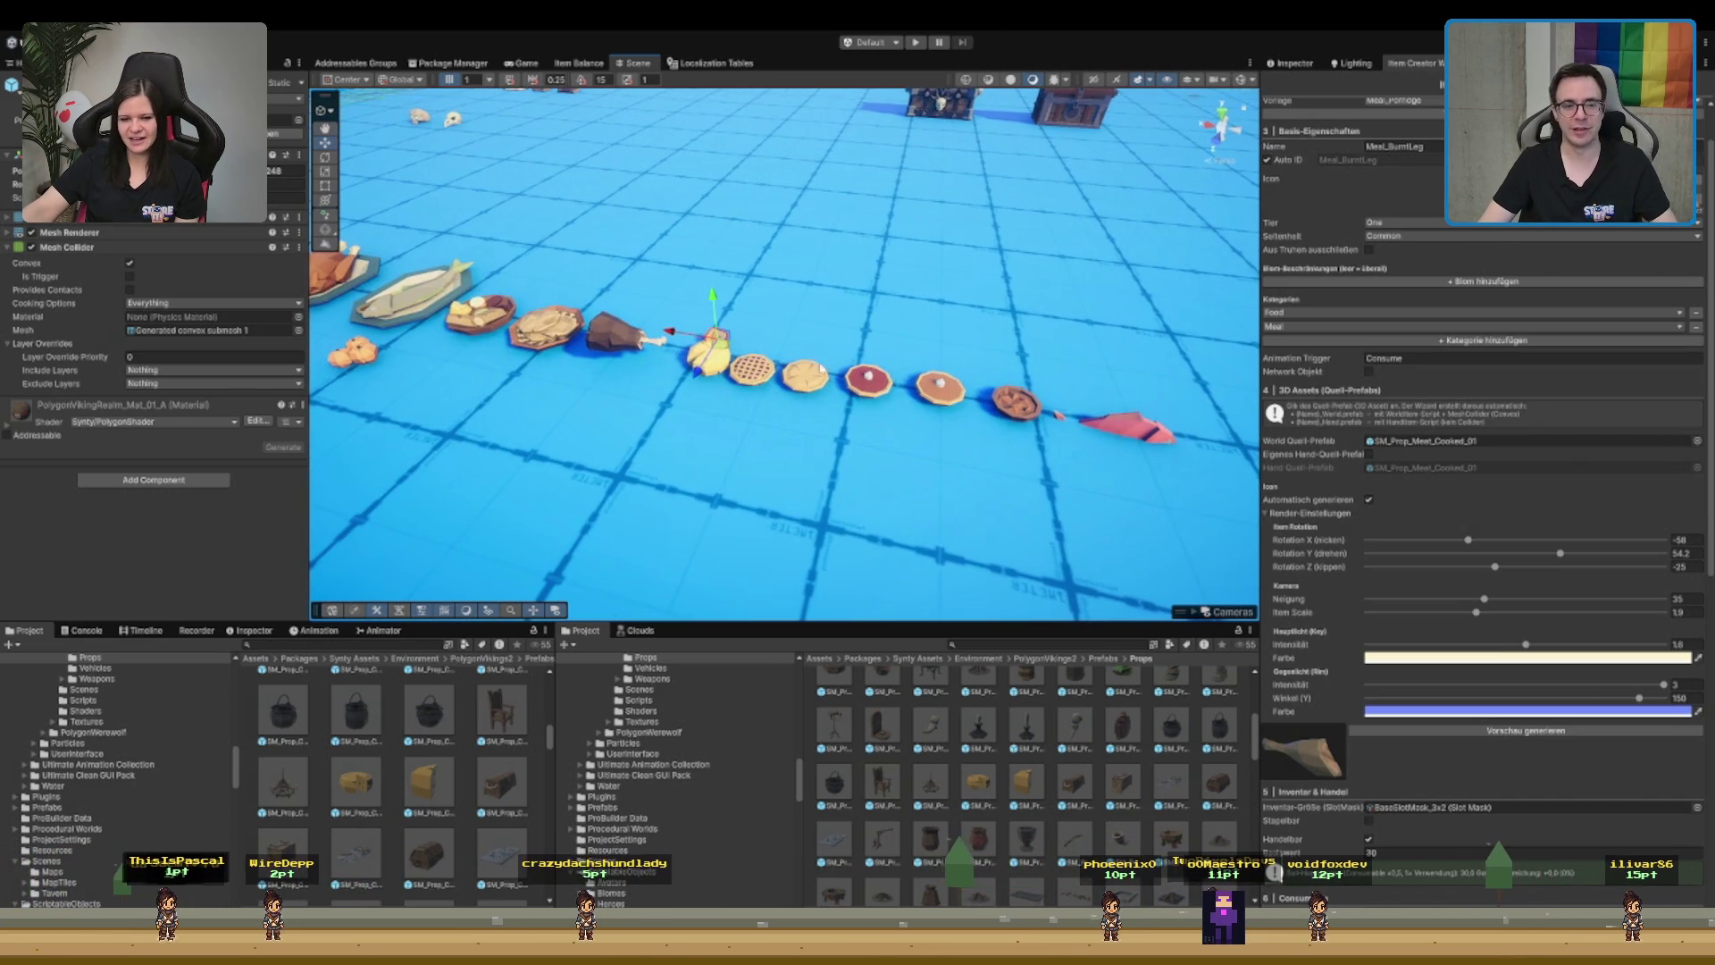
{"action": "left_click_drag", "start_coordinate": [741, 359], "coordinate": [699, 346]}
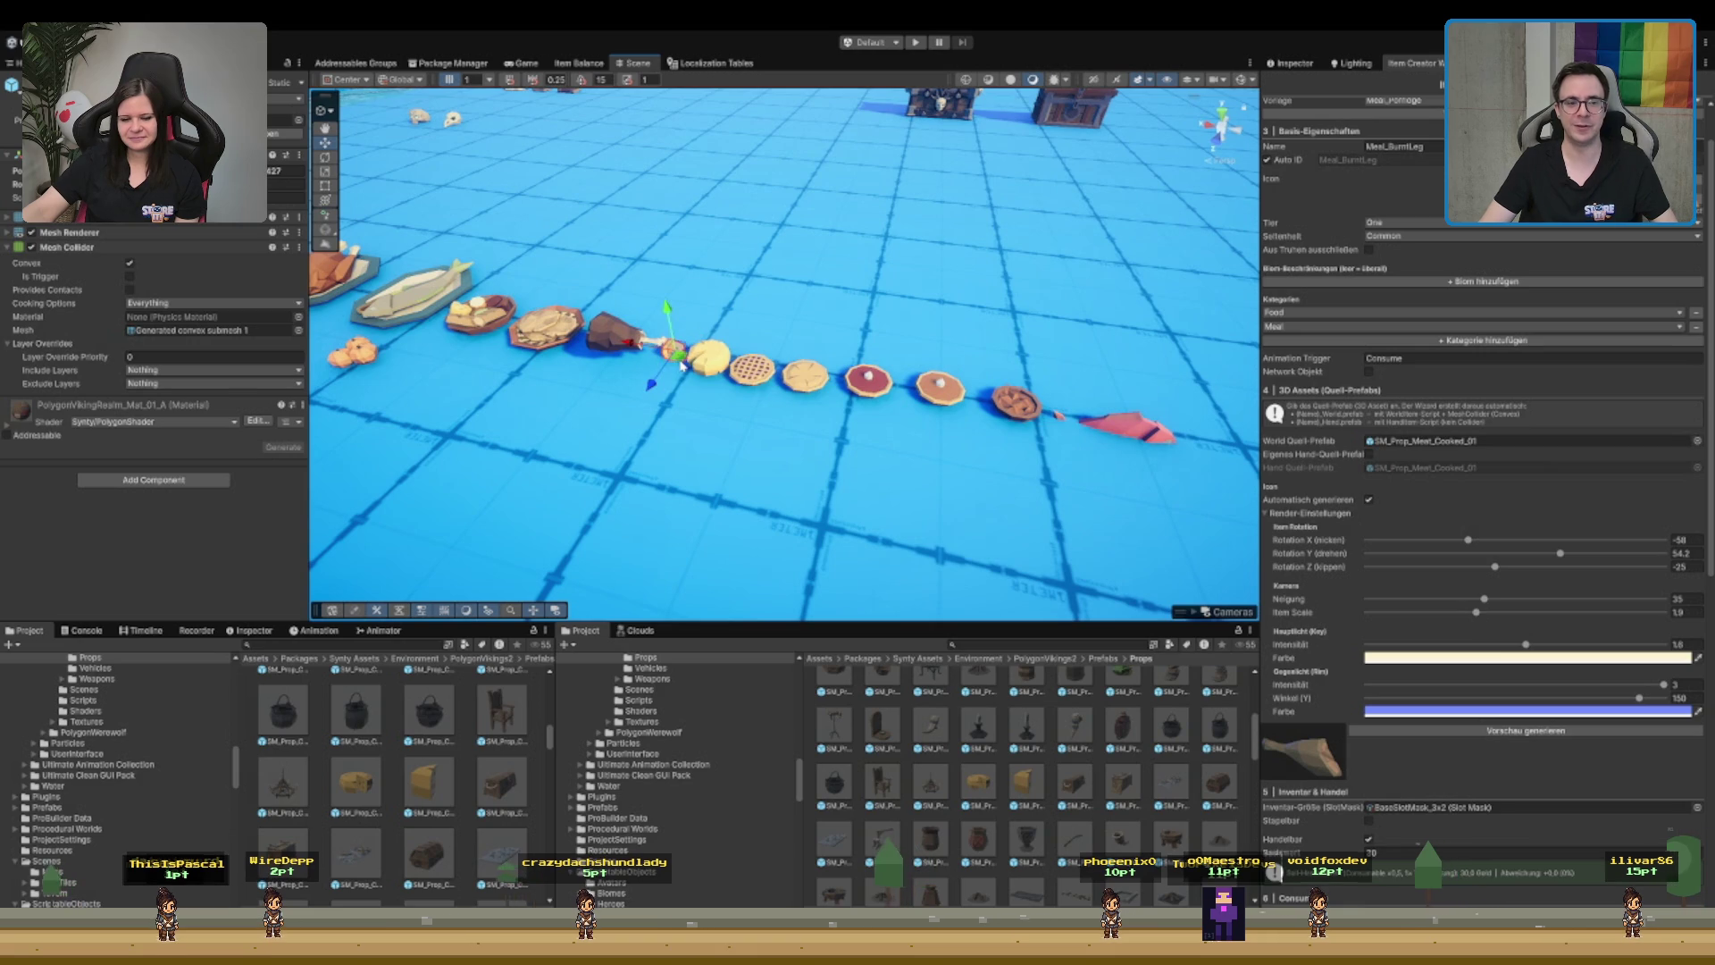
{"action": "key", "text": "Up"}
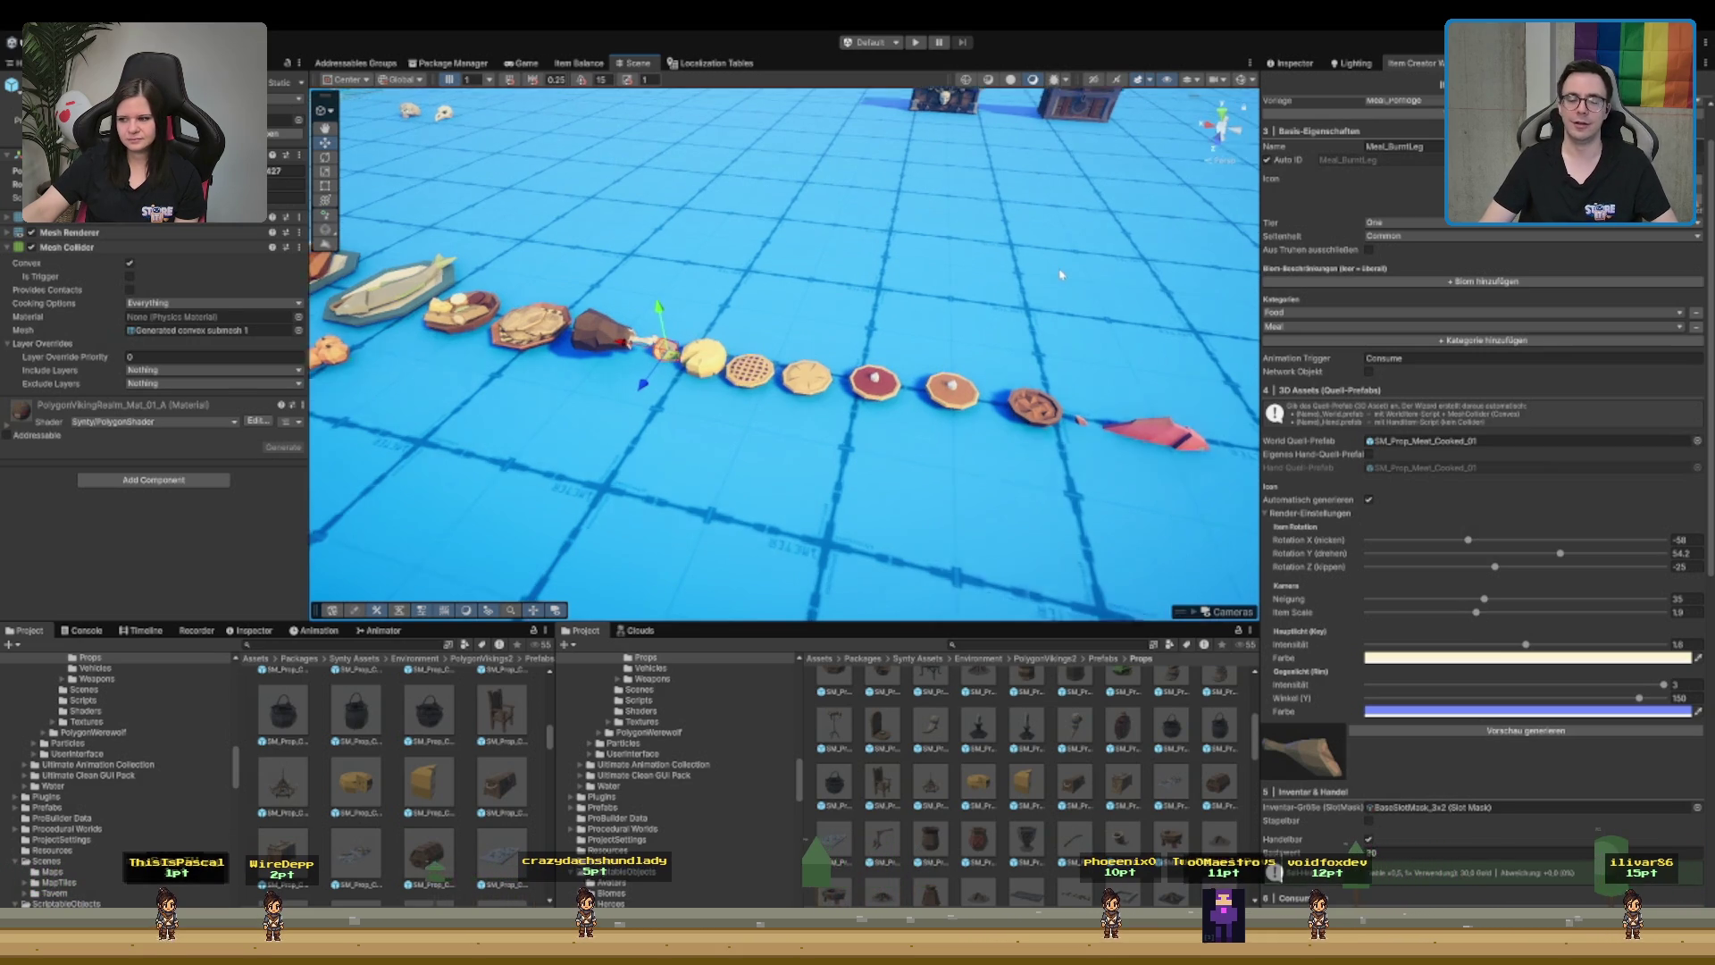
{"action": "key", "text": "Left"}
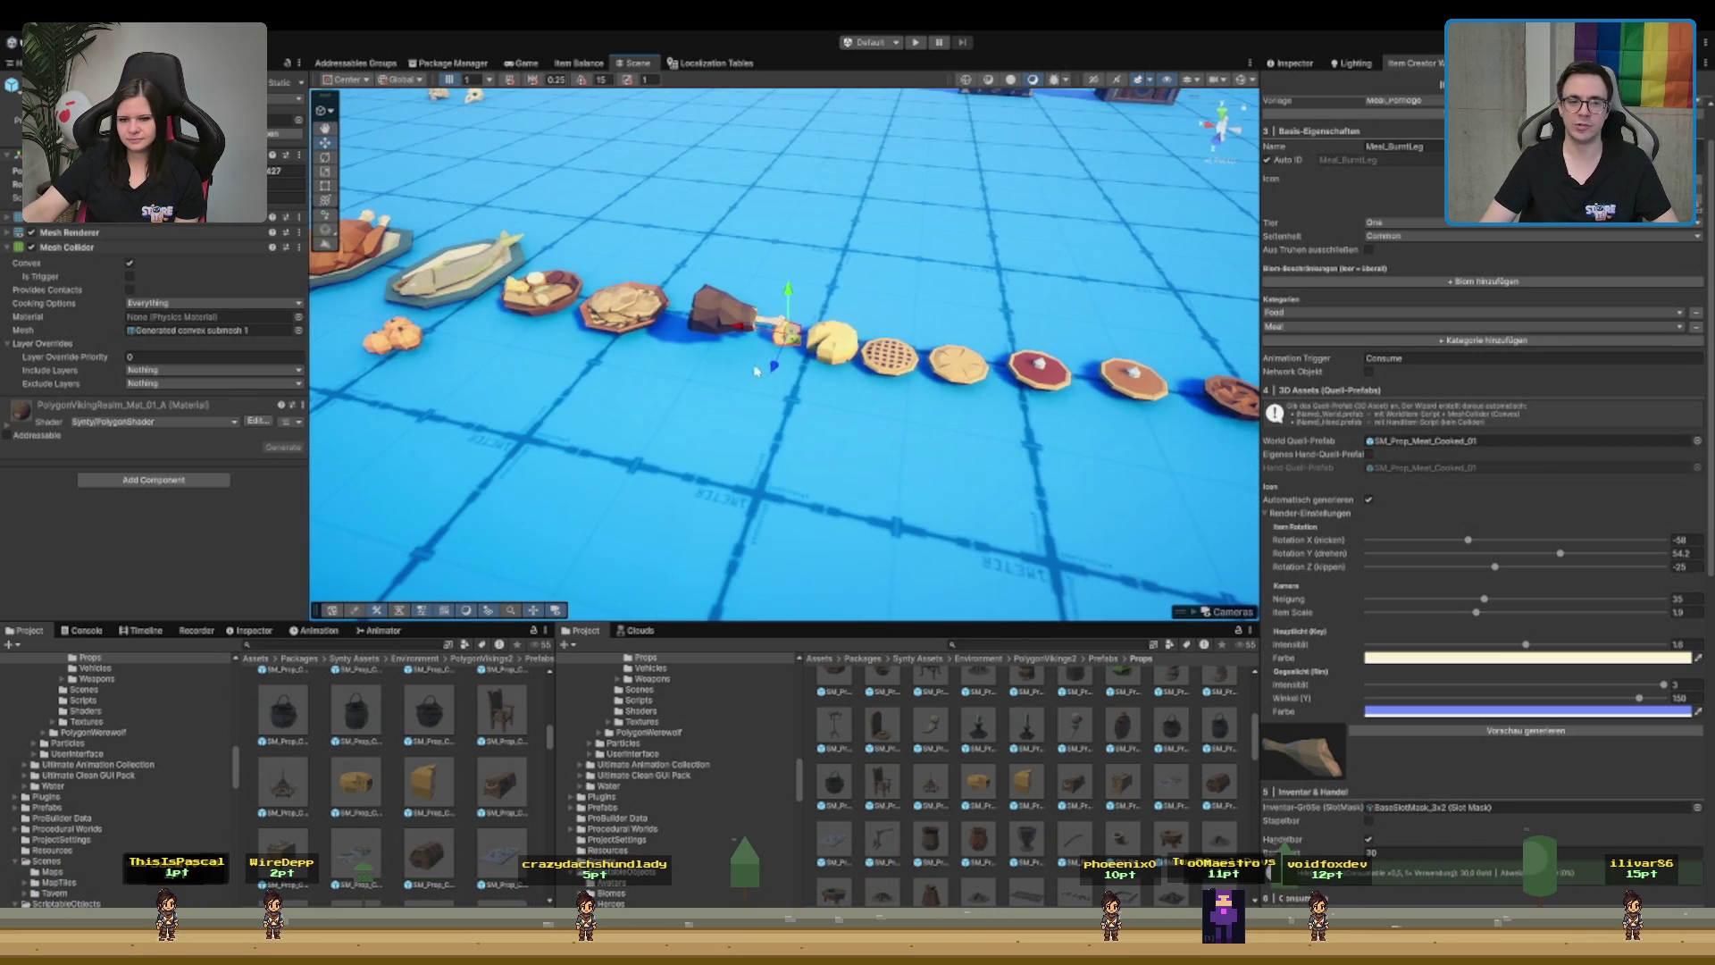
{"action": "scroll", "coordinate": [1002, 448], "scroll_direction": "down", "scroll_amount": 3}
{"action": "scroll", "coordinate": [1036, 460], "scroll_direction": "up", "scroll_amount": 2}
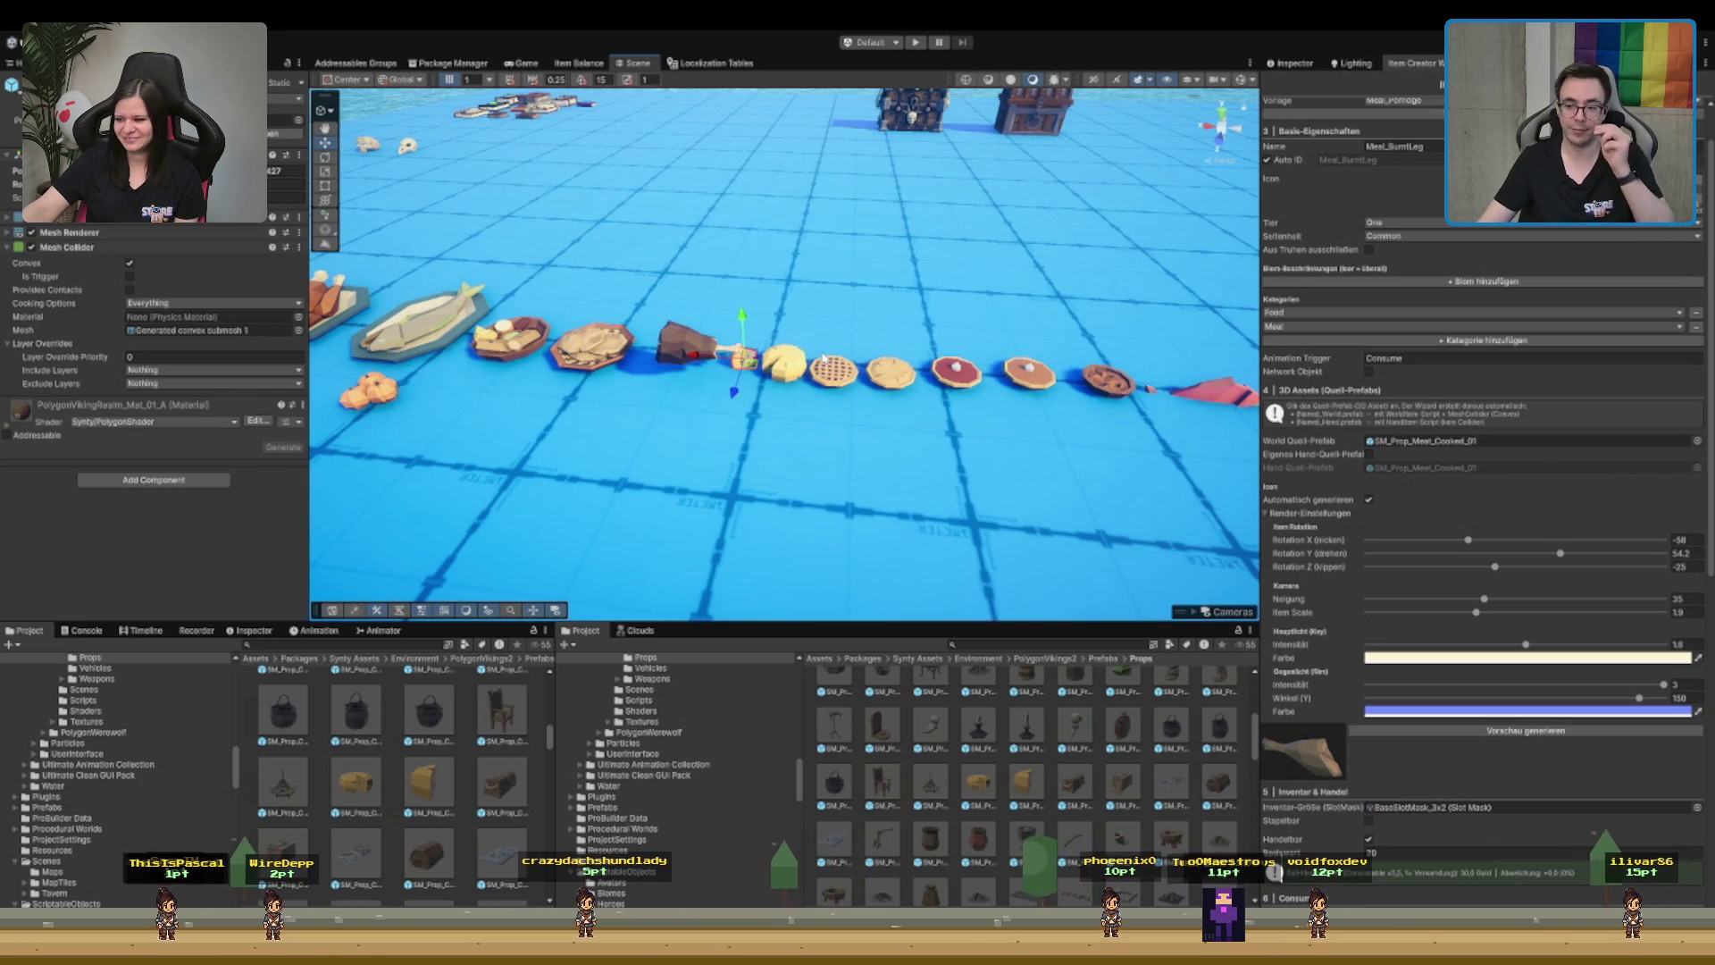
{"action": "left_click_drag", "start_coordinate": [1078, 323], "coordinate": [994, 400]}
{"action": "scroll", "coordinate": [1010, 491], "scroll_direction": "up", "scroll_amount": 3}
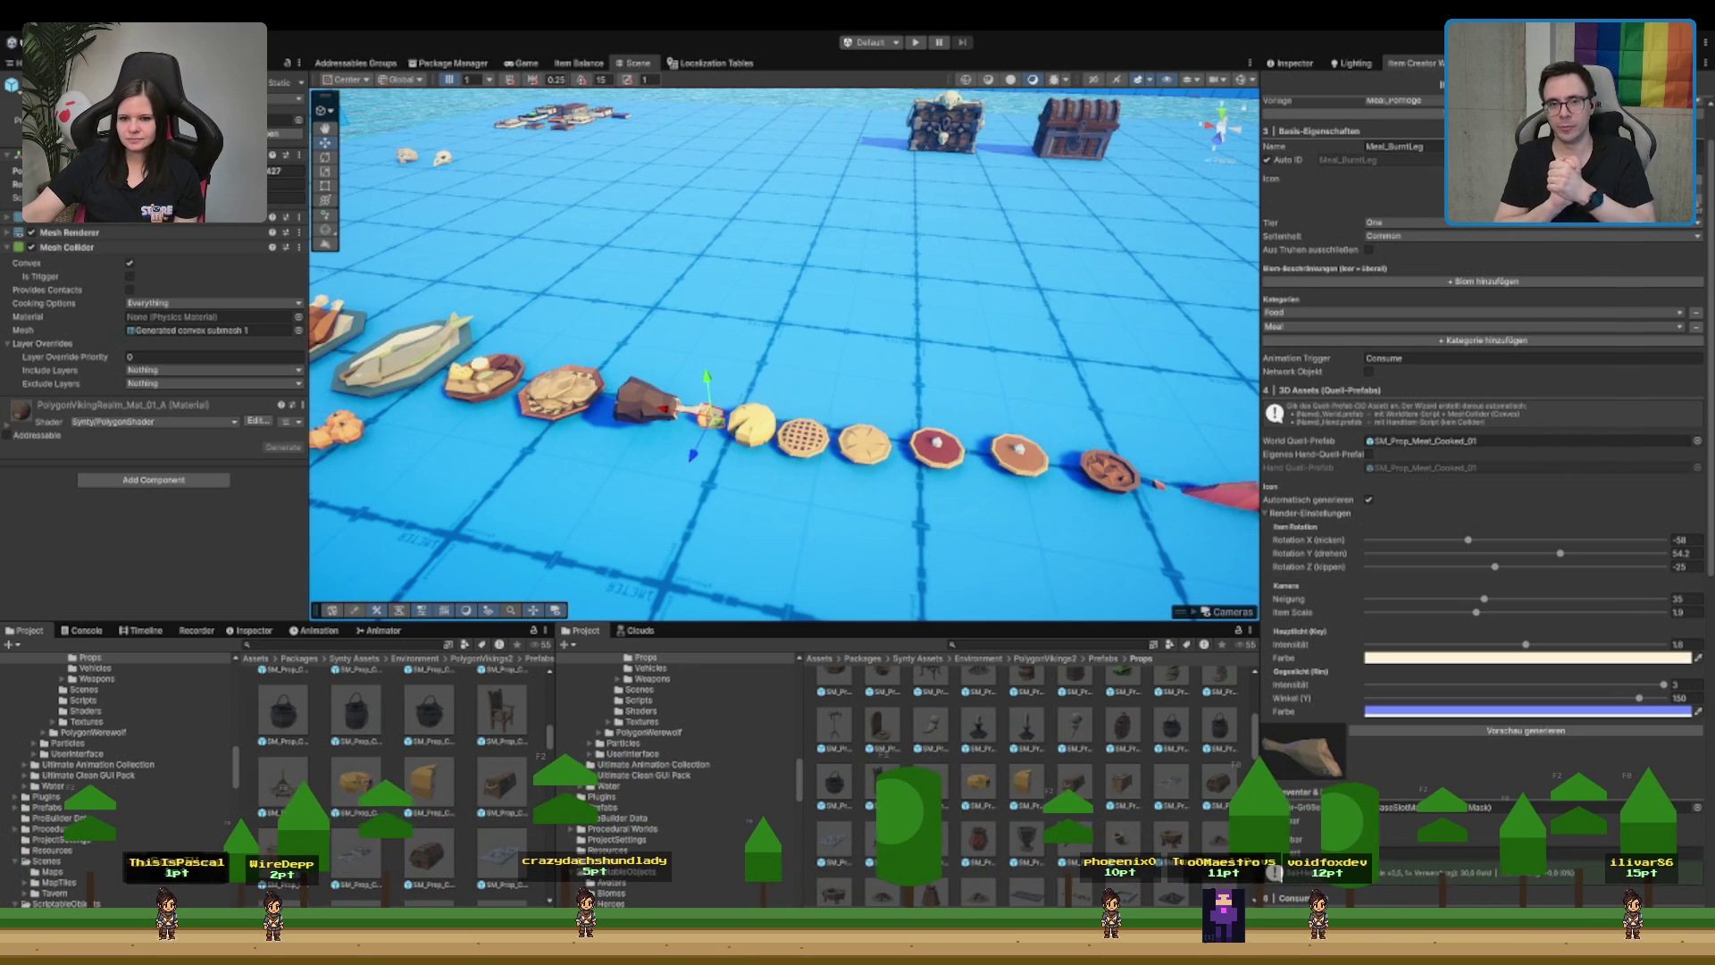
{"action": "scroll", "coordinate": [862, 483], "scroll_direction": "down", "scroll_amount": 5}
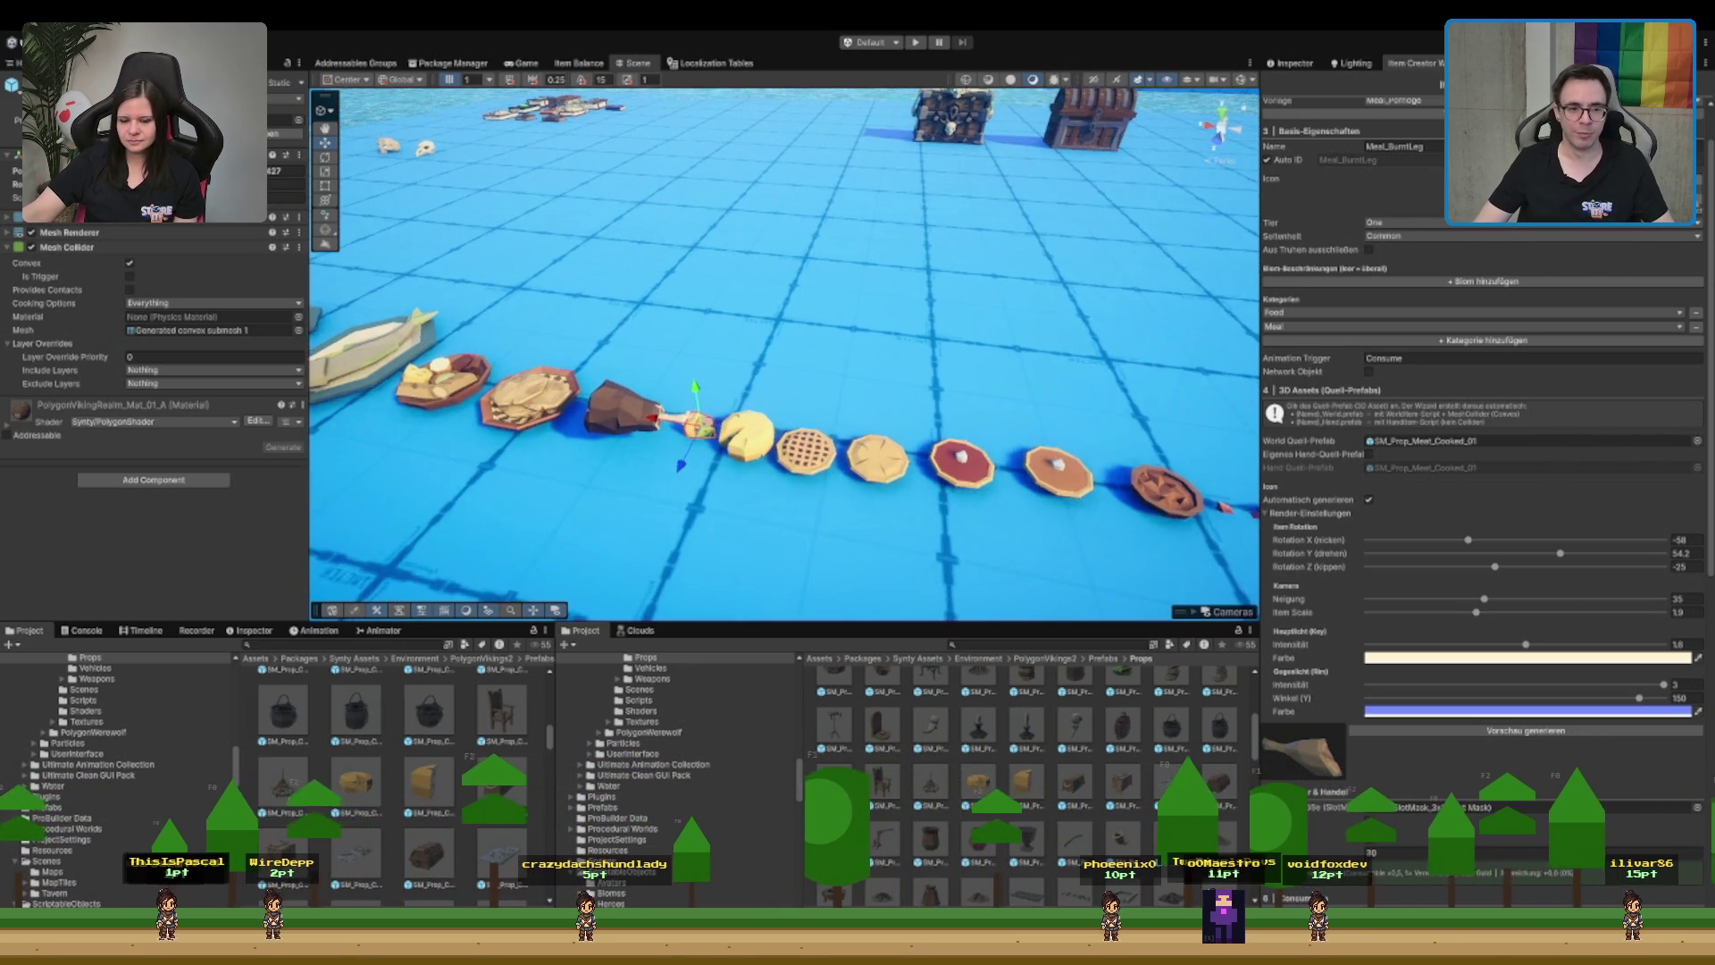
- Collapse the expanded Synty Assets folders and return to ScriptableObjects in the Project tree
{"action": "scroll", "coordinate": [862, 483], "scroll_direction": "up", "scroll_amount": 3}
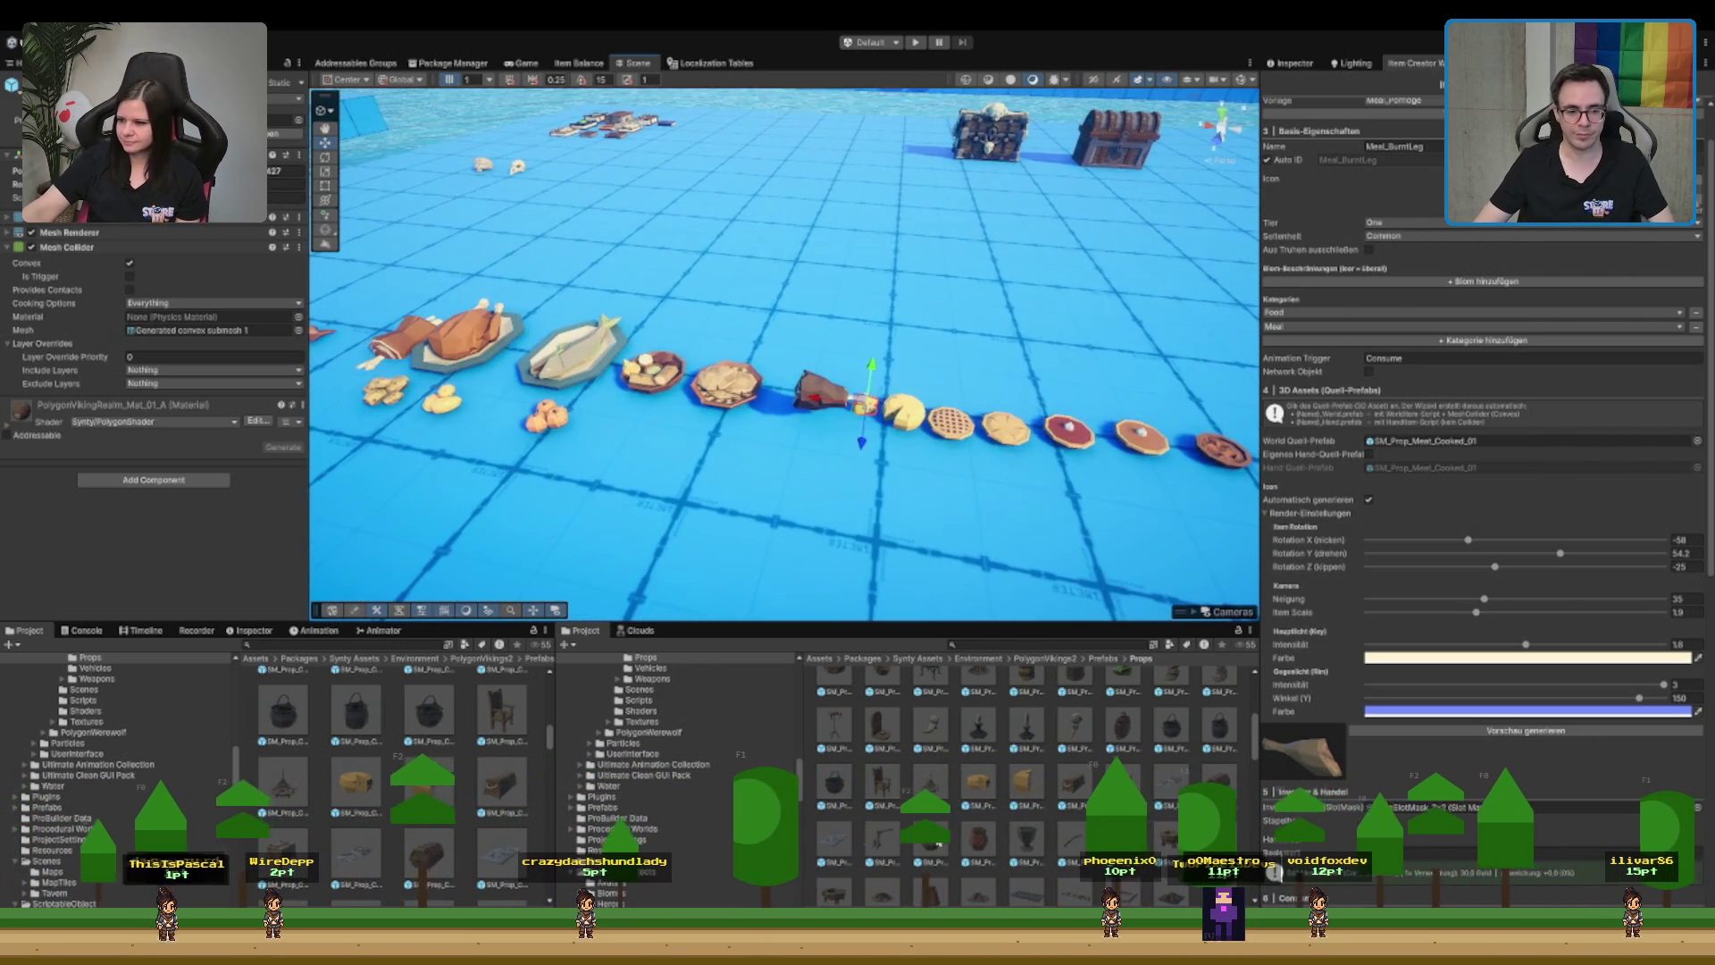
{"action": "scroll", "coordinate": [704, 701], "scroll_direction": "up", "scroll_amount": 5}
{"action": "left_click", "coordinate": [681, 721]}
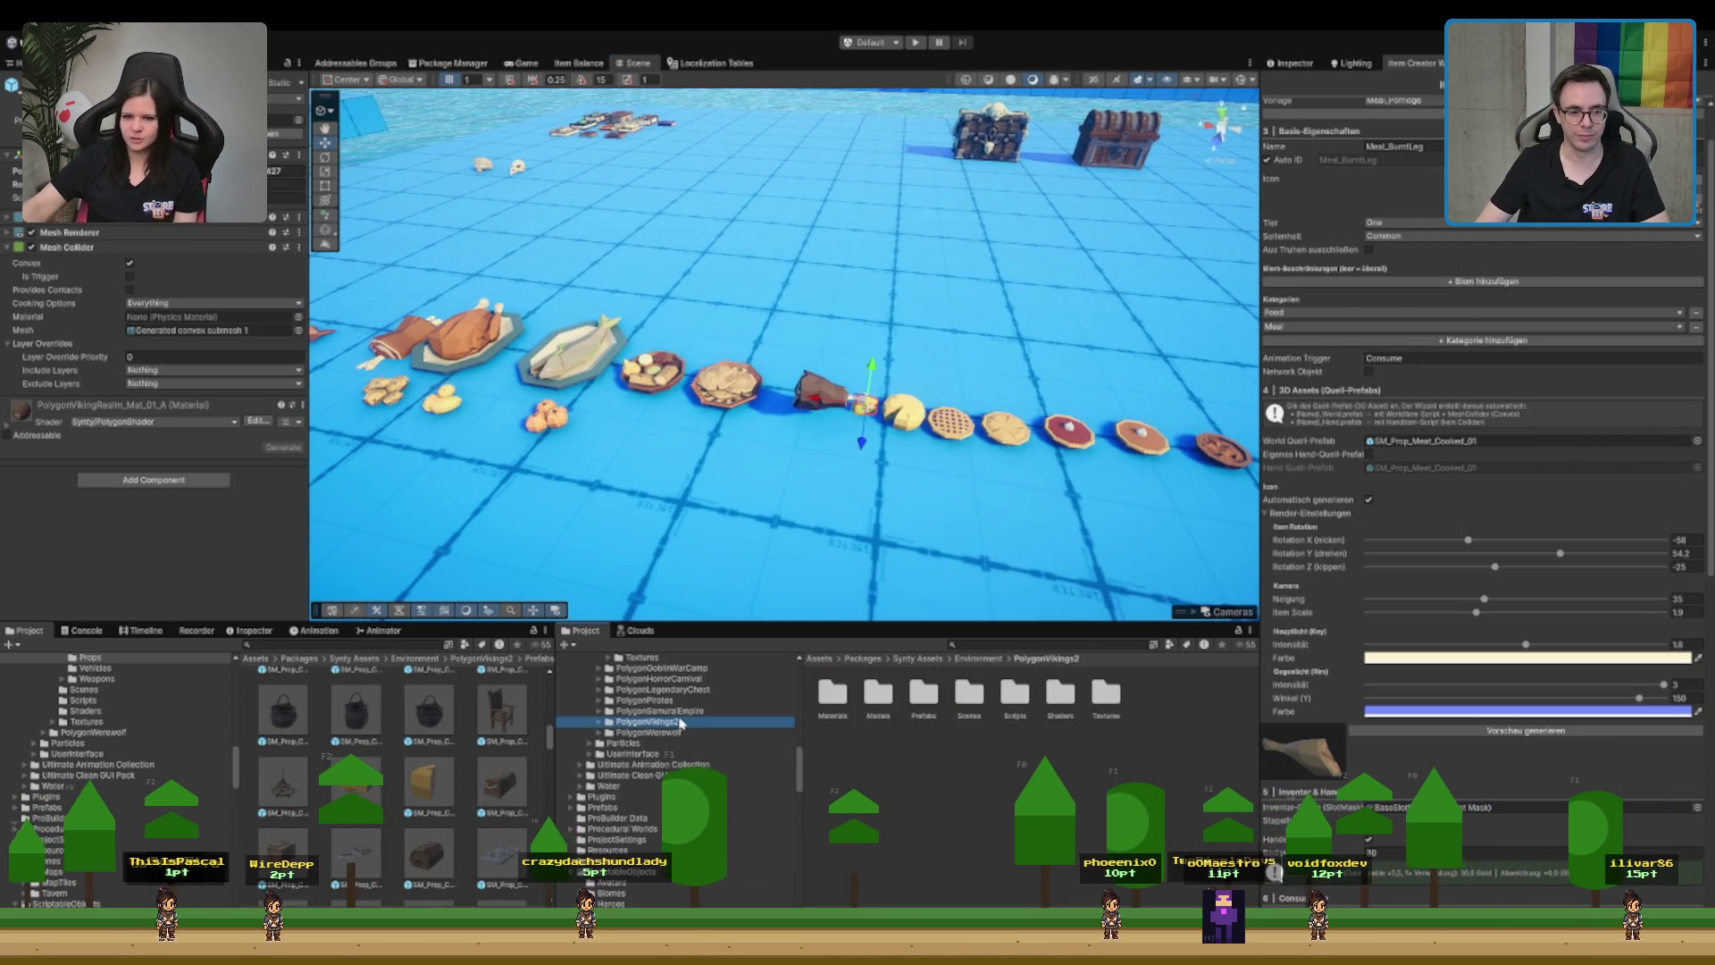
{"action": "key", "text": "Left"}
{"action": "key", "text": "Left"}
{"action": "key", "text": "Left"}
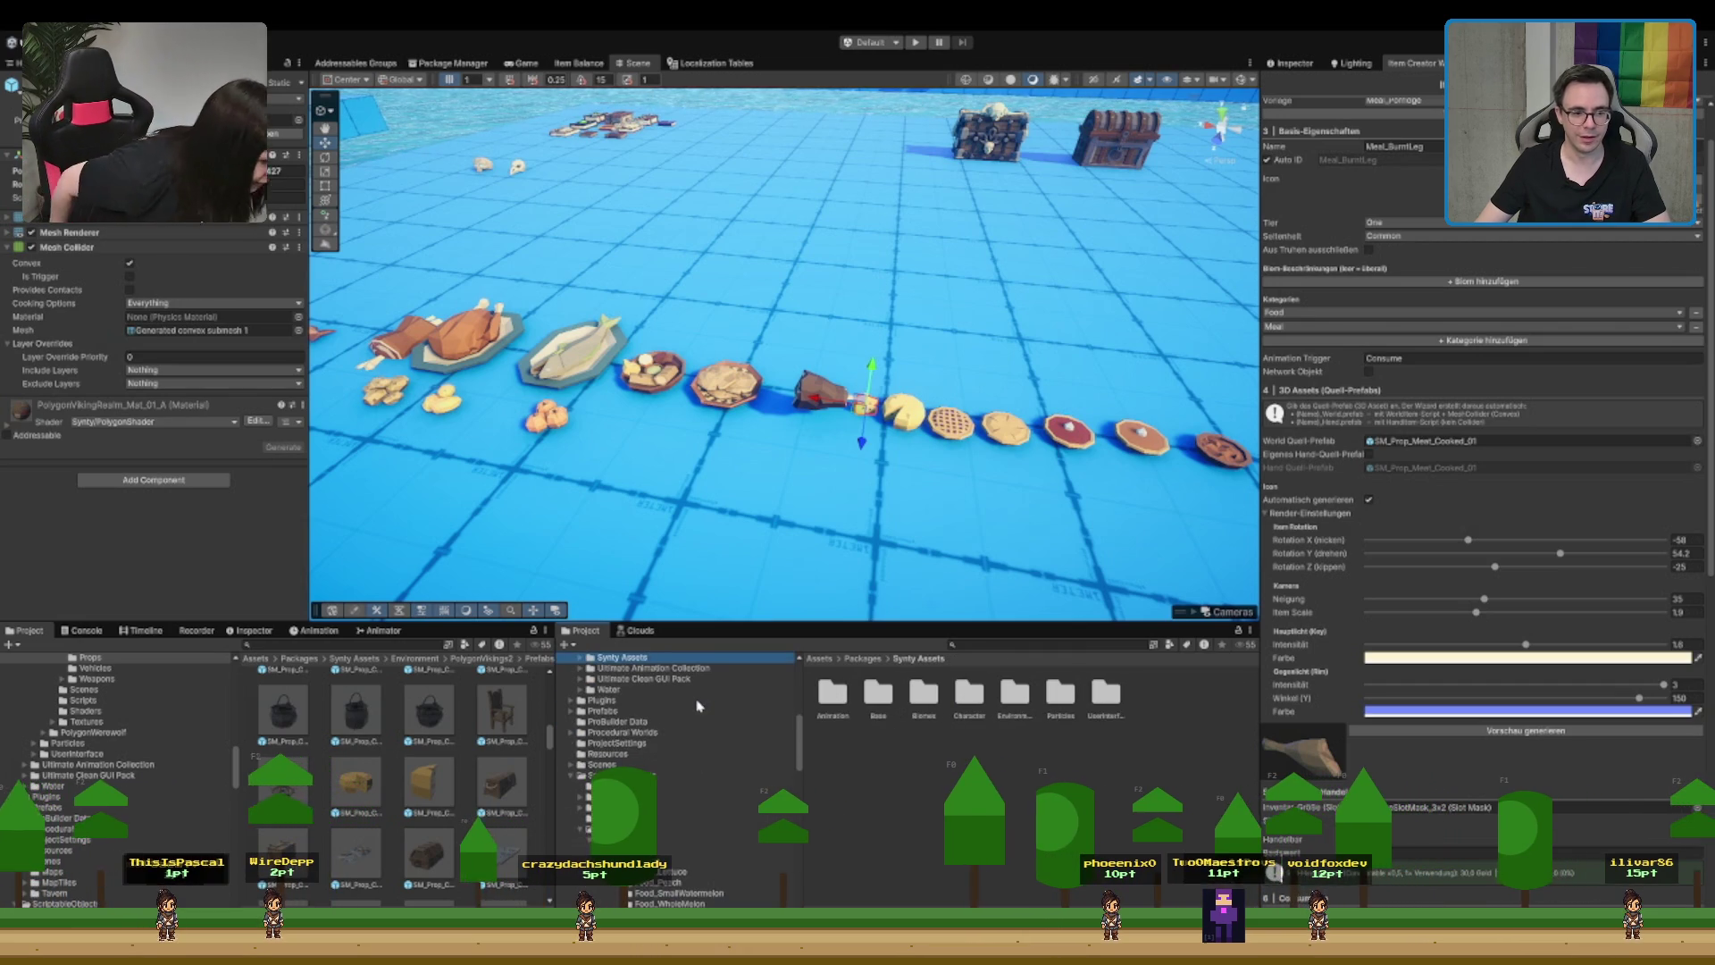
{"action": "key", "text": "Left"}
{"action": "key", "text": "Left"}
{"action": "left_click", "coordinate": [612, 754]}
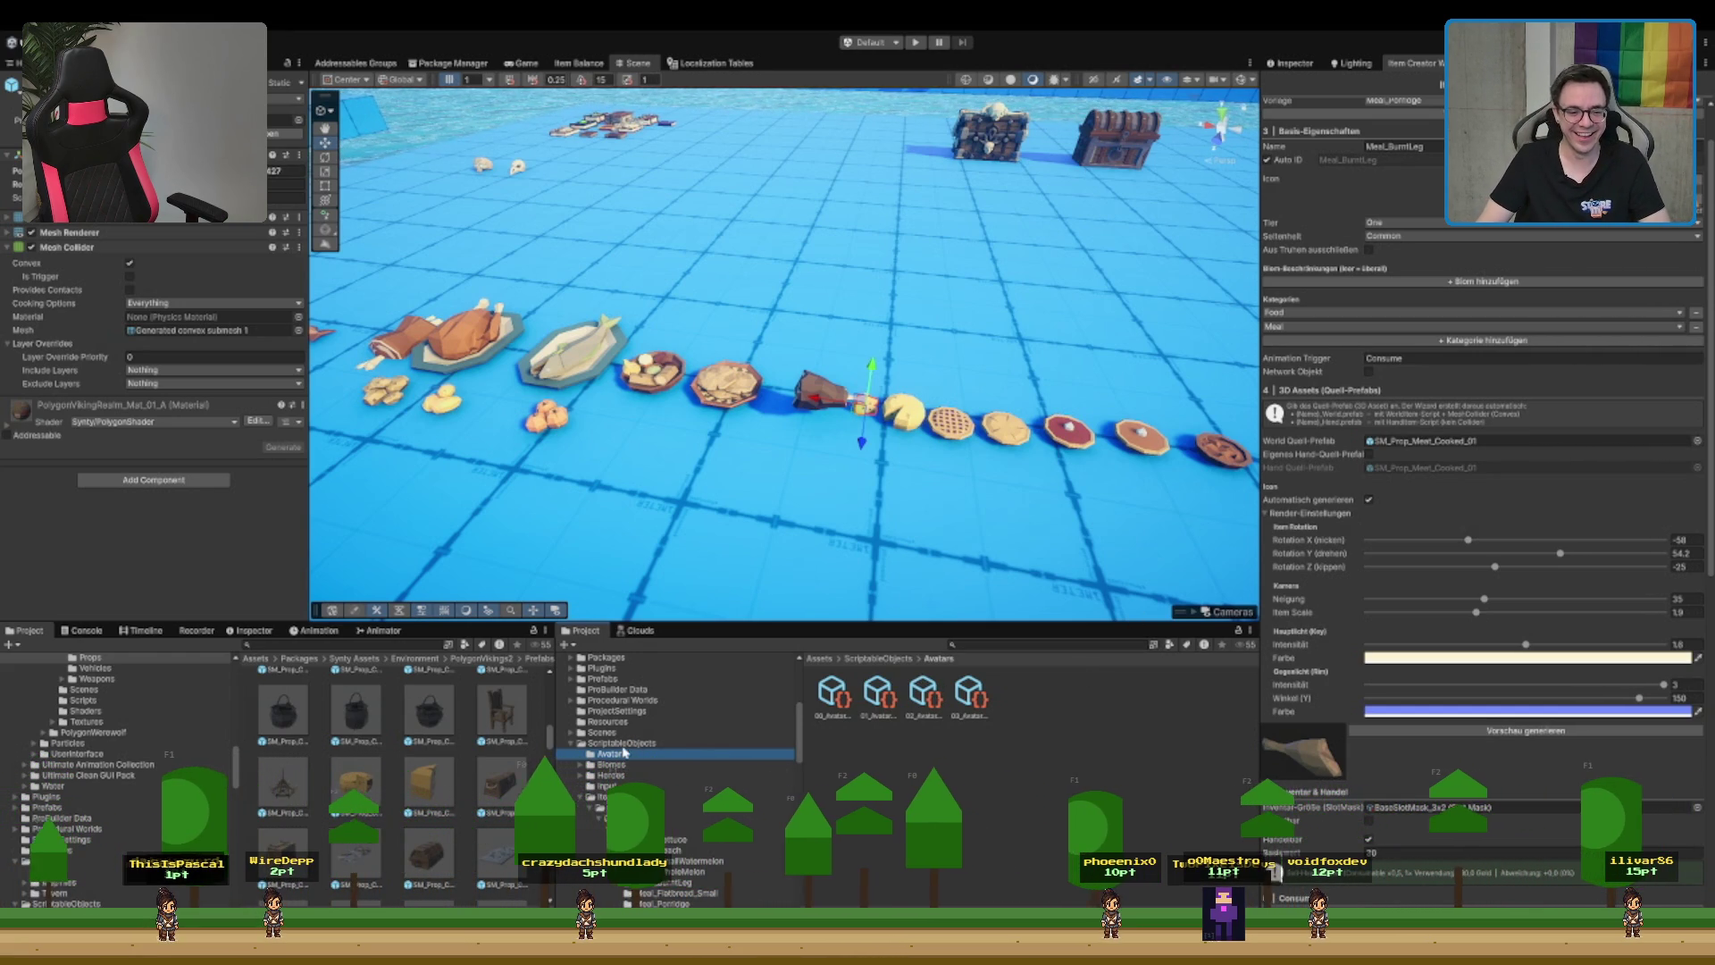
{"action": "key", "text": "Left"}
- Open the common Head equipment folder, then step back up to show EquipmentItems' contents
{"action": "scroll", "coordinate": [625, 753], "scroll_direction": "down", "scroll_amount": 5}
{"action": "scroll", "coordinate": [679, 759], "scroll_direction": "down", "scroll_amount": 8}
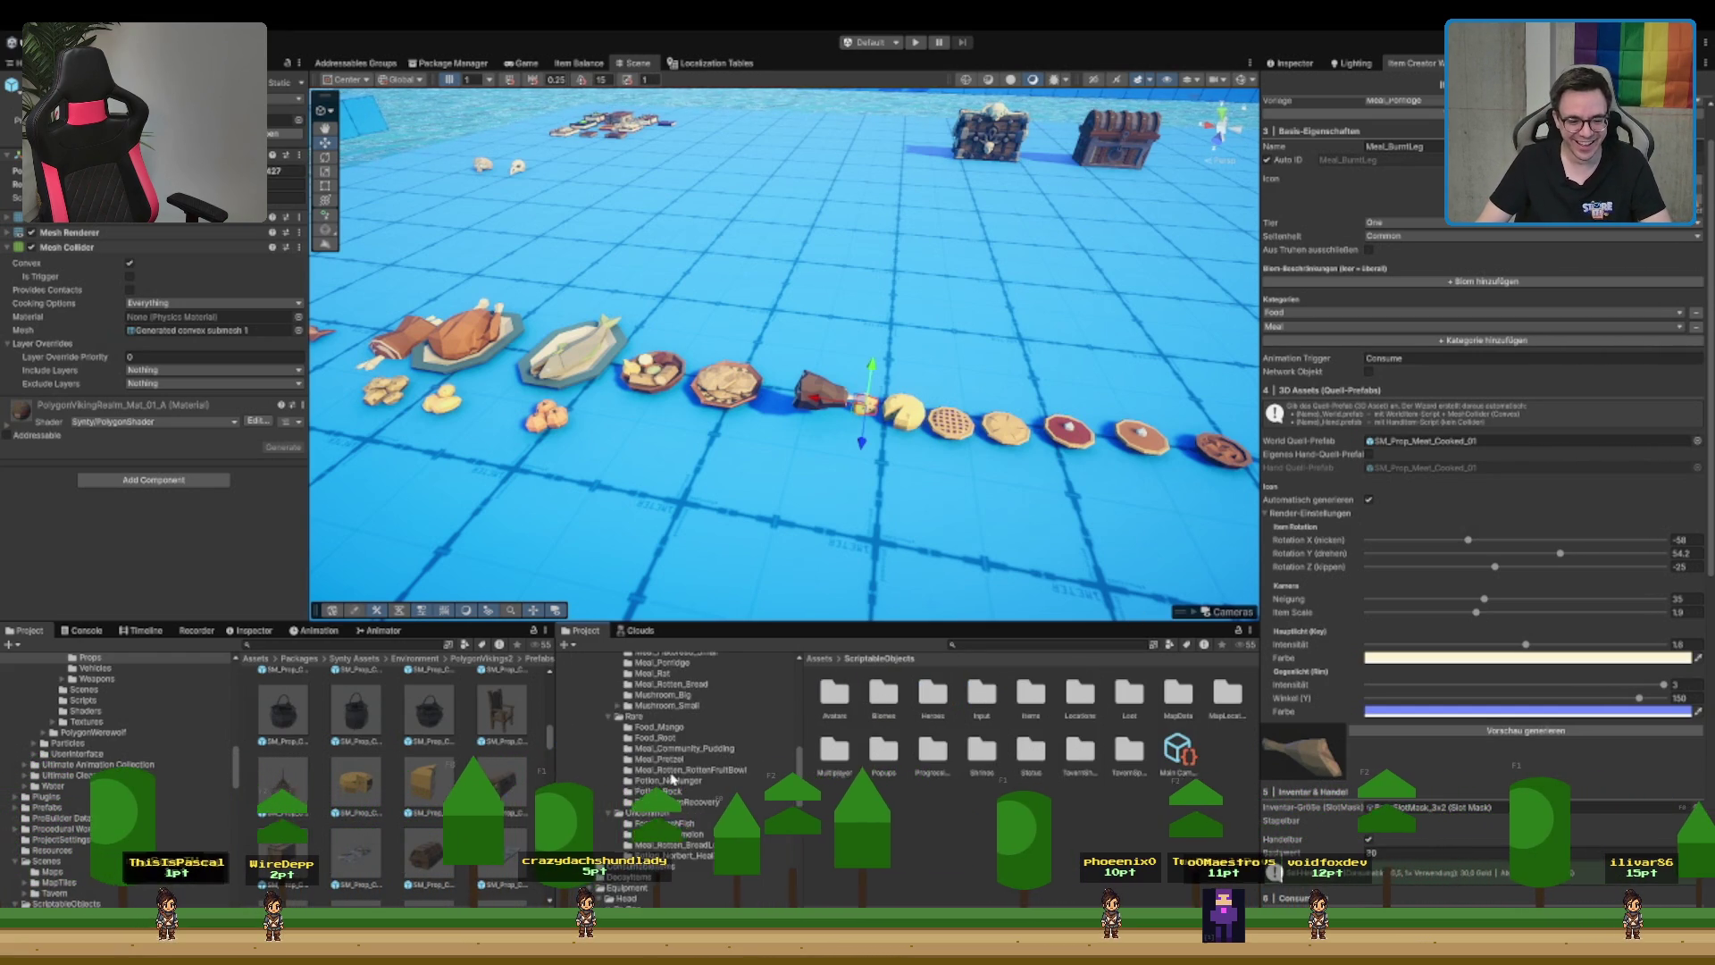
{"action": "double_click", "coordinate": [696, 719]}
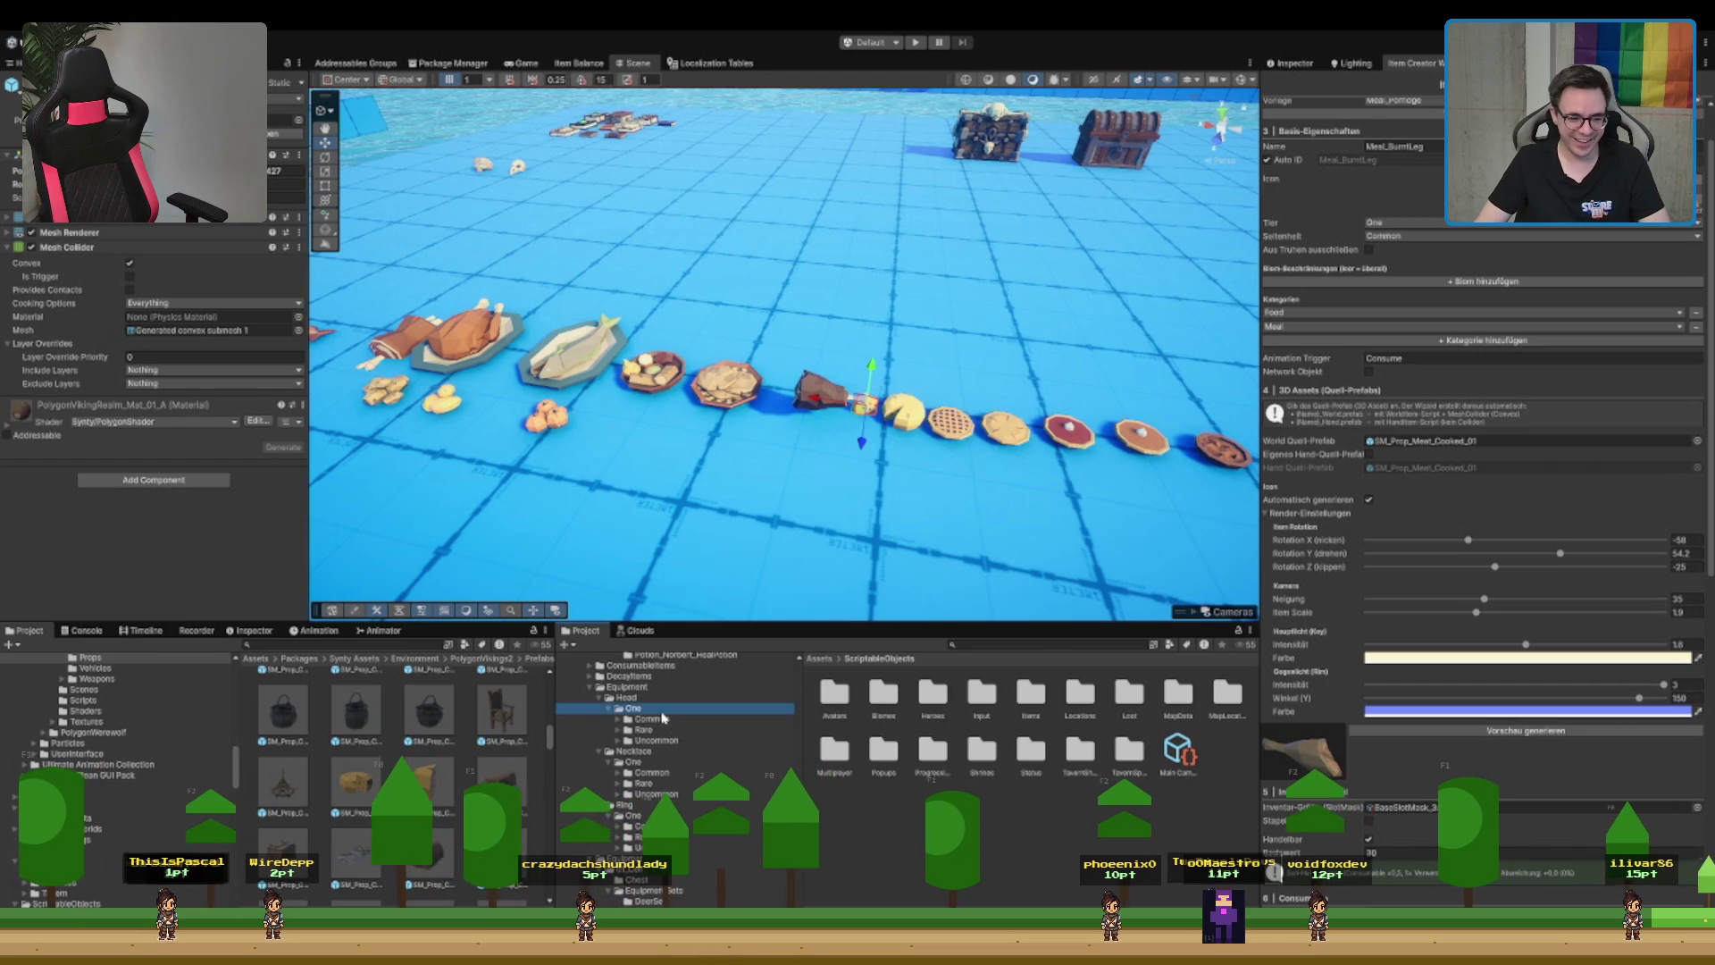
{"action": "left_click", "coordinate": [688, 729]}
{"action": "key", "text": "Left"}
{"action": "key", "text": "Left"}
{"action": "key", "text": "Left"}
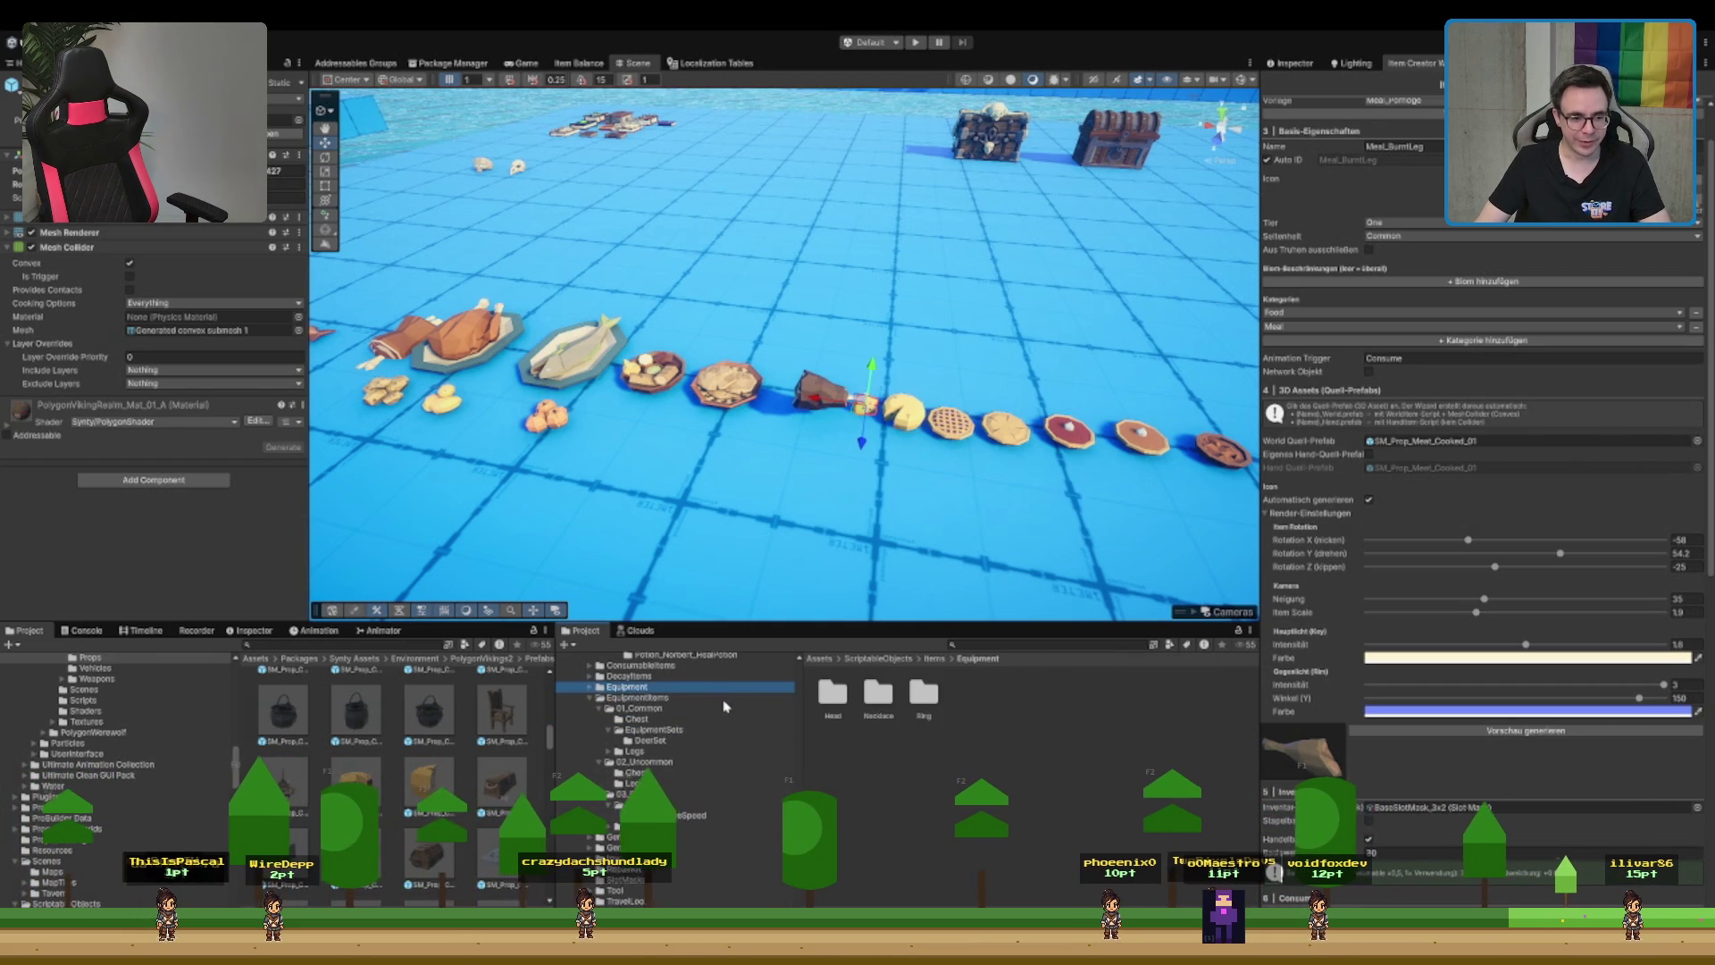
{"action": "key", "text": "Left"}
{"action": "key", "text": "Down"}
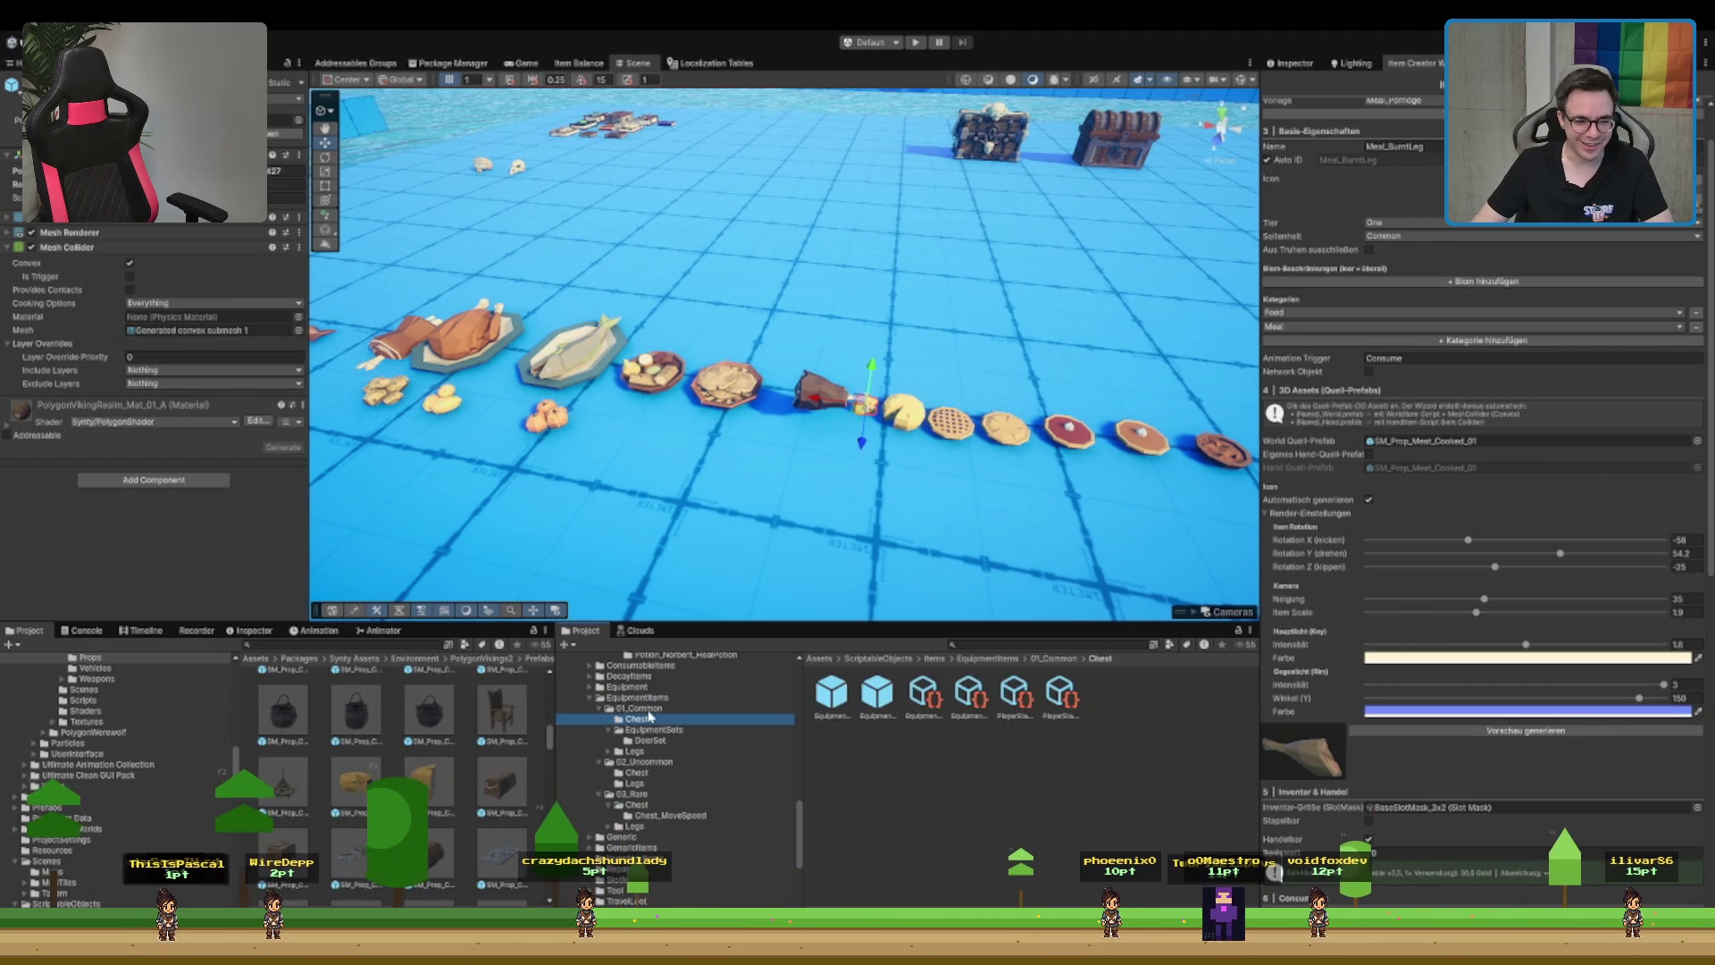
- Select the five SlotMask assets and move them into the Equipment folder
{"action": "left_click", "coordinate": [970, 697]}
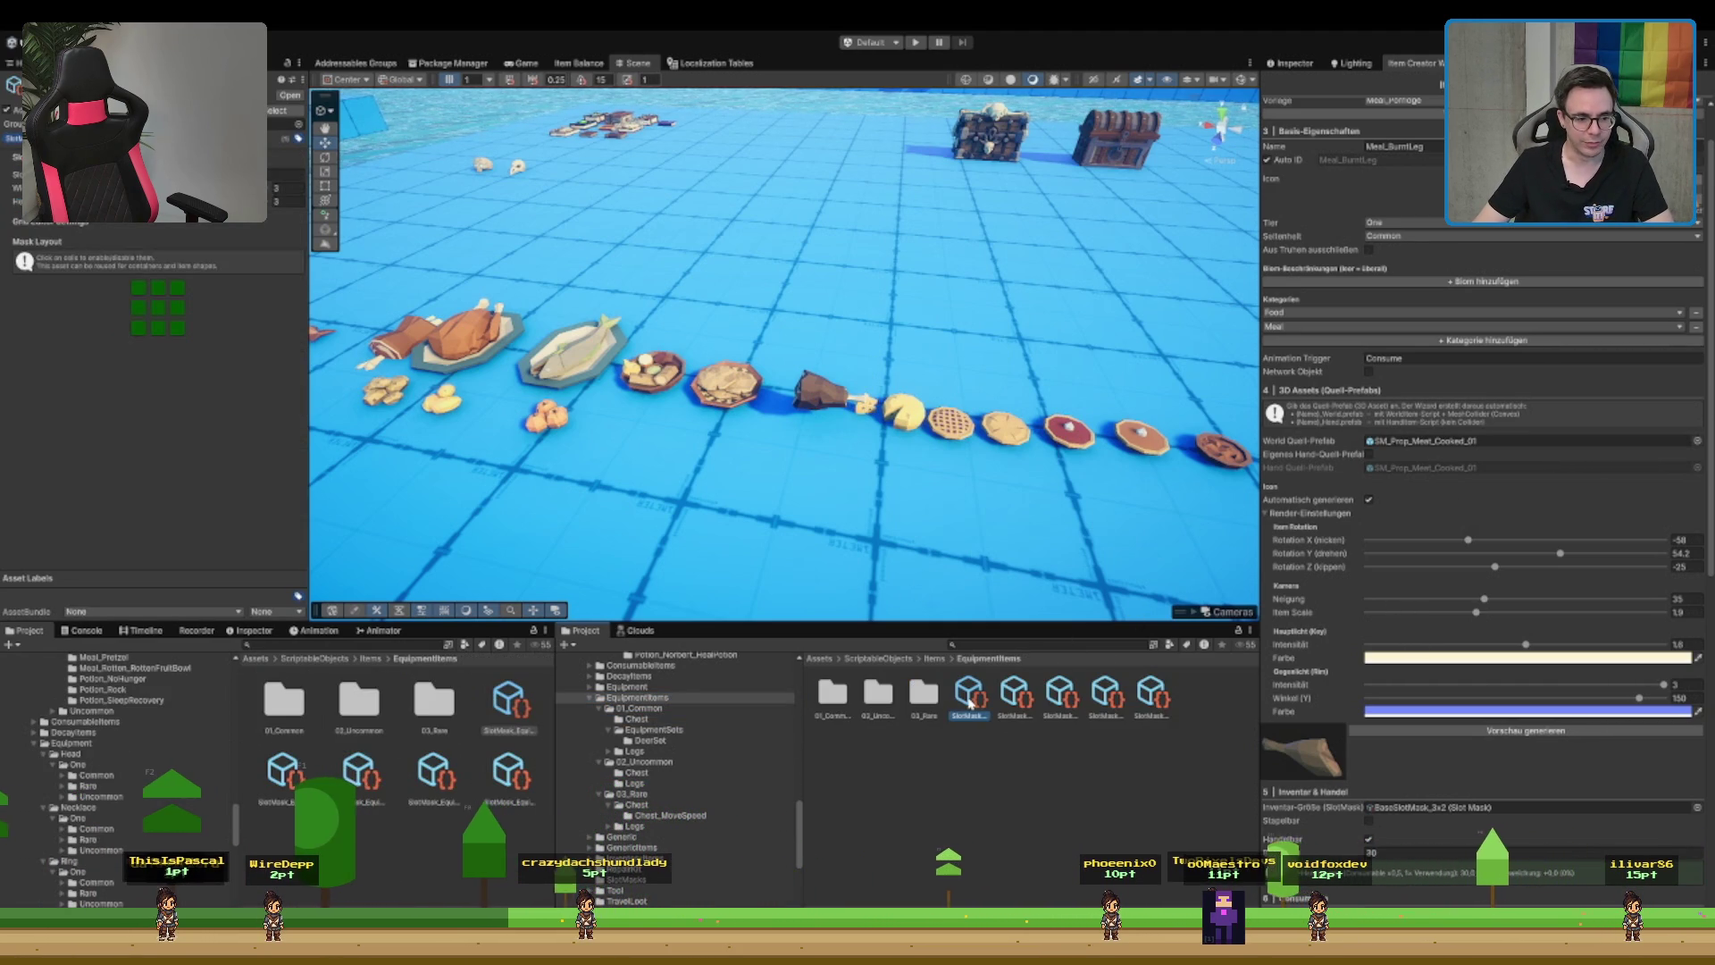
{"action": "key", "text": "Right"}
{"action": "key", "text": "Right"}
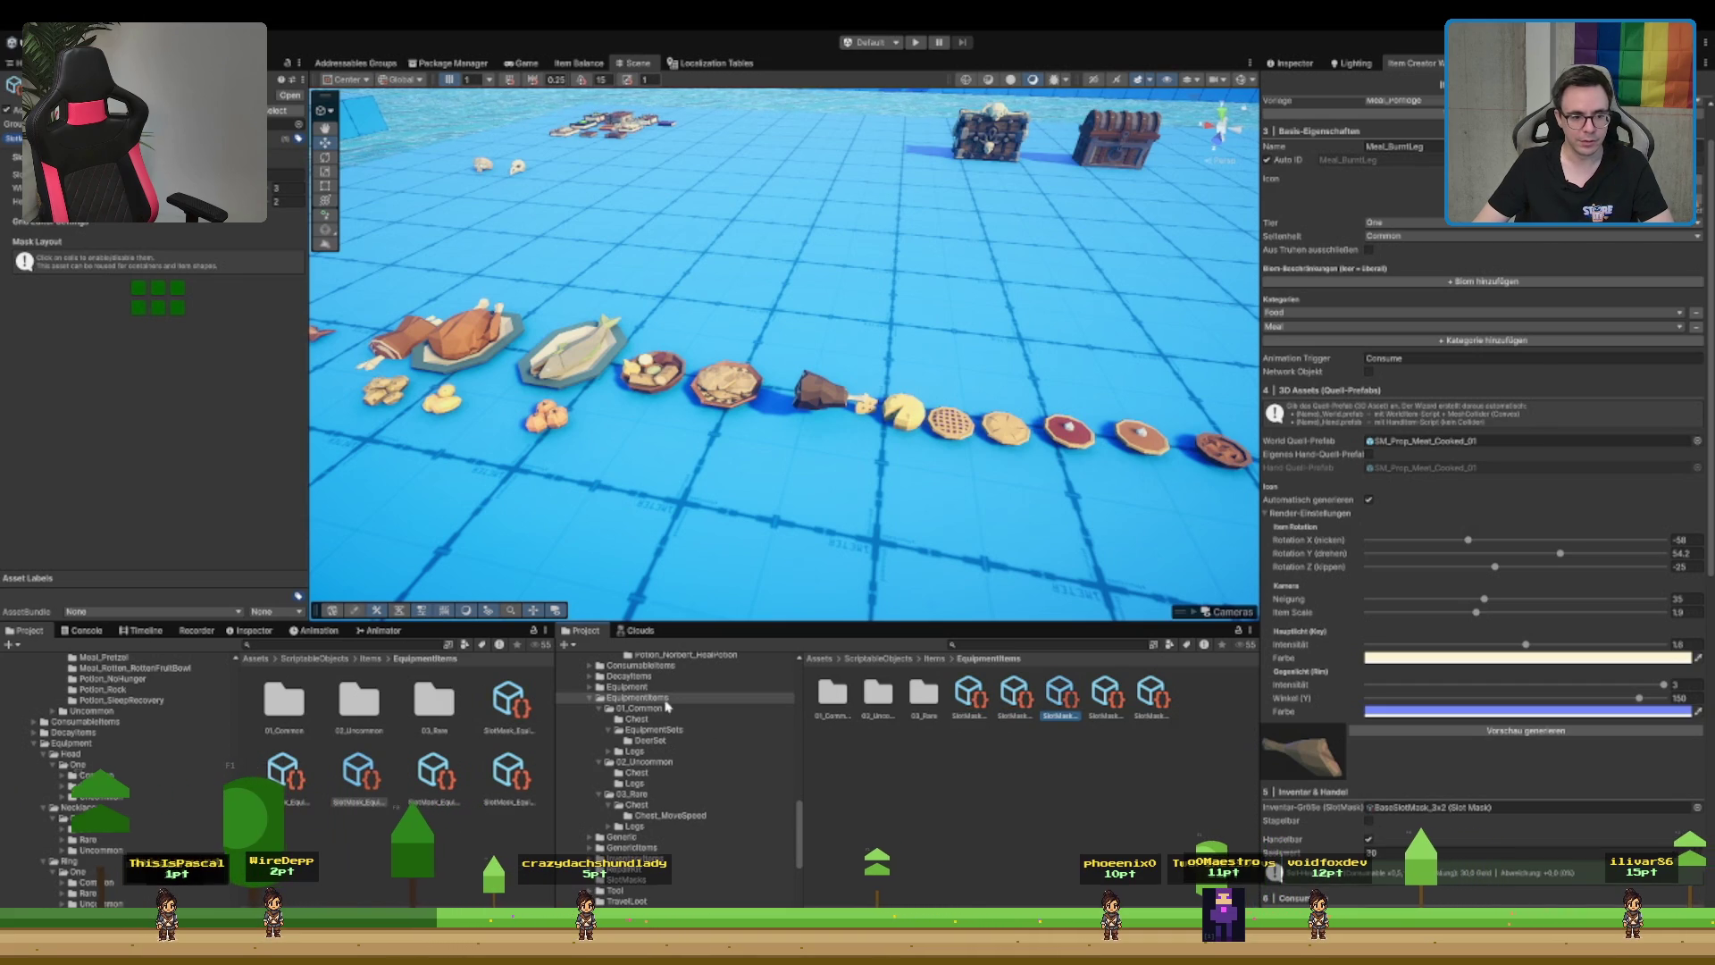
{"action": "left_click", "coordinate": [665, 701]}
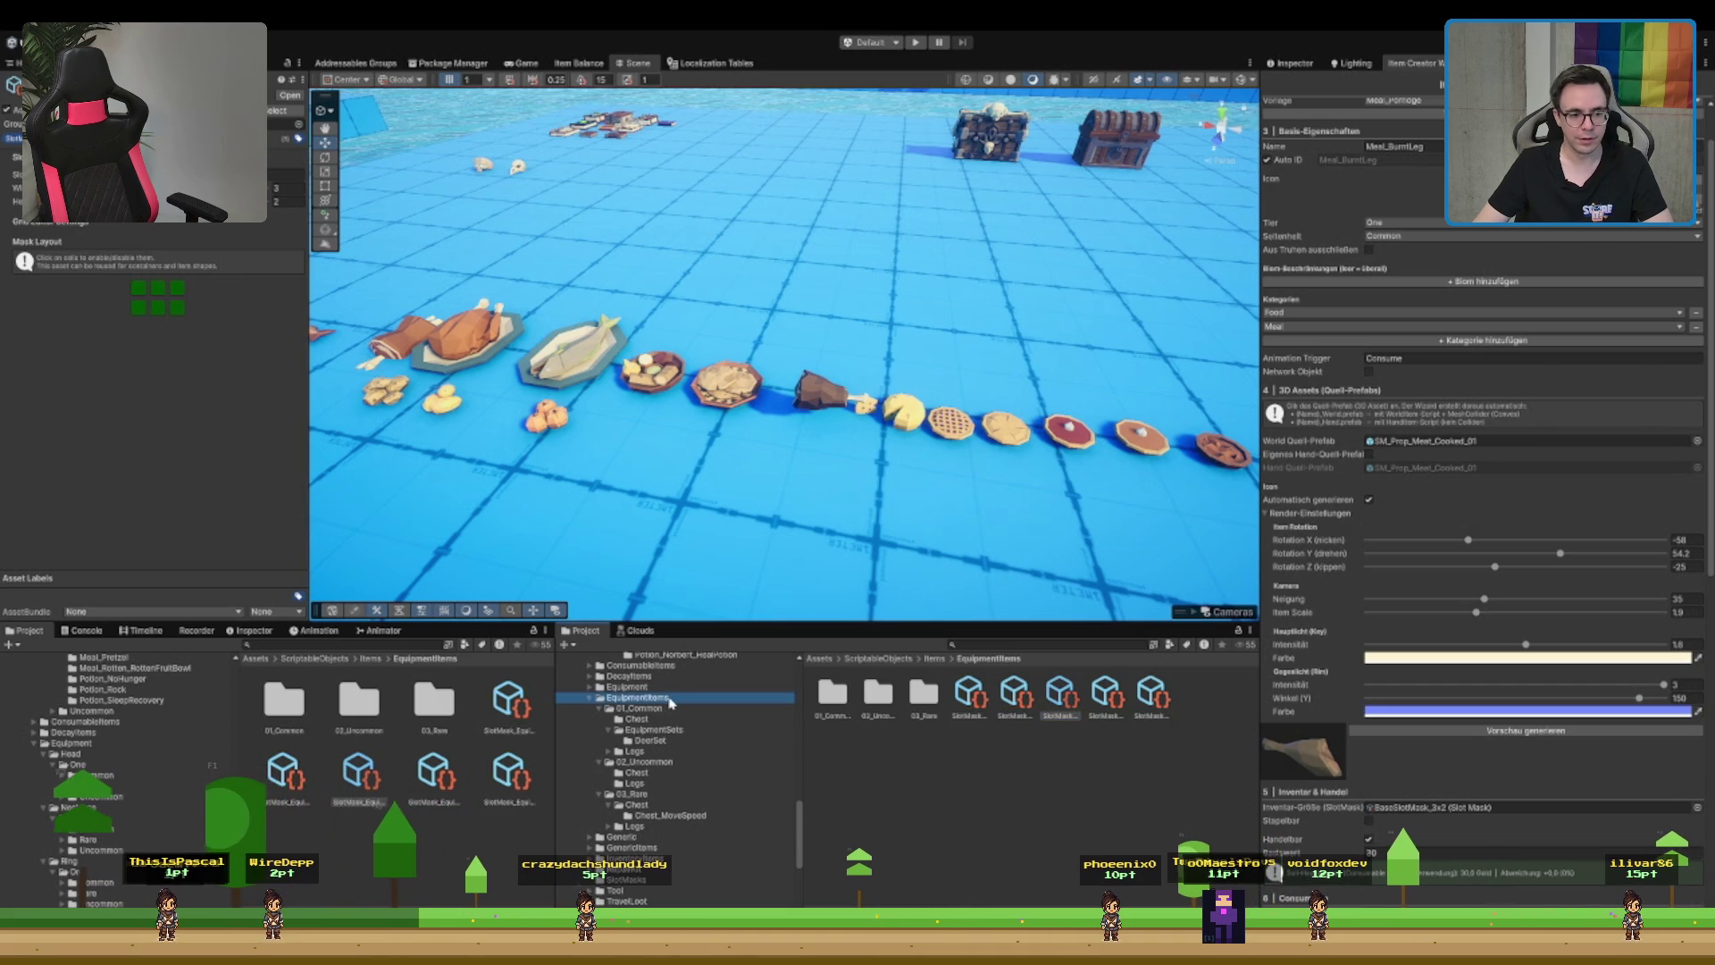
{"action": "left_click", "coordinate": [970, 695]}
{"action": "left_click", "coordinate": [1152, 695], "text": "shift"}
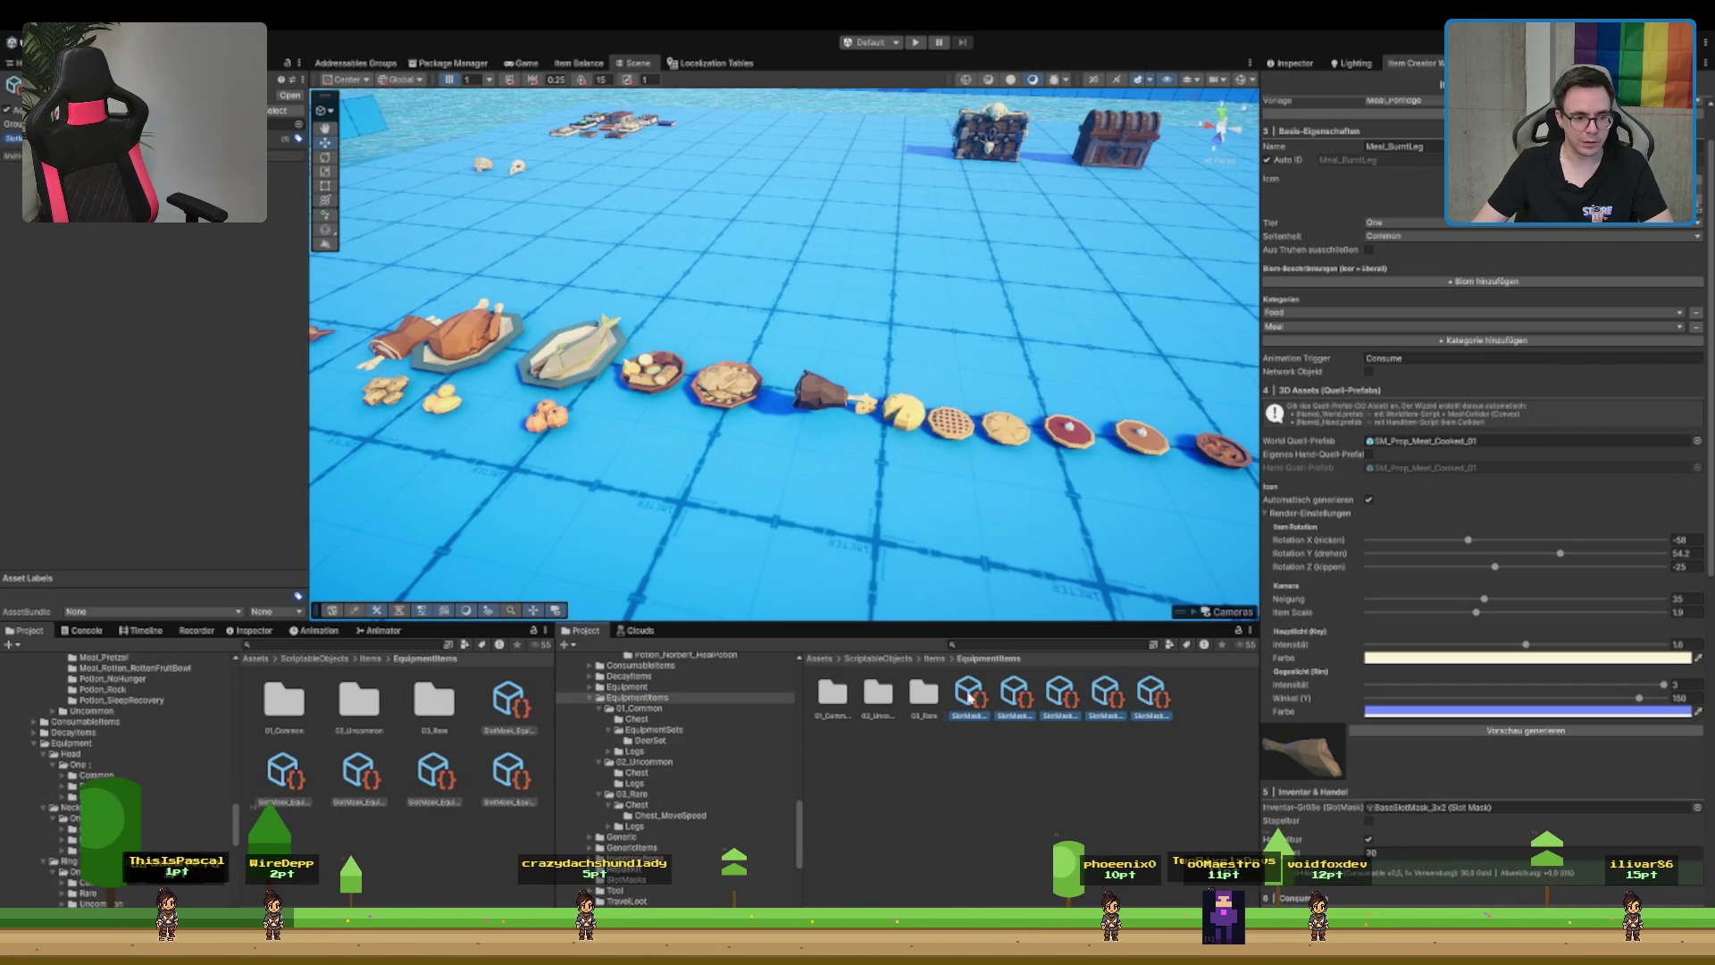
{"action": "left_click_drag", "start_coordinate": [625, 686], "coordinate": [627, 687]}
- Browse the EquipmentItems subfolders 01_Common, Chest and Legs, then collapse EquipmentItems
{"action": "left_click", "coordinate": [640, 708]}
{"action": "left_click", "coordinate": [636, 718]}
{"action": "key", "text": "Down"}
{"action": "key", "text": "Up"}
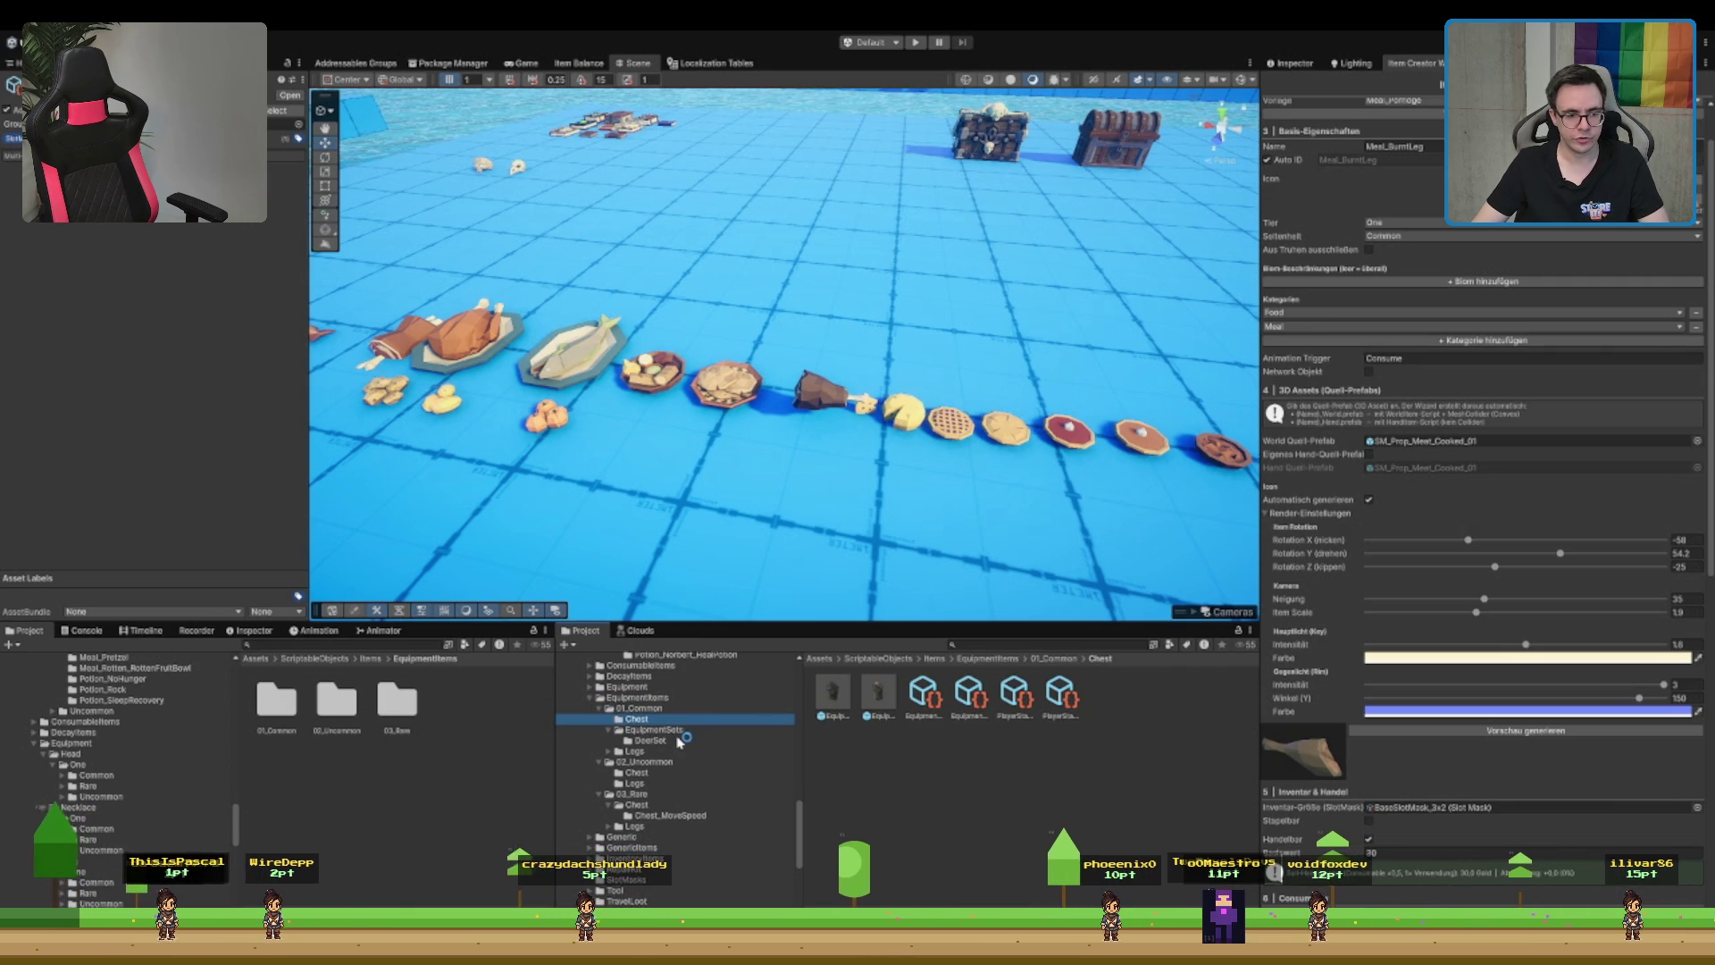
{"action": "key", "text": "Down"}
{"action": "key", "text": "Down"}
{"action": "key", "text": "Down"}
{"action": "key", "text": "Right"}
{"action": "key", "text": "Down"}
{"action": "key", "text": "Down"}
{"action": "left_click", "coordinate": [647, 709]}
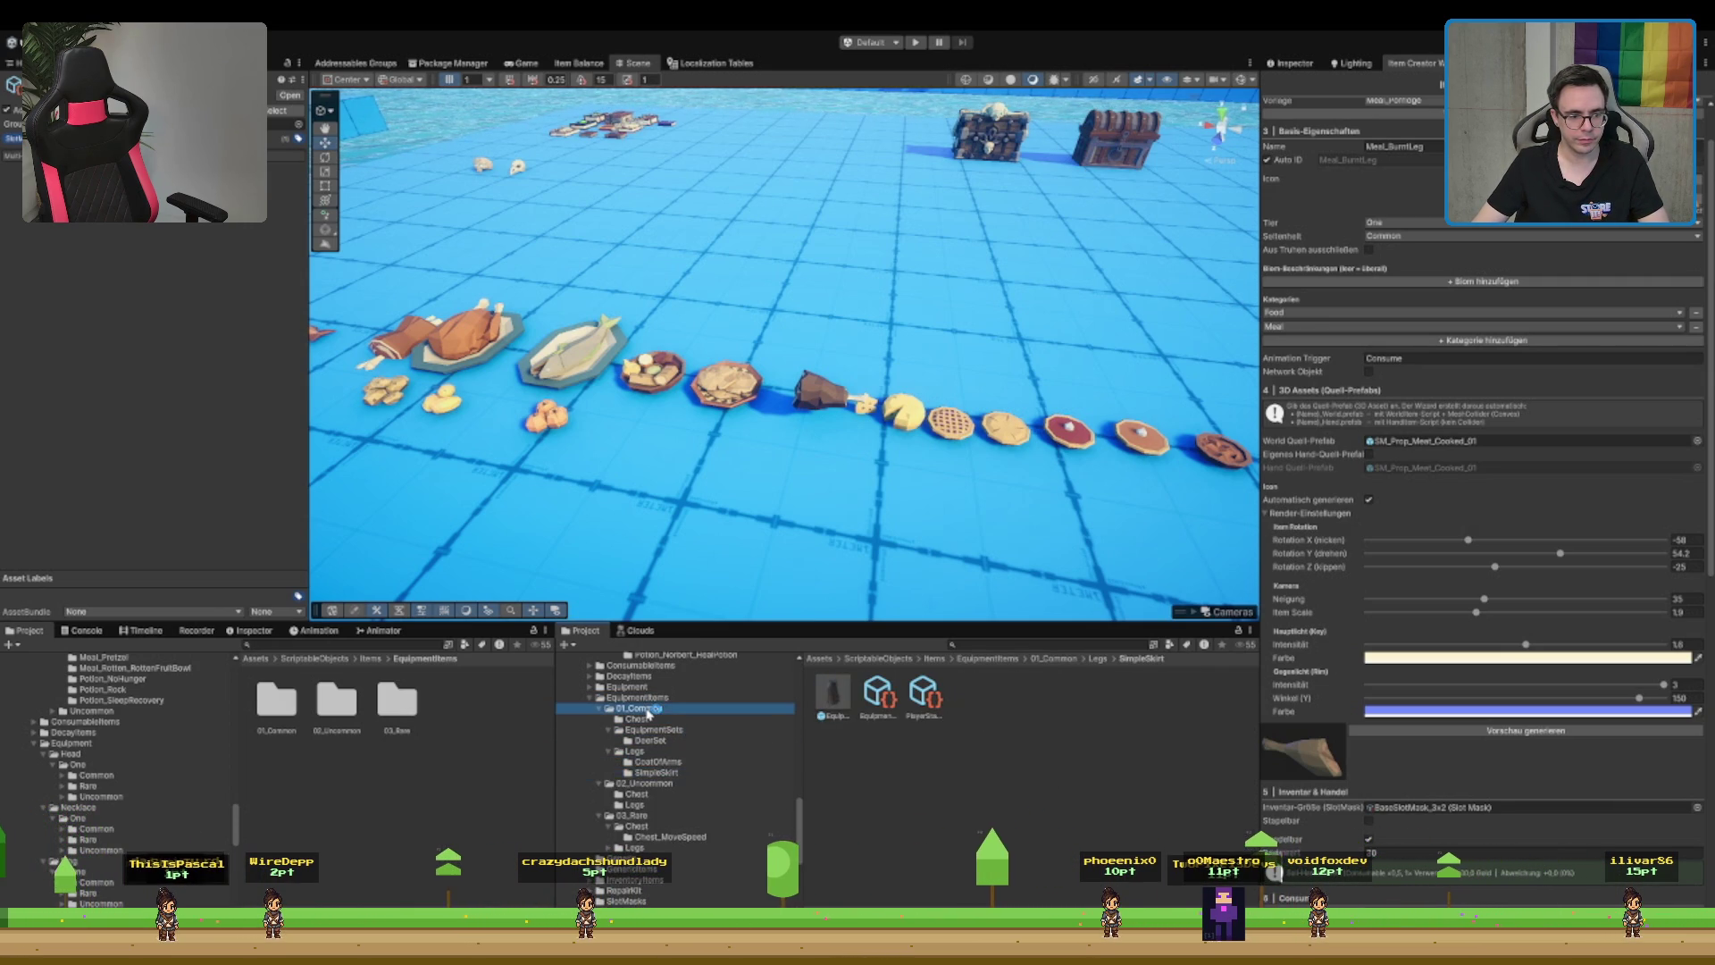
{"action": "left_click", "coordinate": [661, 698]}
{"action": "key", "text": "Left"}
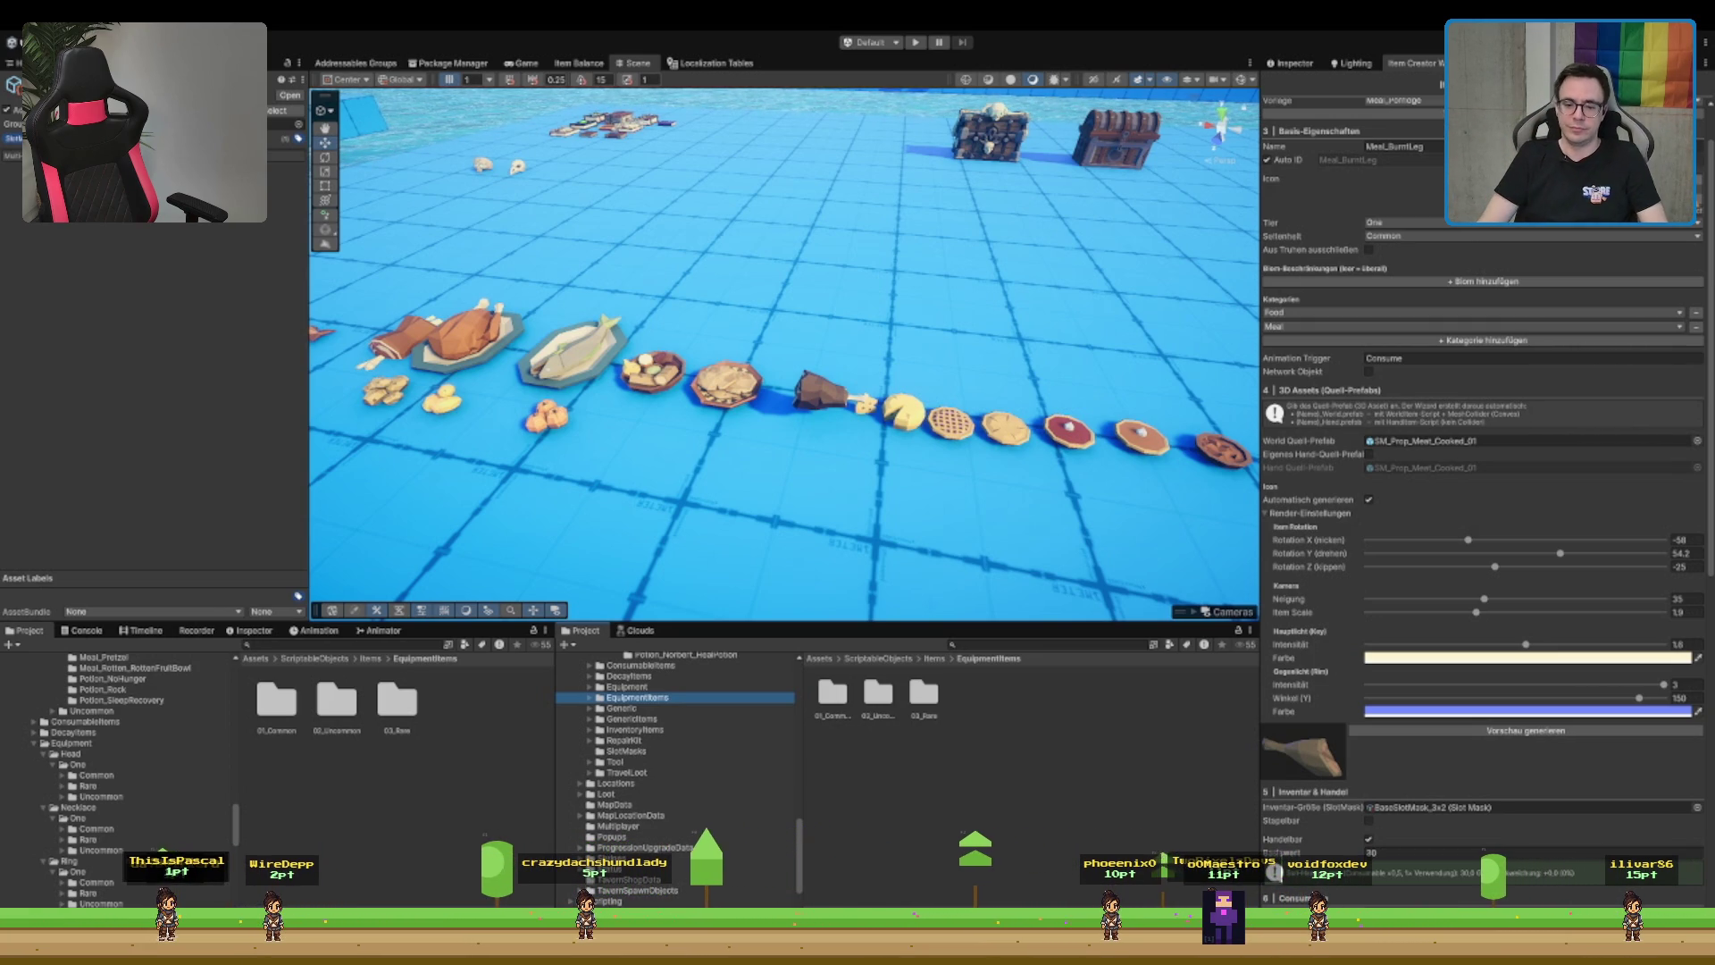
- Browse into the Food consumables and expand its Meal and Forest folders
{"action": "scroll", "coordinate": [1577, 621], "scroll_direction": "down", "scroll_amount": 5}
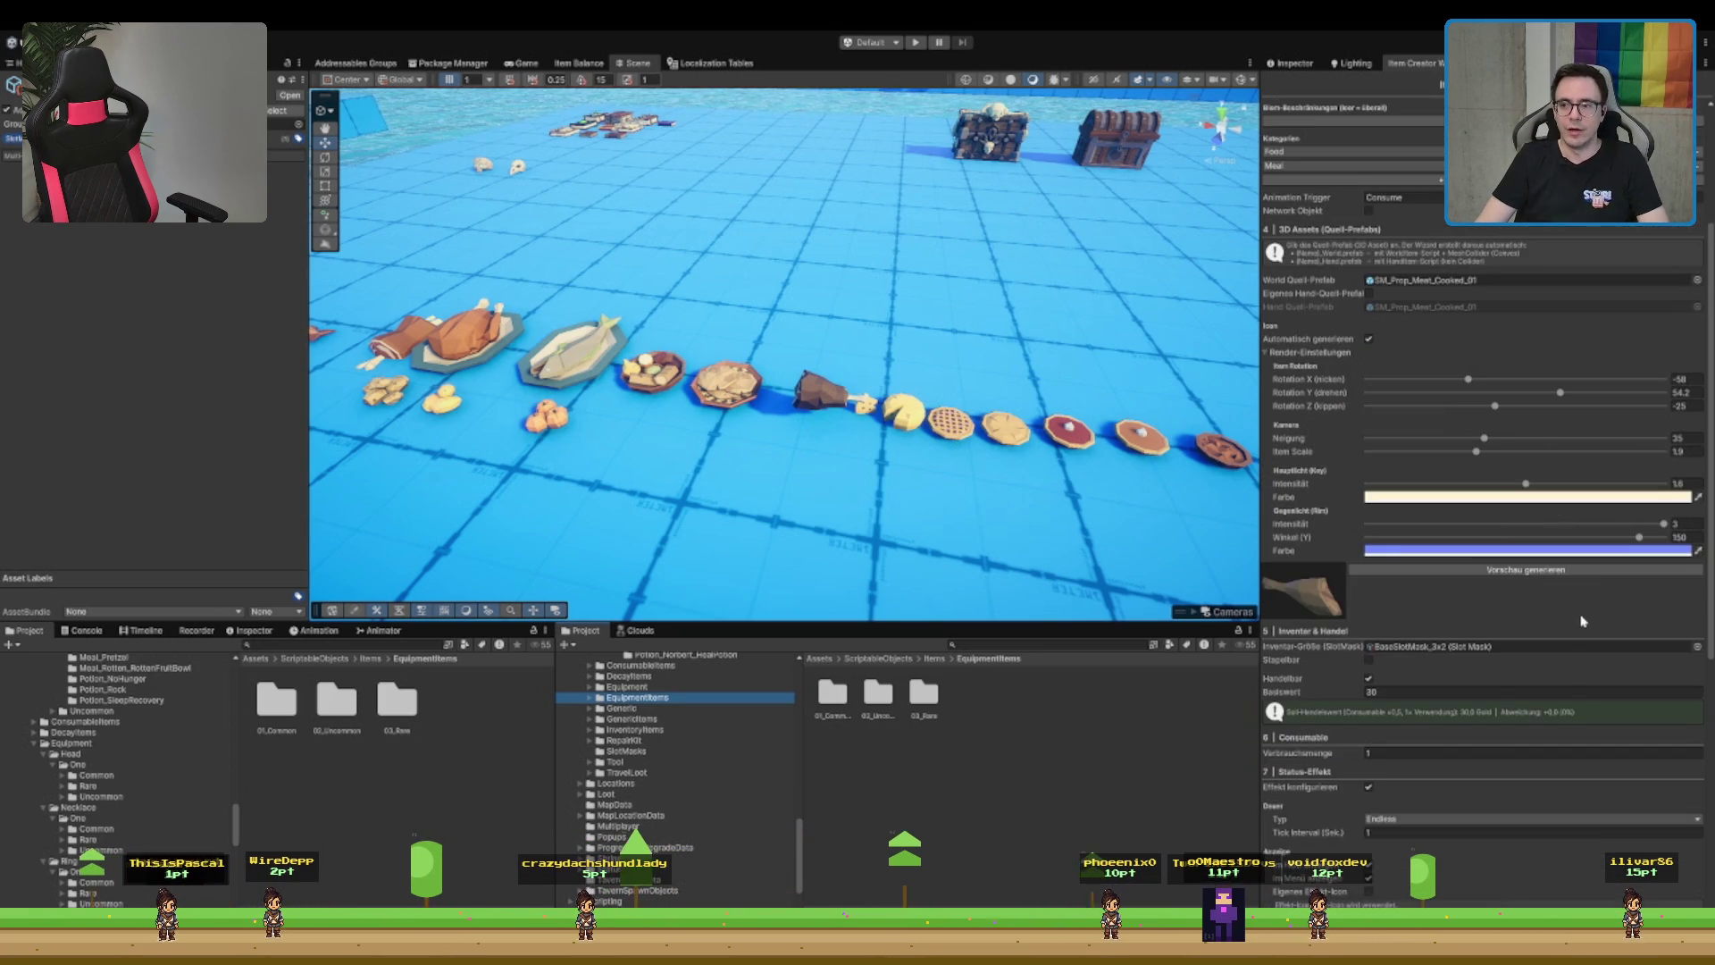
{"action": "scroll", "coordinate": [1578, 621], "scroll_direction": "down", "scroll_amount": 1}
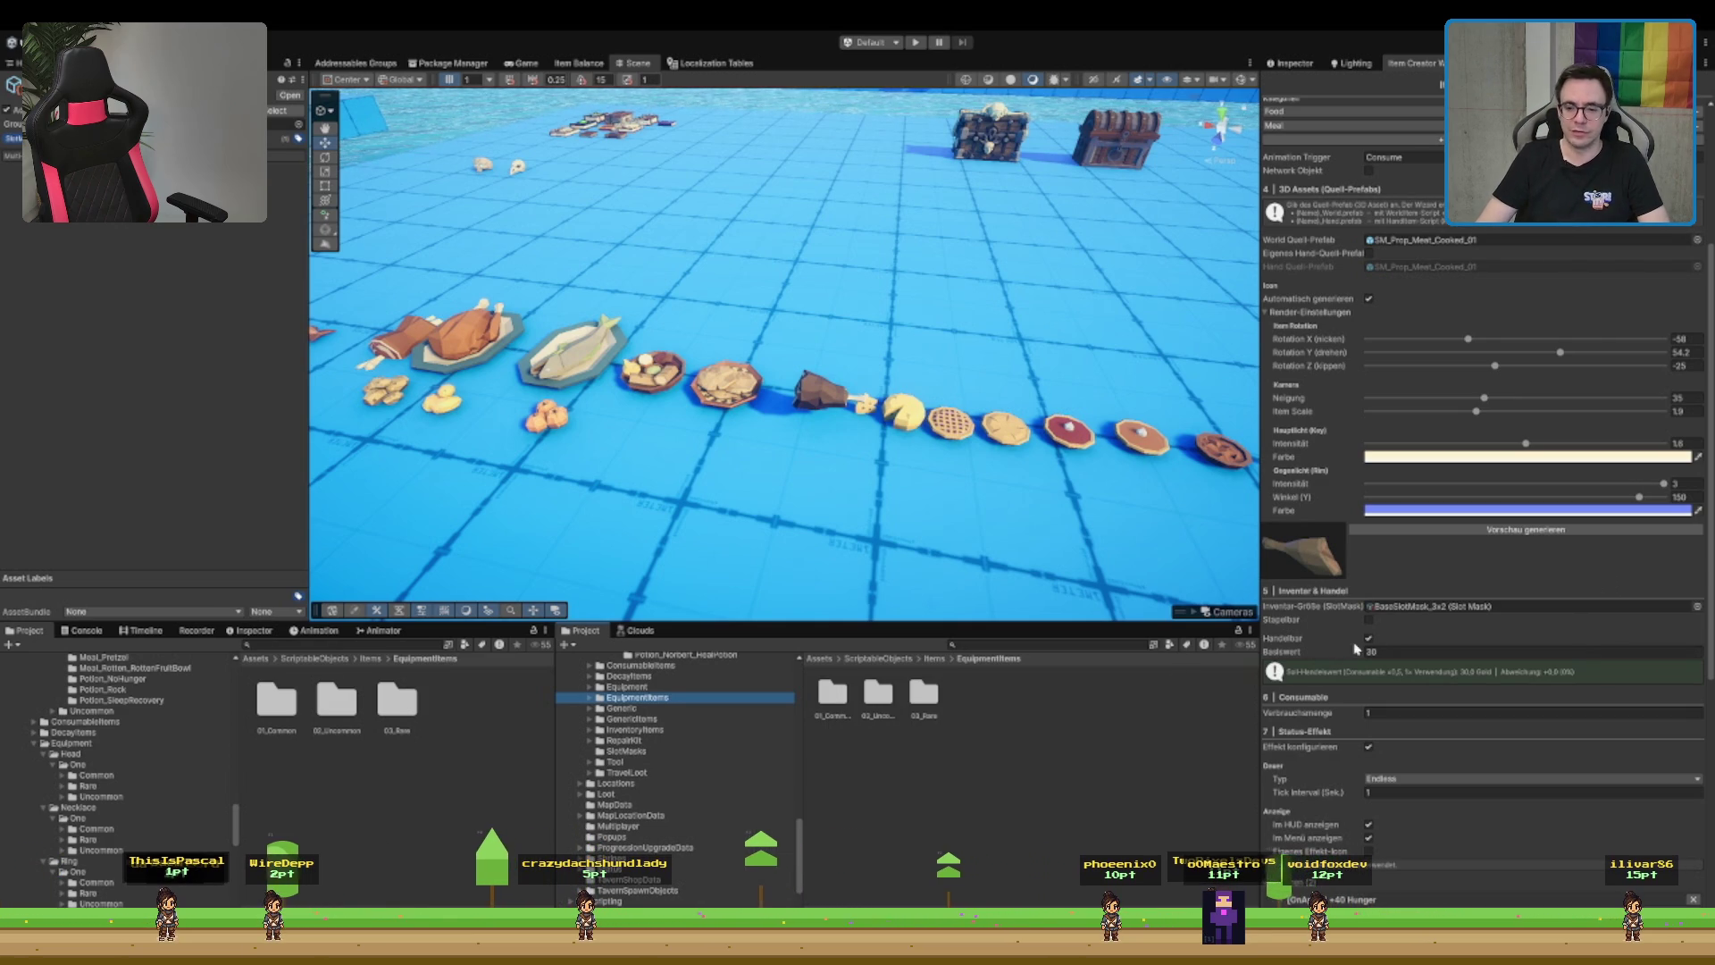
{"action": "left_click", "coordinate": [630, 687]}
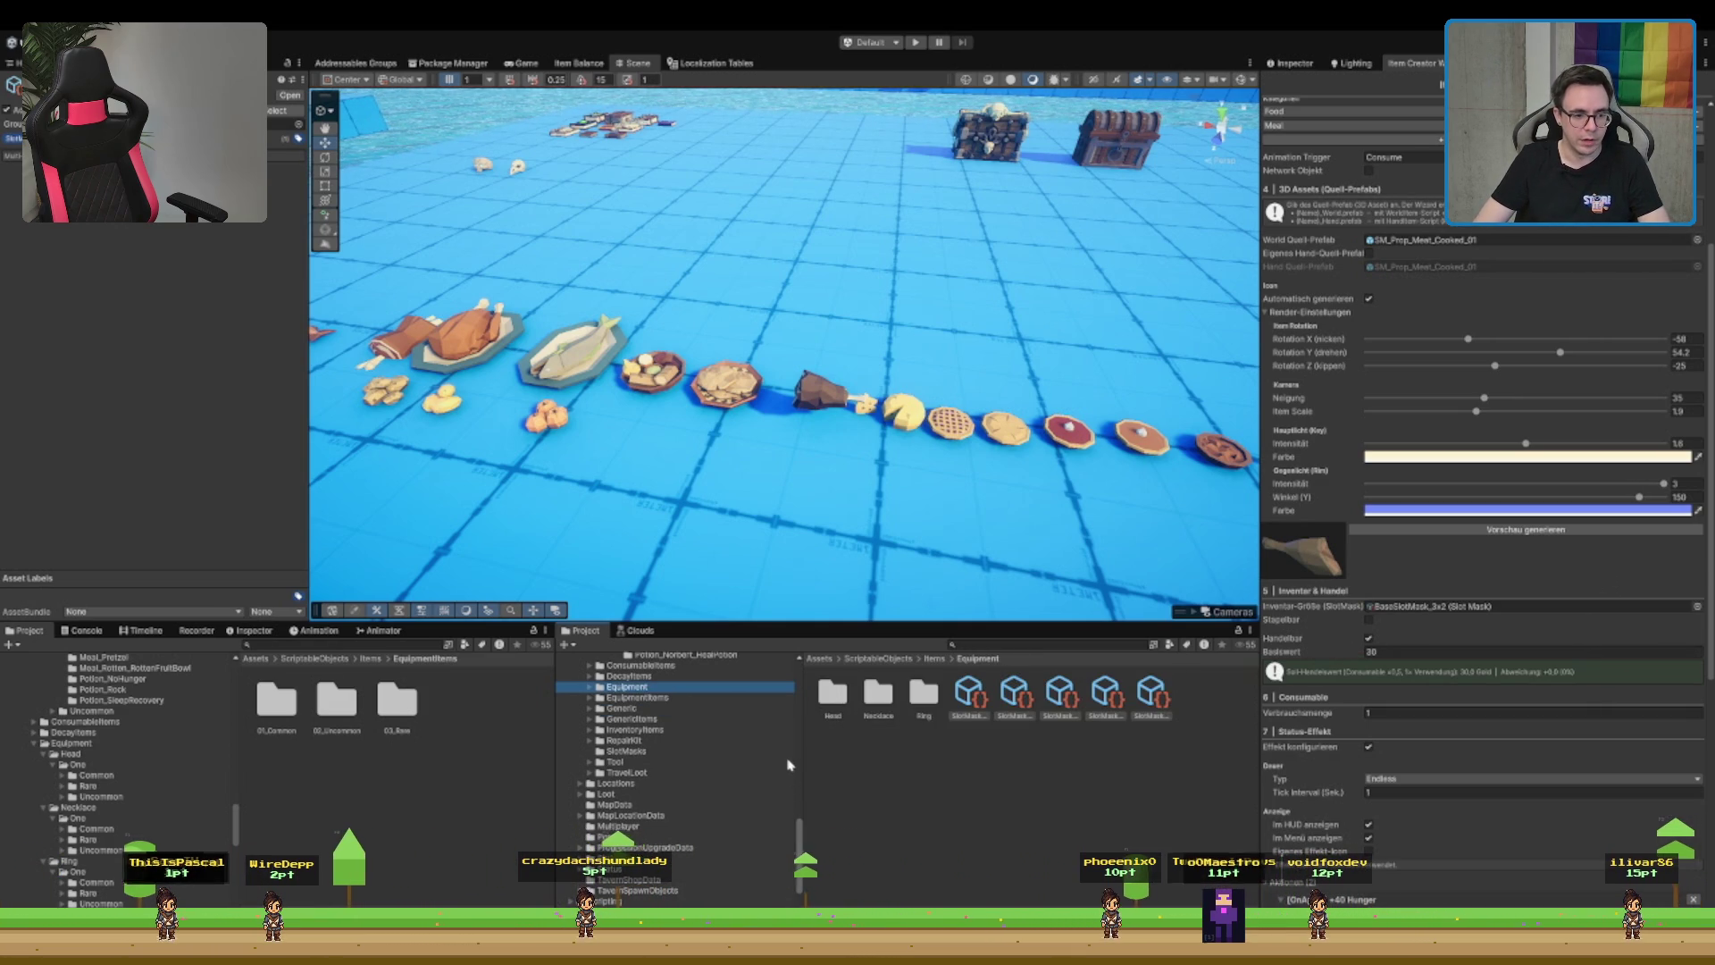
{"action": "scroll", "coordinate": [768, 750], "scroll_direction": "up", "scroll_amount": 3}
{"action": "left_click", "coordinate": [755, 759]}
{"action": "double_click", "coordinate": [626, 767]}
{"action": "left_click", "coordinate": [659, 789]}
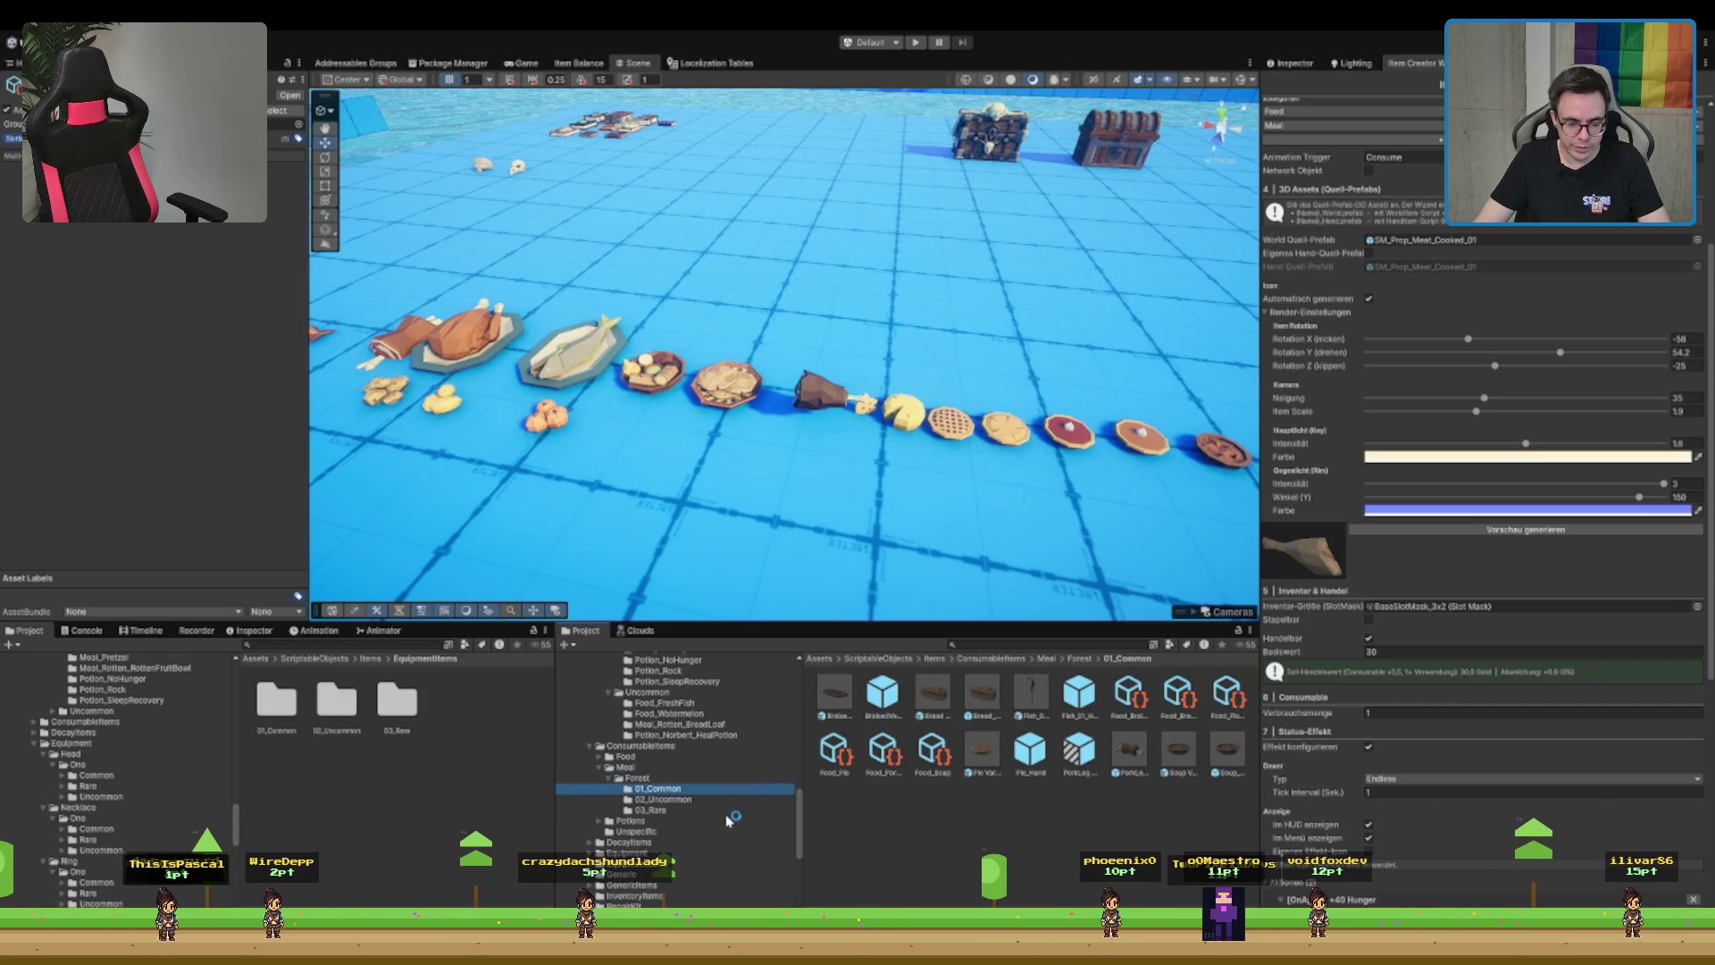
{"action": "key", "text": "Down"}
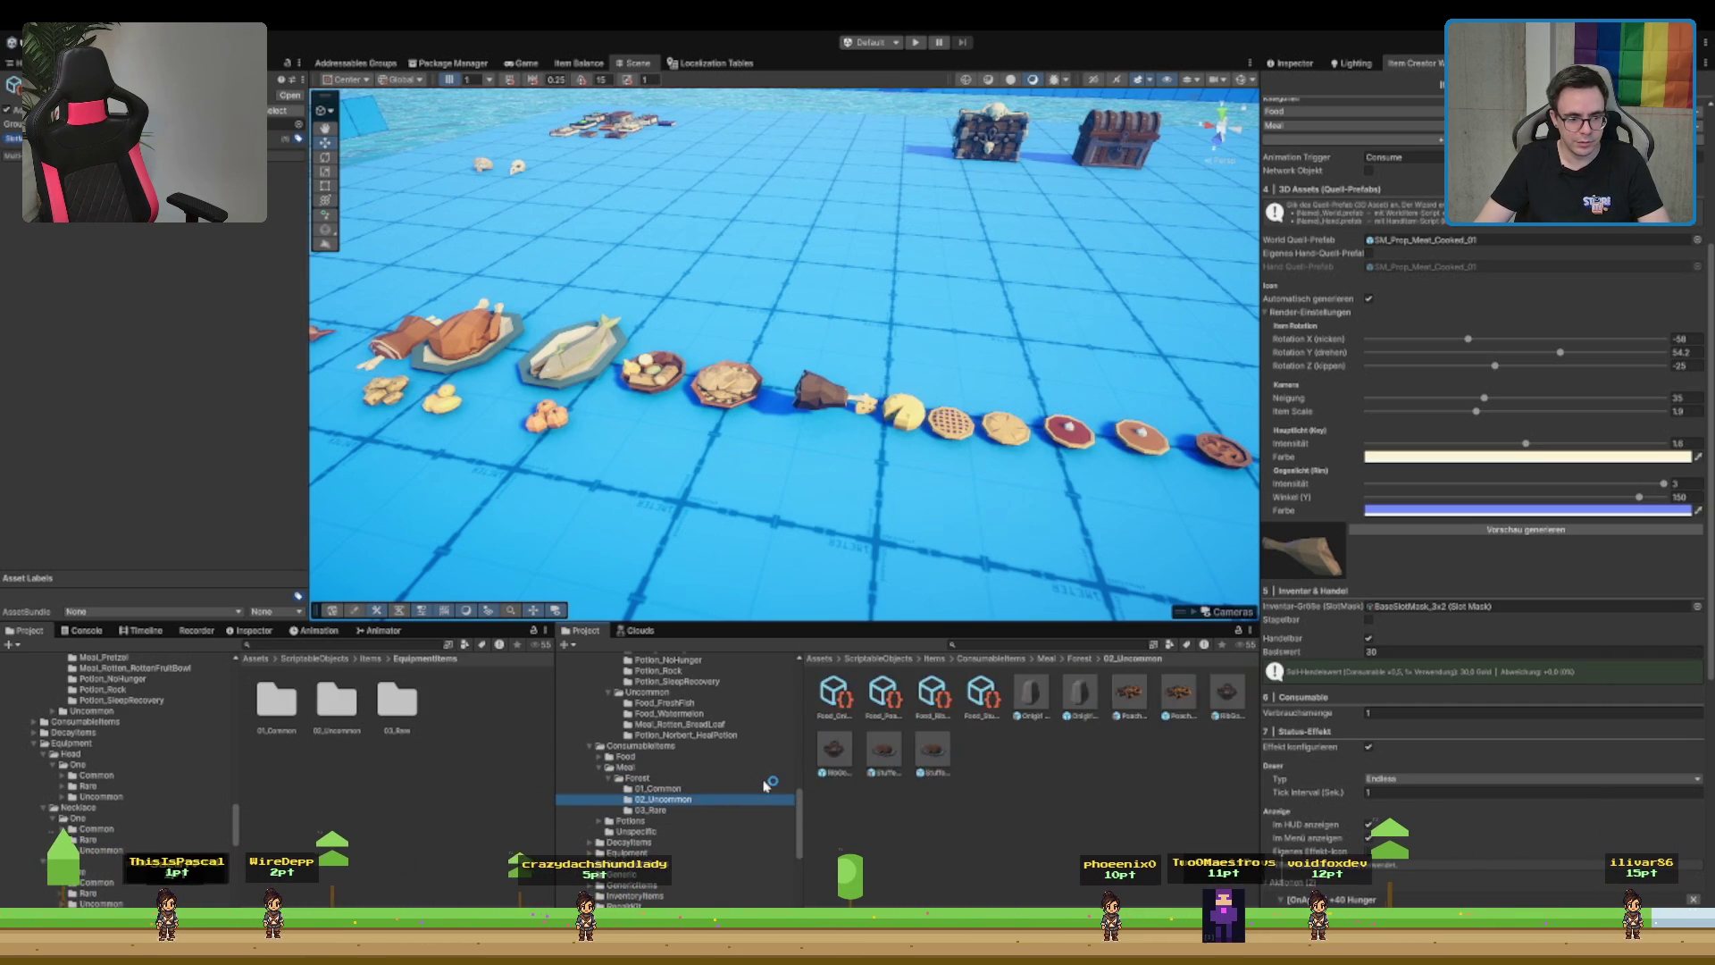
- View the Forest food 01_Common, 02_Uncommon and 03_Rare folders in turn
{"action": "scroll", "coordinate": [668, 817], "scroll_direction": "up", "scroll_amount": 1}
{"action": "left_click", "coordinate": [668, 818]}
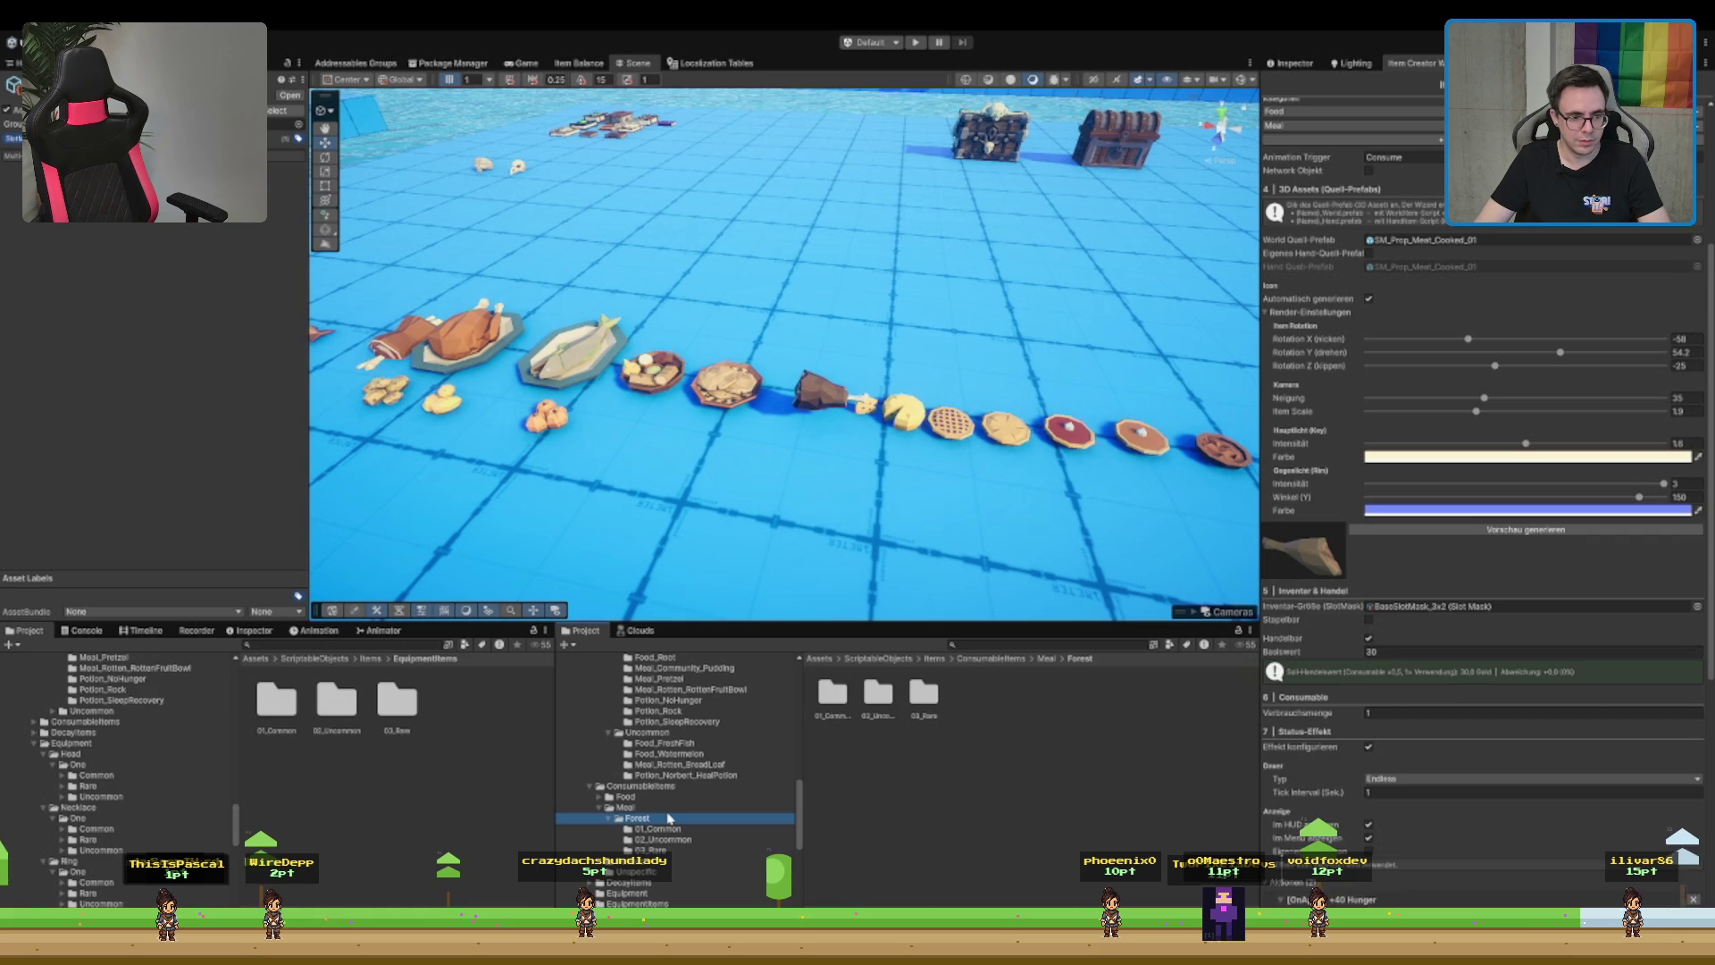
{"action": "left_click", "coordinate": [679, 797]}
{"action": "double_click", "coordinate": [833, 692]}
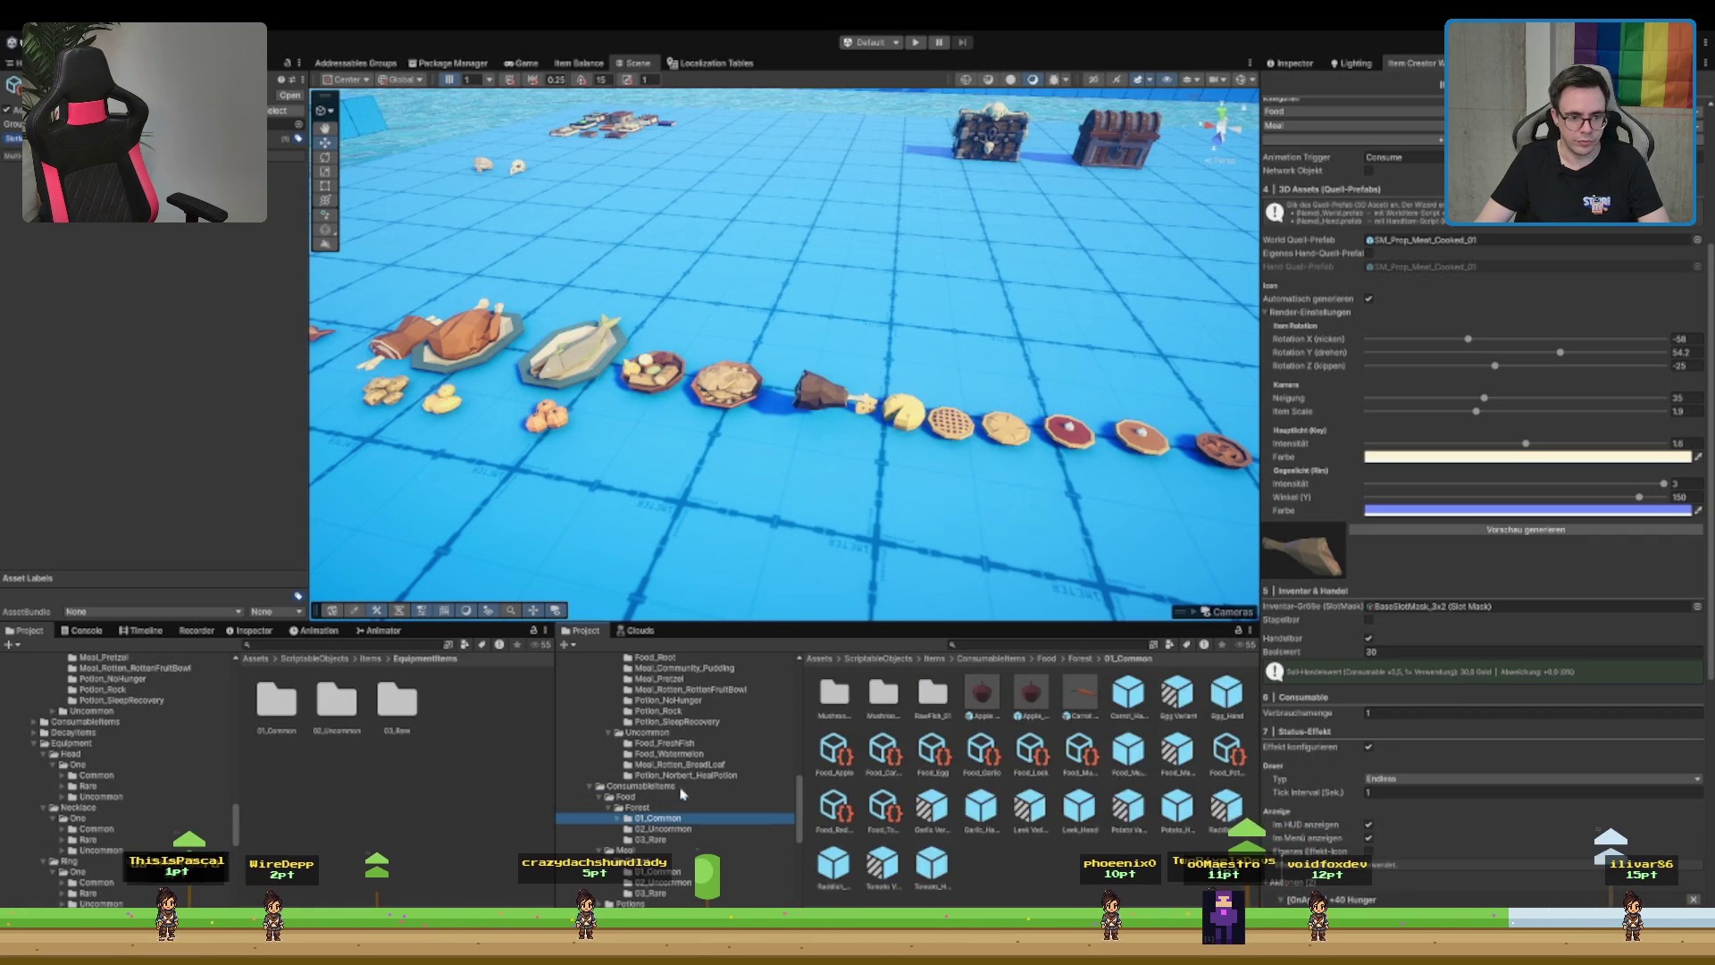
{"action": "key", "text": "Down"}
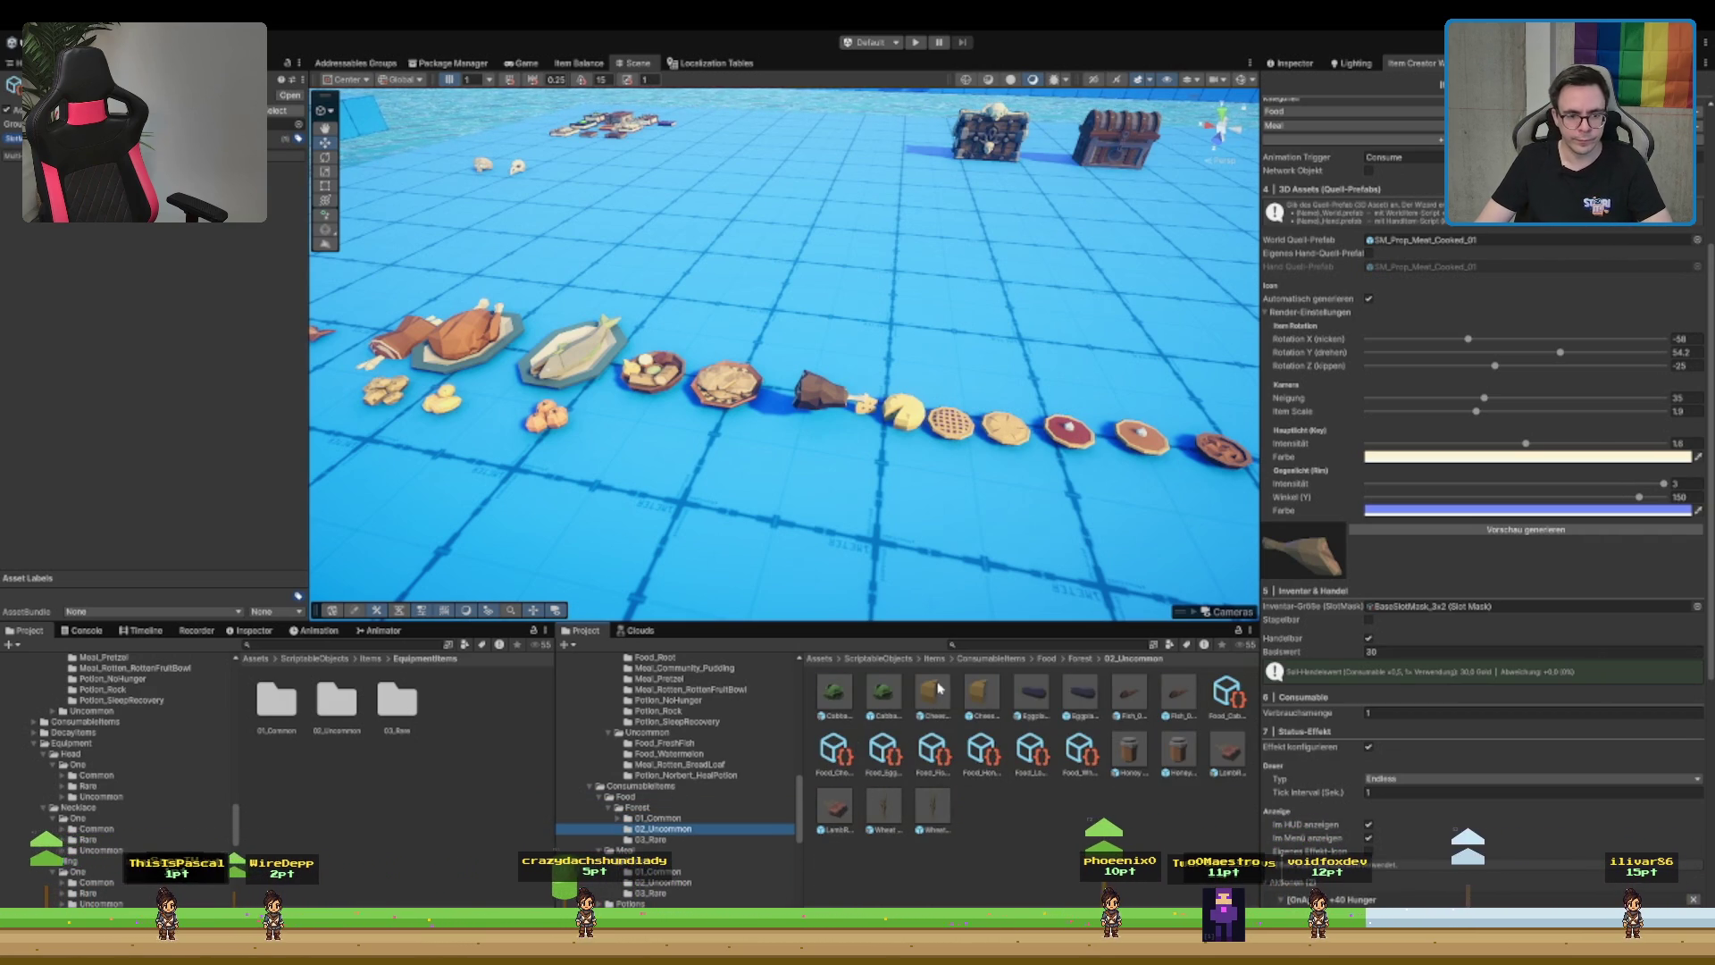
{"action": "key", "text": "Down"}
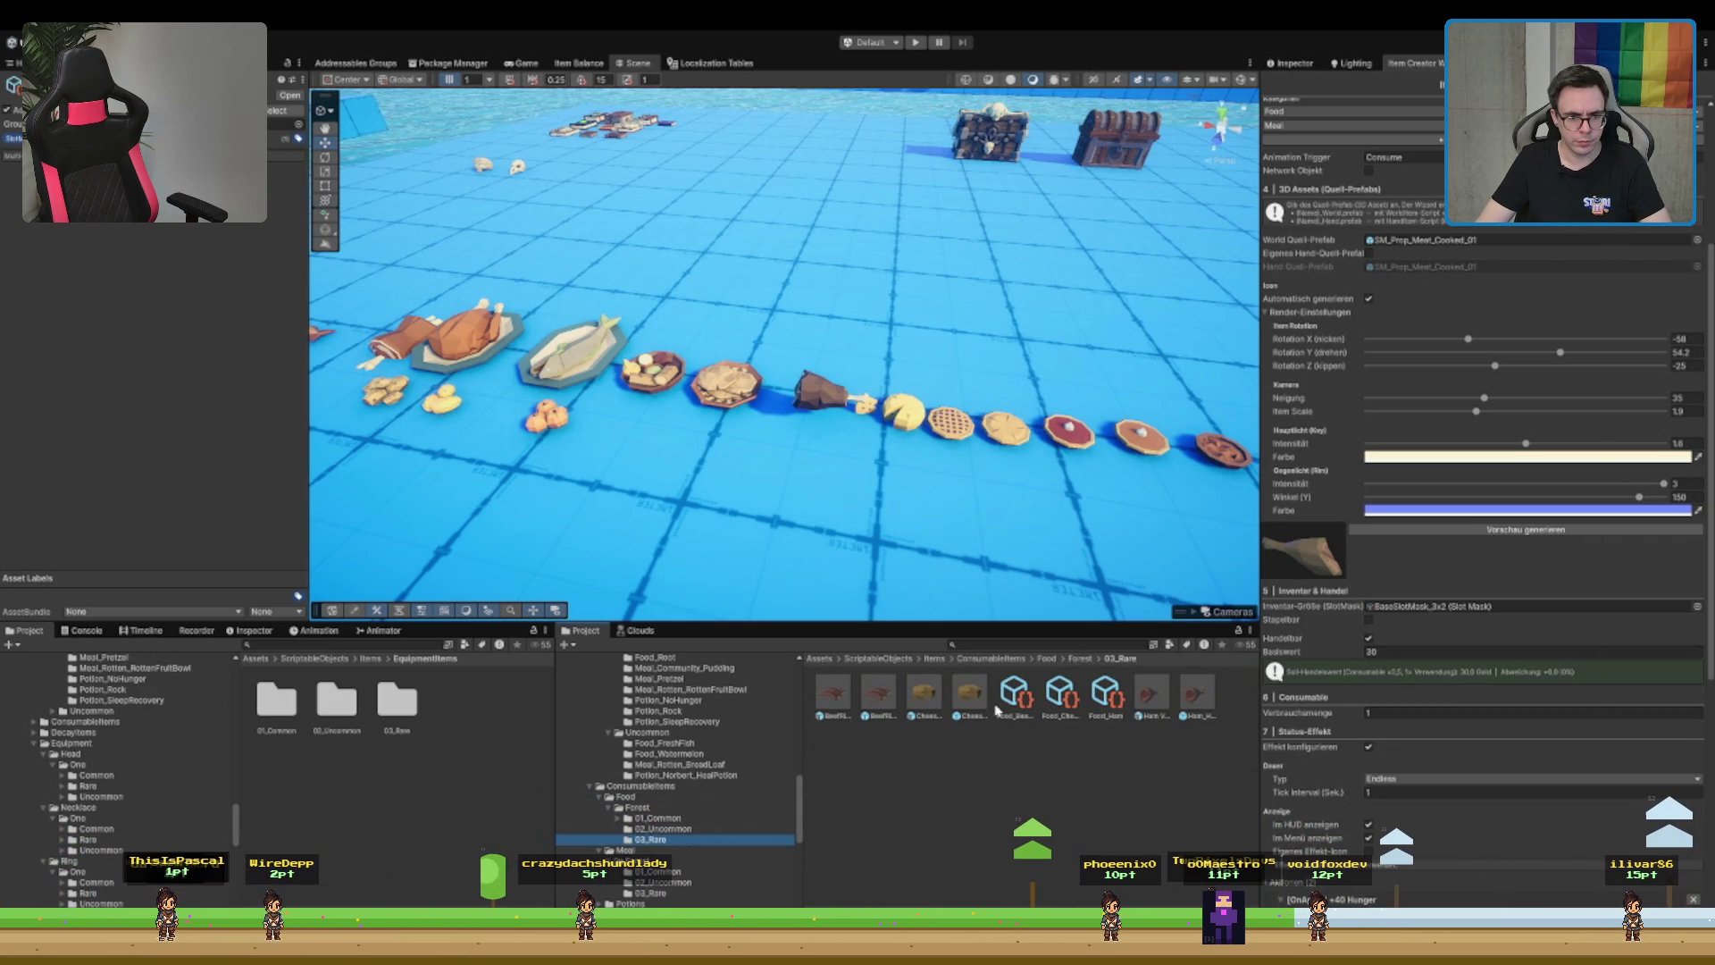
- Move Food_Cheese and the two cheese prefabs from 03_Rare into 02_Uncommon
{"action": "left_click", "coordinate": [1060, 692]}
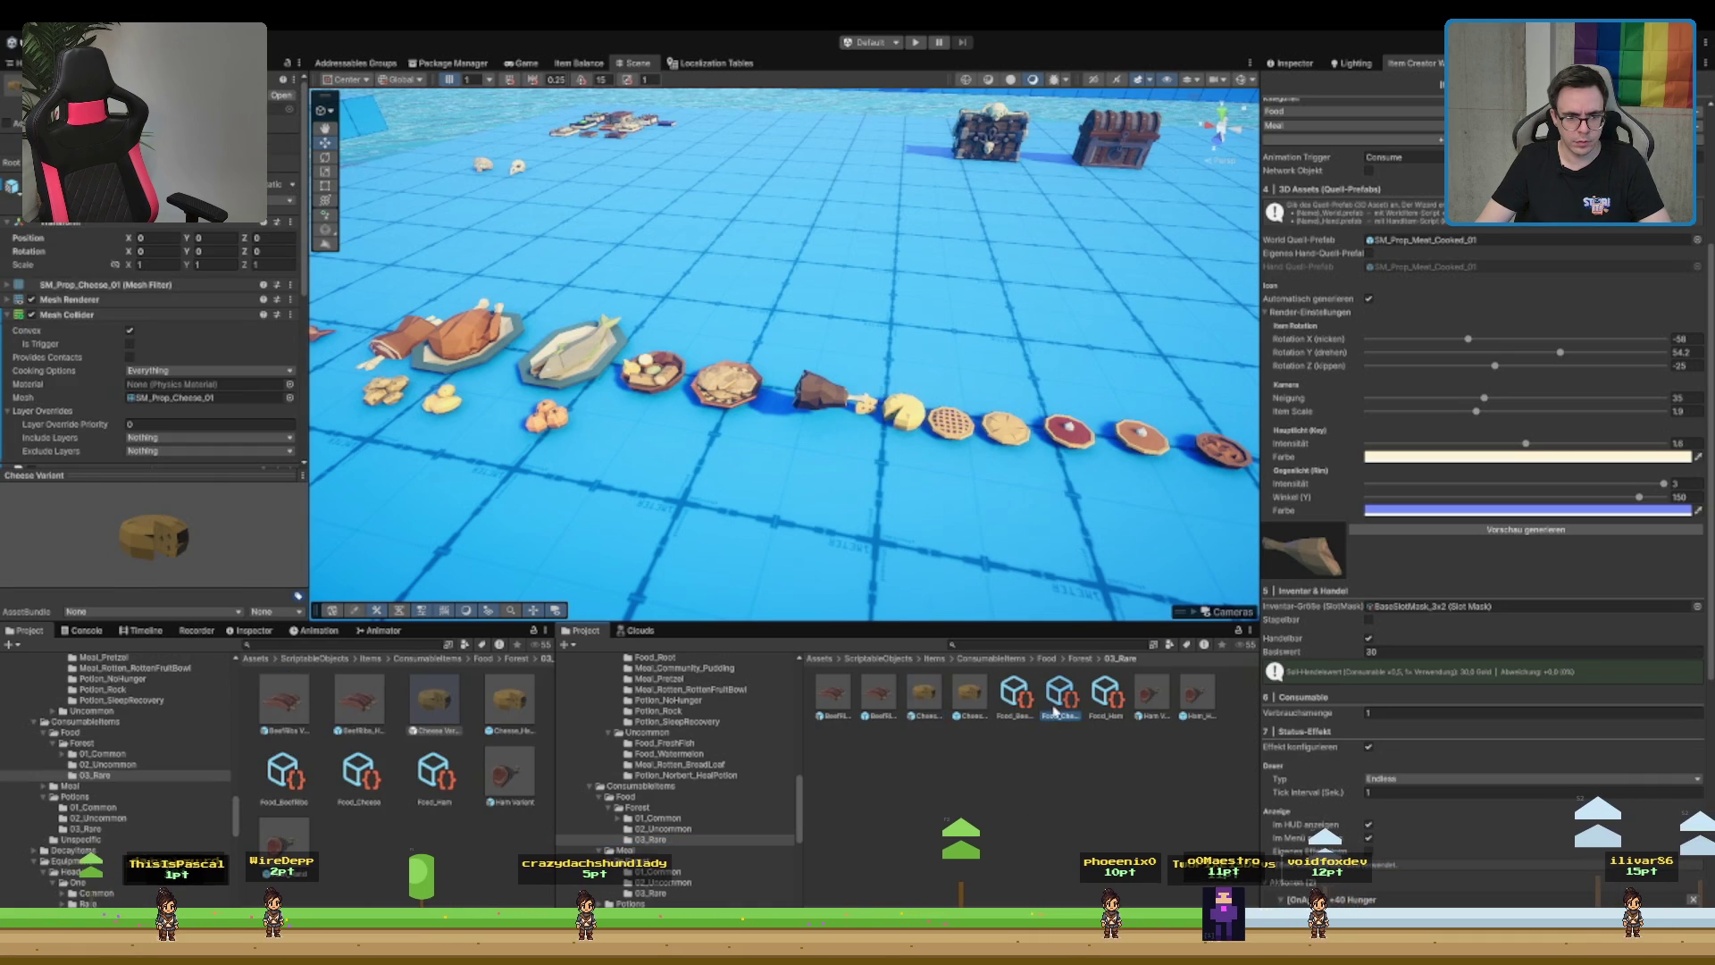
{"action": "left_click", "coordinate": [967, 697], "text": "ctrl"}
{"action": "left_click", "coordinate": [924, 696], "text": "ctrl"}
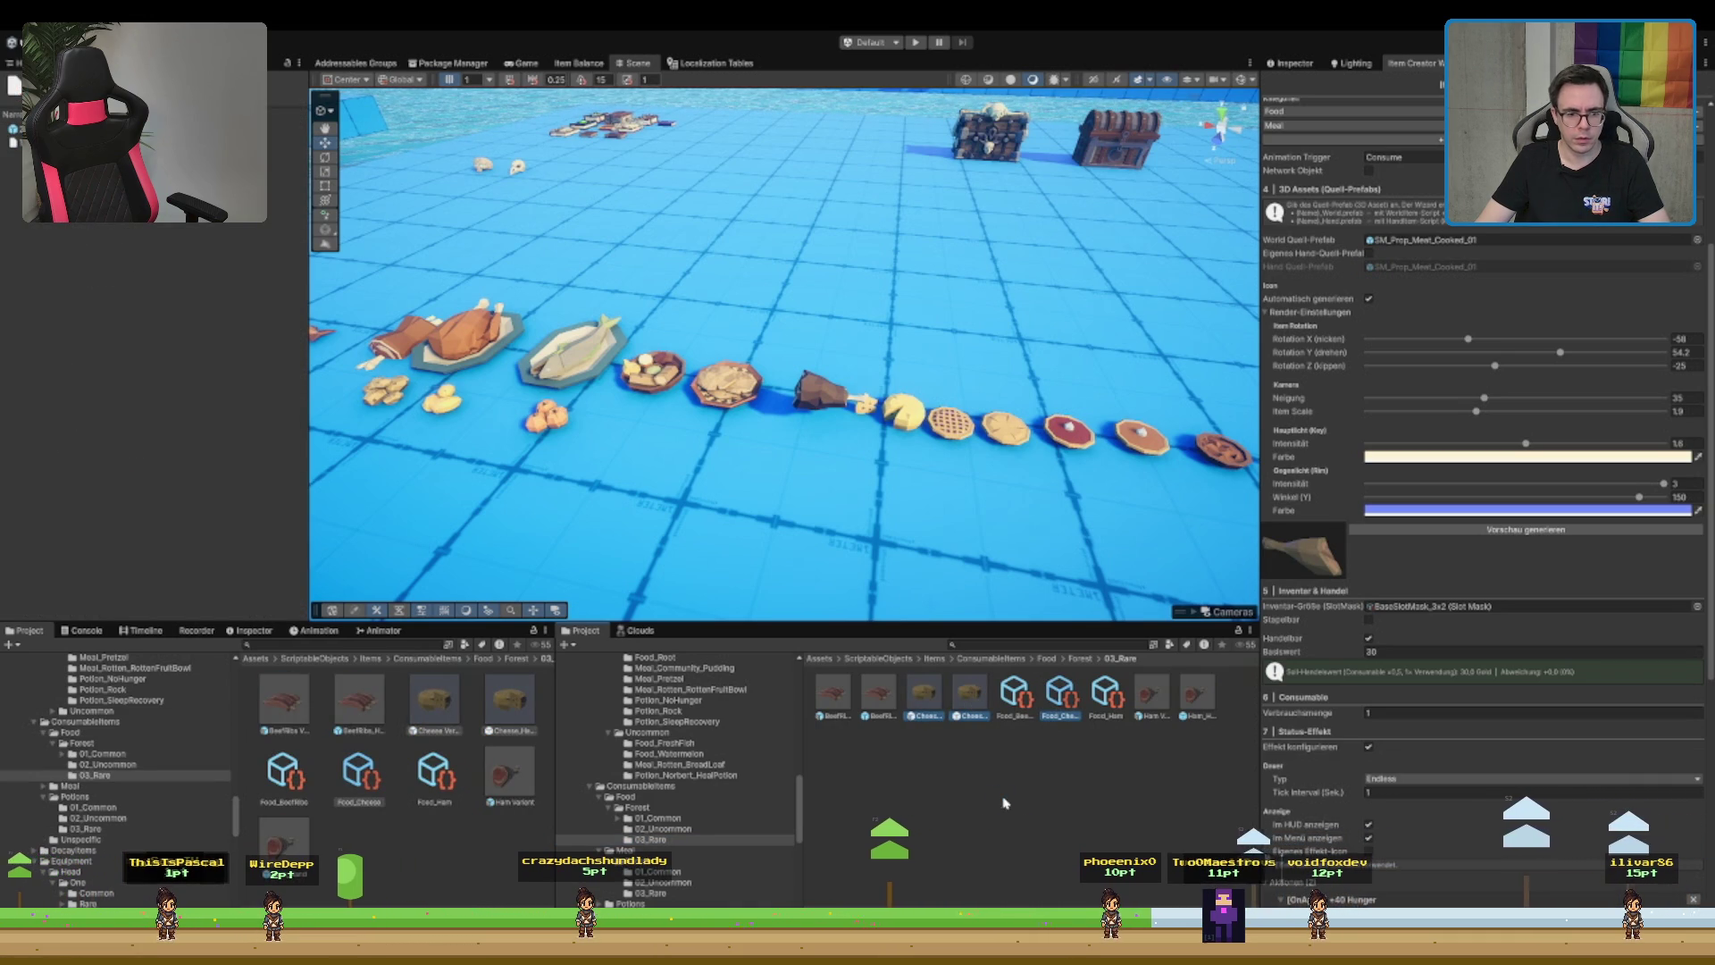
{"action": "left_click_drag", "start_coordinate": [924, 697], "coordinate": [665, 829]}
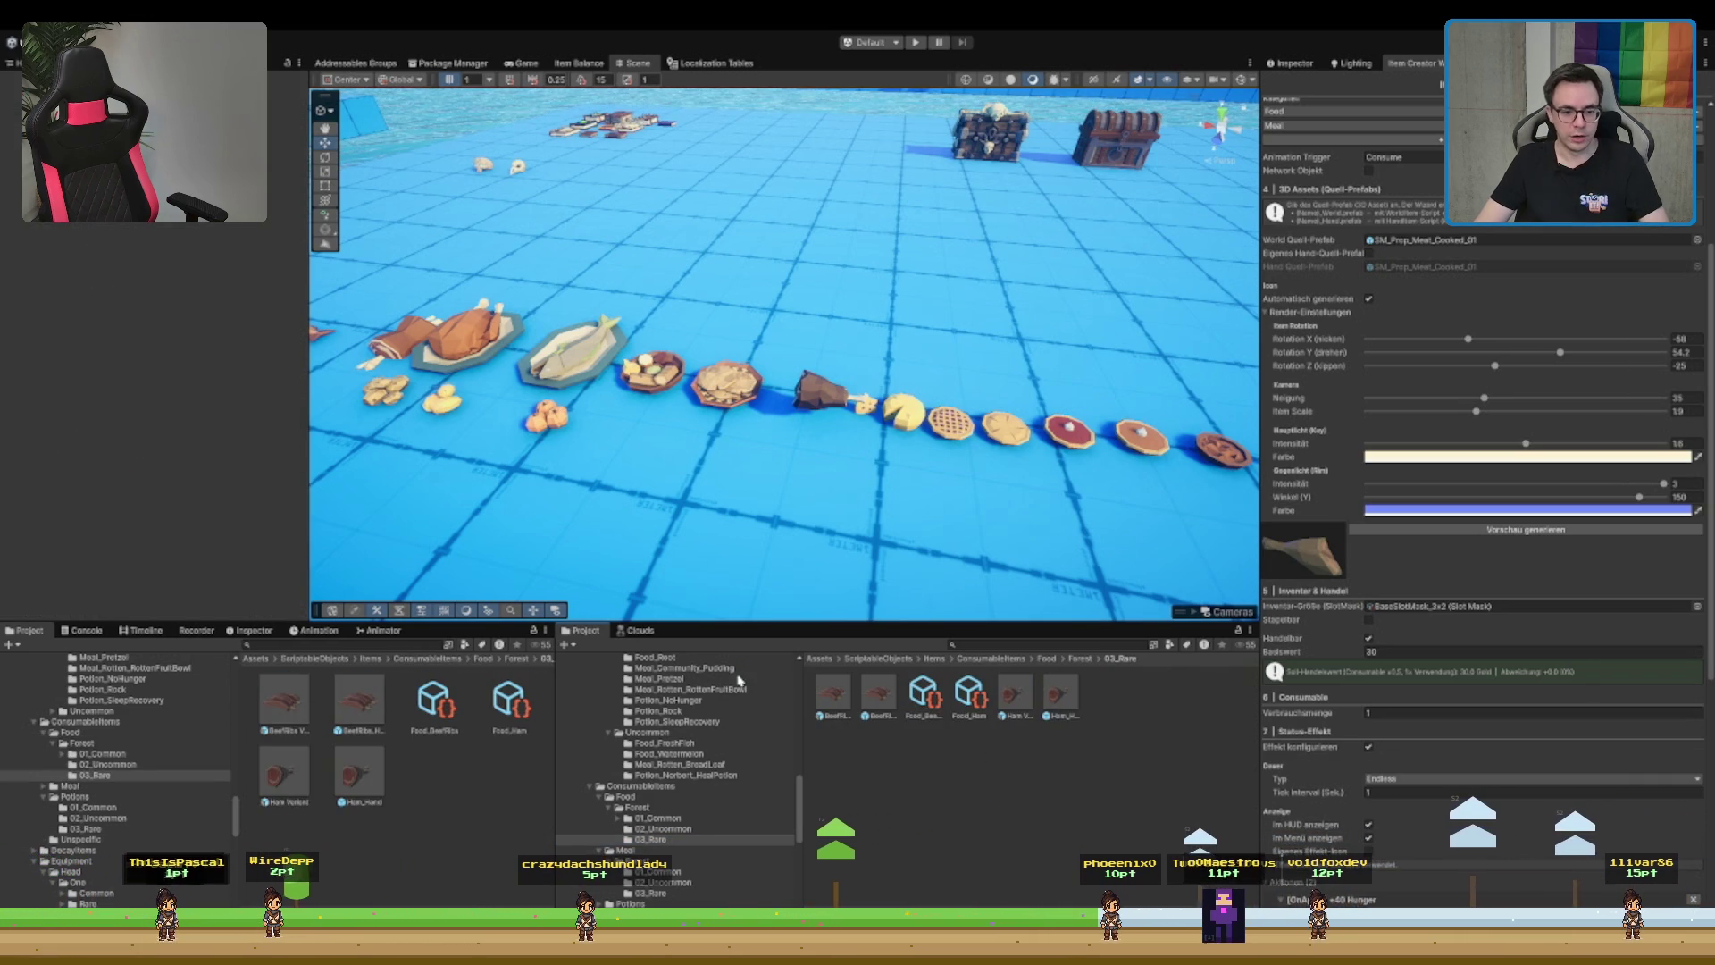
- Select the three cheese assets in 02_Uncommon and delete them
{"action": "left_click", "coordinate": [704, 830]}
{"action": "left_click", "coordinate": [932, 694]}
{"action": "left_click", "coordinate": [982, 695], "text": "ctrl"}
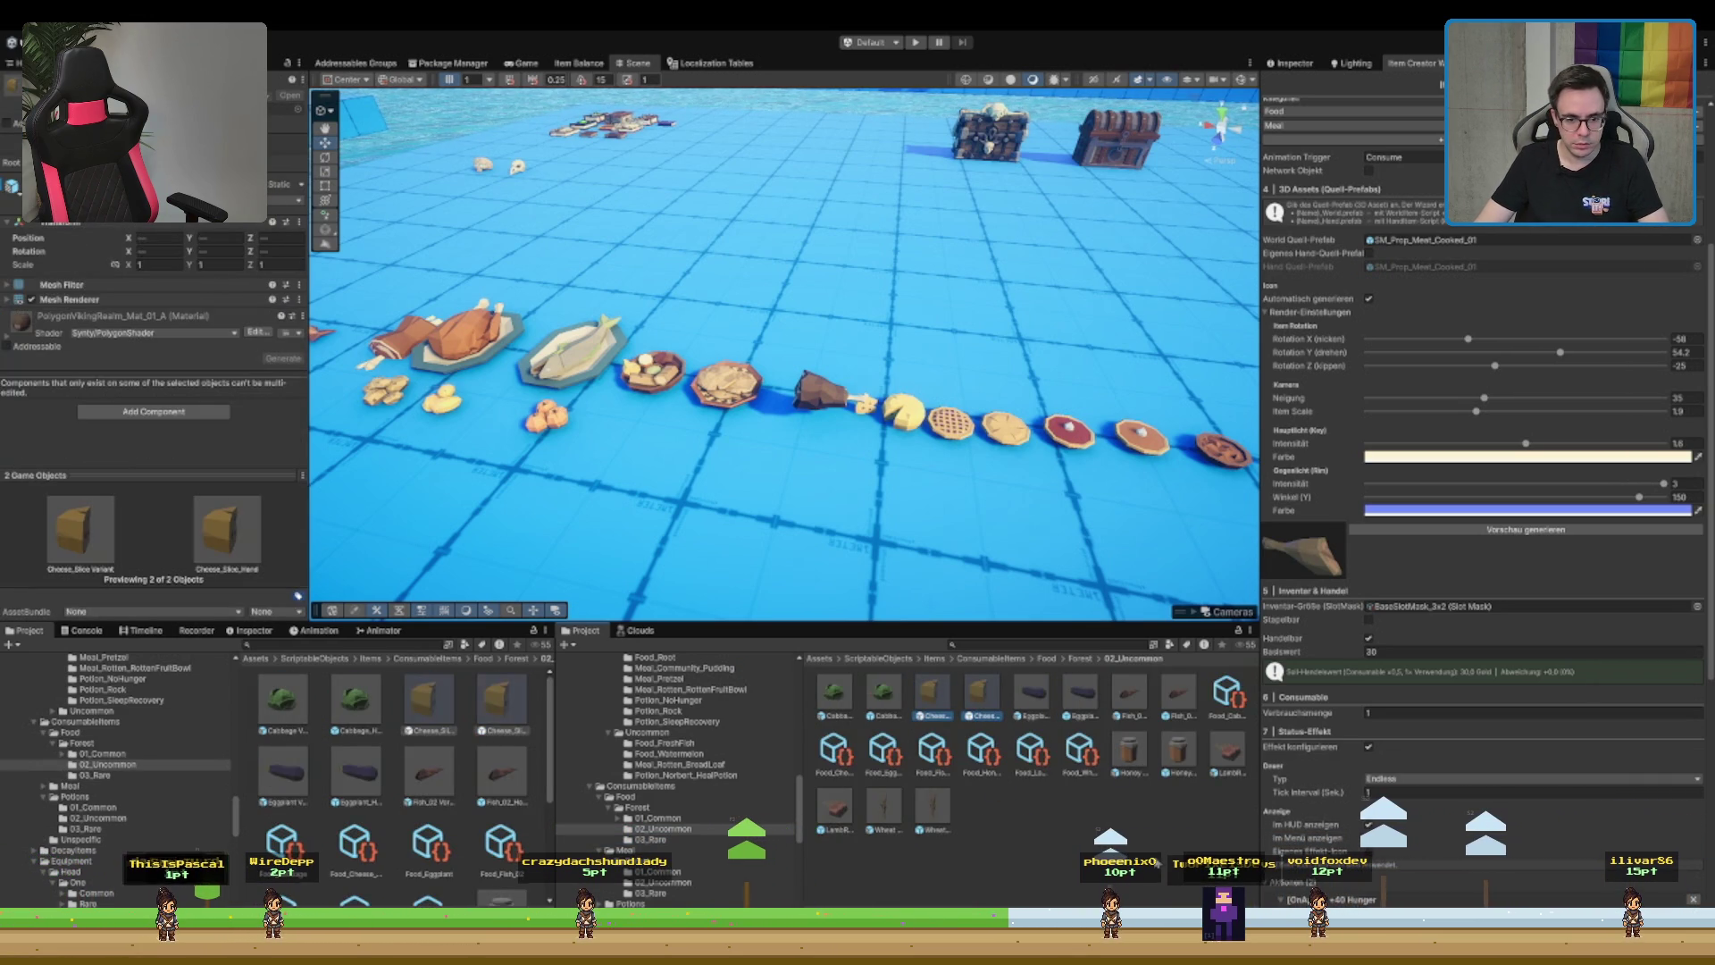
{"action": "left_click", "coordinate": [837, 759]}
{"action": "key", "text": "Delete"}
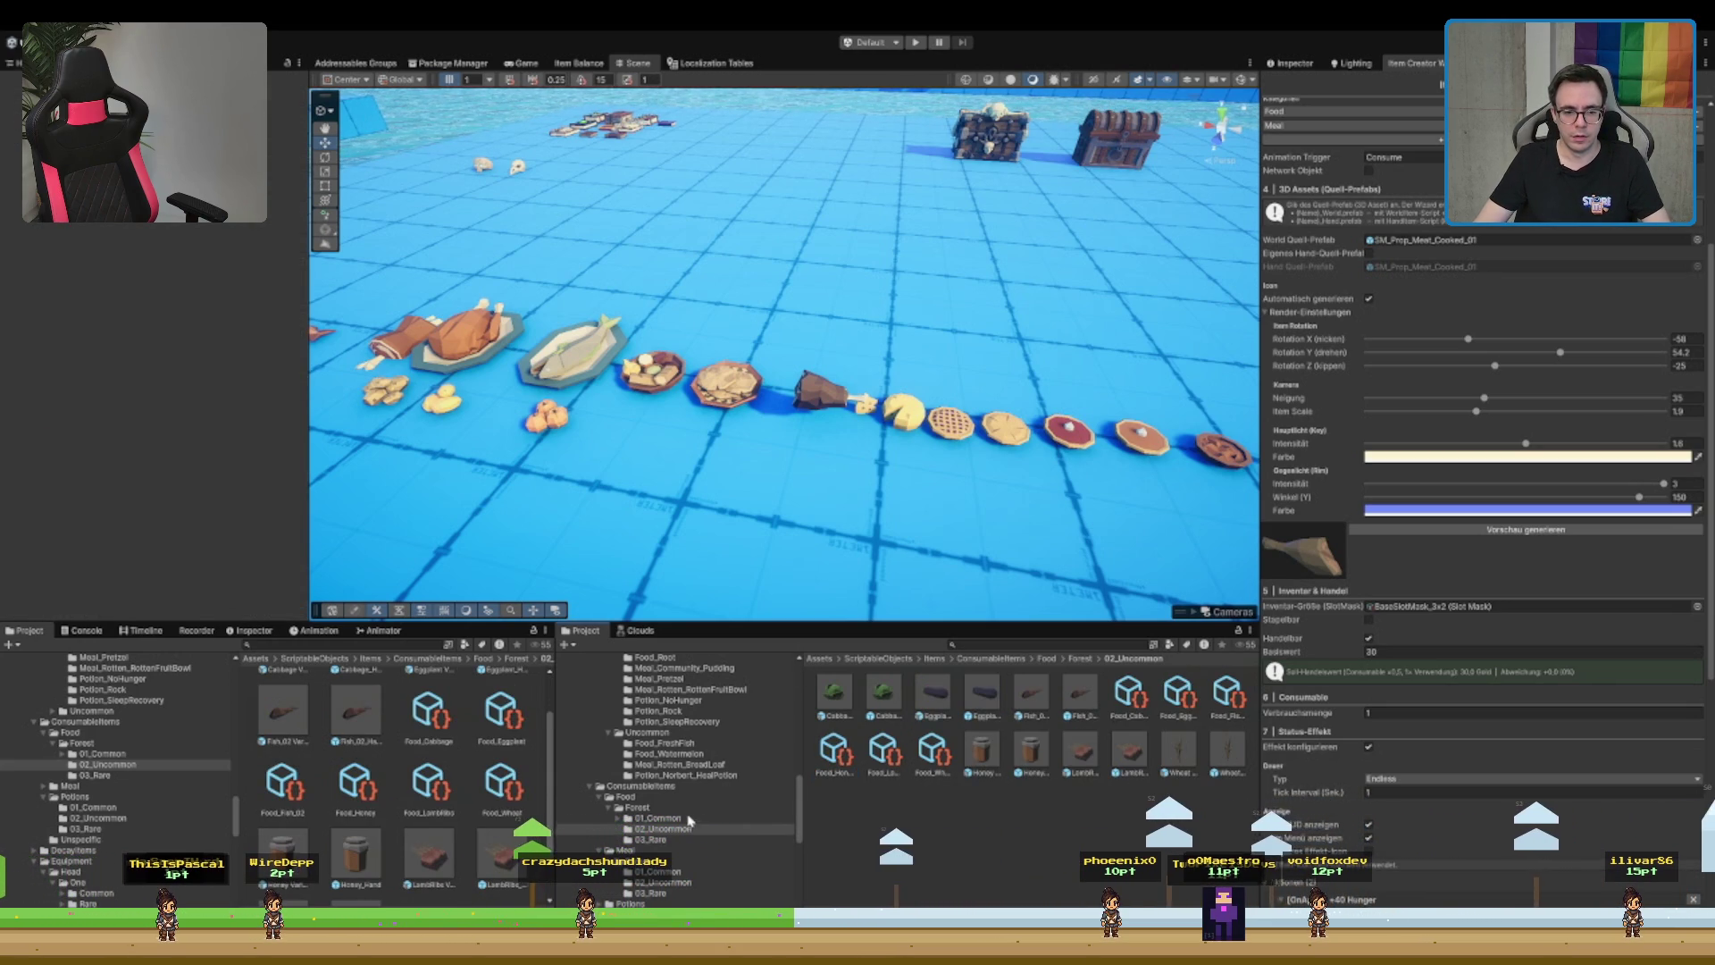
- Assign SM_Prop_Cheese_Slice_01 as the Item Creator's World Quell-Prefab
{"action": "left_click", "coordinate": [866, 409]}
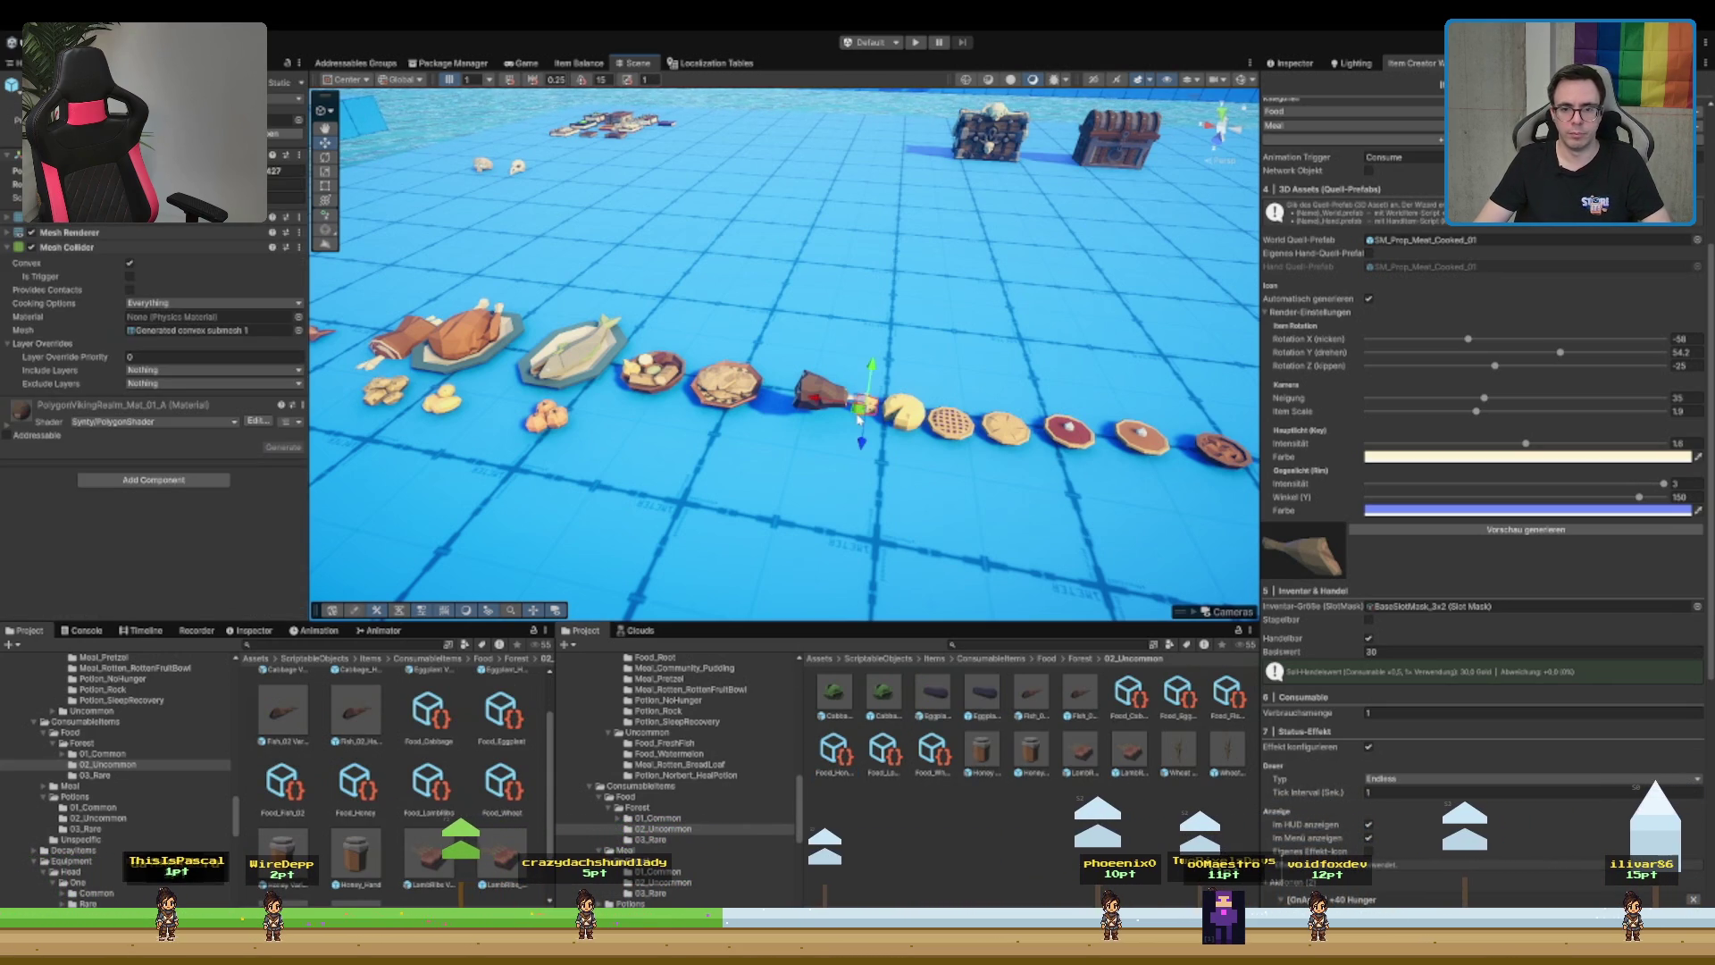
{"action": "left_click", "coordinate": [277, 134]}
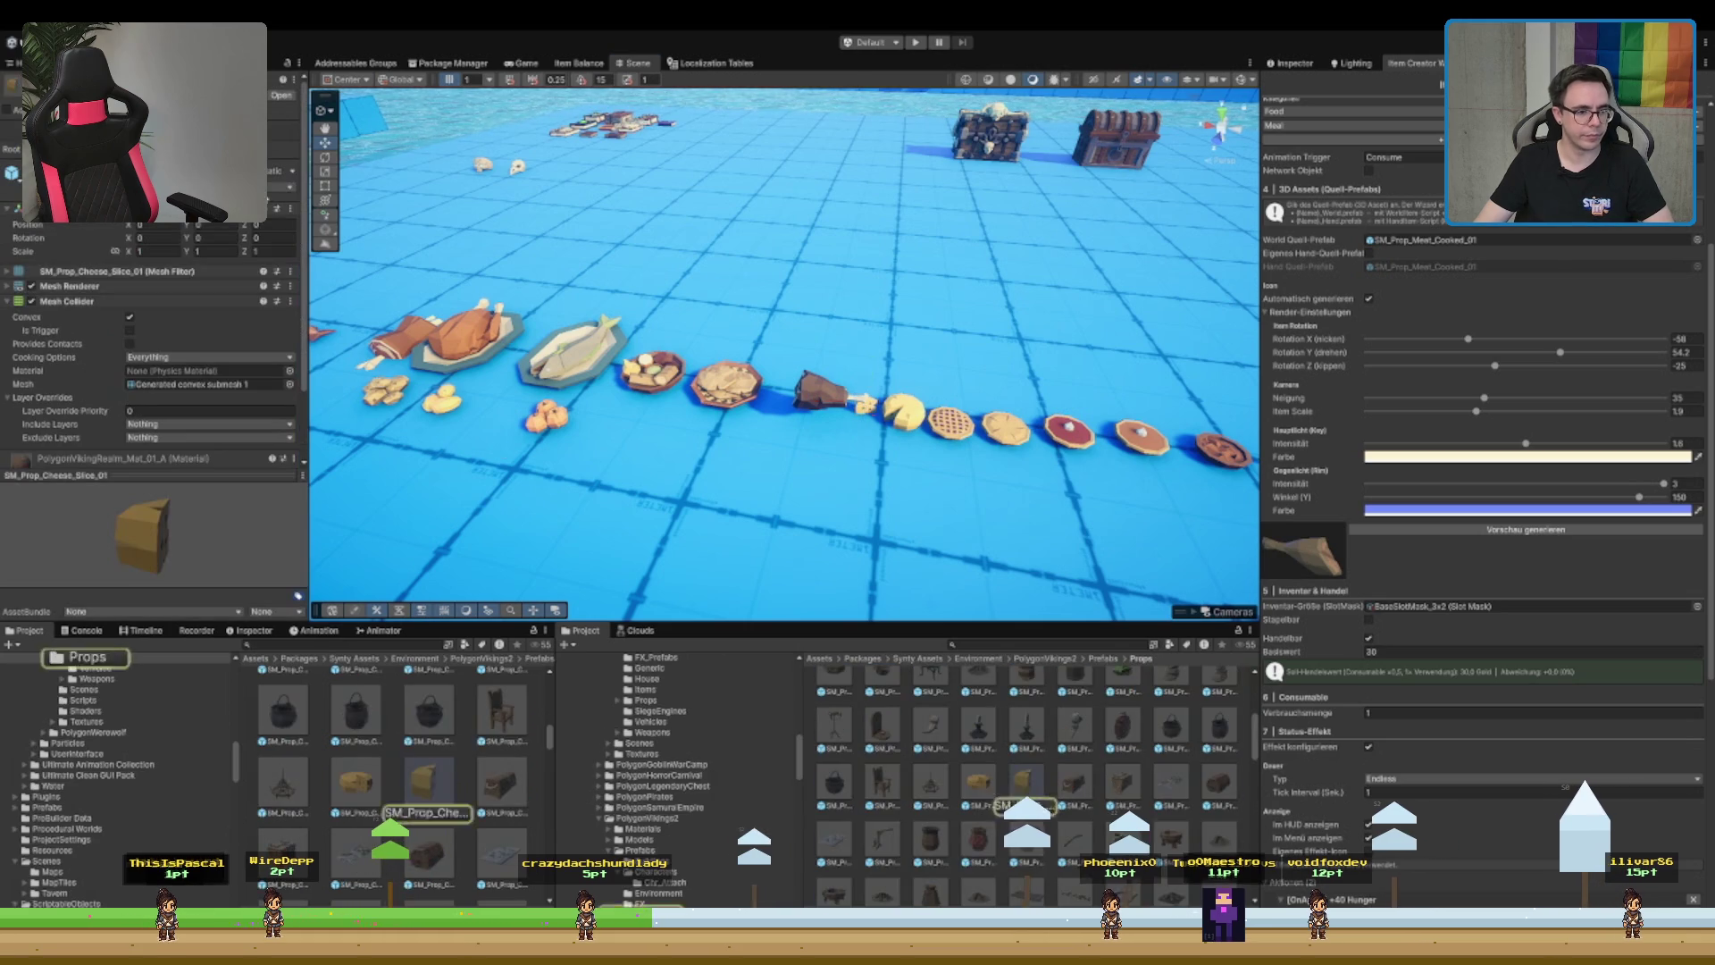
{"action": "mouse_move", "coordinate": [1566, 651]}
{"action": "left_mouse_down"}
{"action": "mouse_move", "coordinate": [1447, 285]}
{"action": "mouse_move", "coordinate": [1411, 239]}
{"action": "left_mouse_up"}
{"action": "scroll", "coordinate": [1411, 268], "scroll_direction": "up", "scroll_amount": 3}
{"action": "scroll", "coordinate": [1413, 280], "scroll_direction": "up", "scroll_amount": 2}
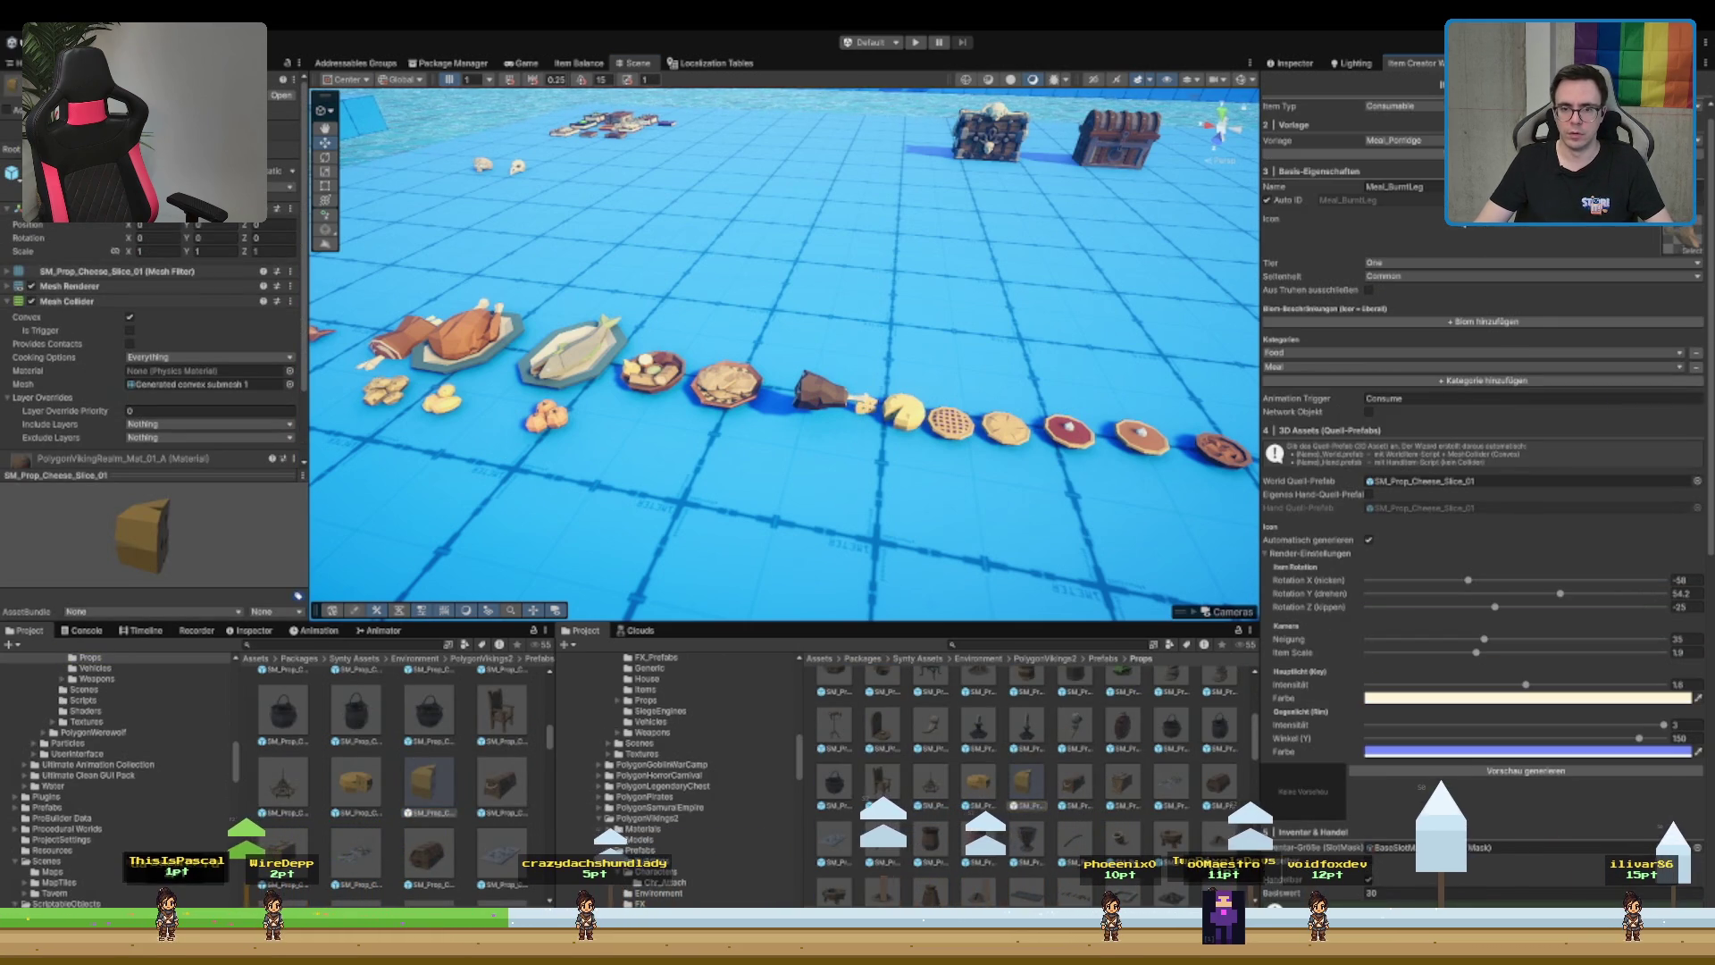
- Try Uncommon rarity, set it back to Common, and select the item name
{"action": "left_click", "coordinate": [1420, 277]}
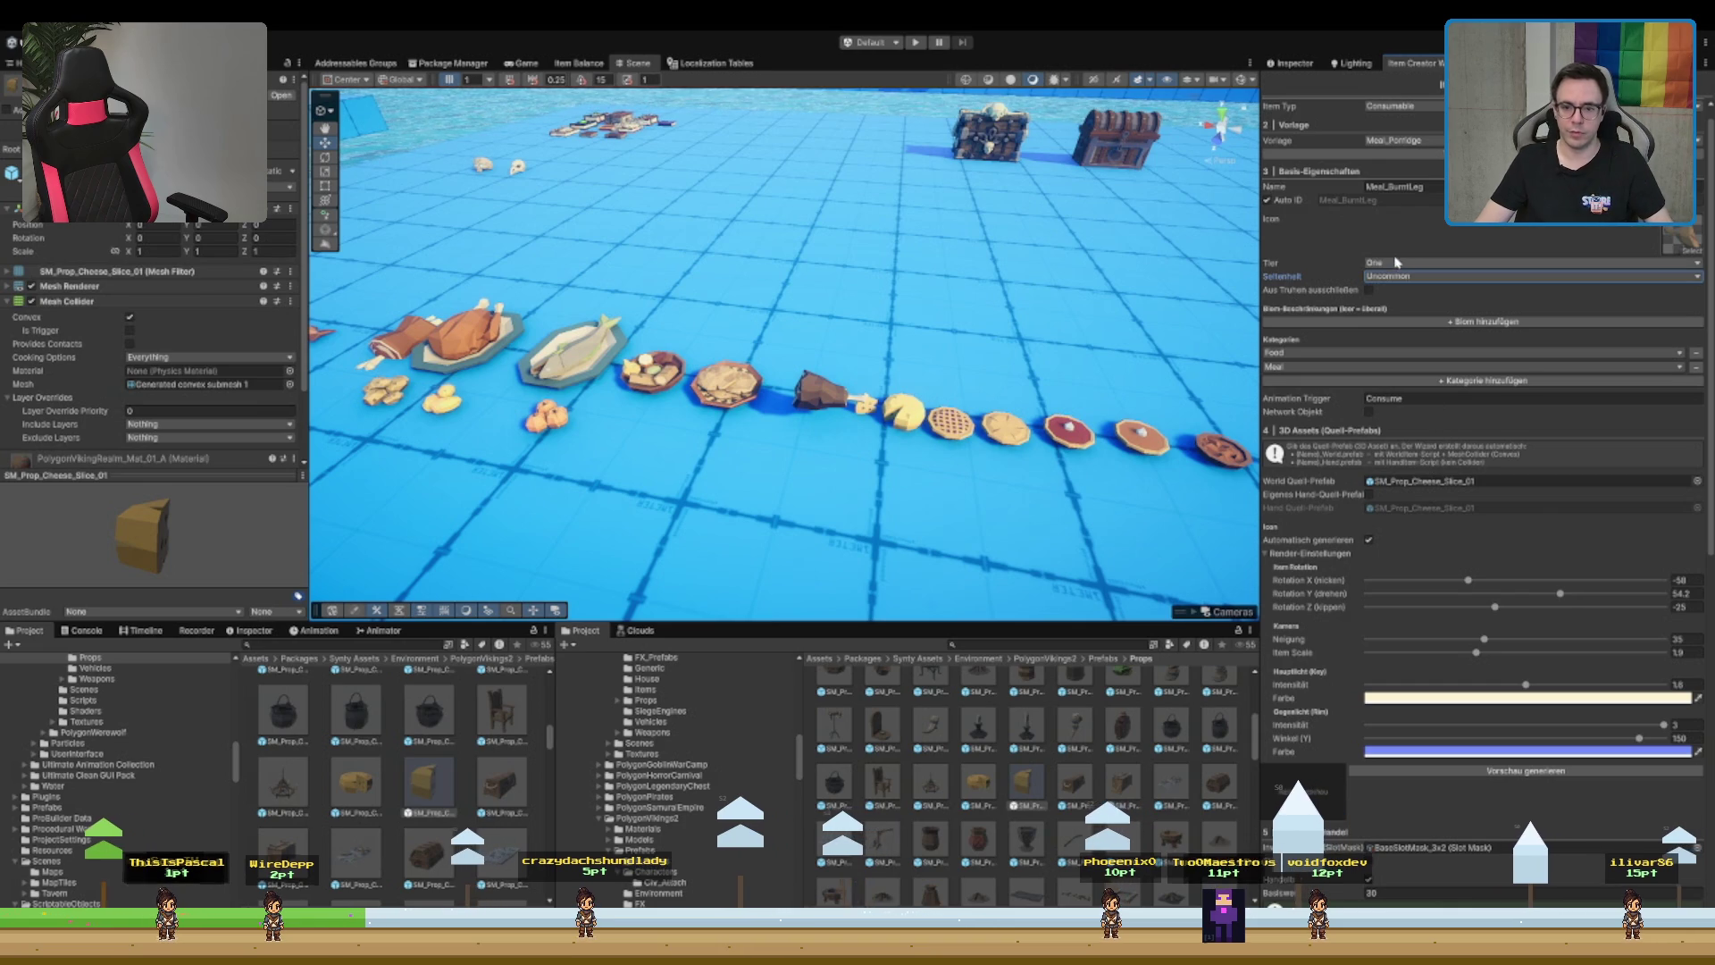
{"action": "left_click", "coordinate": [1390, 276]}
{"action": "left_click", "coordinate": [1390, 291]}
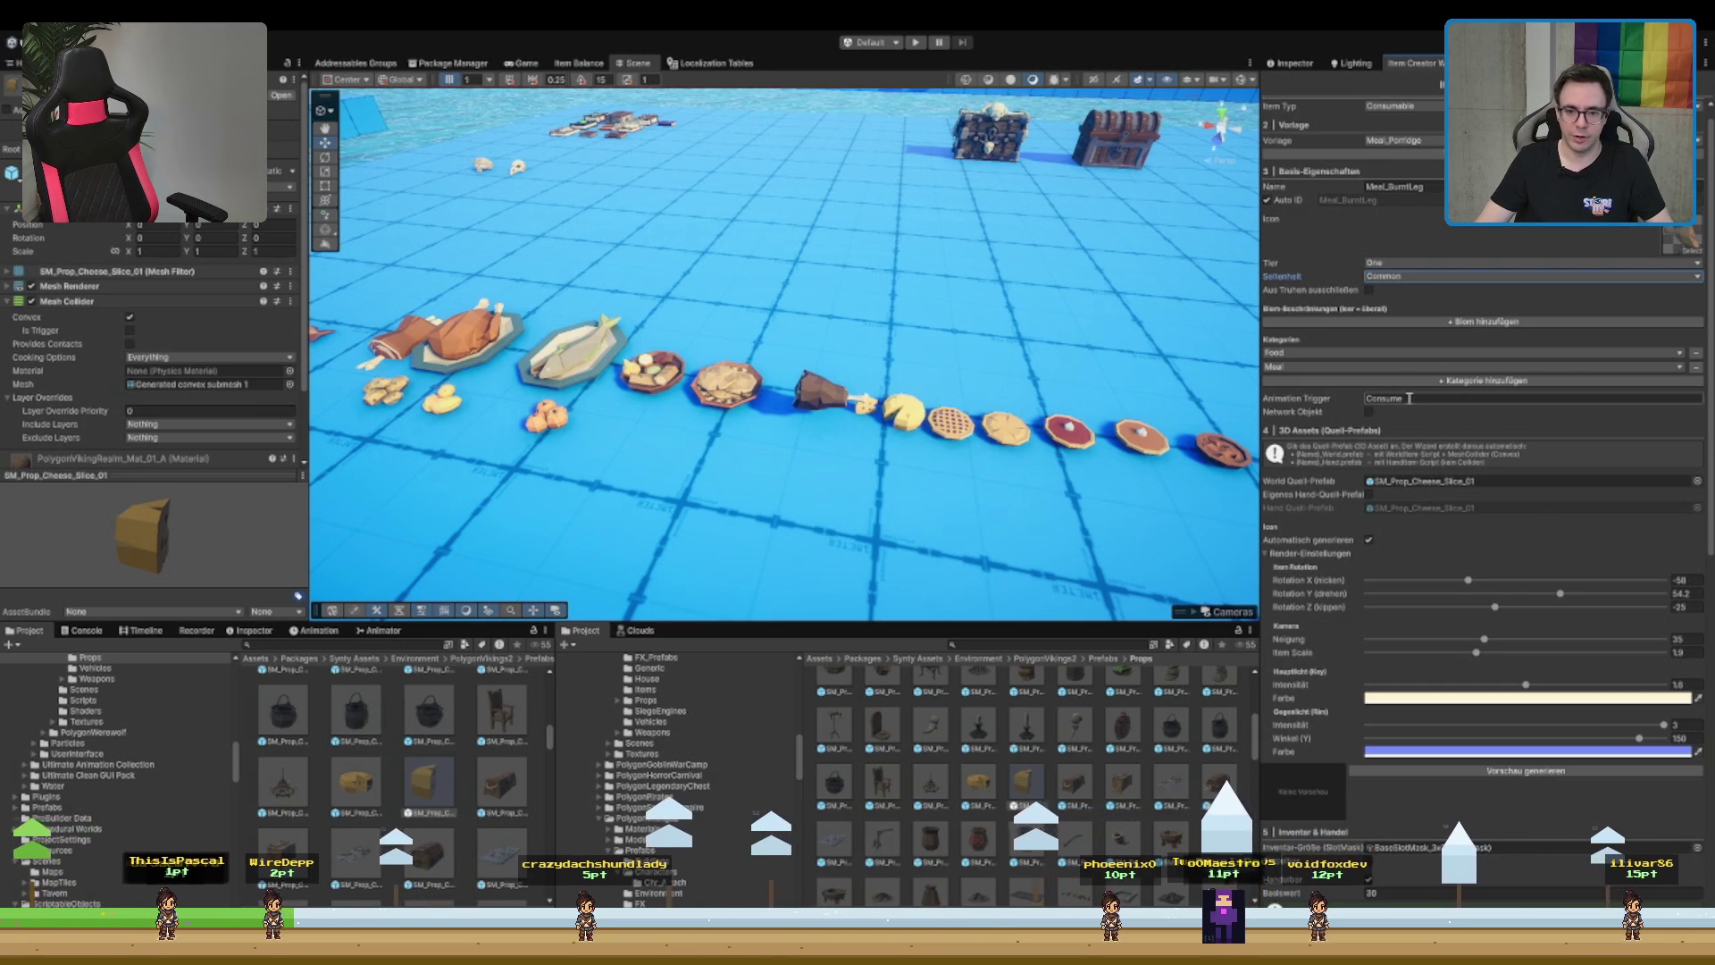
{"action": "scroll", "coordinate": [1452, 268], "scroll_direction": "up", "scroll_amount": 1}
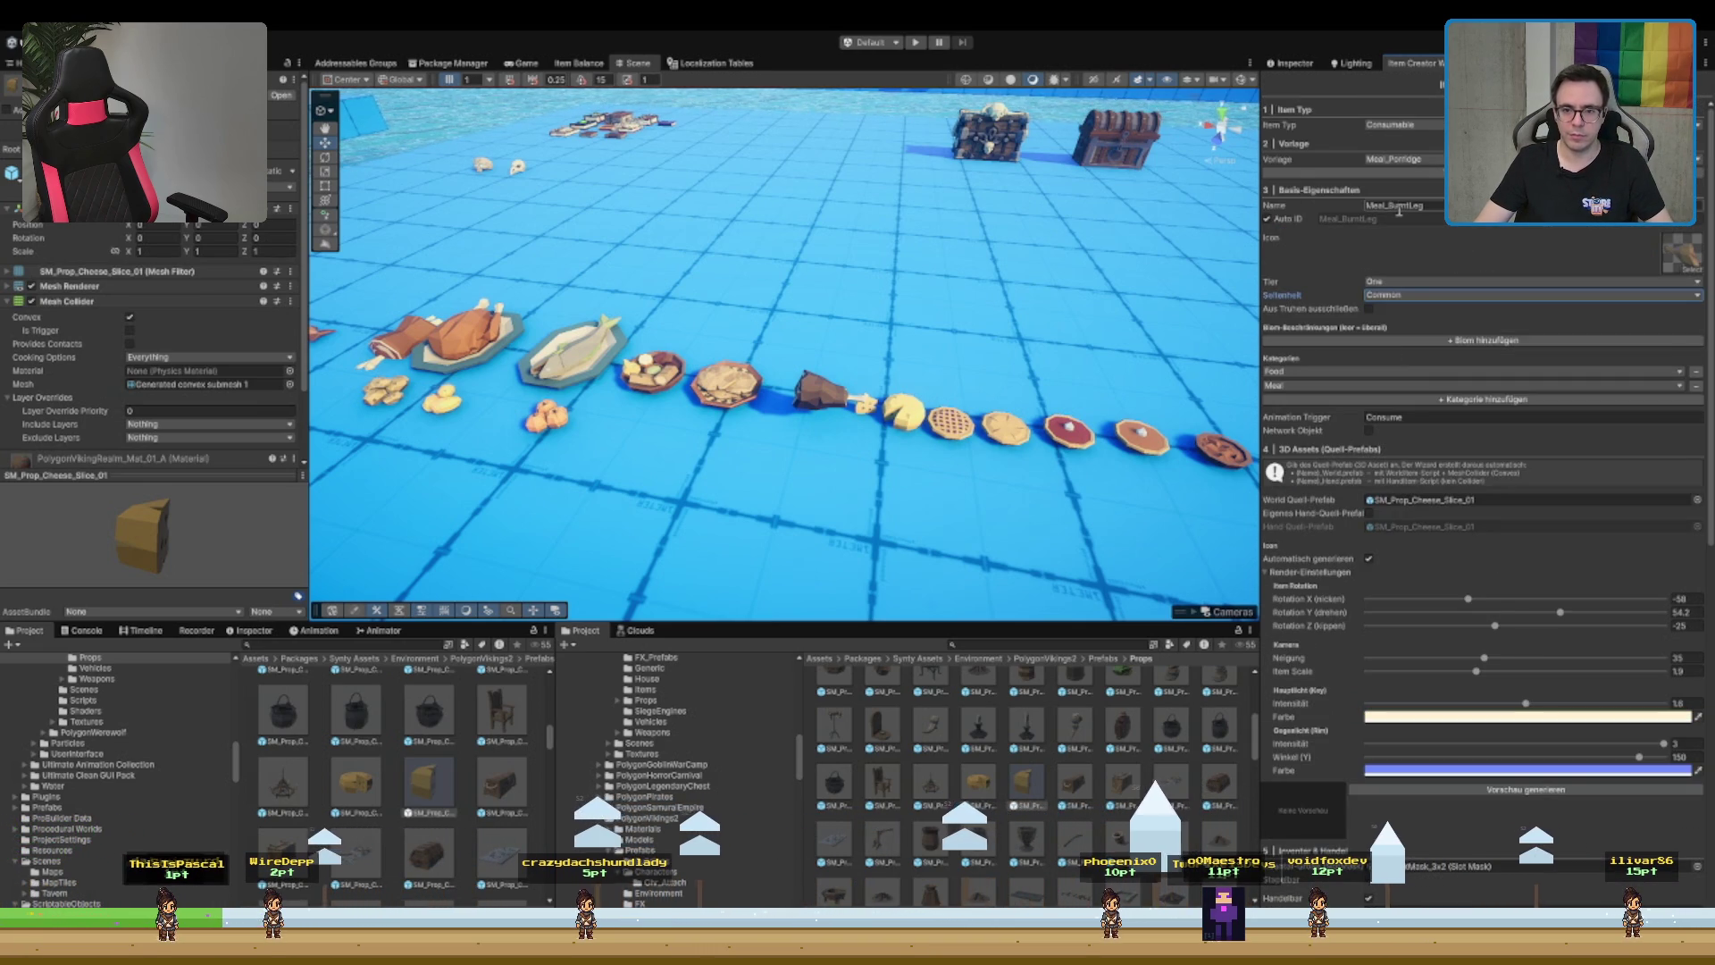
{"action": "left_click", "coordinate": [1389, 204]}
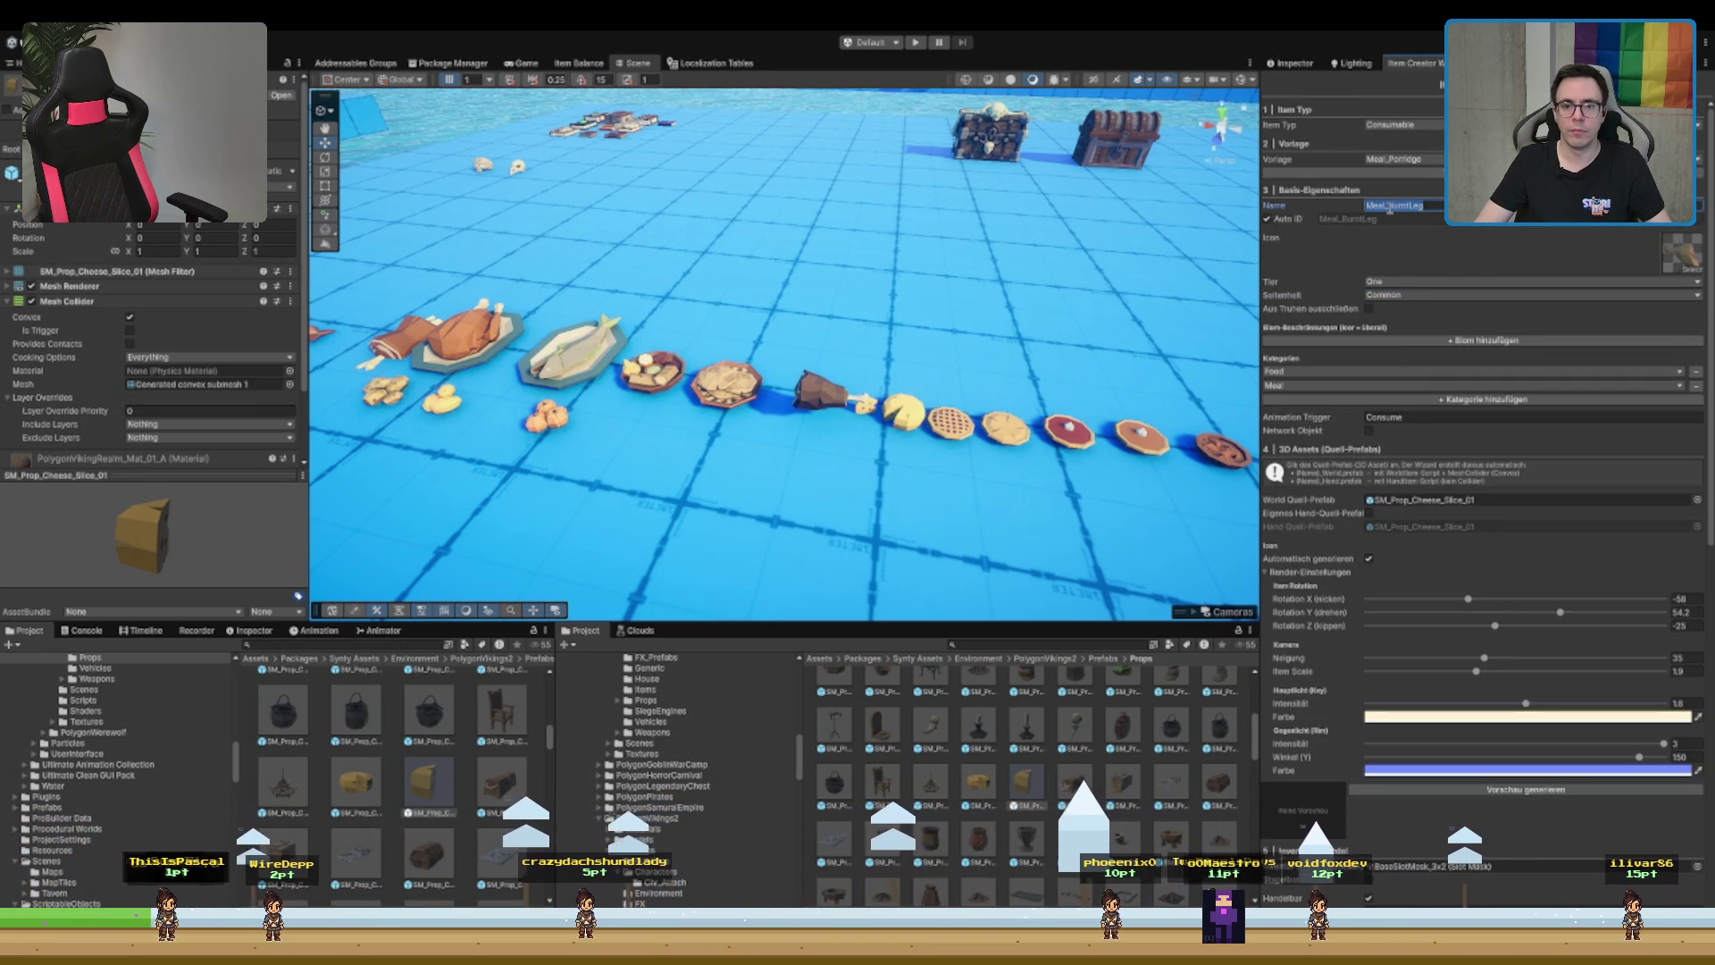
- Name the item Meal_Cheese and generate its icon preview in the 3D Assets section
{"action": "type", "text": "Meal_Cheese"}
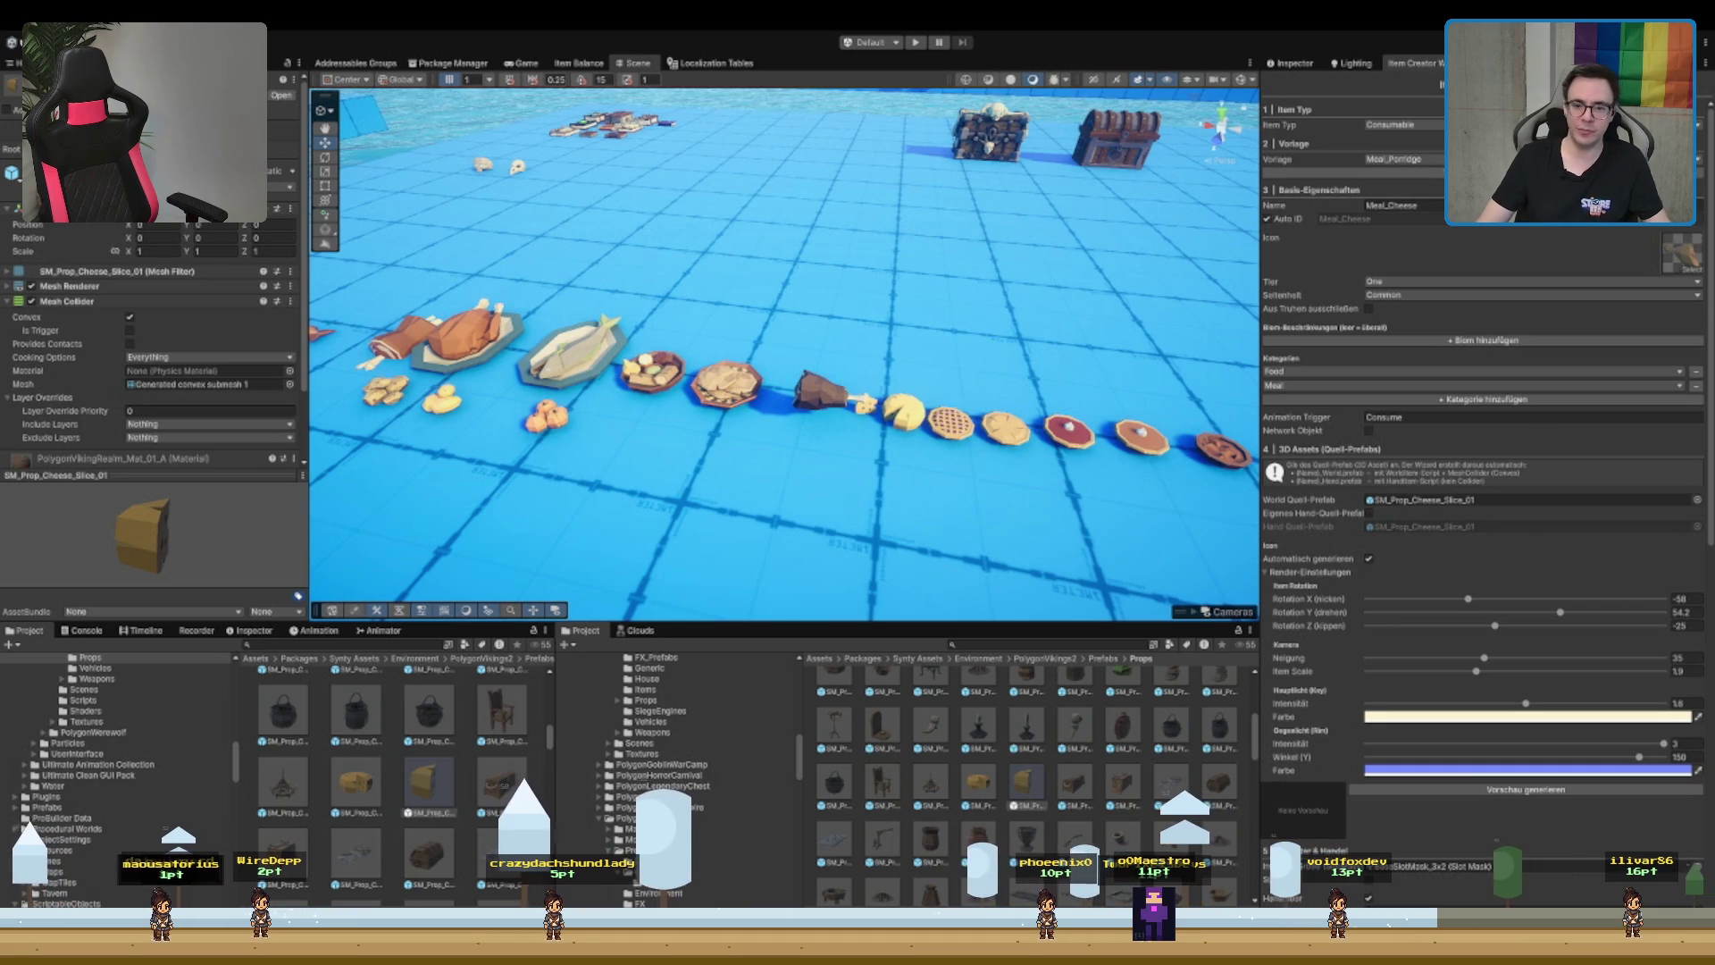
{"action": "scroll", "coordinate": [1483, 446], "scroll_direction": "down", "scroll_amount": 3}
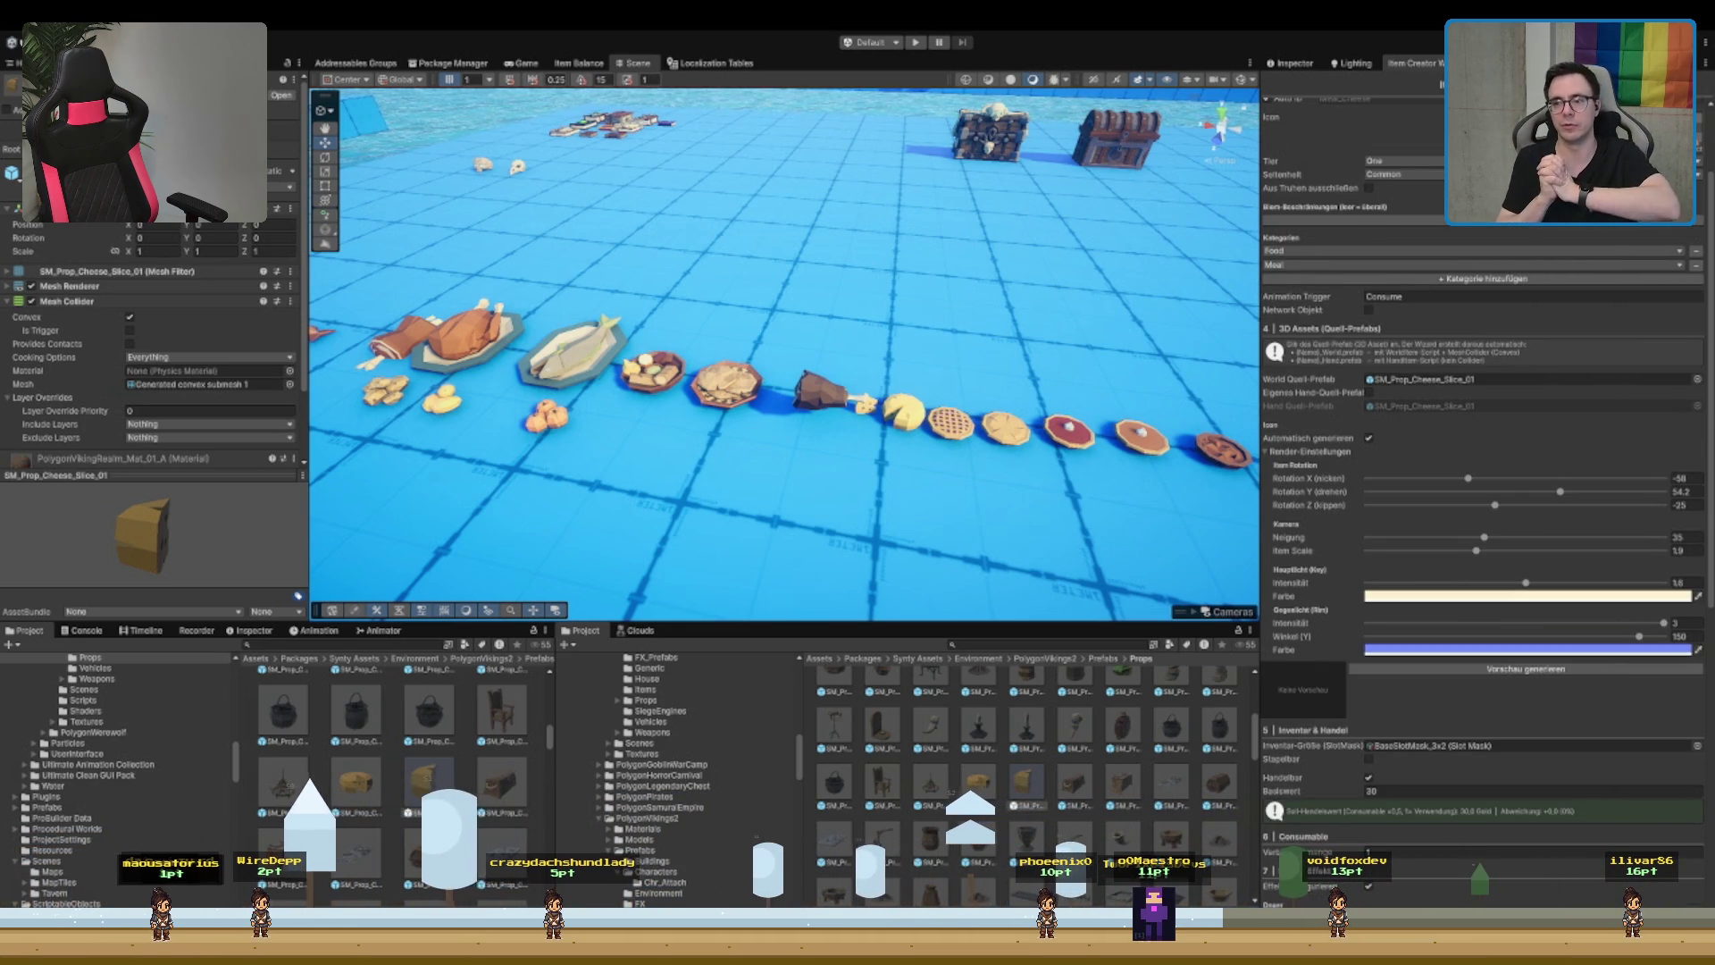
{"action": "scroll", "coordinate": [1483, 500], "scroll_direction": "down", "scroll_amount": 2}
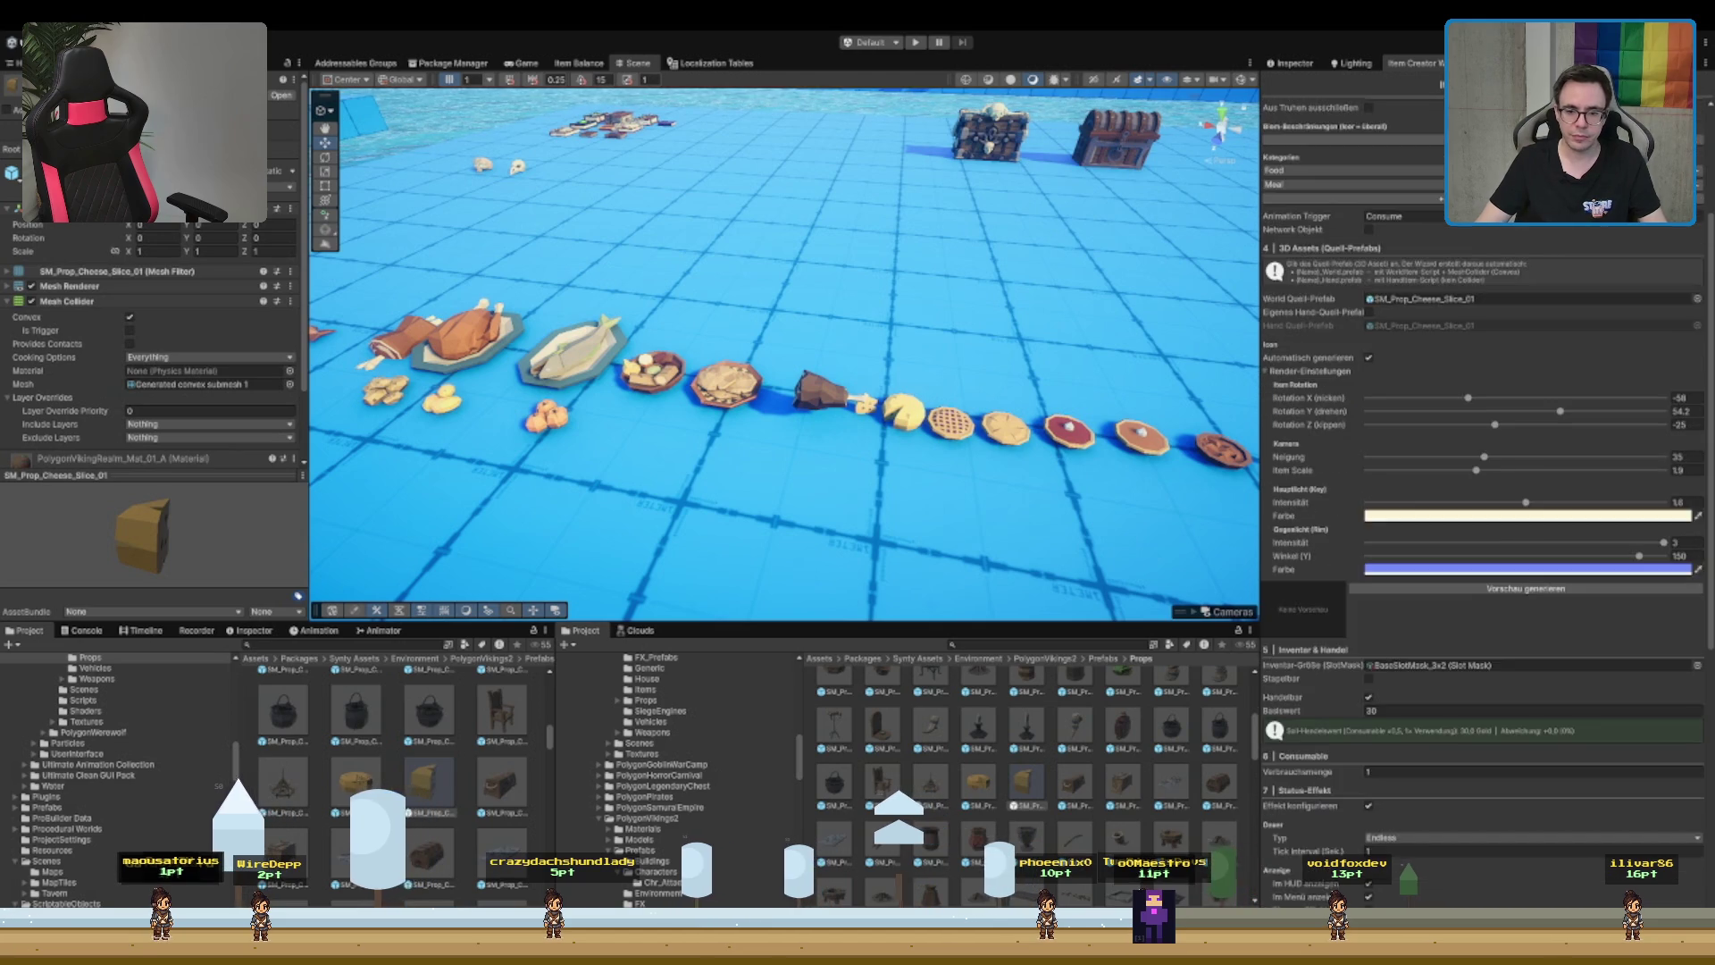
{"action": "scroll", "coordinate": [1482, 536], "scroll_direction": "down", "scroll_amount": 5}
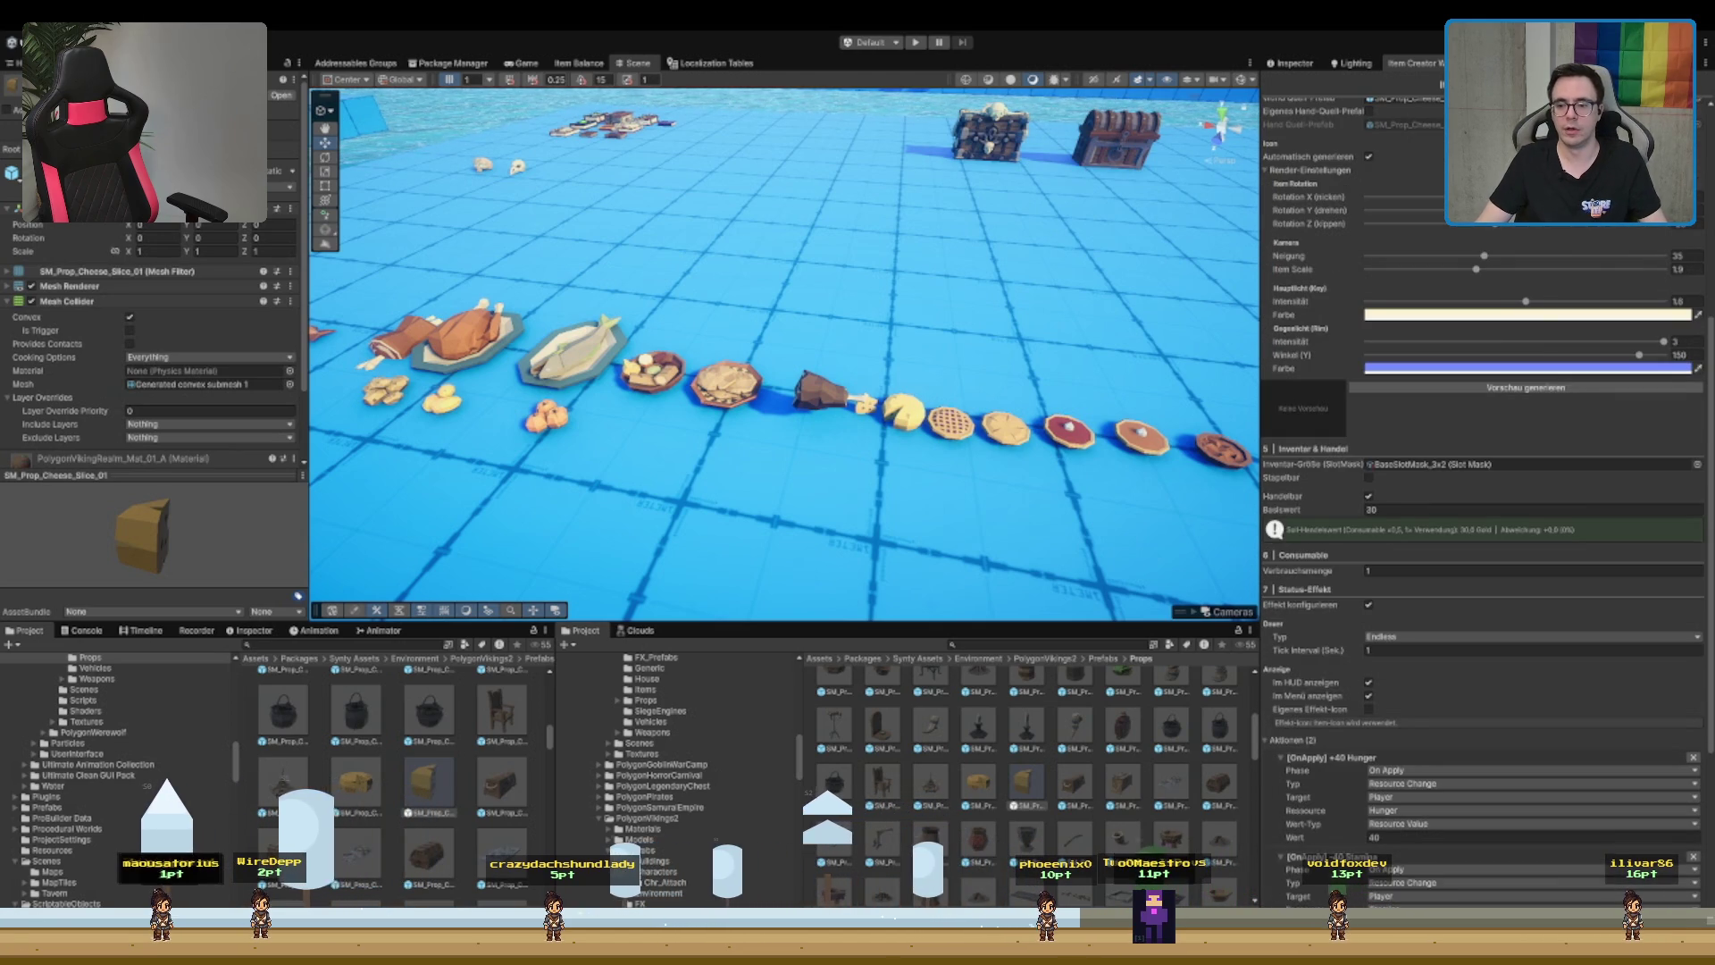
{"action": "scroll", "coordinate": [1483, 625], "scroll_direction": "down", "scroll_amount": 1}
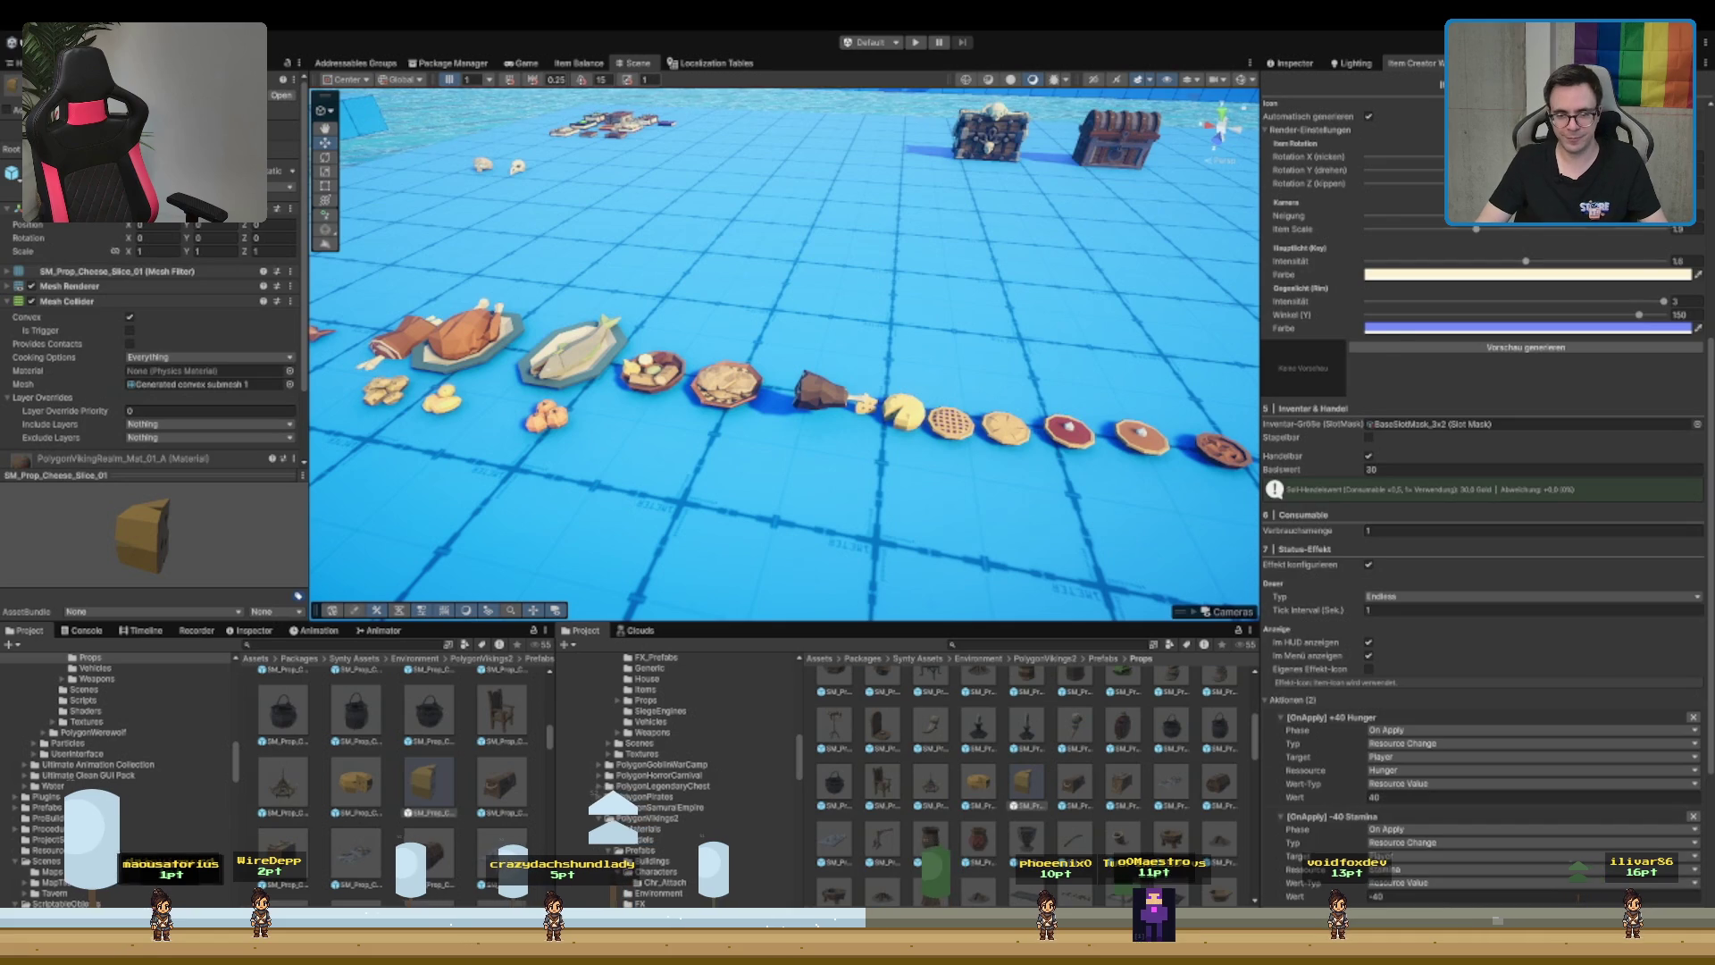
{"action": "scroll", "coordinate": [1483, 447], "scroll_direction": "up", "scroll_amount": 5}
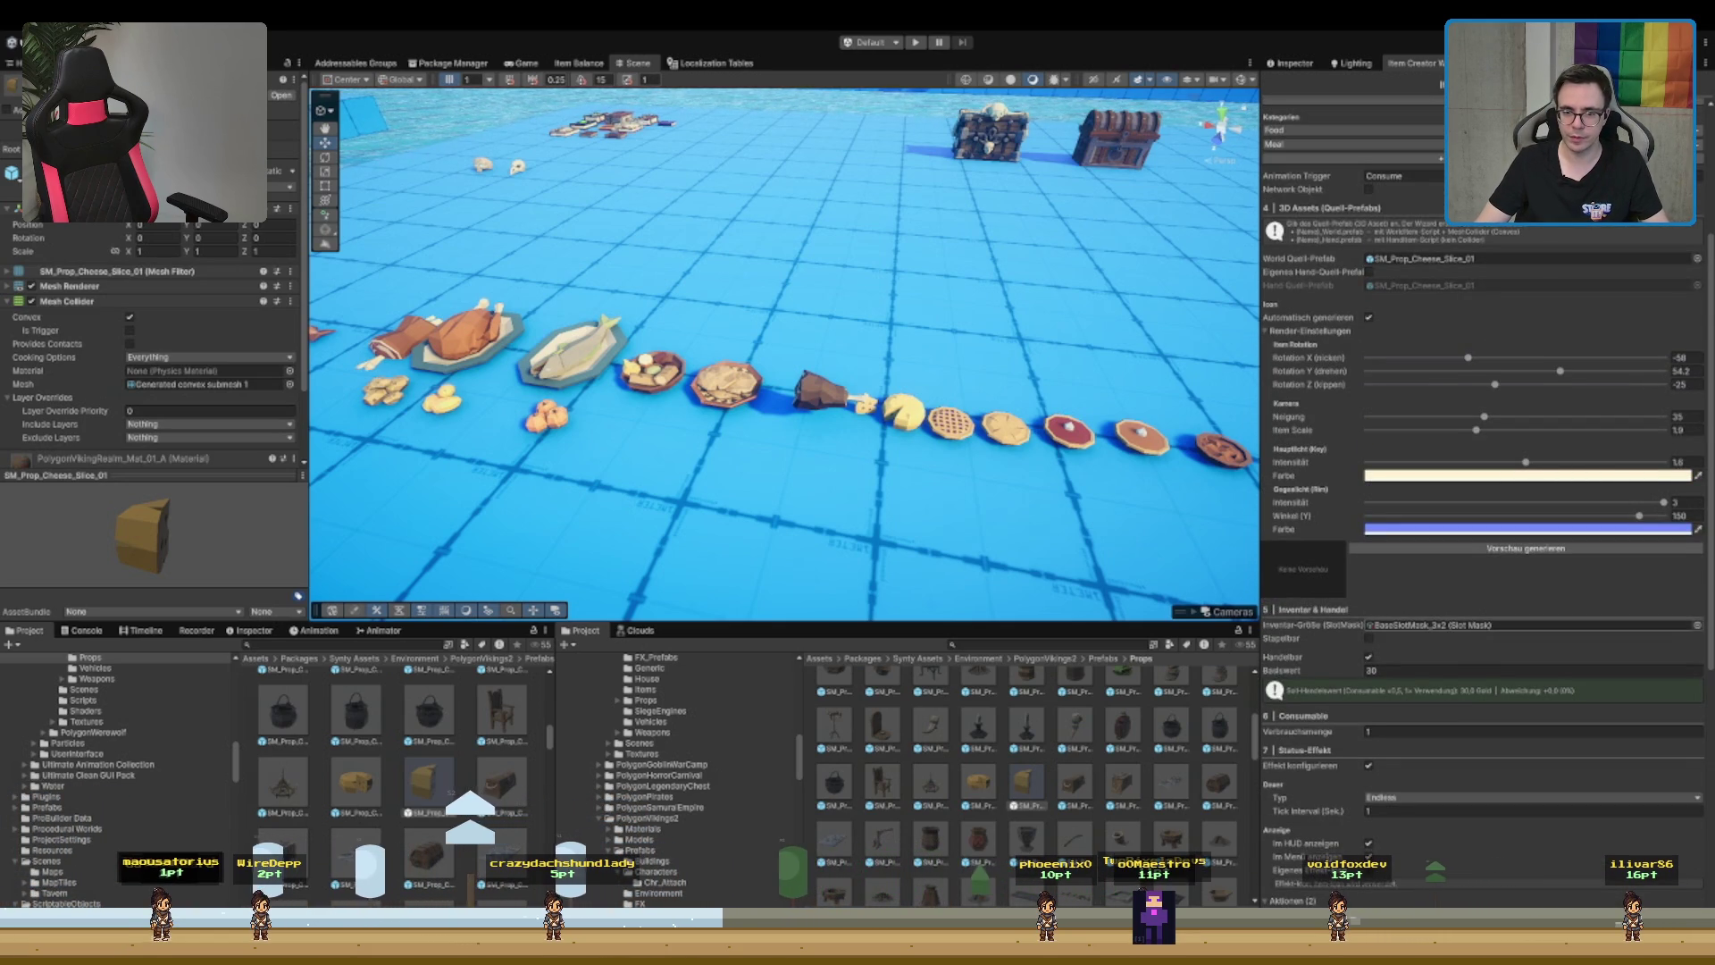
{"action": "left_click", "coordinate": [1509, 552]}
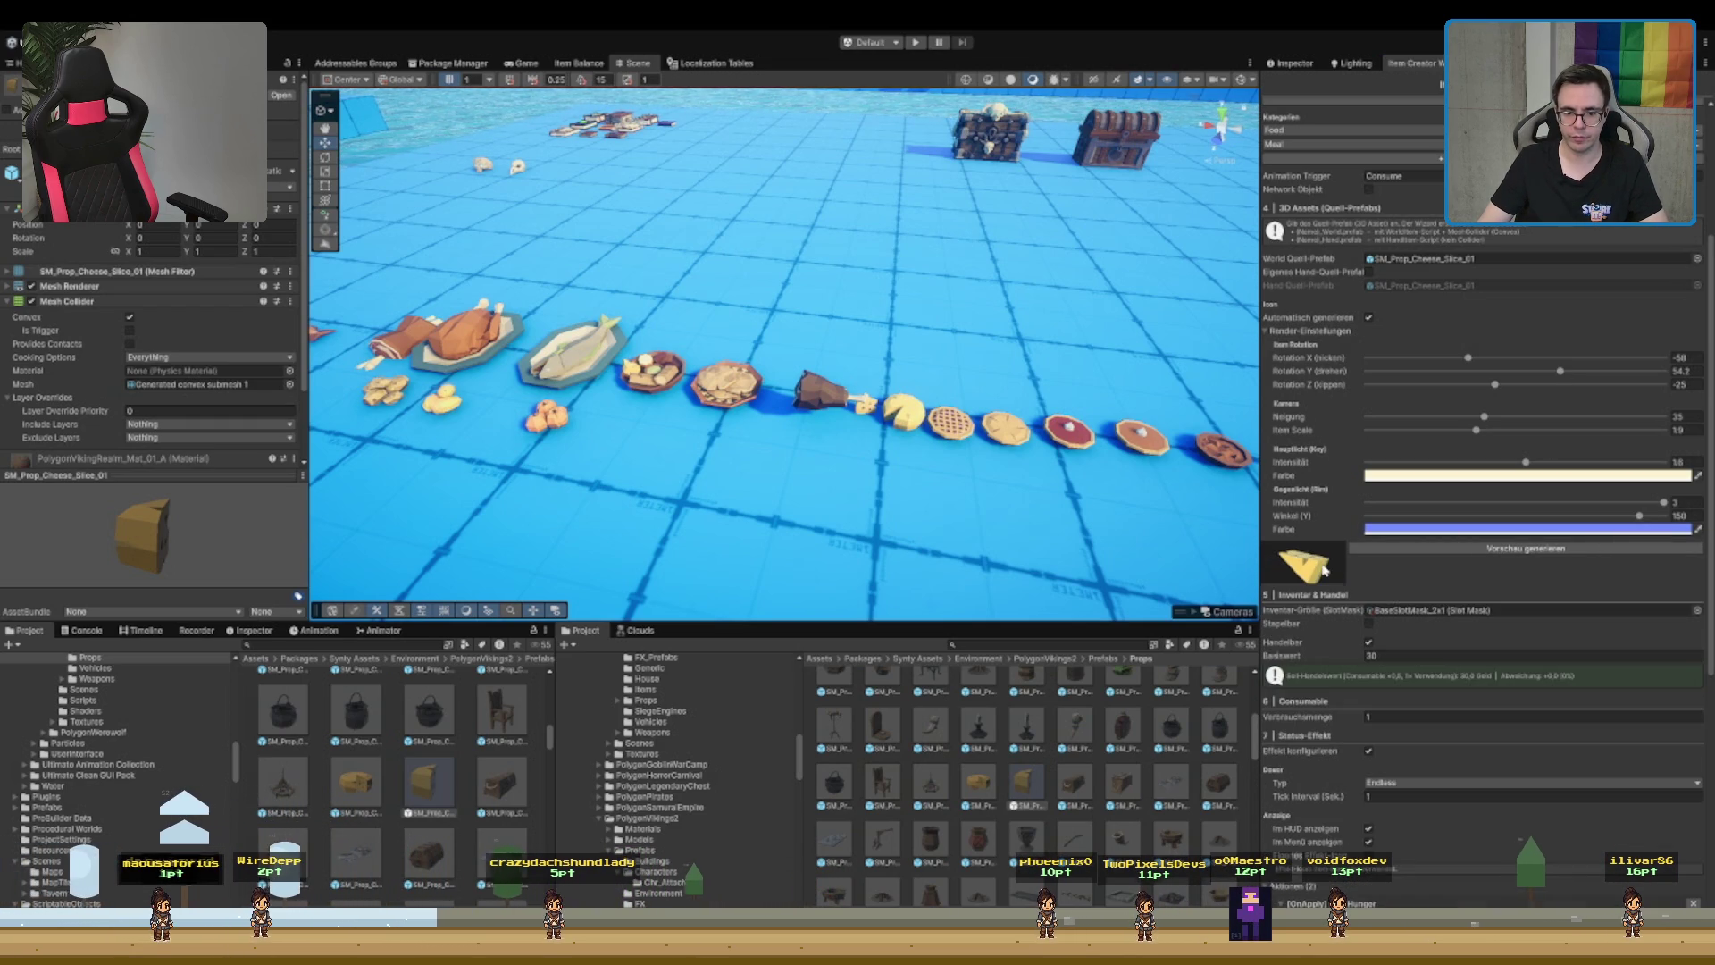
- Regenerate the cheese icon and re-angle it to Y rotation -119.3 with an X-axis tilt
{"action": "left_click", "coordinate": [1587, 550]}
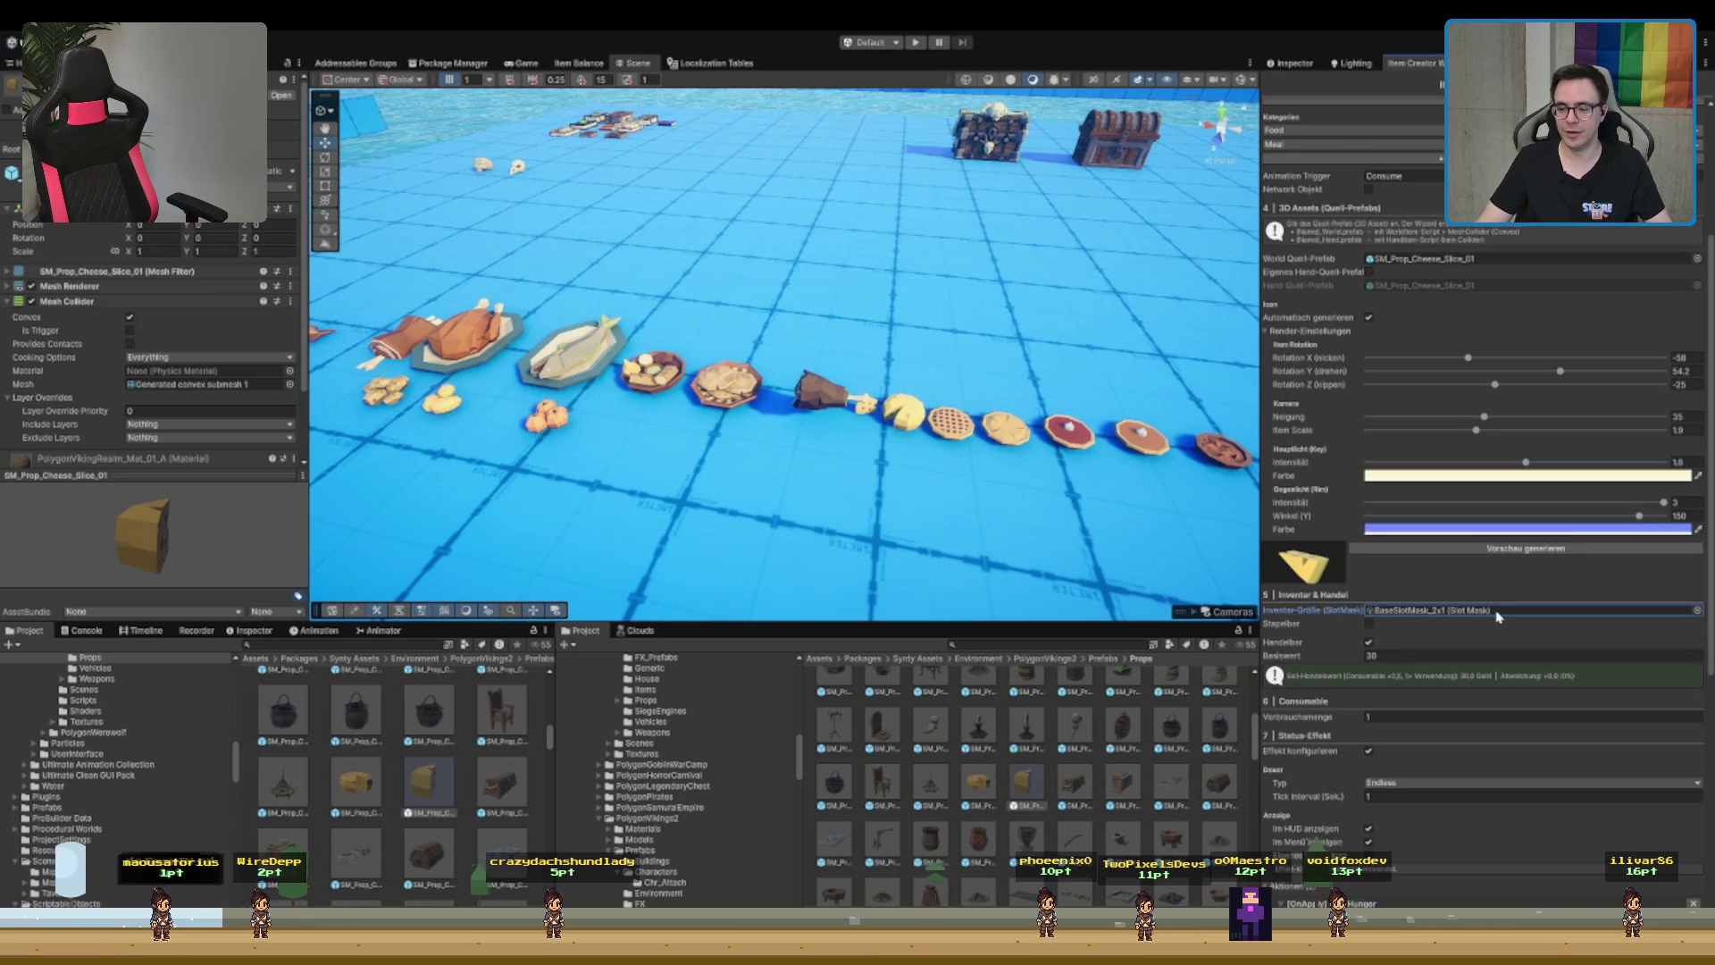
{"action": "scroll", "coordinate": [1529, 581], "scroll_direction": "up", "scroll_amount": 1}
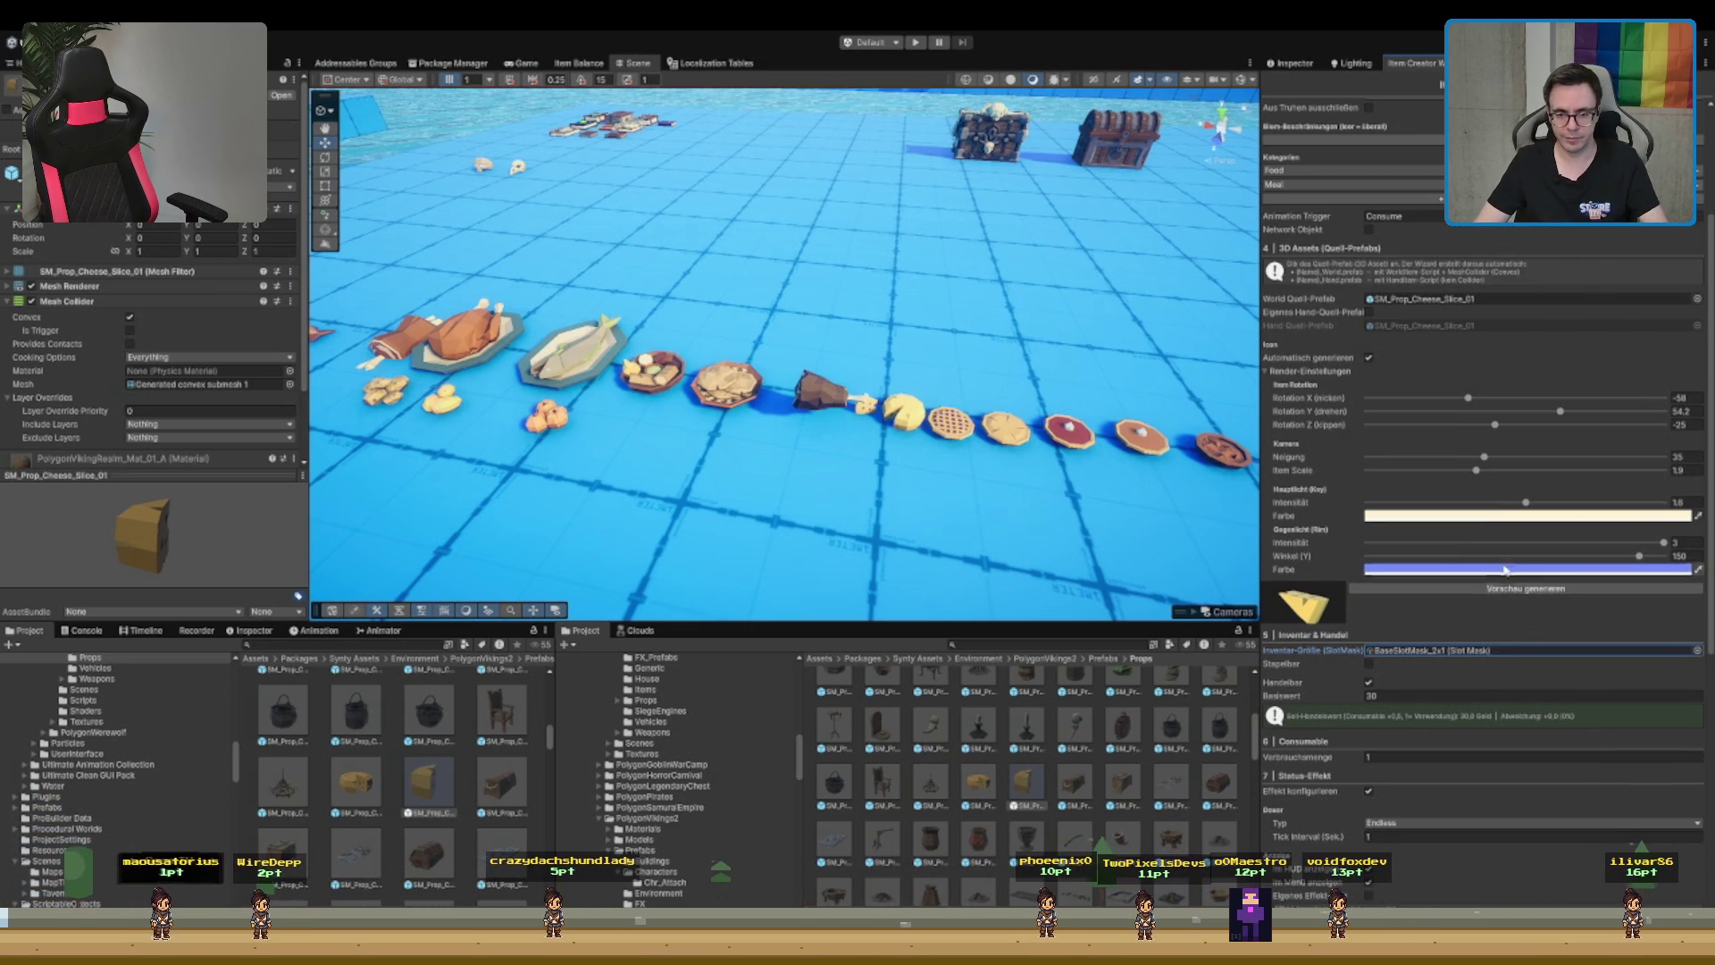
{"action": "mouse_move", "coordinate": [1558, 413]}
{"action": "left_mouse_down"}
{"action": "mouse_move", "coordinate": [1424, 425]}
{"action": "mouse_move", "coordinate": [1484, 427]}
{"action": "mouse_move", "coordinate": [1484, 399]}
{"action": "mouse_move", "coordinate": [1499, 400]}
{"action": "mouse_move", "coordinate": [1429, 422]}
{"action": "left_mouse_up"}
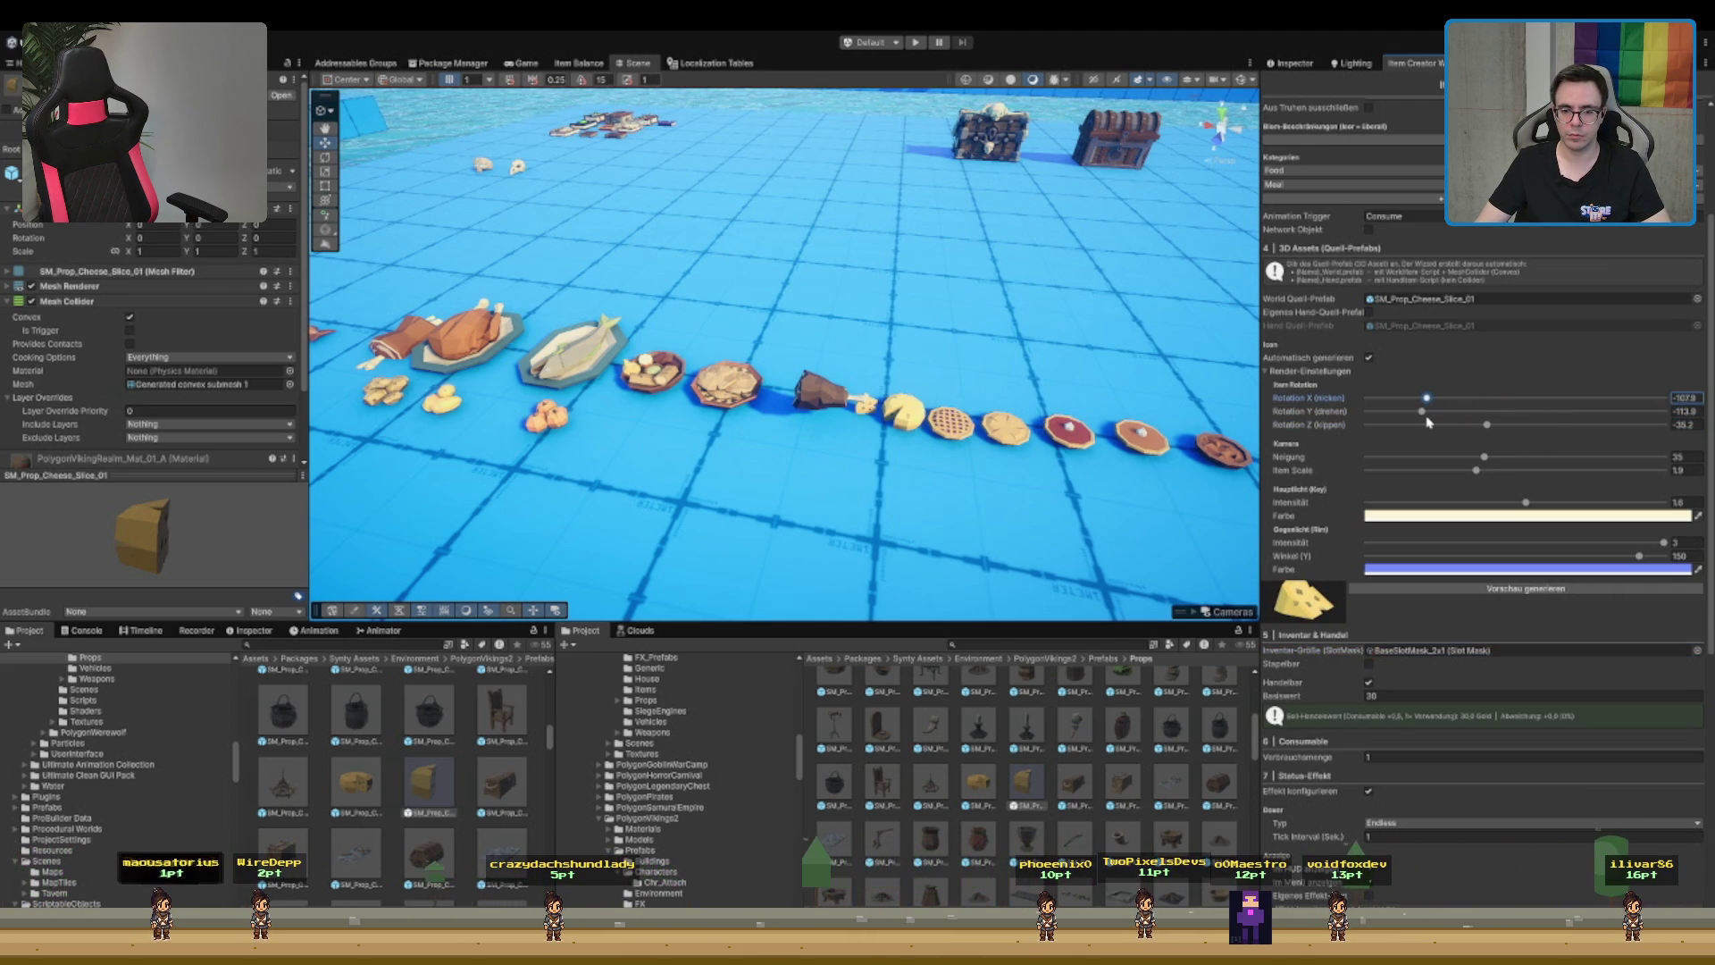
{"action": "left_click", "coordinate": [1426, 412]}
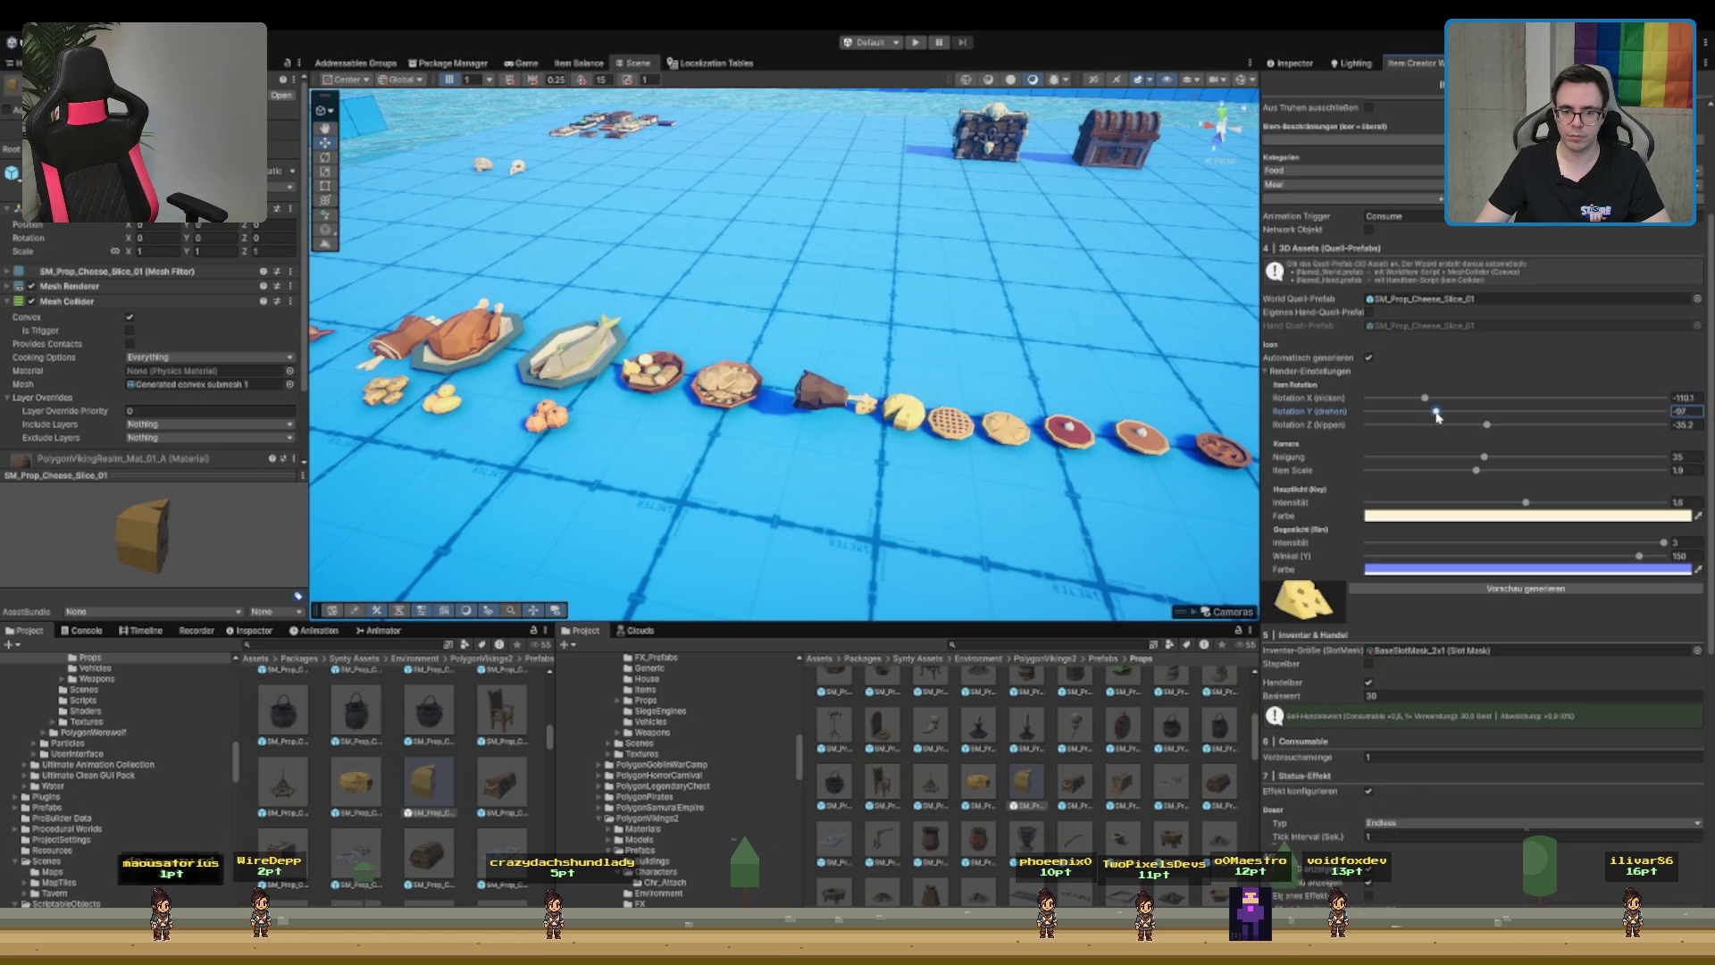
{"action": "left_click_drag", "start_coordinate": [1426, 416], "coordinate": [1416, 413]}
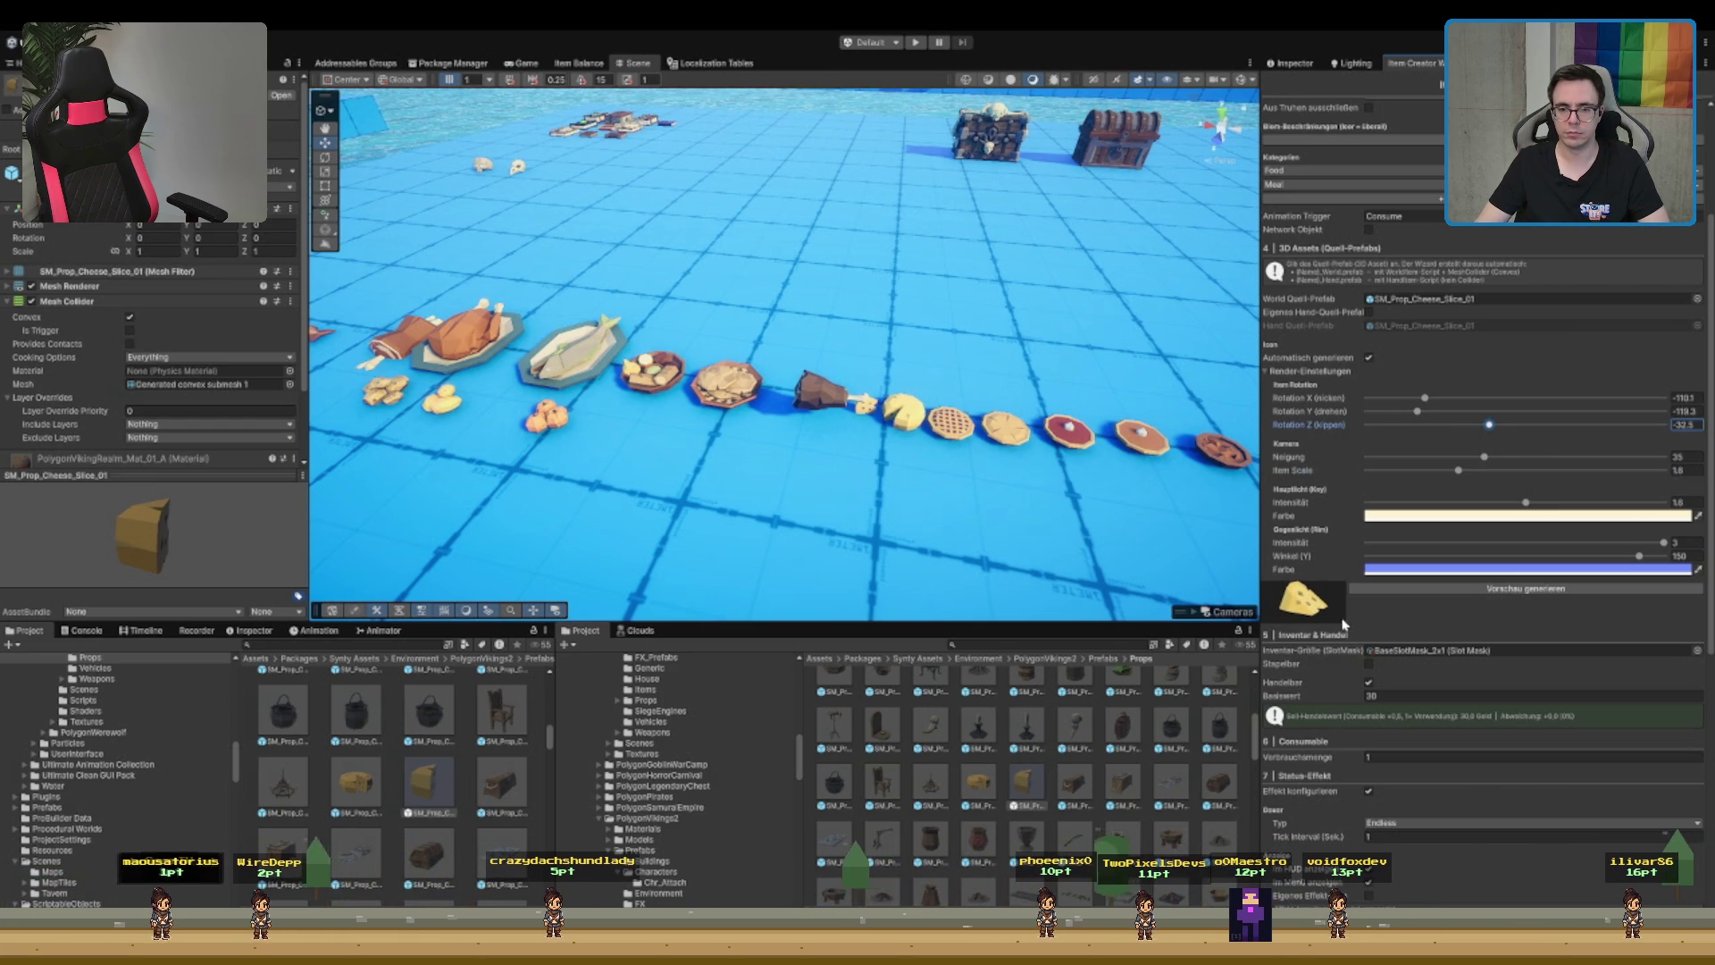
{"action": "left_click_drag", "start_coordinate": [1424, 403], "coordinate": [1463, 411]}
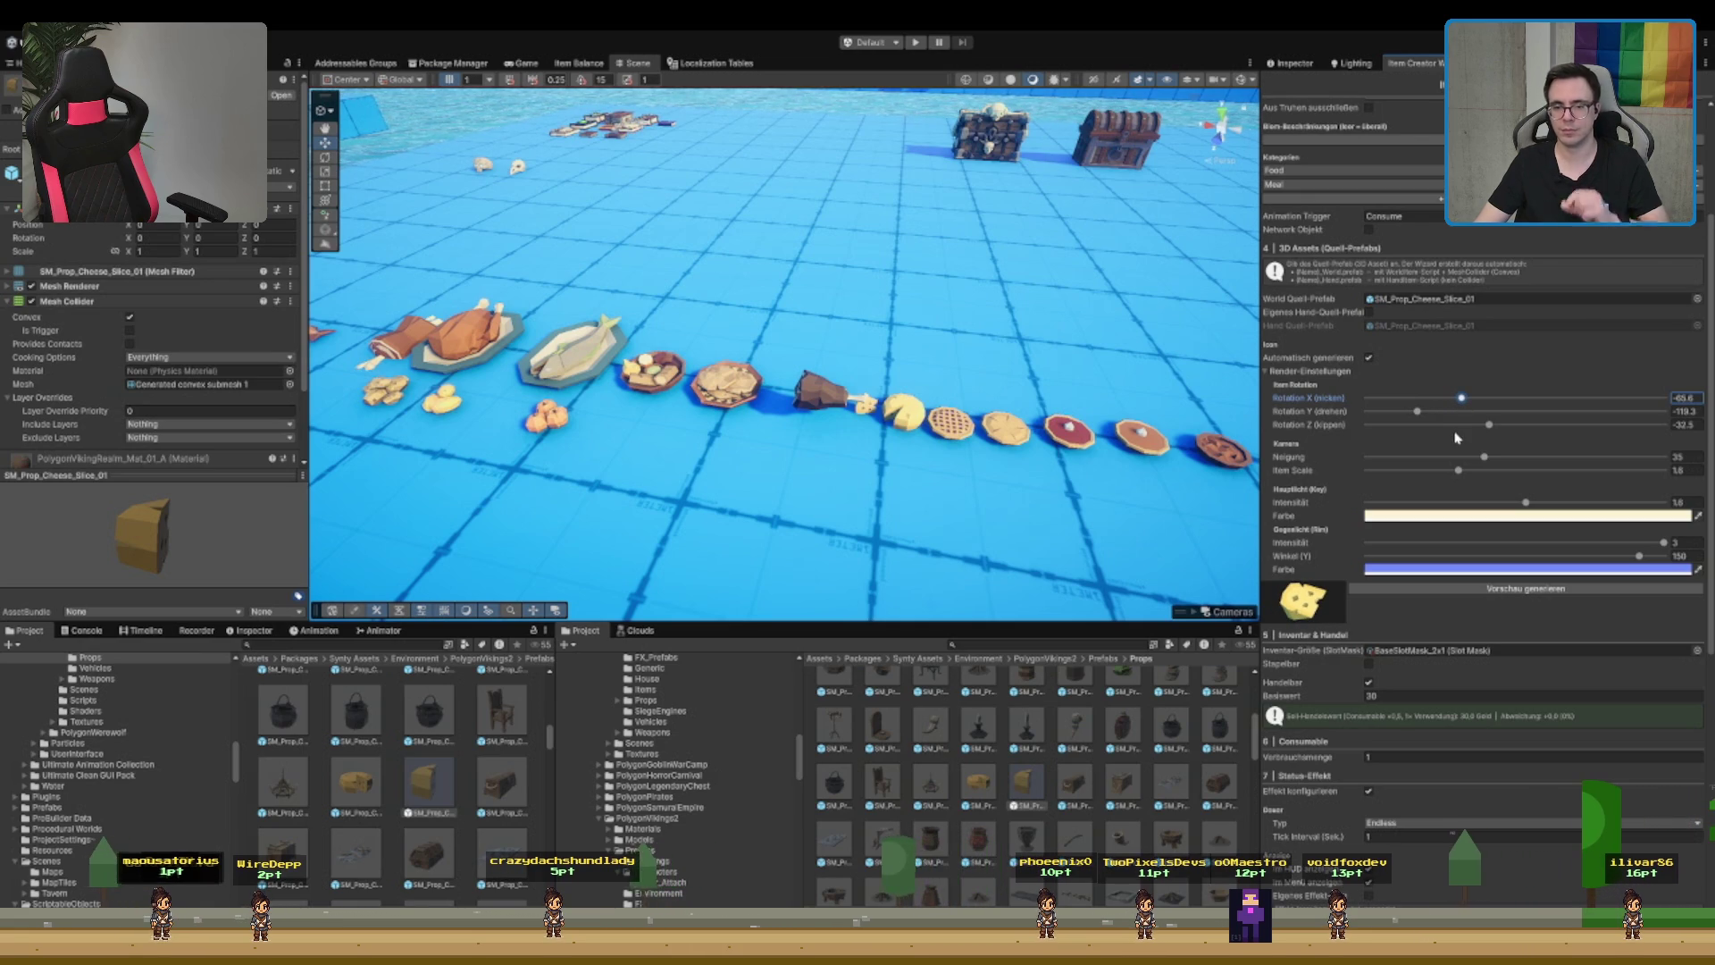
{"action": "scroll", "coordinate": [1462, 531], "scroll_direction": "down", "scroll_amount": 3}
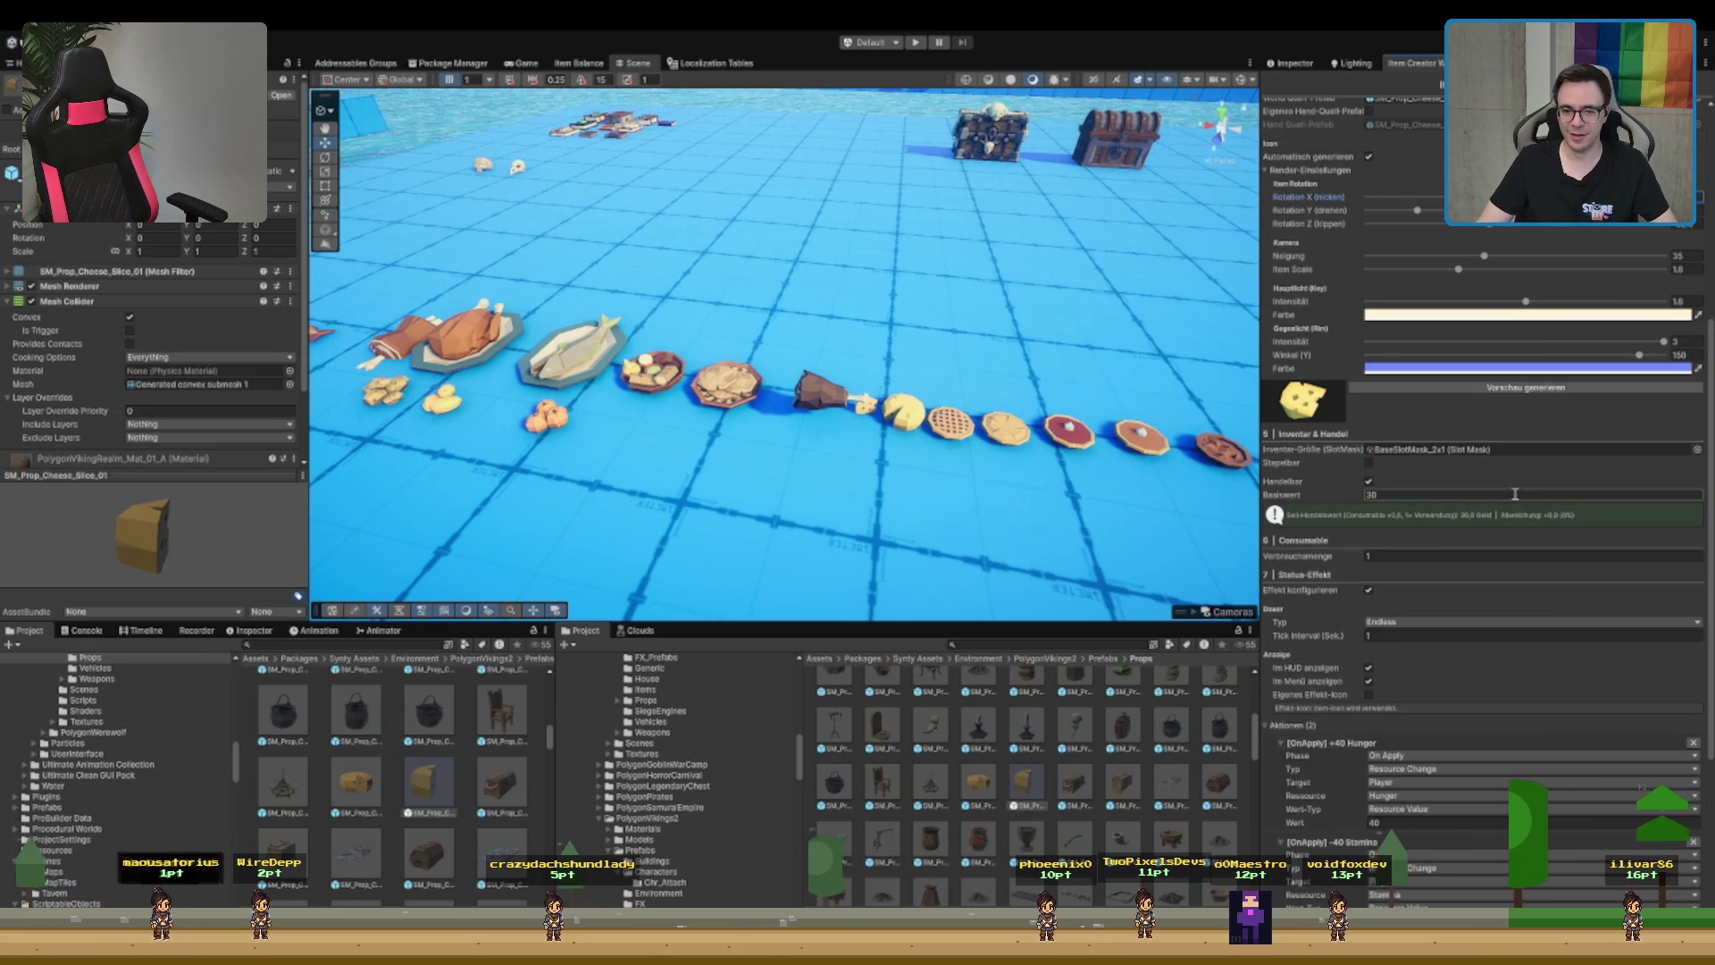
{"action": "scroll", "coordinate": [1527, 506], "scroll_direction": "down", "scroll_amount": 1}
{"action": "scroll", "coordinate": [1528, 507], "scroll_direction": "up", "scroll_amount": 10}
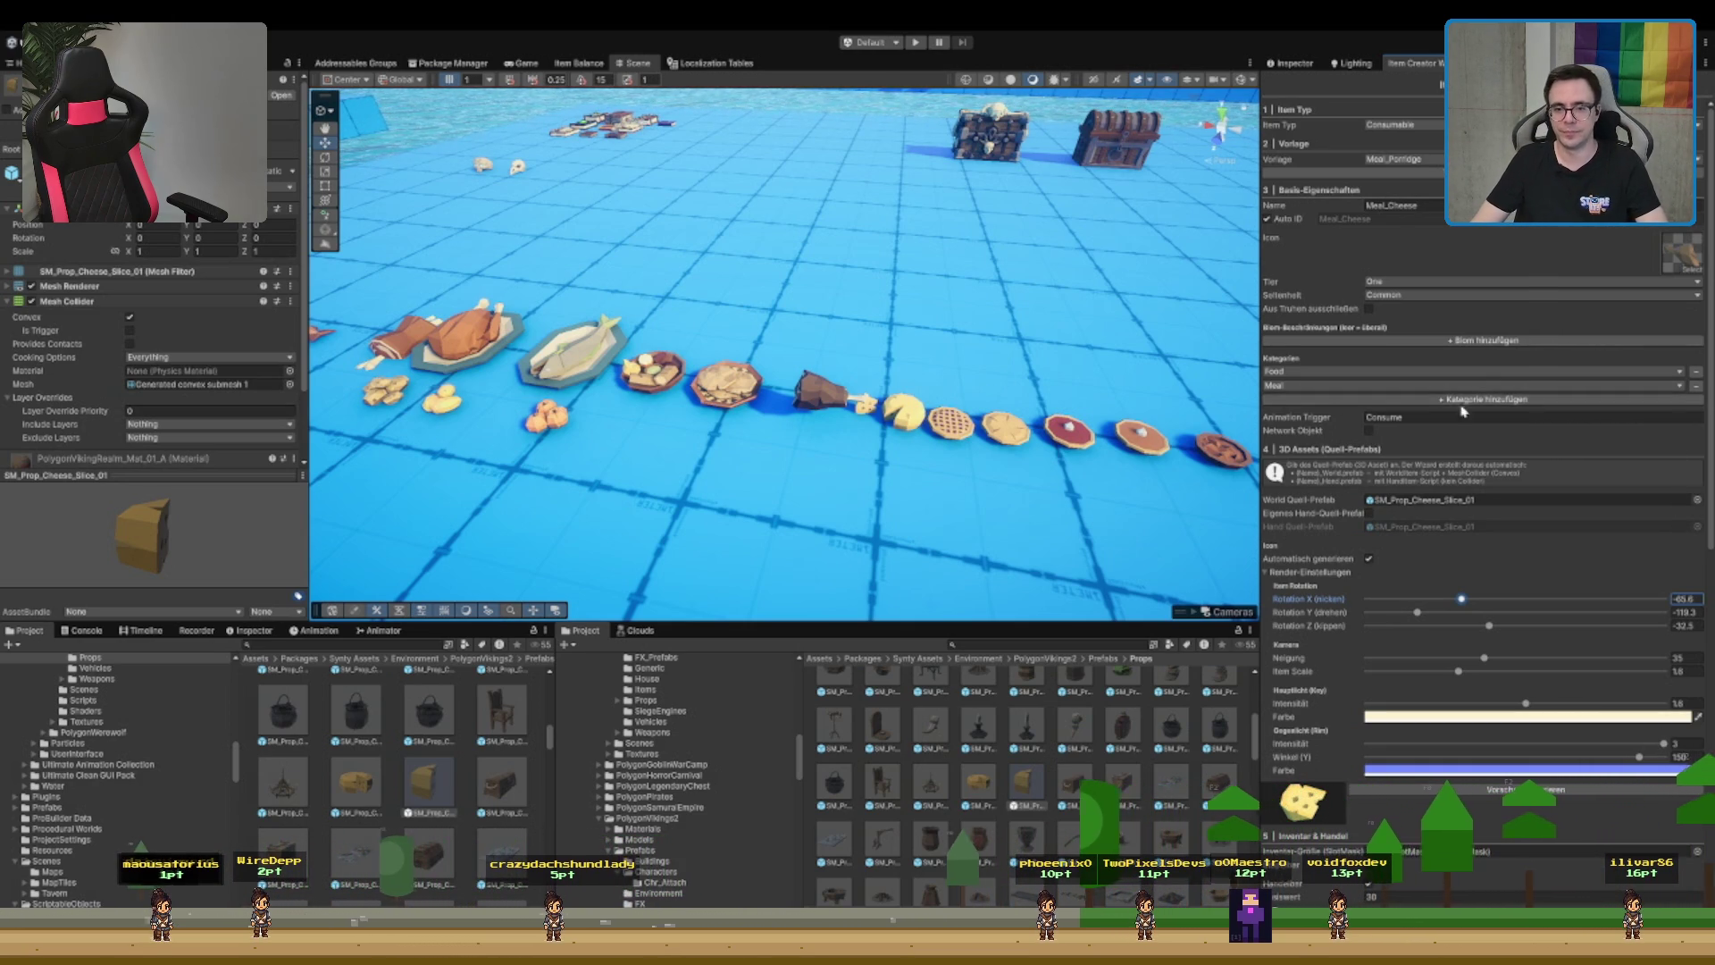
{"action": "scroll", "coordinate": [1371, 396], "scroll_direction": "down", "scroll_amount": 4}
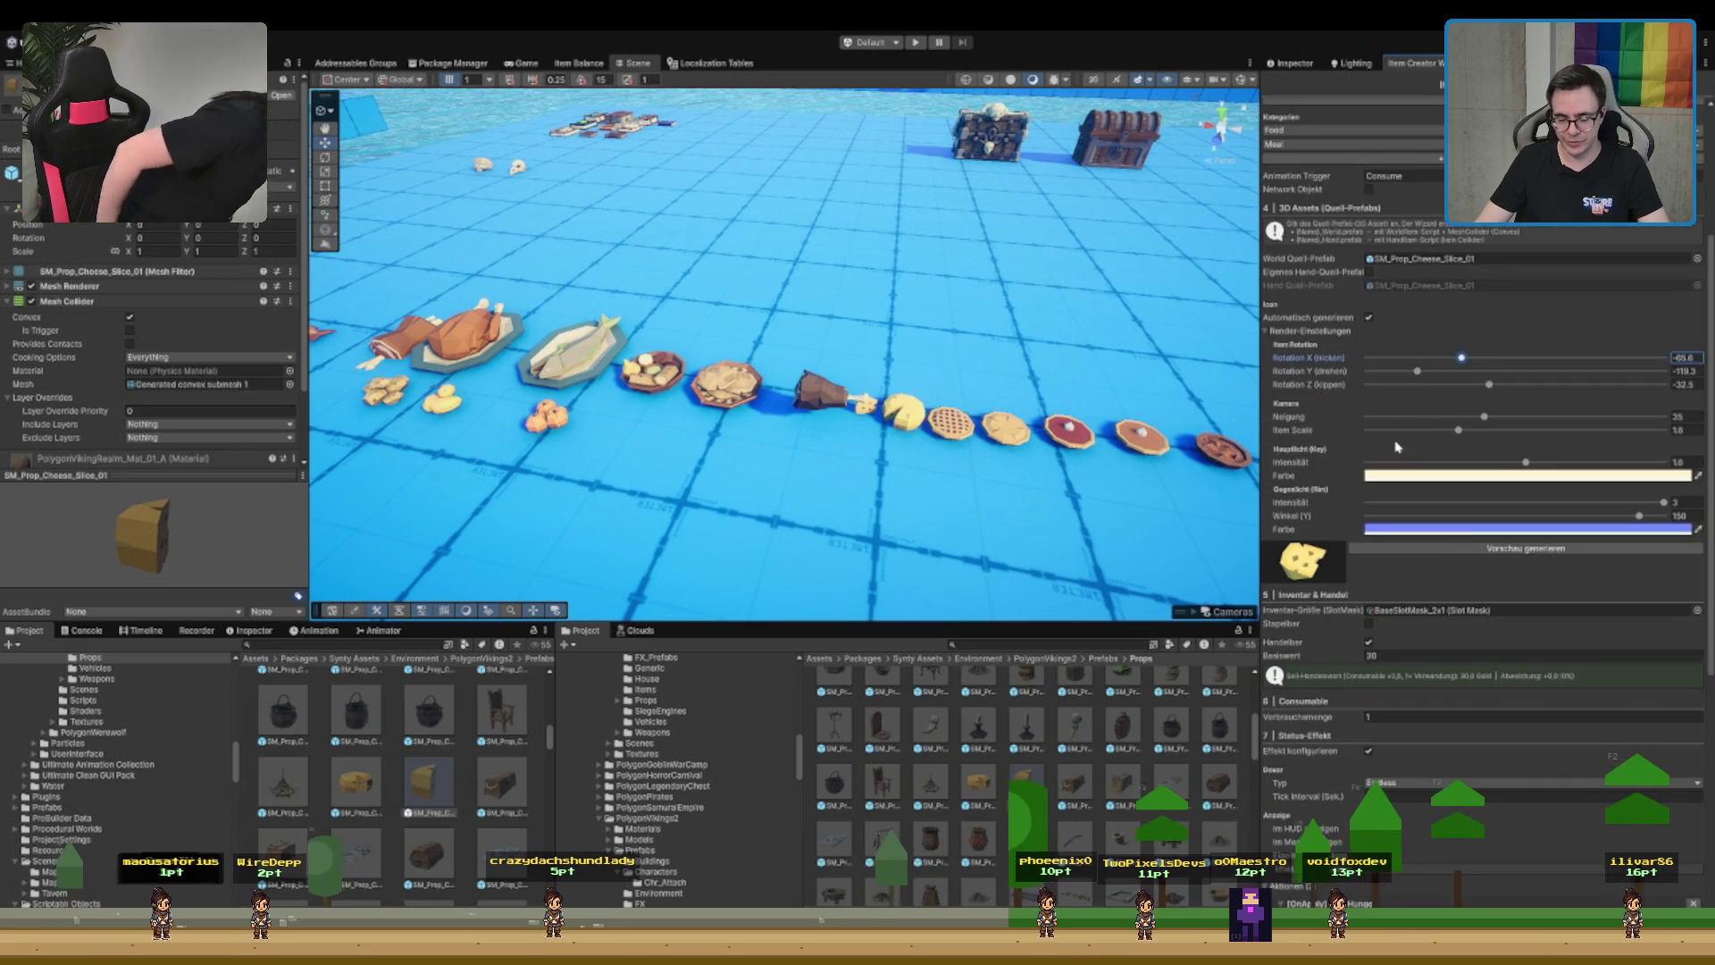
{"action": "scroll", "coordinate": [1380, 415], "scroll_direction": "down", "scroll_amount": 1}
{"action": "scroll", "coordinate": [1394, 438], "scroll_direction": "down", "scroll_amount": 1}
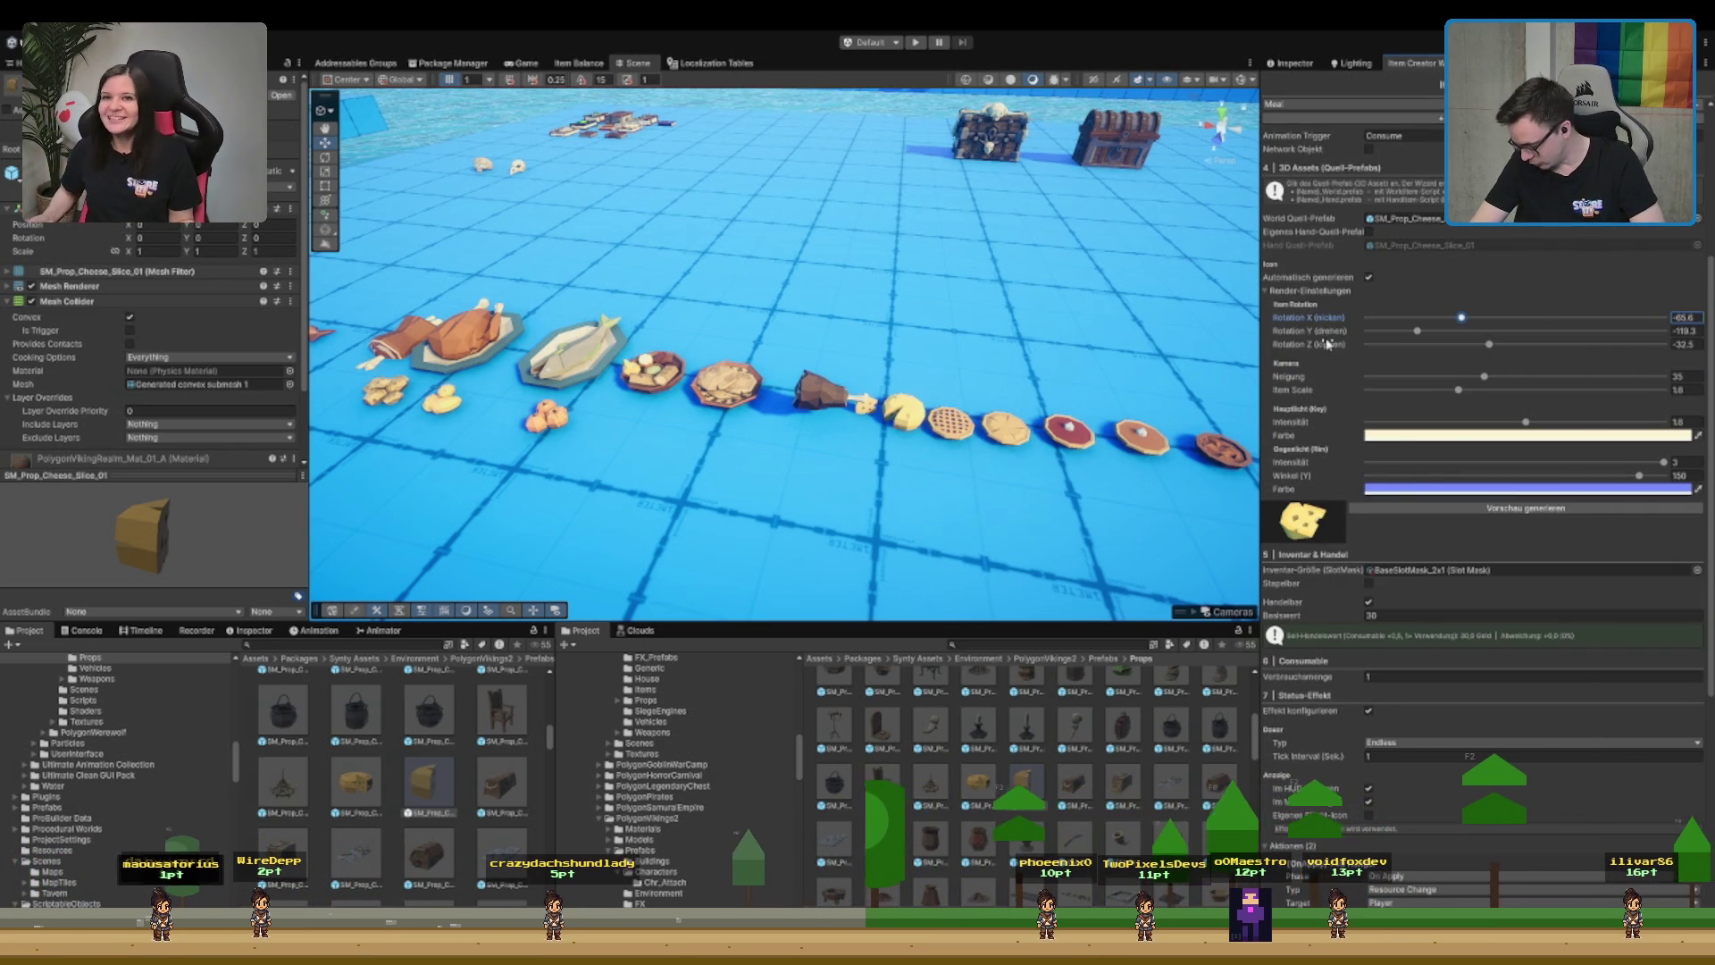
{"action": "scroll", "coordinate": [1376, 482], "scroll_direction": "down", "scroll_amount": 3}
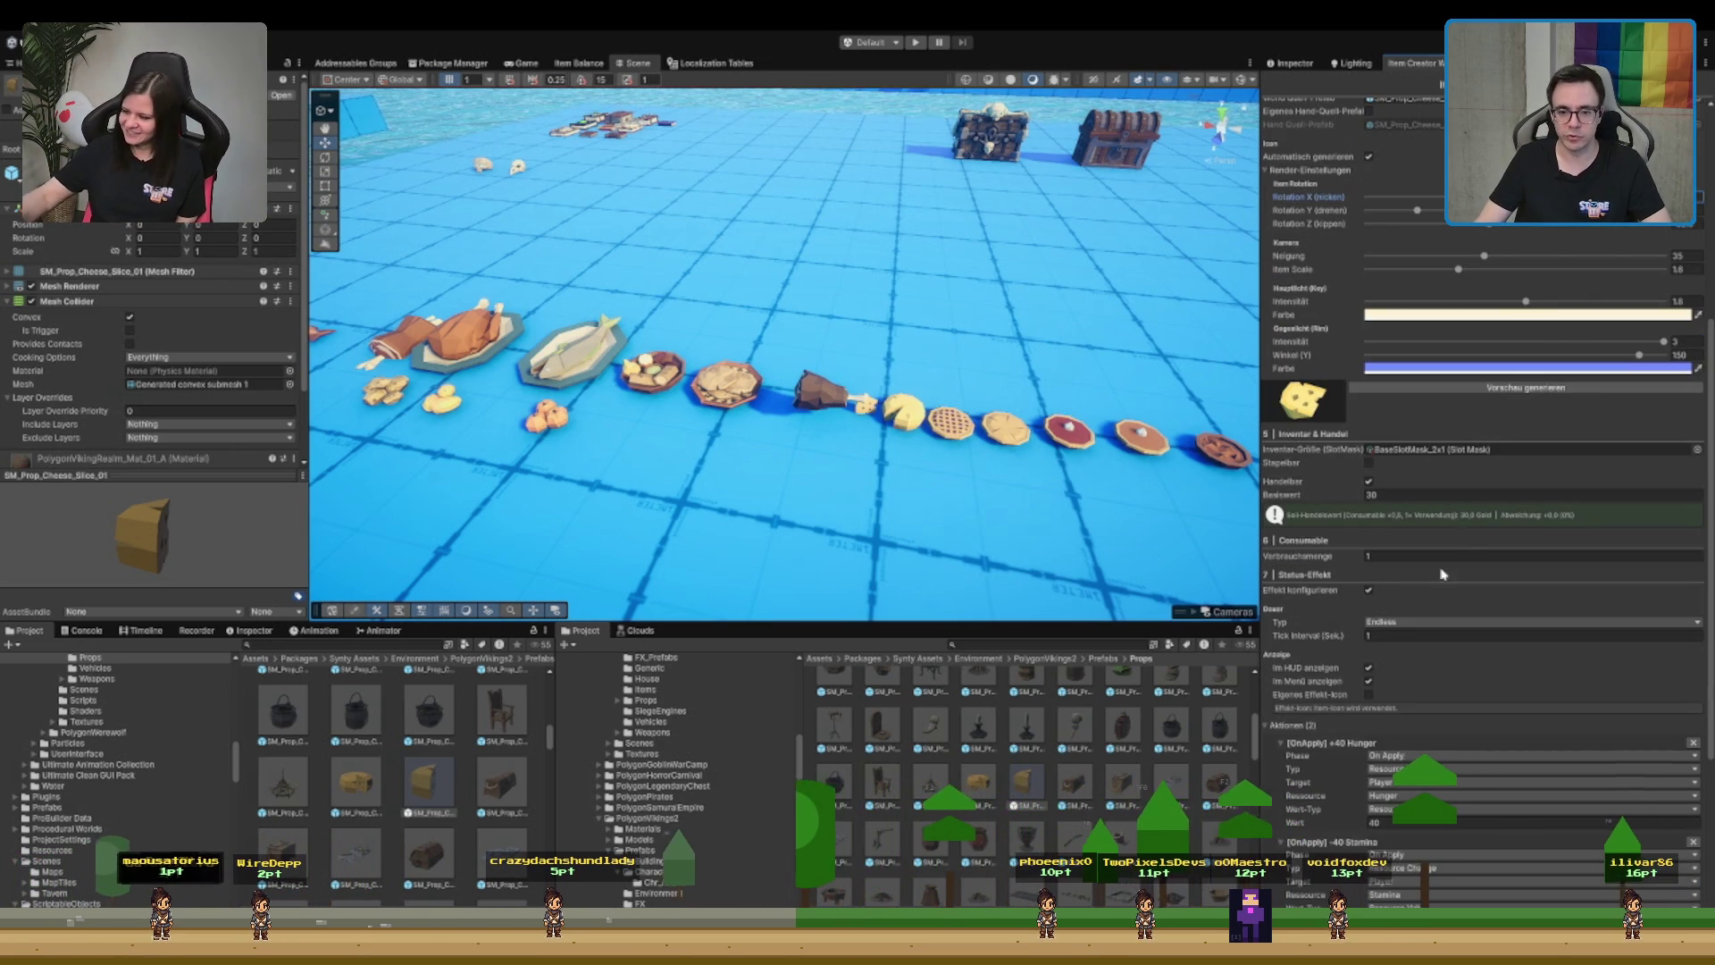
{"action": "scroll", "coordinate": [1536, 638], "scroll_direction": "down", "scroll_amount": 3}
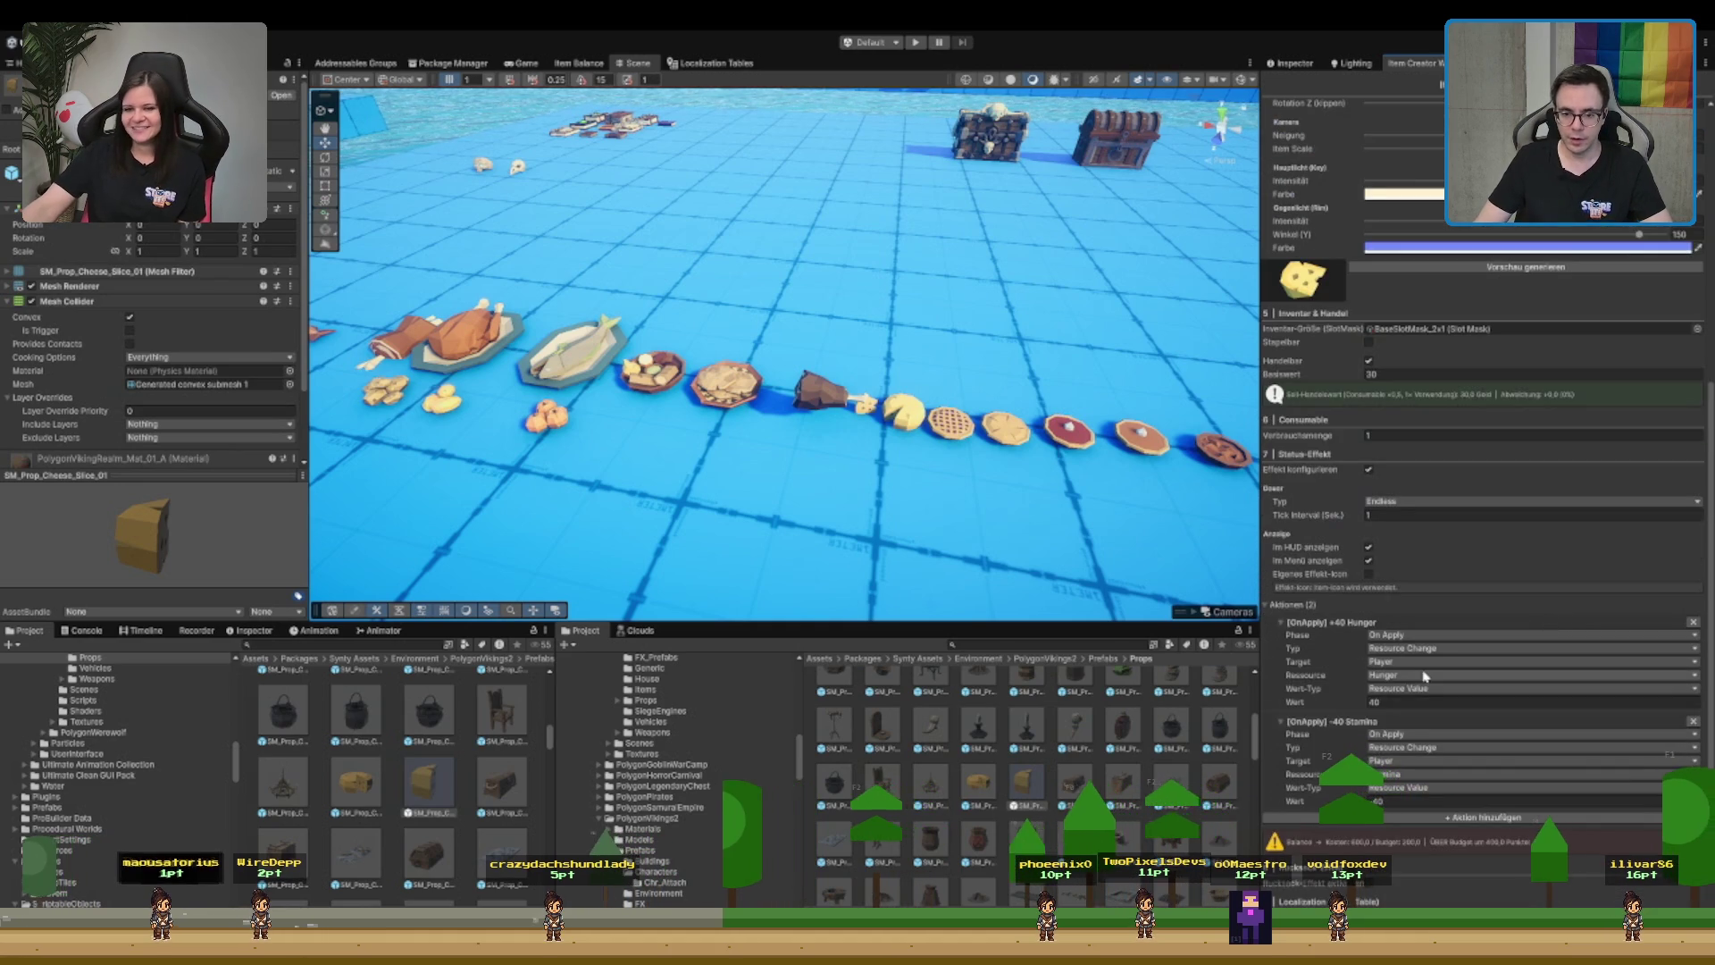
{"action": "scroll", "coordinate": [1676, 688], "scroll_direction": "down", "scroll_amount": 4}
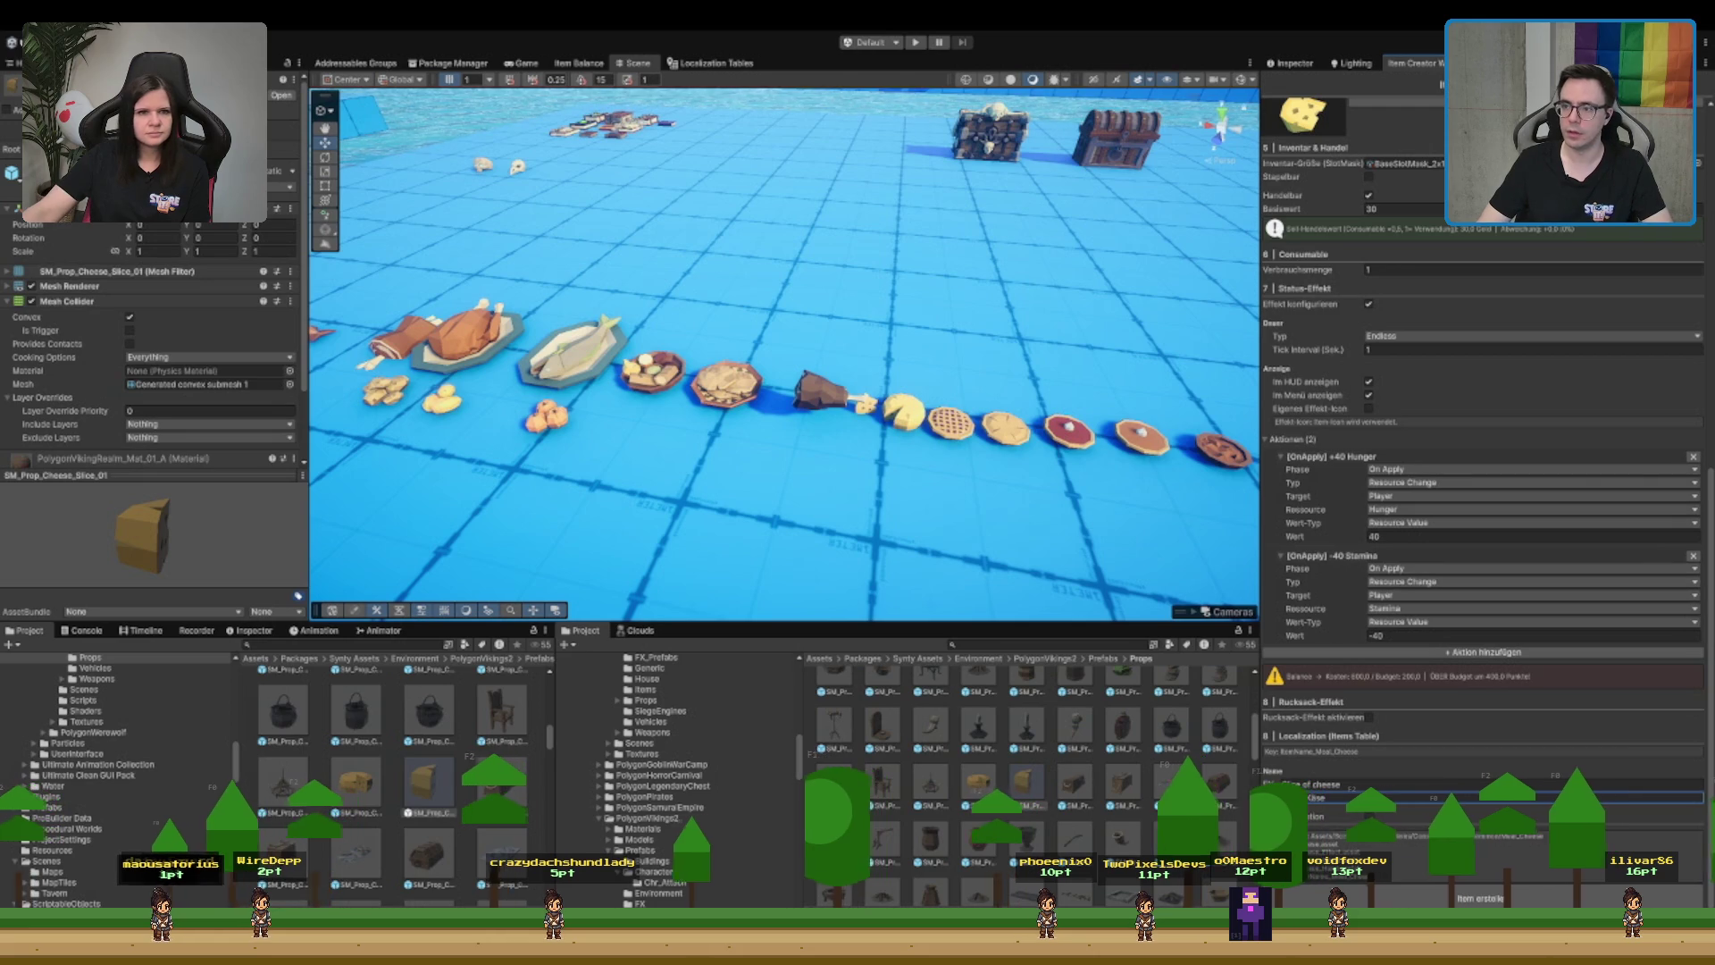
{"action": "scroll", "coordinate": [1483, 446], "scroll_direction": "up", "scroll_amount": 2}
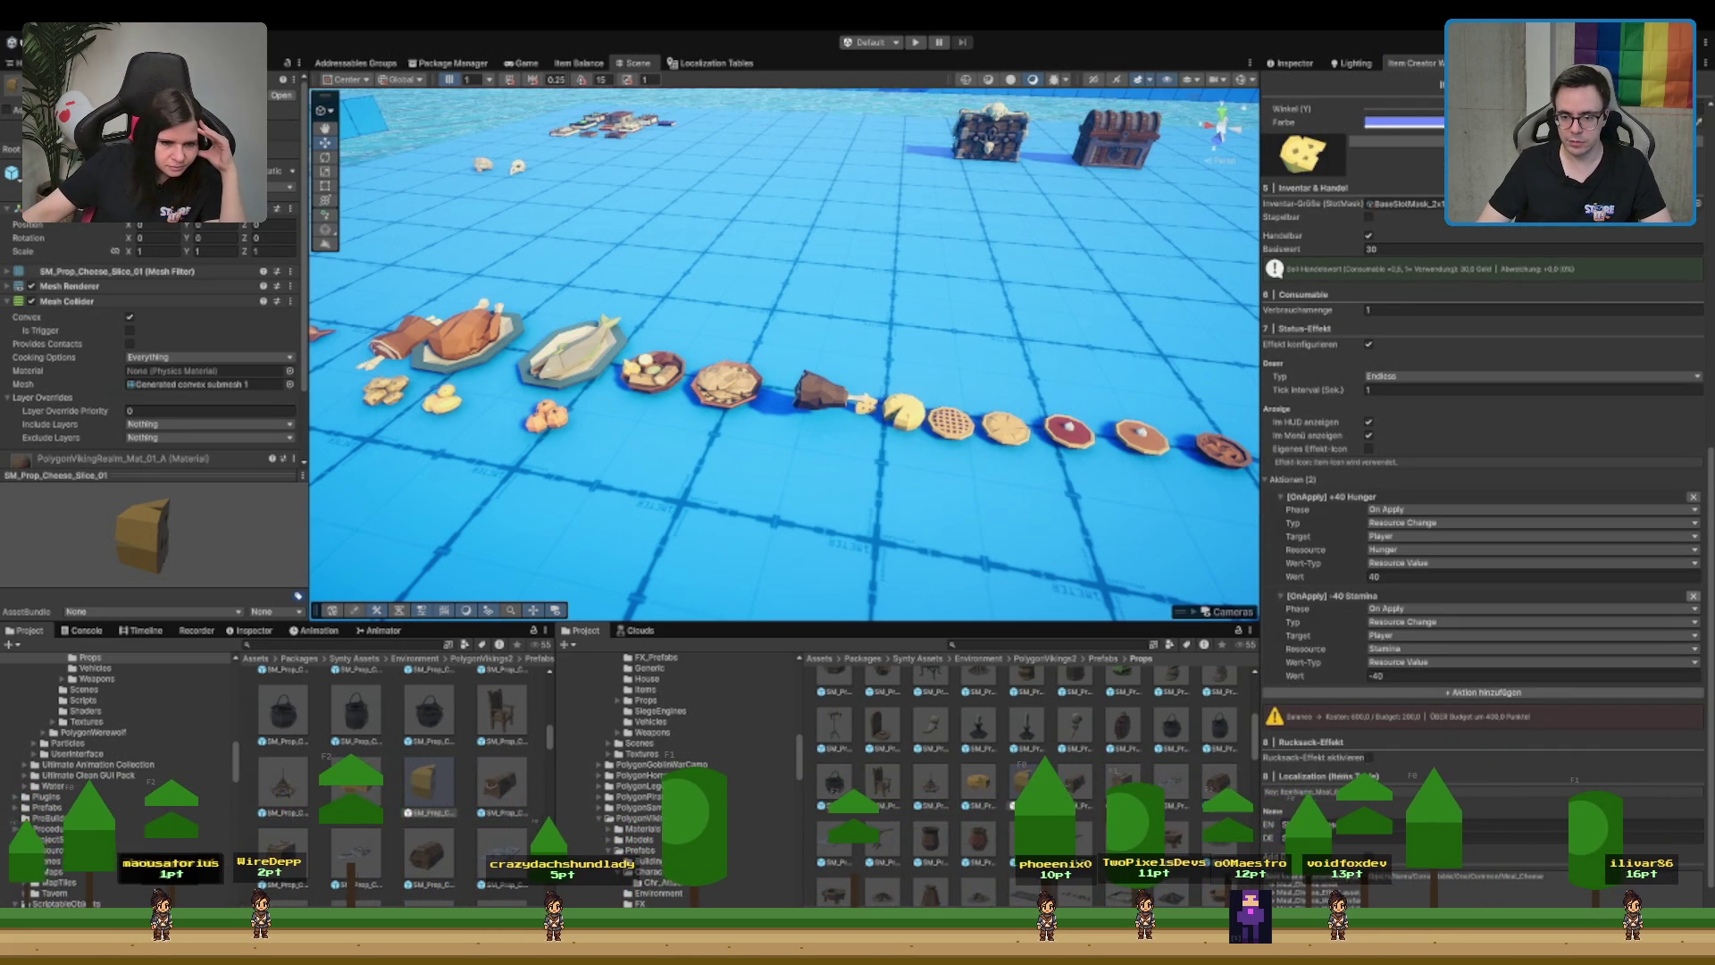
{"action": "scroll", "coordinate": [1483, 447], "scroll_direction": "up", "scroll_amount": 5}
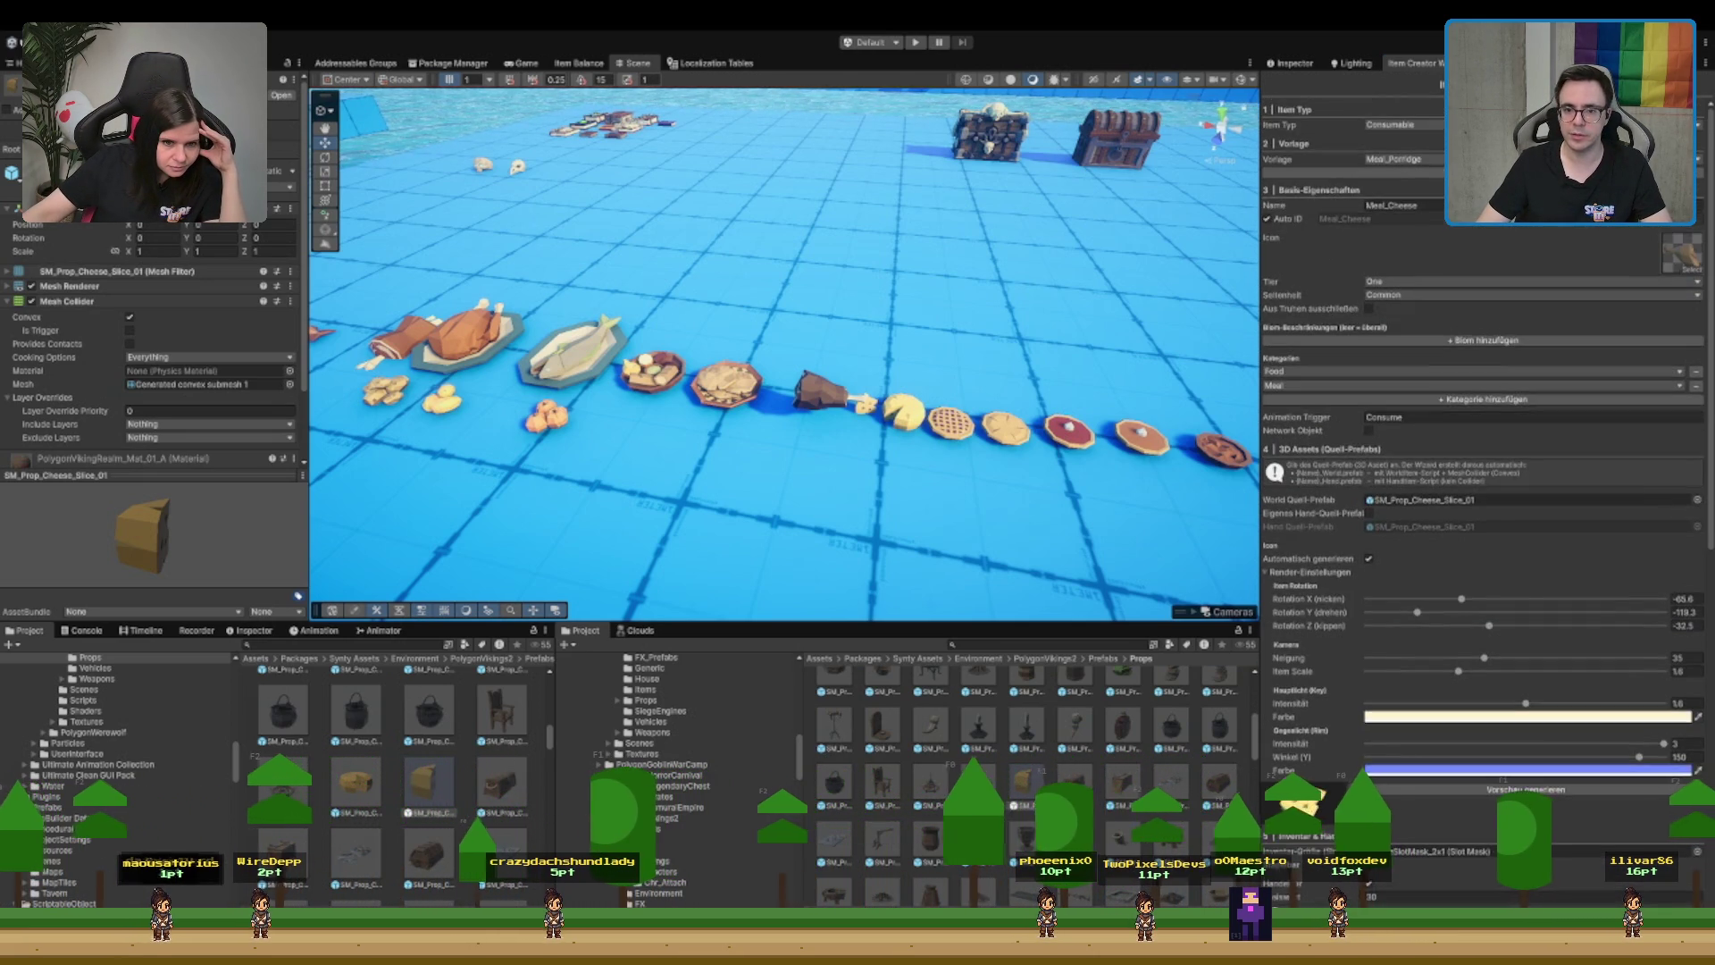
{"action": "scroll", "coordinate": [1679, 536], "scroll_direction": "down", "scroll_amount": 5}
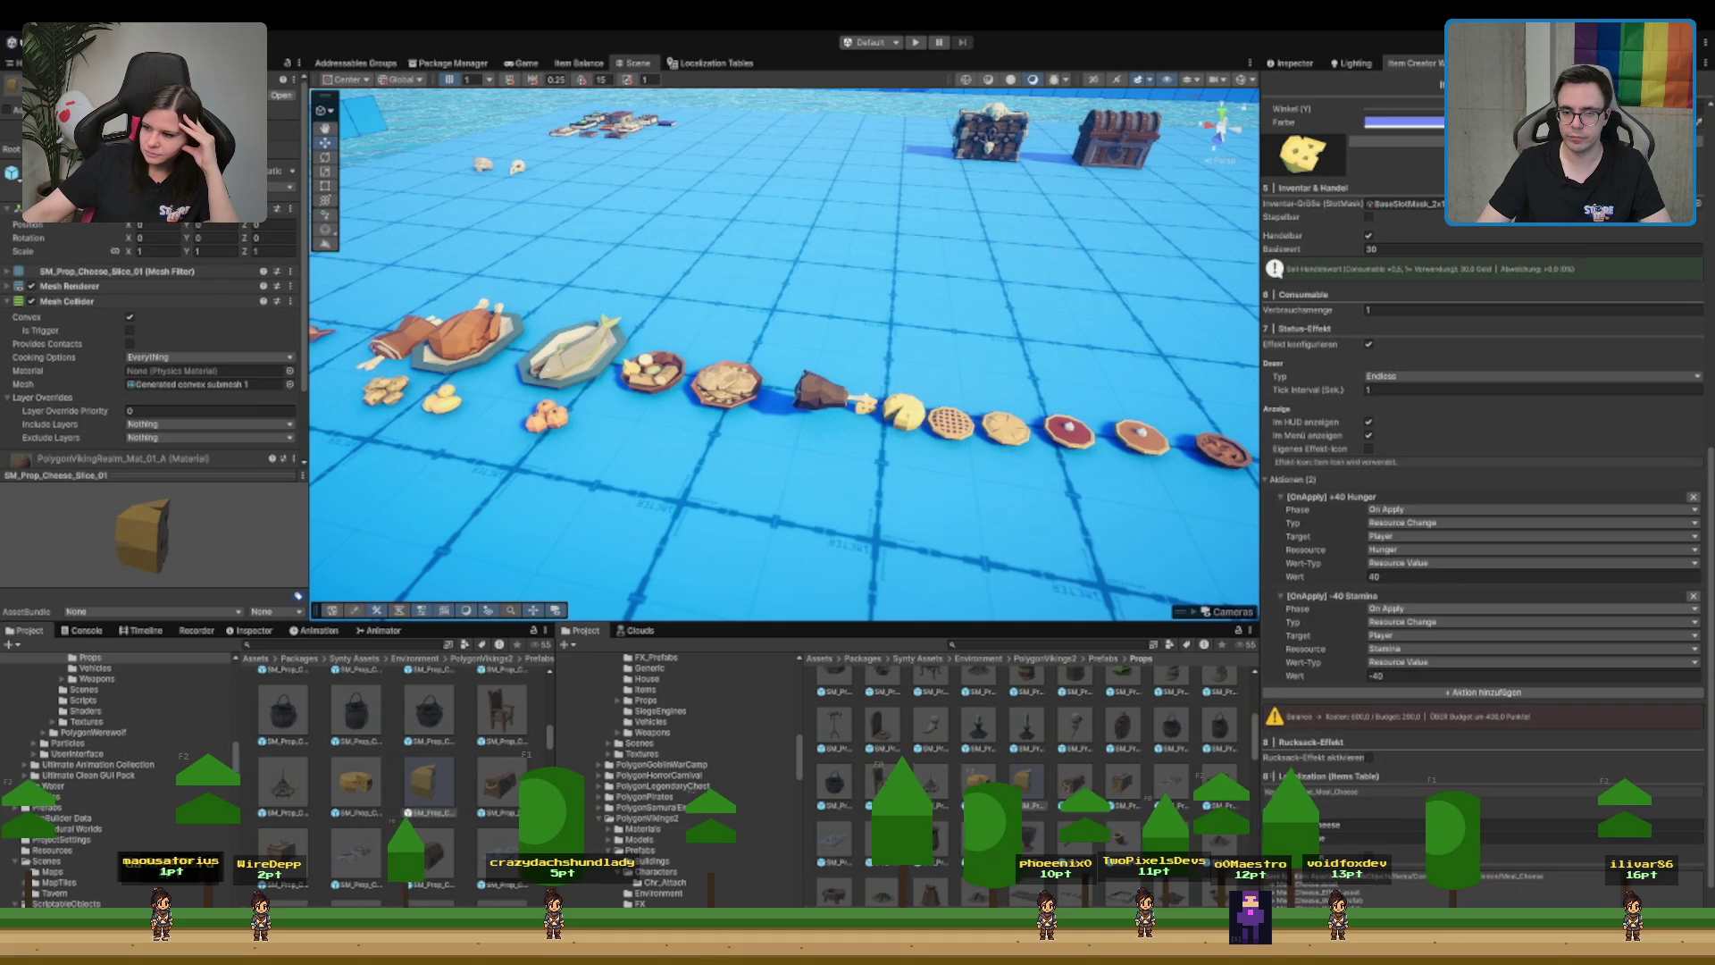
- Remove the cheese's -40 Stamina action and uncheck Im Menü anzeigen
{"action": "left_click", "coordinate": [1699, 604]}
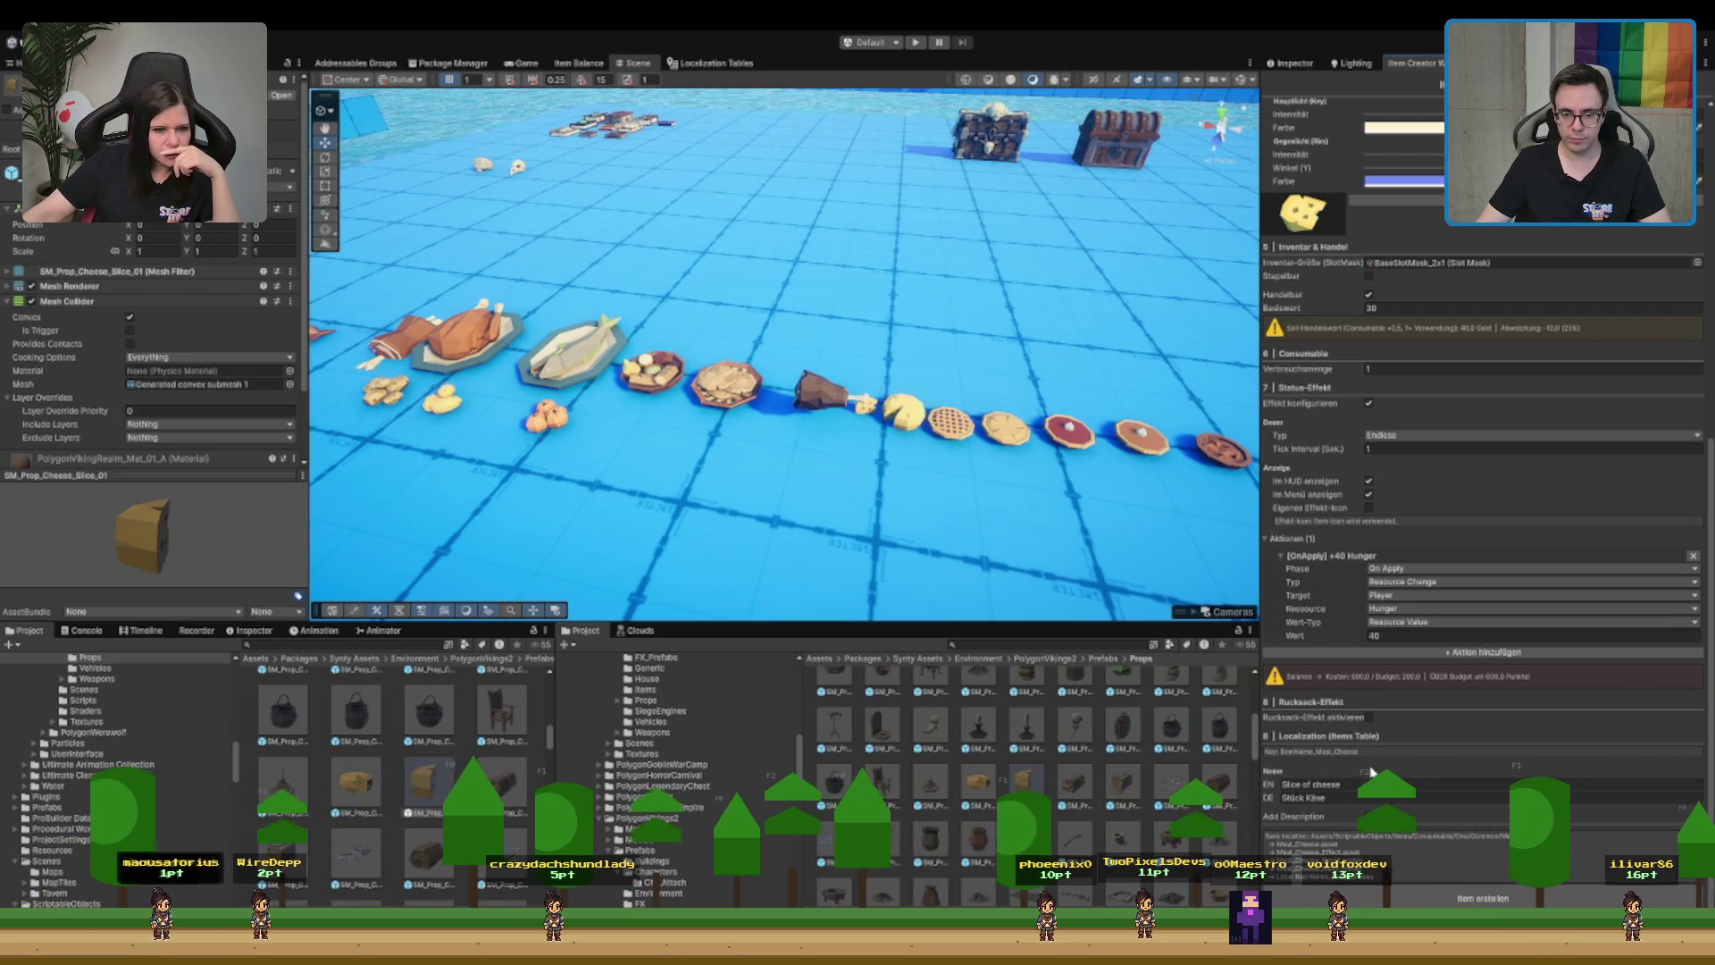
{"action": "scroll", "coordinate": [1373, 770], "scroll_direction": "up", "scroll_amount": 2}
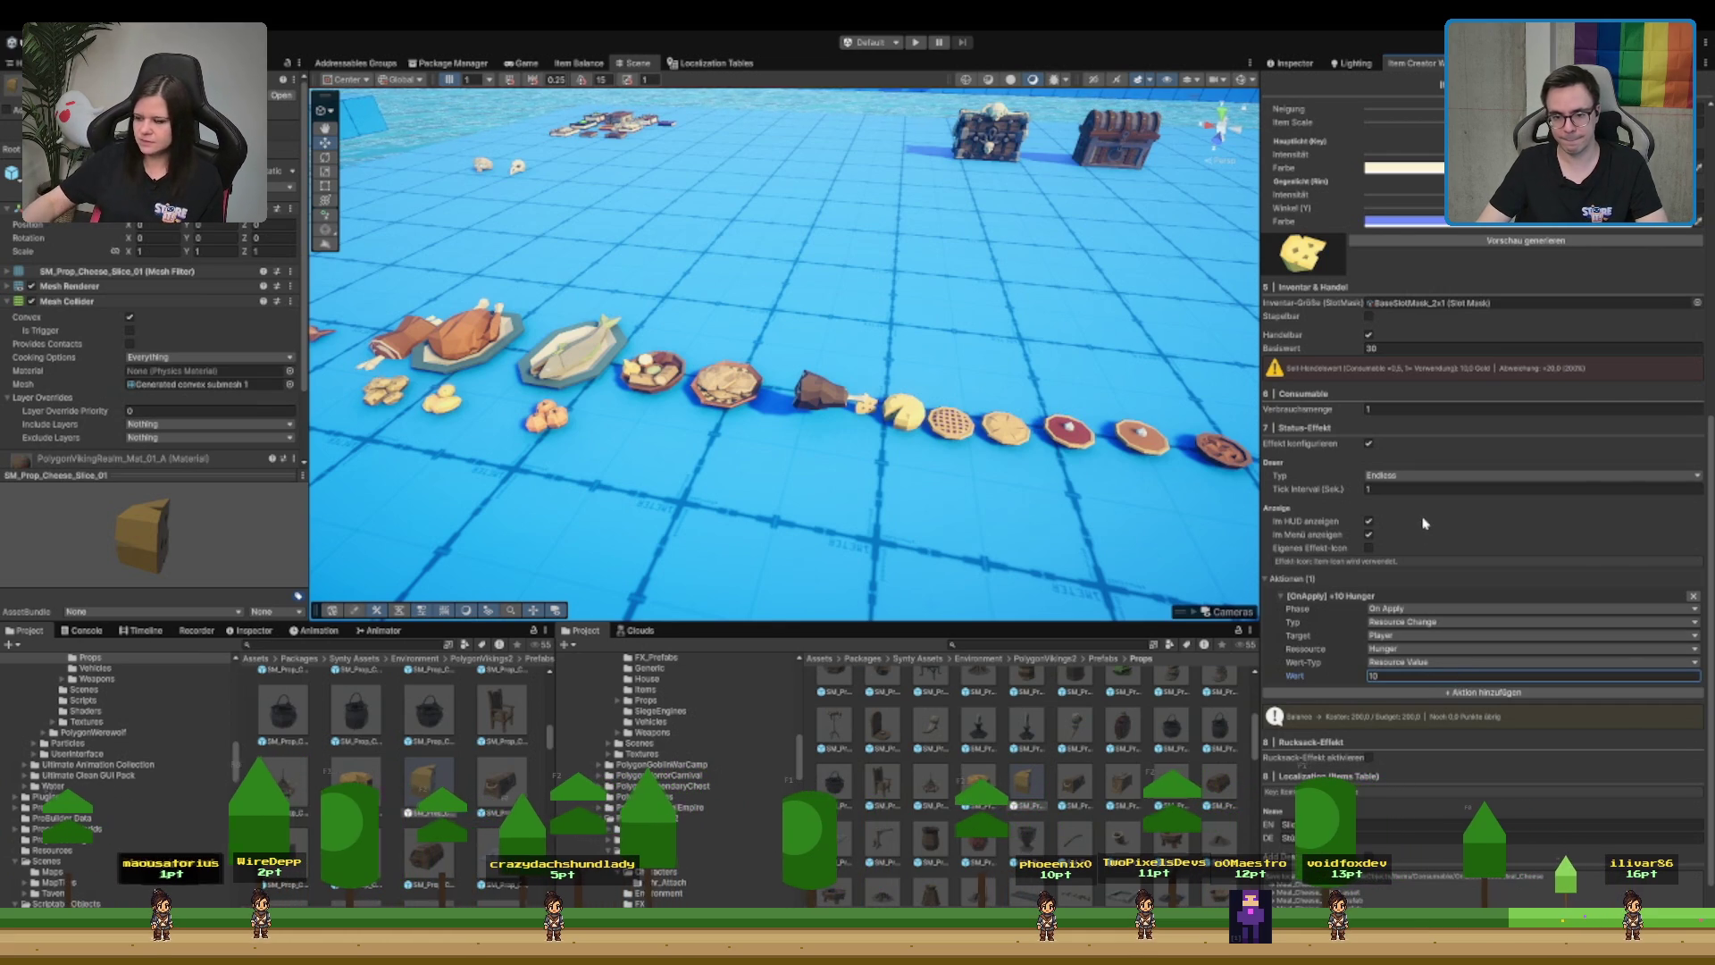
{"action": "scroll", "coordinate": [1487, 669], "scroll_direction": "down", "scroll_amount": 2}
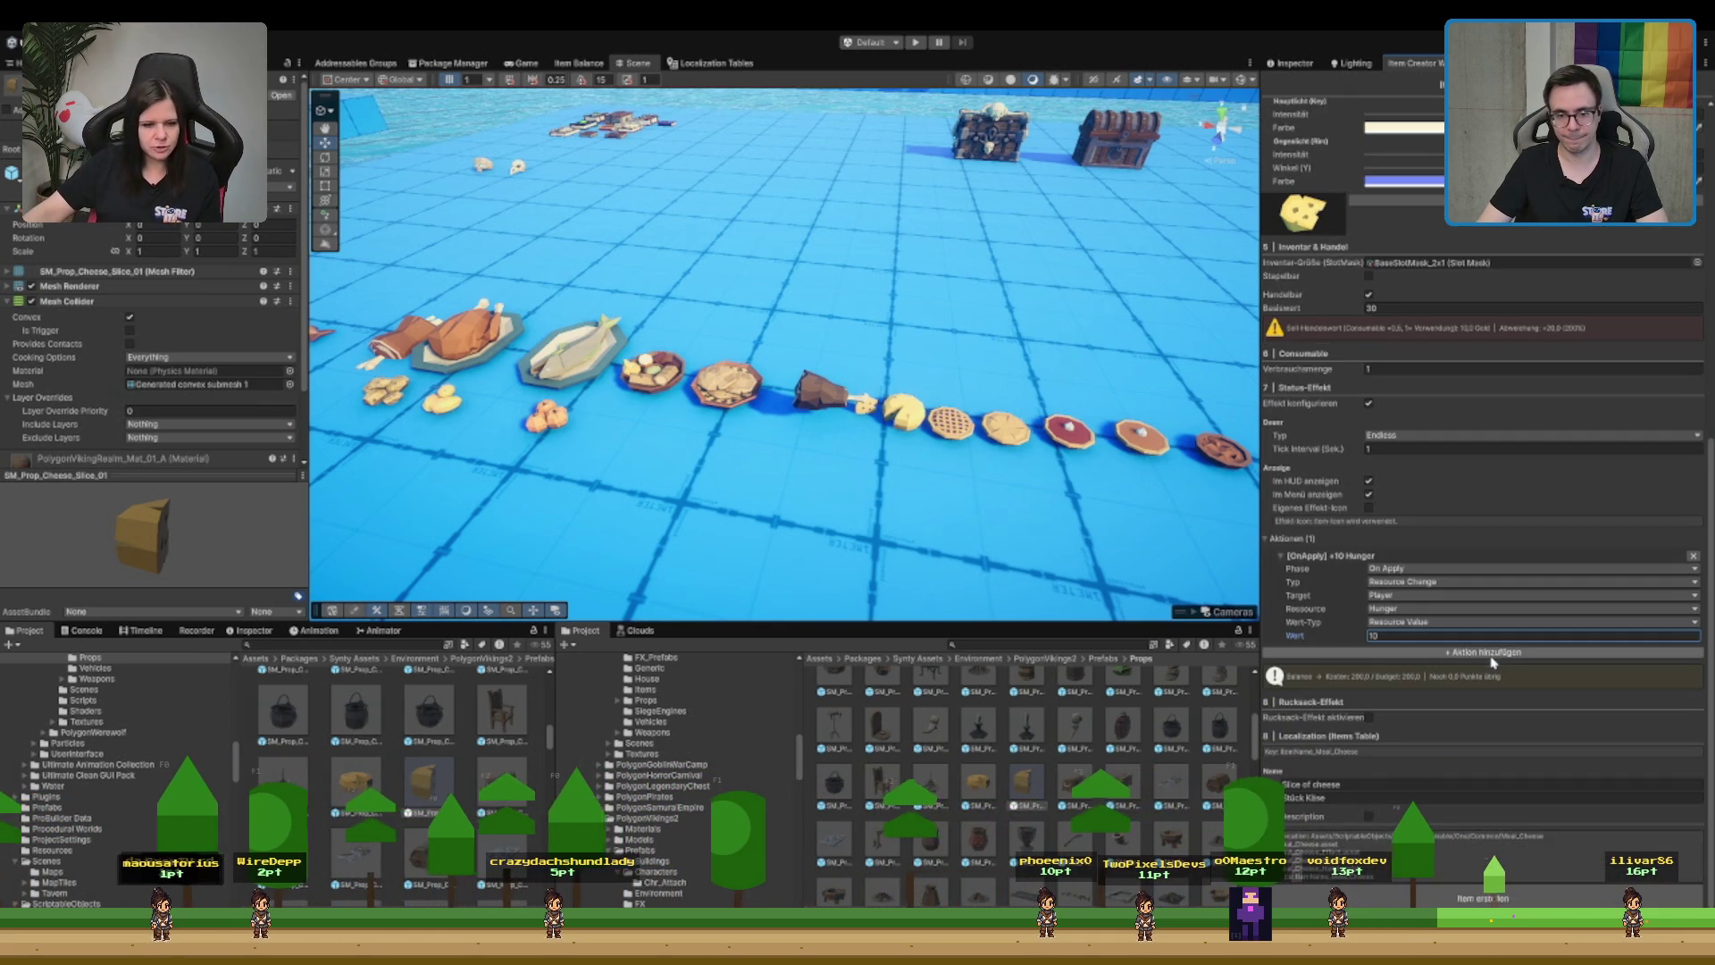
{"action": "left_click", "coordinate": [1369, 494]}
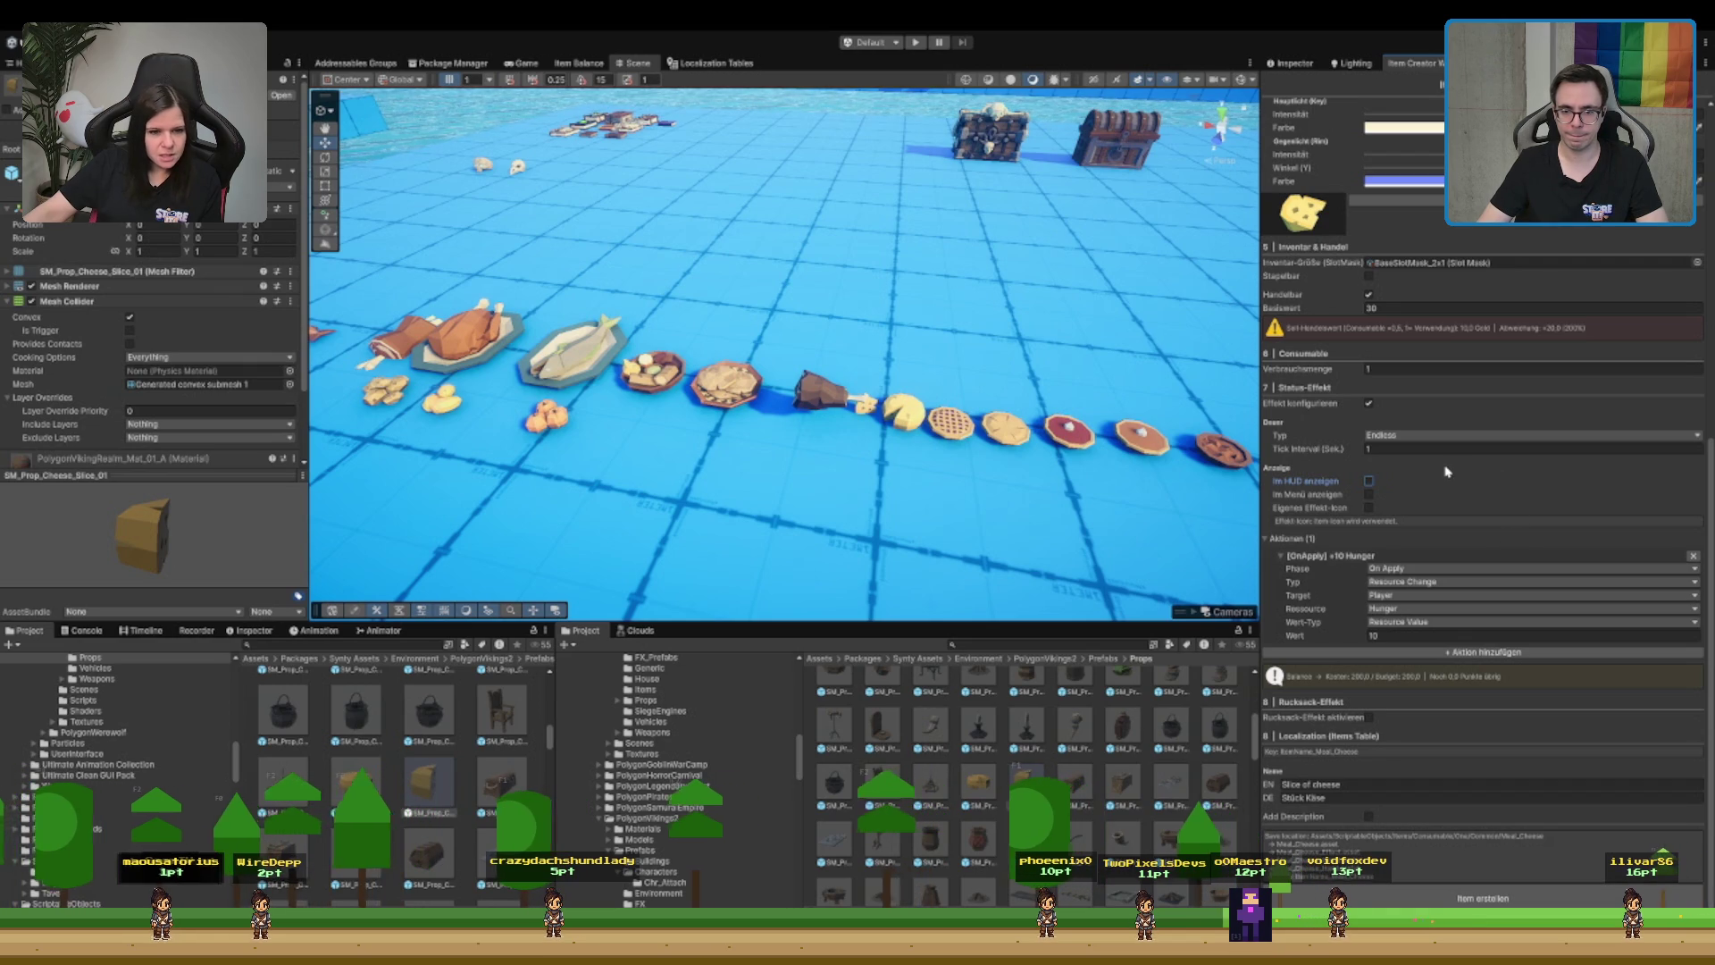
- Scroll up to the cheese's base value field and select it for replacing
{"action": "scroll", "coordinate": [1384, 835], "scroll_direction": "up", "scroll_amount": 10}
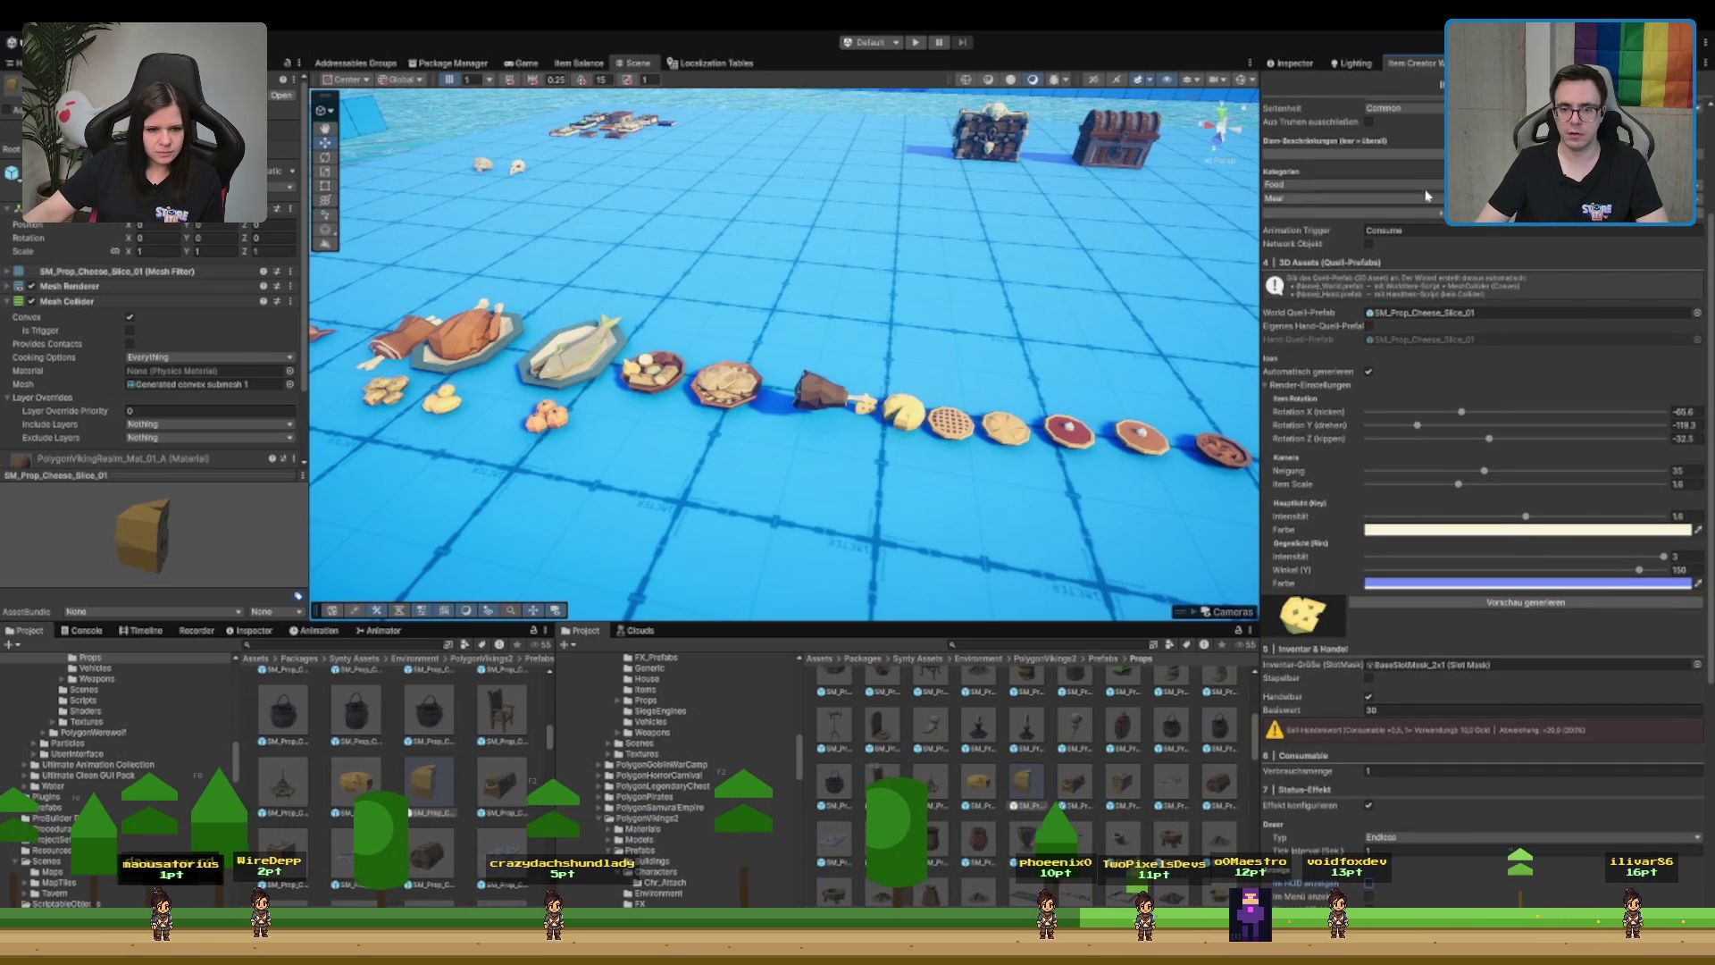
{"action": "scroll", "coordinate": [1428, 337], "scroll_direction": "up", "scroll_amount": 2}
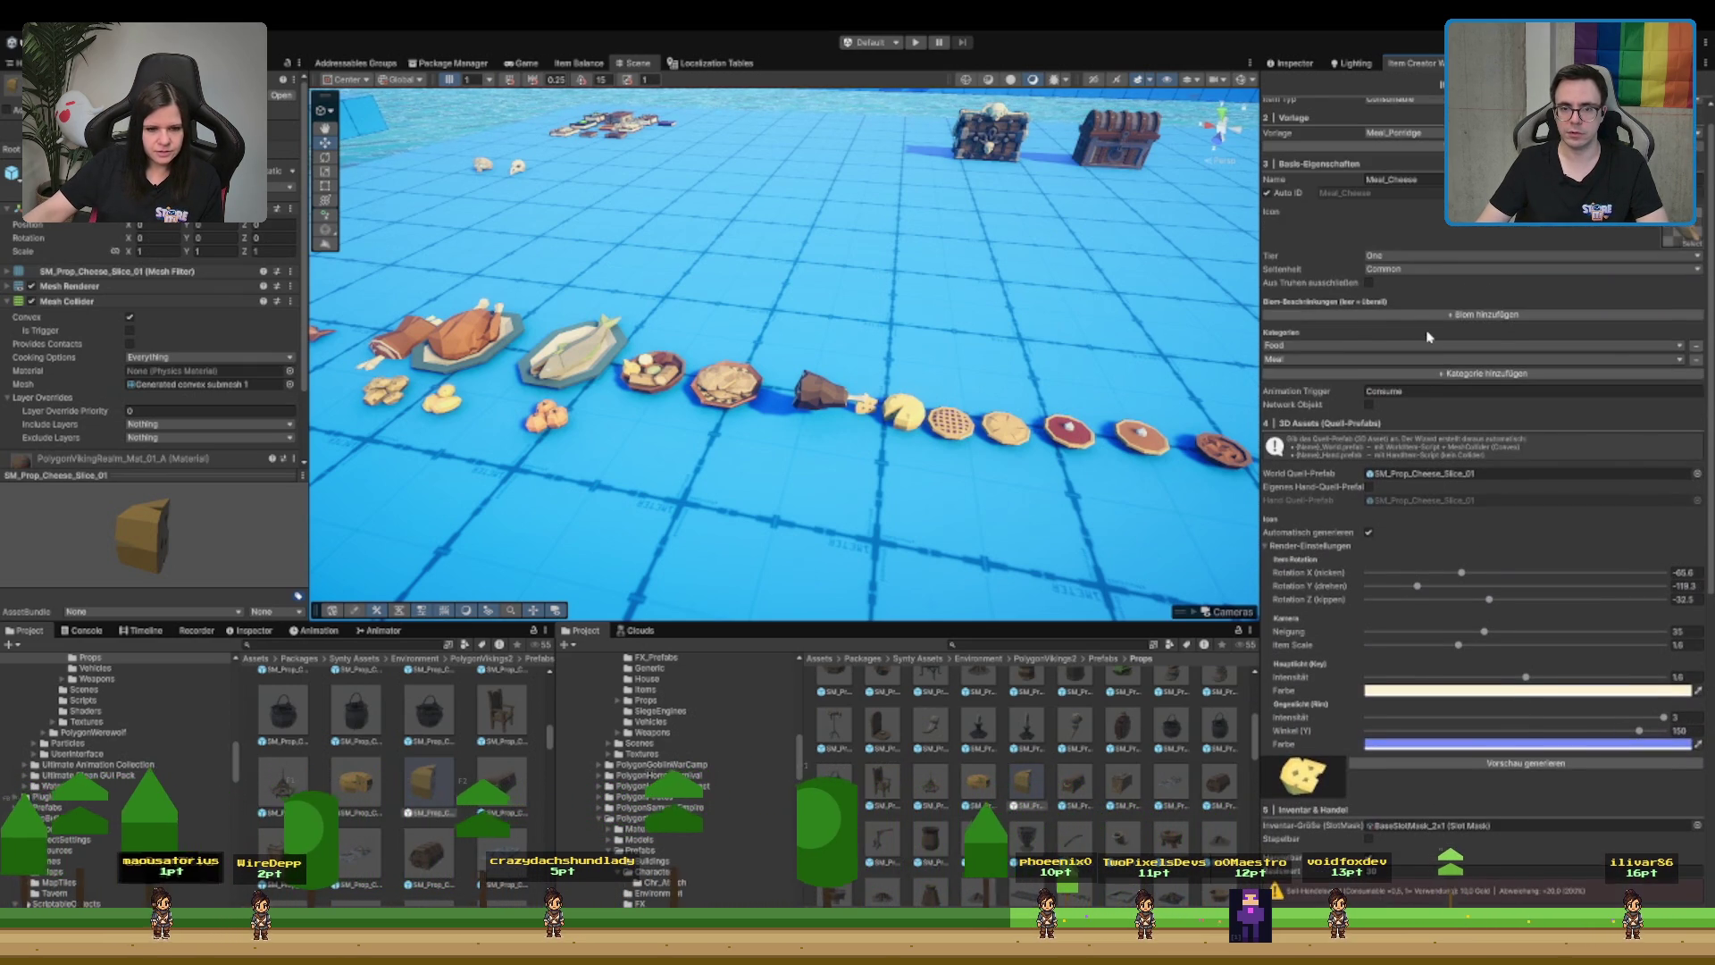
{"action": "scroll", "coordinate": [1427, 336], "scroll_direction": "up", "scroll_amount": 2}
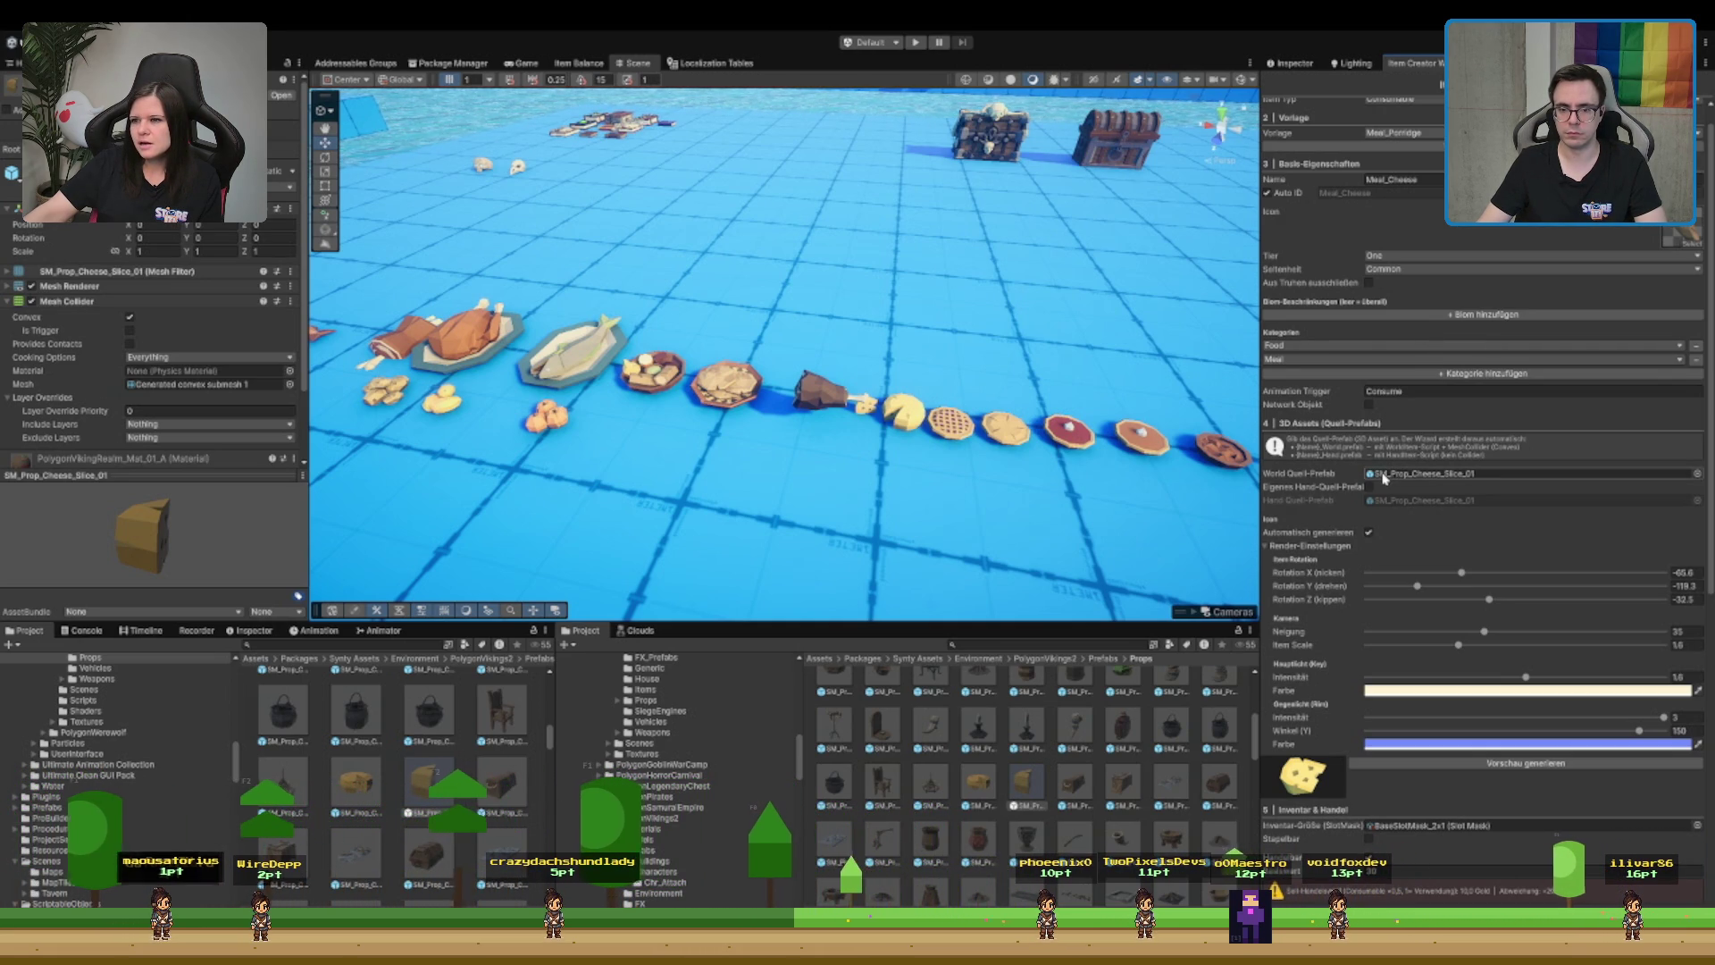
{"action": "scroll", "coordinate": [1385, 477], "scroll_direction": "up", "scroll_amount": 1}
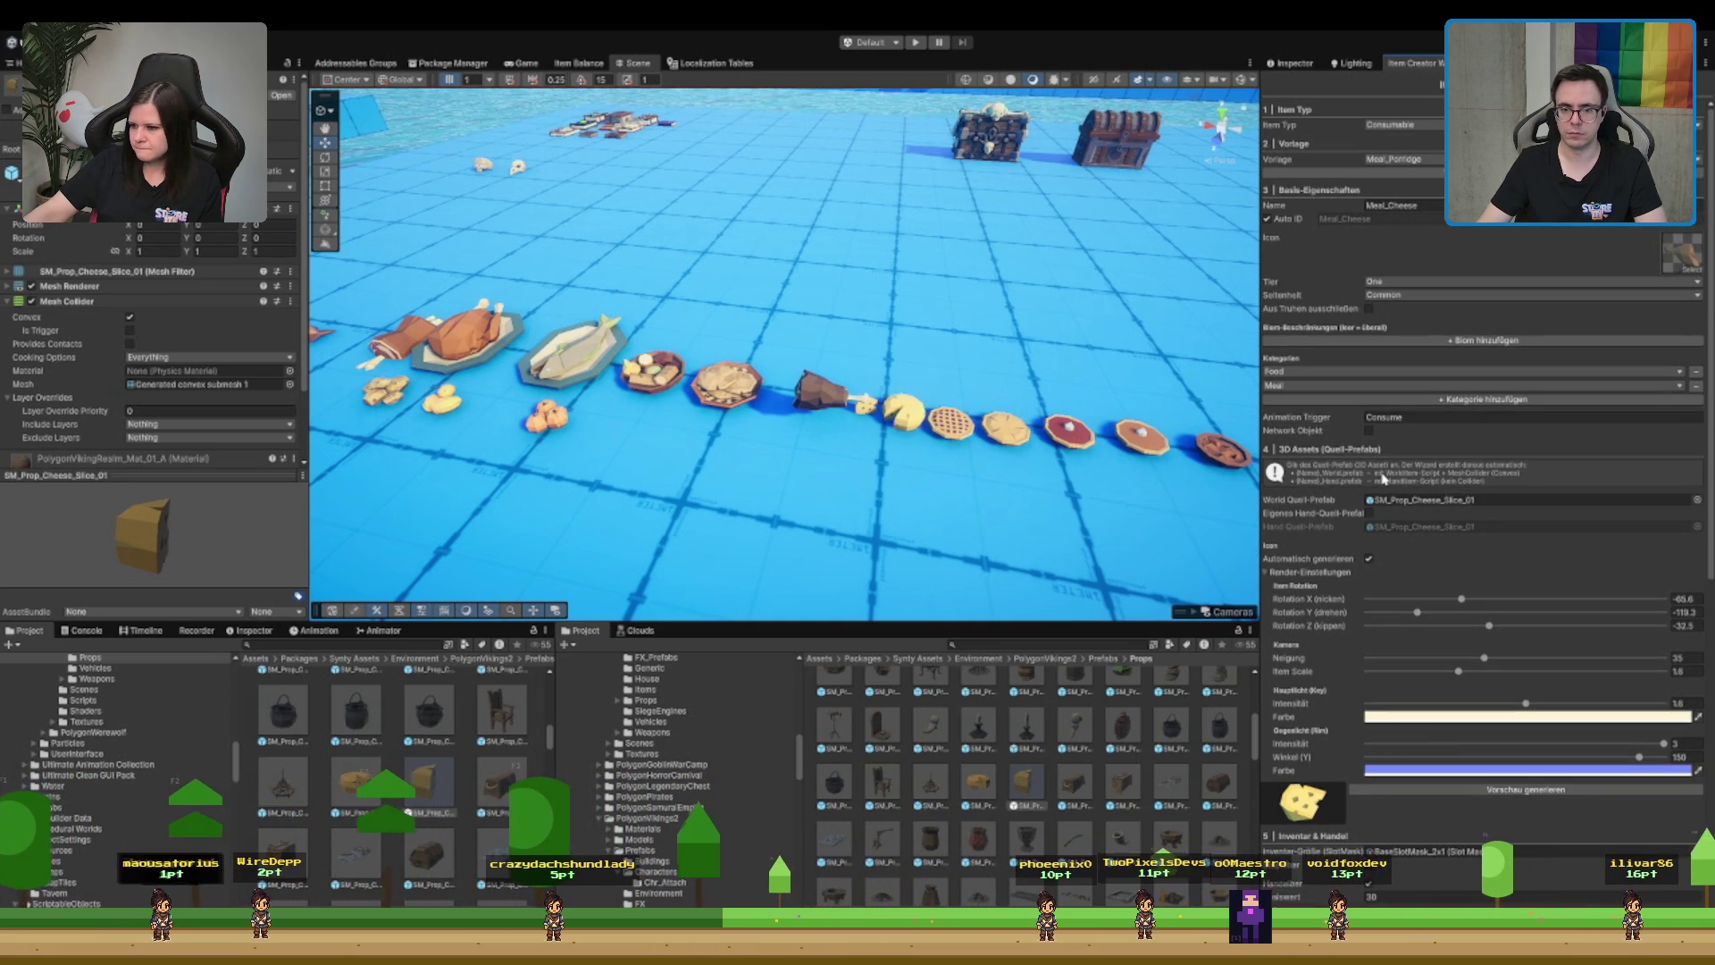
{"action": "scroll", "coordinate": [1376, 500], "scroll_direction": "down", "scroll_amount": 10}
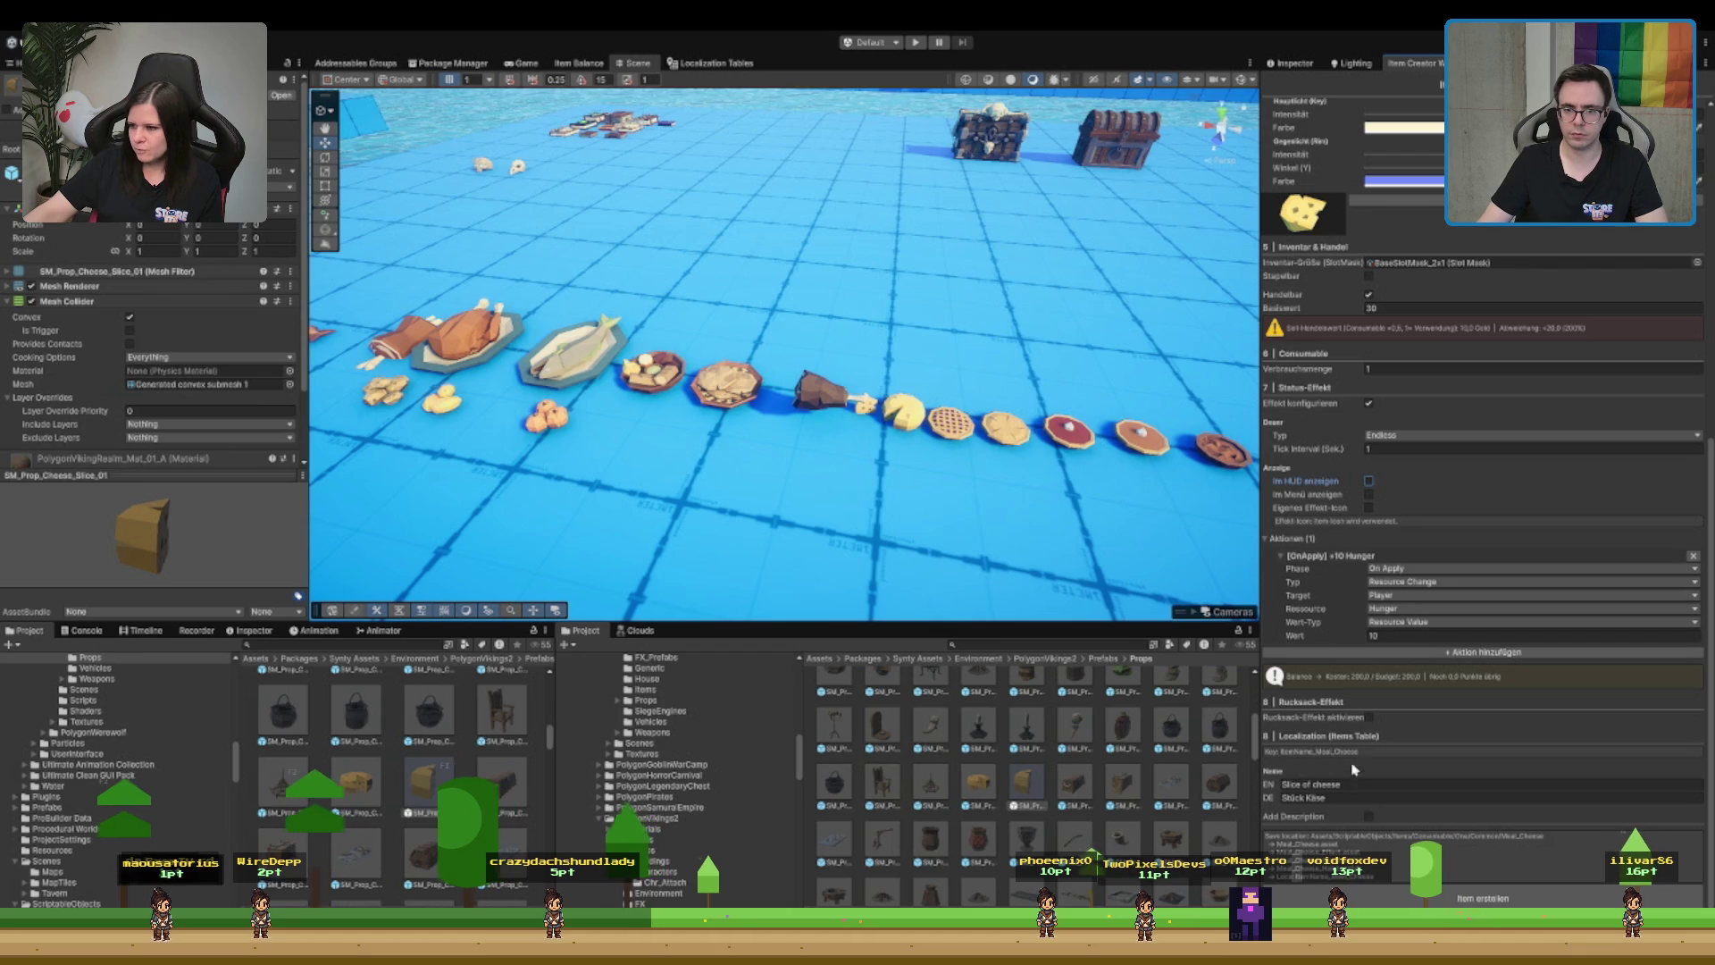
{"action": "left_click", "coordinate": [1418, 308]}
- Enter the cheese's base value, then pick the Ricecake prefab from the cake search results
{"action": "type", "text": "0"}
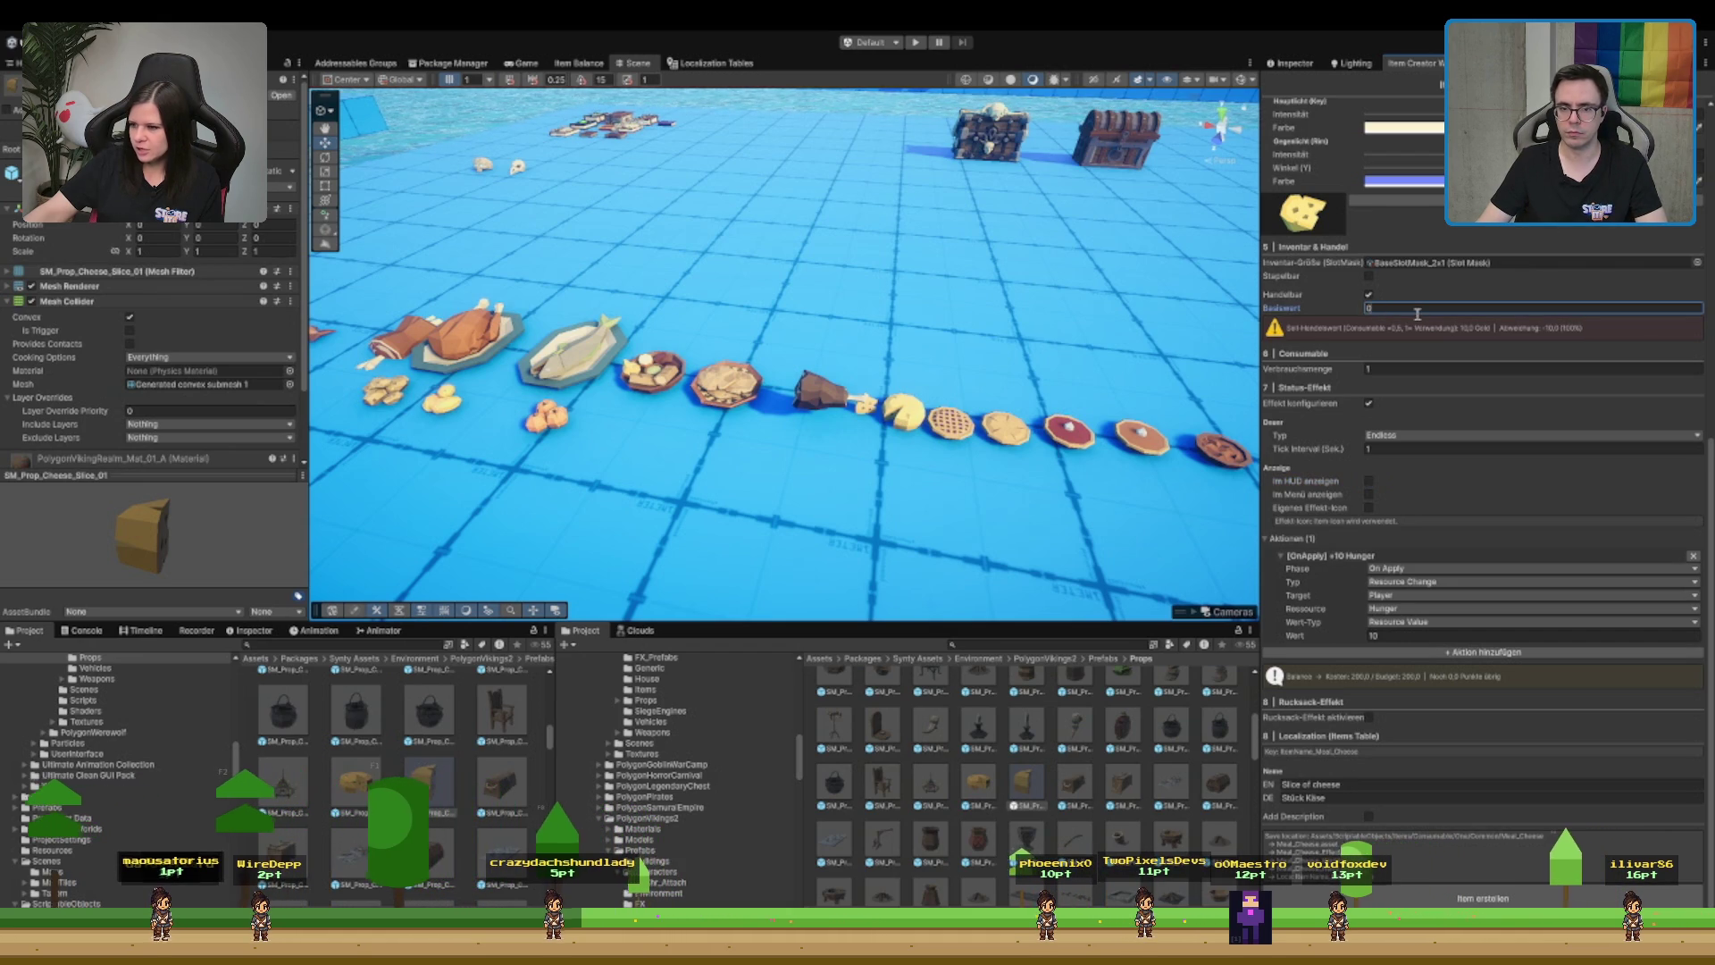
{"action": "type", "text": "1"}
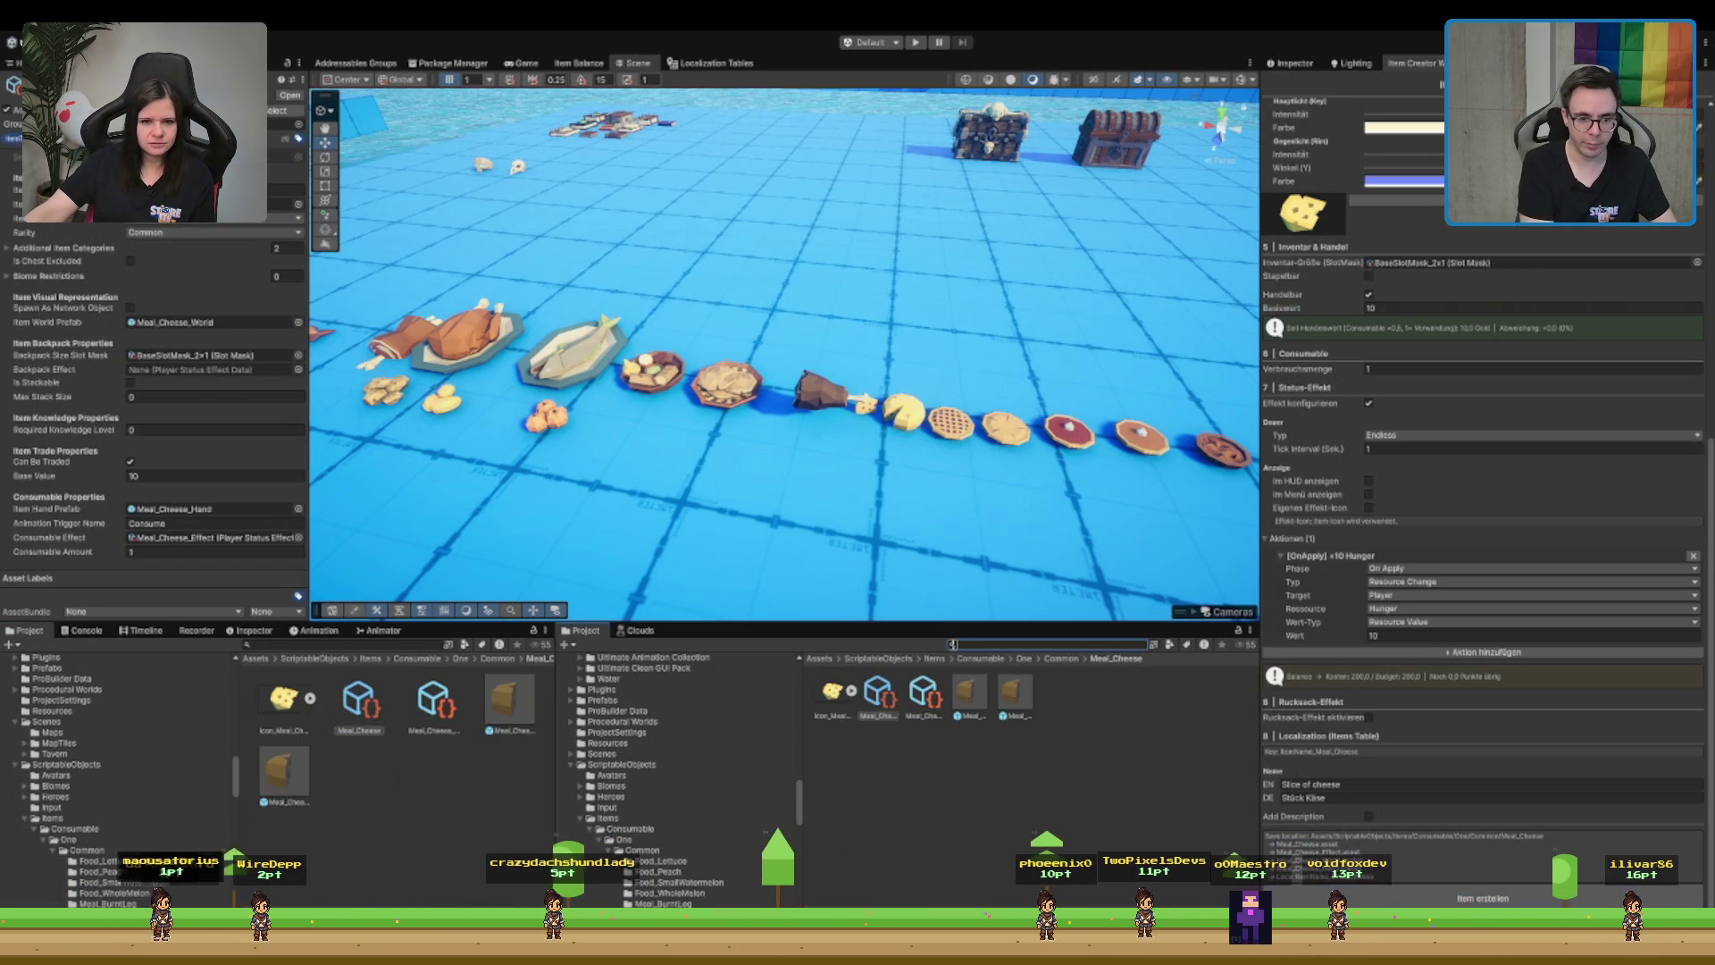
{"action": "type", "text": "e"}
{"action": "left_click", "coordinate": [925, 692]}
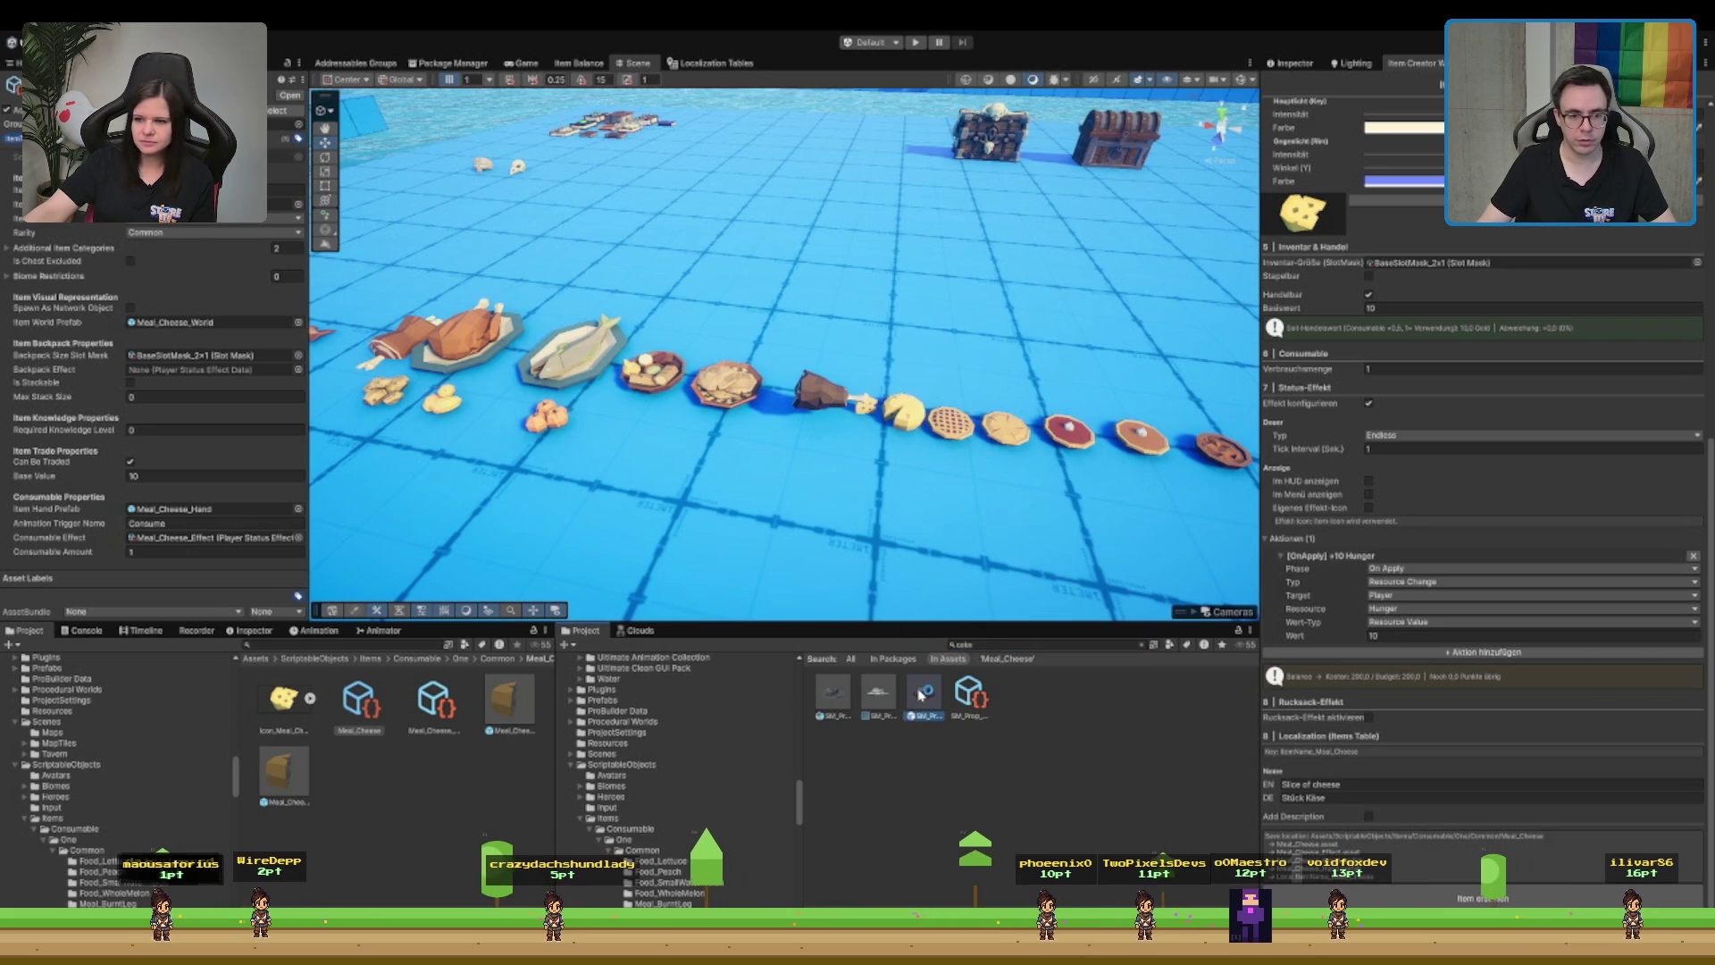
- Place the Ricecake prefab in the Scene, frame it, and zoom out over the food row
{"action": "left_click_drag", "start_coordinate": [929, 695], "coordinate": [840, 540]}
{"action": "key", "text": "f"}
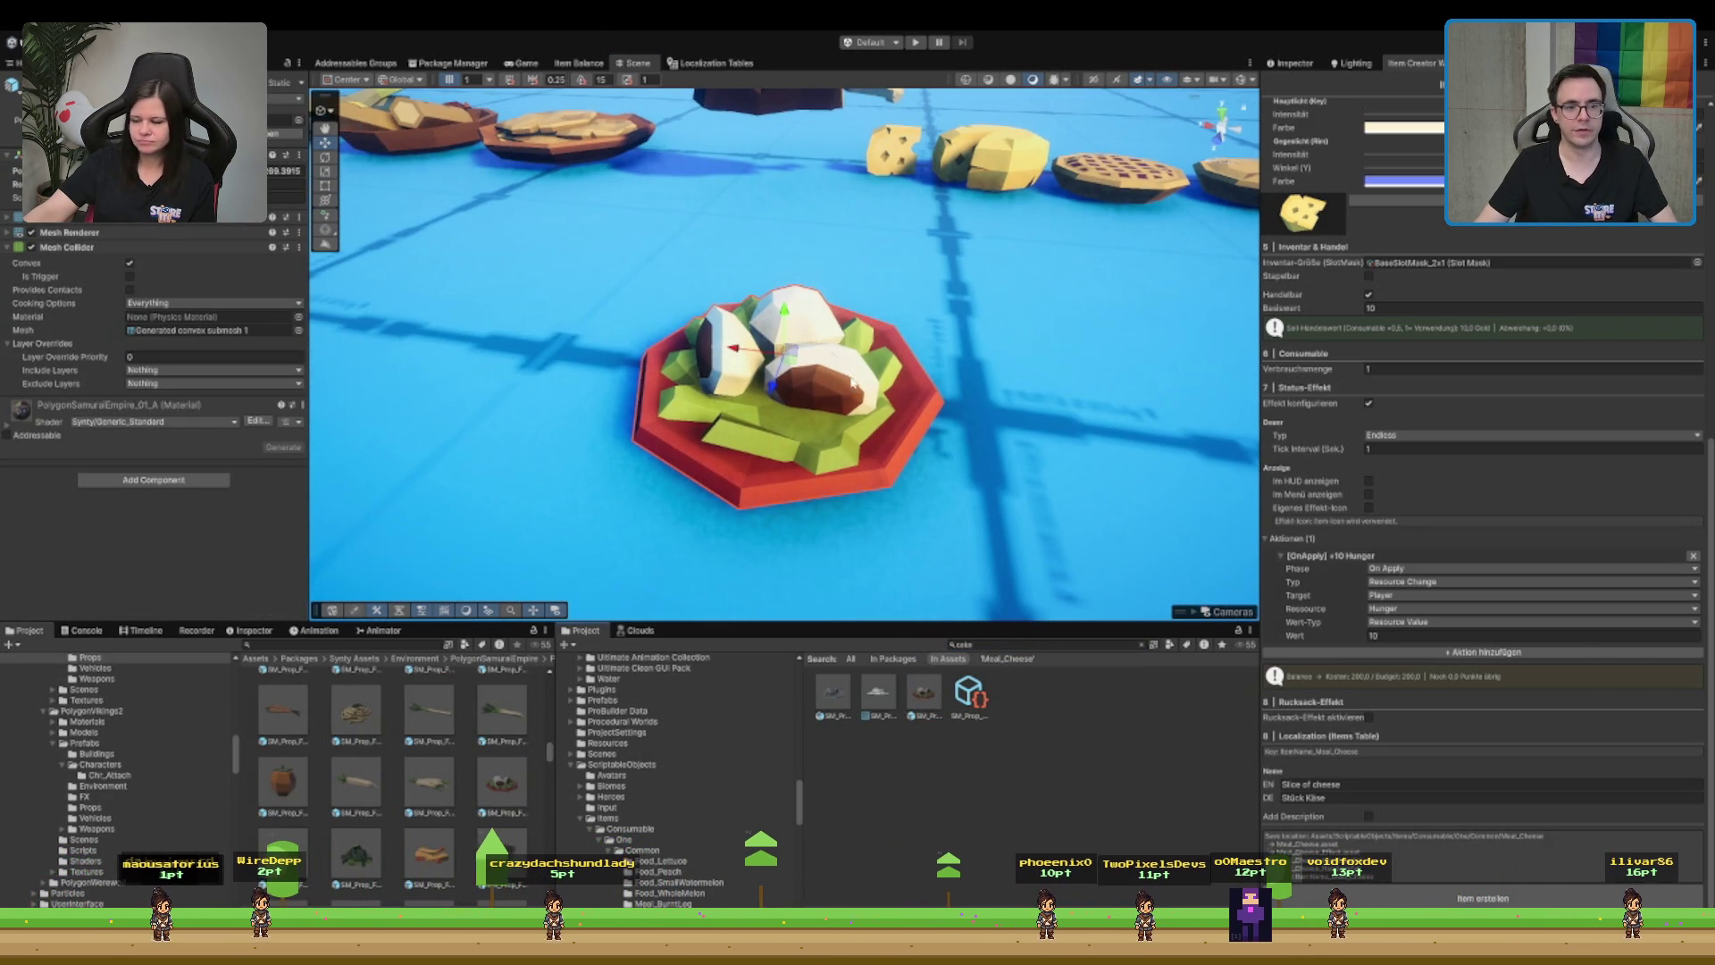
{"action": "scroll", "coordinate": [851, 382], "scroll_direction": "down", "scroll_amount": 5}
{"action": "scroll", "coordinate": [834, 421], "scroll_direction": "down", "scroll_amount": 5}
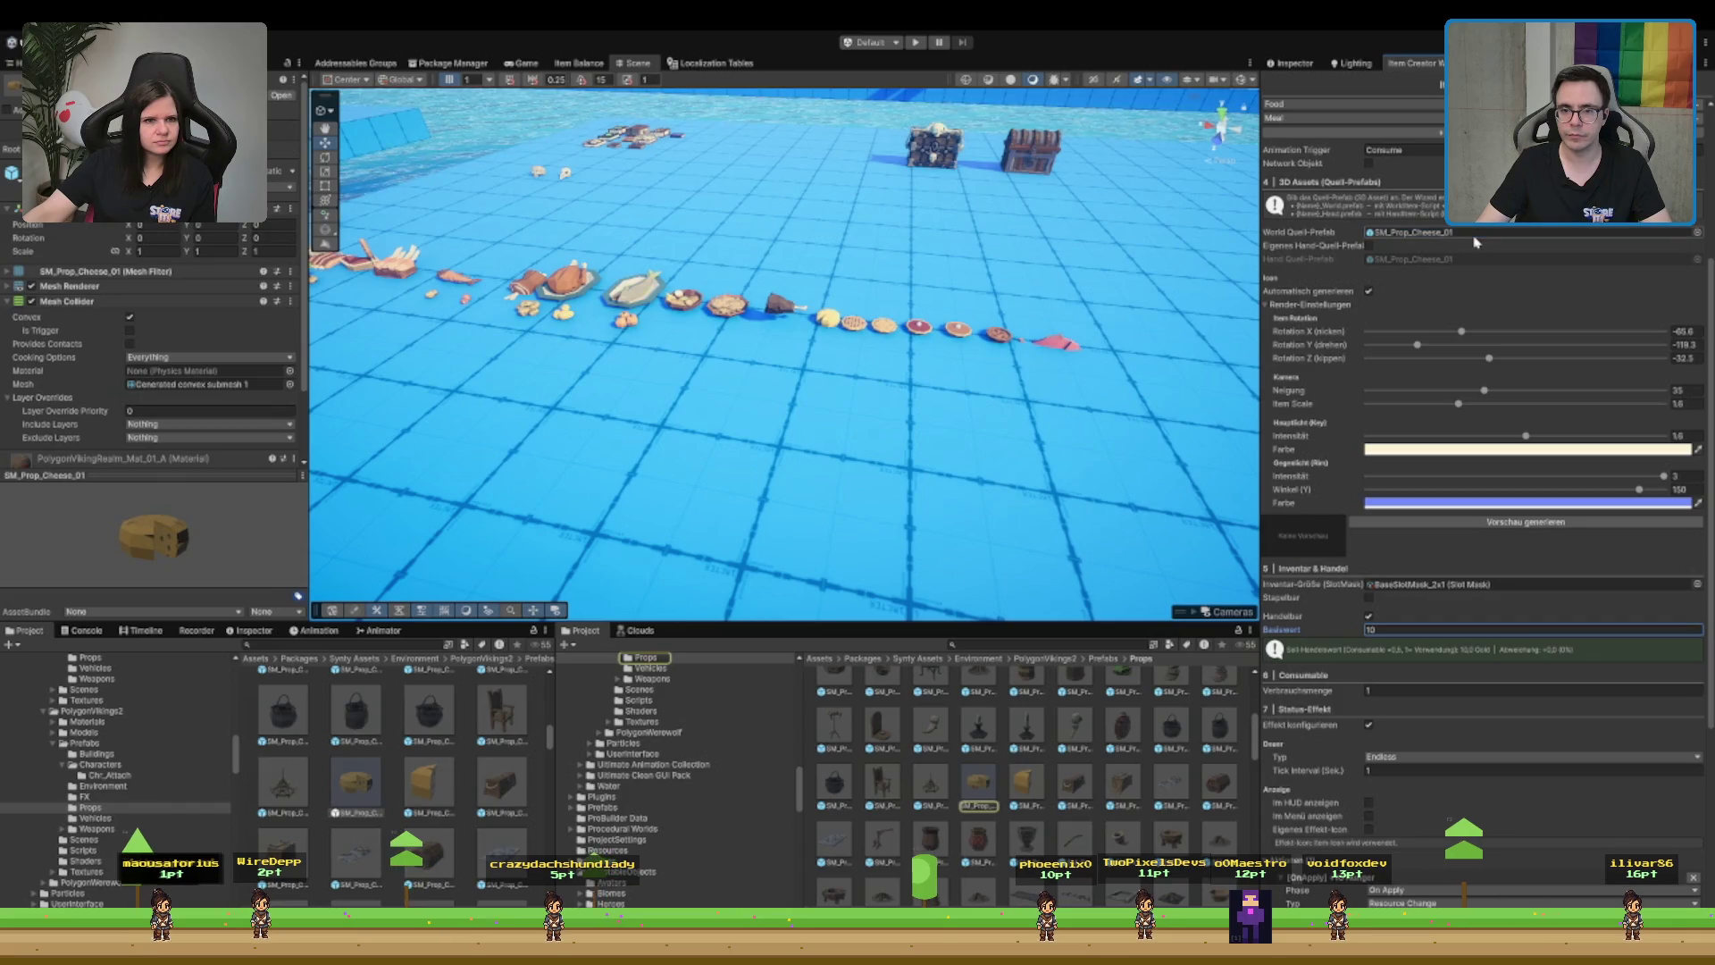
- Commit the cheese item's base value edit in the Item Creator
{"action": "left_click", "coordinate": [1296, 570]}
{"action": "scroll", "coordinate": [1462, 263], "scroll_direction": "up", "scroll_amount": 5}
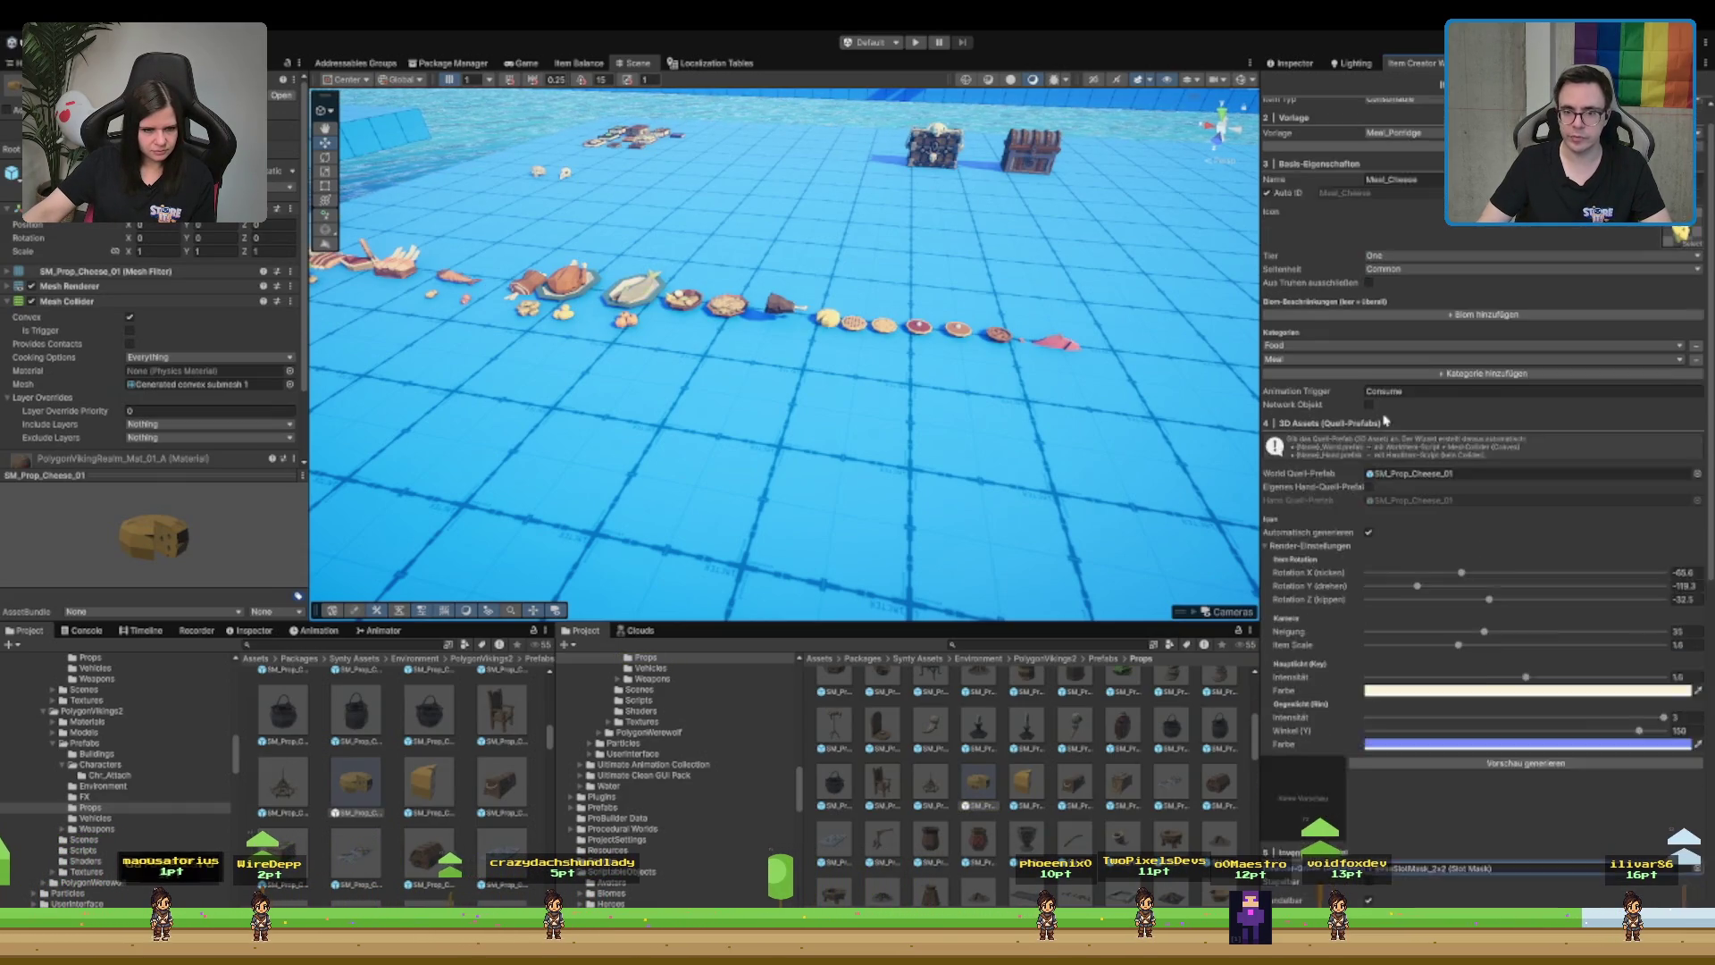
{"action": "scroll", "coordinate": [1453, 365], "scroll_direction": "down", "scroll_amount": 4}
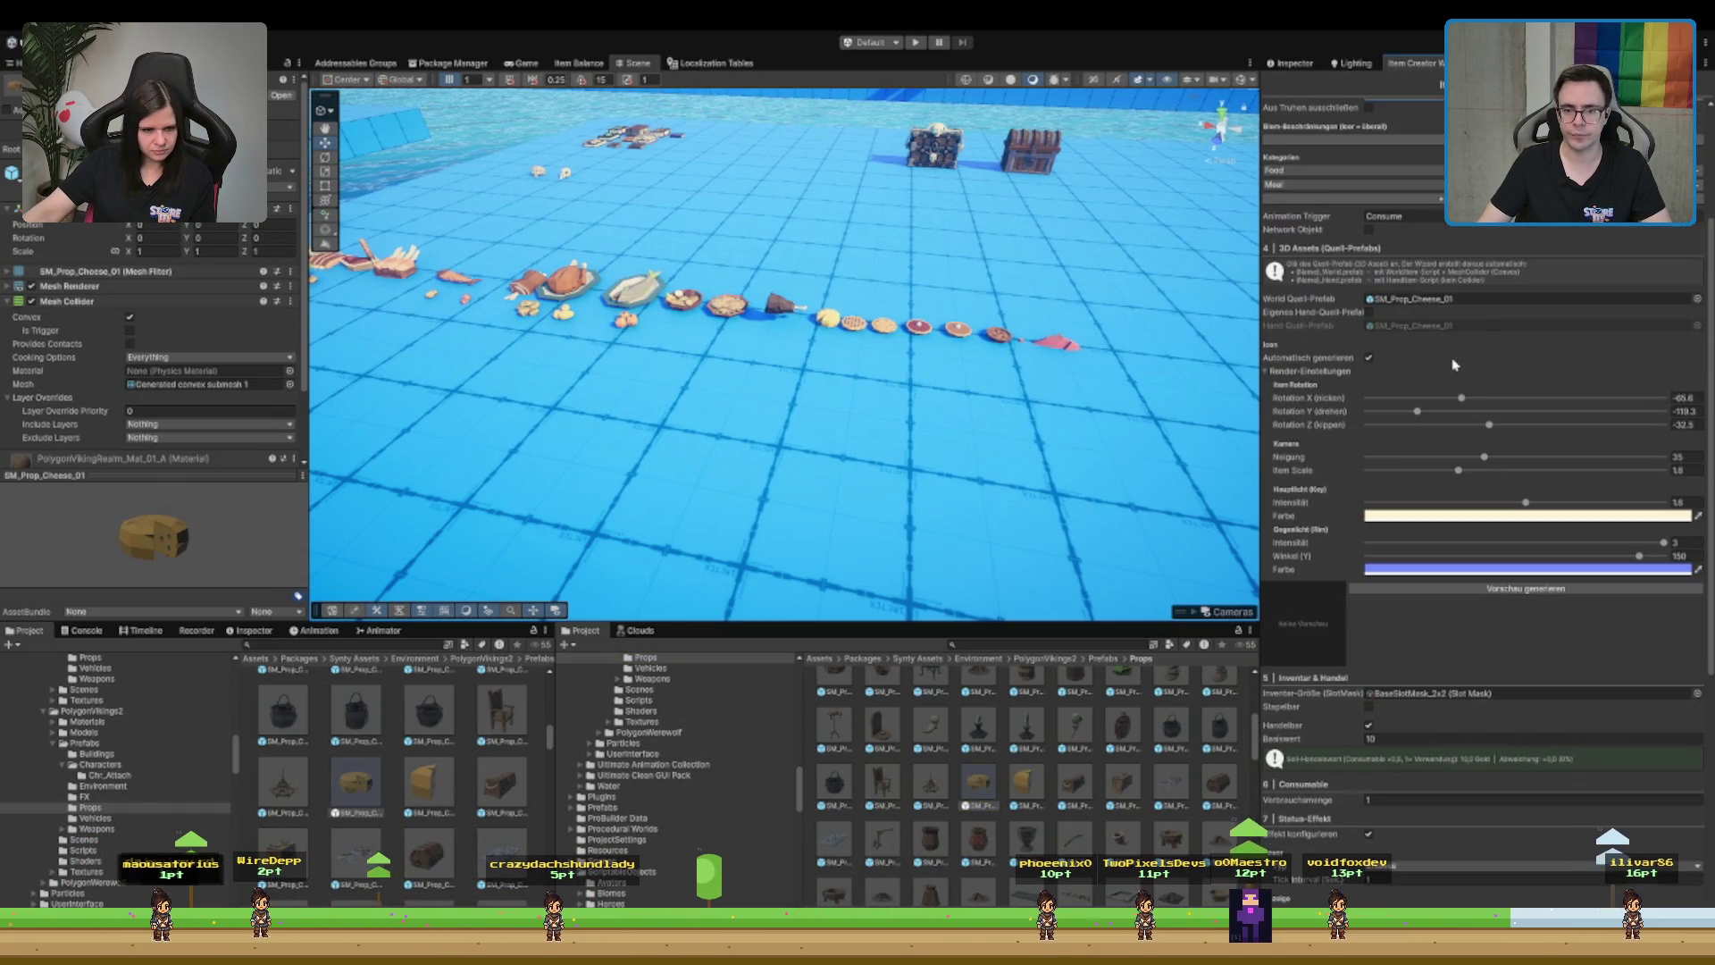
- Rename the item to Meal_BigCheese and generate its cheese preview icon
{"action": "scroll", "coordinate": [1454, 369], "scroll_direction": "up", "scroll_amount": 3}
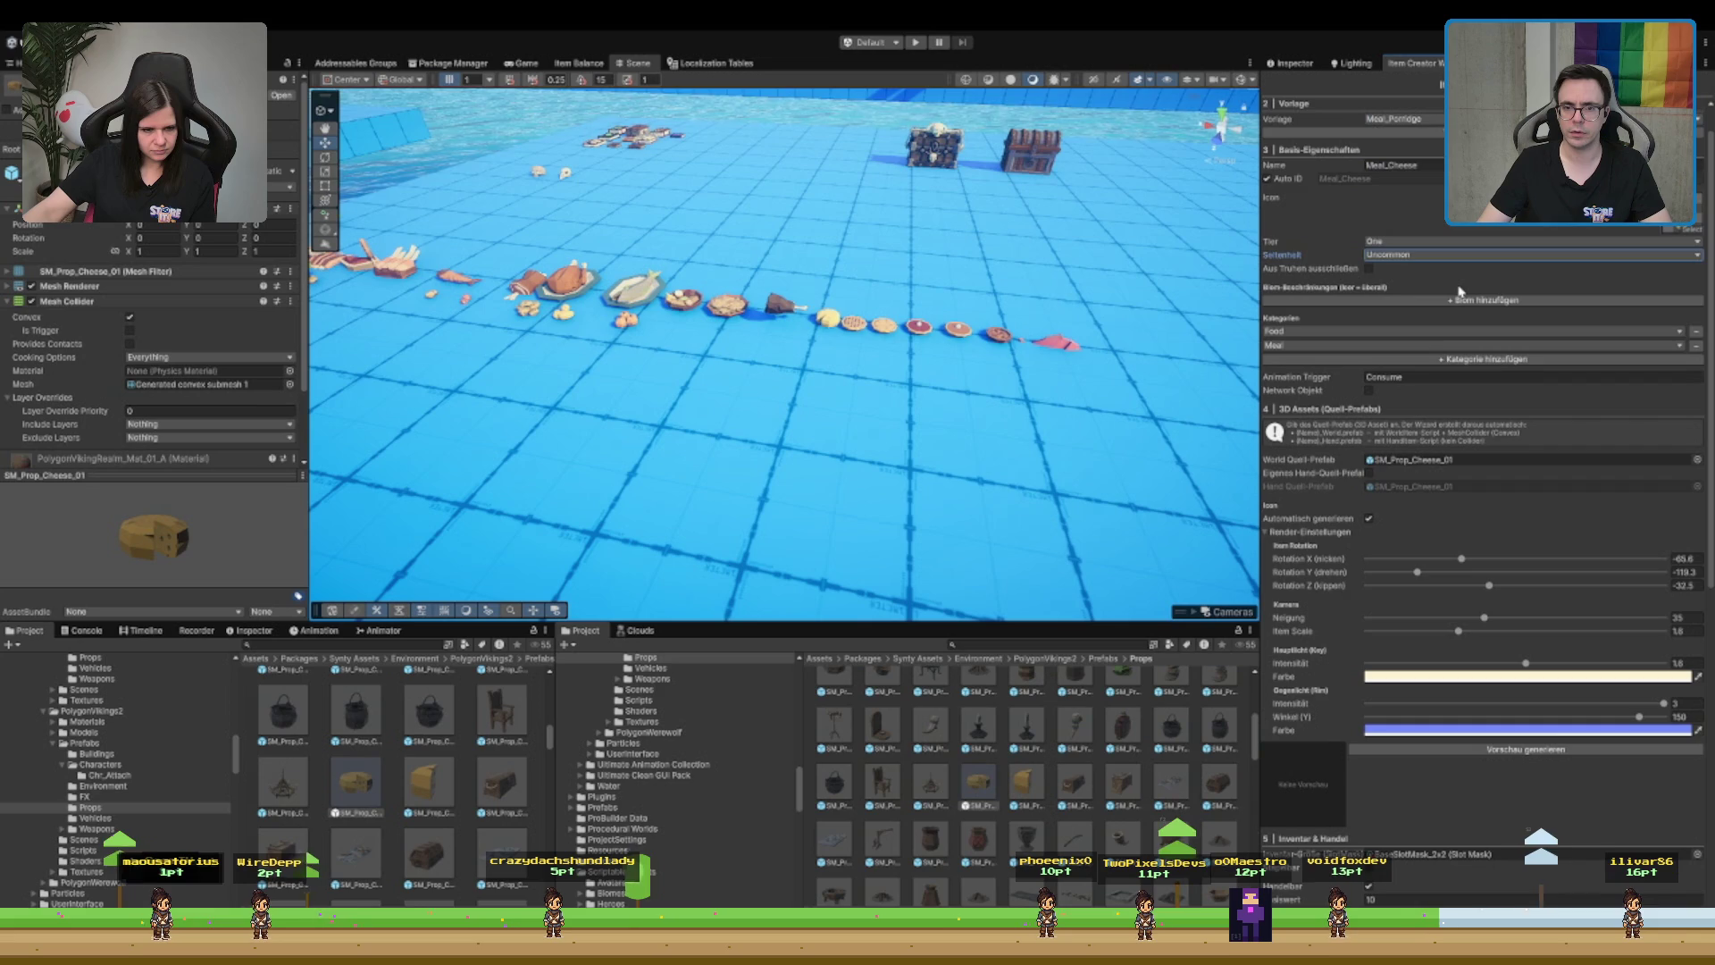
{"action": "left_click", "coordinate": [1440, 165]}
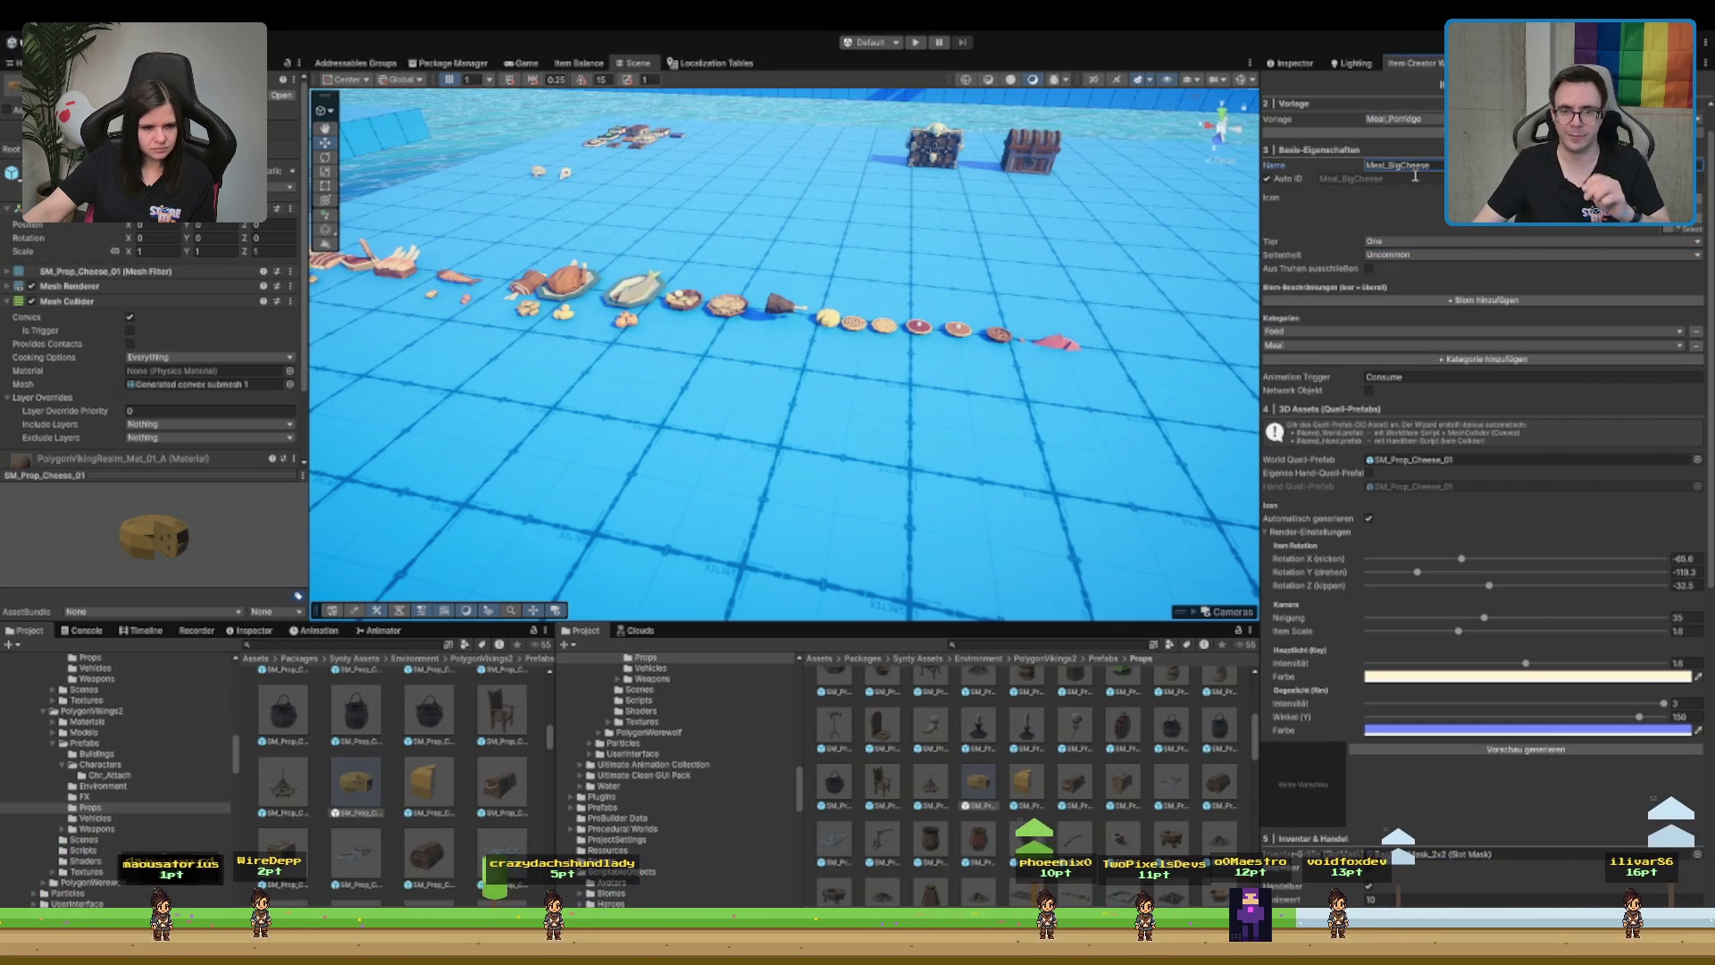
{"action": "scroll", "coordinate": [1381, 472], "scroll_direction": "down", "scroll_amount": 4}
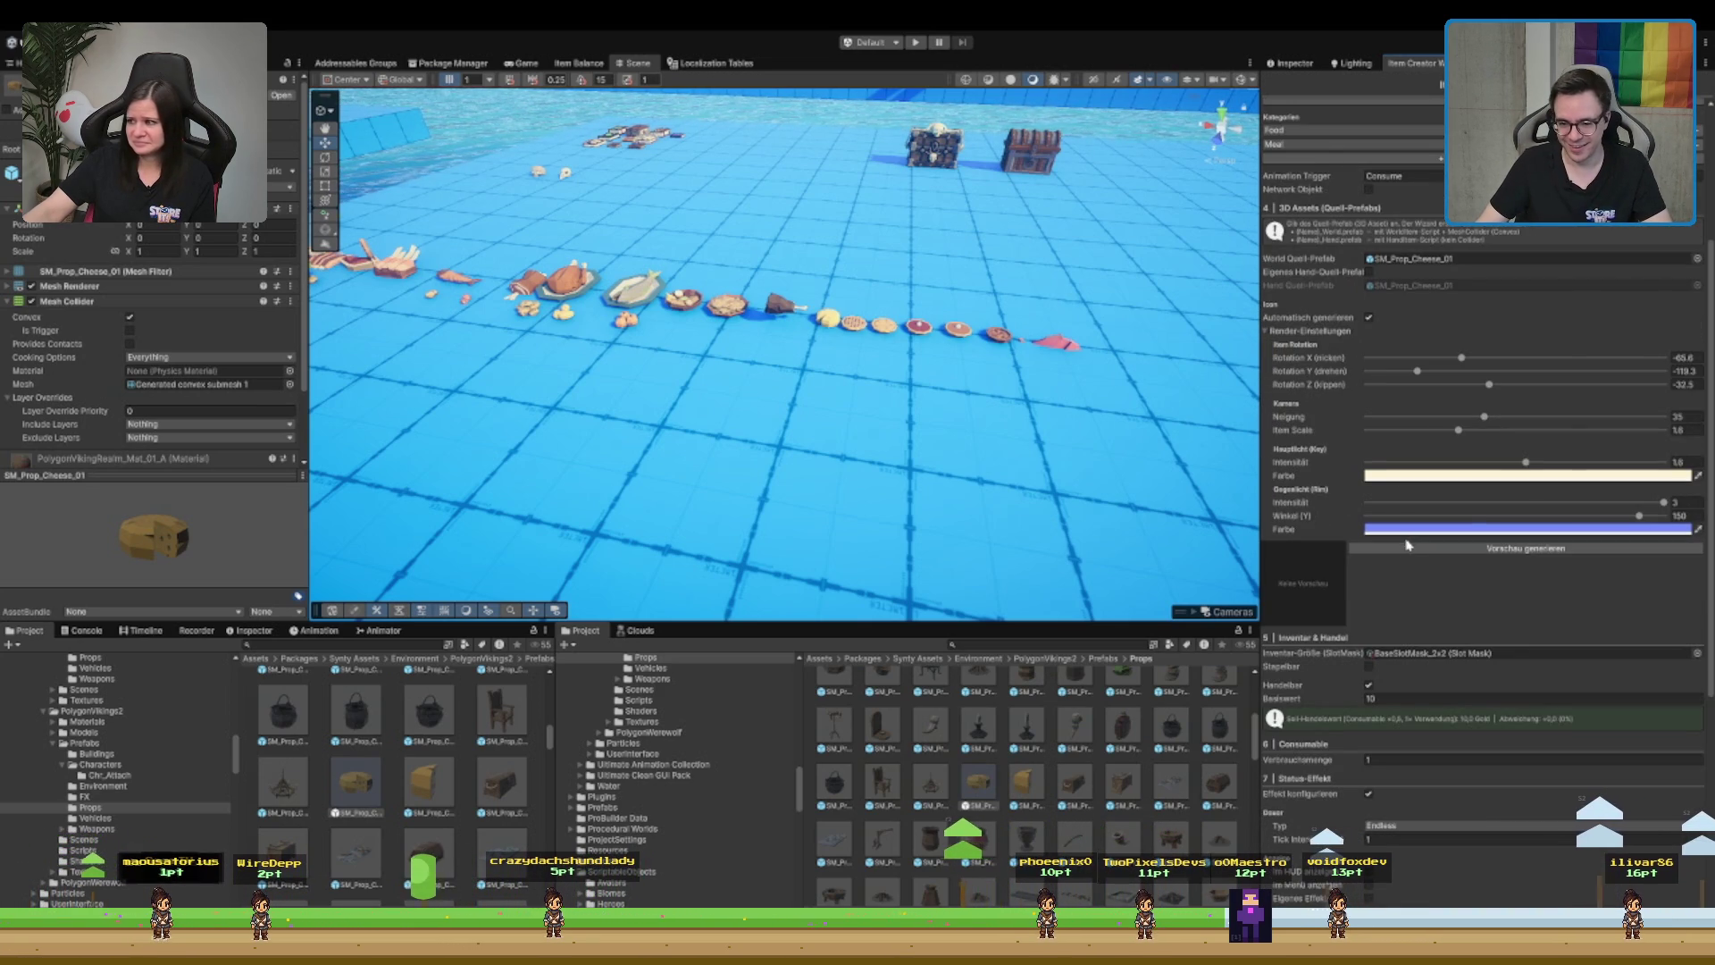
{"action": "left_click", "coordinate": [1406, 547]}
- Rotate the cheese icon to roughly X -84, Y -7, Z 34
{"action": "mouse_move", "coordinate": [1417, 370]}
{"action": "left_mouse_down"}
{"action": "mouse_move", "coordinate": [1578, 373]}
{"action": "mouse_move", "coordinate": [1551, 384]}
{"action": "left_mouse_up"}
{"action": "left_click", "coordinate": [1510, 371]}
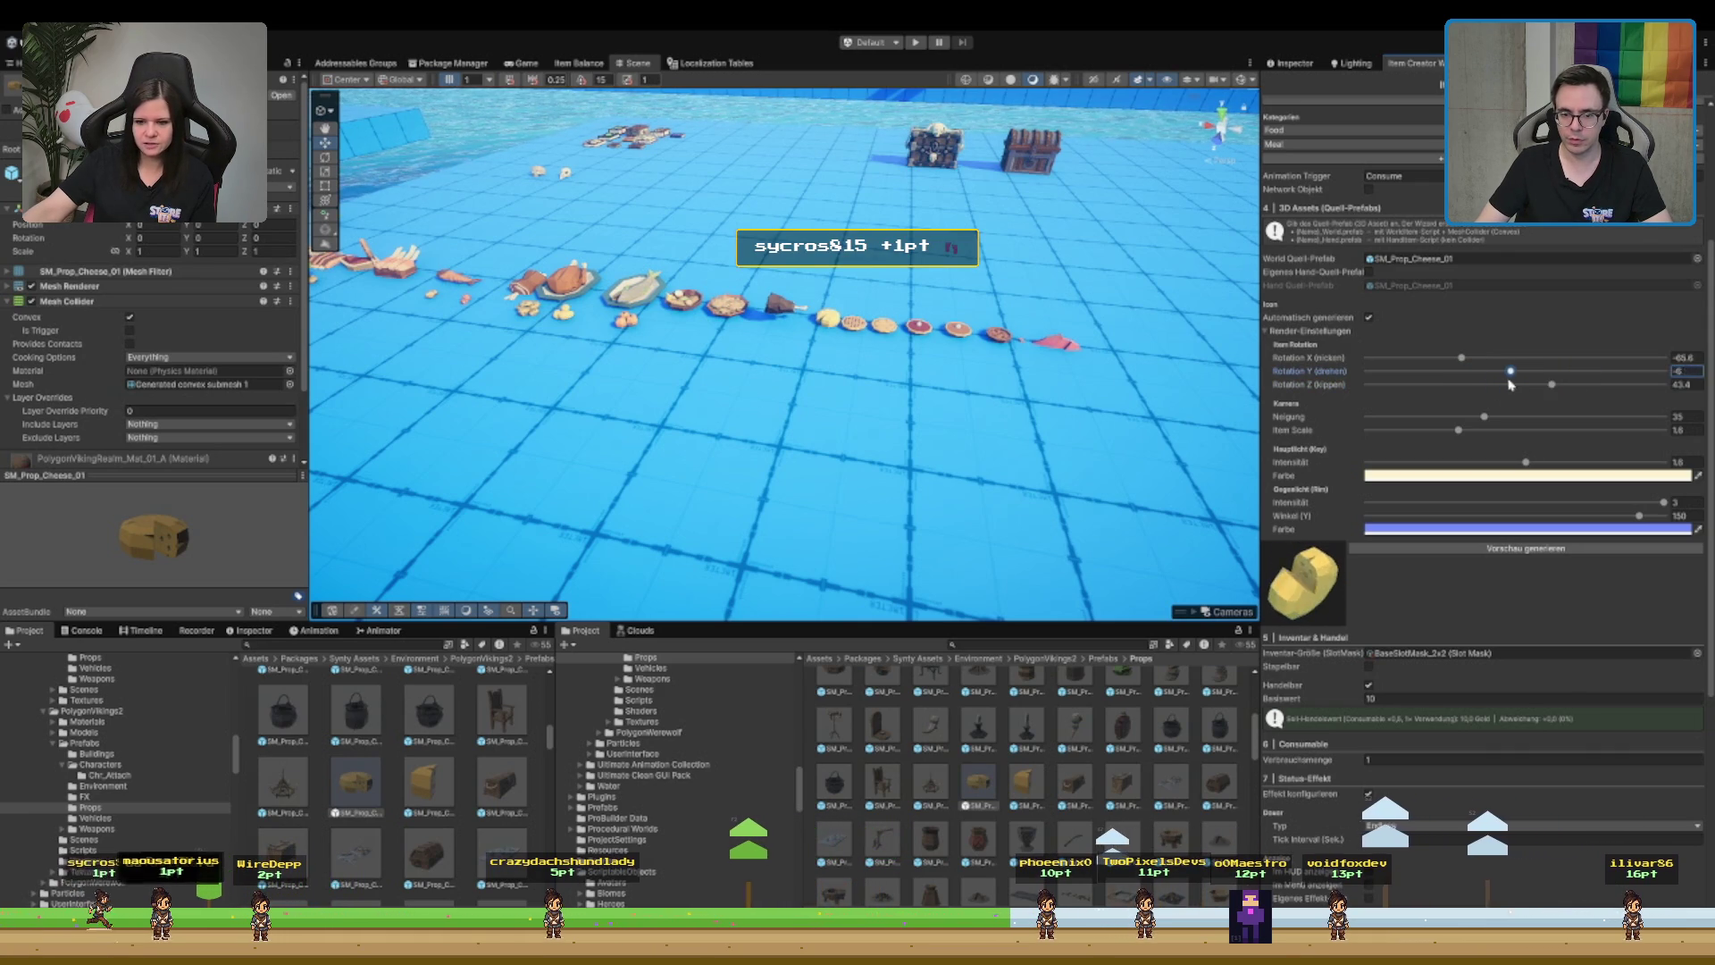
{"action": "left_click", "coordinate": [1496, 371]}
{"action": "left_click", "coordinate": [1508, 357]}
{"action": "mouse_move", "coordinate": [1507, 357]}
{"action": "left_mouse_down"}
{"action": "mouse_move", "coordinate": [1446, 358]}
{"action": "mouse_move", "coordinate": [1510, 372]}
{"action": "left_mouse_up"}
{"action": "left_click", "coordinate": [1515, 371]}
{"action": "left_click", "coordinate": [1536, 384]}
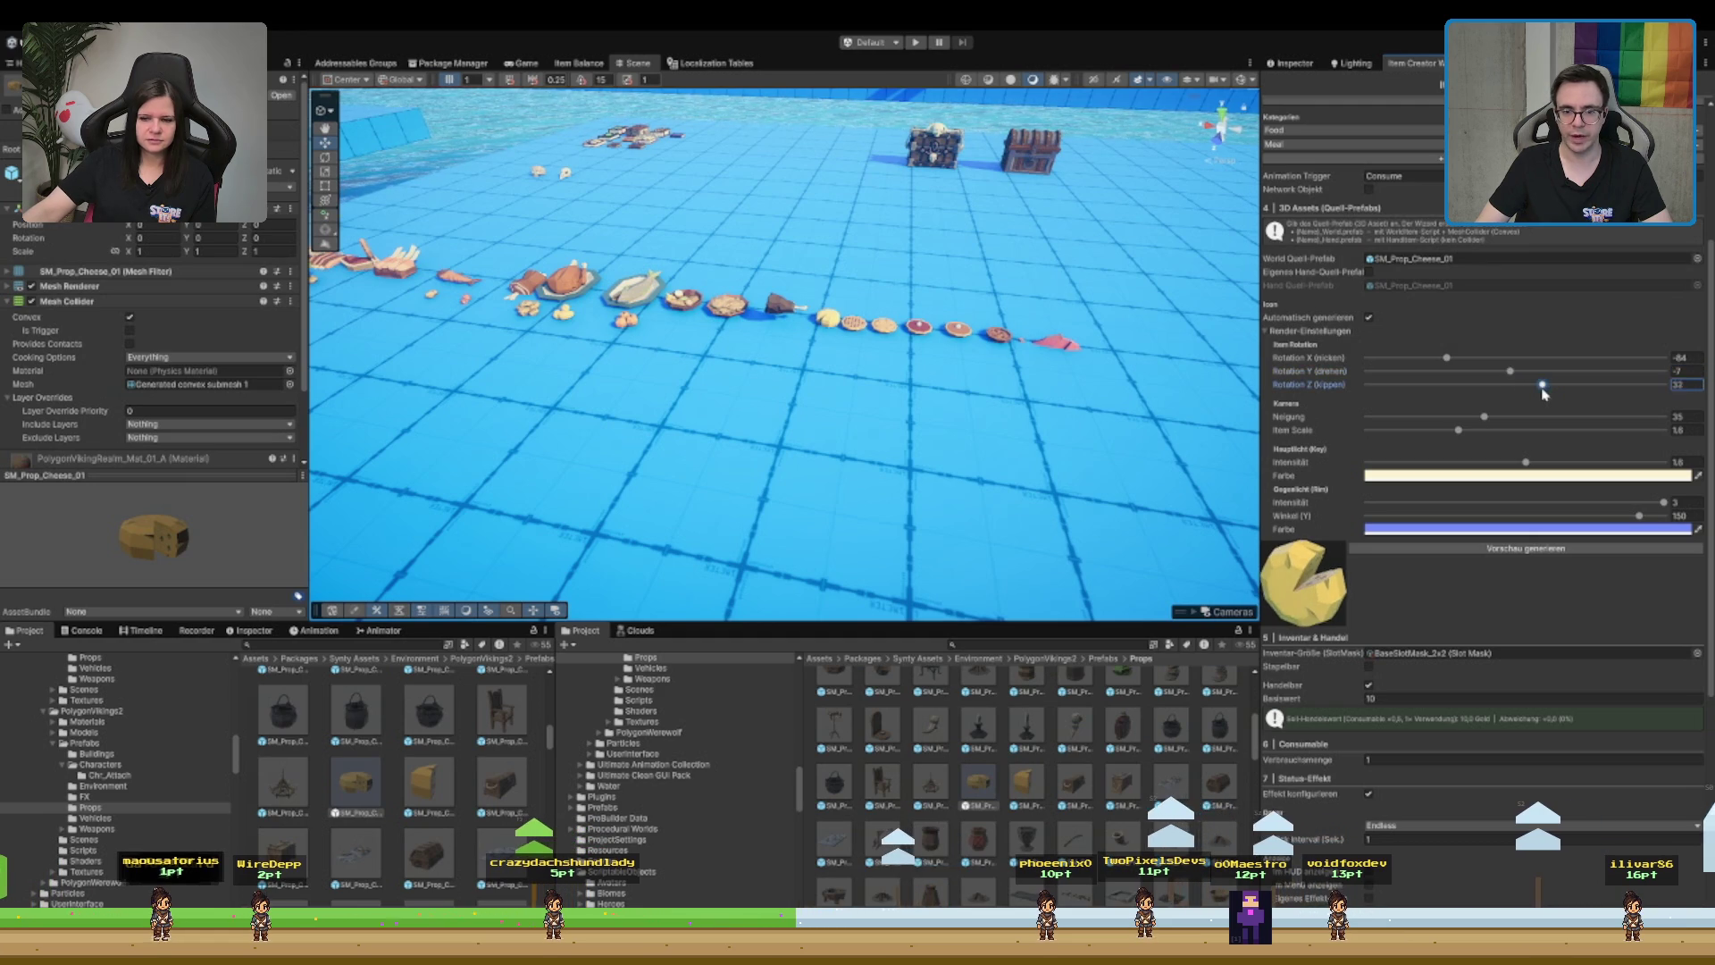
{"action": "left_click", "coordinate": [1556, 386]}
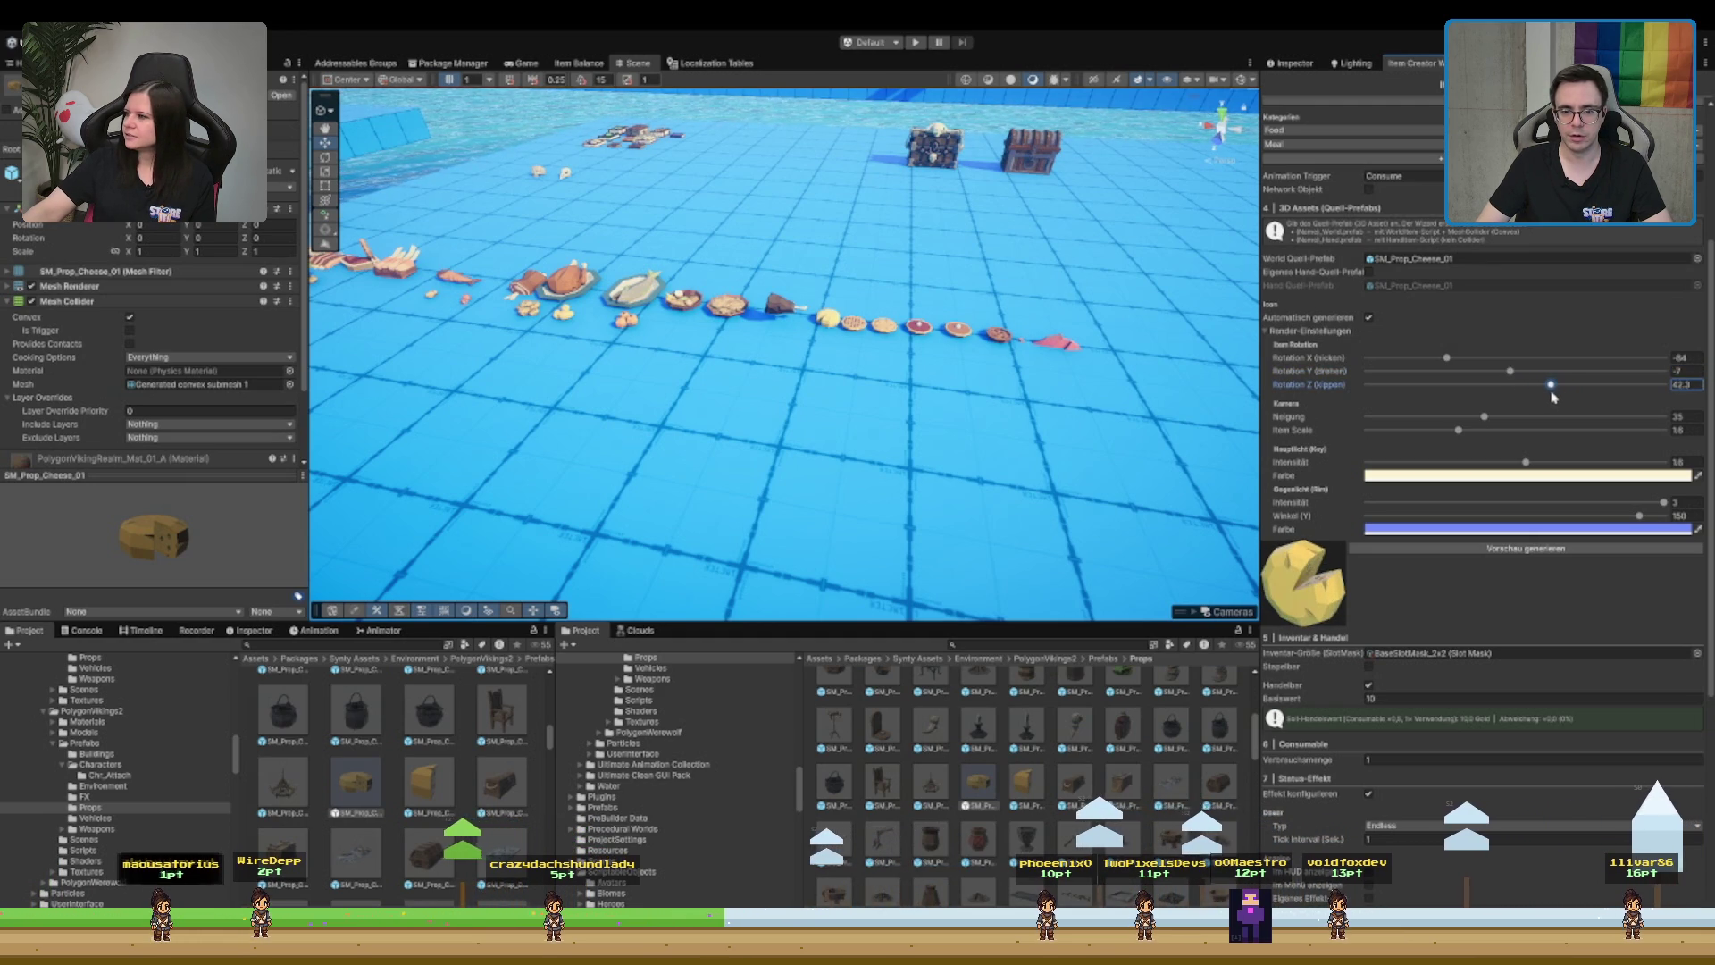
{"action": "left_click_drag", "start_coordinate": [1556, 388], "coordinate": [1551, 398]}
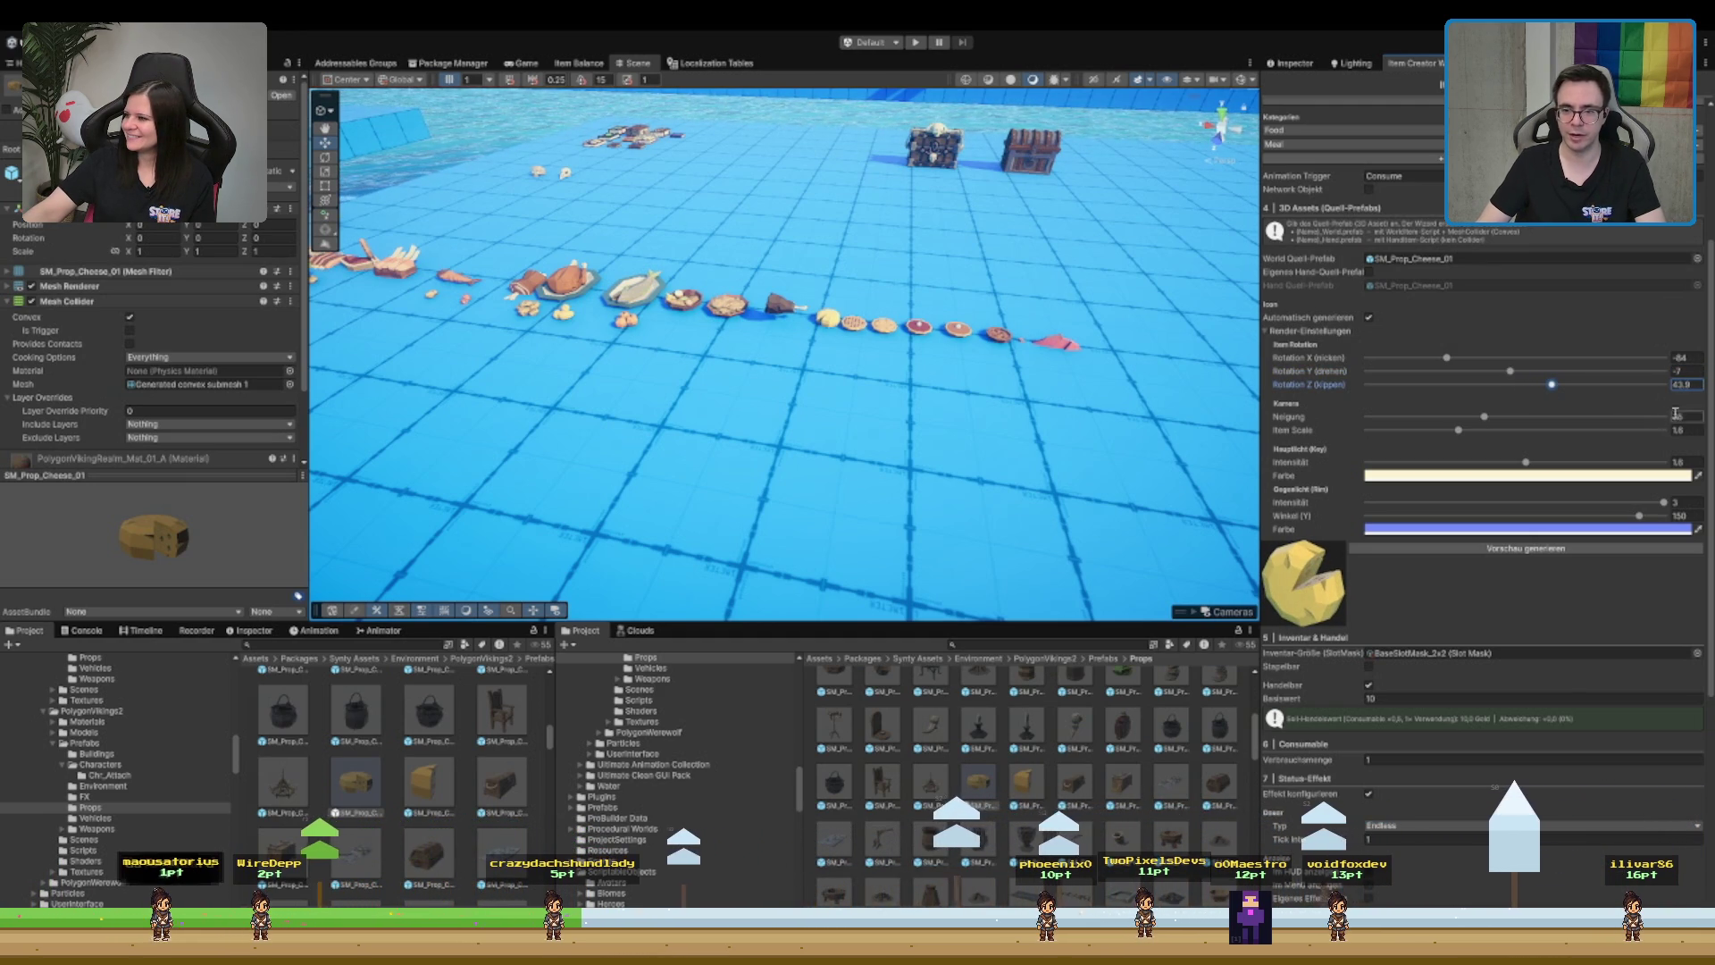
- Set the icon's light intensity to 1.8 and item scale to 1.5
{"action": "double_click", "coordinate": [1684, 461]}
{"action": "type", "text": "1"}
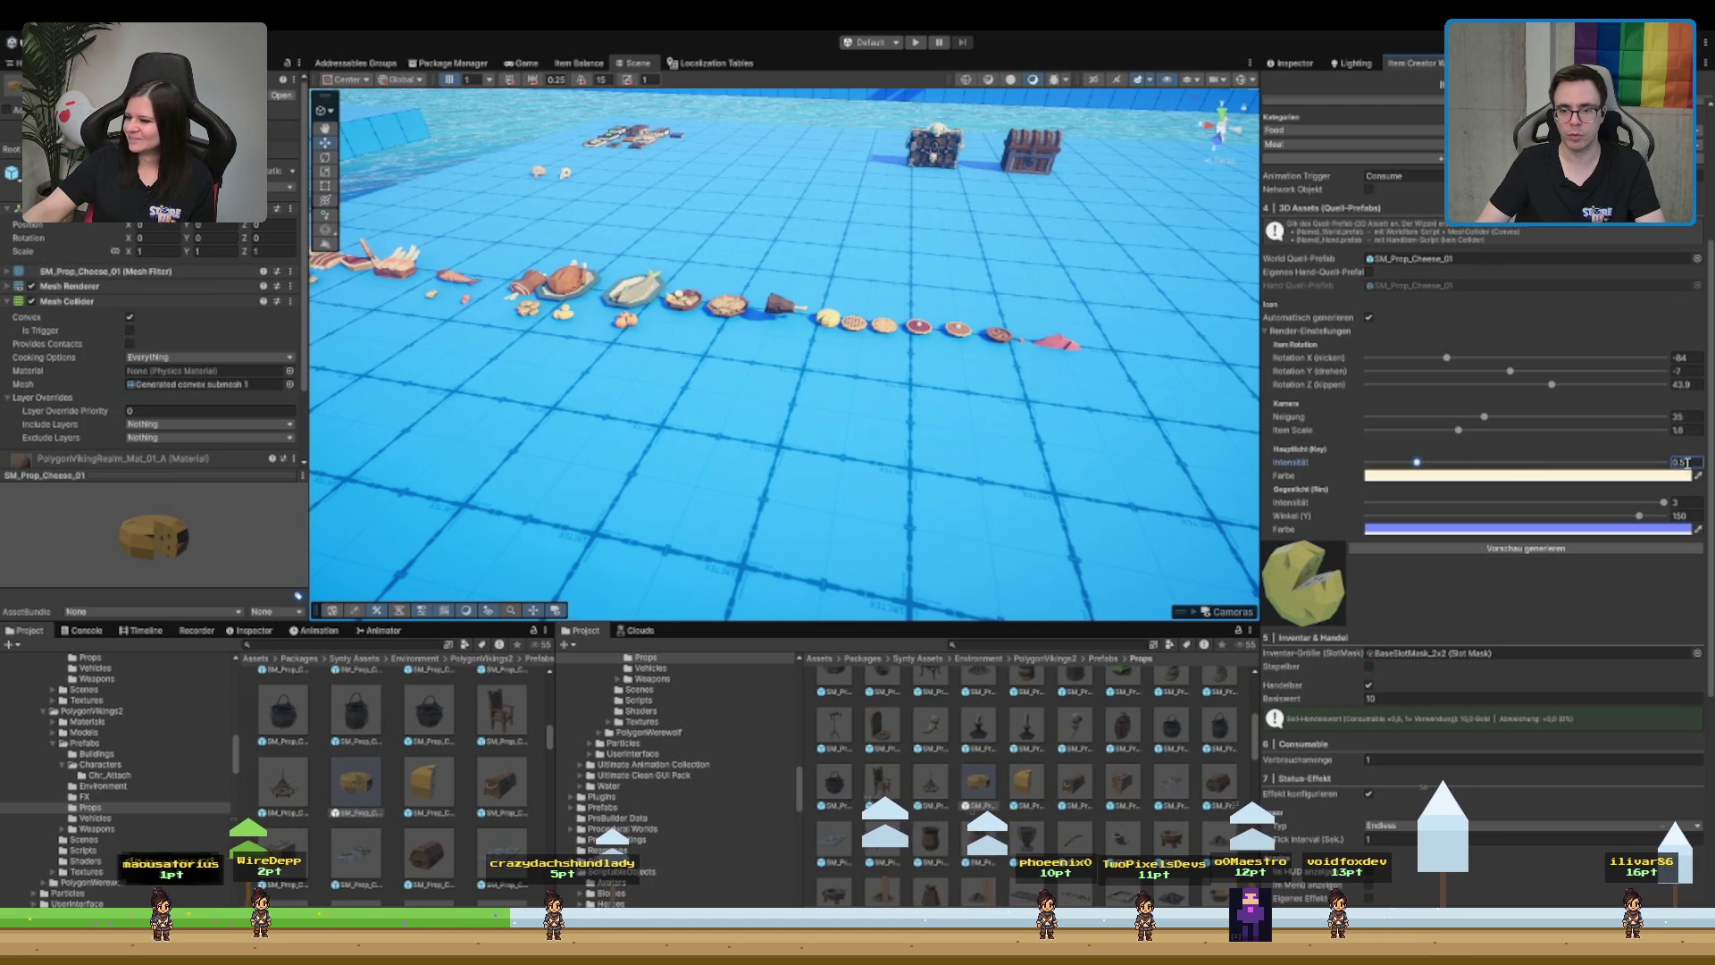
{"action": "type", "text": ".8"}
{"action": "double_click", "coordinate": [1684, 429]}
{"action": "type", "text": "1.5"}
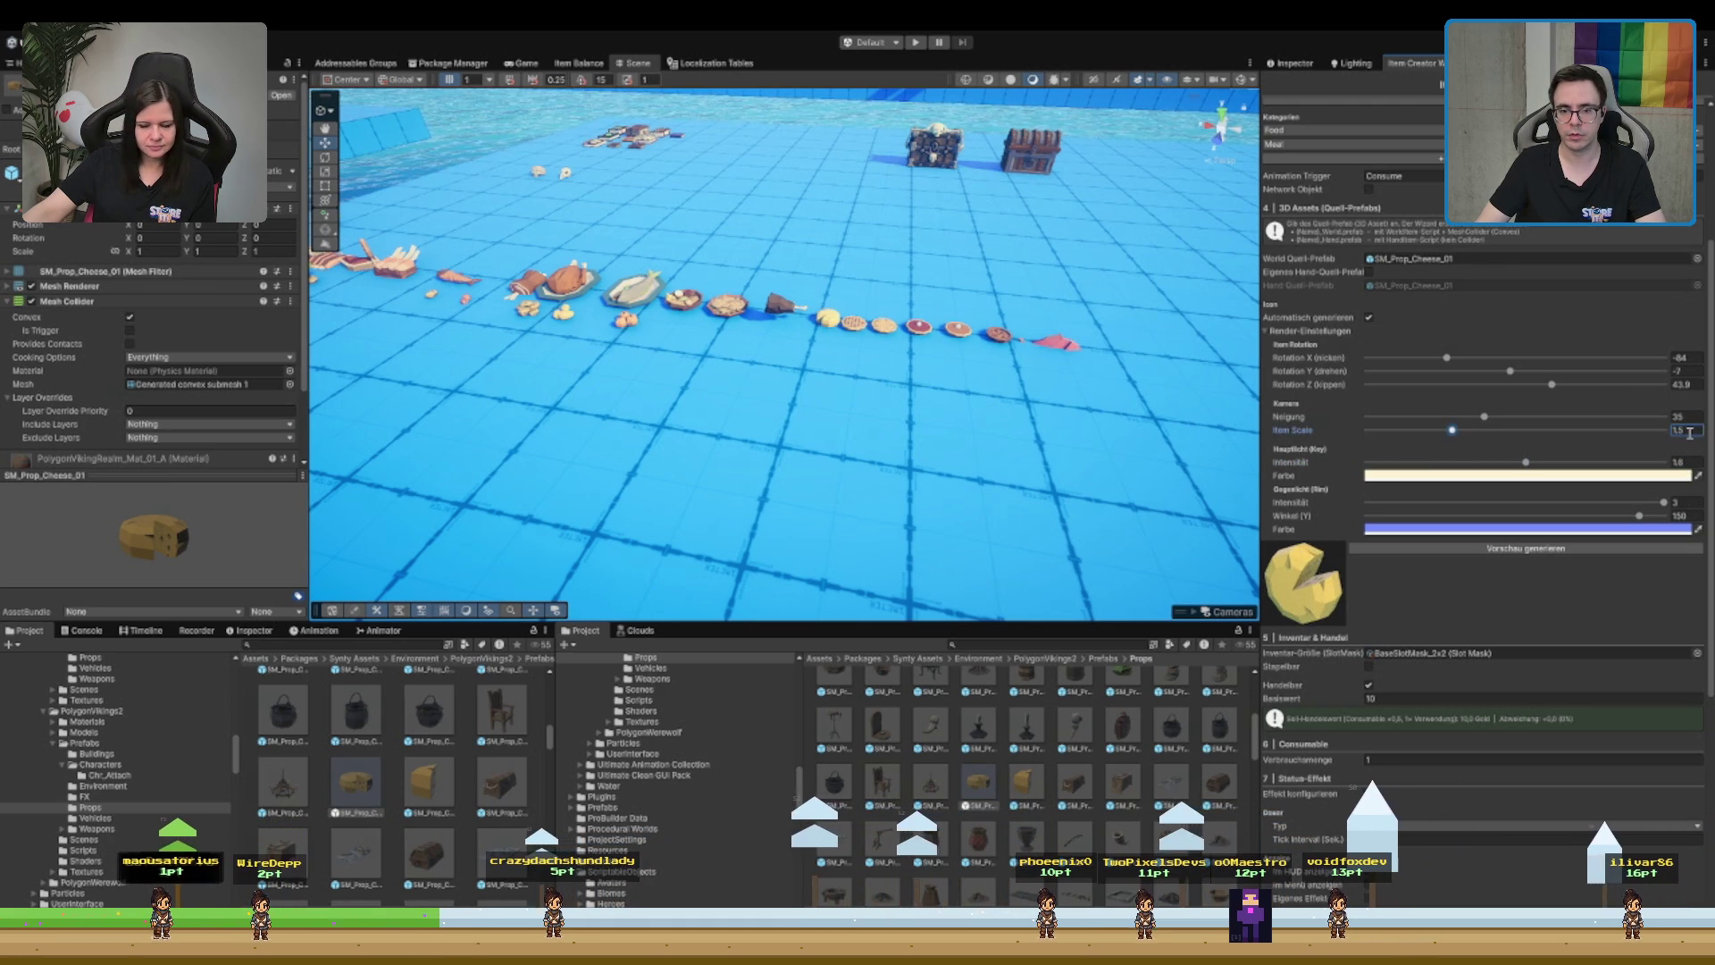
{"action": "scroll", "coordinate": [1415, 544], "scroll_direction": "down", "scroll_amount": 4}
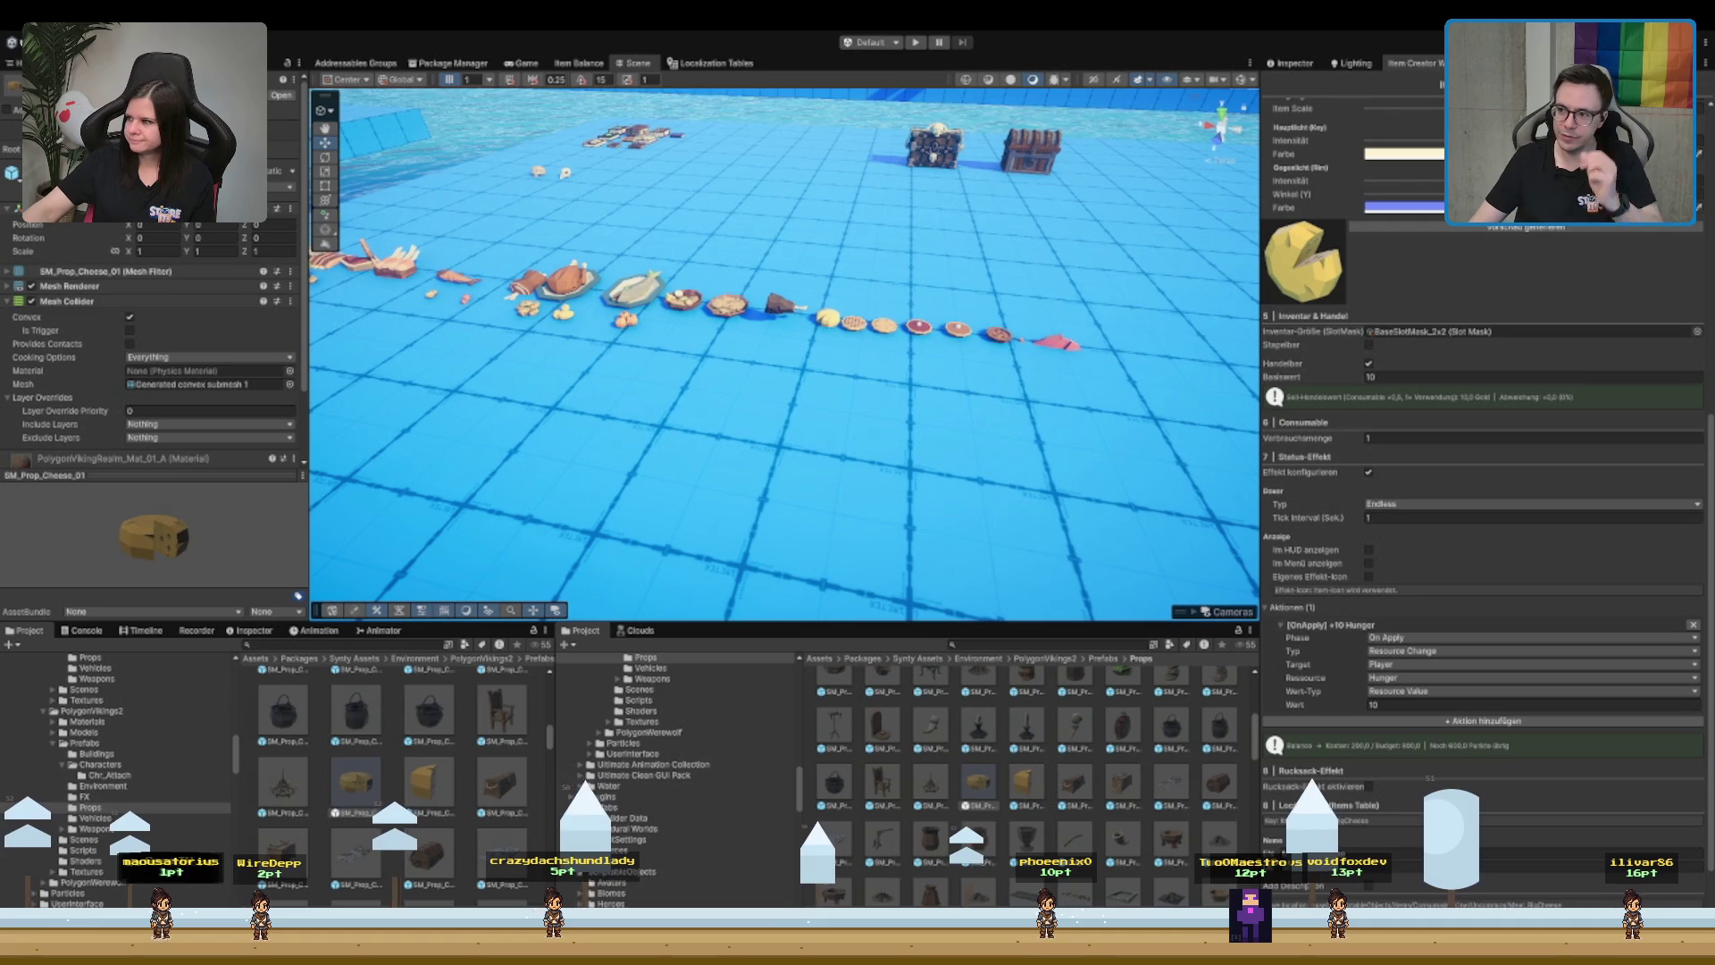
- Enter 5 as the new Health action's amount, alongside the +20 Hunger action
{"action": "scroll", "coordinate": [1483, 536], "scroll_direction": "down", "scroll_amount": 2}
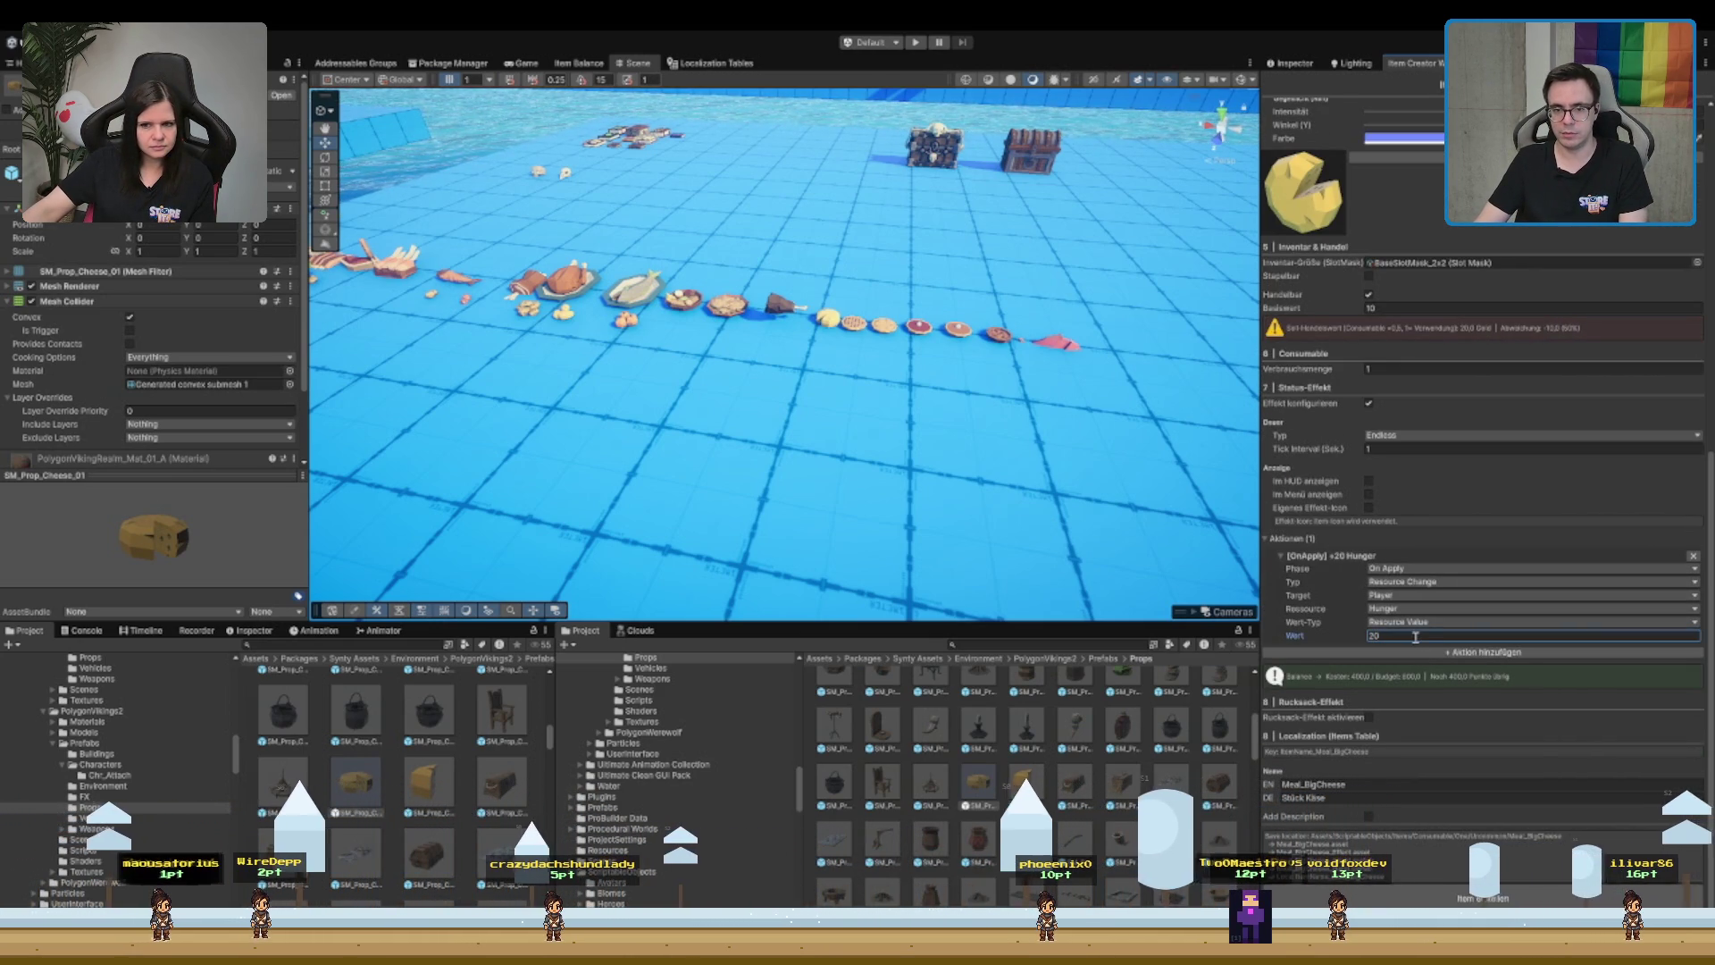
{"action": "scroll", "coordinate": [1415, 637], "scroll_direction": "up", "scroll_amount": 15}
{"action": "scroll", "coordinate": [1411, 640], "scroll_direction": "down", "scroll_amount": 15}
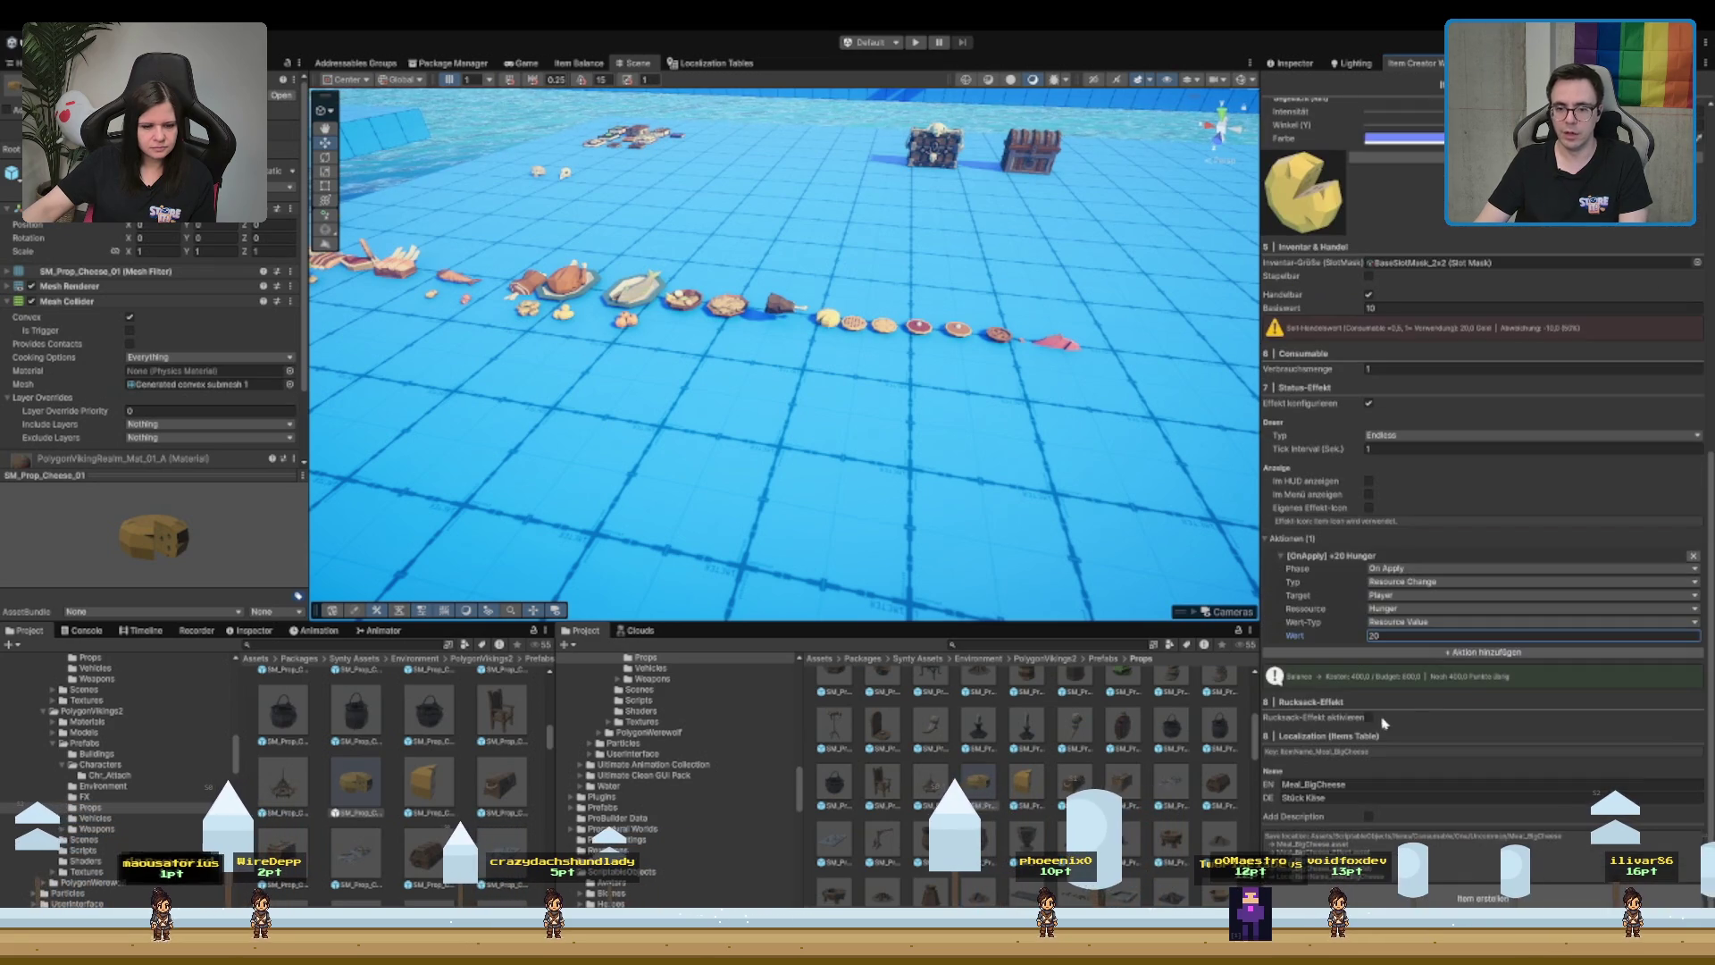
{"action": "scroll", "coordinate": [1480, 652], "scroll_direction": "down", "scroll_amount": 3}
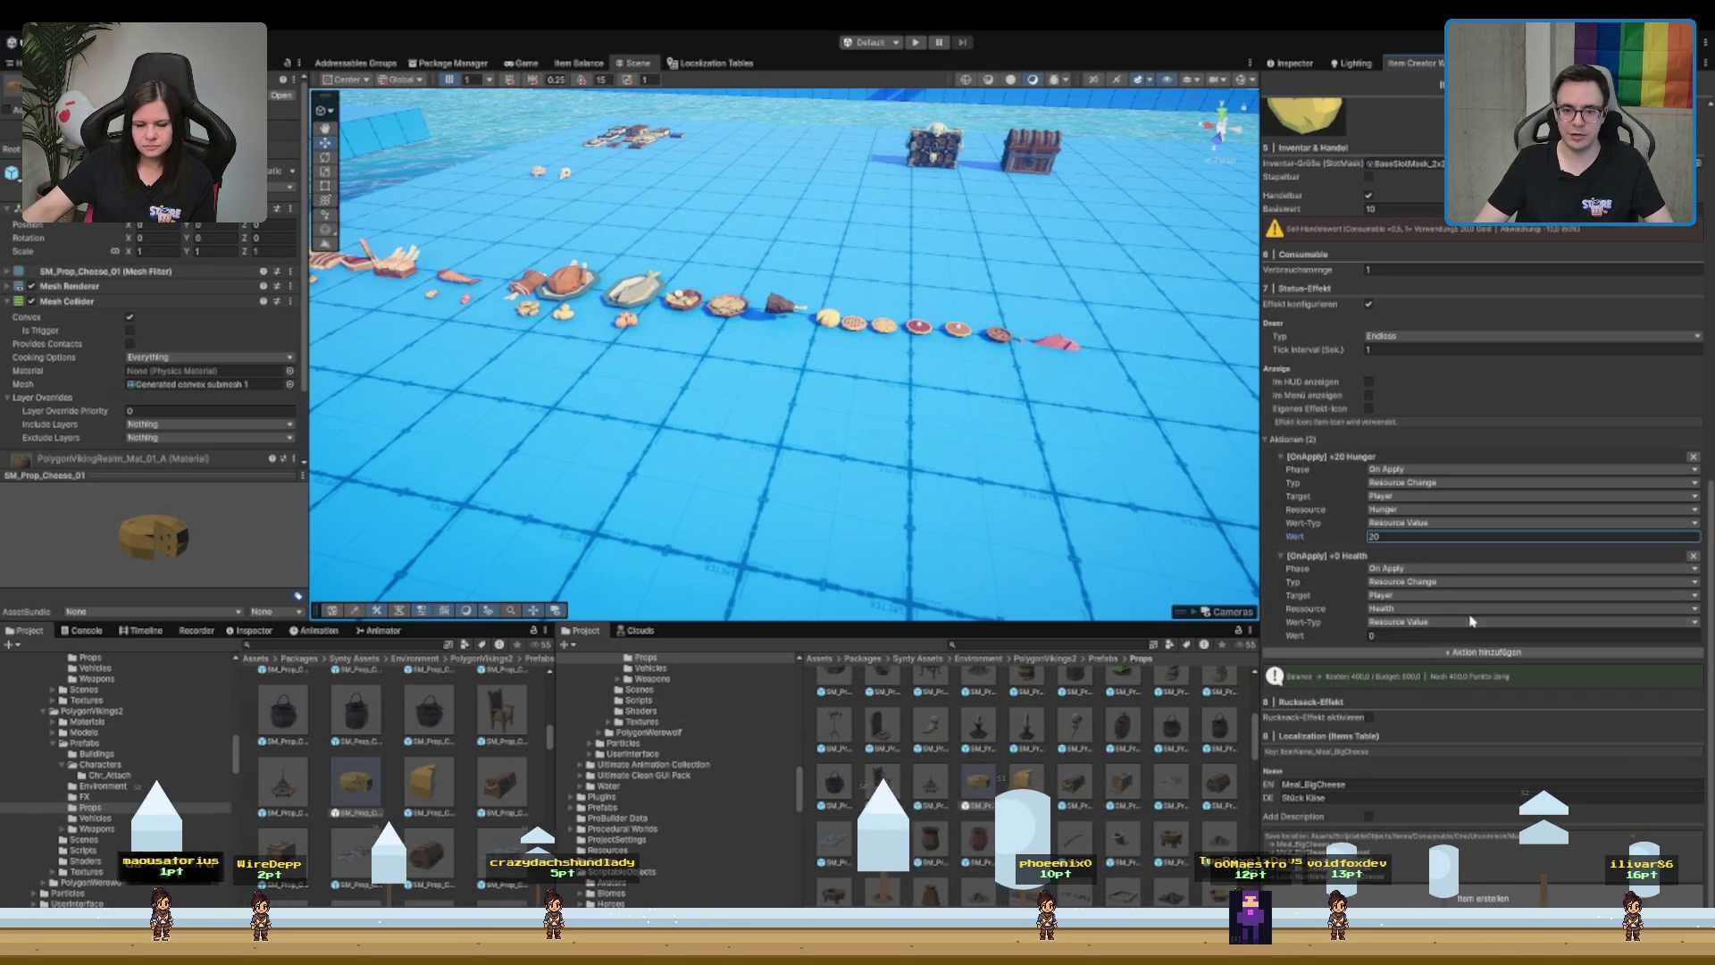
{"action": "left_click", "coordinate": [1422, 608]}
{"action": "left_click", "coordinate": [1410, 635]}
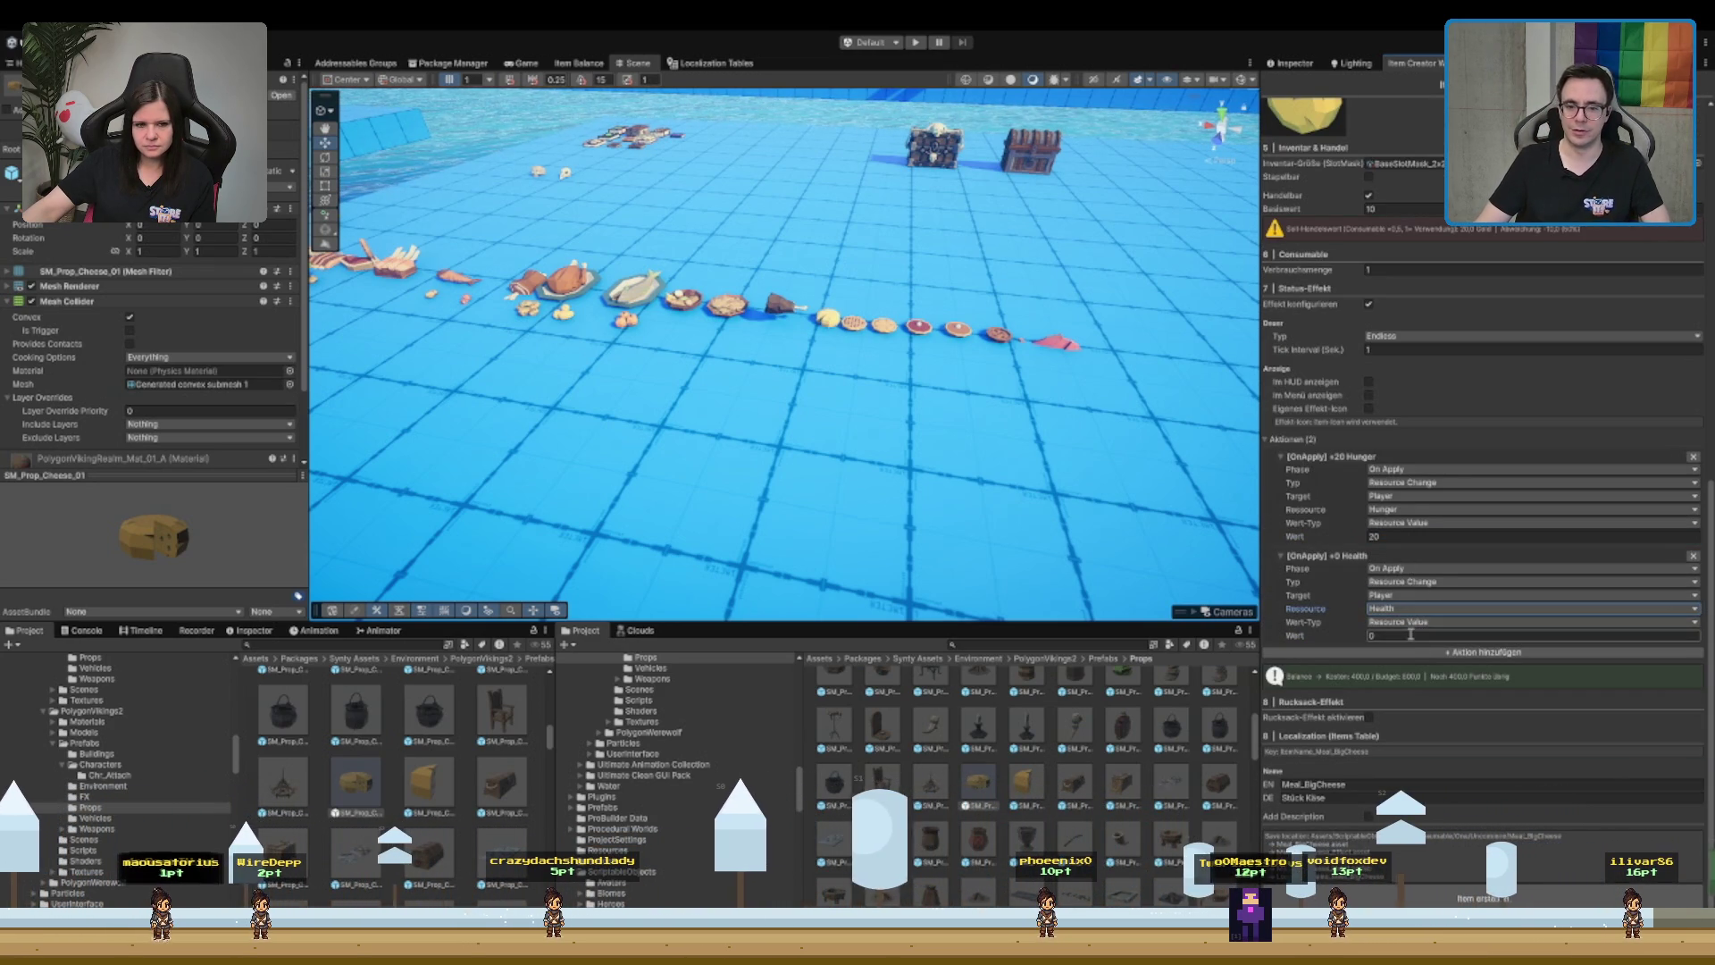
{"action": "type", "text": "5"}
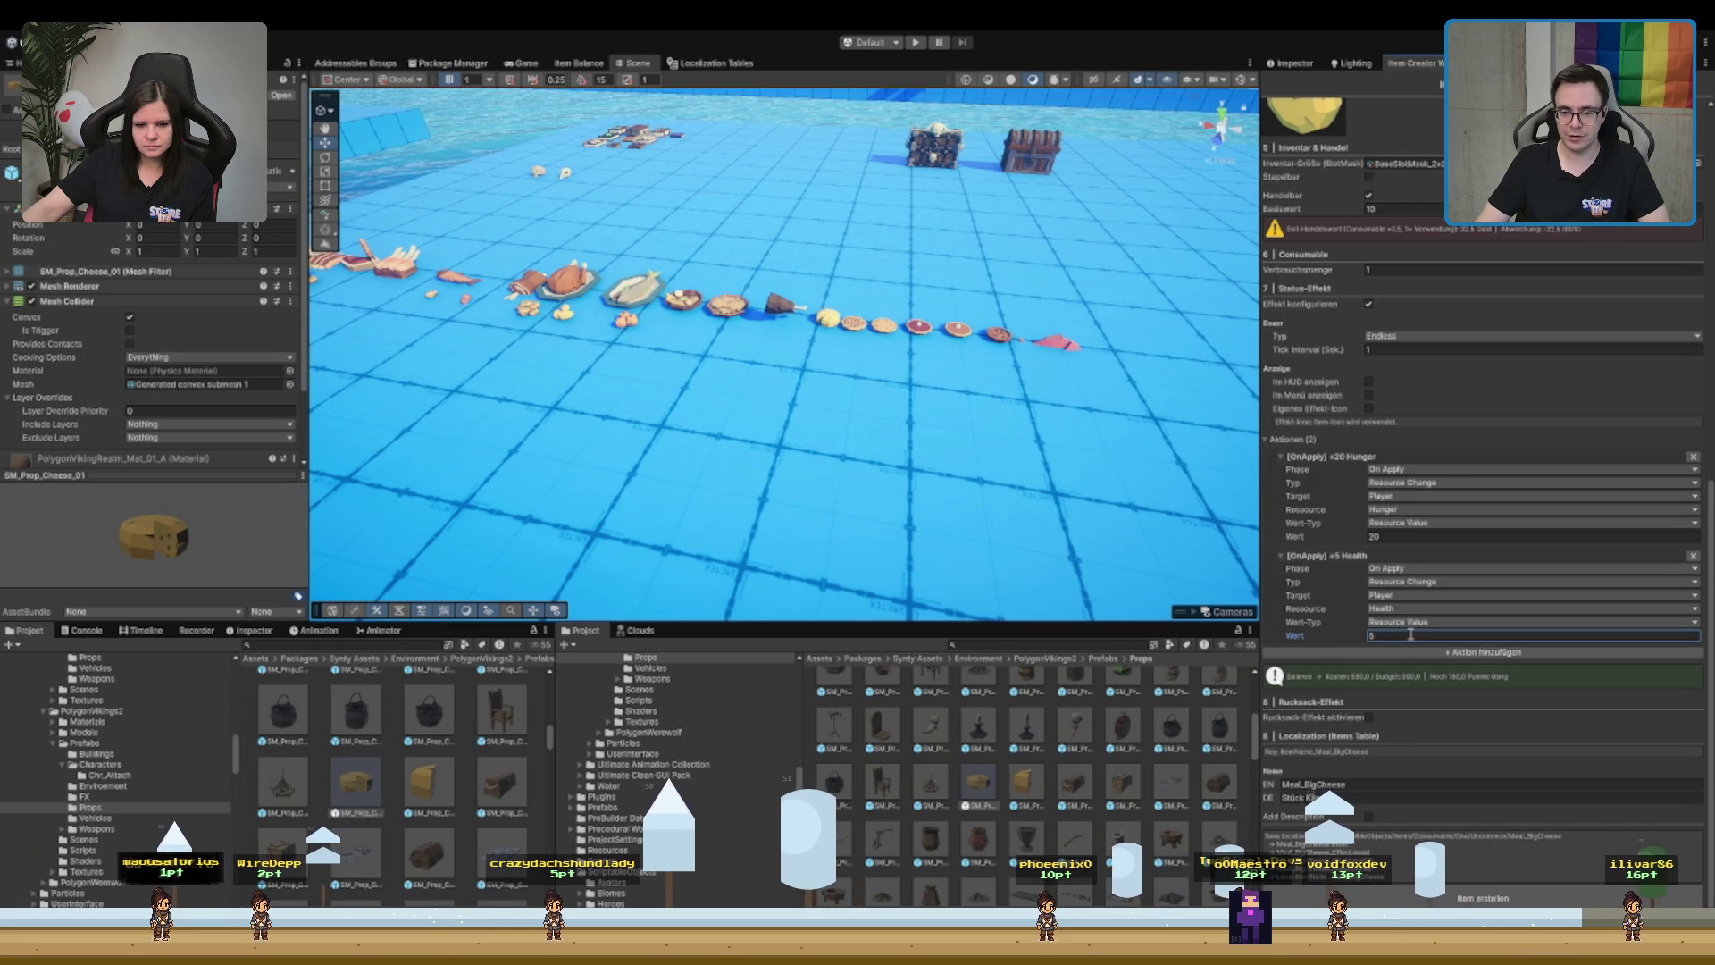
{"action": "scroll", "coordinate": [1402, 643], "scroll_direction": "up", "scroll_amount": 1}
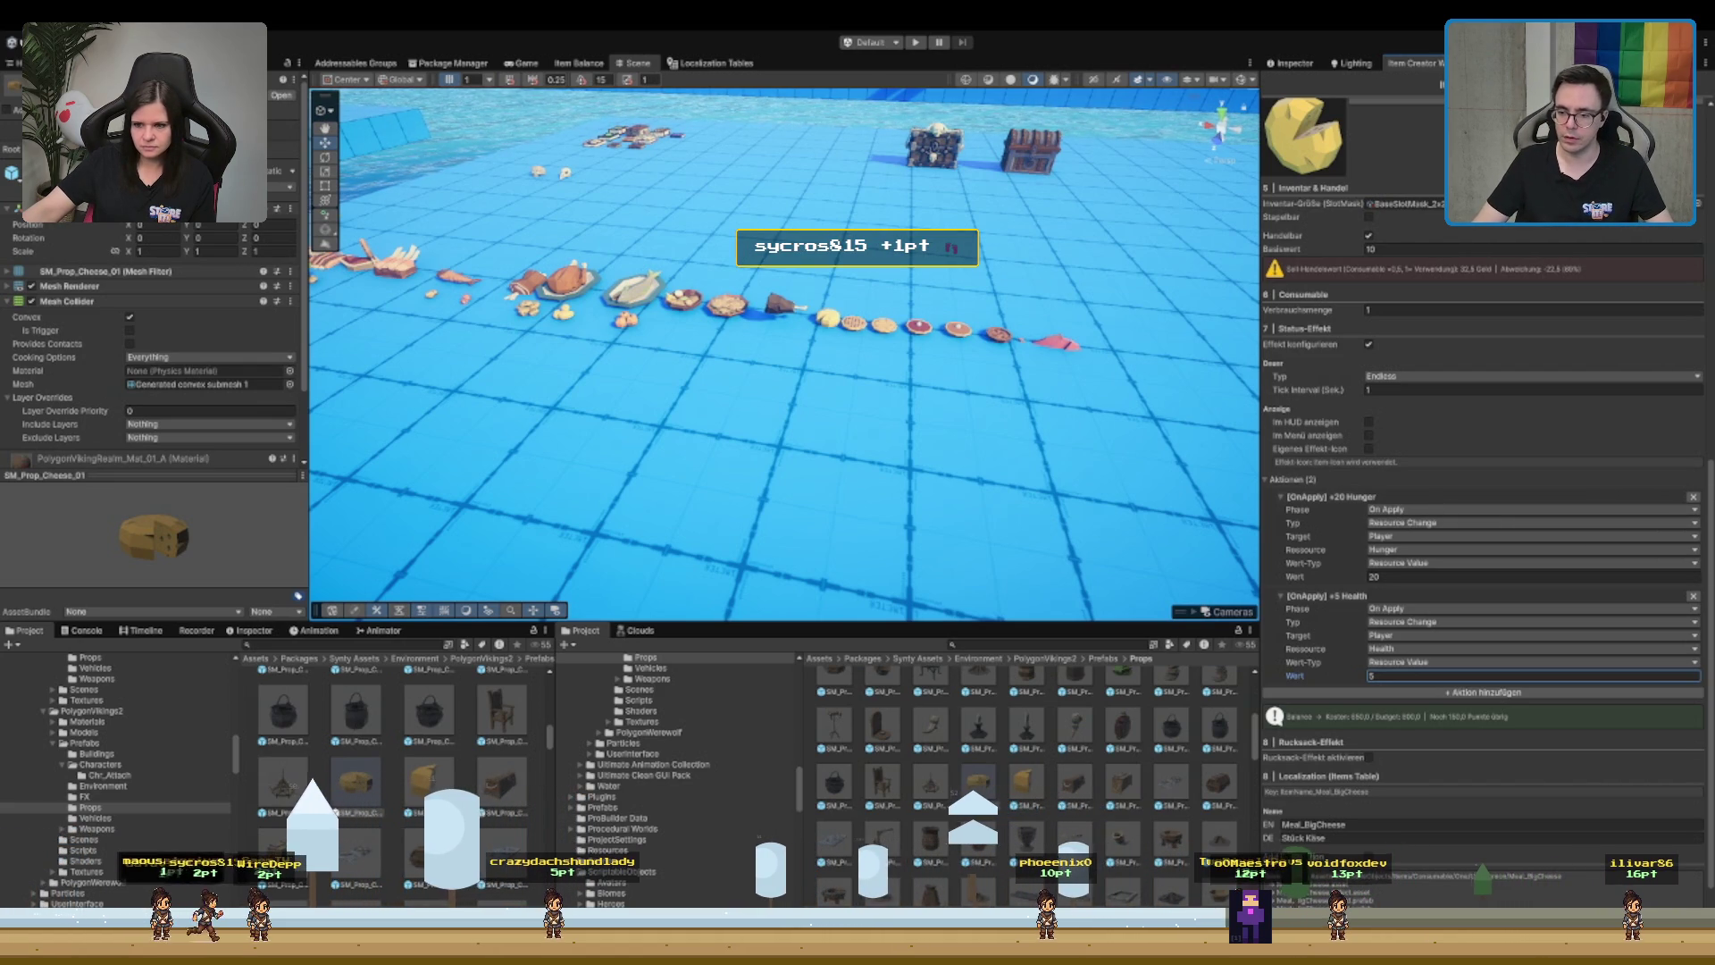
{"action": "key", "text": "Return"}
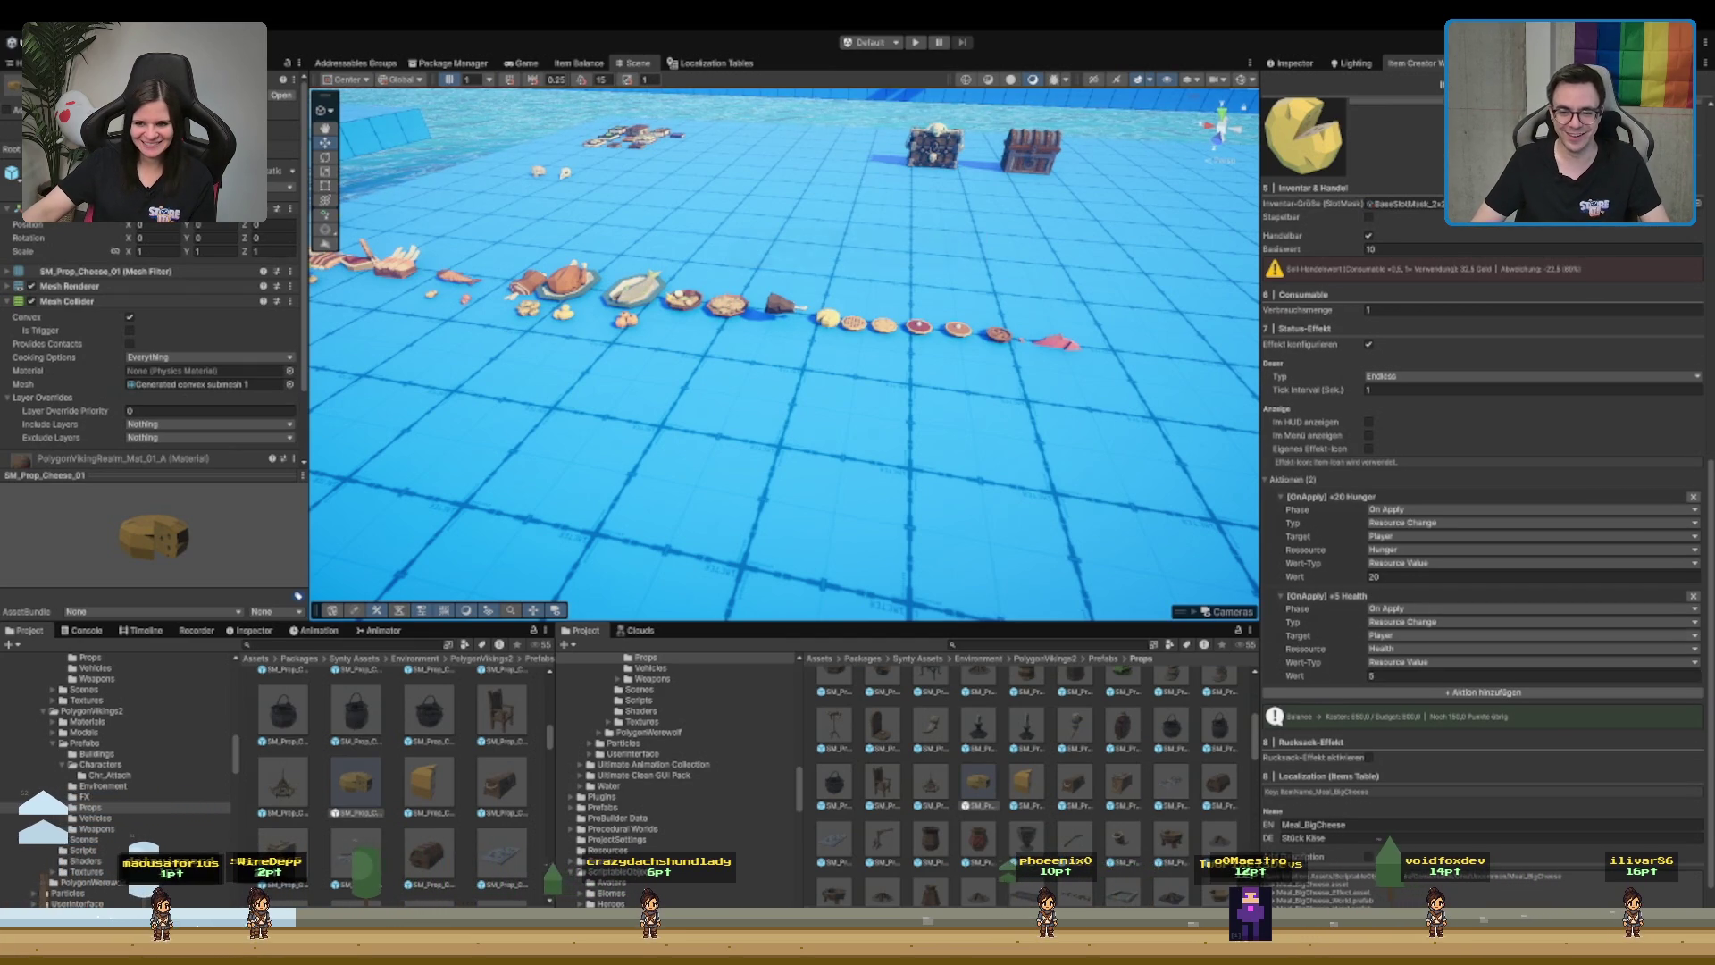
{"action": "scroll", "coordinate": [1483, 572], "scroll_direction": "down", "scroll_amount": 2}
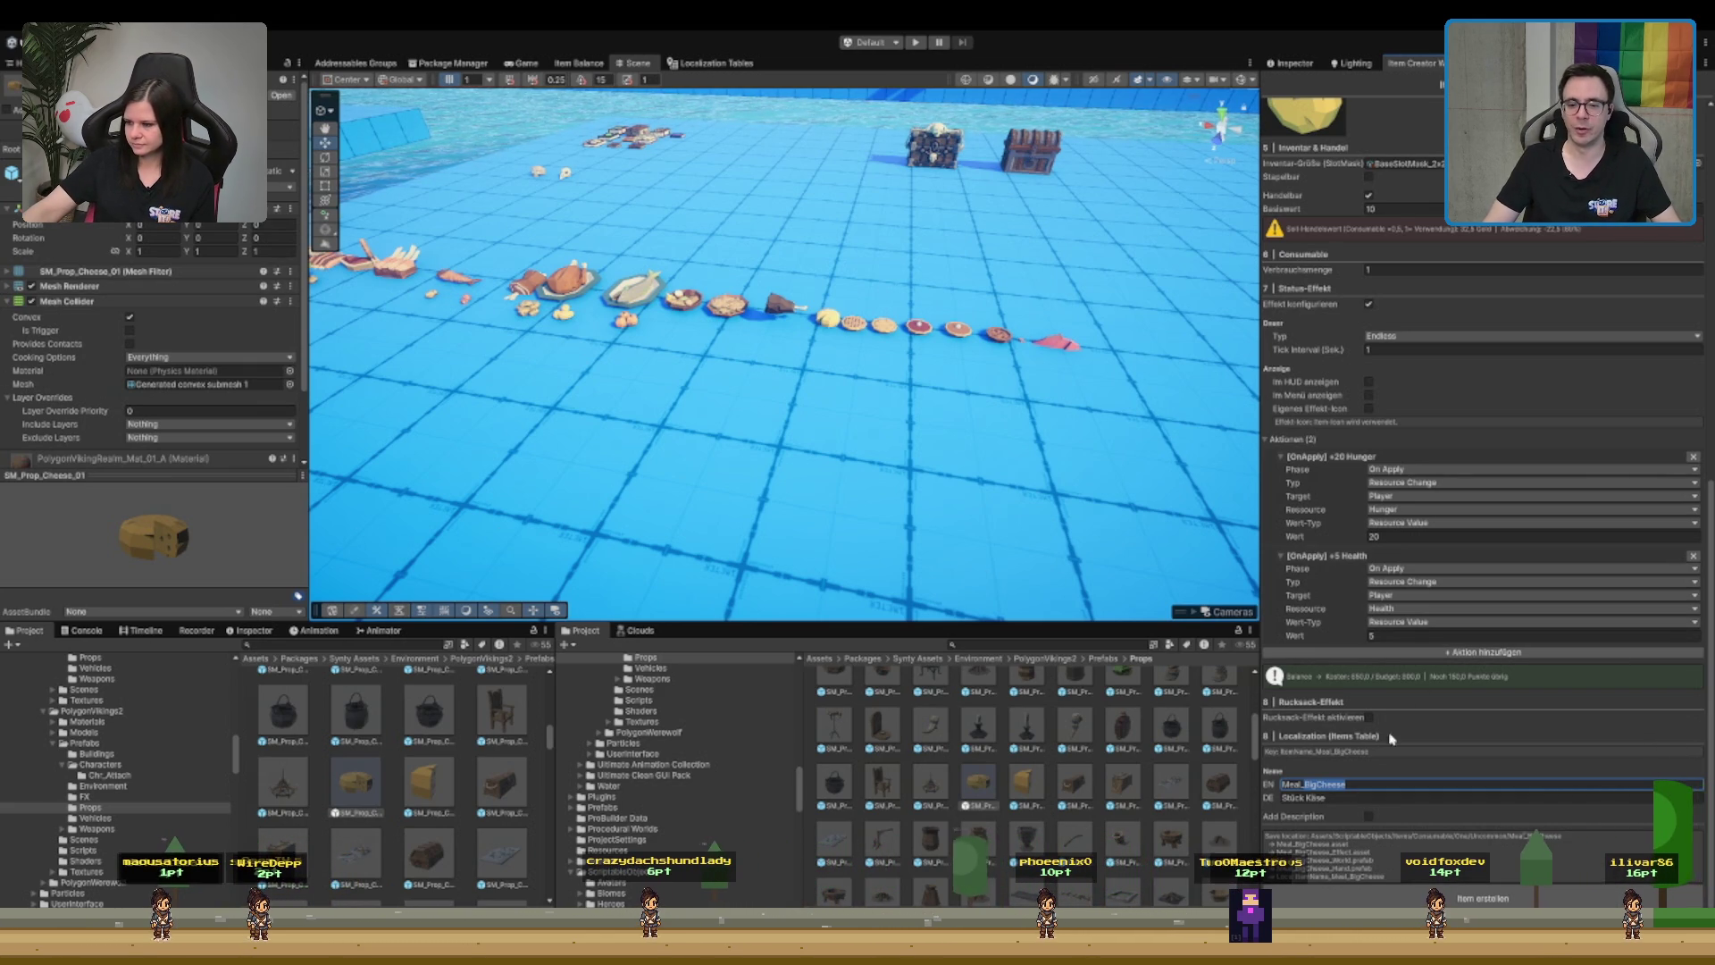
- Enter 'Wheel of cheese' (EN) and 'Käserad' (DE) names, then switch action 2 to Hunger
{"action": "key", "text": "Return"}
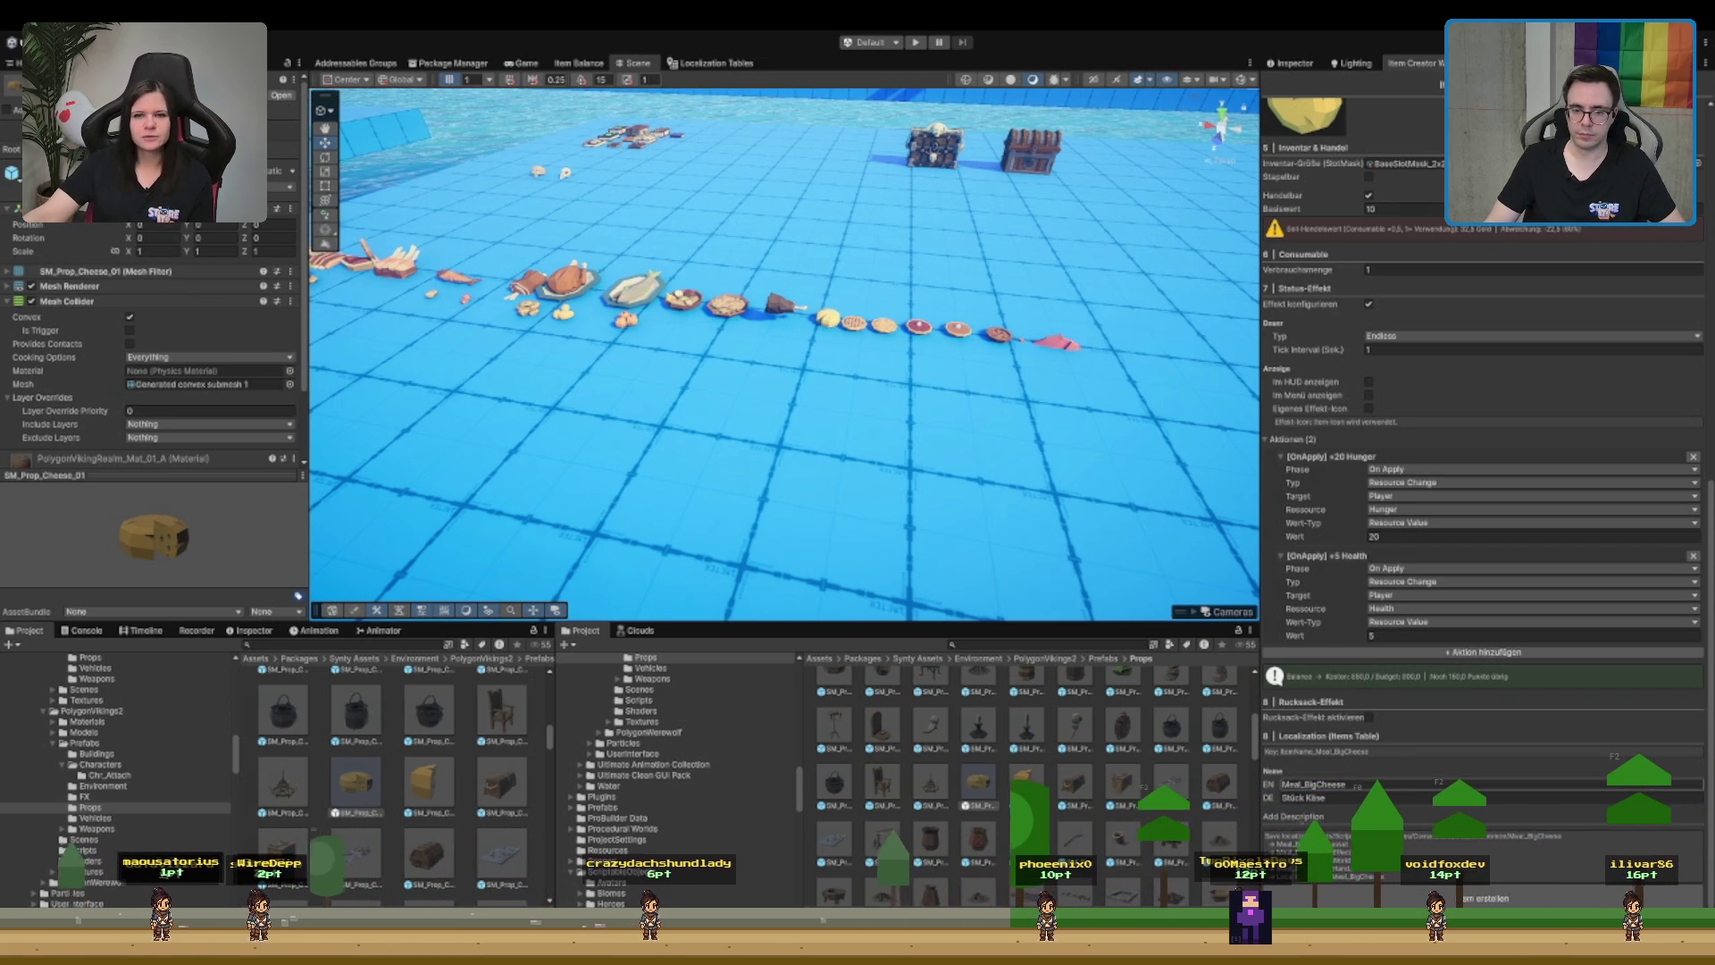
{"action": "left_click", "coordinate": [1518, 797]}
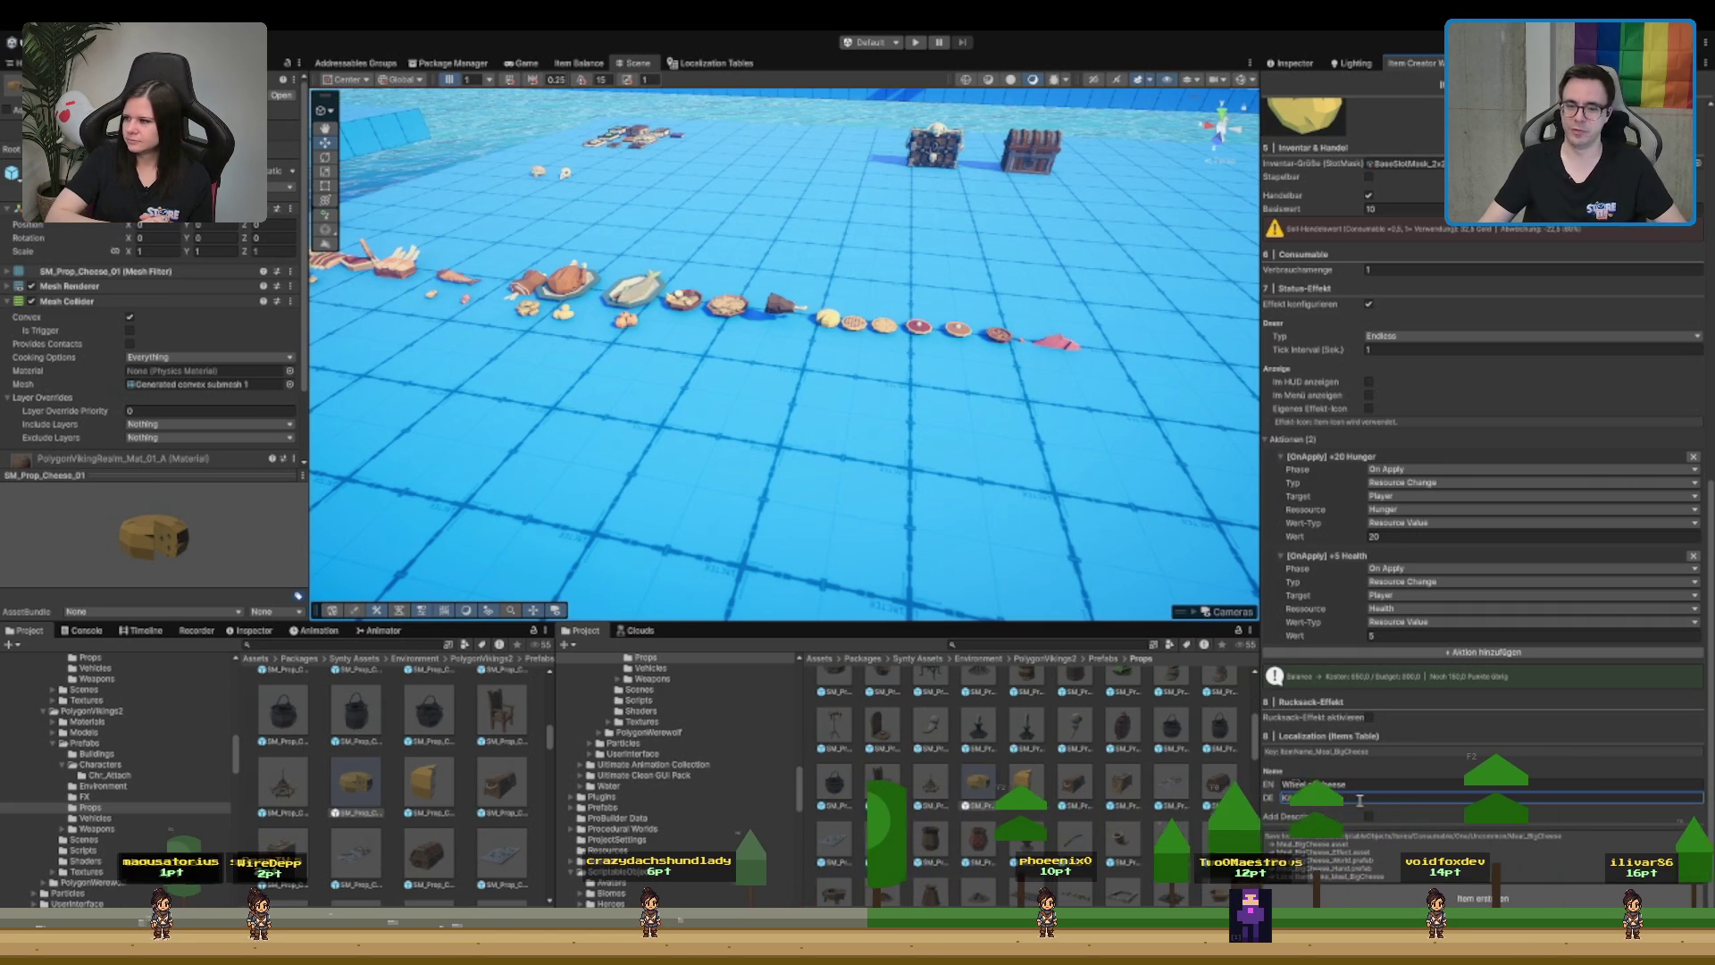
{"action": "type", "text": "Käserad"}
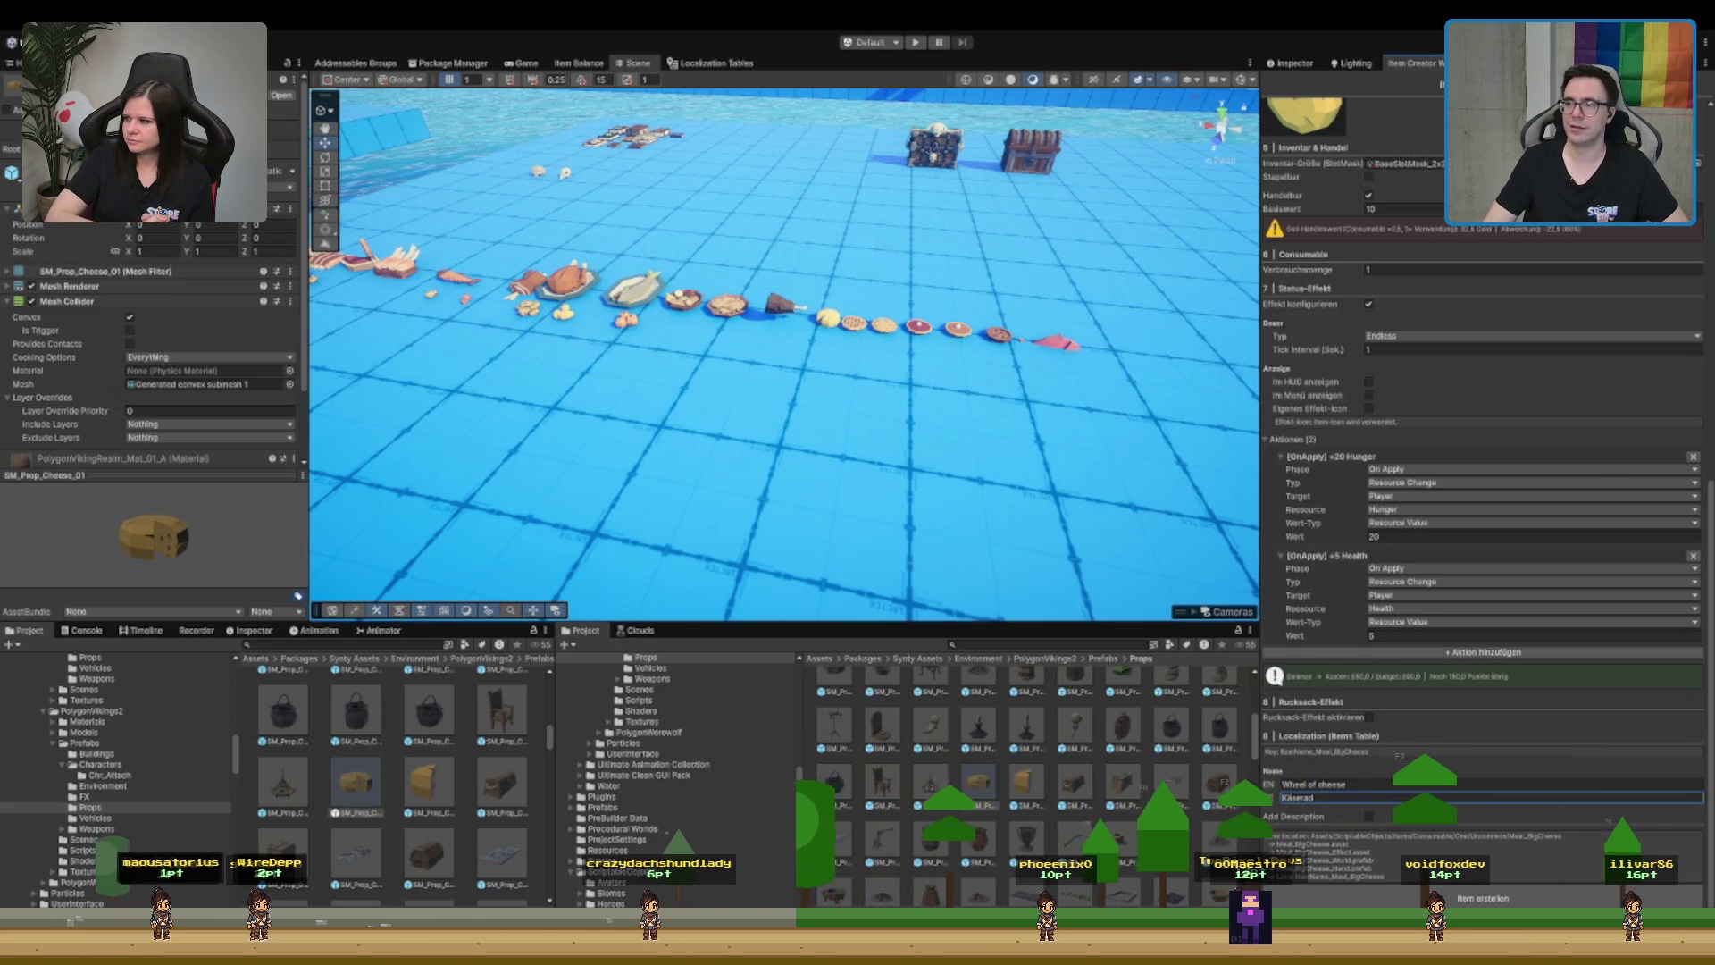
{"action": "key", "text": "Return"}
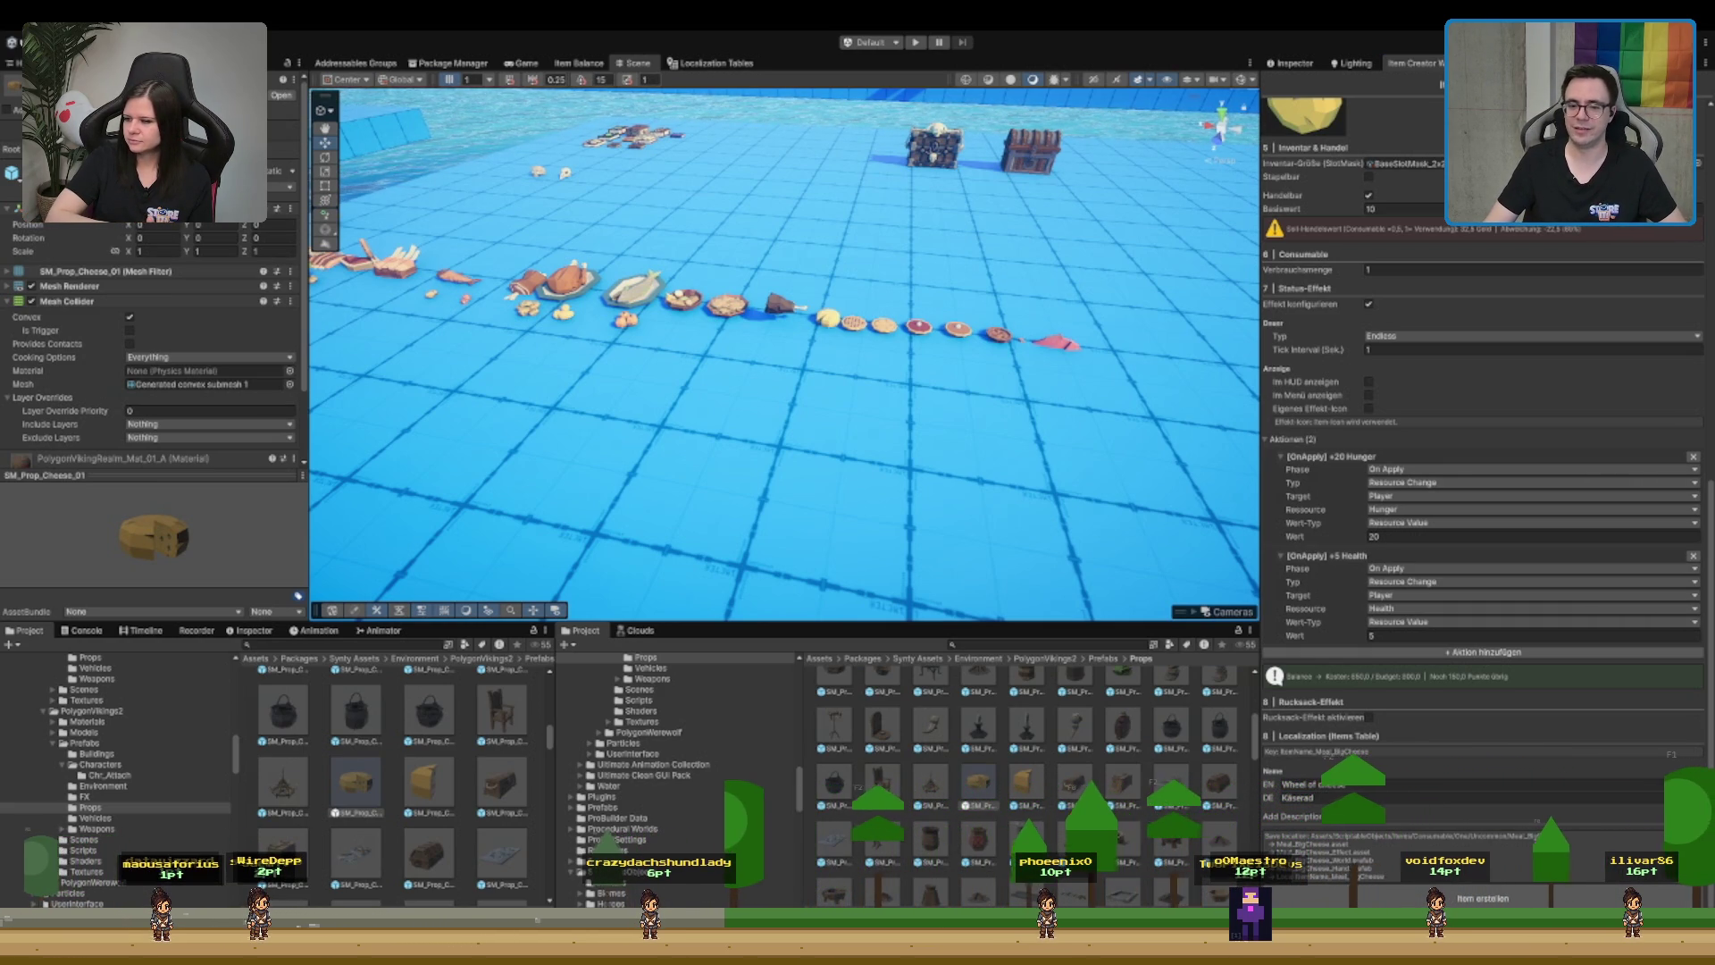
{"action": "left_click", "coordinate": [1344, 793]}
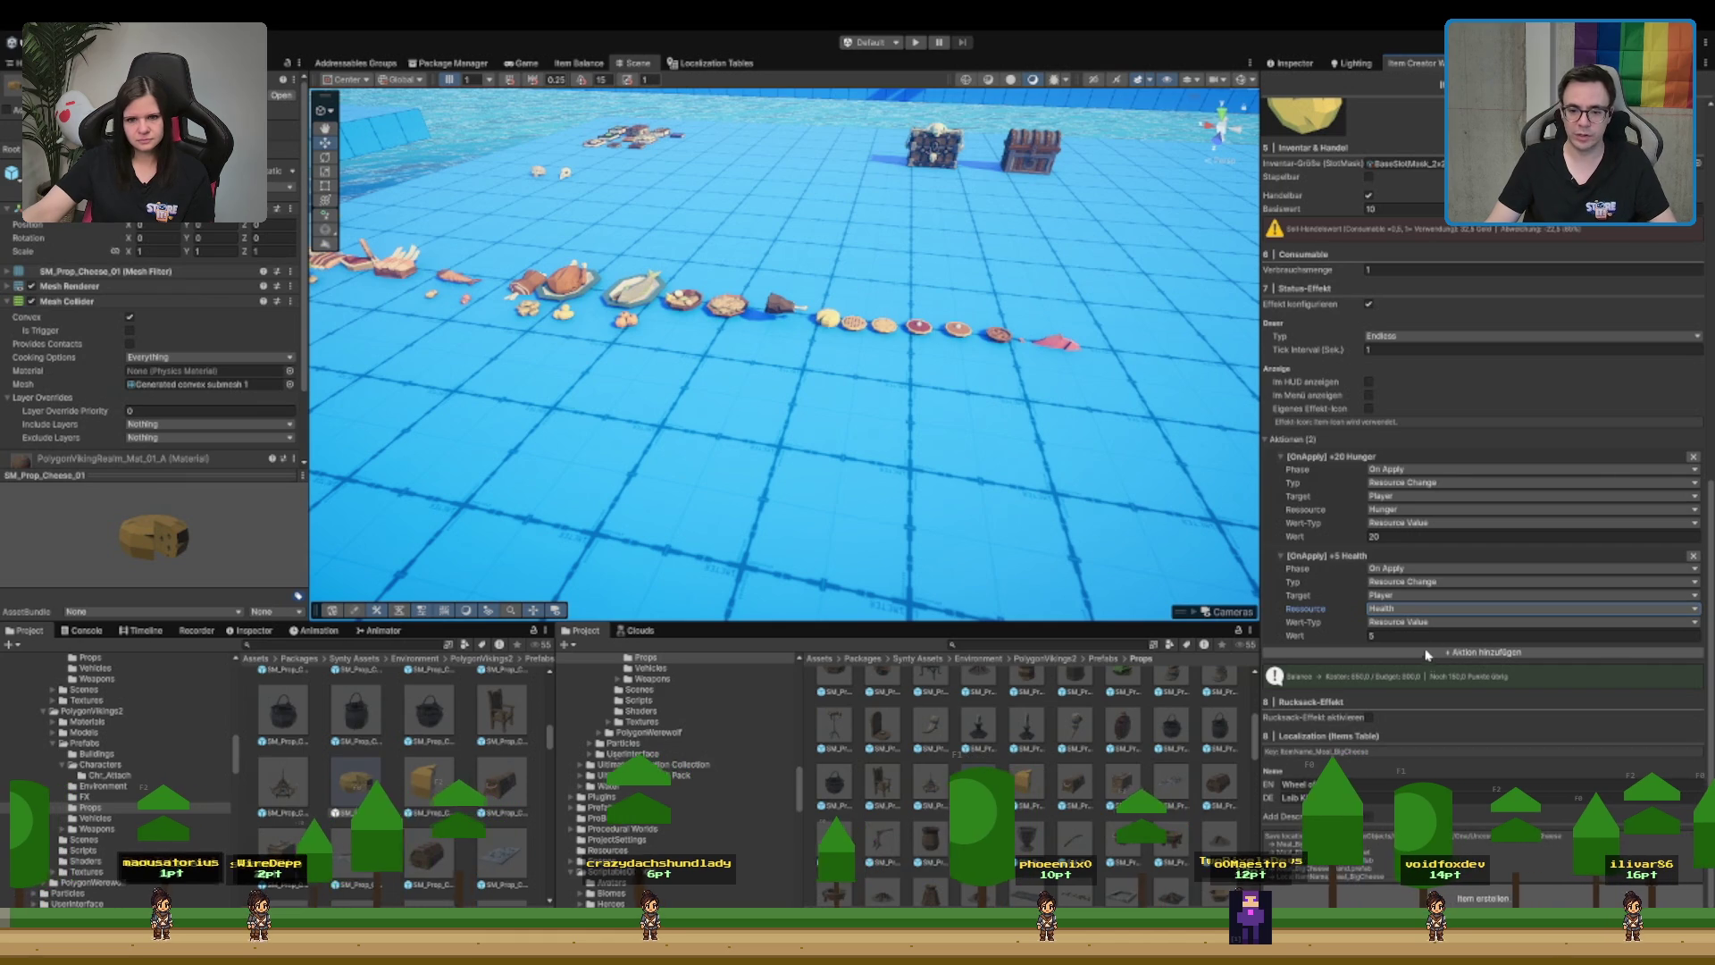
{"action": "left_click", "coordinate": [1427, 610]}
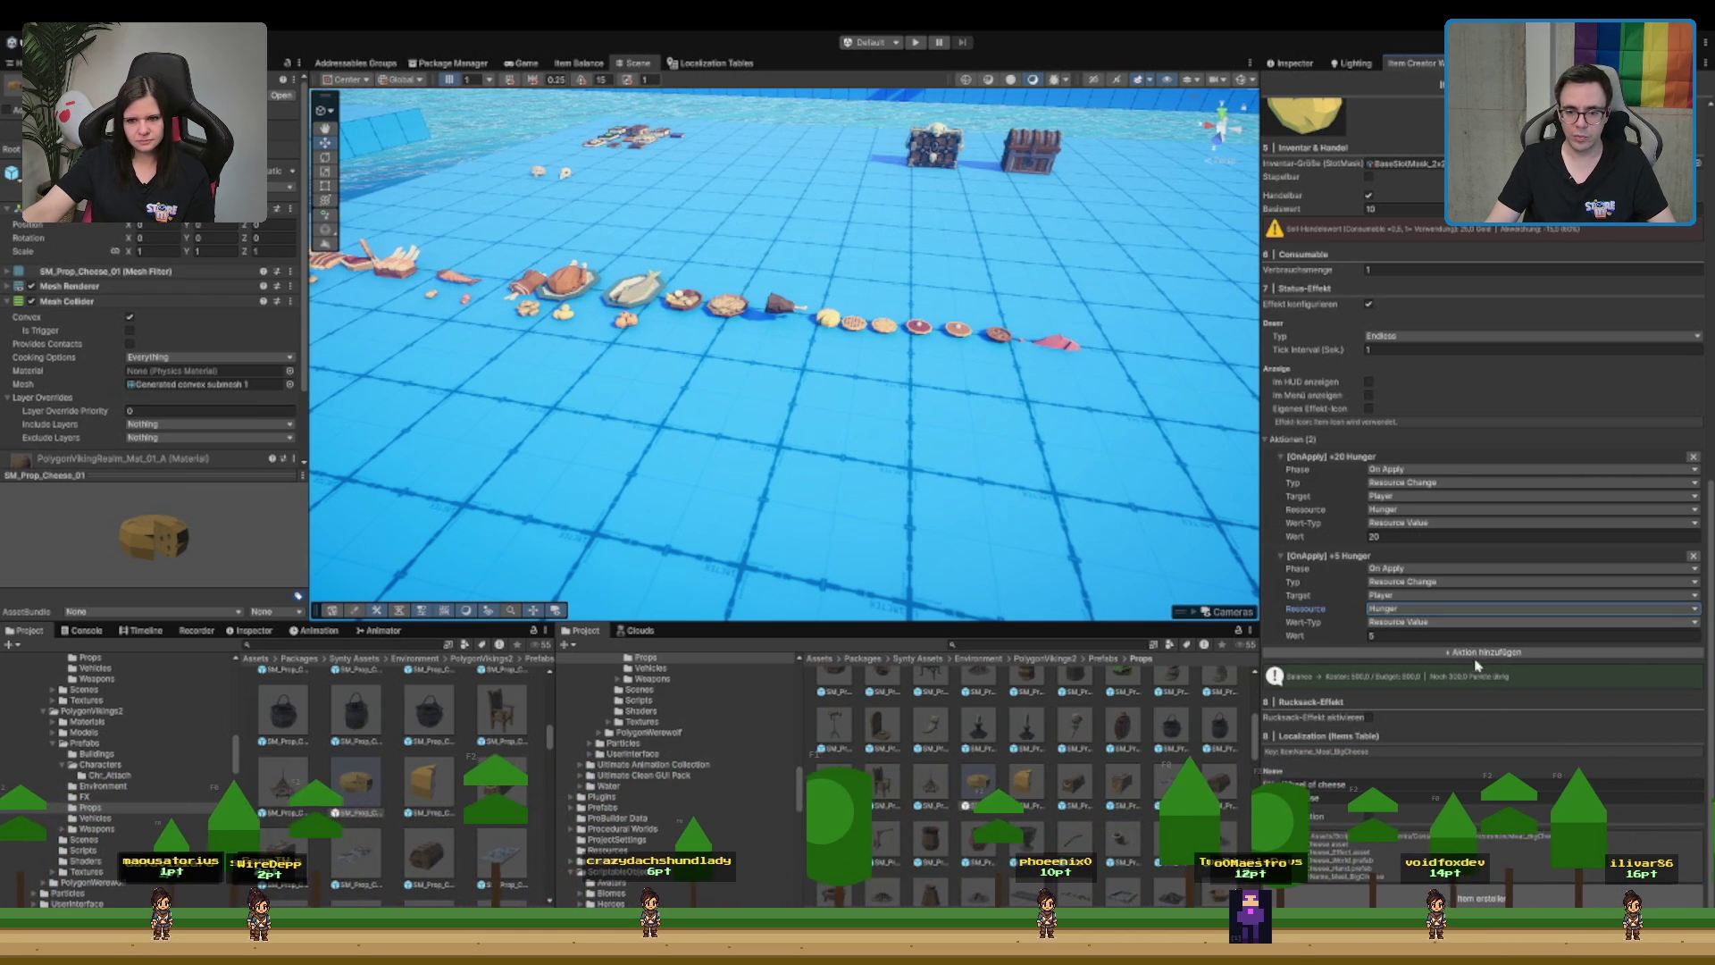
- Make action 2 target Health's Resource Maximum Value
{"action": "left_click", "coordinate": [1454, 622]}
{"action": "left_click", "coordinate": [1474, 649]}
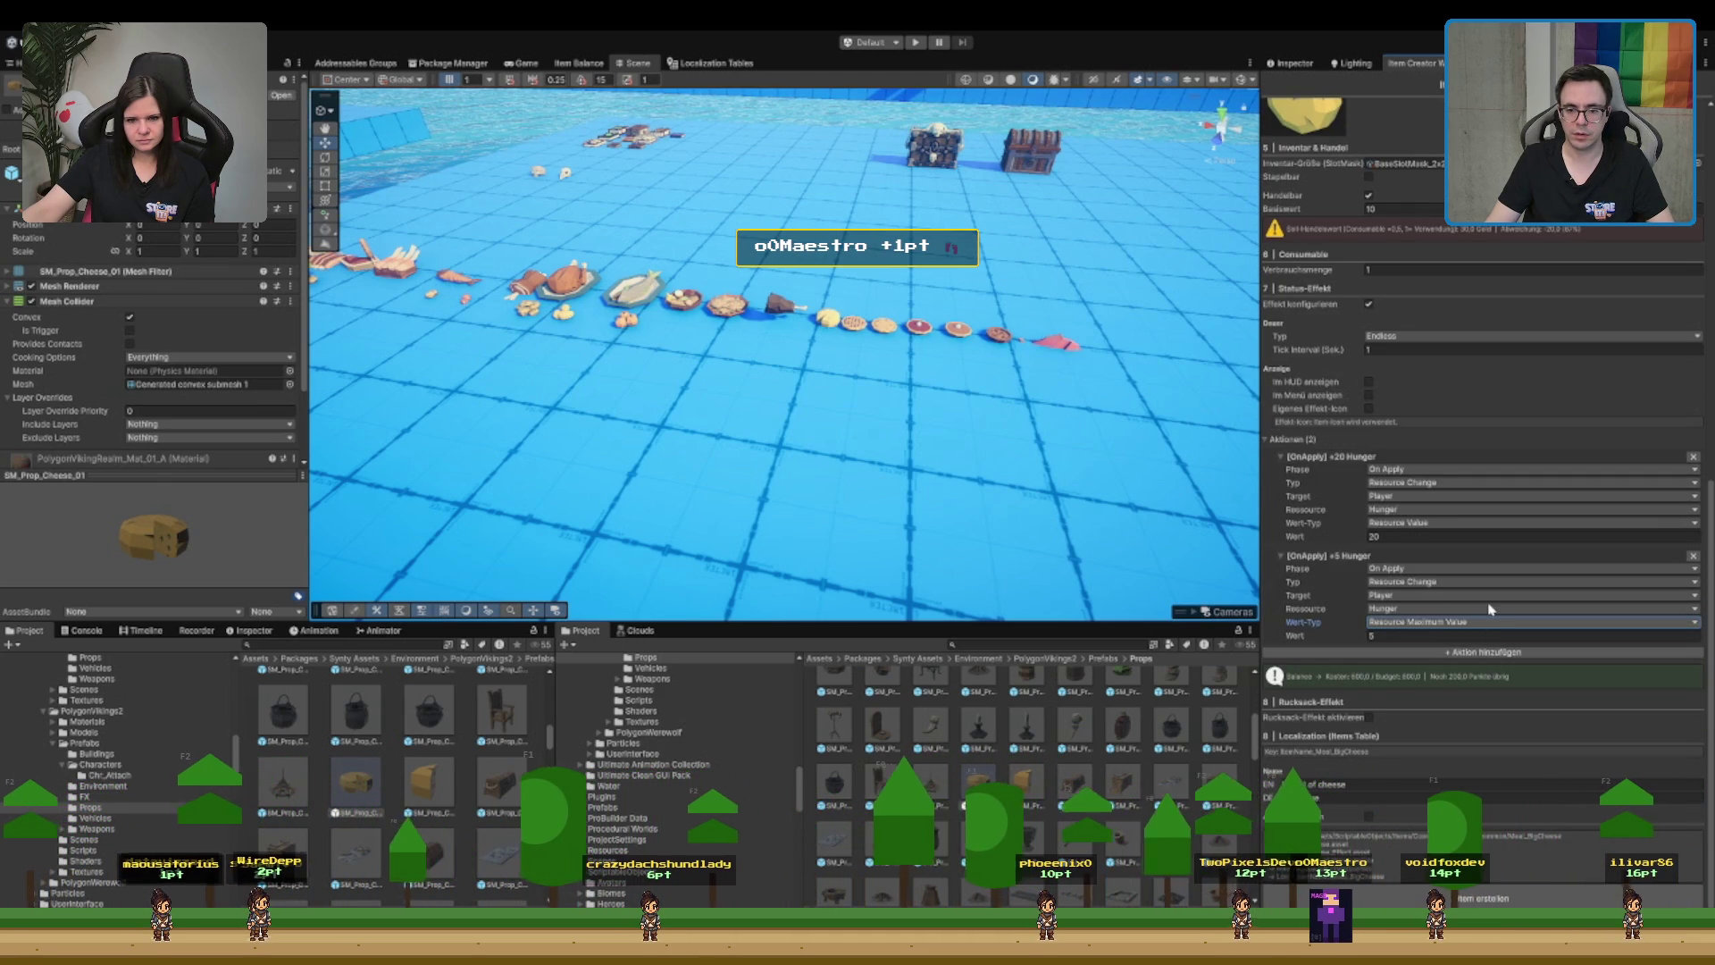
{"action": "left_click", "coordinate": [1429, 634]}
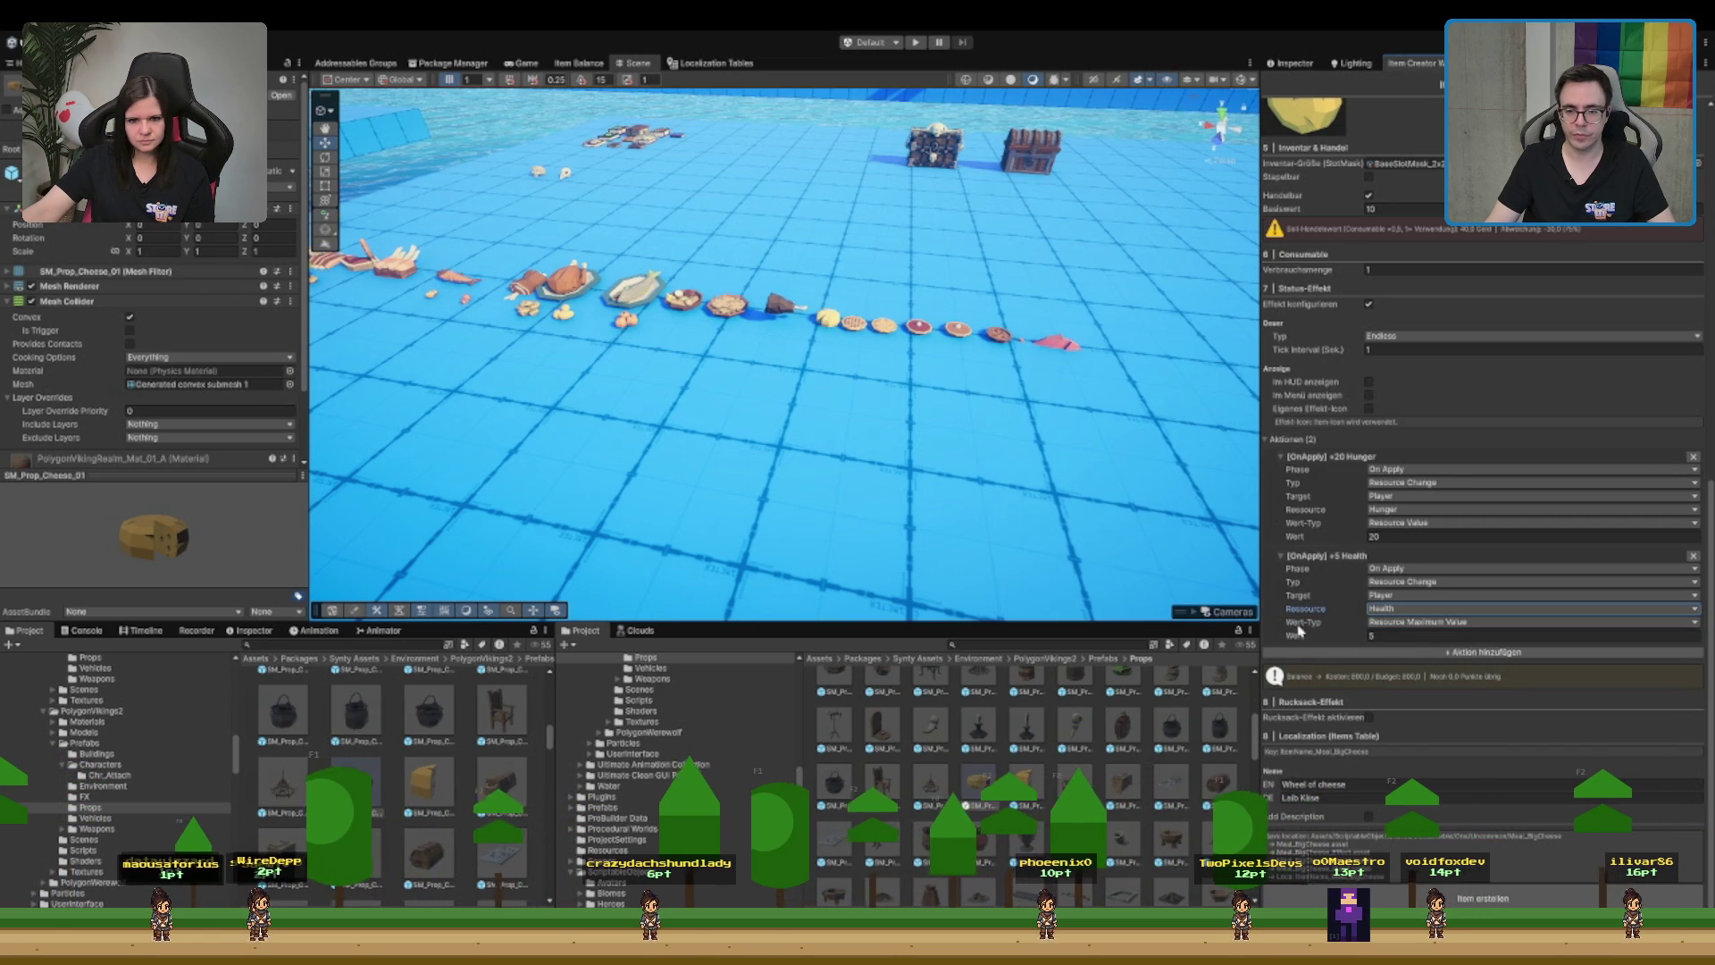
- Give the effect a 300-second duration and tick Im HUD anzeigen
{"action": "scroll", "coordinate": [1416, 429], "scroll_direction": "up", "scroll_amount": 1}
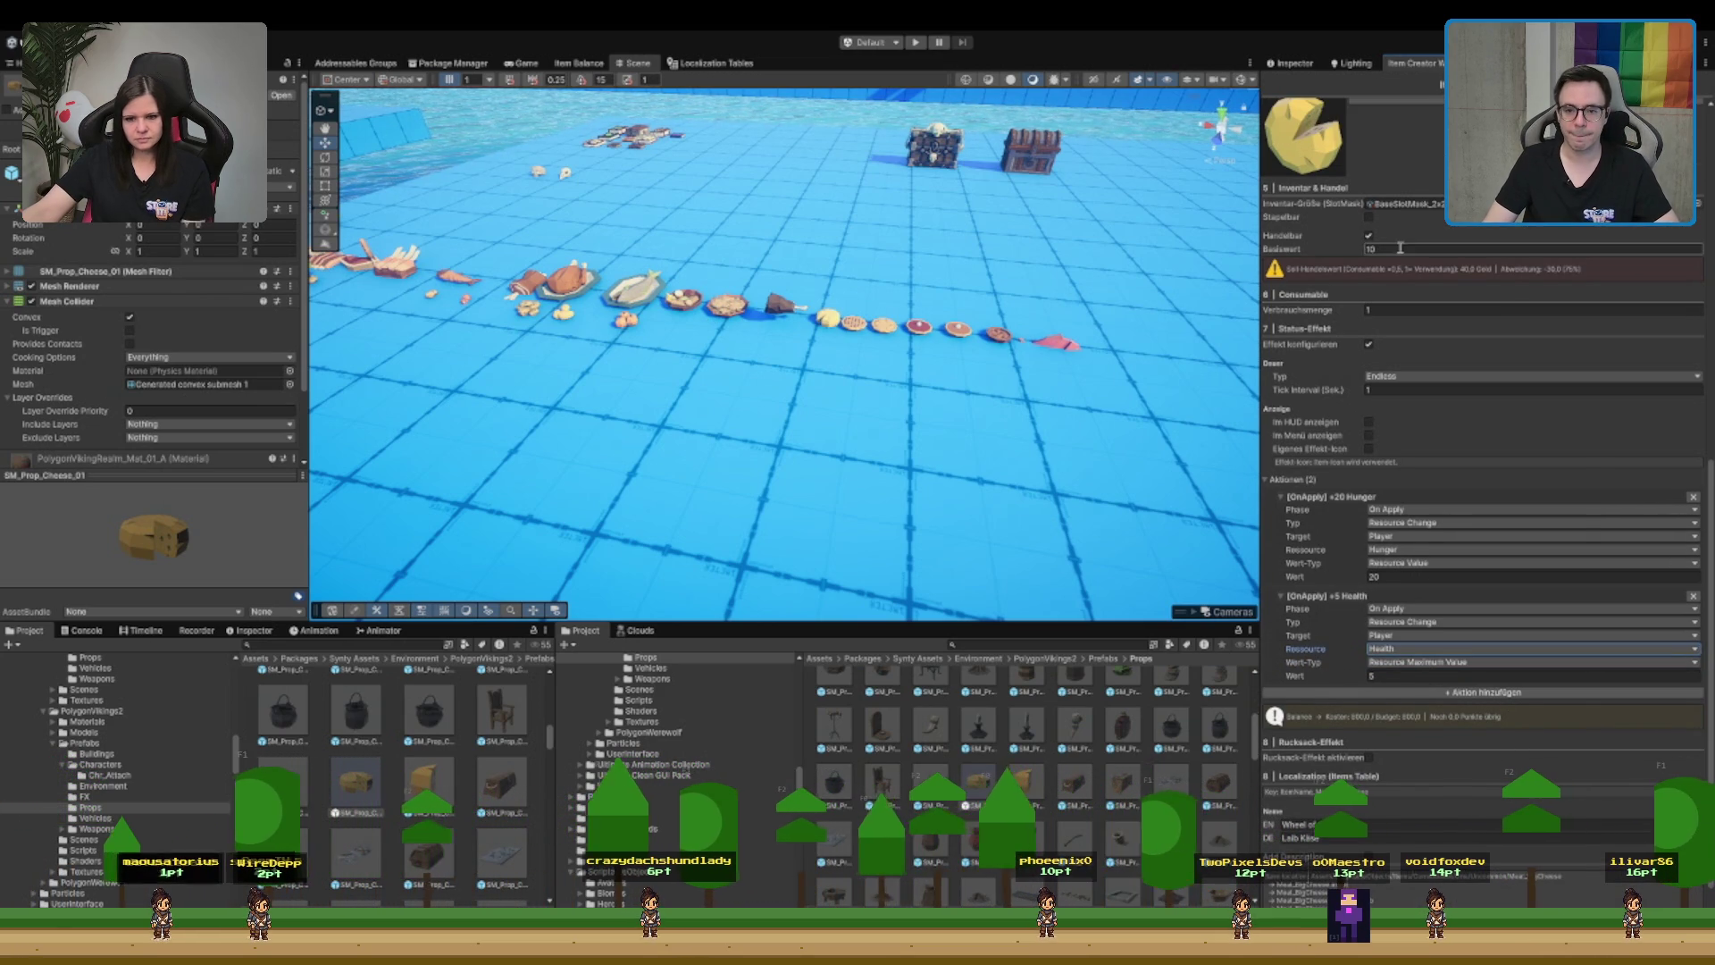
{"action": "left_click", "coordinate": [1427, 378]}
{"action": "left_click", "coordinate": [1408, 336]}
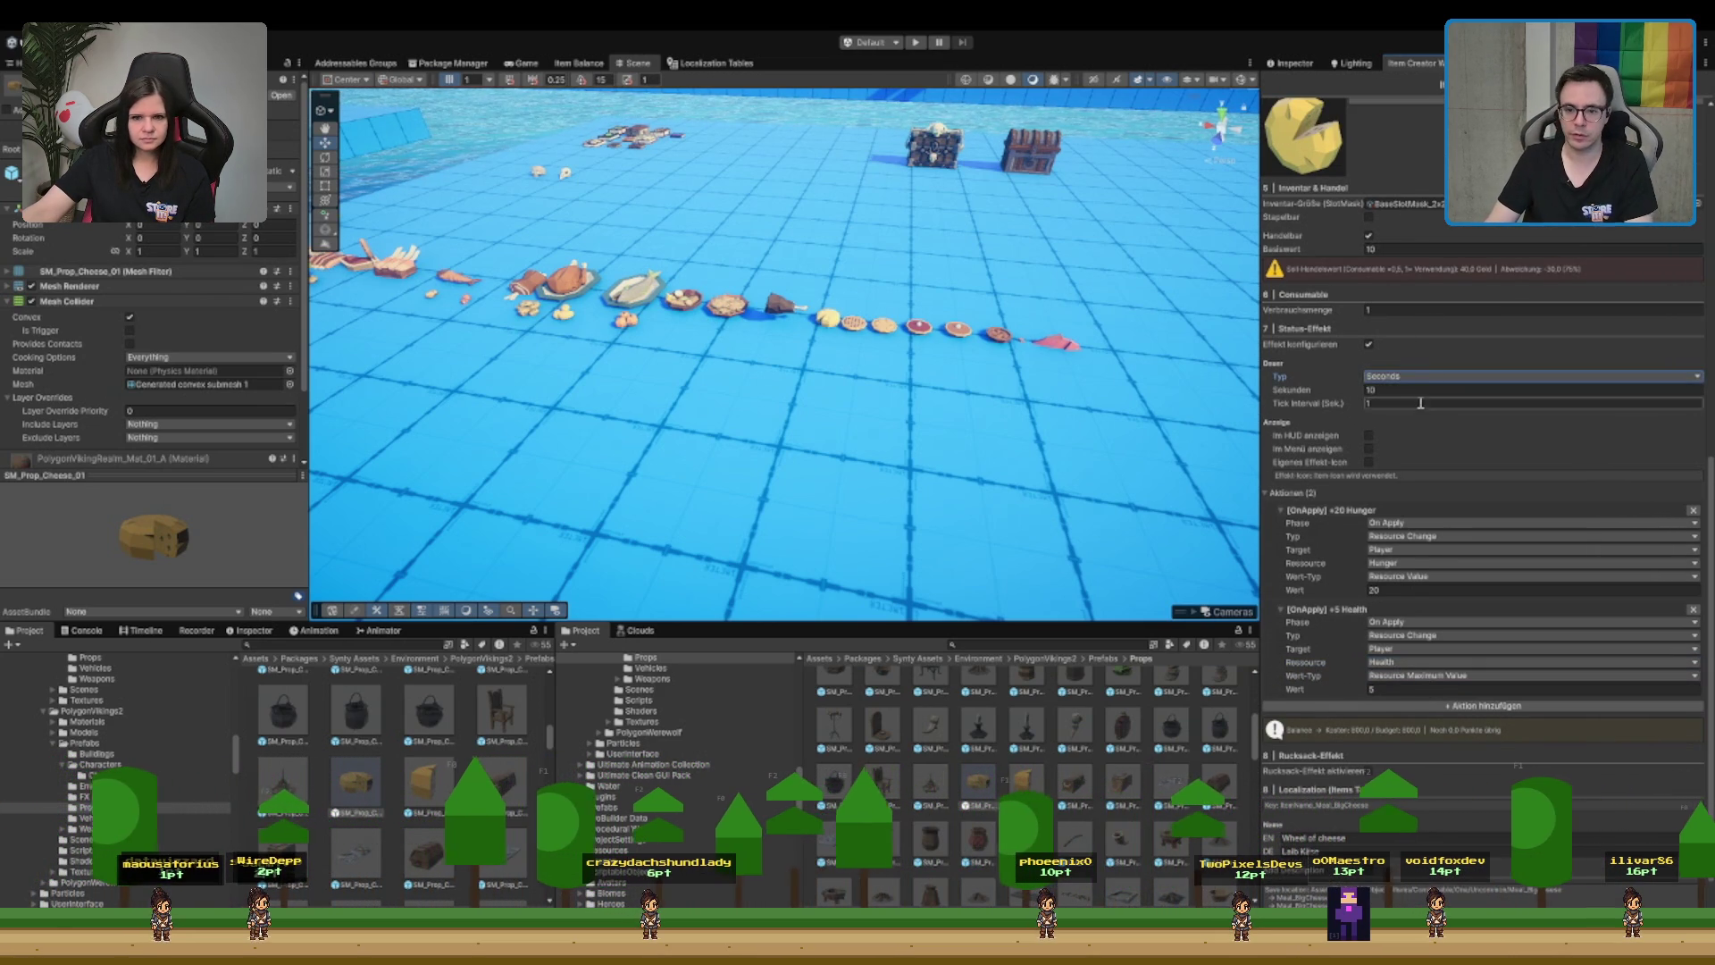
{"action": "left_click", "coordinate": [1429, 388]}
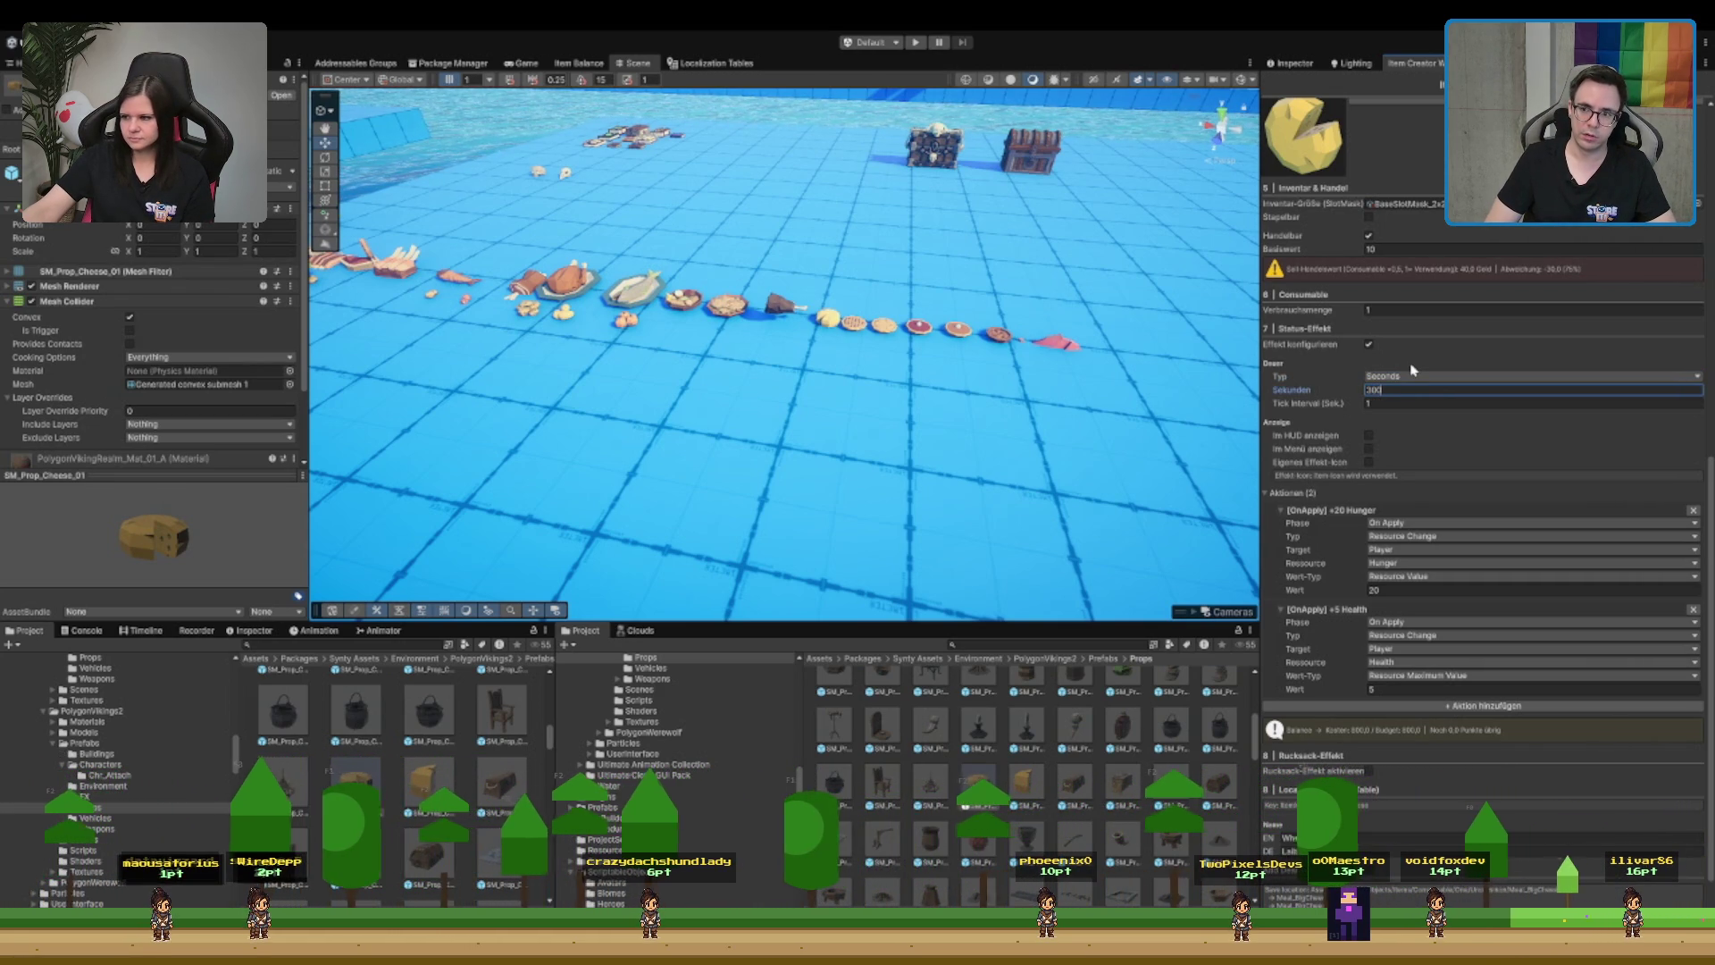
{"action": "scroll", "coordinate": [1409, 433], "scroll_direction": "down", "scroll_amount": 1}
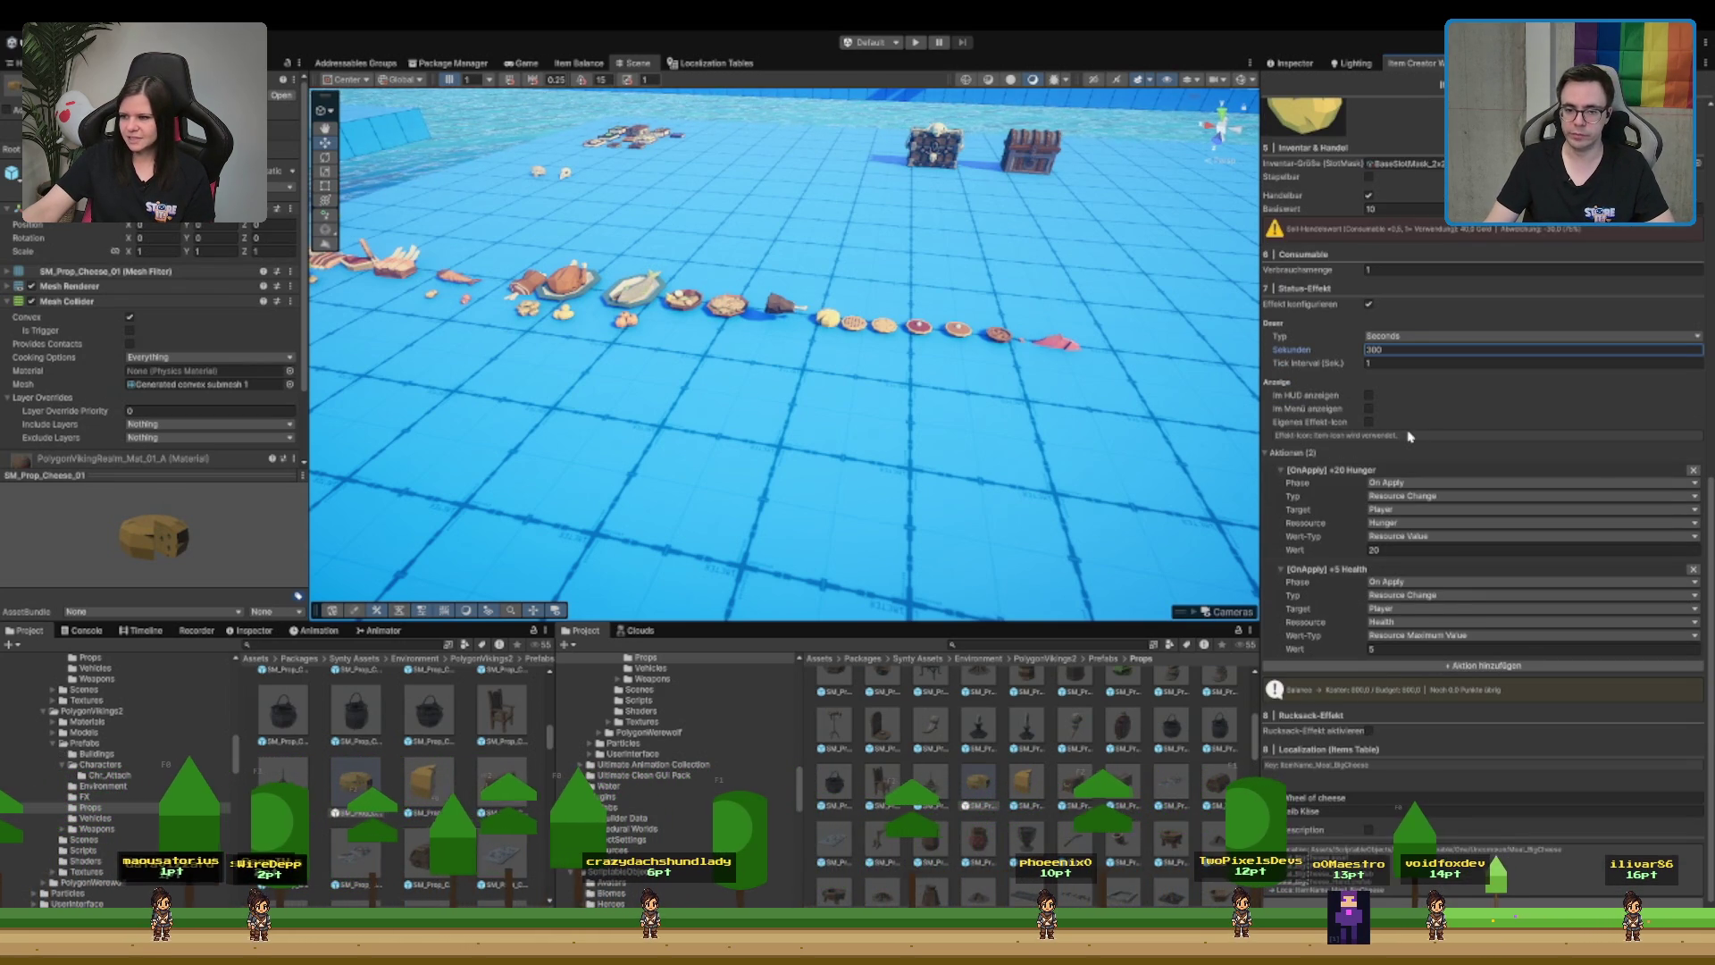
{"action": "left_click", "coordinate": [1368, 395]}
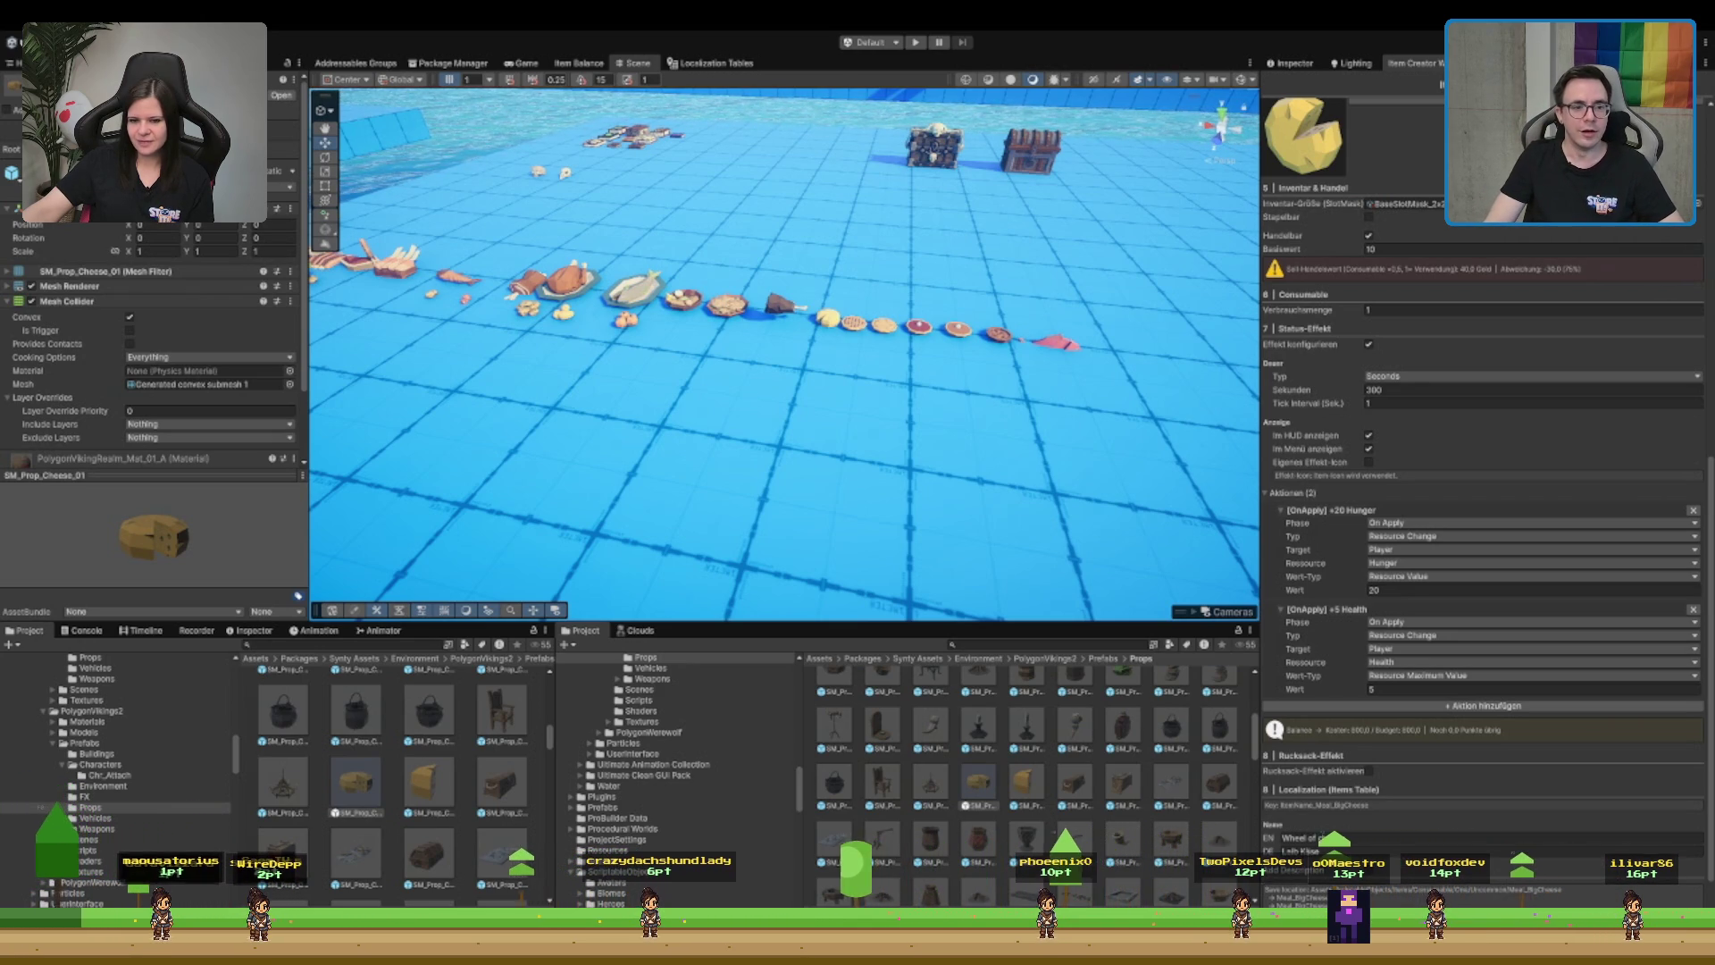
{"action": "left_click", "coordinate": [682, 297]}
{"action": "key", "text": "f"}
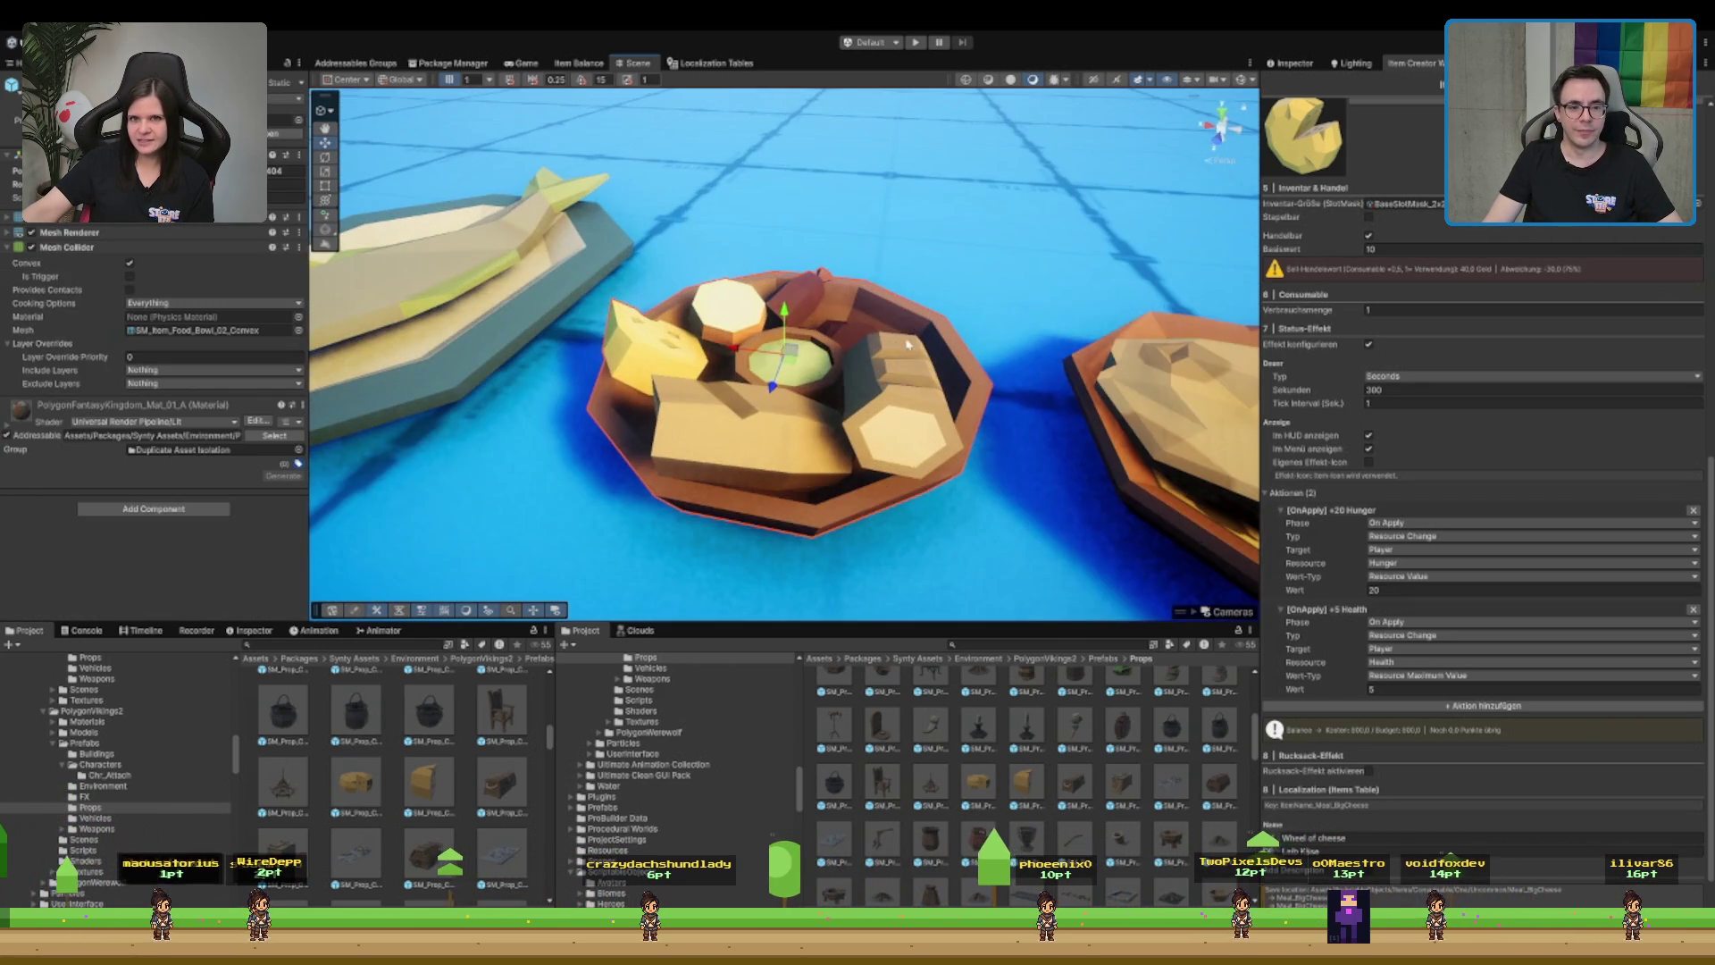
{"action": "scroll", "coordinate": [786, 340], "scroll_direction": "up", "scroll_amount": 5}
{"action": "key", "text": "f"}
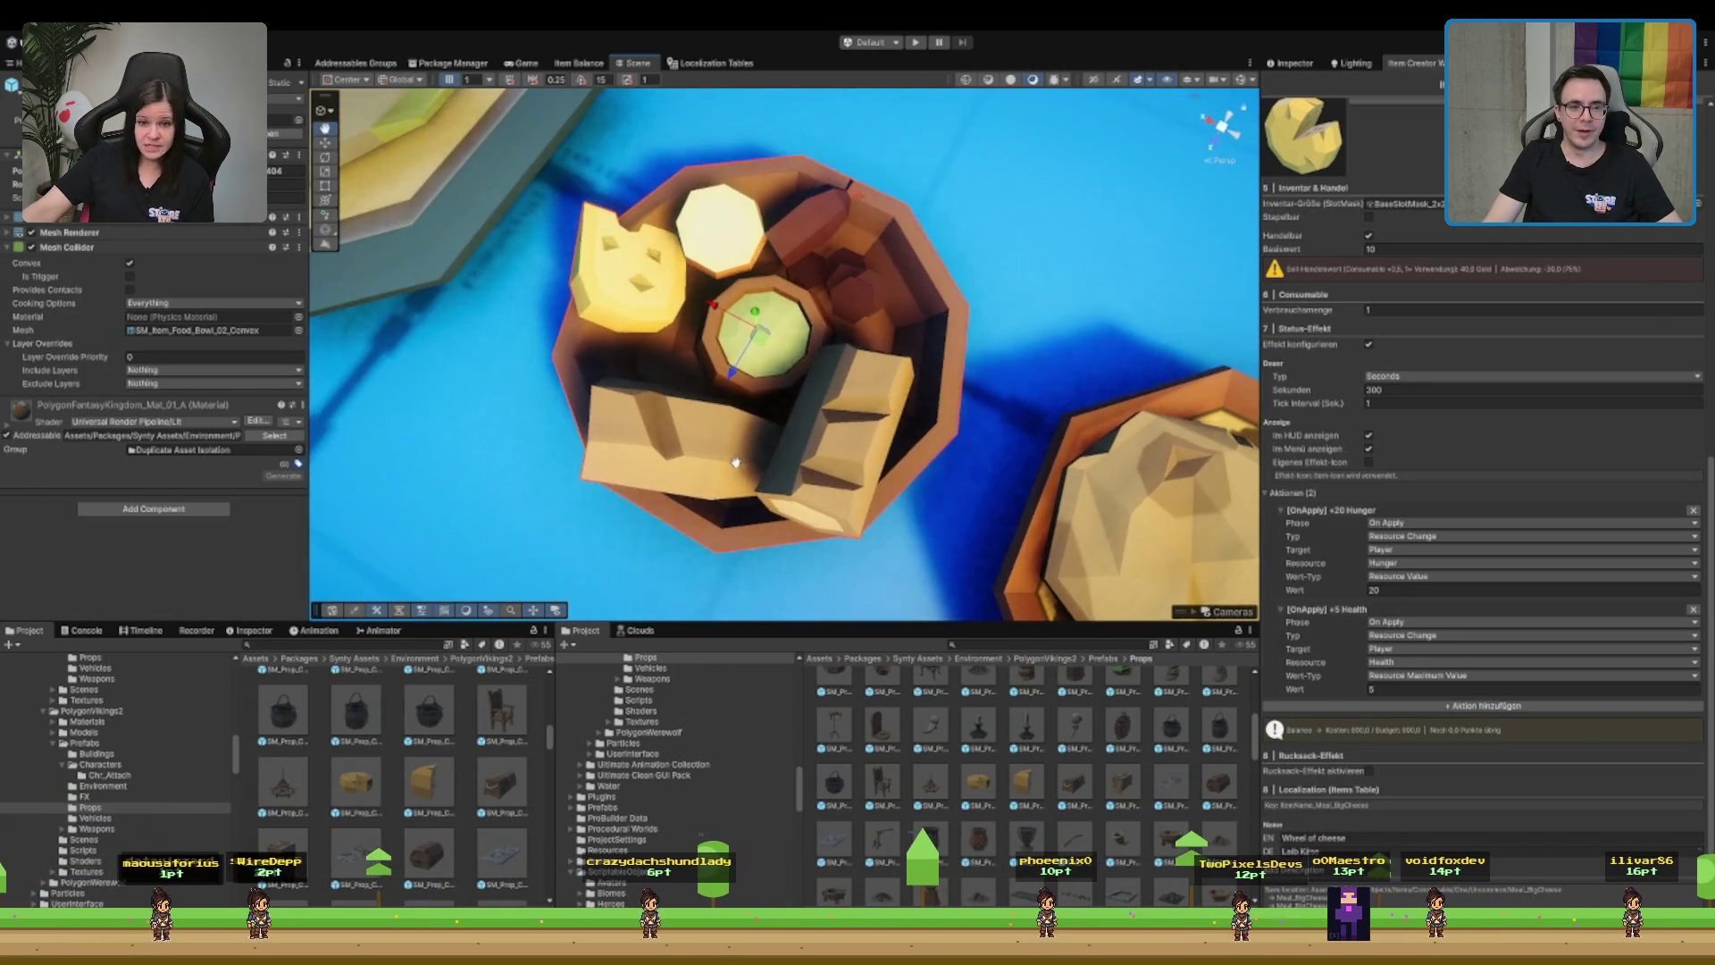
{"action": "left_click_drag", "start_coordinate": [815, 408], "coordinate": [844, 261]}
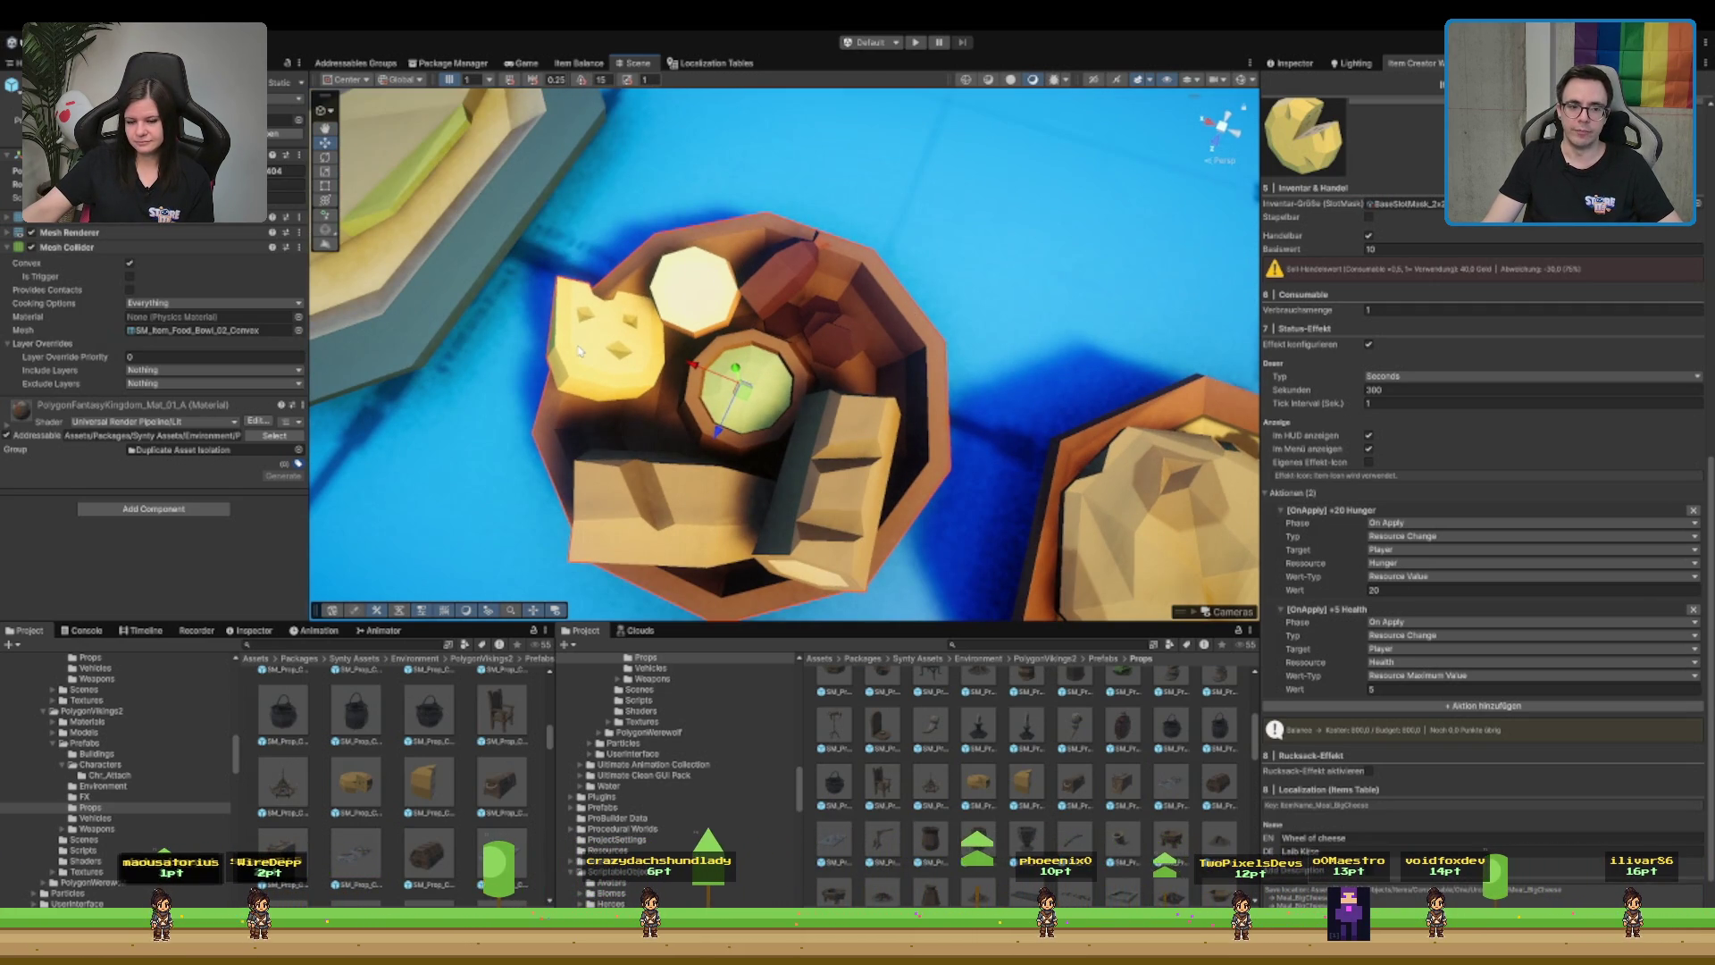
{"action": "scroll", "coordinate": [578, 350], "scroll_direction": "down", "scroll_amount": 3}
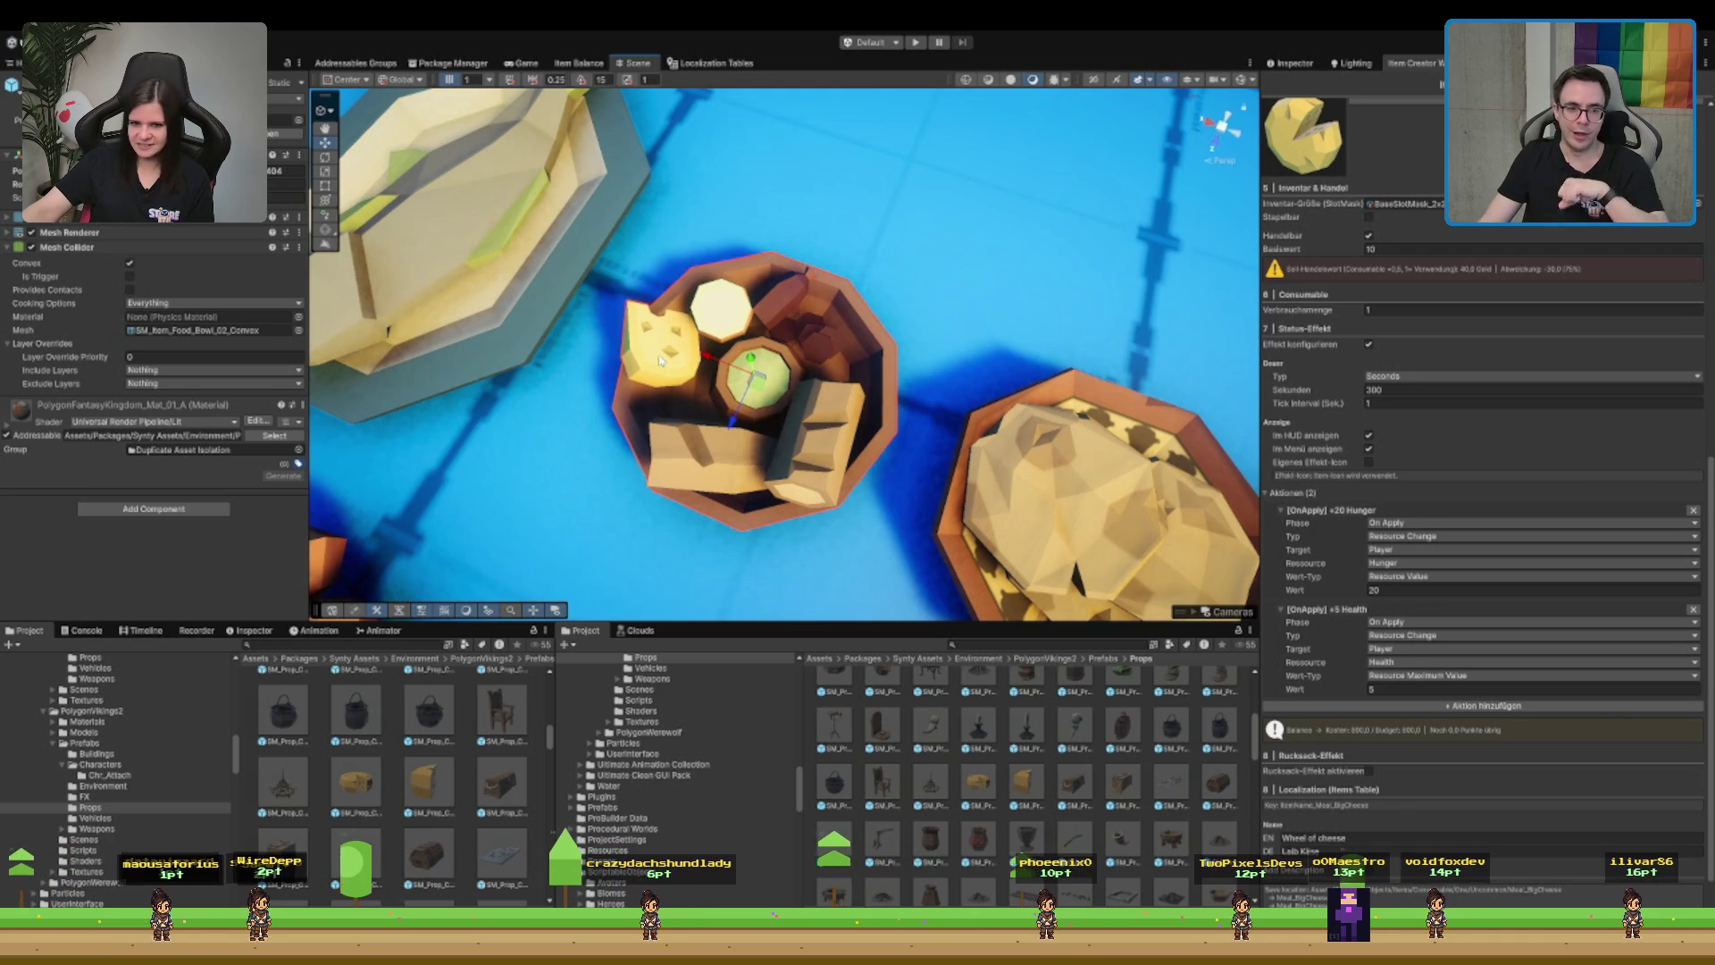
{"action": "scroll", "coordinate": [659, 360], "scroll_direction": "down", "scroll_amount": 1}
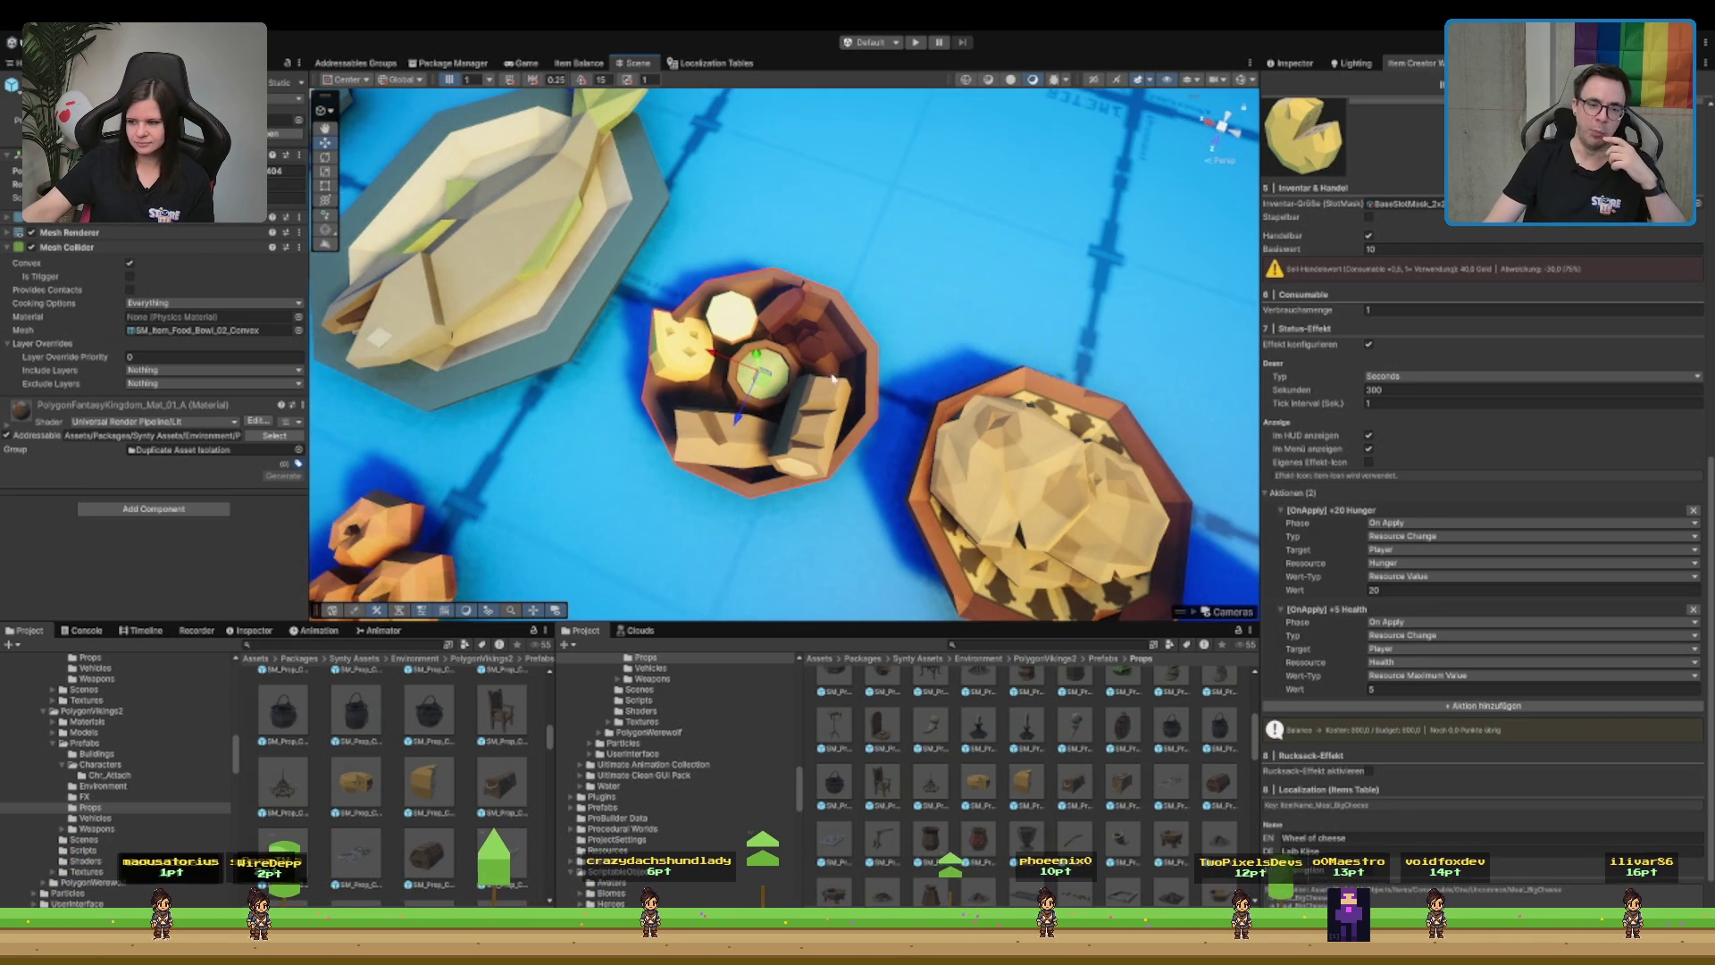
{"action": "scroll", "coordinate": [880, 426], "scroll_direction": "down", "scroll_amount": 5}
{"action": "mouse_move", "coordinate": [880, 426]}
{"action": "left_mouse_down"}
{"action": "mouse_move", "coordinate": [766, 490]}
{"action": "mouse_move", "coordinate": [688, 493]}
{"action": "left_mouse_up"}
{"action": "scroll", "coordinate": [1497, 709], "scroll_direction": "up", "scroll_amount": 2}
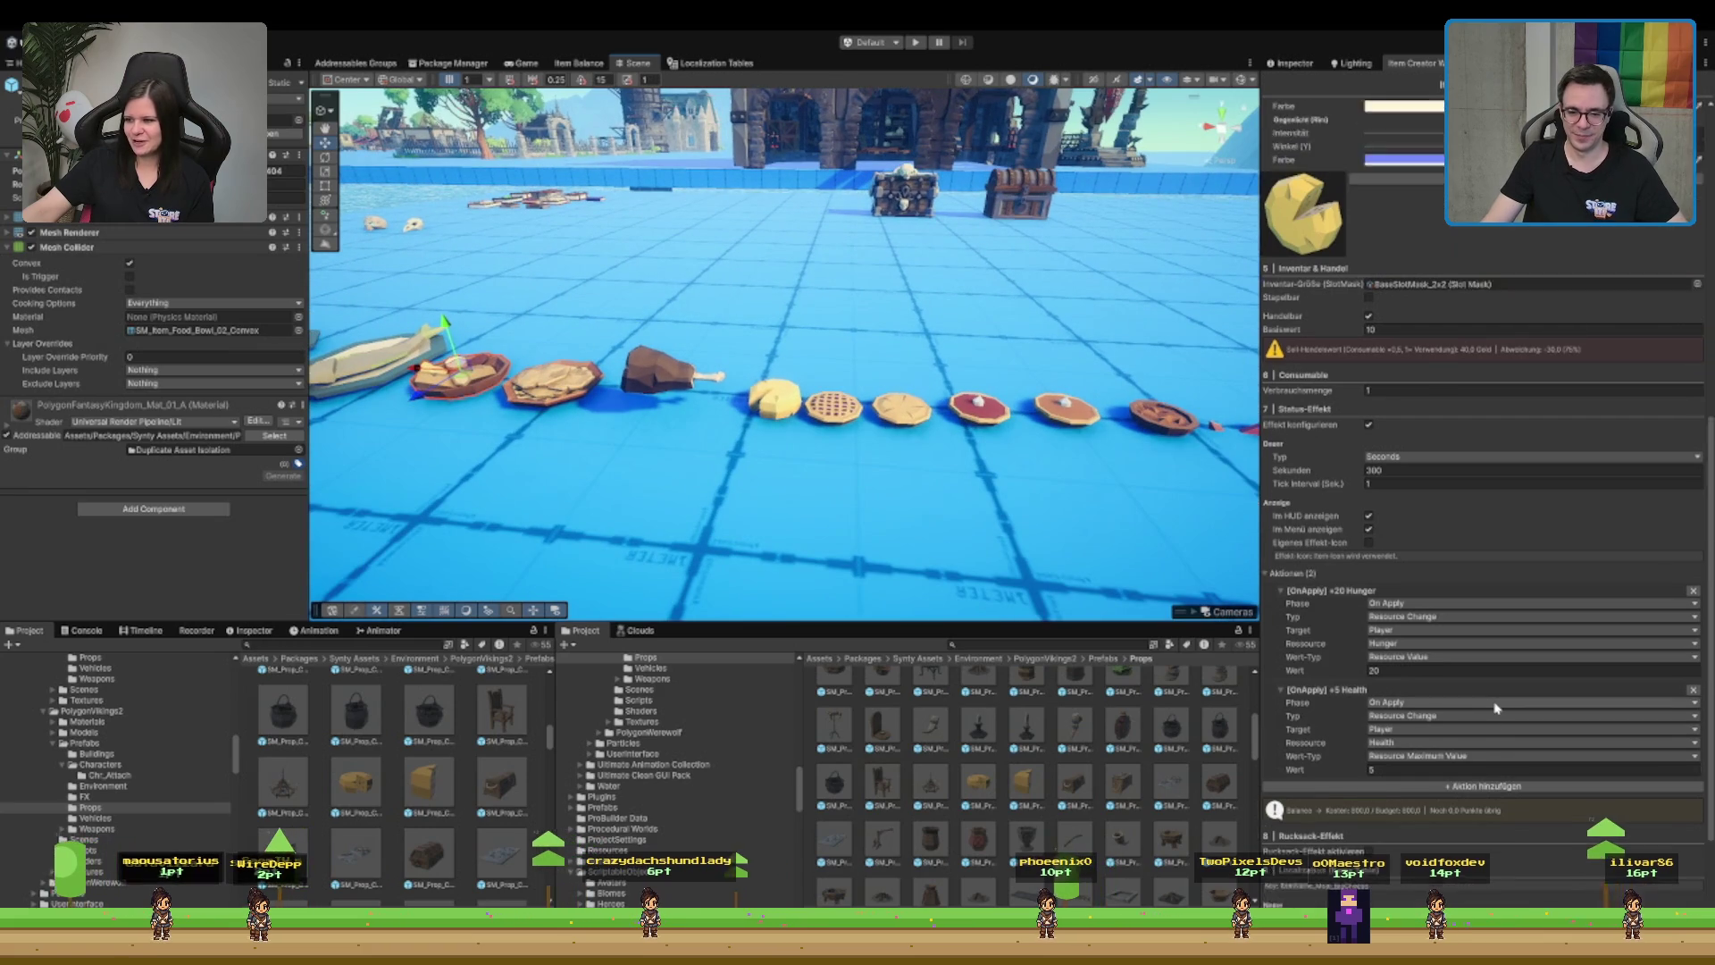
{"action": "scroll", "coordinate": [1497, 708], "scroll_direction": "down", "scroll_amount": 3}
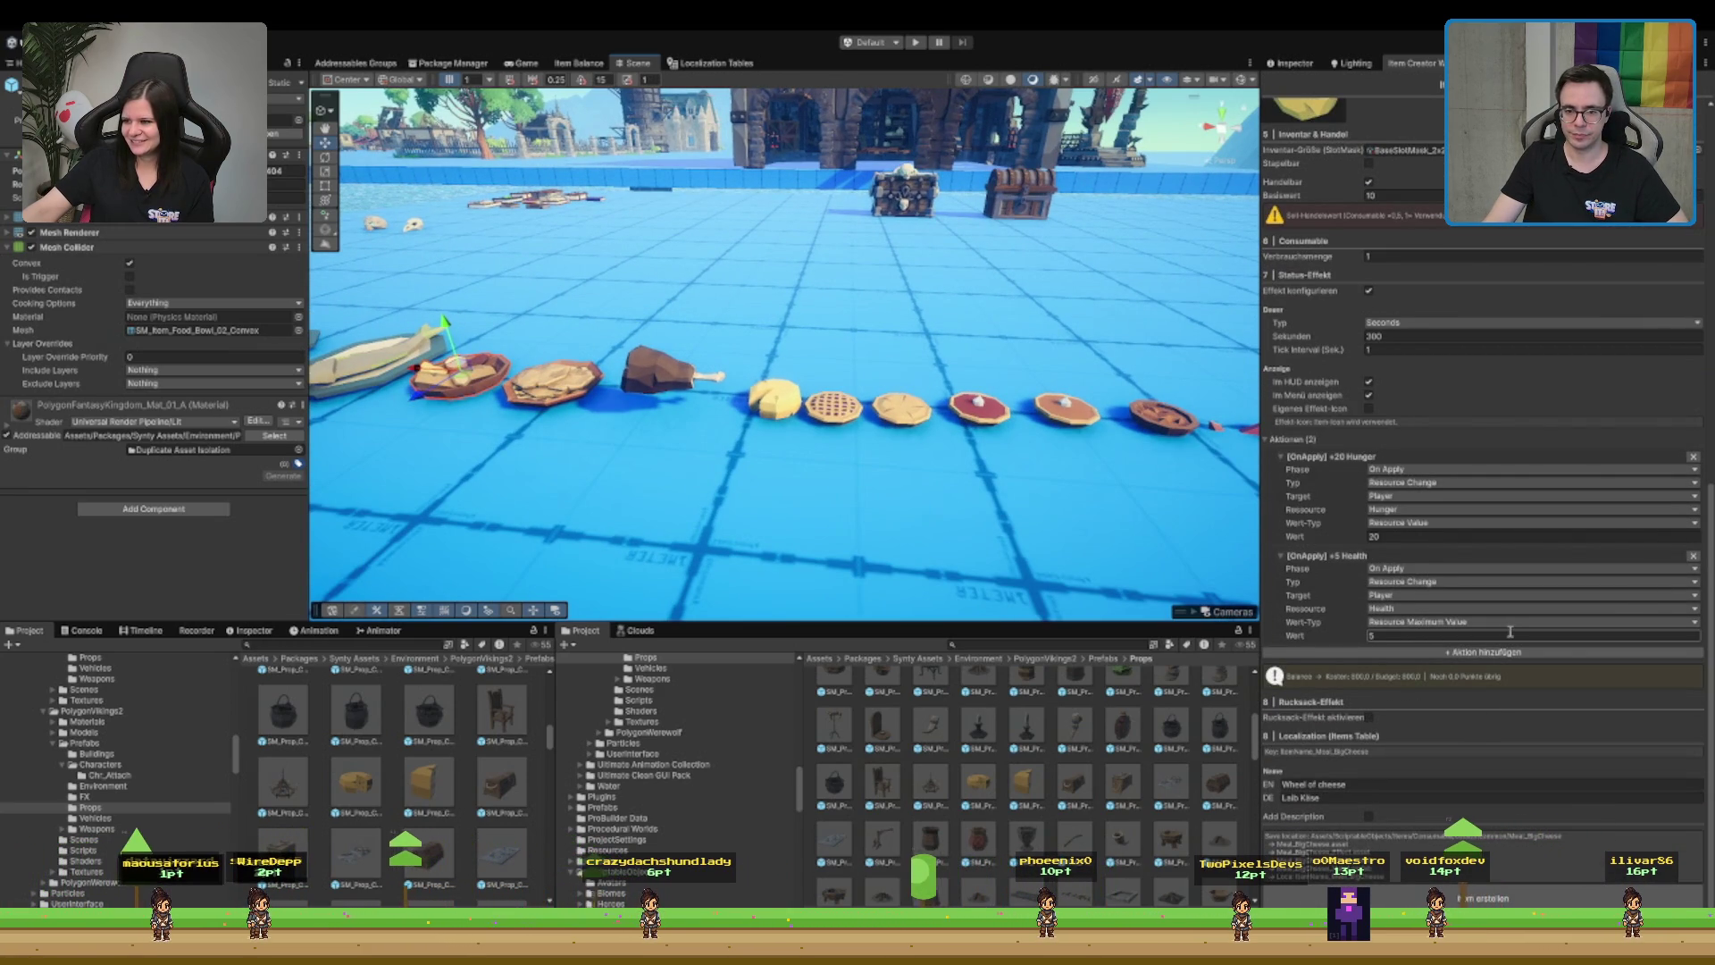
{"action": "left_click", "coordinate": [1467, 658]}
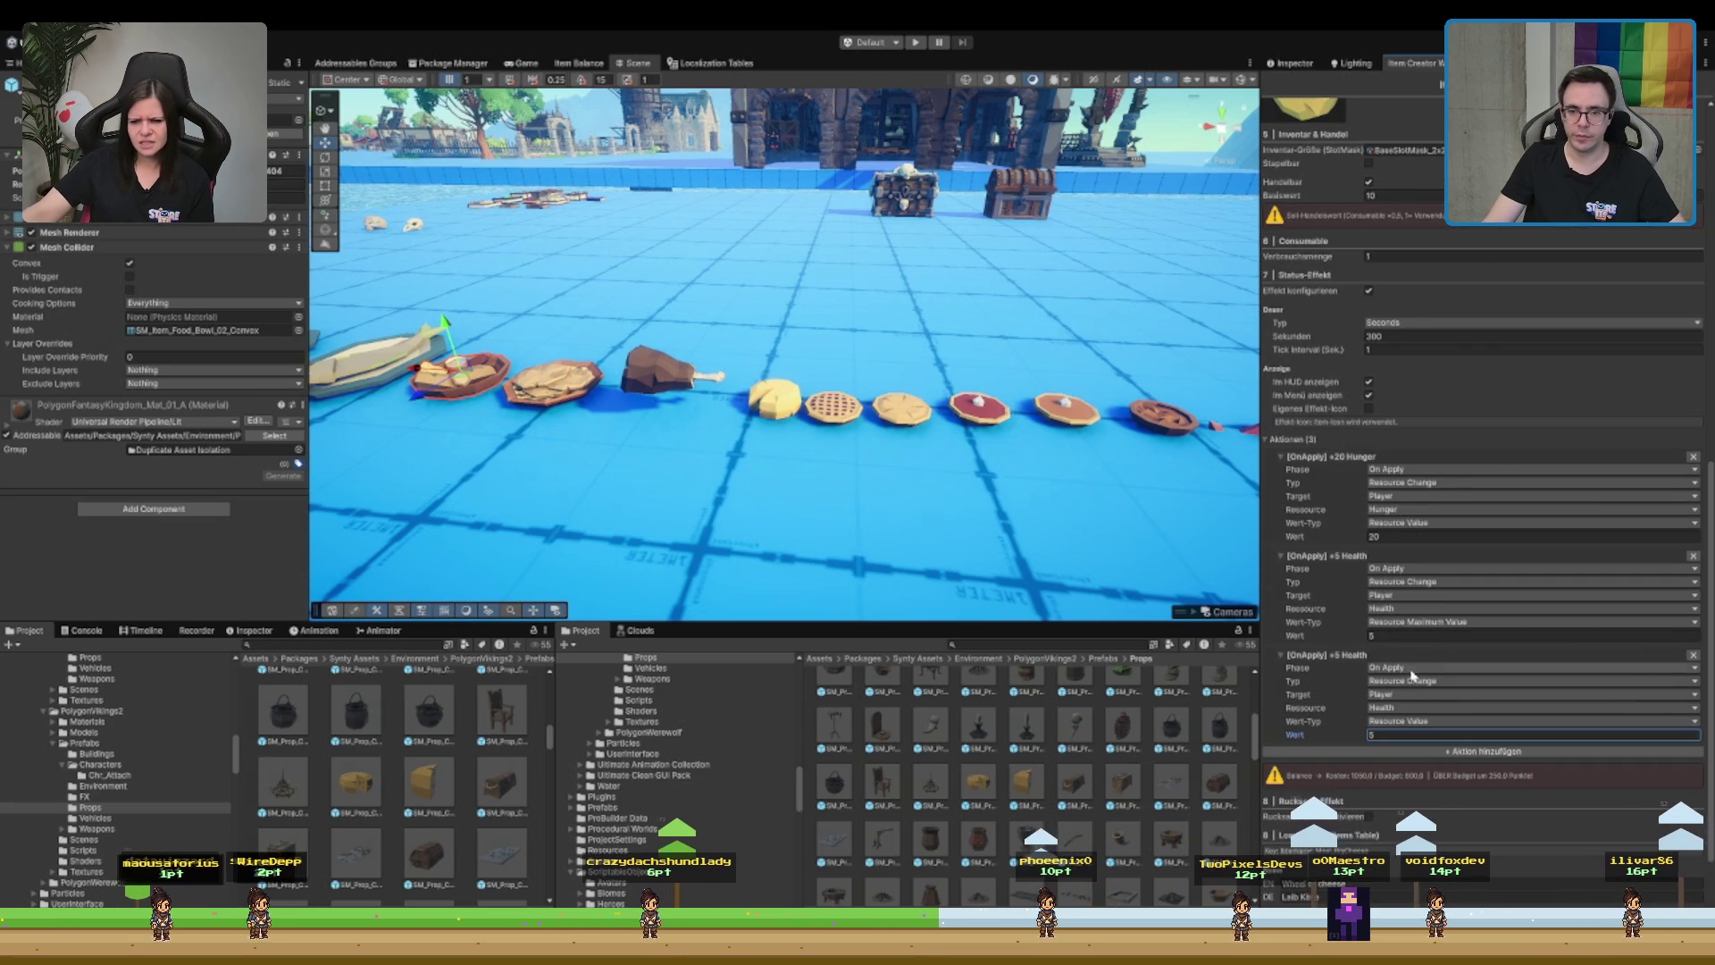
- Set the third action's value and raise the cheese's base value to 40
{"action": "left_click", "coordinate": [1421, 192]}
{"action": "left_click", "coordinate": [1461, 733]}
{"action": "type", "text": "0"}
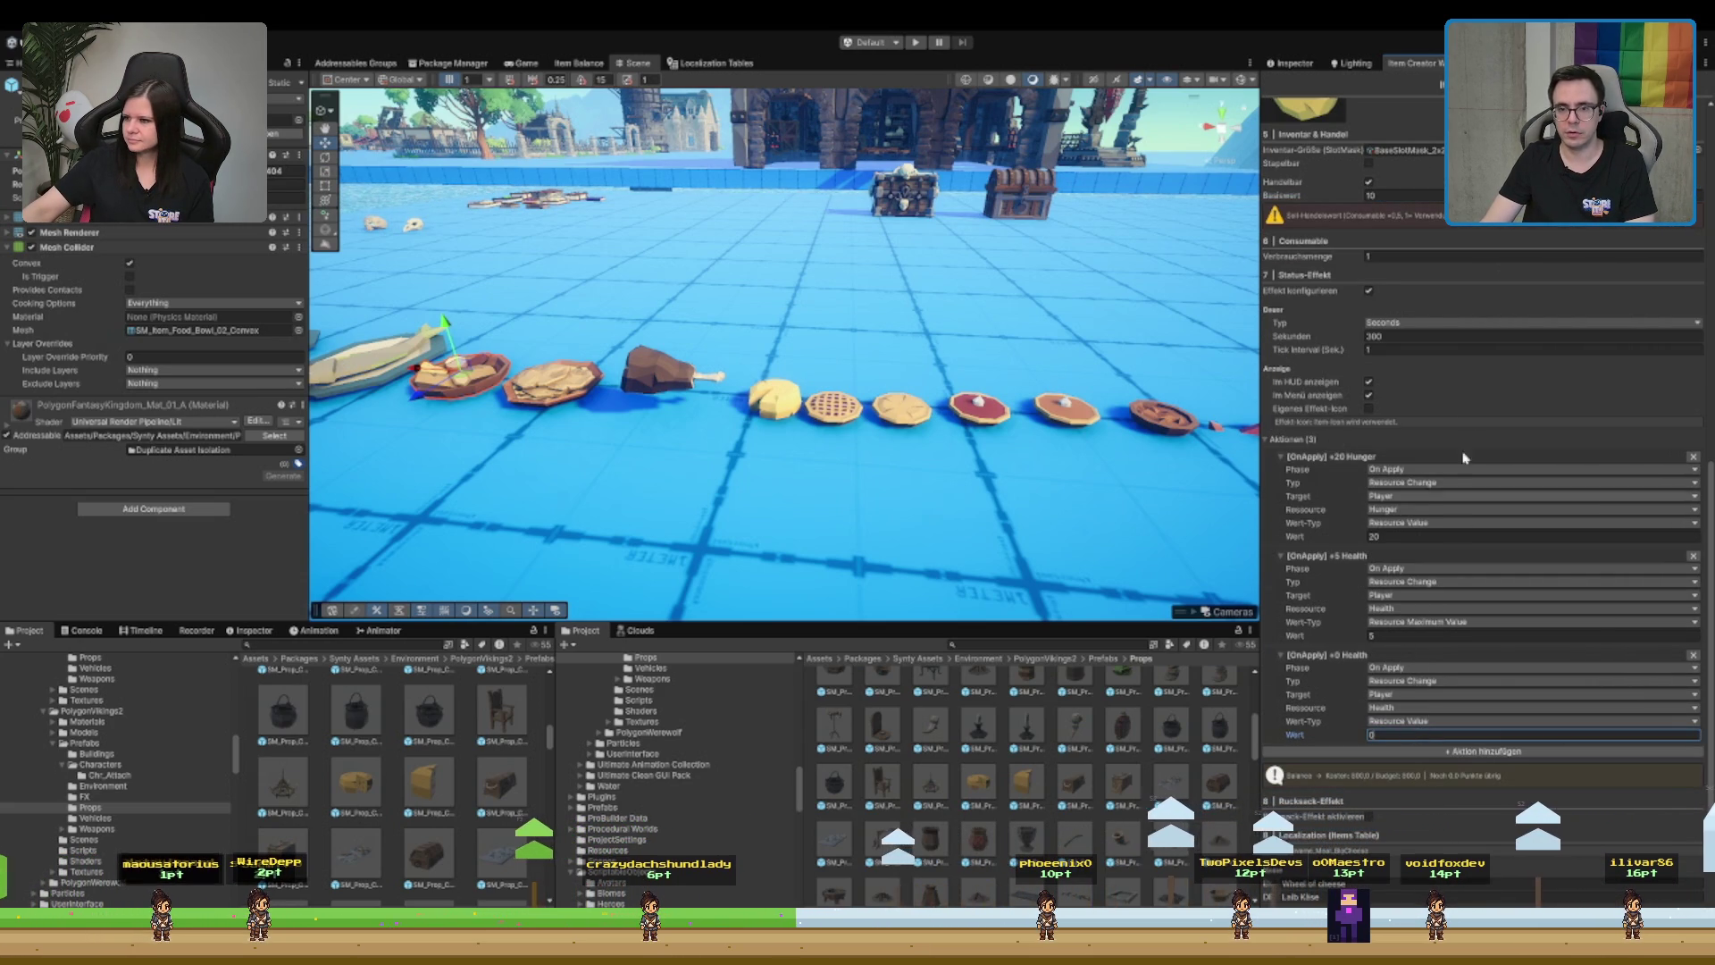
{"action": "left_click", "coordinate": [1402, 195]}
{"action": "type", "text": "40"}
{"action": "left_click", "coordinate": [1444, 734]}
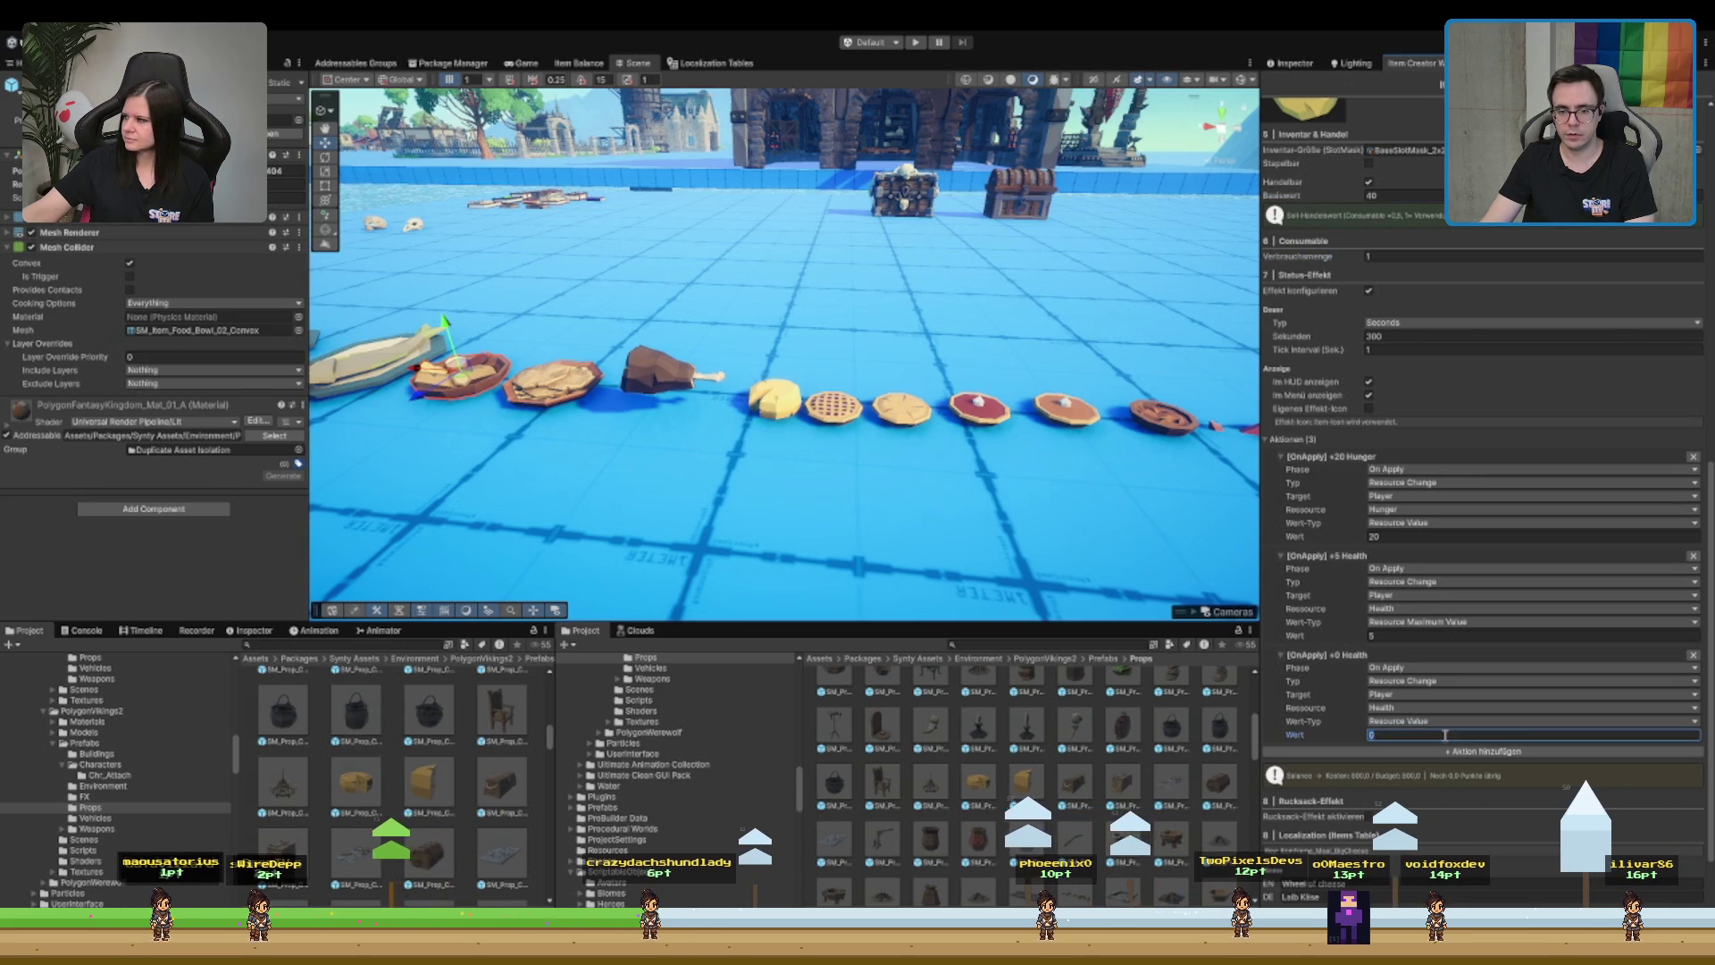
{"action": "type", "text": "5"}
{"action": "scroll", "coordinate": [1465, 793], "scroll_direction": "down", "scroll_amount": 3}
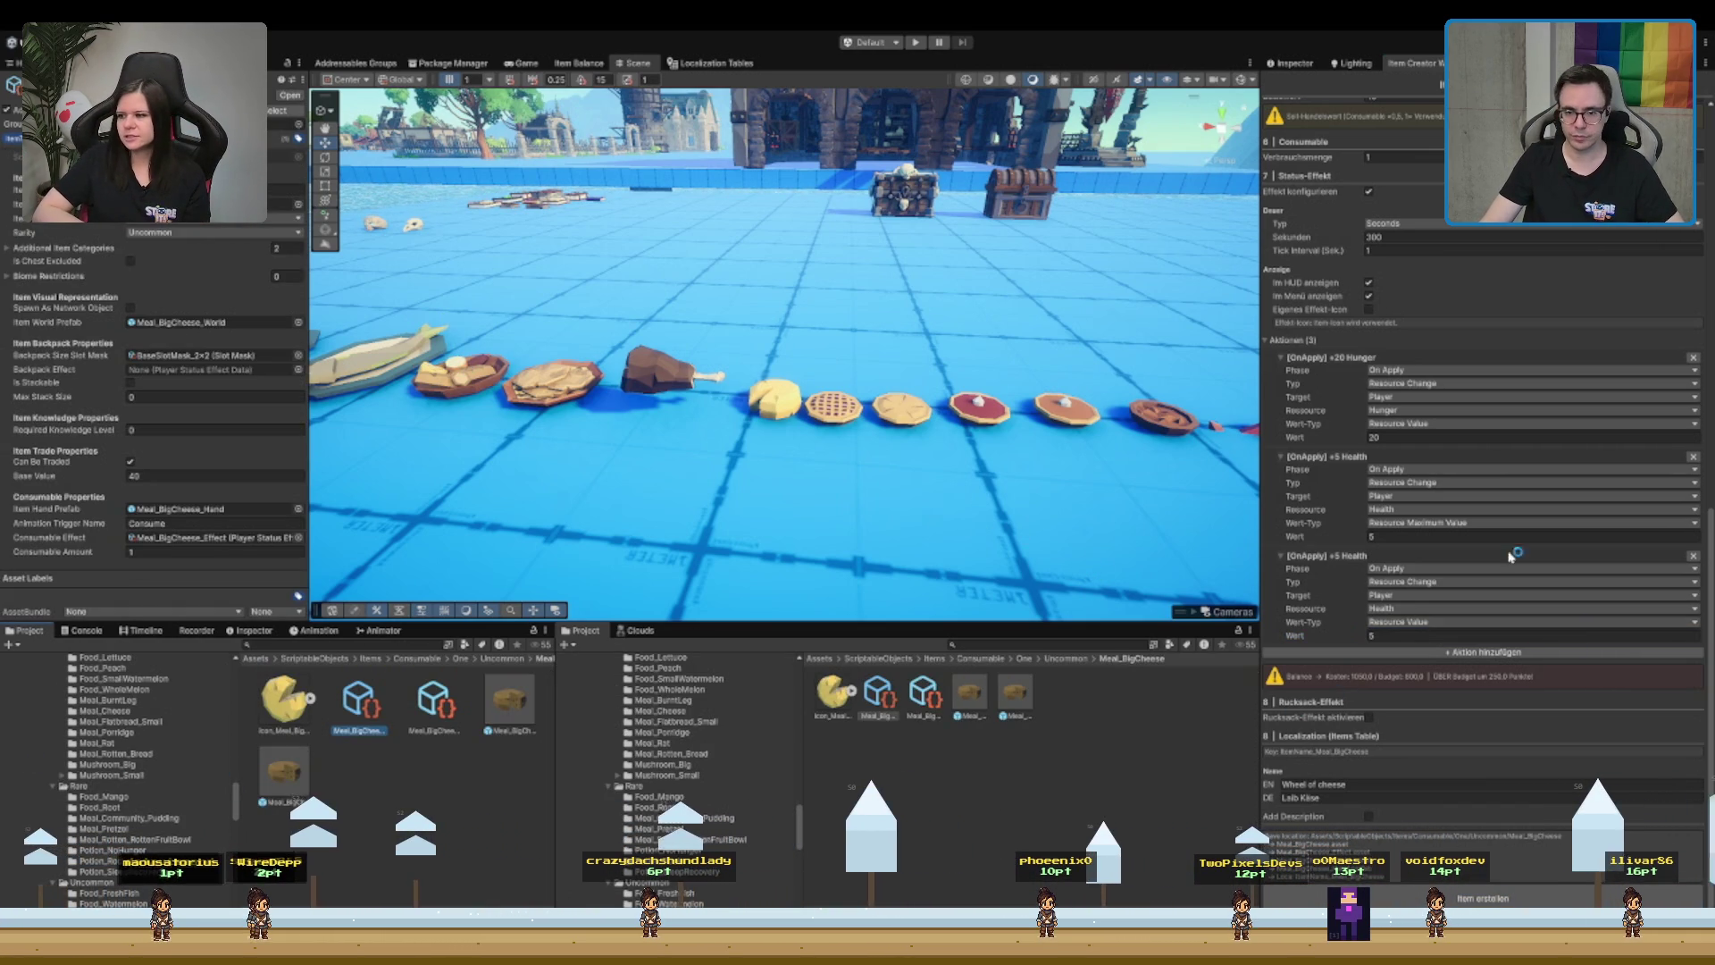
- Pan to the pink donut, select it, and ping SM_Prop_Donut_01 in the Project window
{"action": "left_click", "coordinate": [809, 432]}
{"action": "mouse_move", "coordinate": [893, 508]}
{"action": "left_mouse_down"}
{"action": "mouse_move", "coordinate": [863, 451]}
{"action": "mouse_move", "coordinate": [661, 444]}
{"action": "mouse_move", "coordinate": [1475, 479]}
{"action": "left_mouse_up"}
{"action": "scroll", "coordinate": [719, 375], "scroll_direction": "up", "scroll_amount": 3}
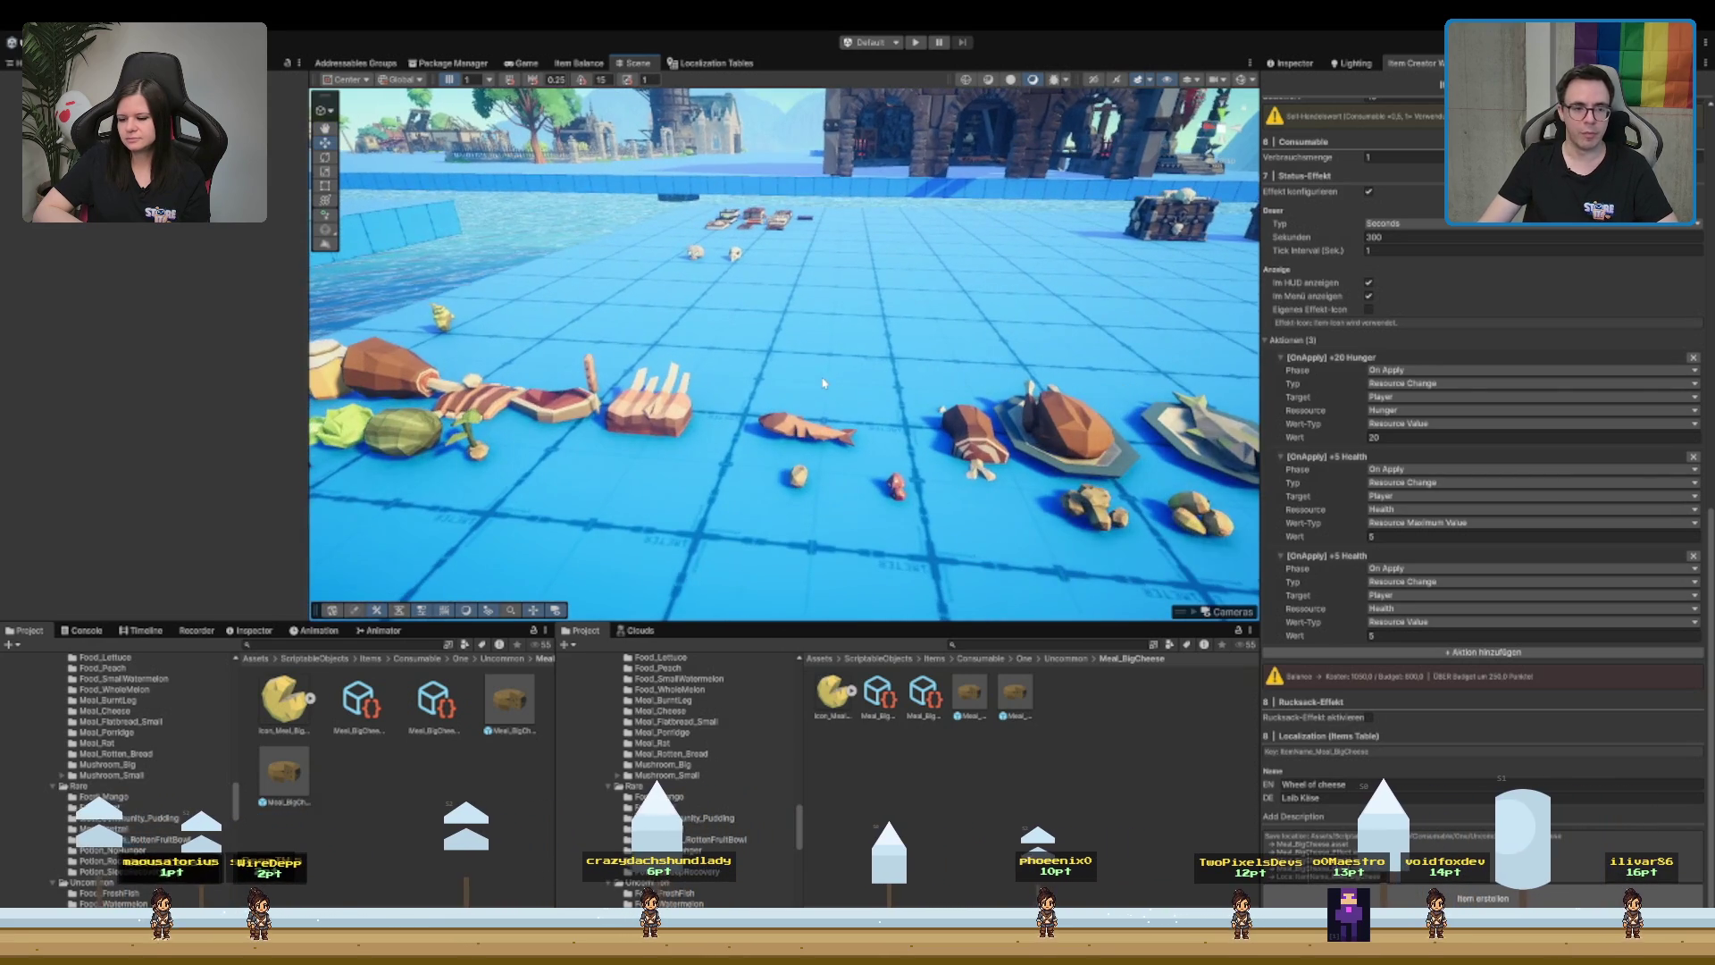
{"action": "left_click_drag", "start_coordinate": [719, 375], "coordinate": [1107, 442]}
{"action": "scroll", "coordinate": [1108, 442], "scroll_direction": "up", "scroll_amount": 5}
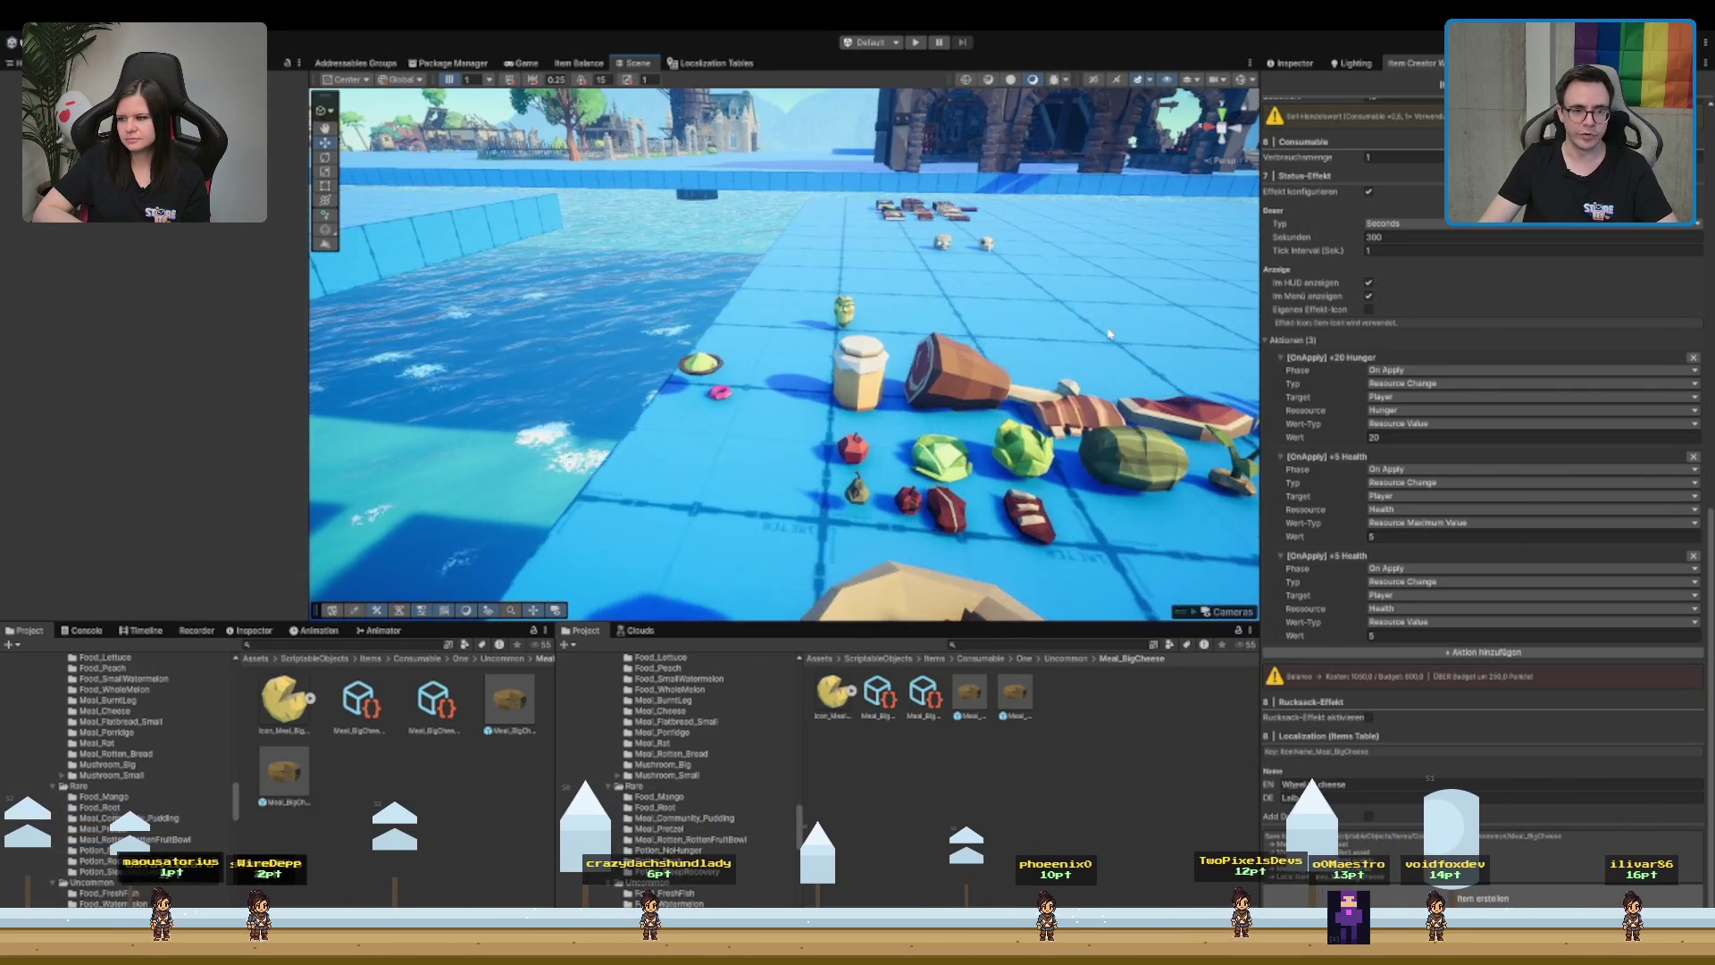
{"action": "left_click", "coordinate": [722, 390]}
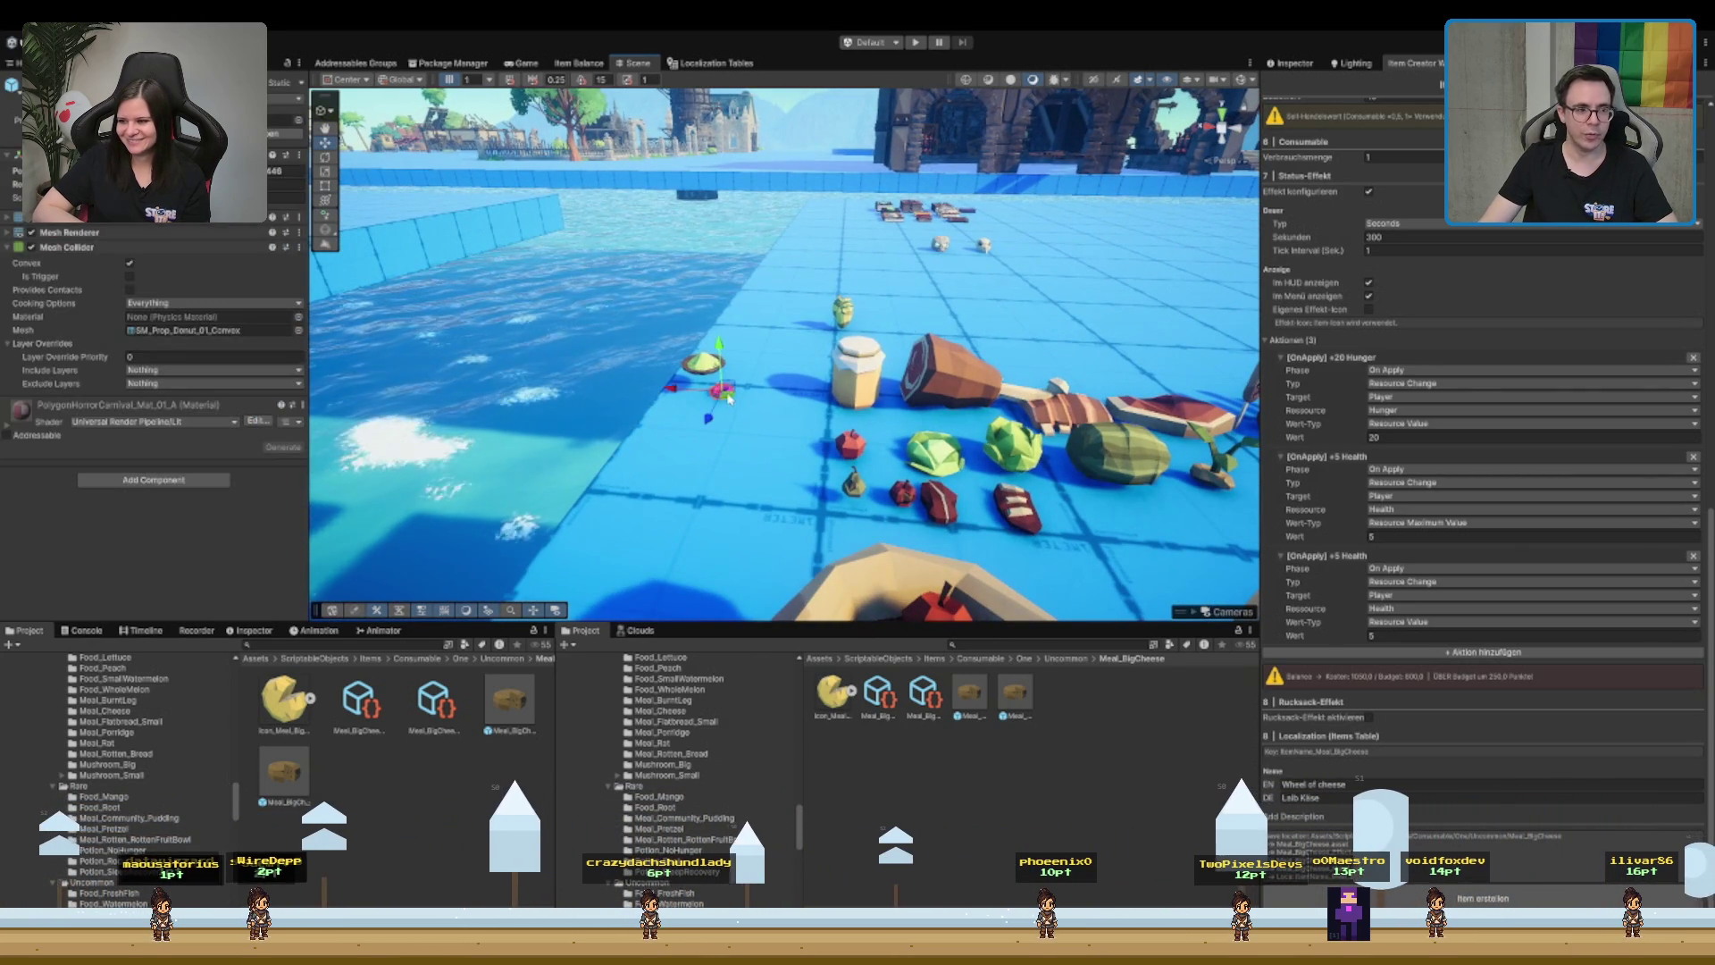
{"action": "left_click", "coordinate": [241, 96]}
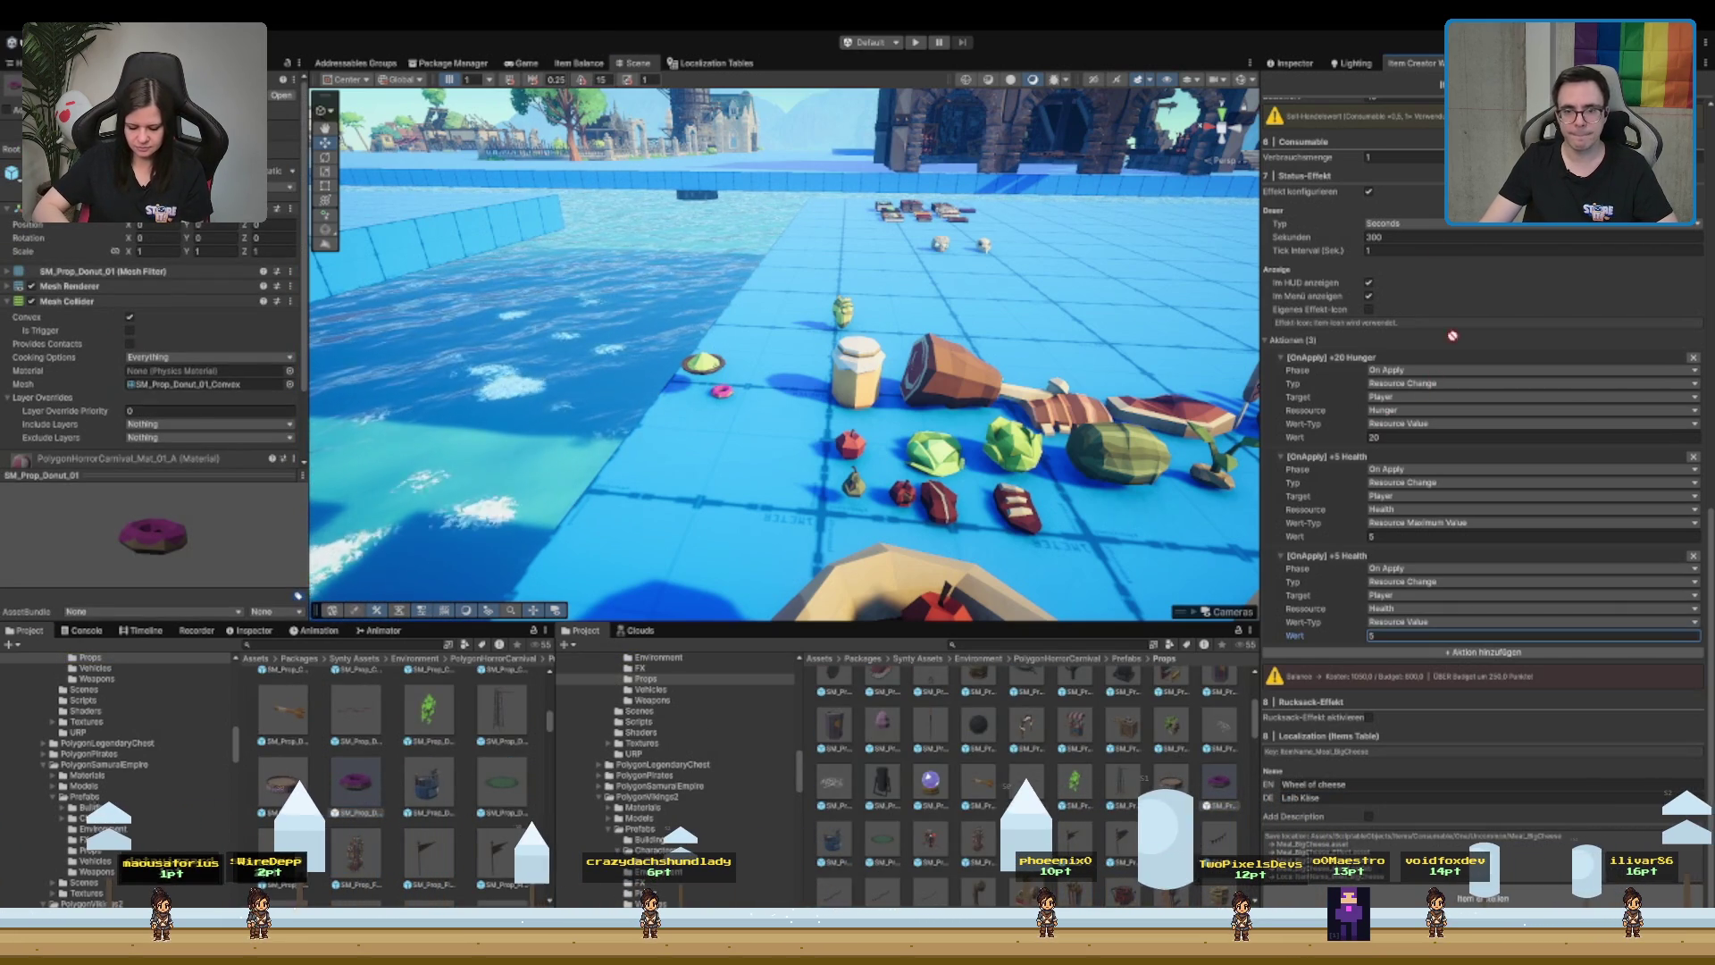
- Drag SM_Prop_Donut_01 into the Item Creator's World Quell-Prefab field
{"action": "scroll", "coordinate": [1483, 491], "scroll_direction": "up", "scroll_amount": 10}
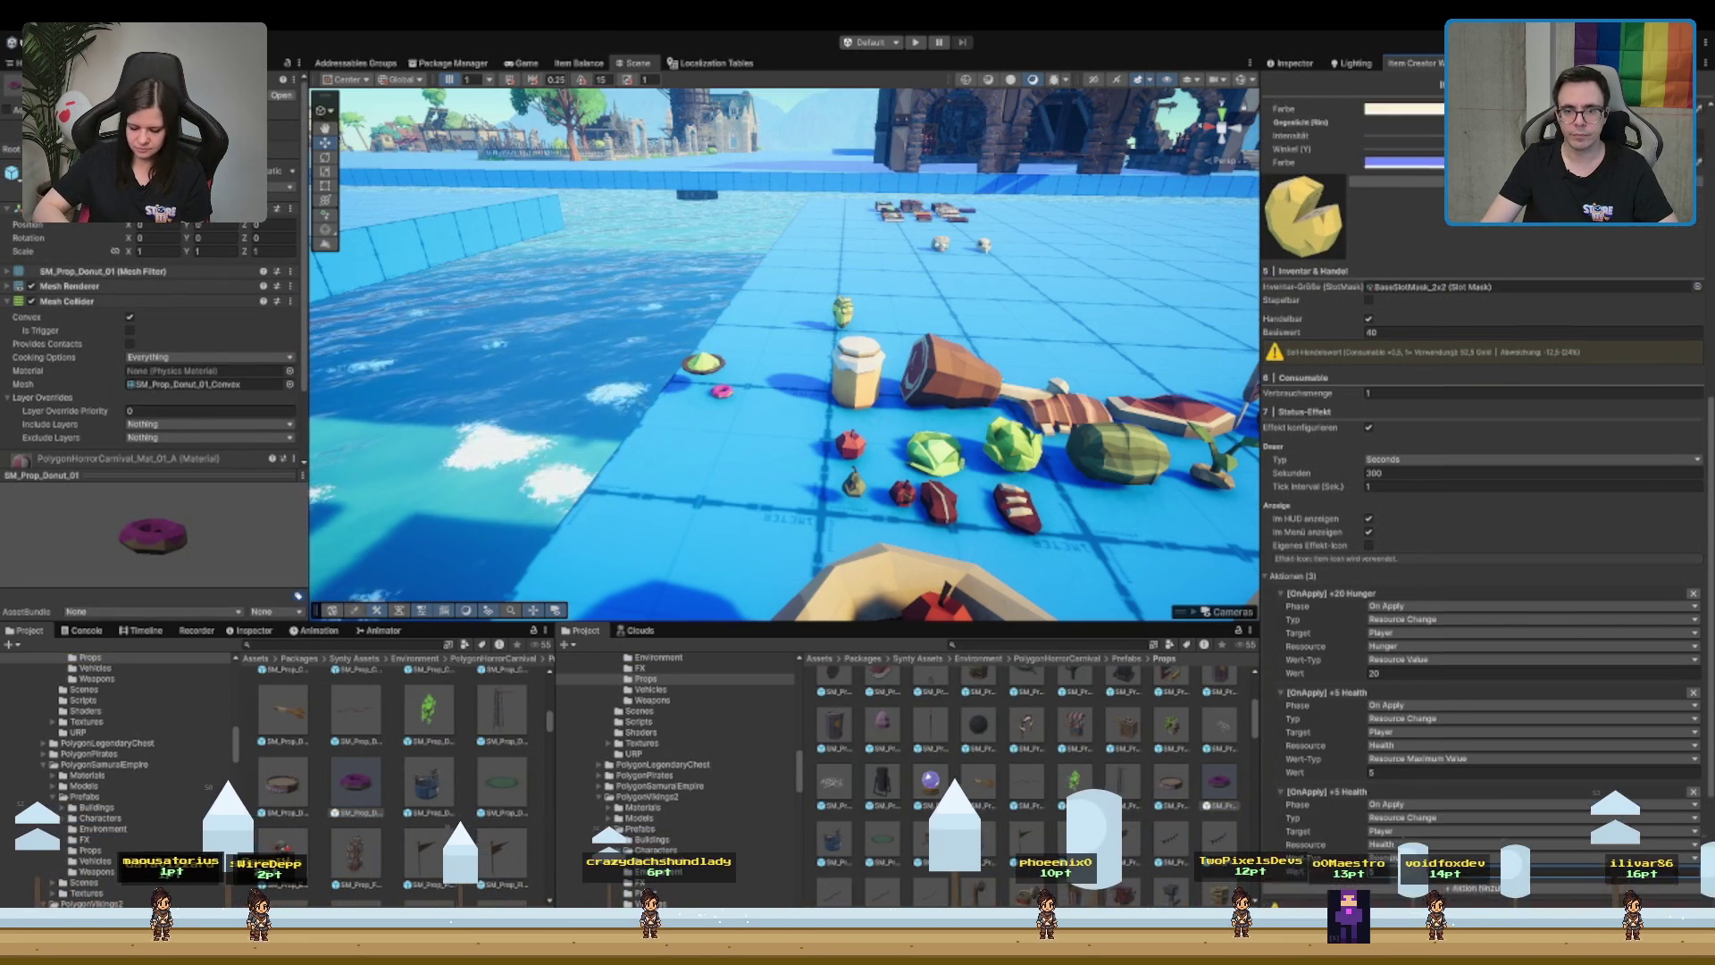
{"action": "scroll", "coordinate": [1469, 284], "scroll_direction": "up", "scroll_amount": 9}
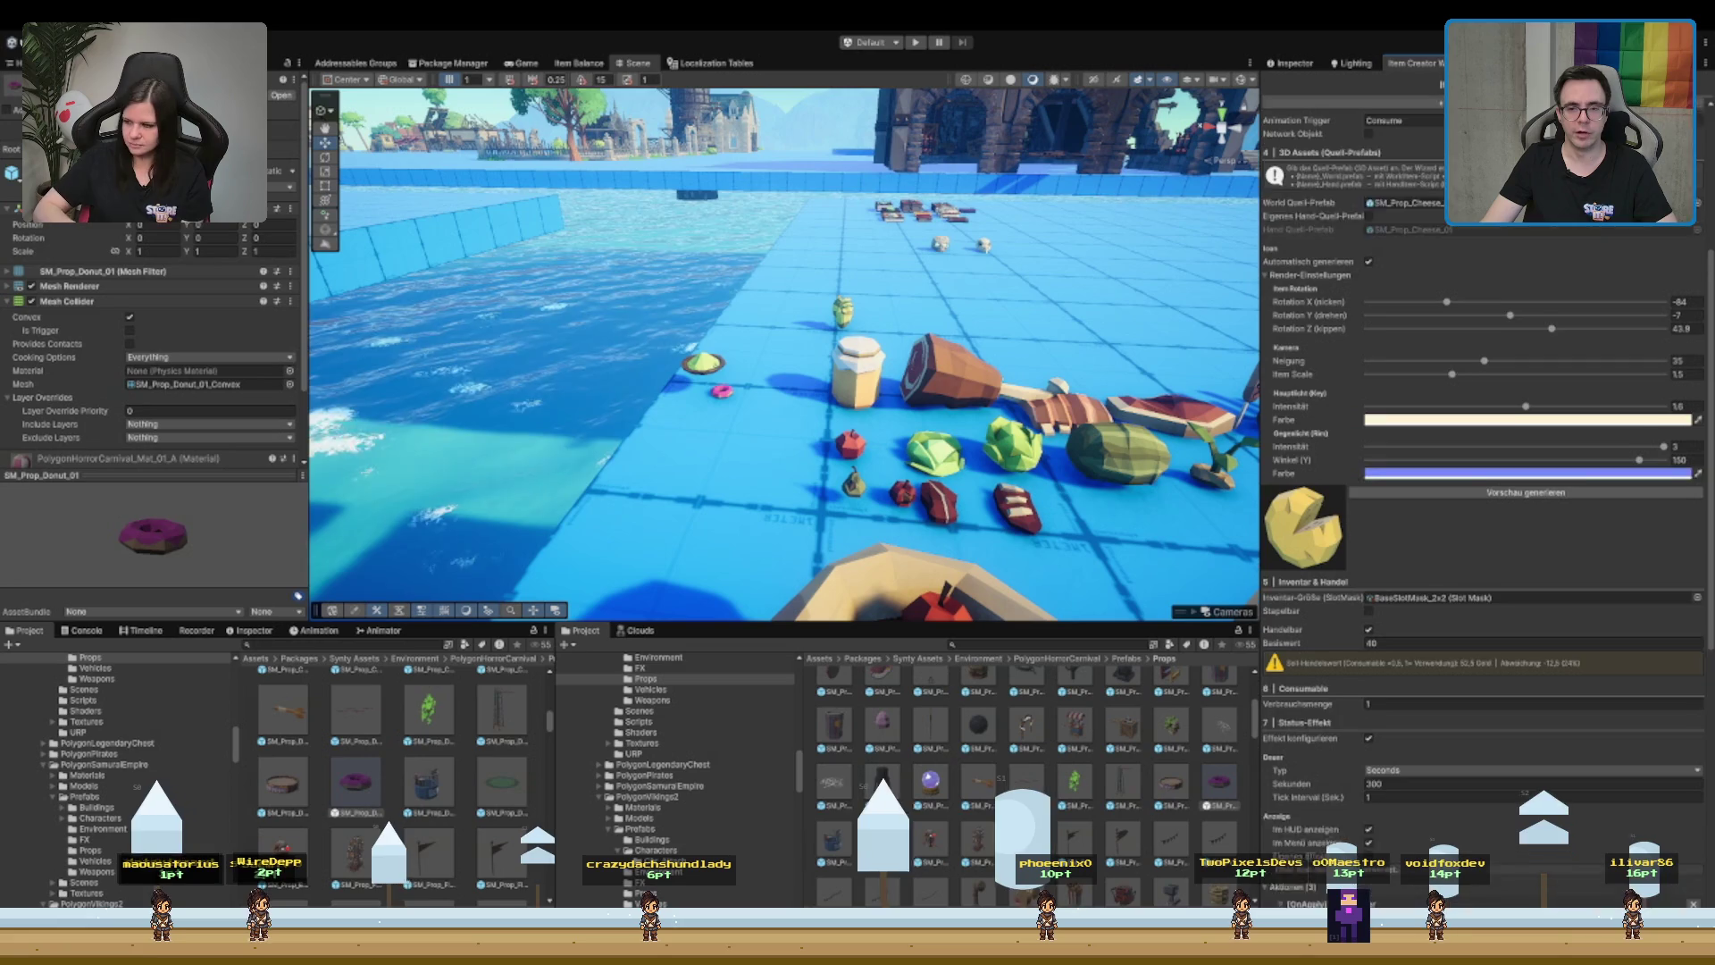
{"action": "left_click_drag", "start_coordinate": [1467, 284], "coordinate": [1470, 286]}
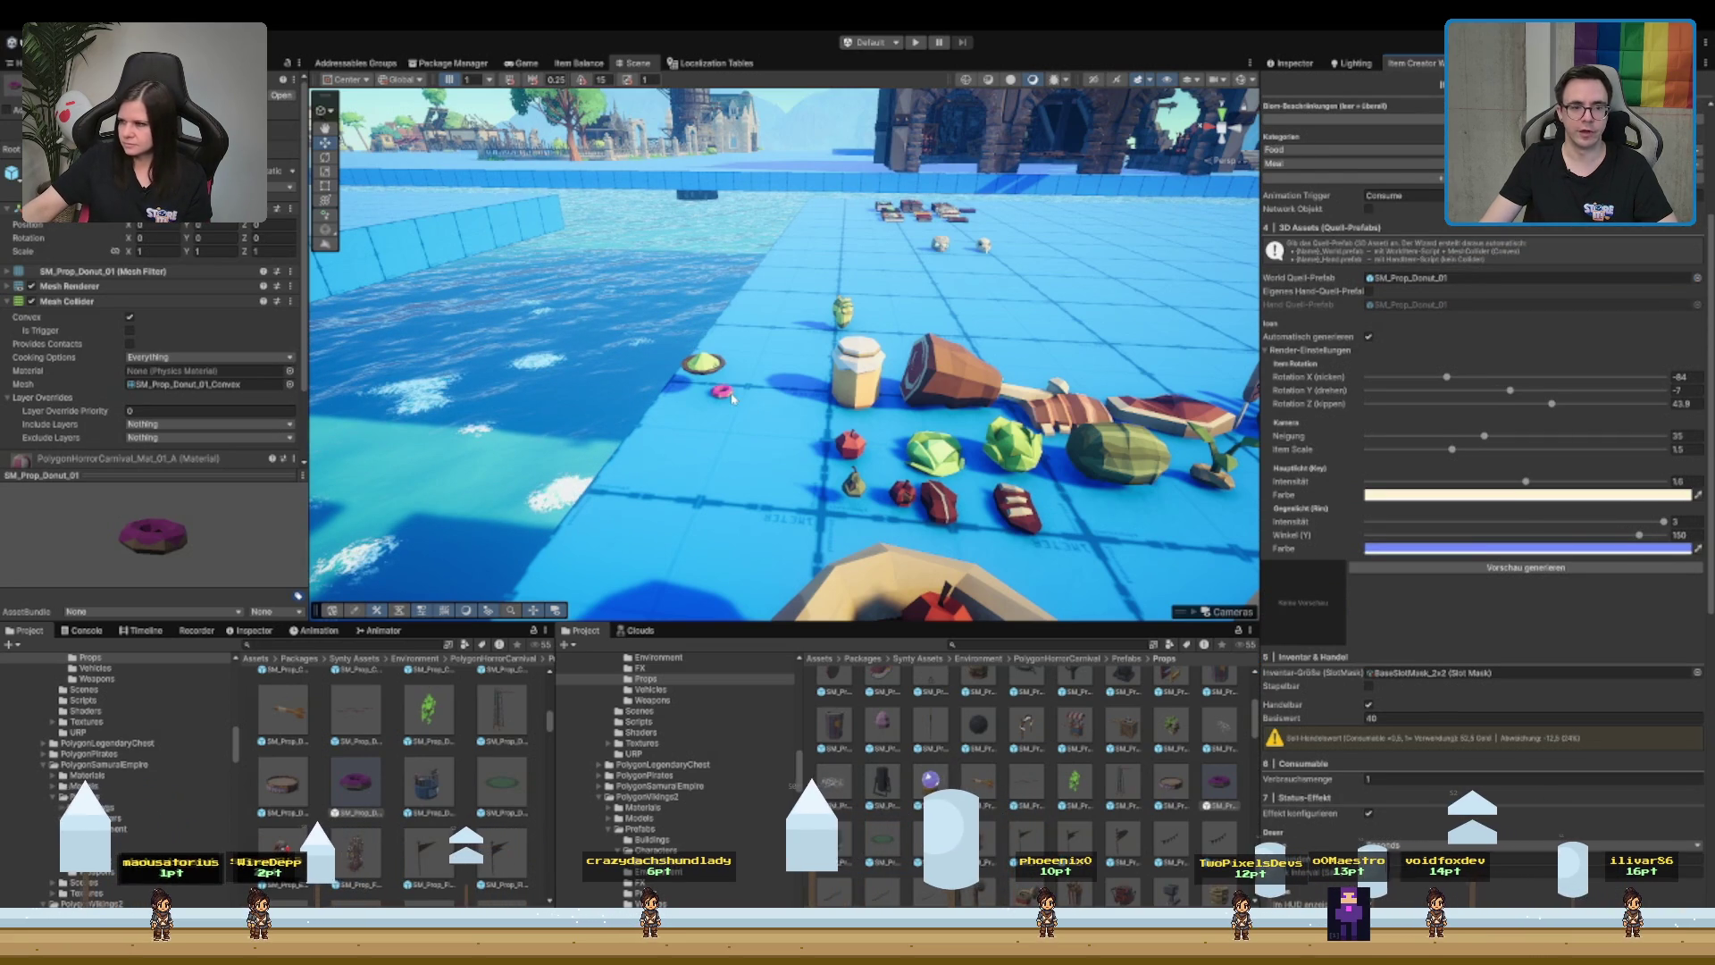
{"action": "scroll", "coordinate": [732, 397], "scroll_direction": "up", "scroll_amount": 5}
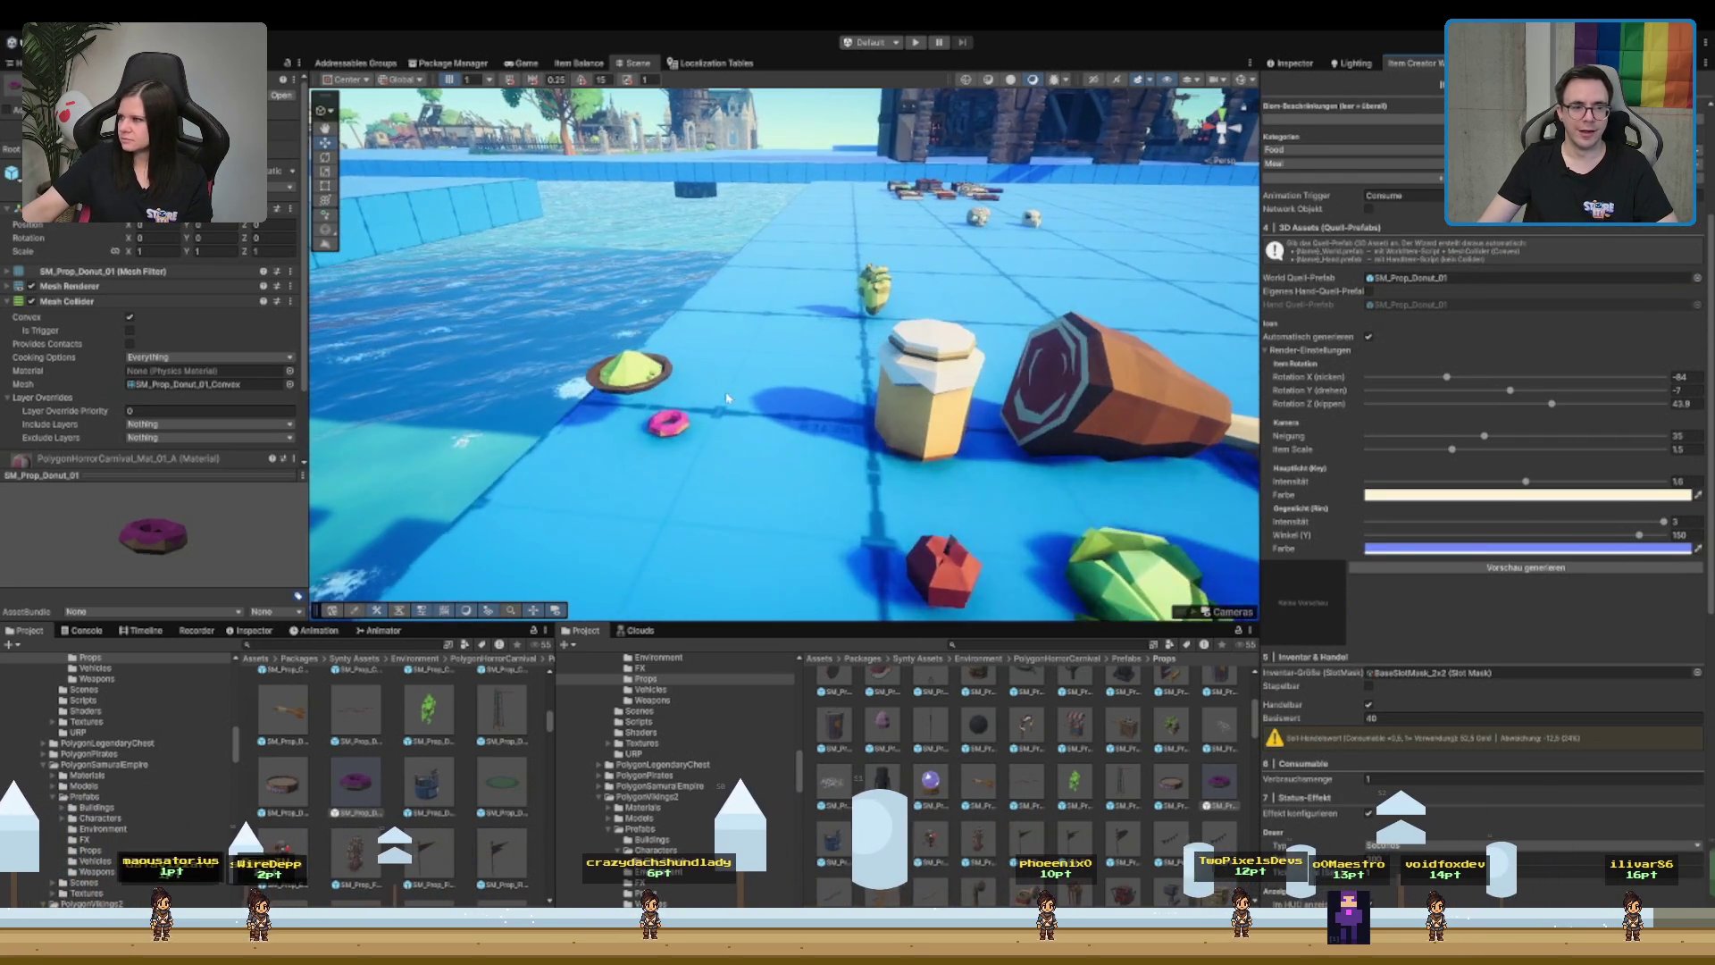
{"action": "scroll", "coordinate": [733, 446], "scroll_direction": "up", "scroll_amount": 2}
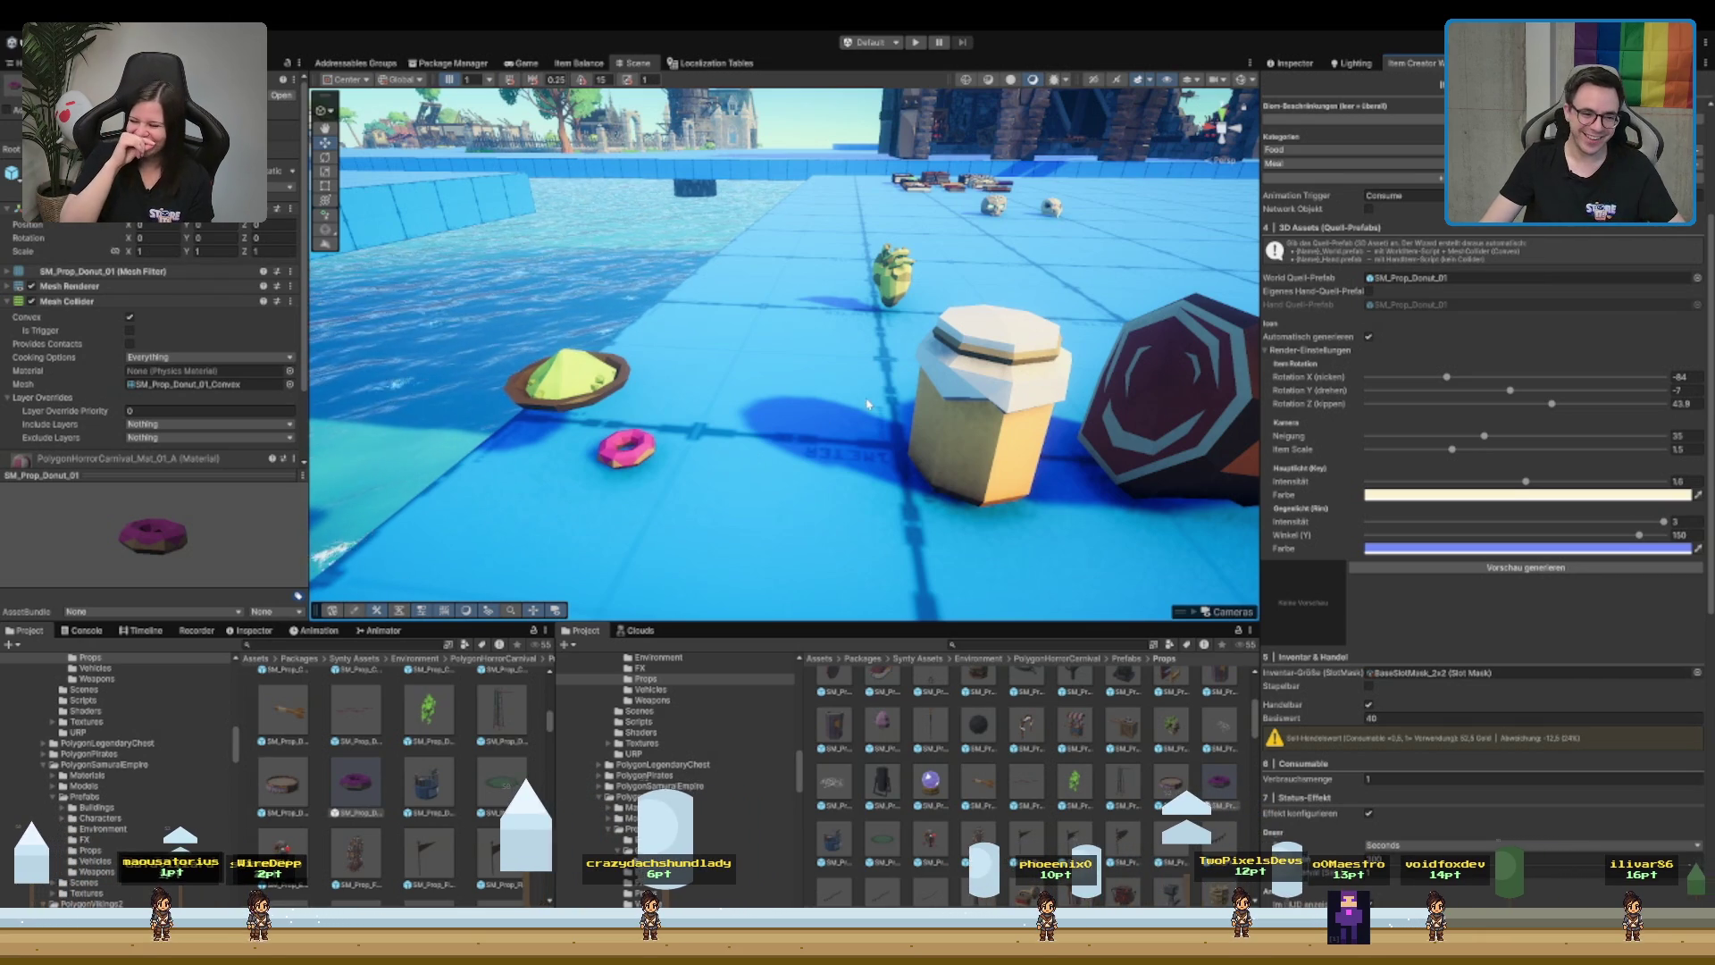
{"action": "scroll", "coordinate": [1431, 283], "scroll_direction": "up", "scroll_amount": 4}
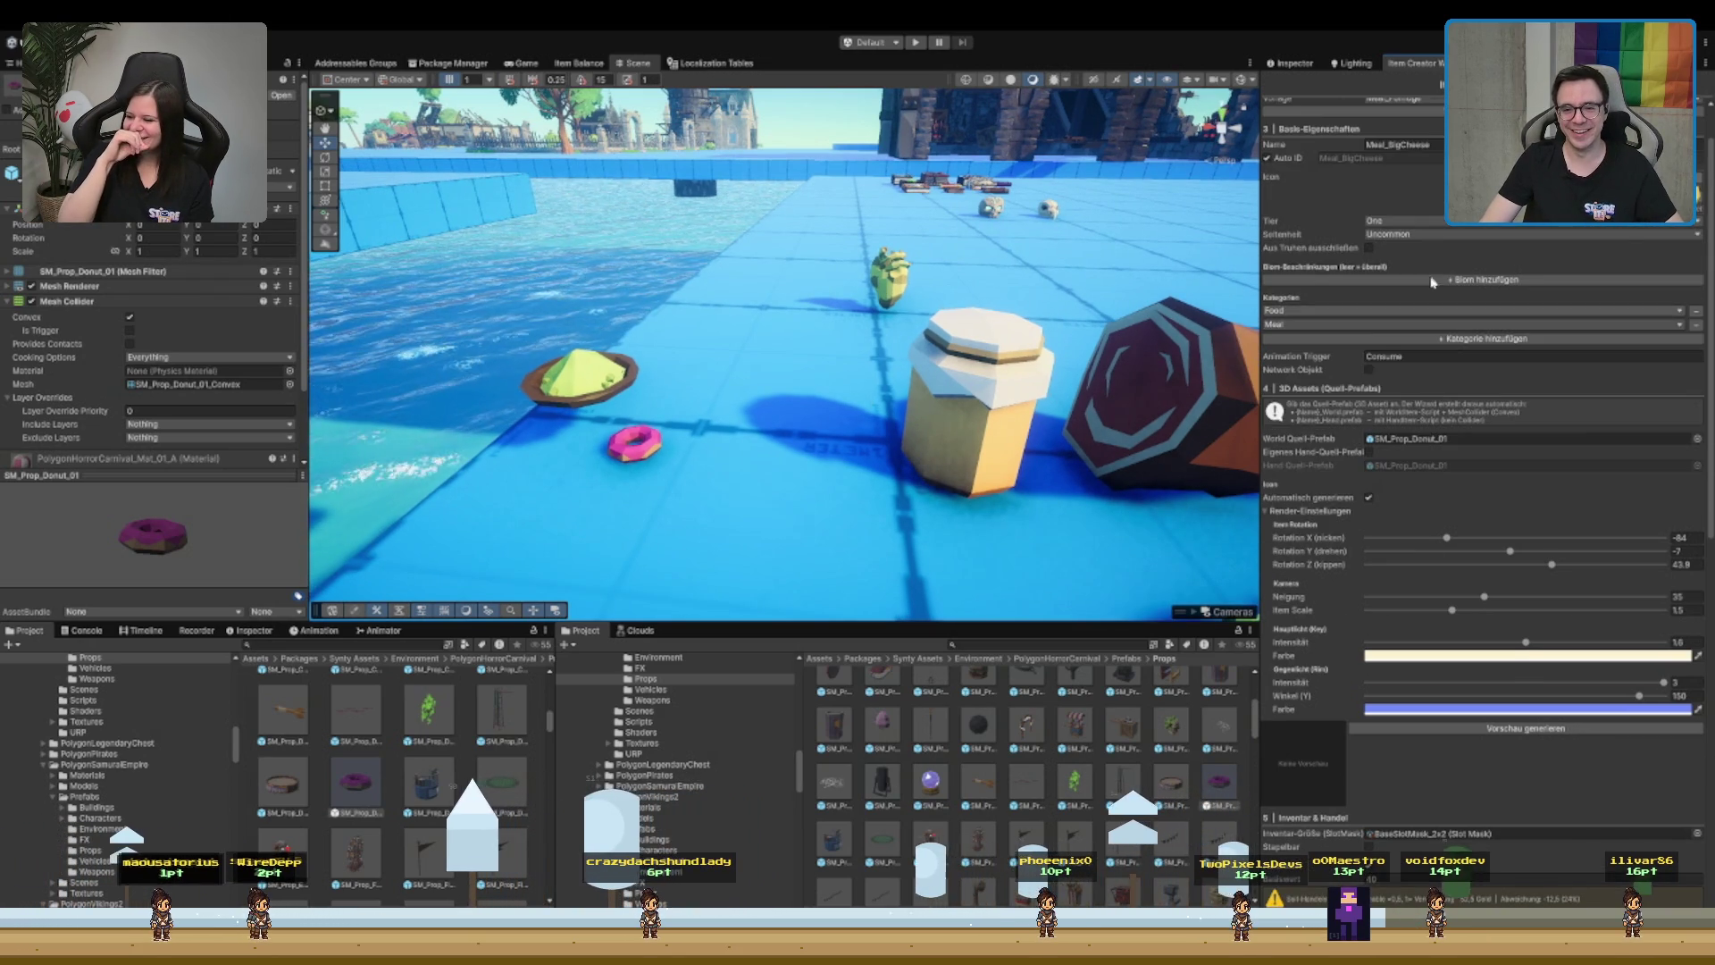
- Replace Meal_BigCheese with Meal_Donut in the Name field, then scroll to the preview section
{"action": "left_click", "coordinate": [1435, 143]}
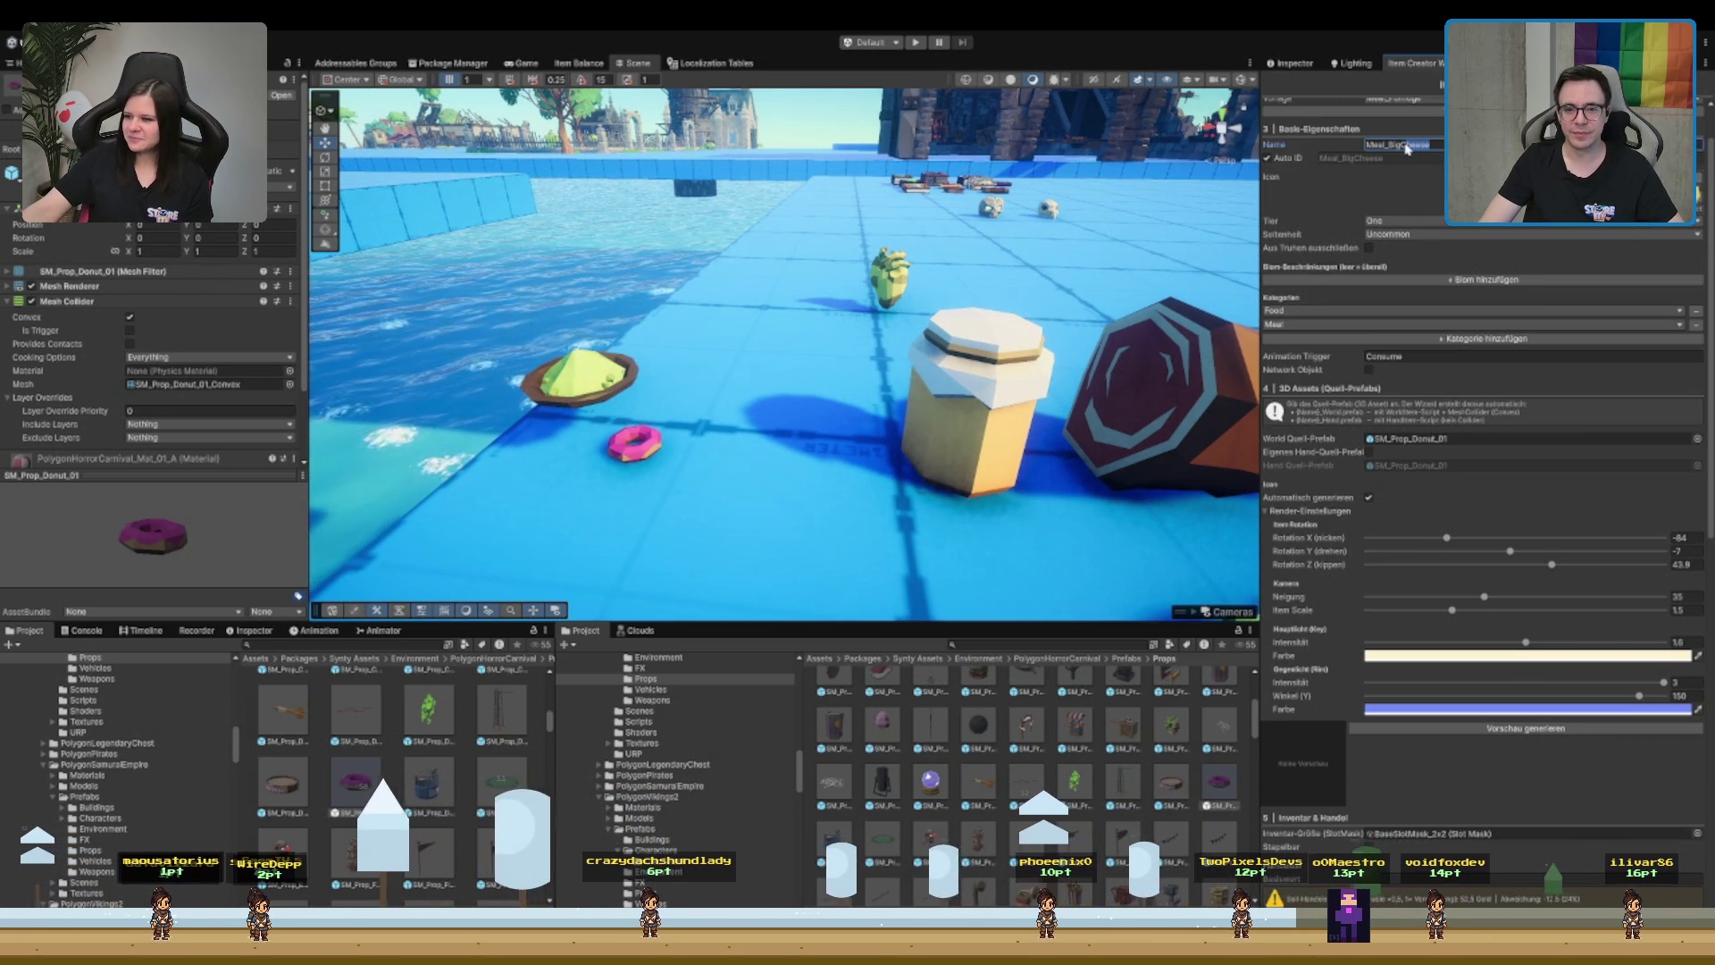
{"action": "type", "text": "Meal_Donut"}
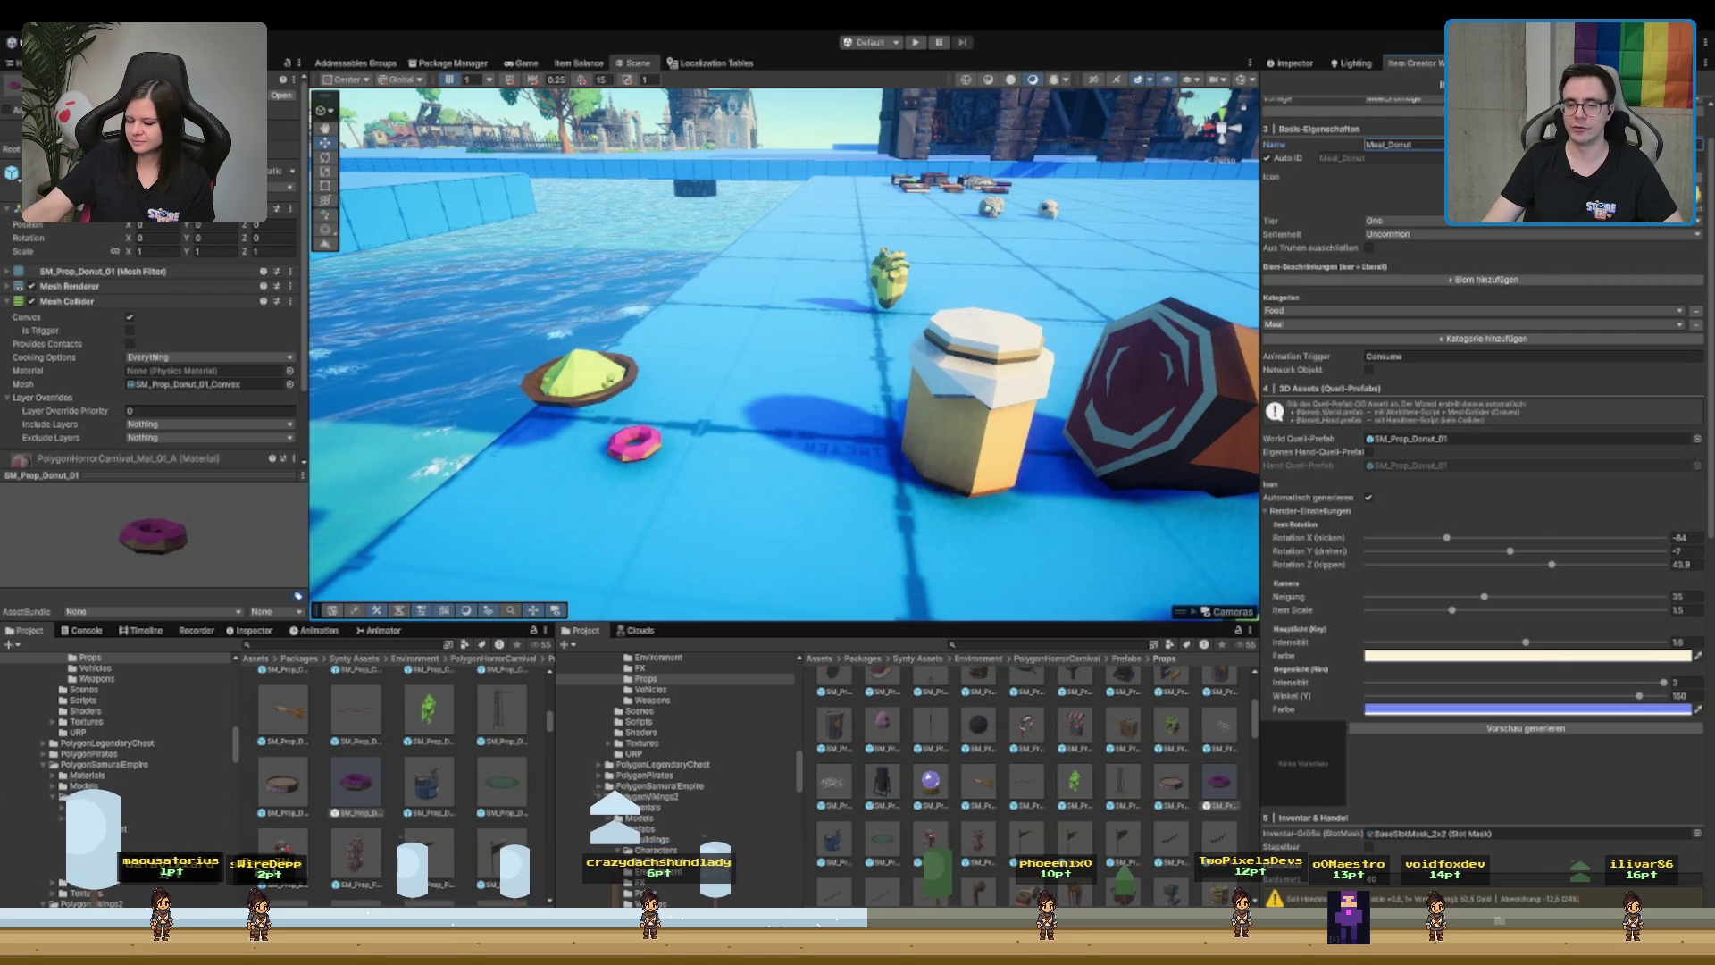
{"action": "scroll", "coordinate": [1061, 377], "scroll_direction": "down", "scroll_amount": 5}
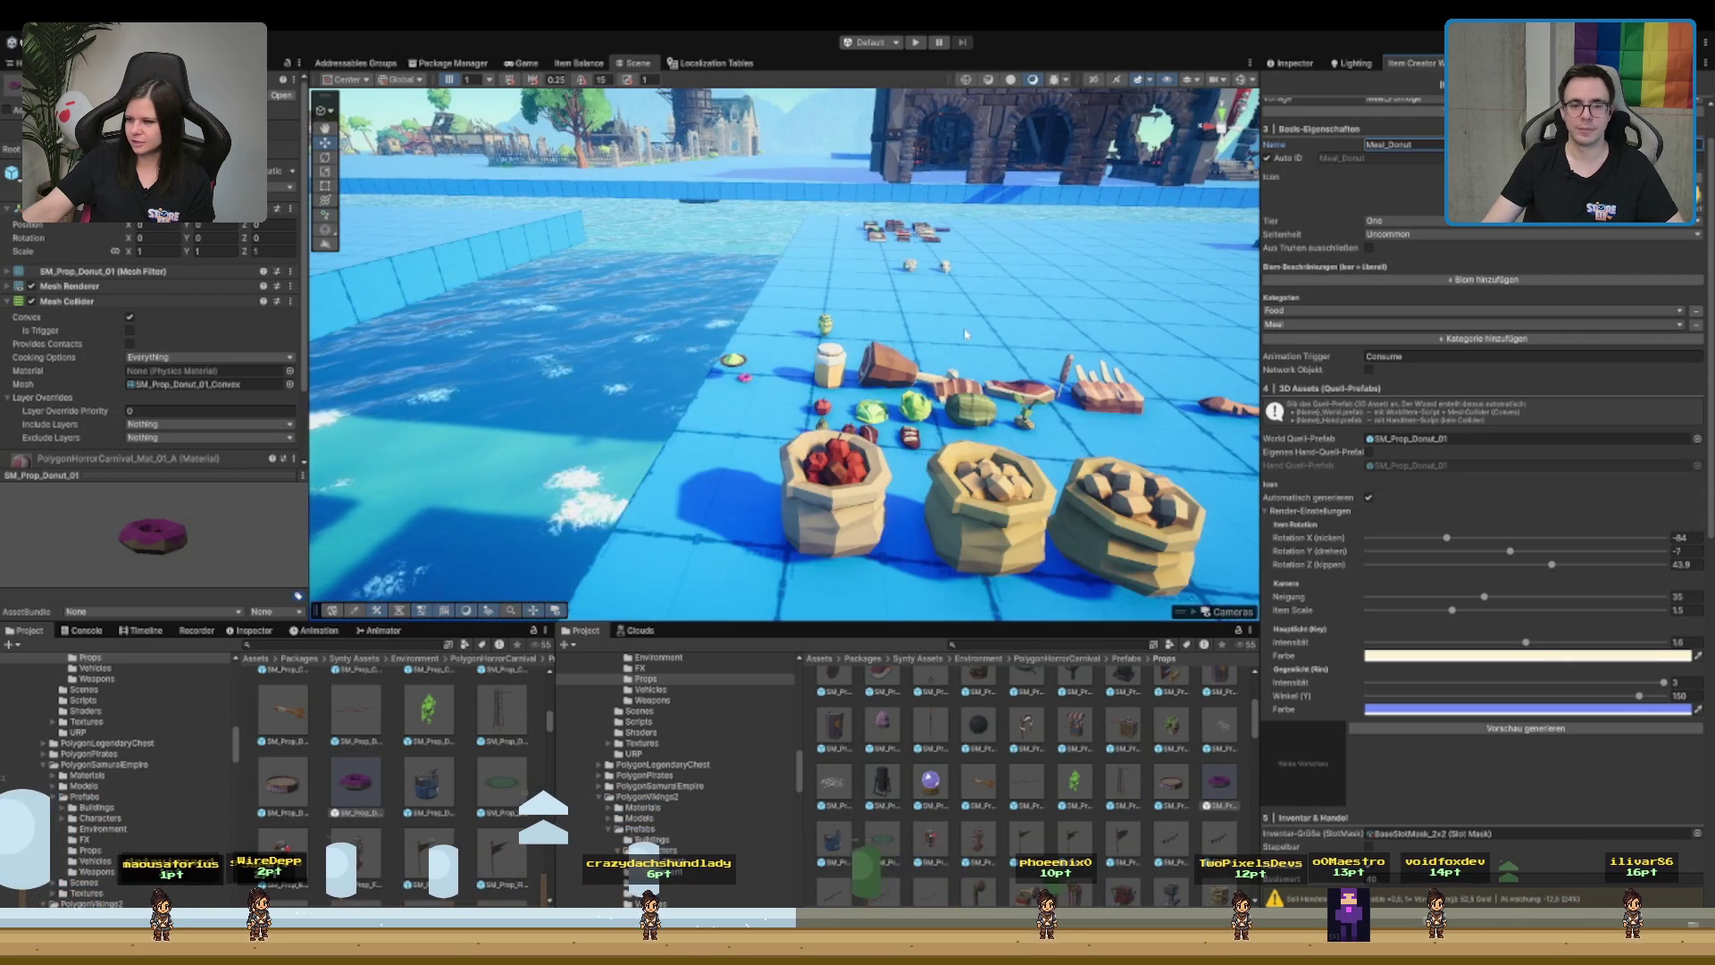
{"action": "scroll", "coordinate": [799, 384], "scroll_direction": "down", "scroll_amount": 5}
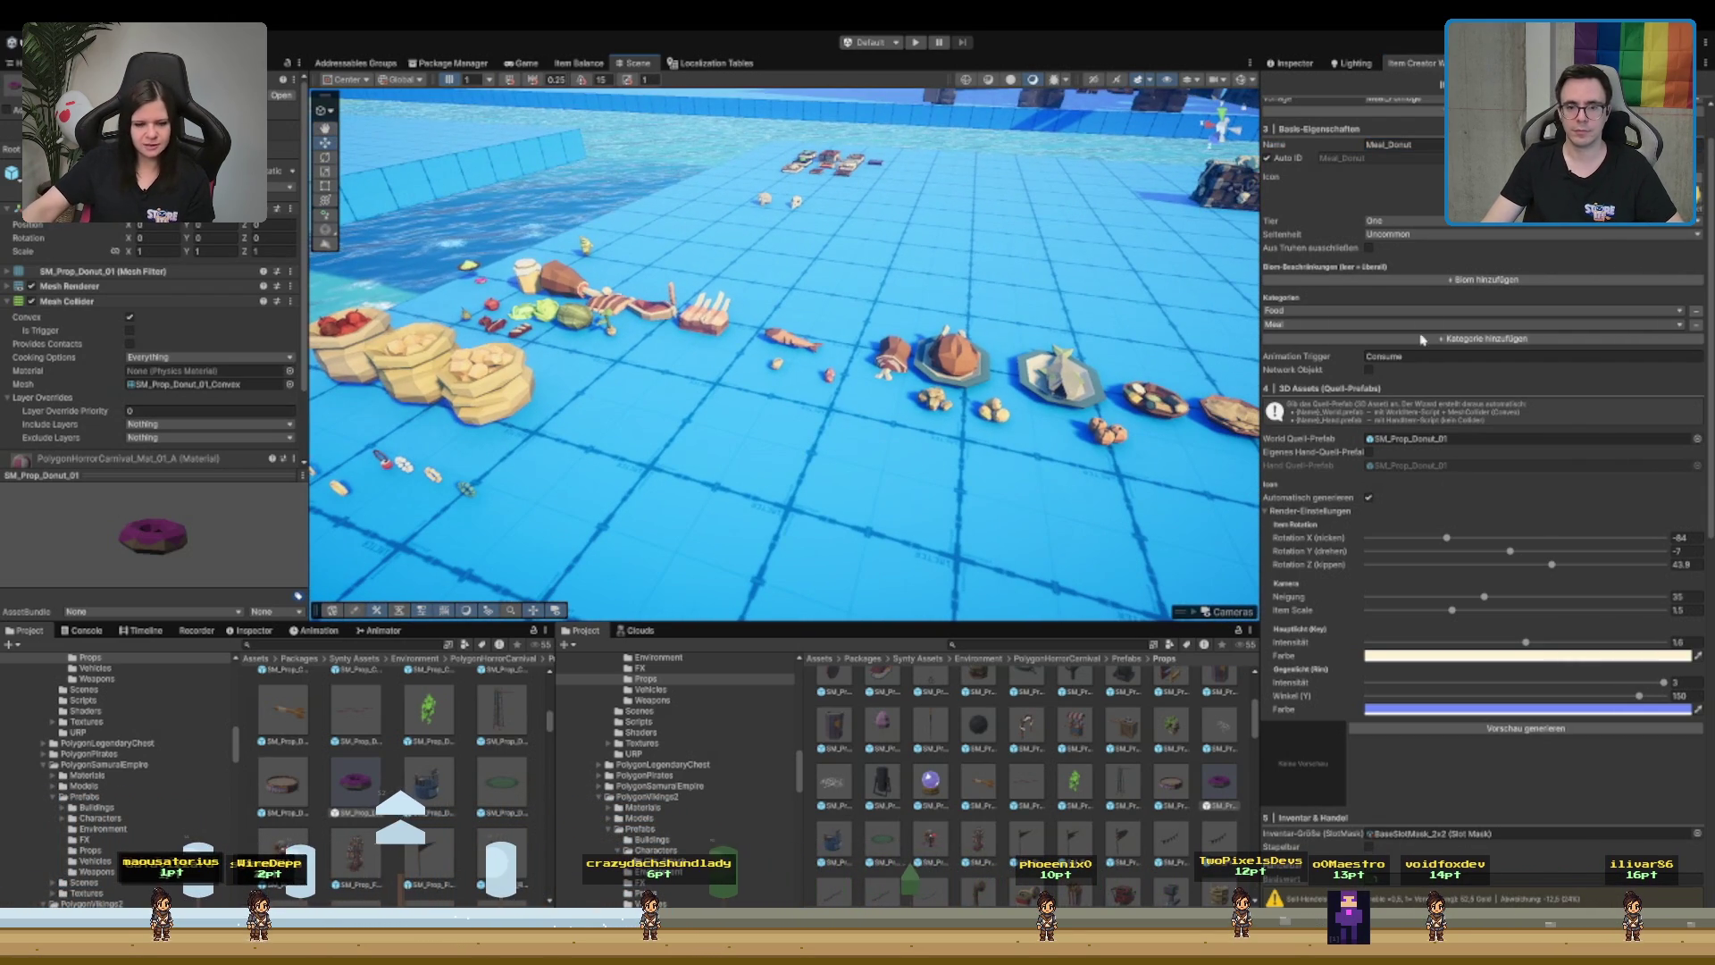
{"action": "scroll", "coordinate": [1535, 456], "scroll_direction": "up", "scroll_amount": 2}
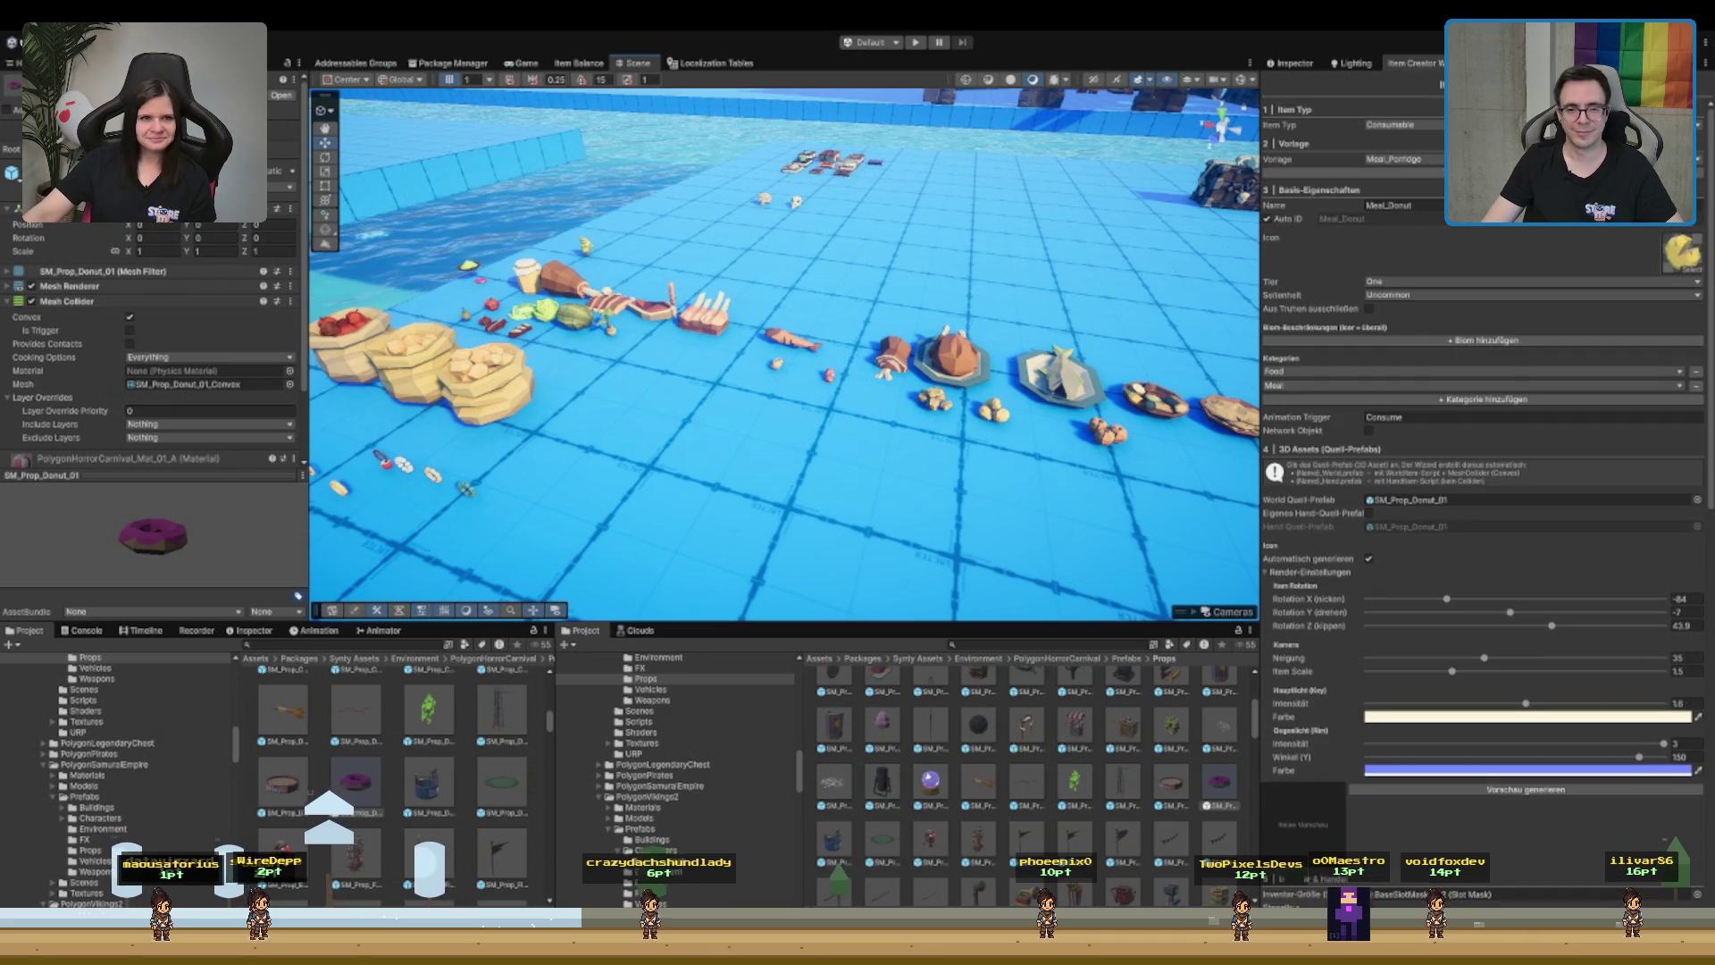
{"action": "scroll", "coordinate": [1534, 243], "scroll_direction": "down", "scroll_amount": 3}
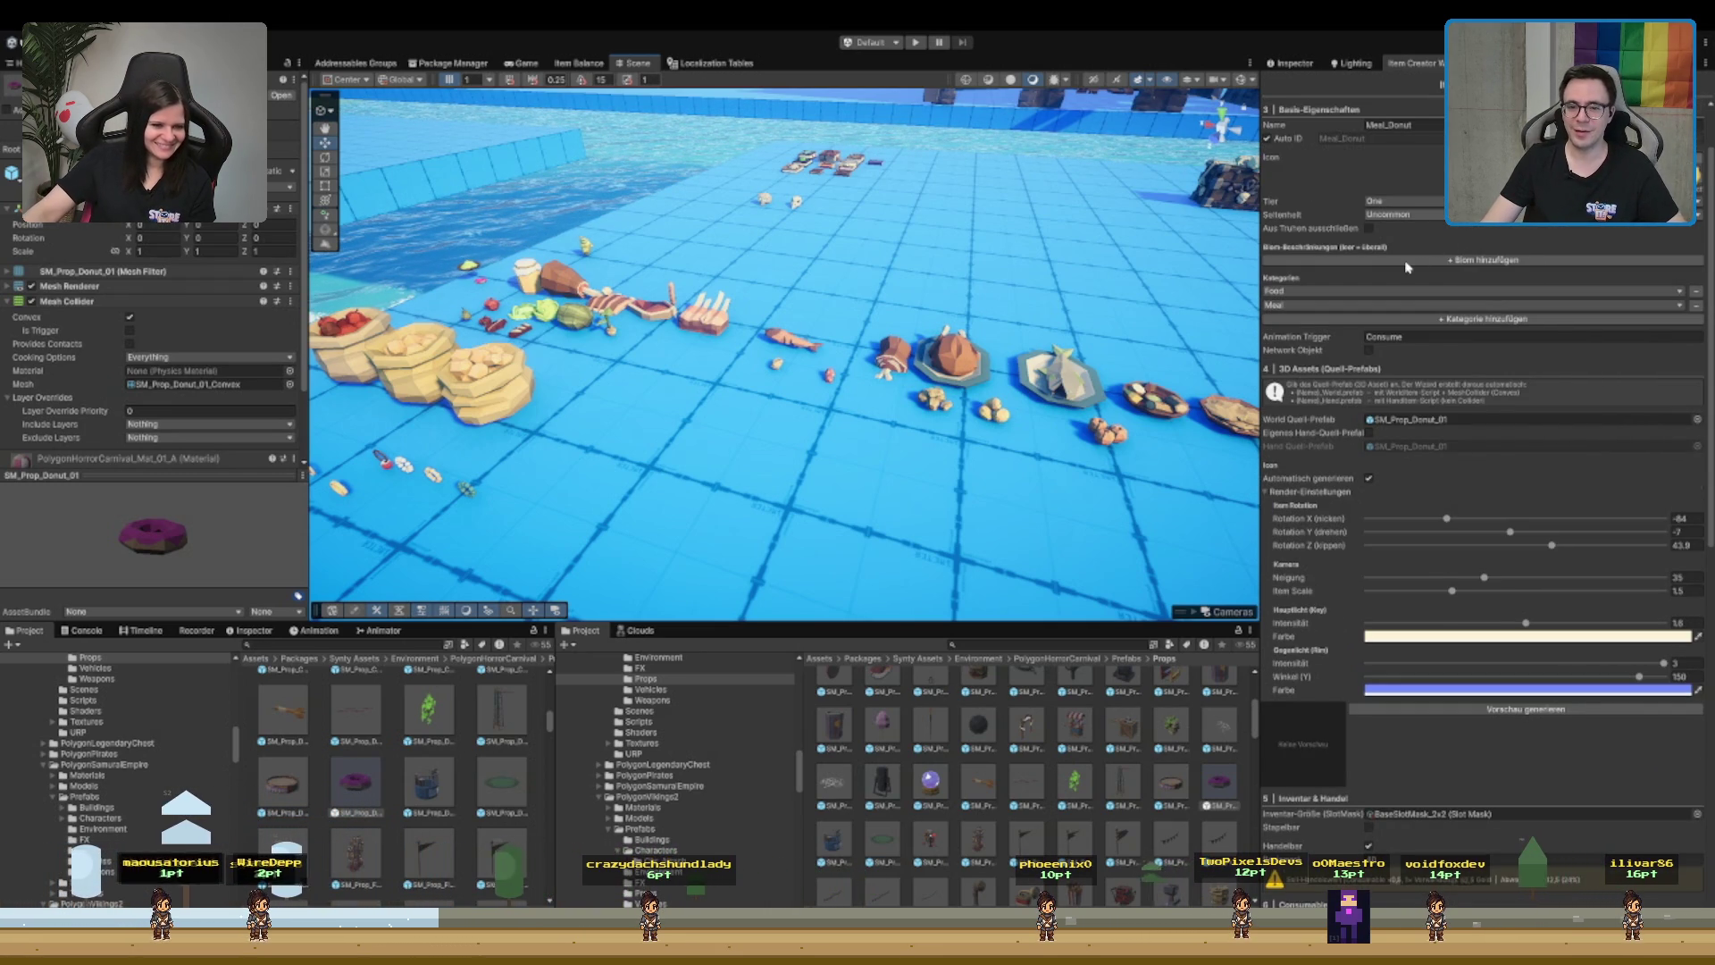
{"action": "scroll", "coordinate": [1519, 263], "scroll_direction": "down", "scroll_amount": 7}
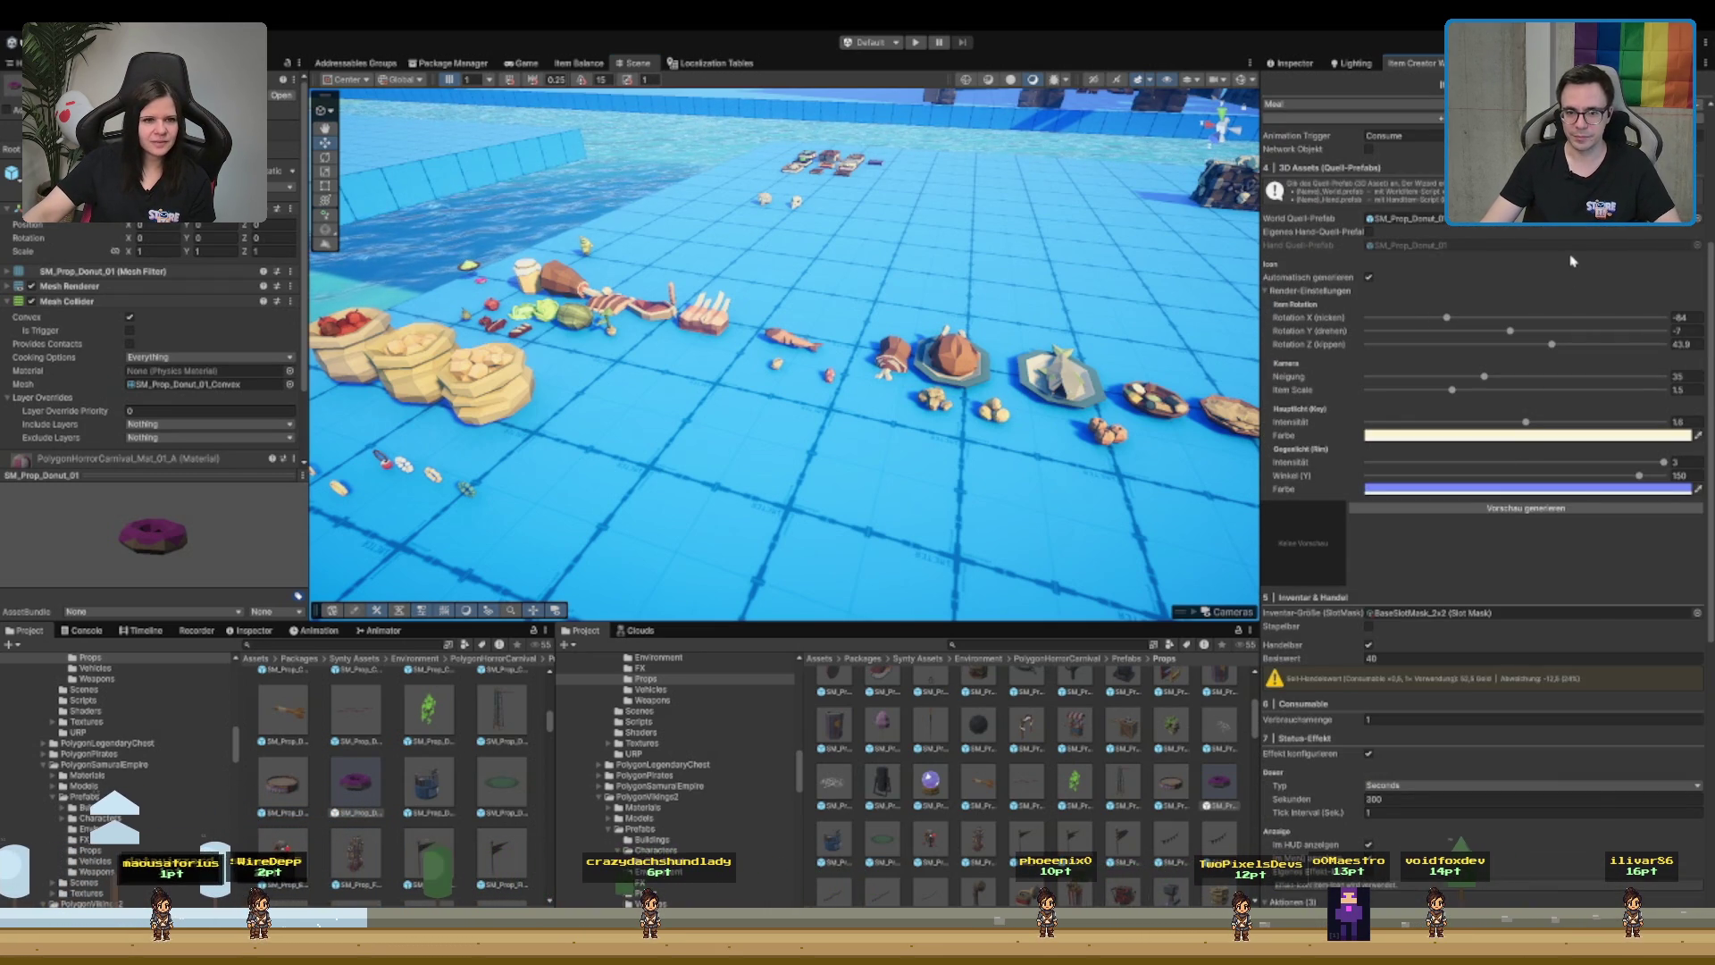
{"action": "scroll", "coordinate": [1414, 363], "scroll_direction": "down", "scroll_amount": 2}
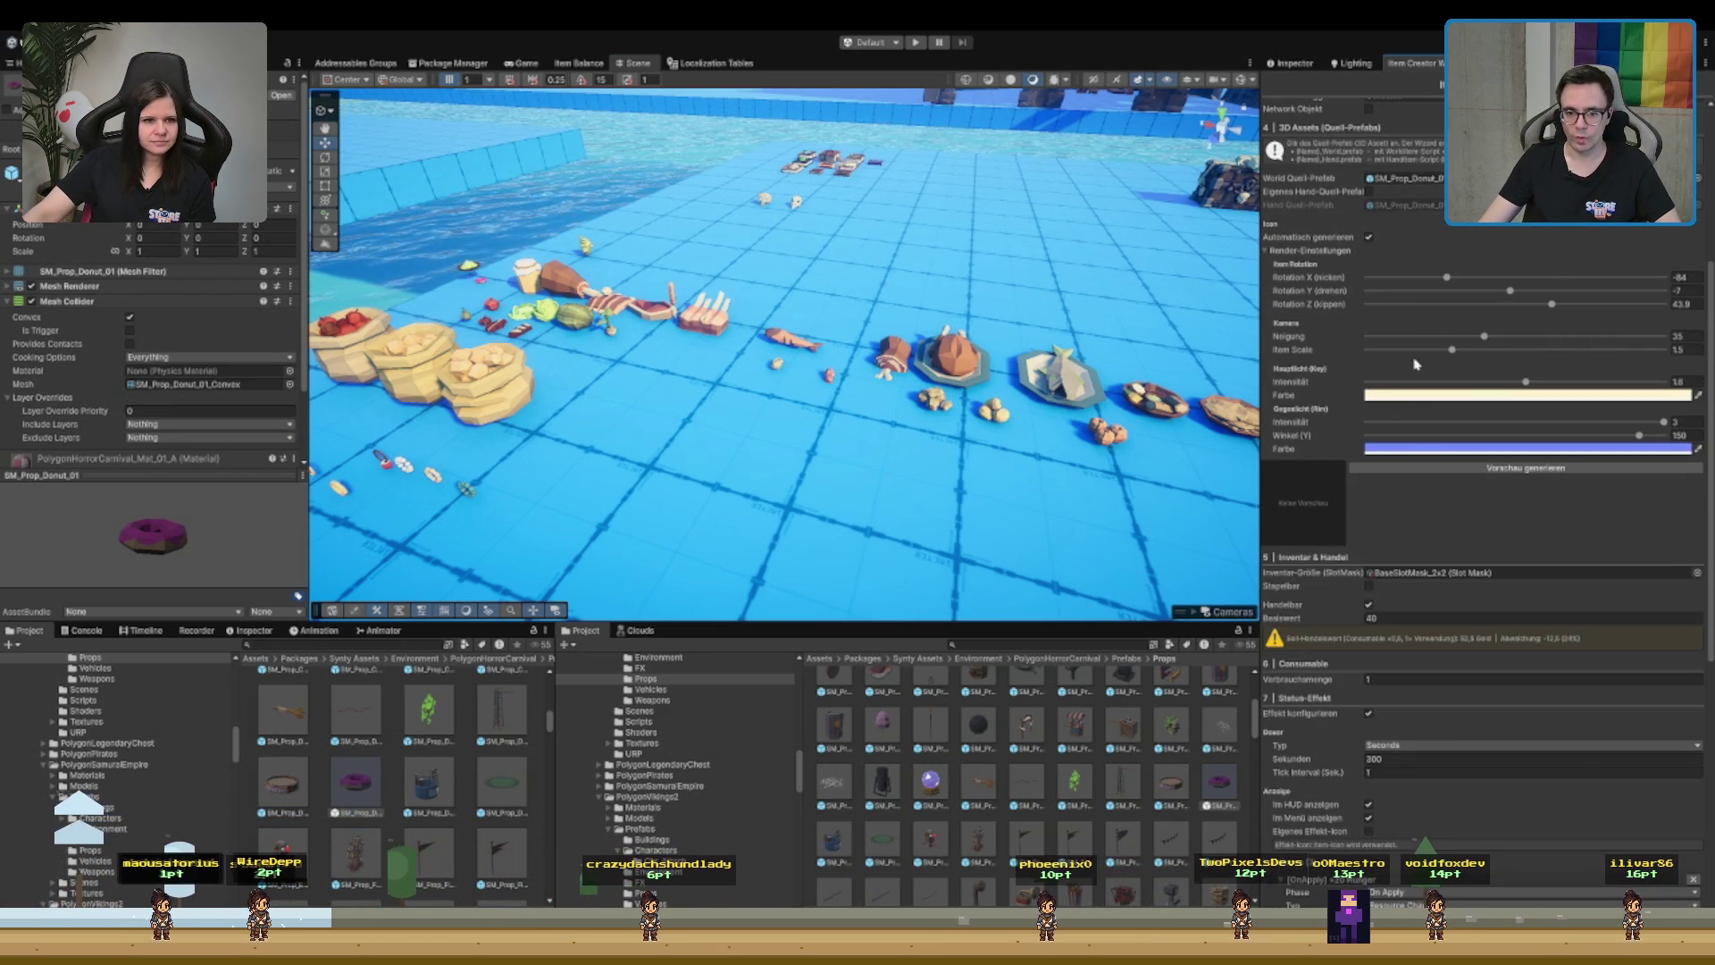
- Generate the donut icon and rotate it to roughly X -10.8, Y -118.2, Z 28.7
{"action": "left_click", "coordinate": [1418, 471]}
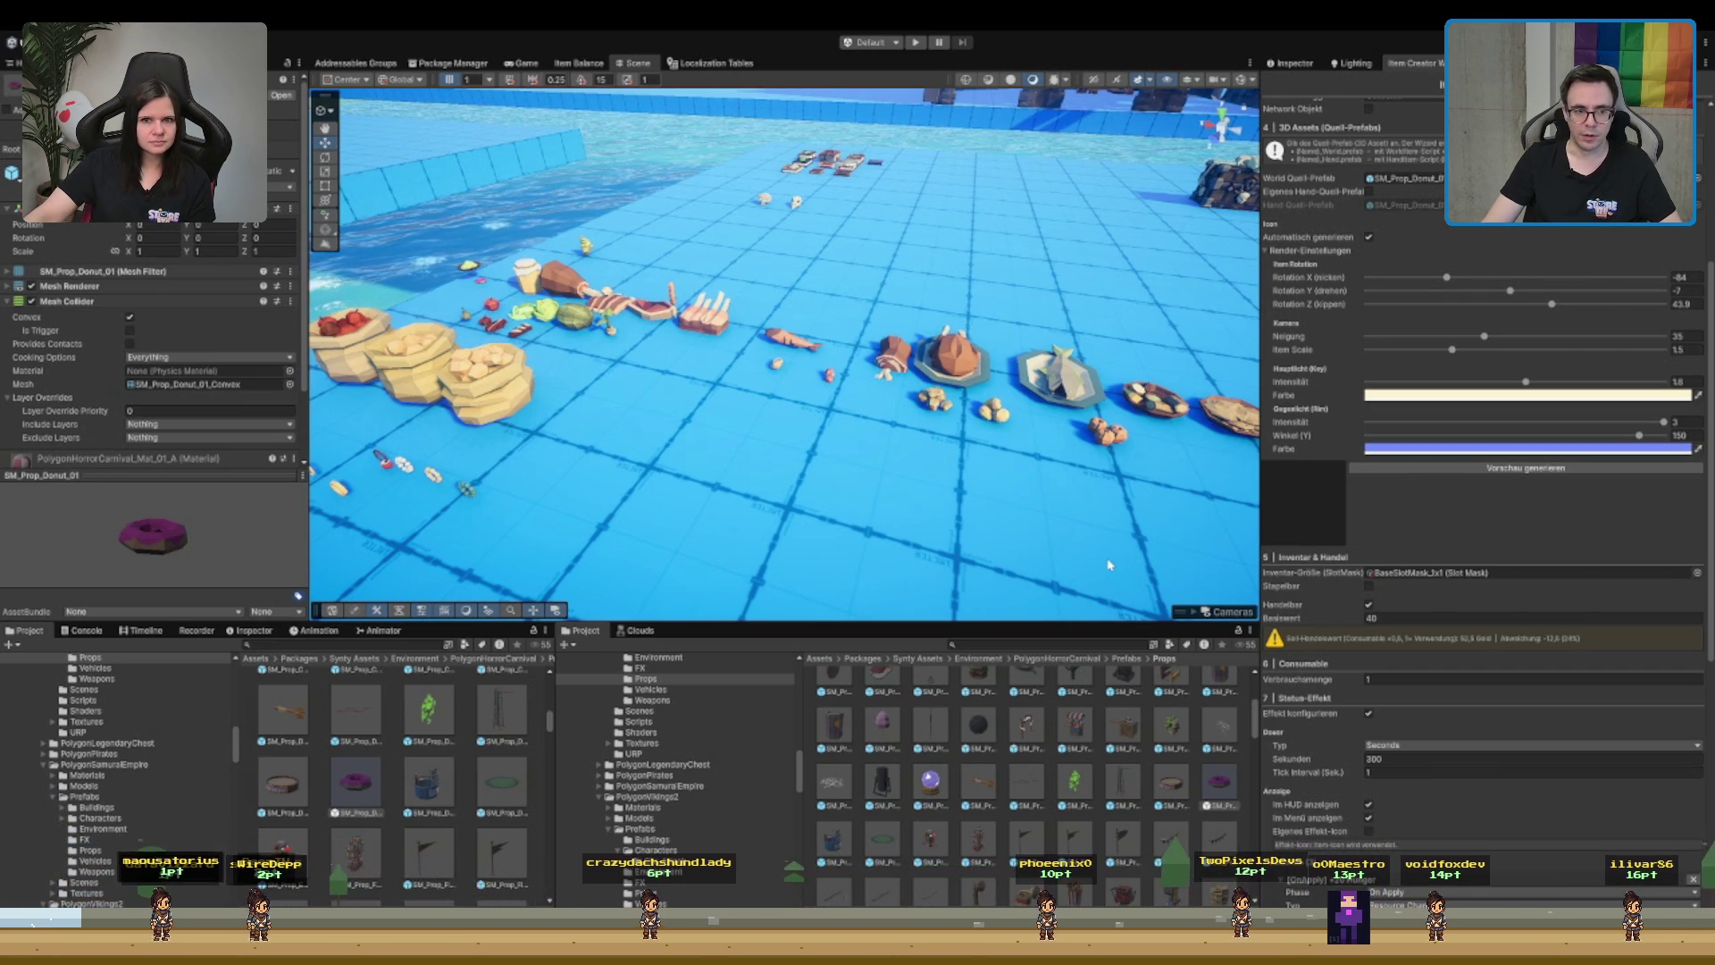
{"action": "left_click", "coordinate": [1554, 466]}
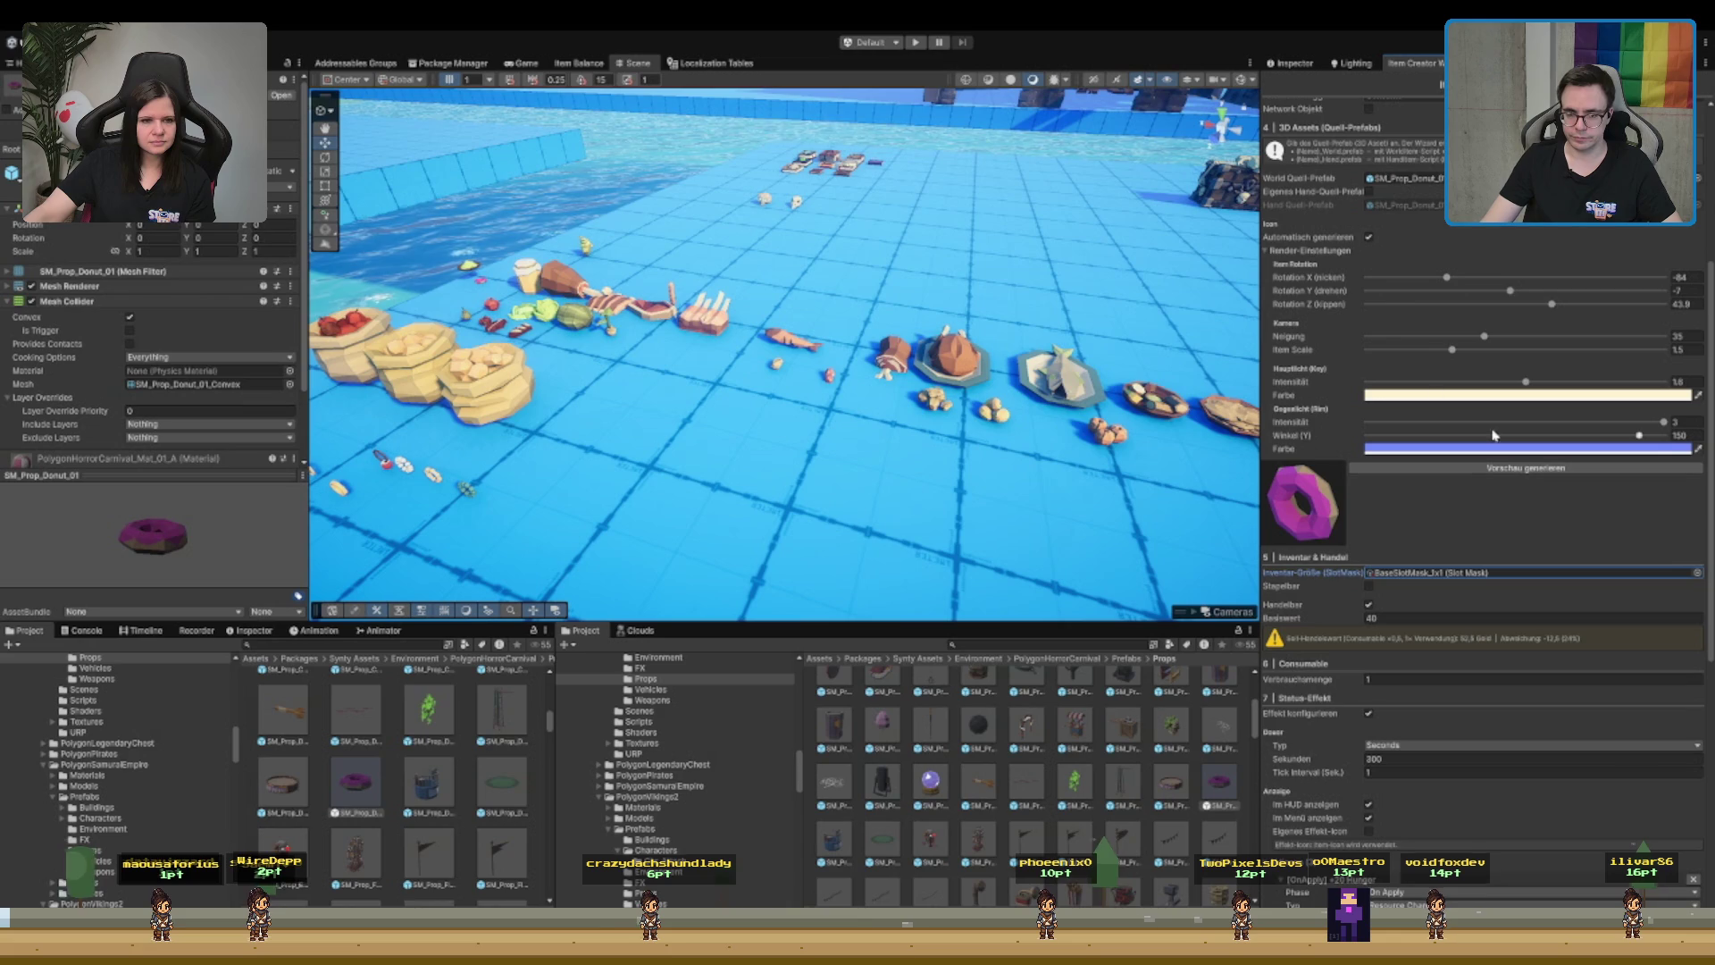
{"action": "mouse_move", "coordinate": [1509, 290]}
{"action": "left_mouse_down"}
{"action": "mouse_move", "coordinate": [1424, 280]}
{"action": "mouse_move", "coordinate": [1493, 286]}
{"action": "mouse_move", "coordinate": [1416, 306]}
{"action": "left_mouse_up"}
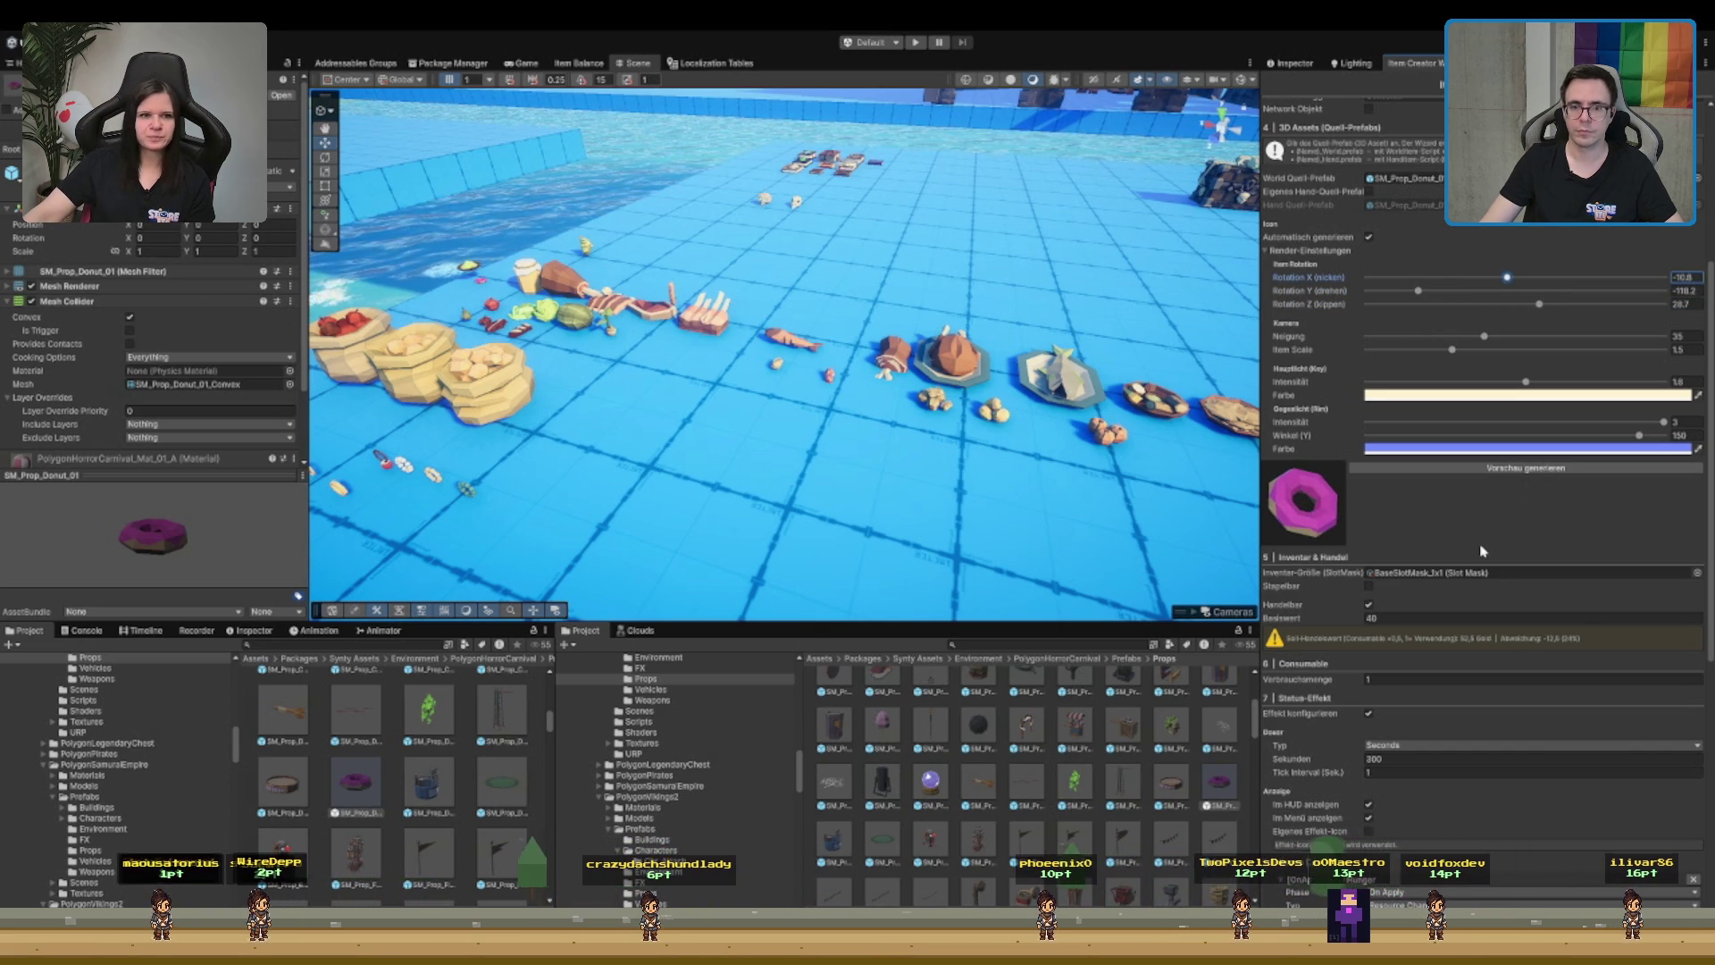
{"action": "scroll", "coordinate": [1473, 546], "scroll_direction": "down", "scroll_amount": 3}
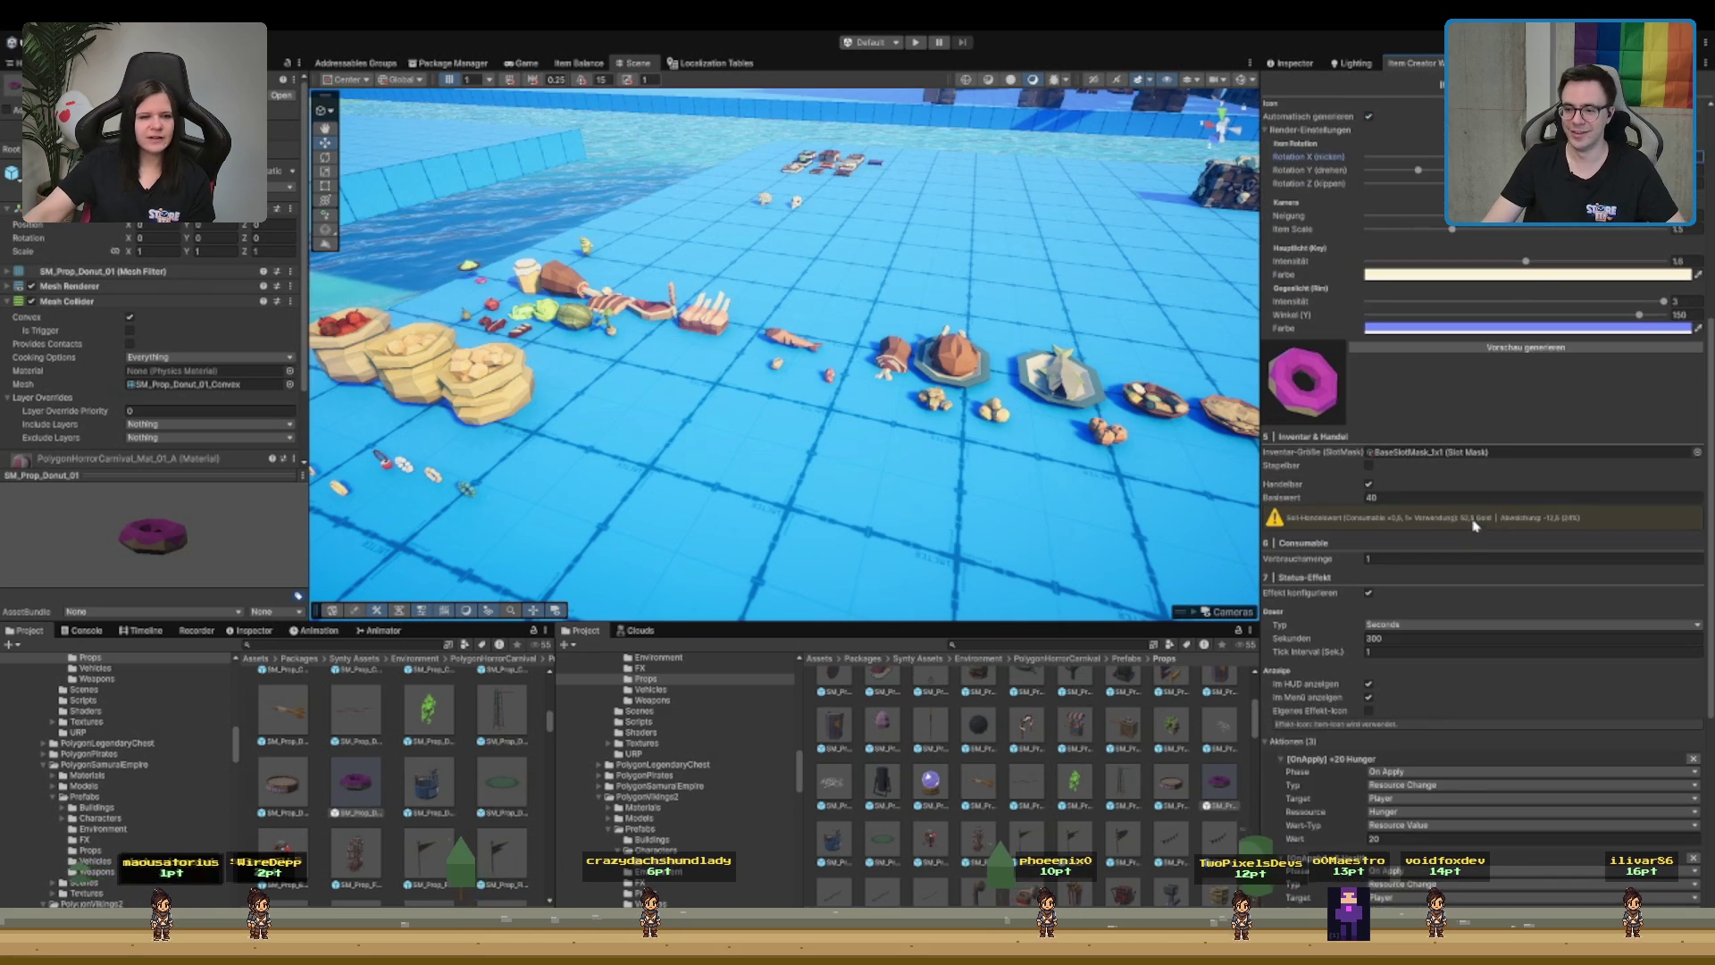
- Make the third action an On Tick Stamina gain and start retyping its tick interval
{"action": "scroll", "coordinate": [1485, 500], "scroll_direction": "down", "scroll_amount": 1}
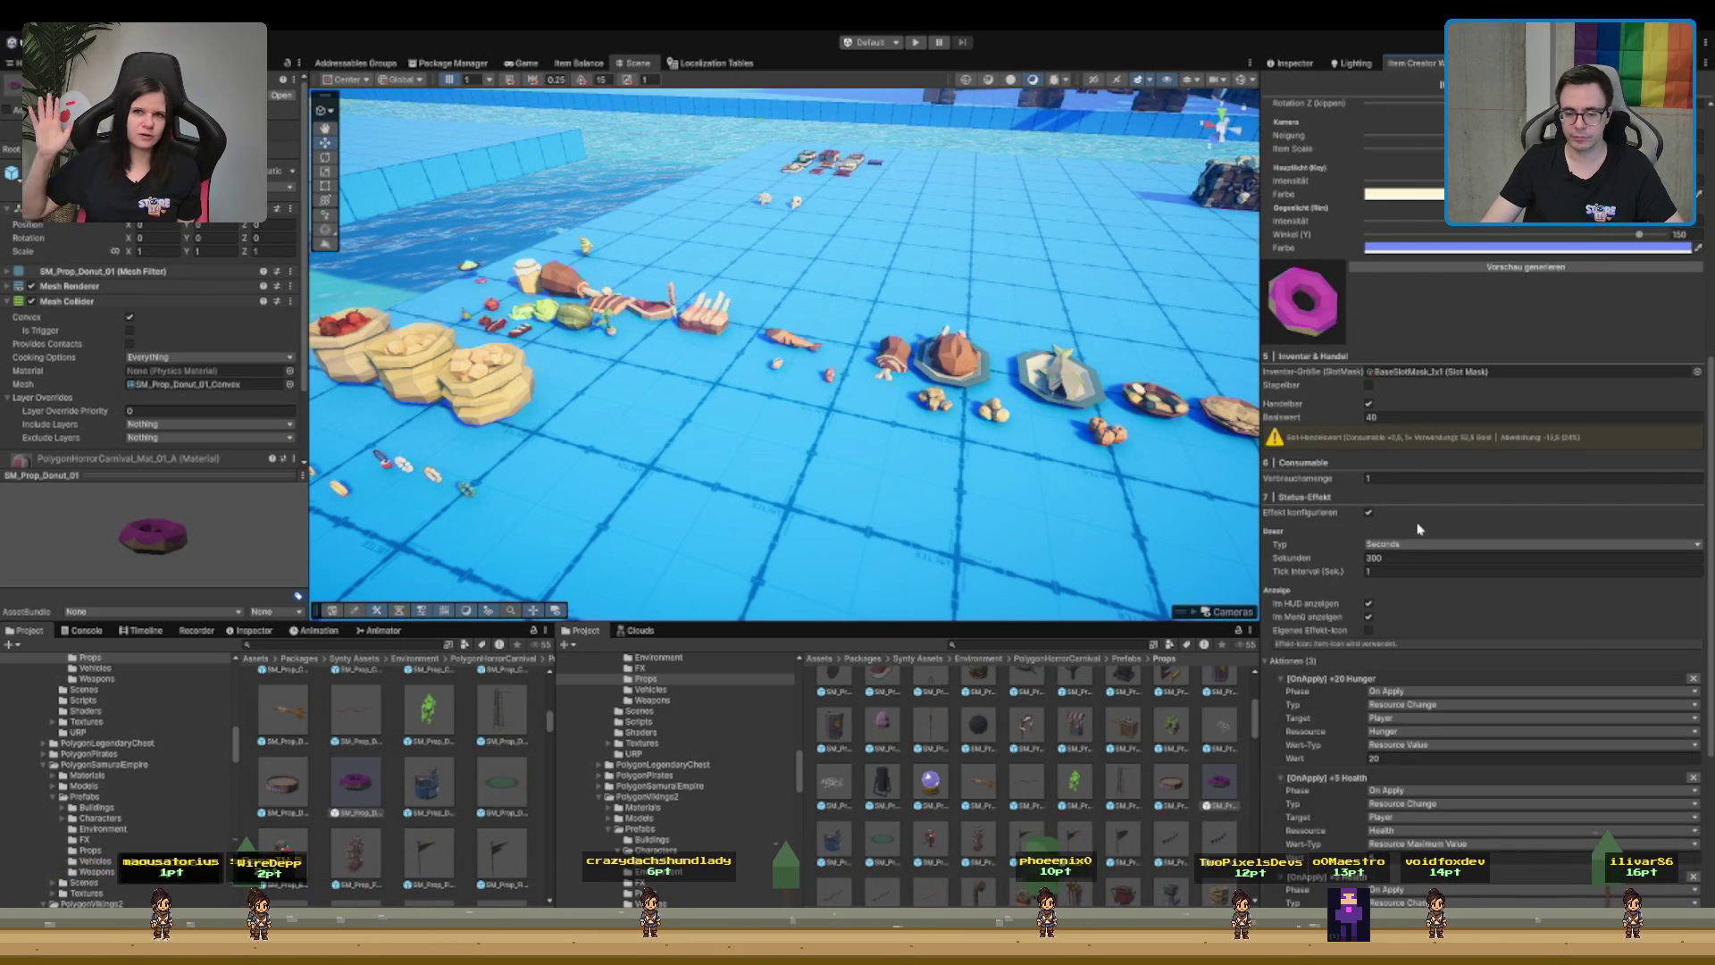
{"action": "scroll", "coordinate": [1419, 531], "scroll_direction": "down", "scroll_amount": 3}
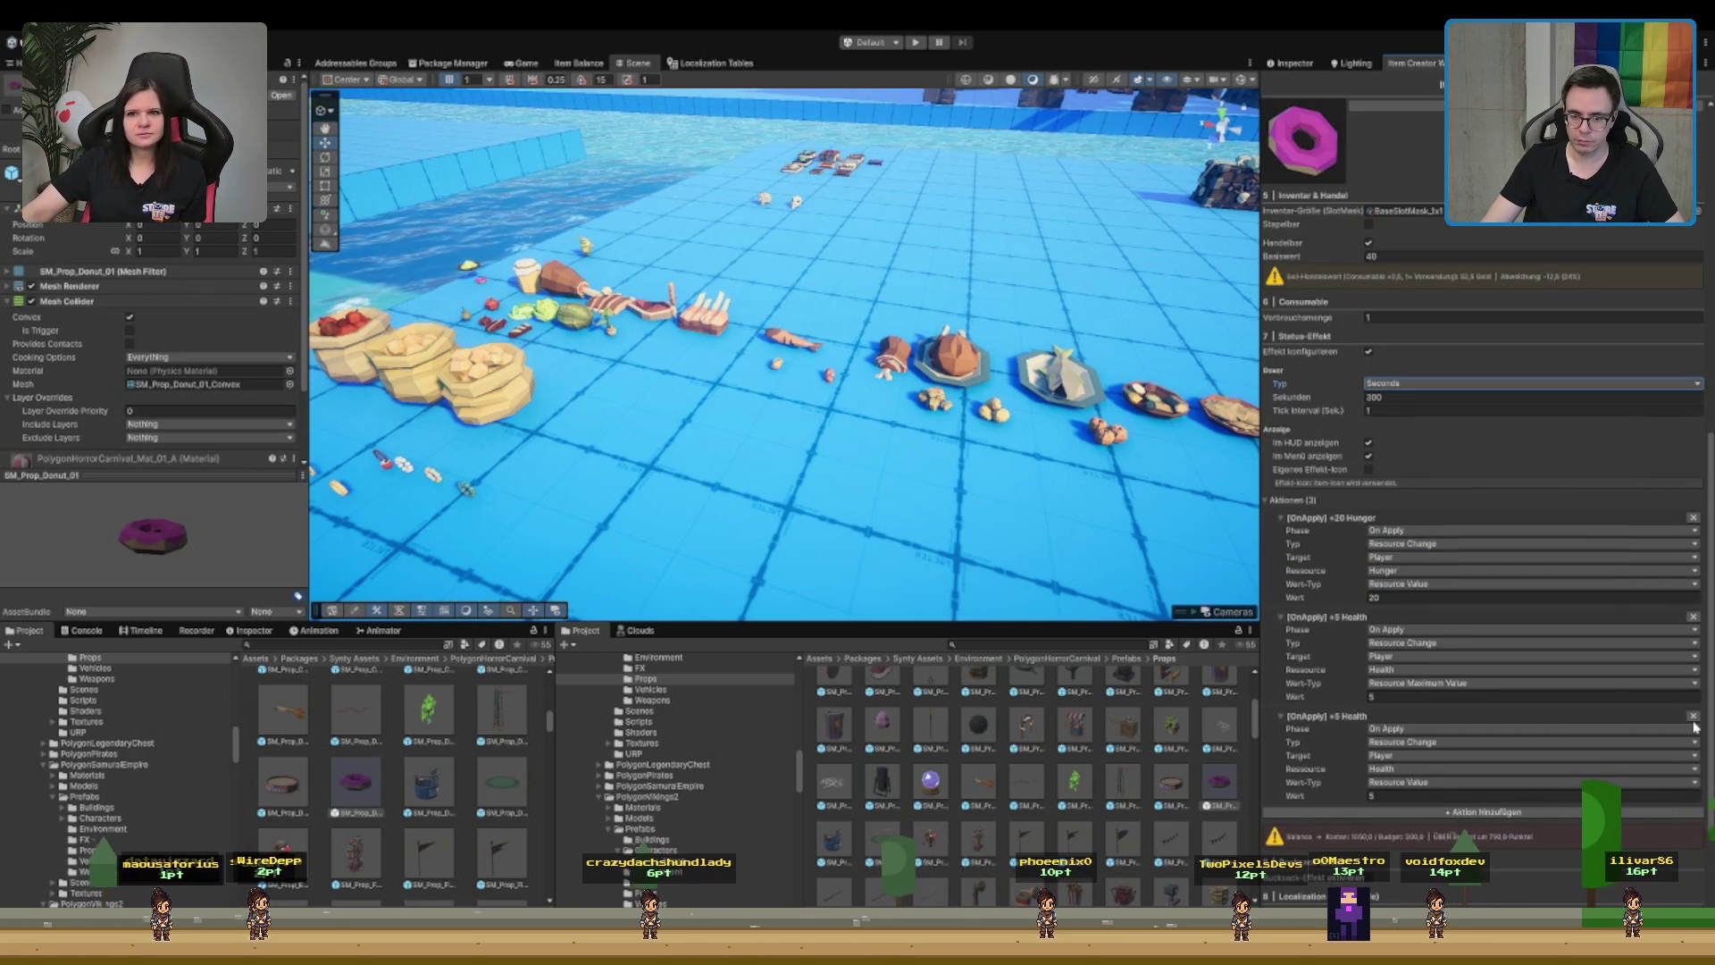
{"action": "left_click", "coordinate": [1429, 727]}
{"action": "left_click", "coordinate": [1519, 745]}
{"action": "scroll", "coordinate": [1429, 715], "scroll_direction": "down", "scroll_amount": 1}
{"action": "left_click", "coordinate": [1427, 714]}
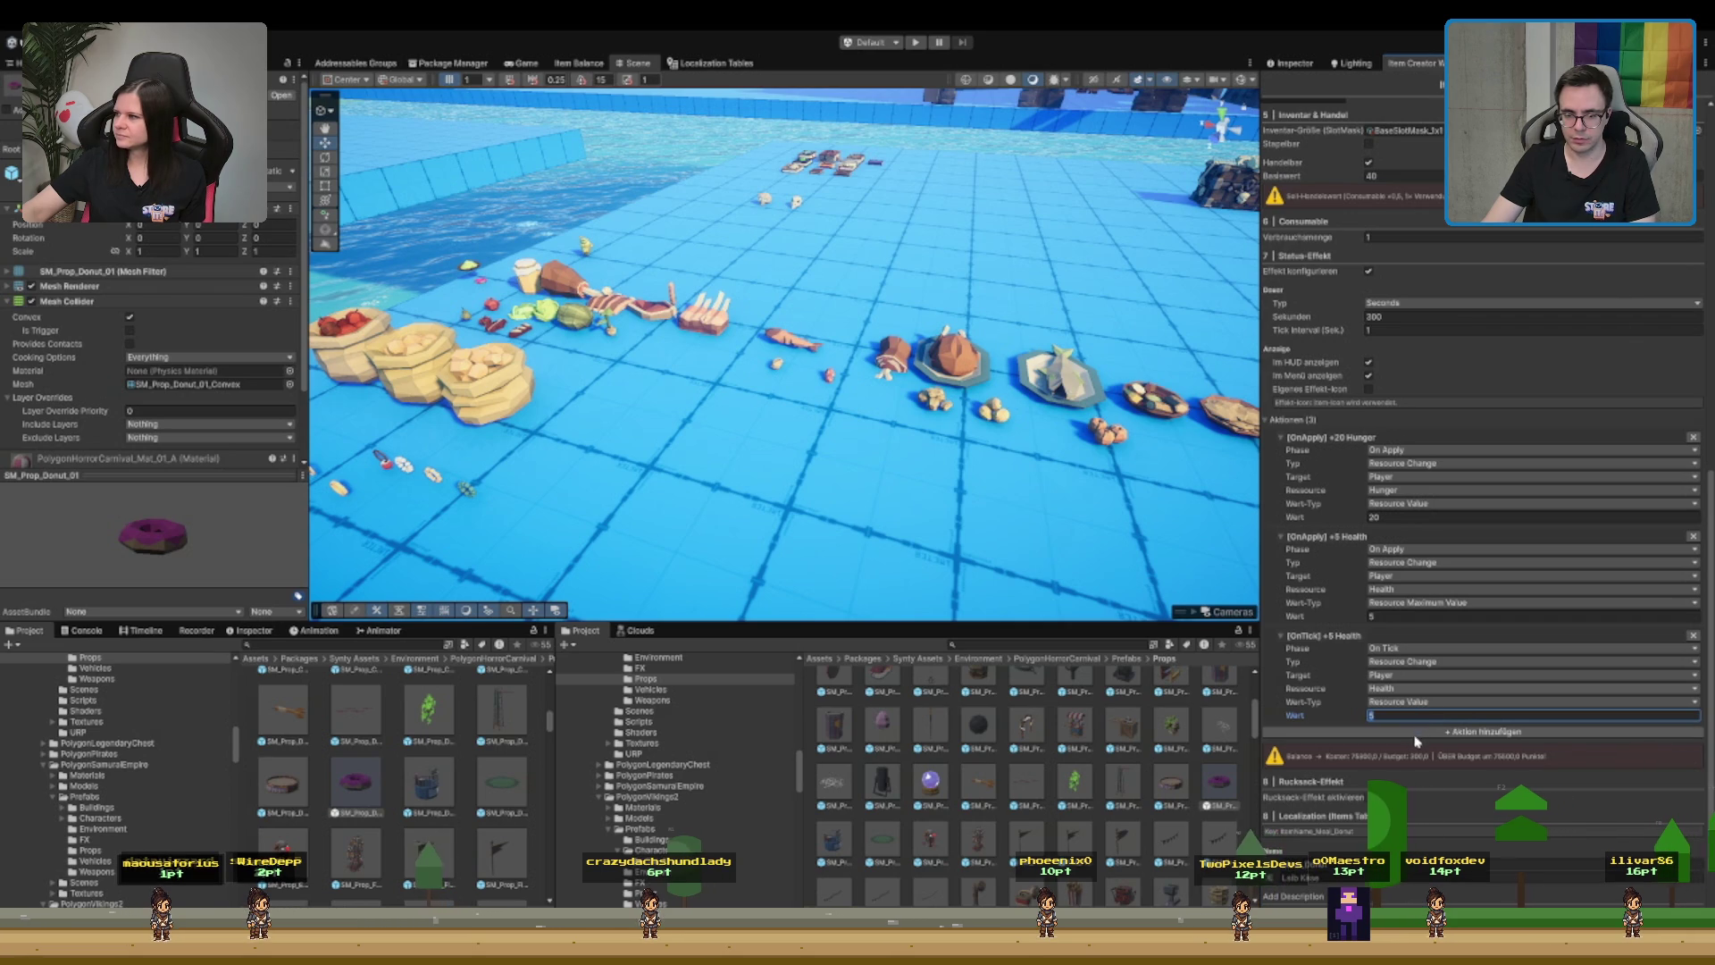
{"action": "left_click", "coordinate": [1518, 688]}
{"action": "type", "text": "10"}
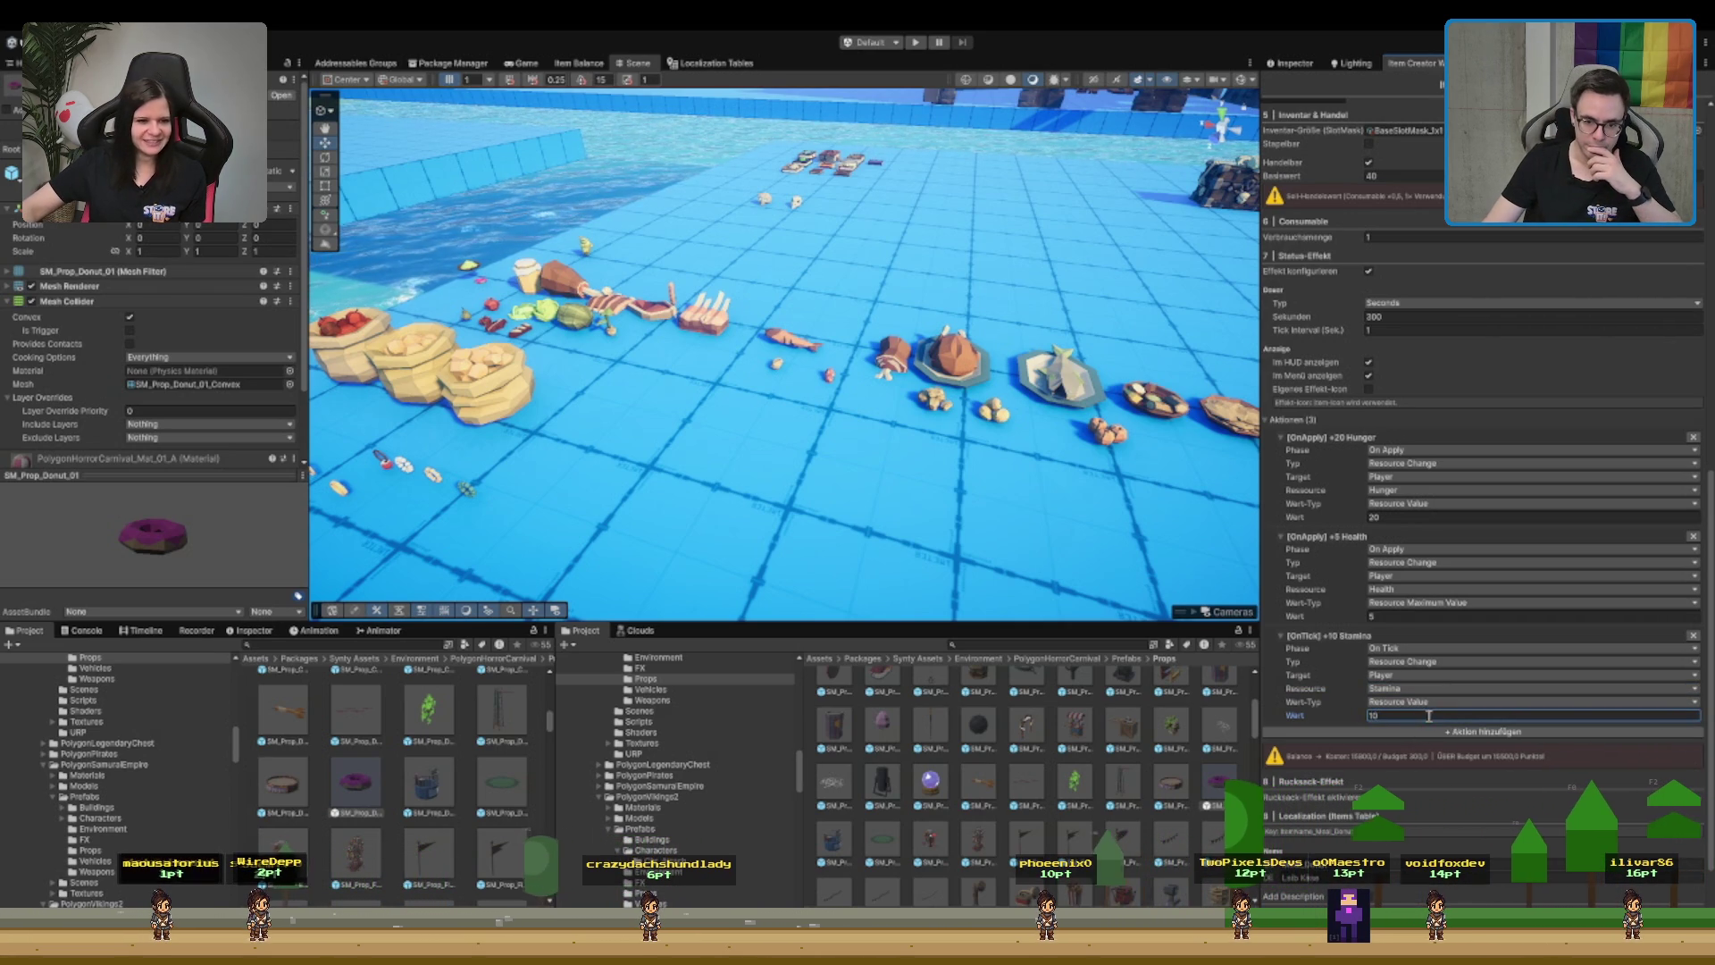
{"action": "left_click", "coordinate": [1387, 330]}
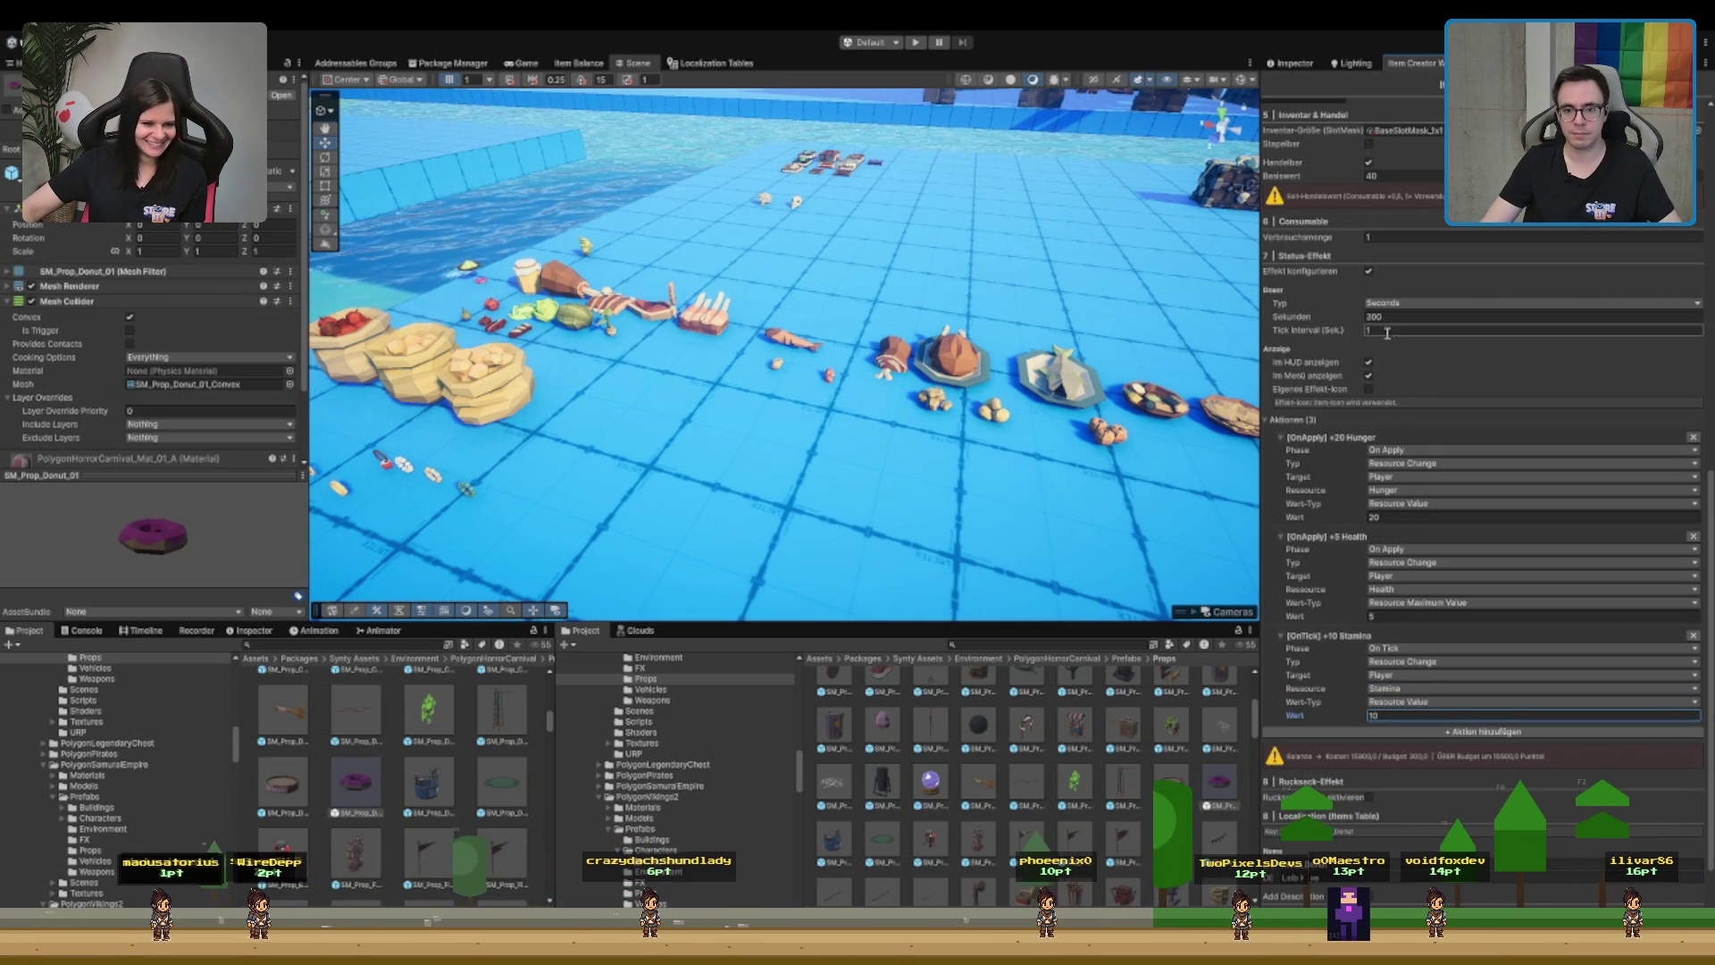
{"action": "left_click", "coordinate": [1392, 329]}
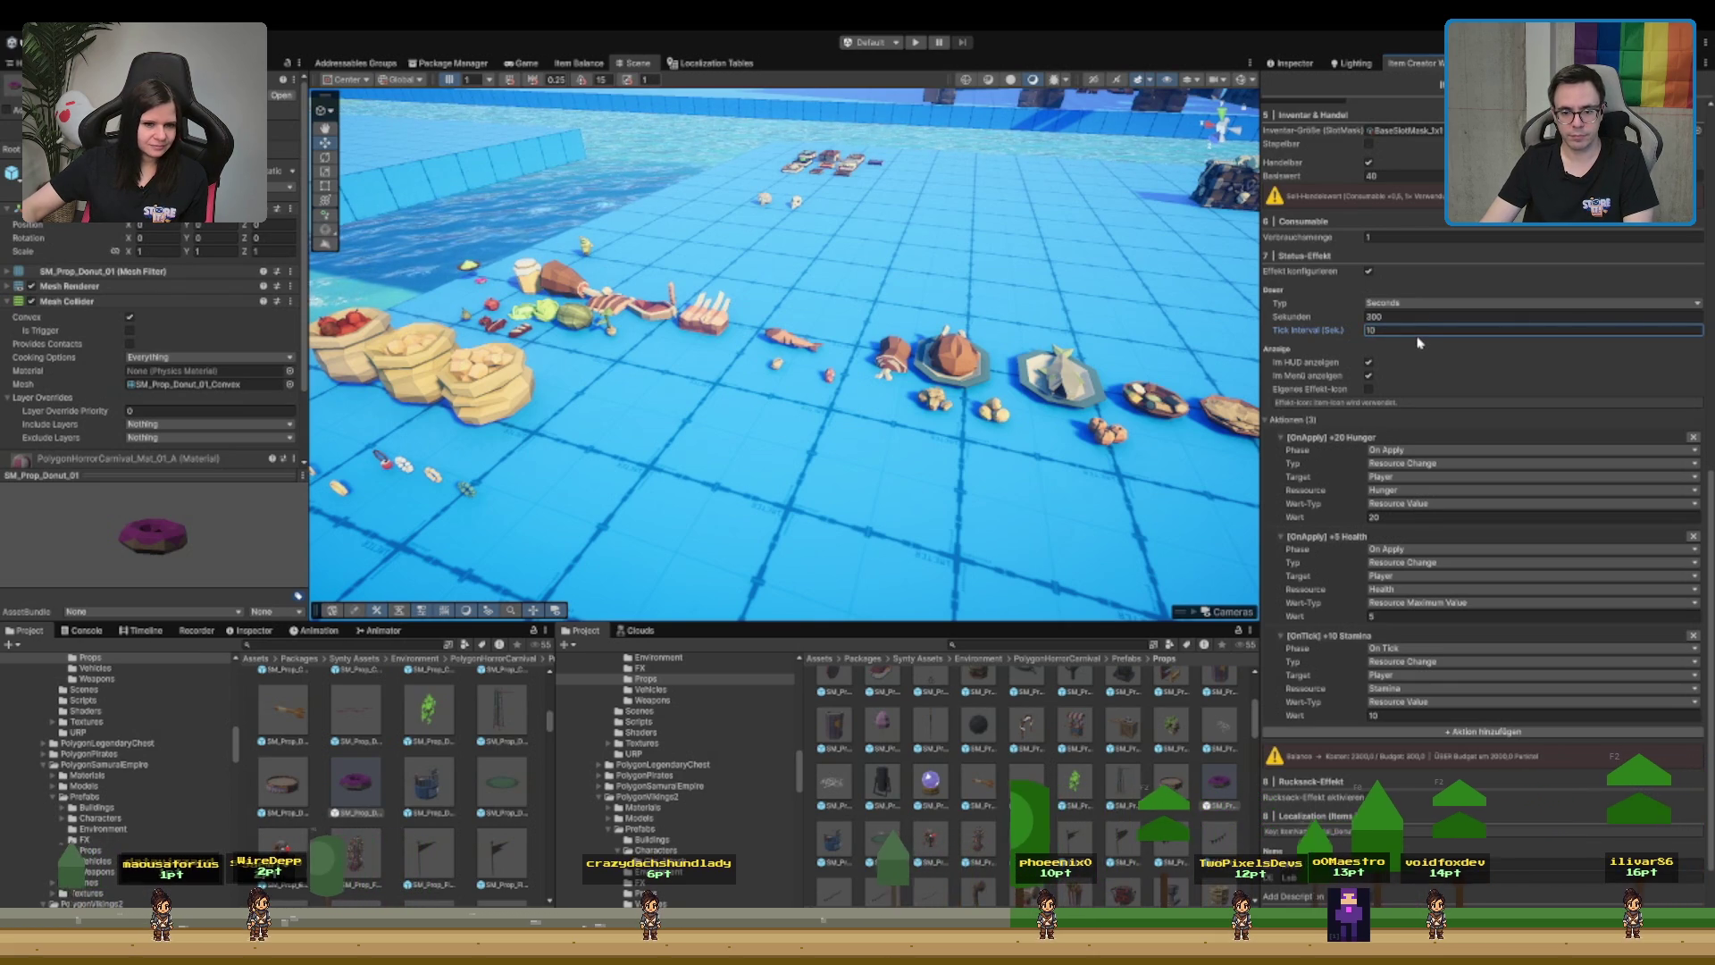
{"action": "double_click", "coordinate": [1396, 329]}
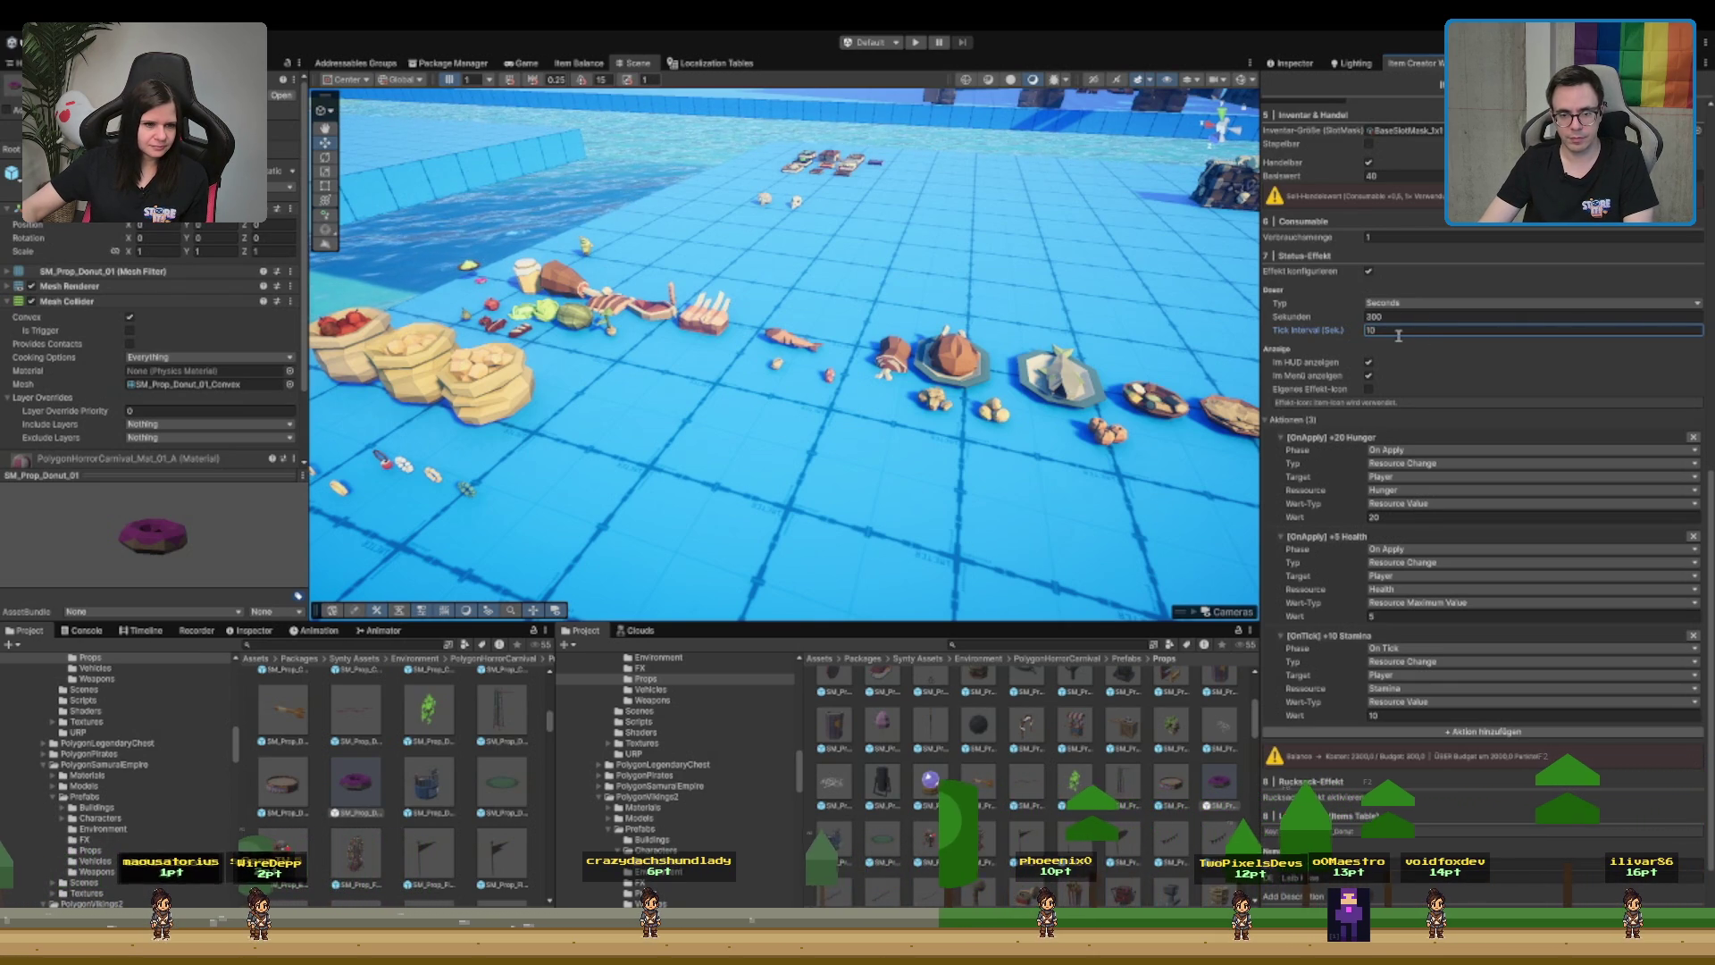
- Set the effect duration to 60 seconds and the per-tick Stamina amount to 1
{"action": "left_click", "coordinate": [1407, 317]}
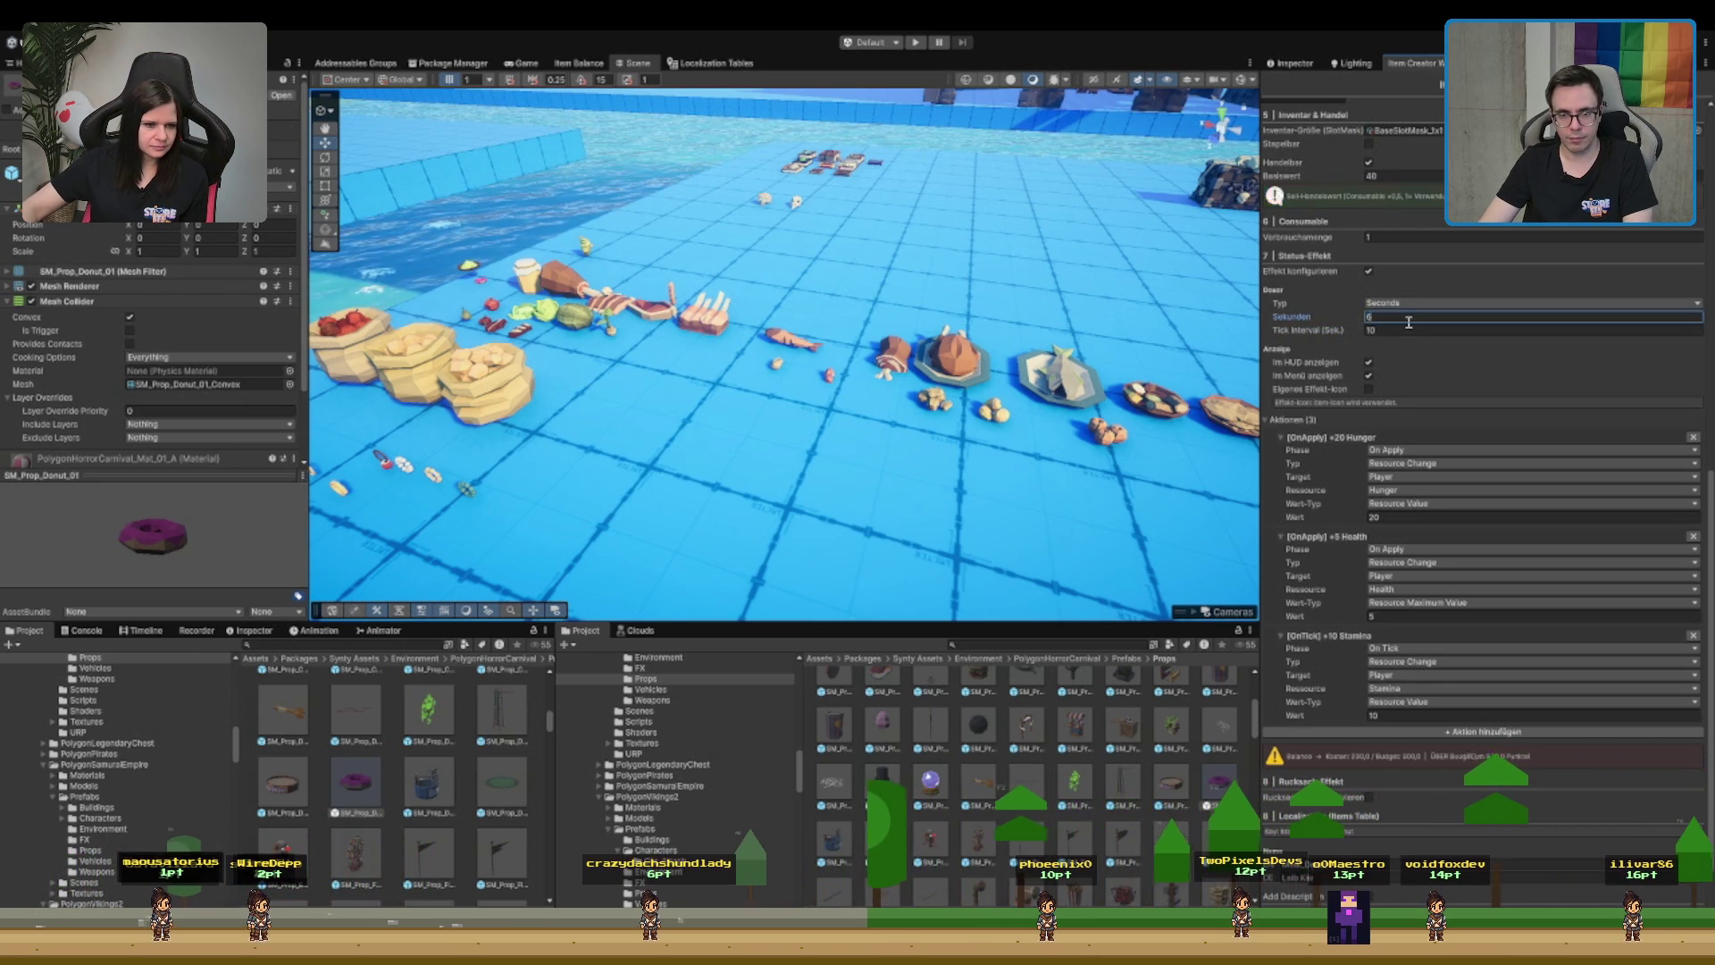
{"action": "type", "text": "60"}
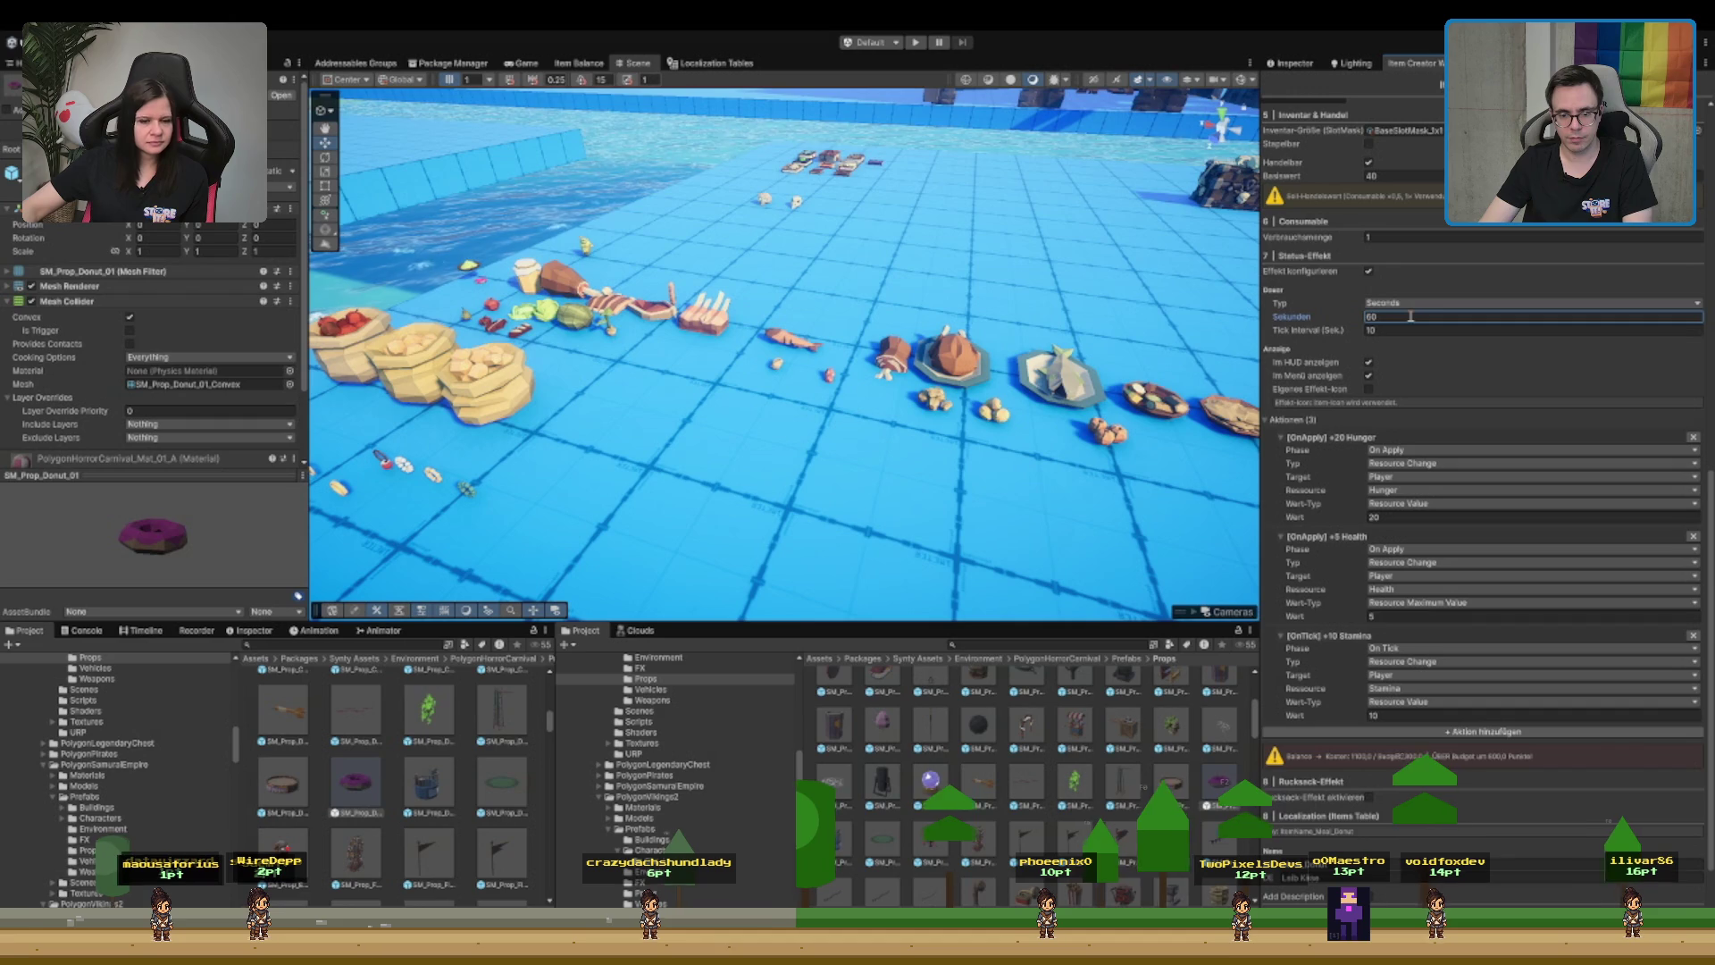
{"action": "left_click", "coordinate": [1394, 715]}
{"action": "type", "text": "1"}
{"action": "left_click", "coordinate": [1394, 330]}
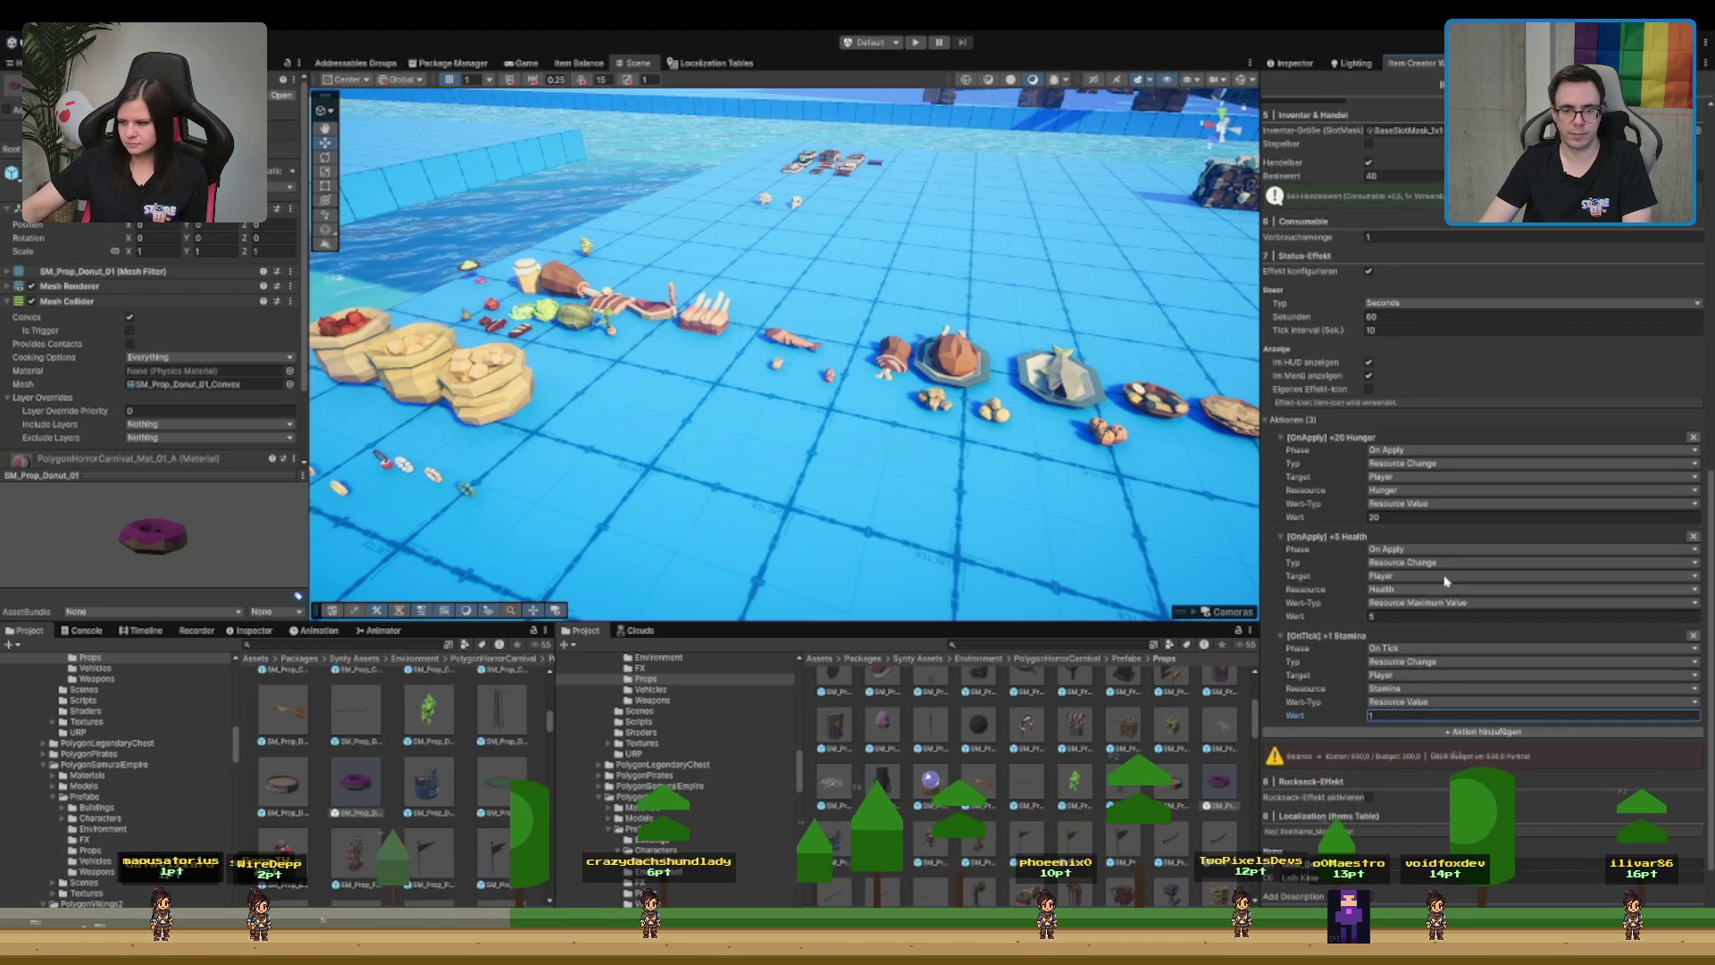
- Set Hunger to +5, switch the second action to +5 Stamina, and use 20-second ticks
{"action": "left_click", "coordinate": [1426, 518]}
{"action": "type", "text": "10"}
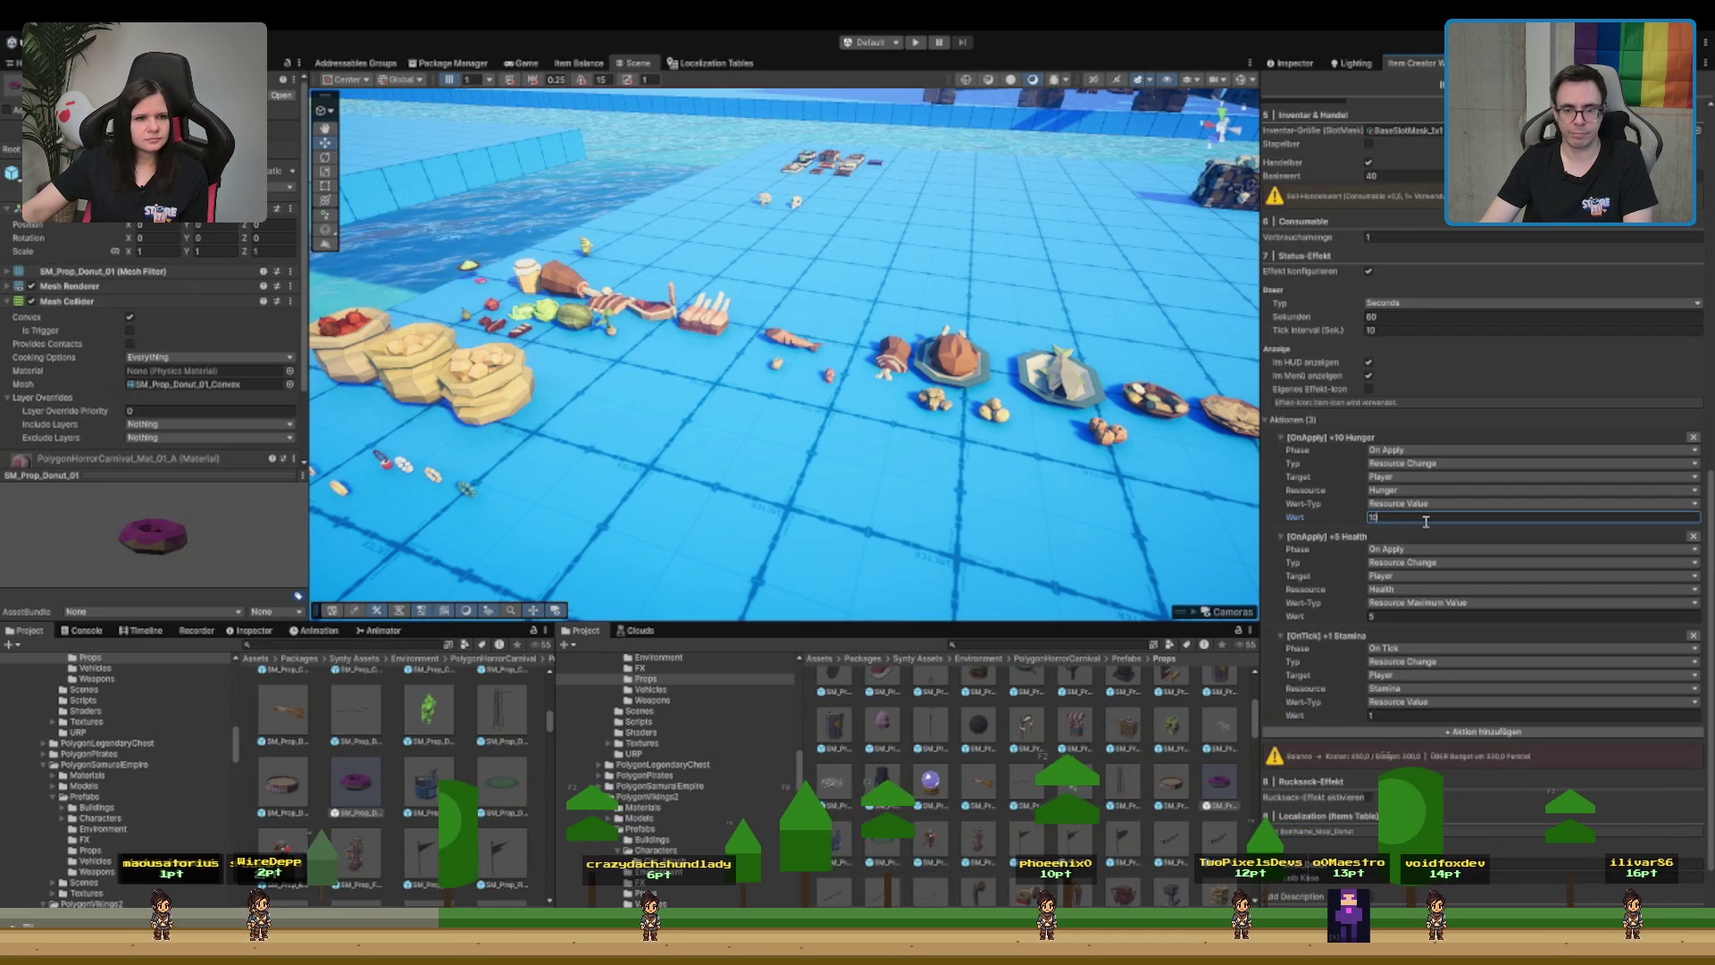
{"action": "left_click", "coordinate": [1416, 616]}
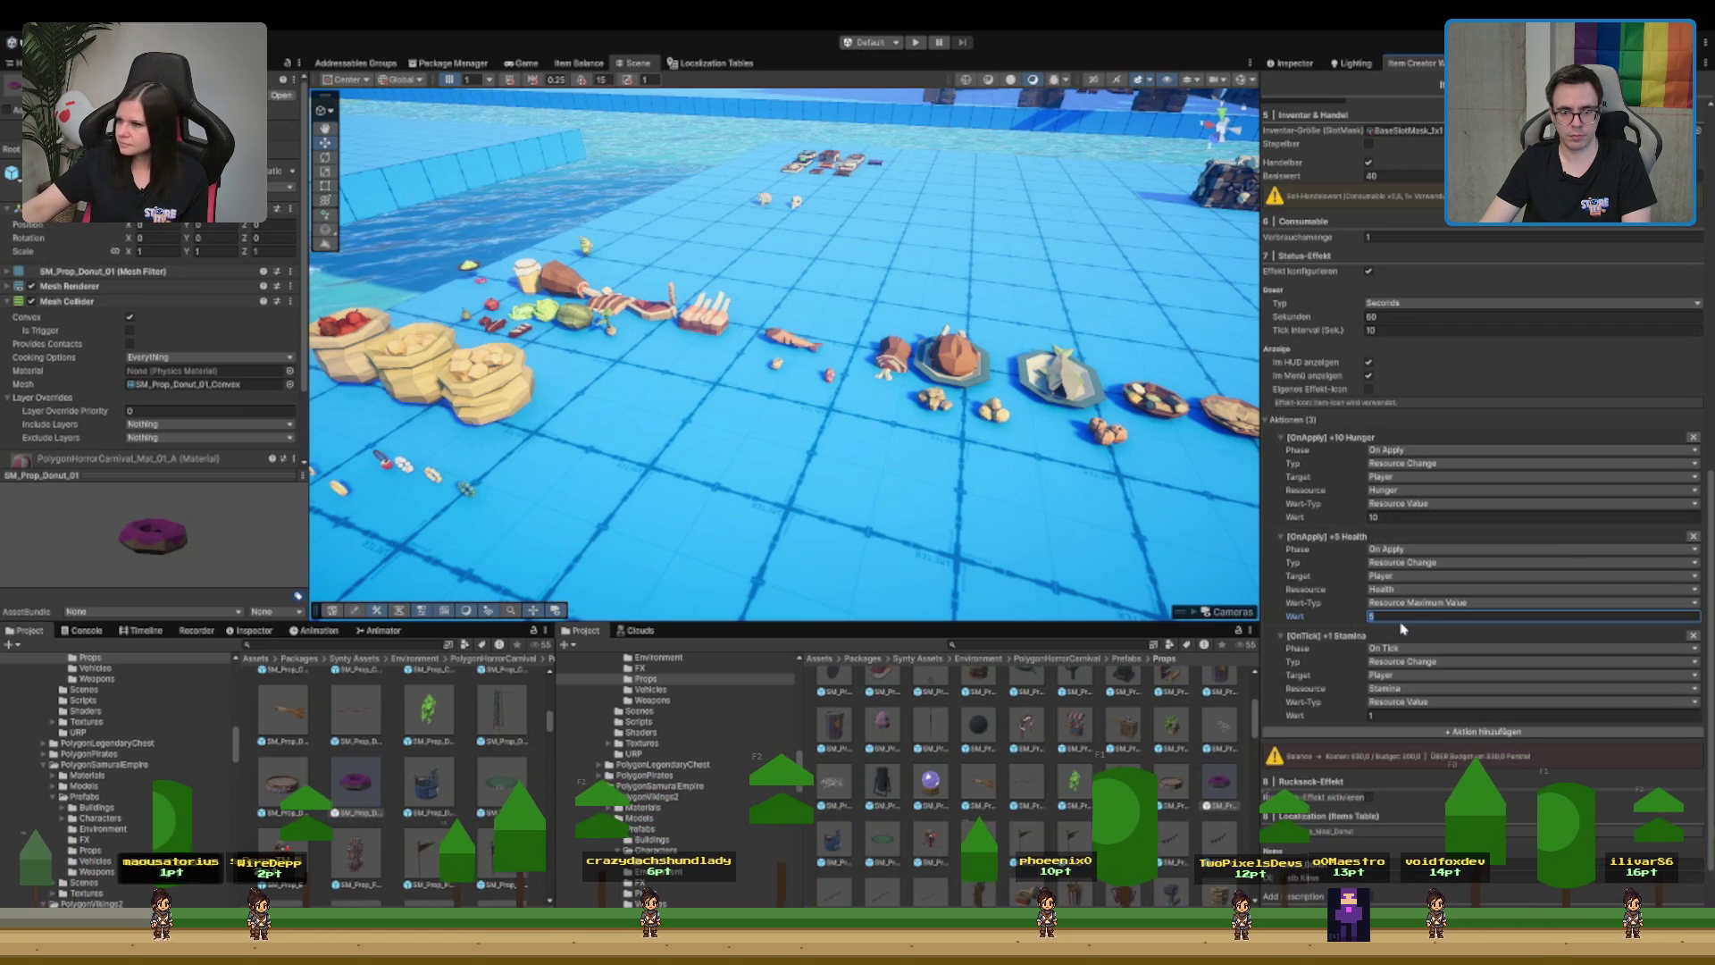
{"action": "type", "text": "10"}
{"action": "left_click", "coordinate": [1429, 589]}
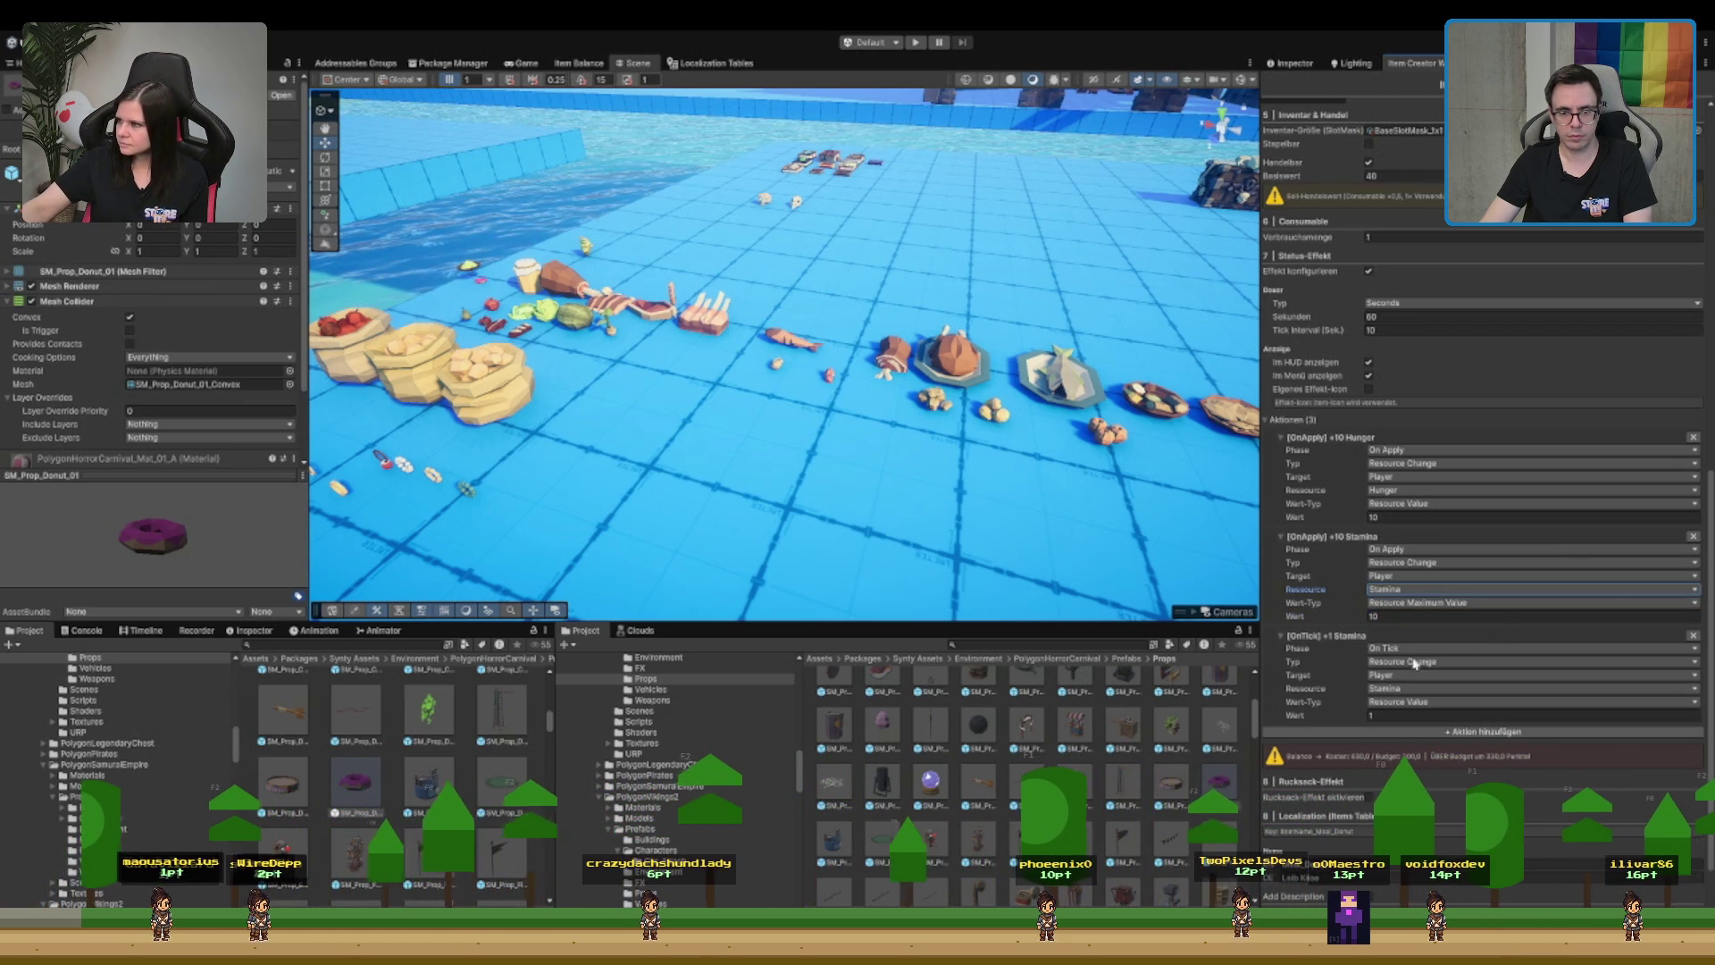
{"action": "left_click", "coordinate": [1429, 616]}
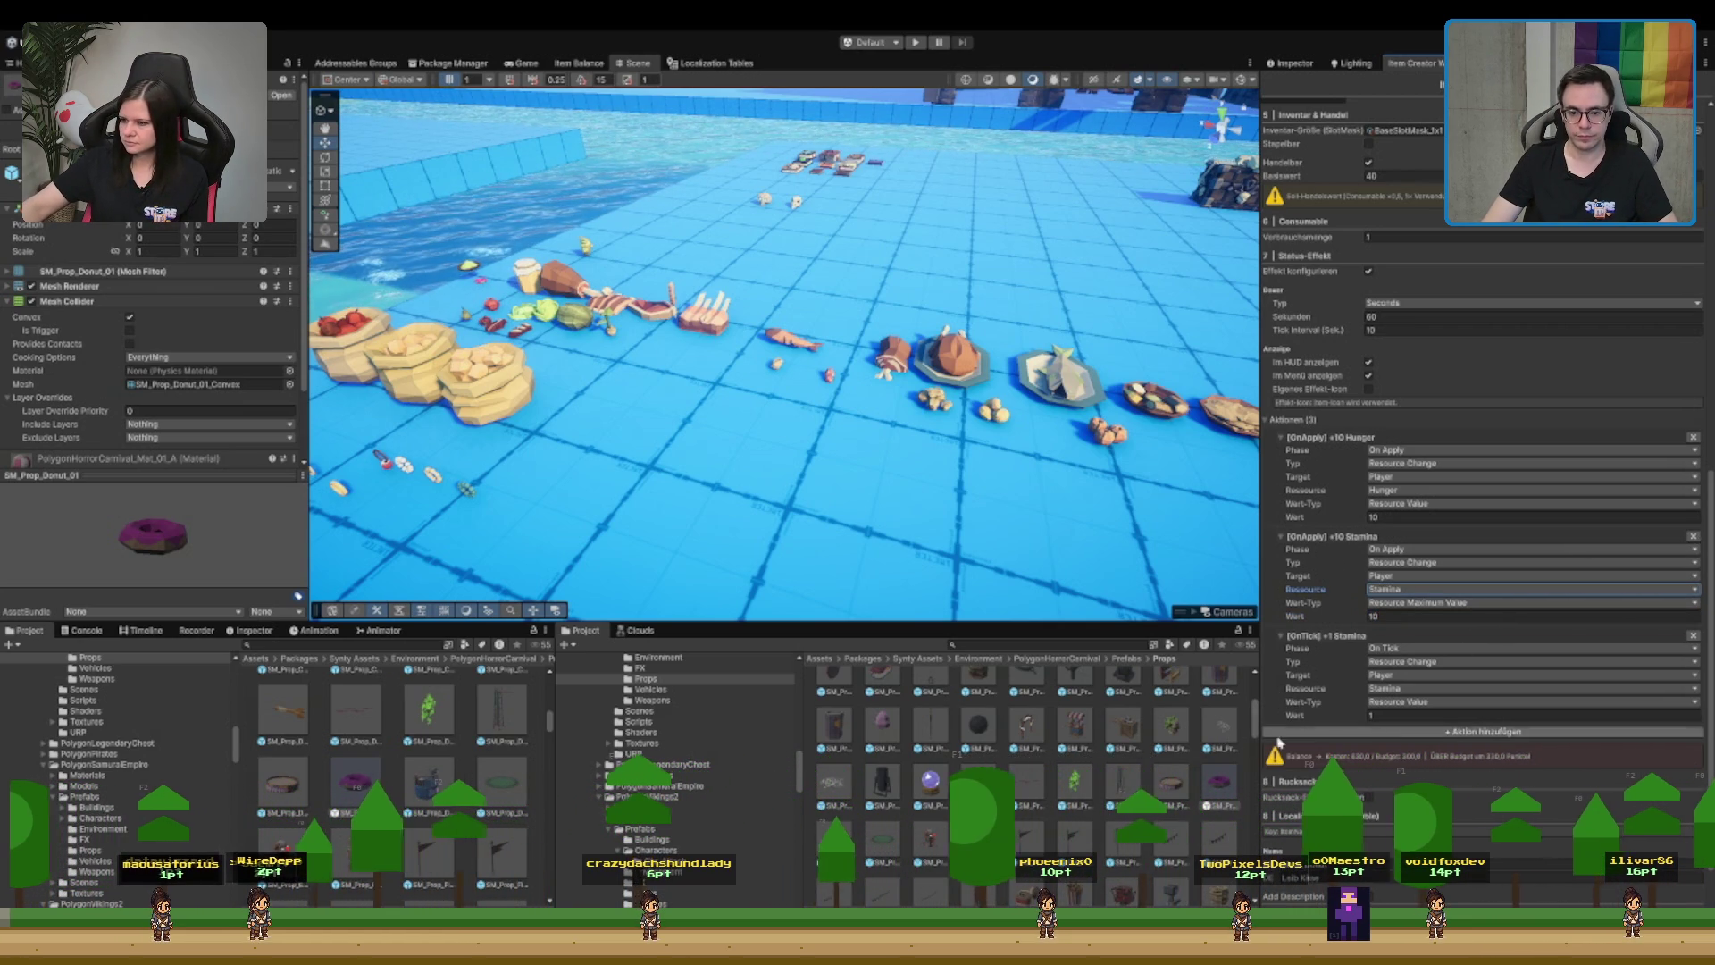
{"action": "left_click", "coordinate": [1400, 329]}
{"action": "type", "text": "2"}
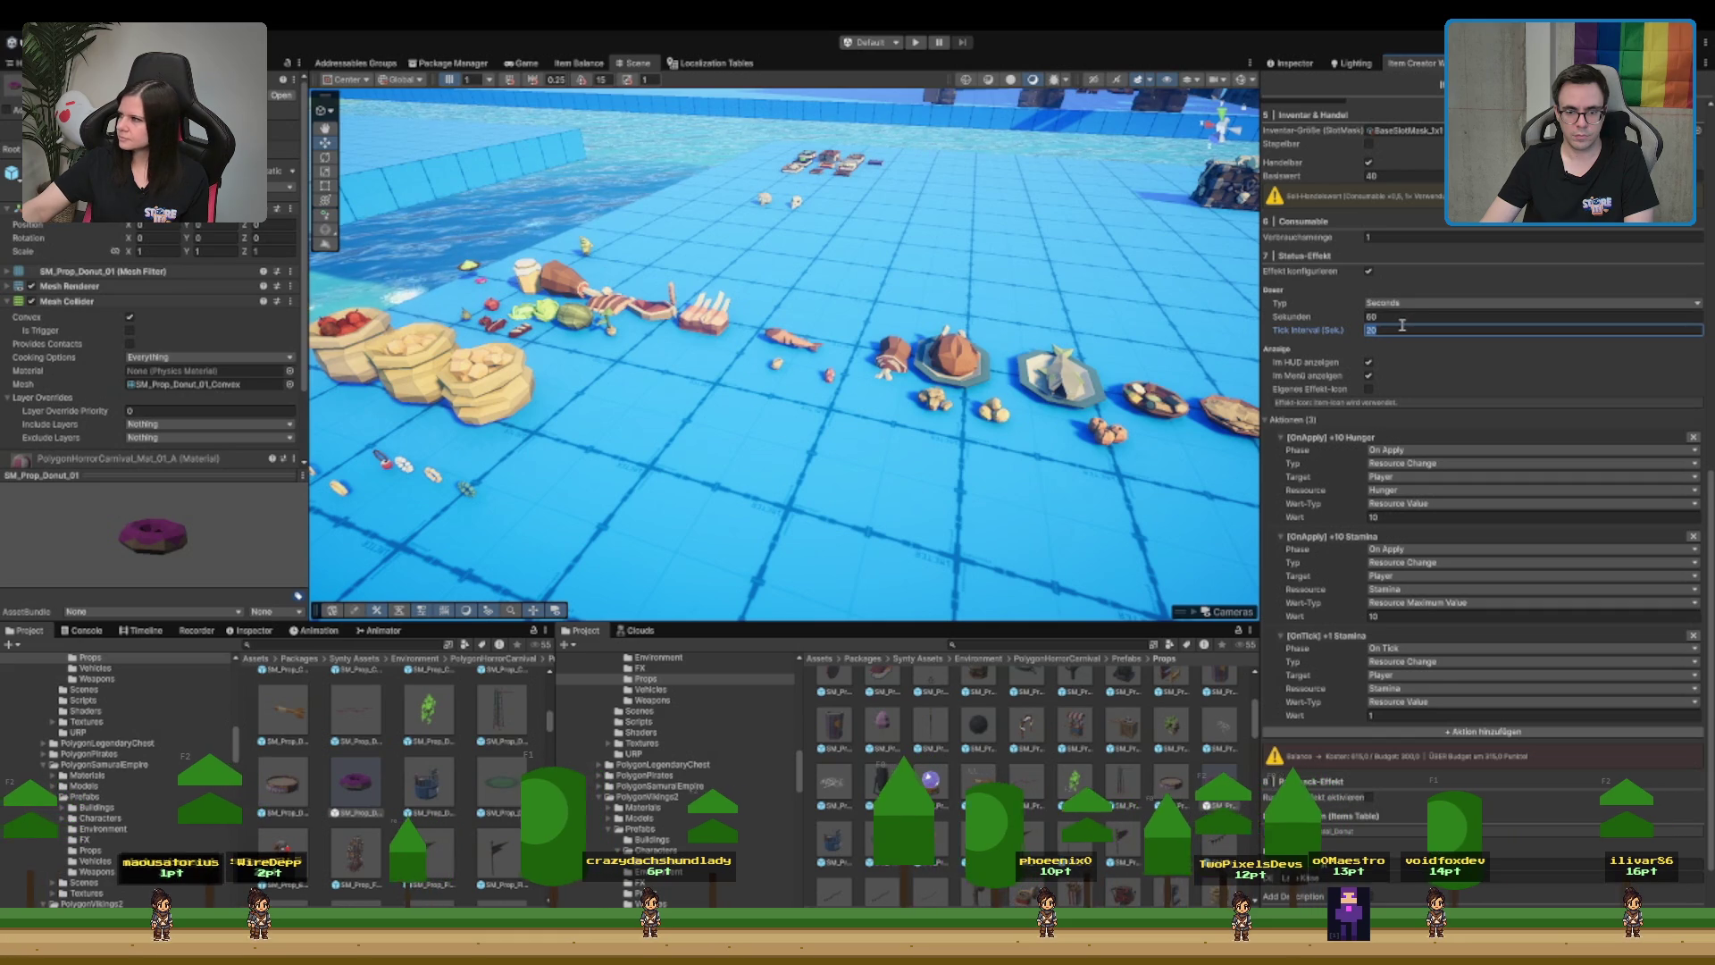
{"action": "left_click", "coordinate": [1427, 616]}
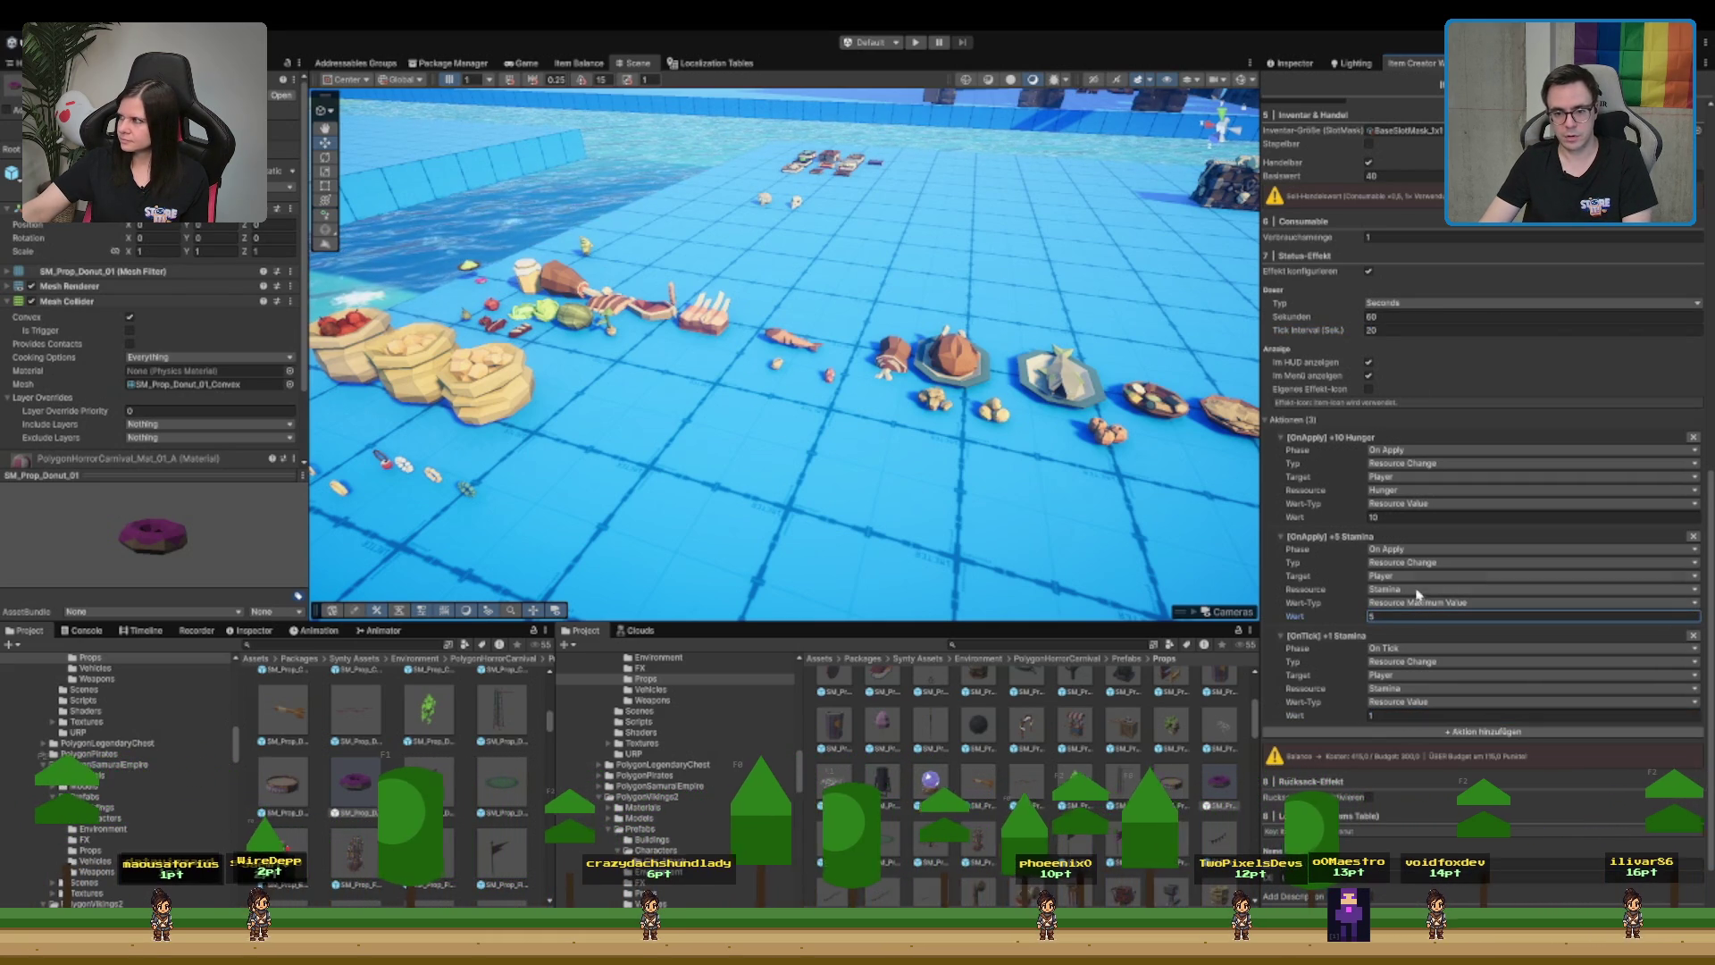
{"action": "left_click", "coordinate": [1389, 516]}
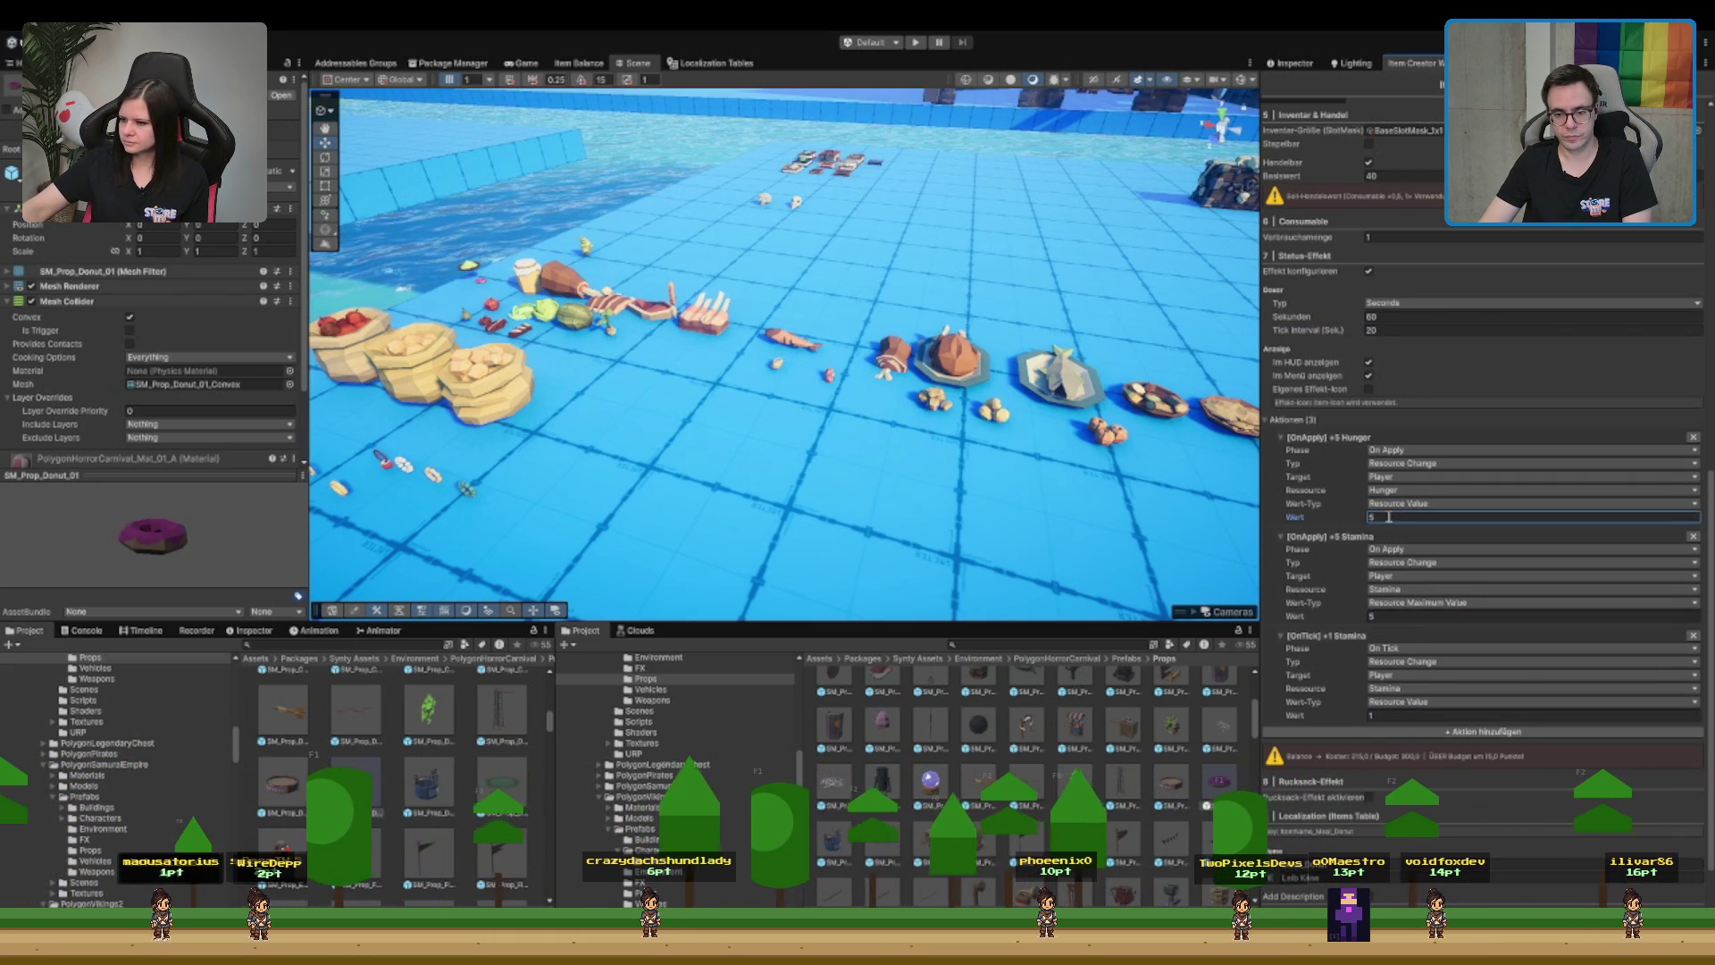
- Try several tick interval values and set the stamina amount to 1
{"action": "left_click", "coordinate": [1403, 332]}
{"action": "type", "text": "30"}
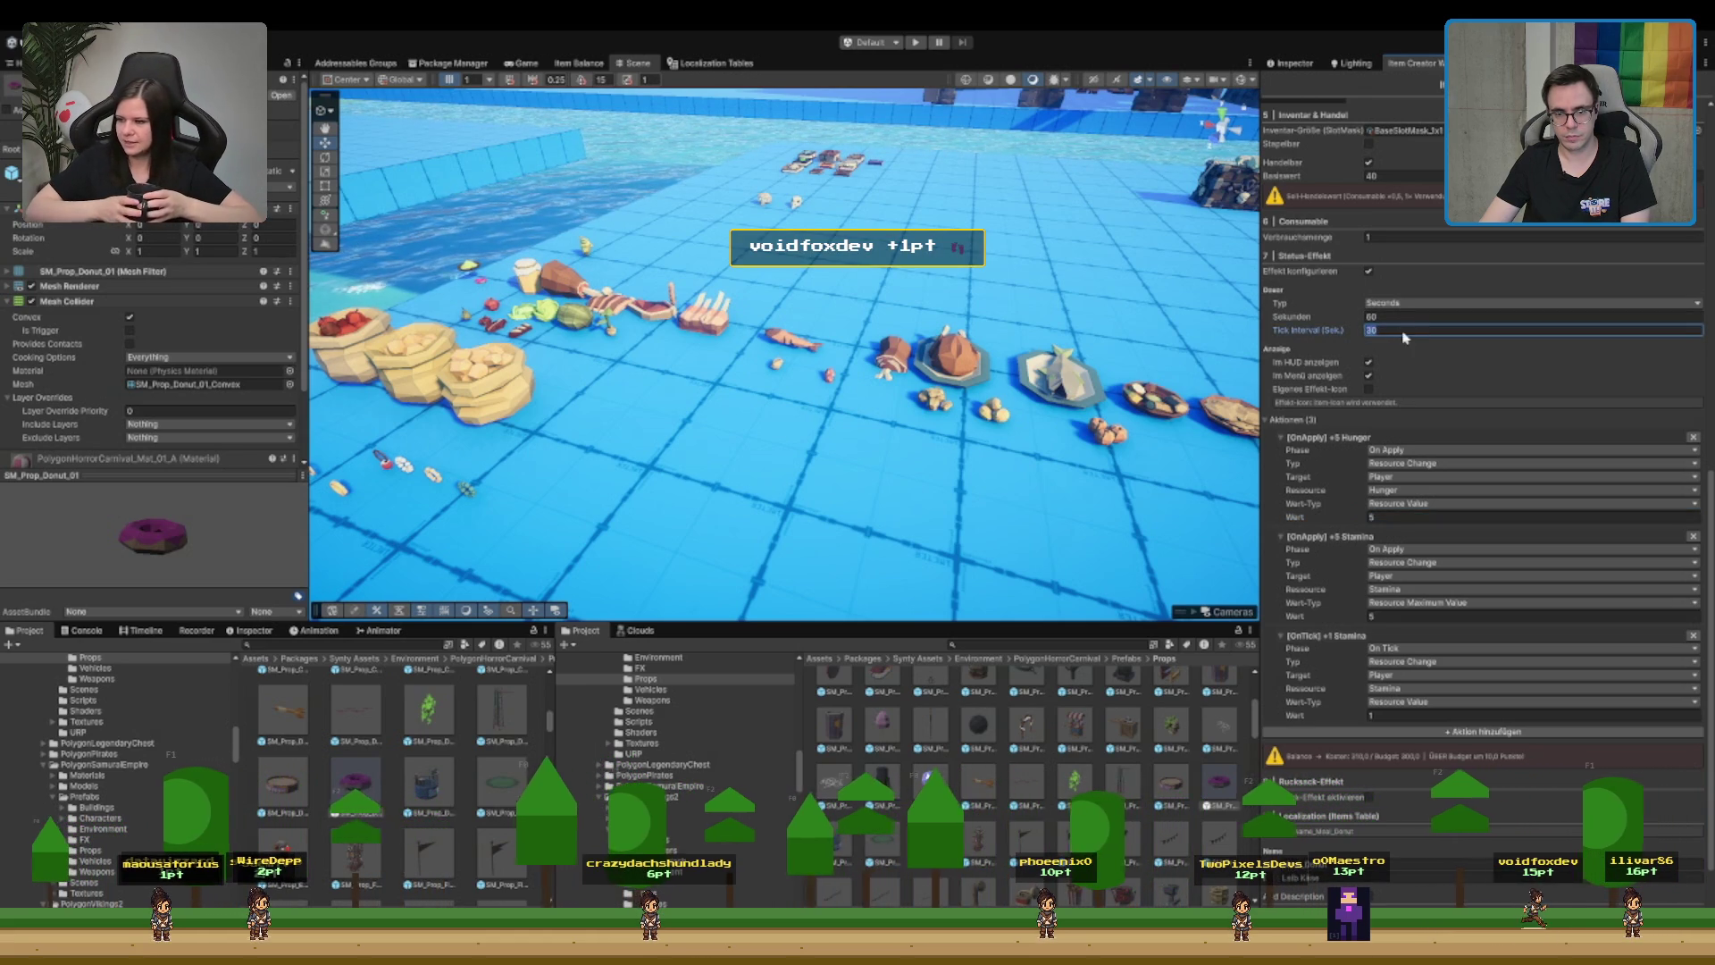
{"action": "left_click", "coordinate": [1416, 616]}
{"action": "type", "text": "1"}
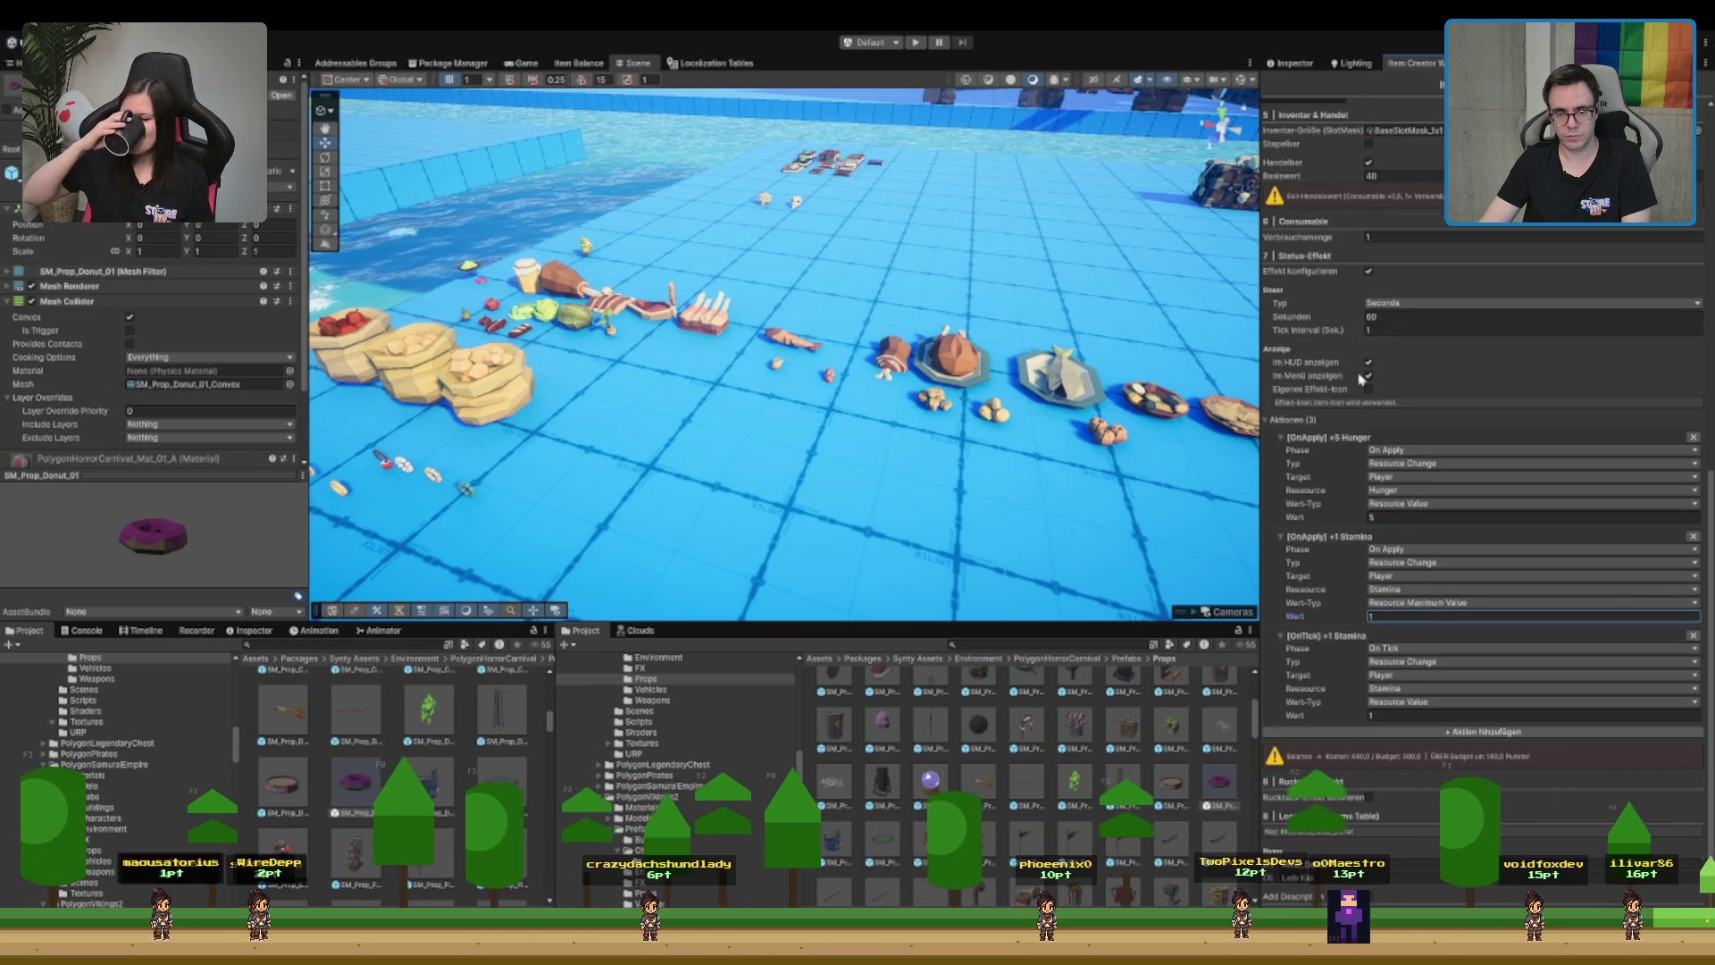
{"action": "left_click", "coordinate": [1399, 329]}
{"action": "type", "text": "2"}
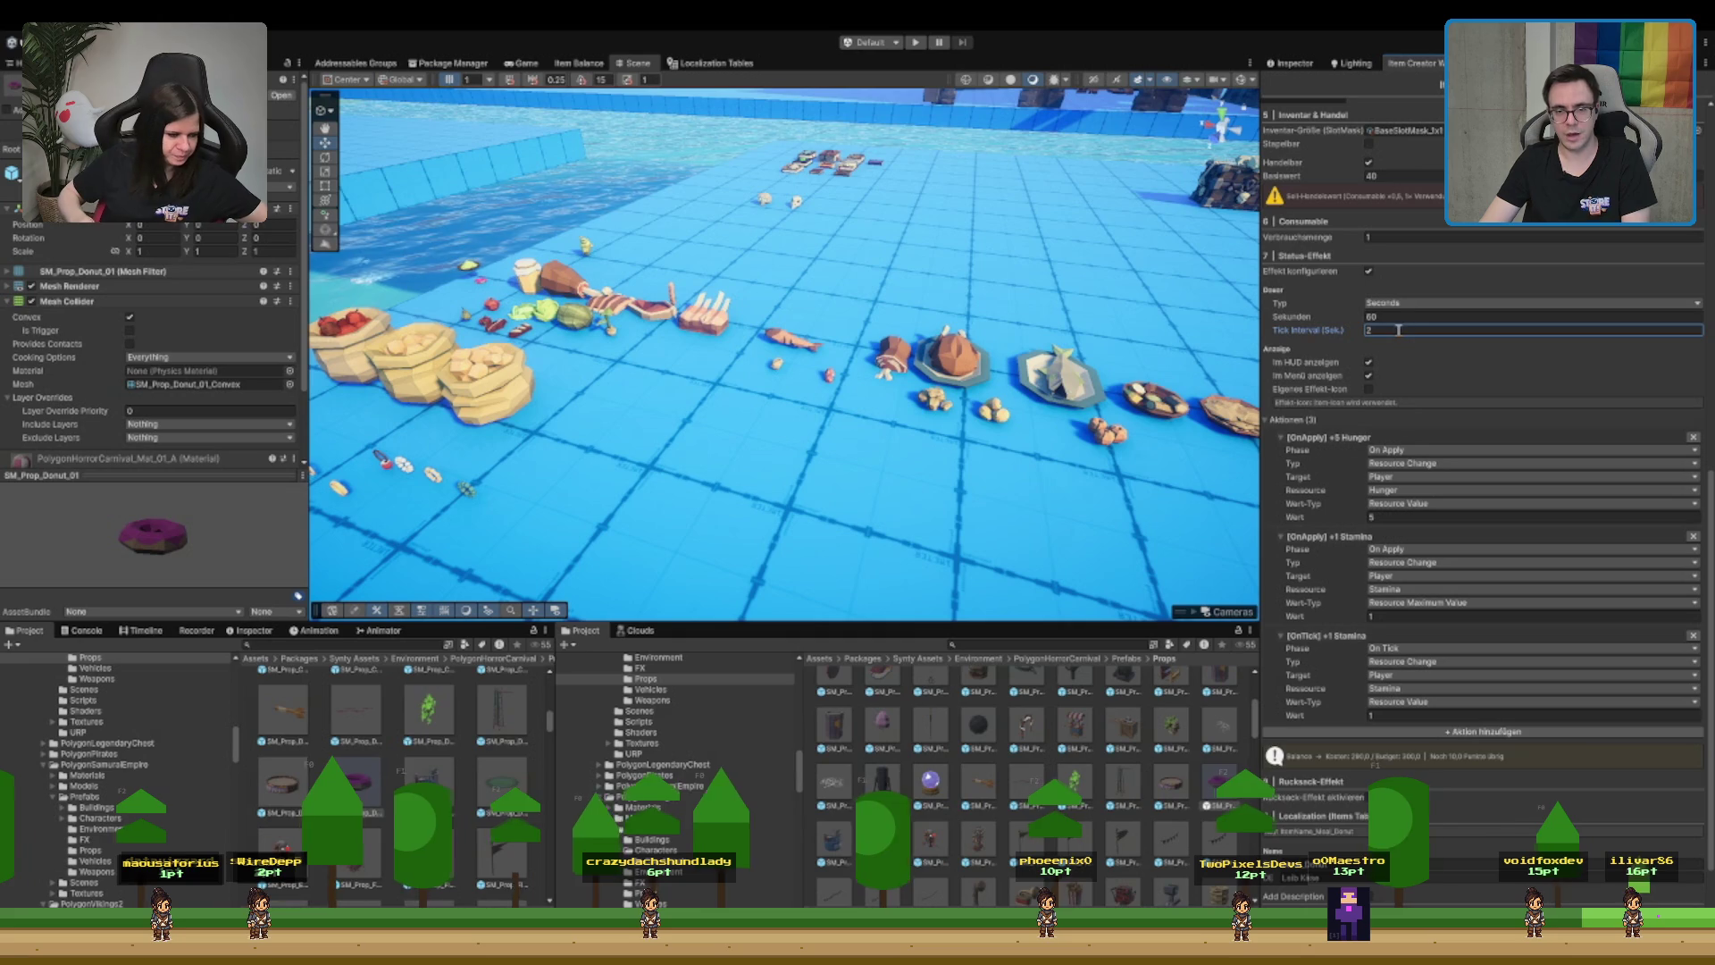
{"action": "left_click", "coordinate": [1432, 617]}
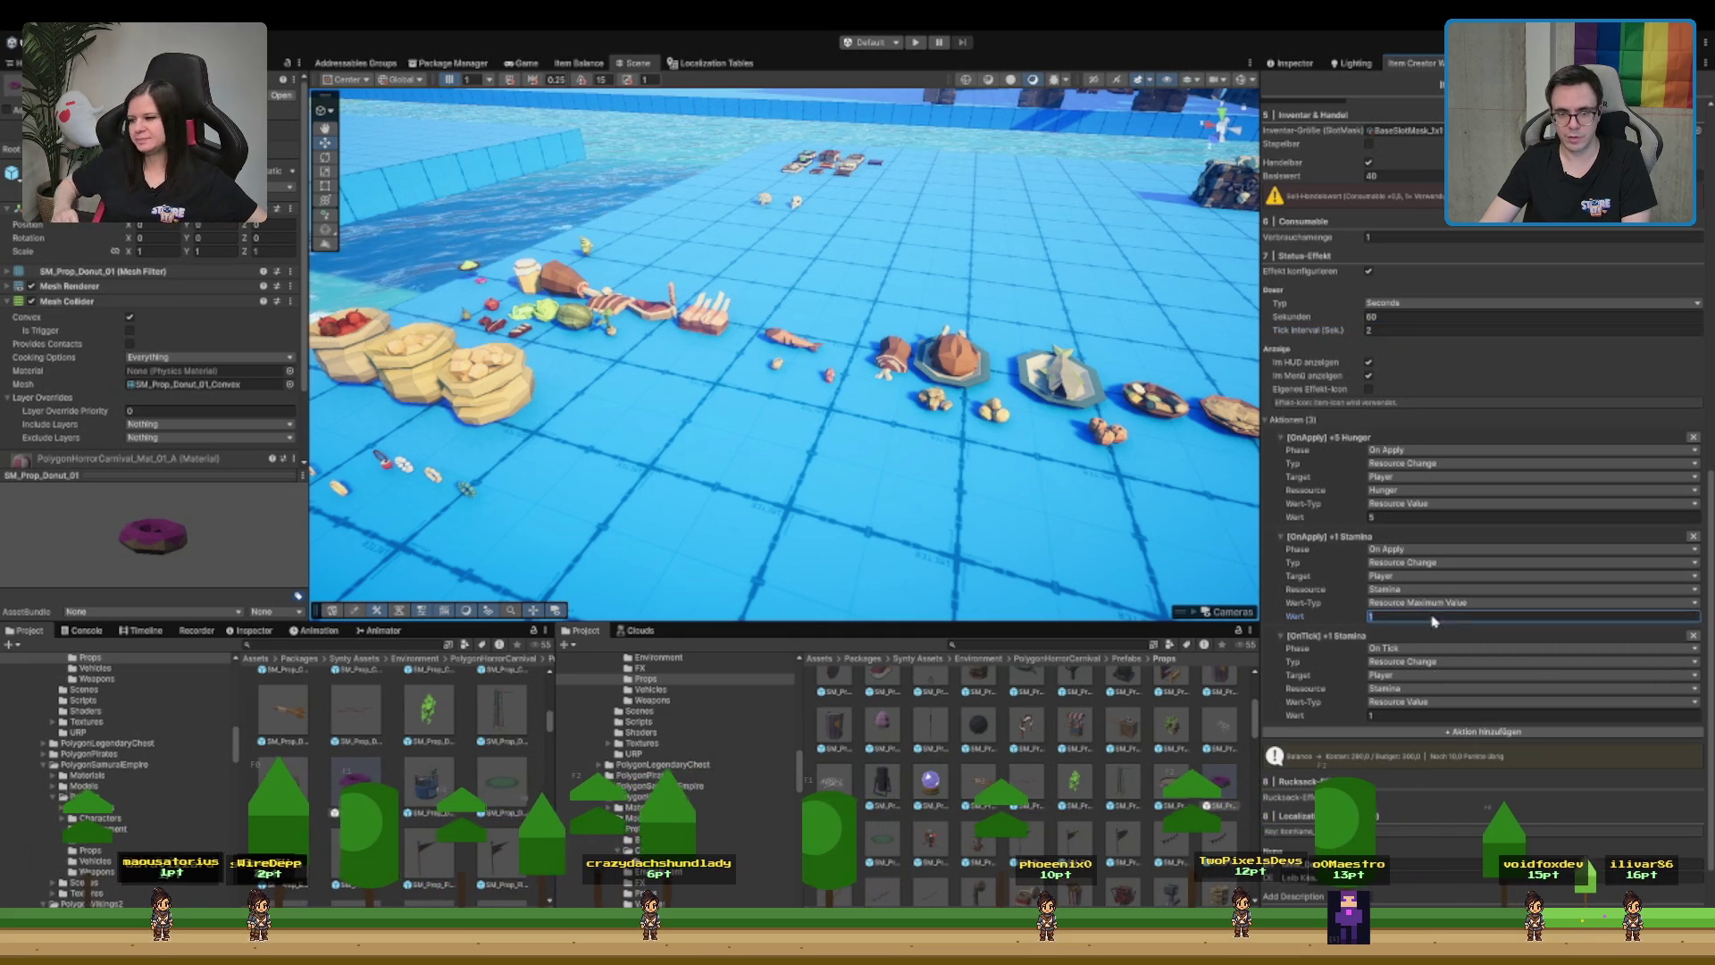
{"action": "left_click", "coordinate": [1408, 330]}
{"action": "type", "text": "5"}
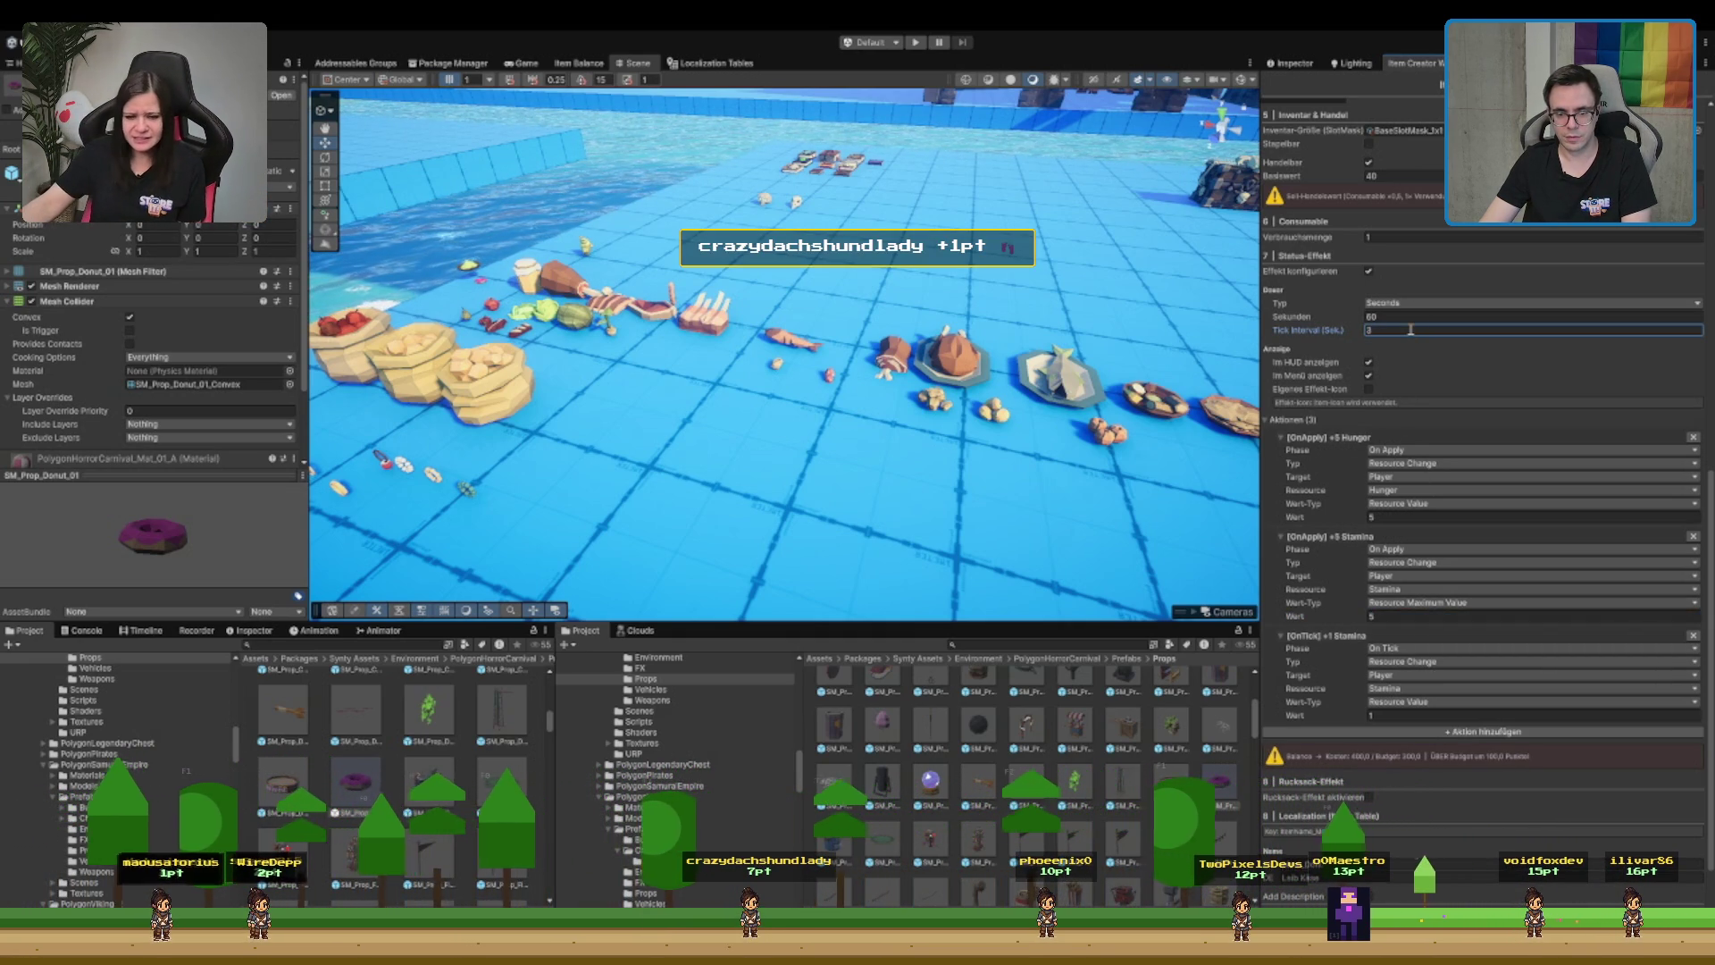
{"action": "double_click", "coordinate": [1411, 330]}
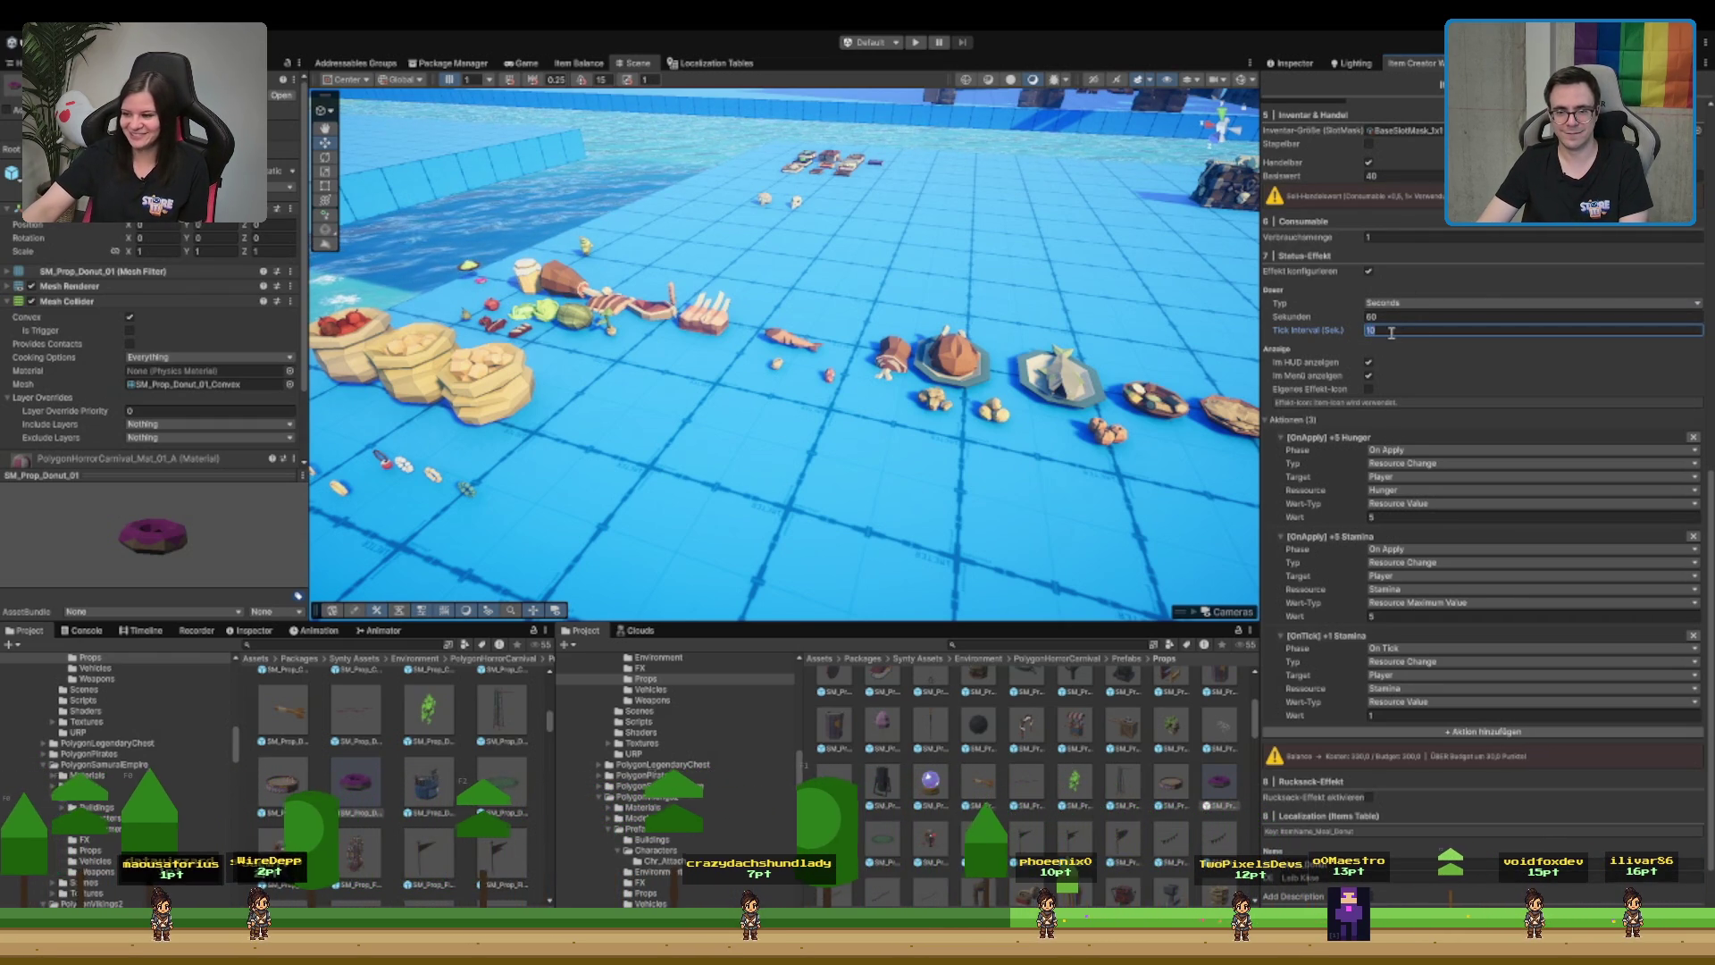
{"action": "type", "text": "5"}
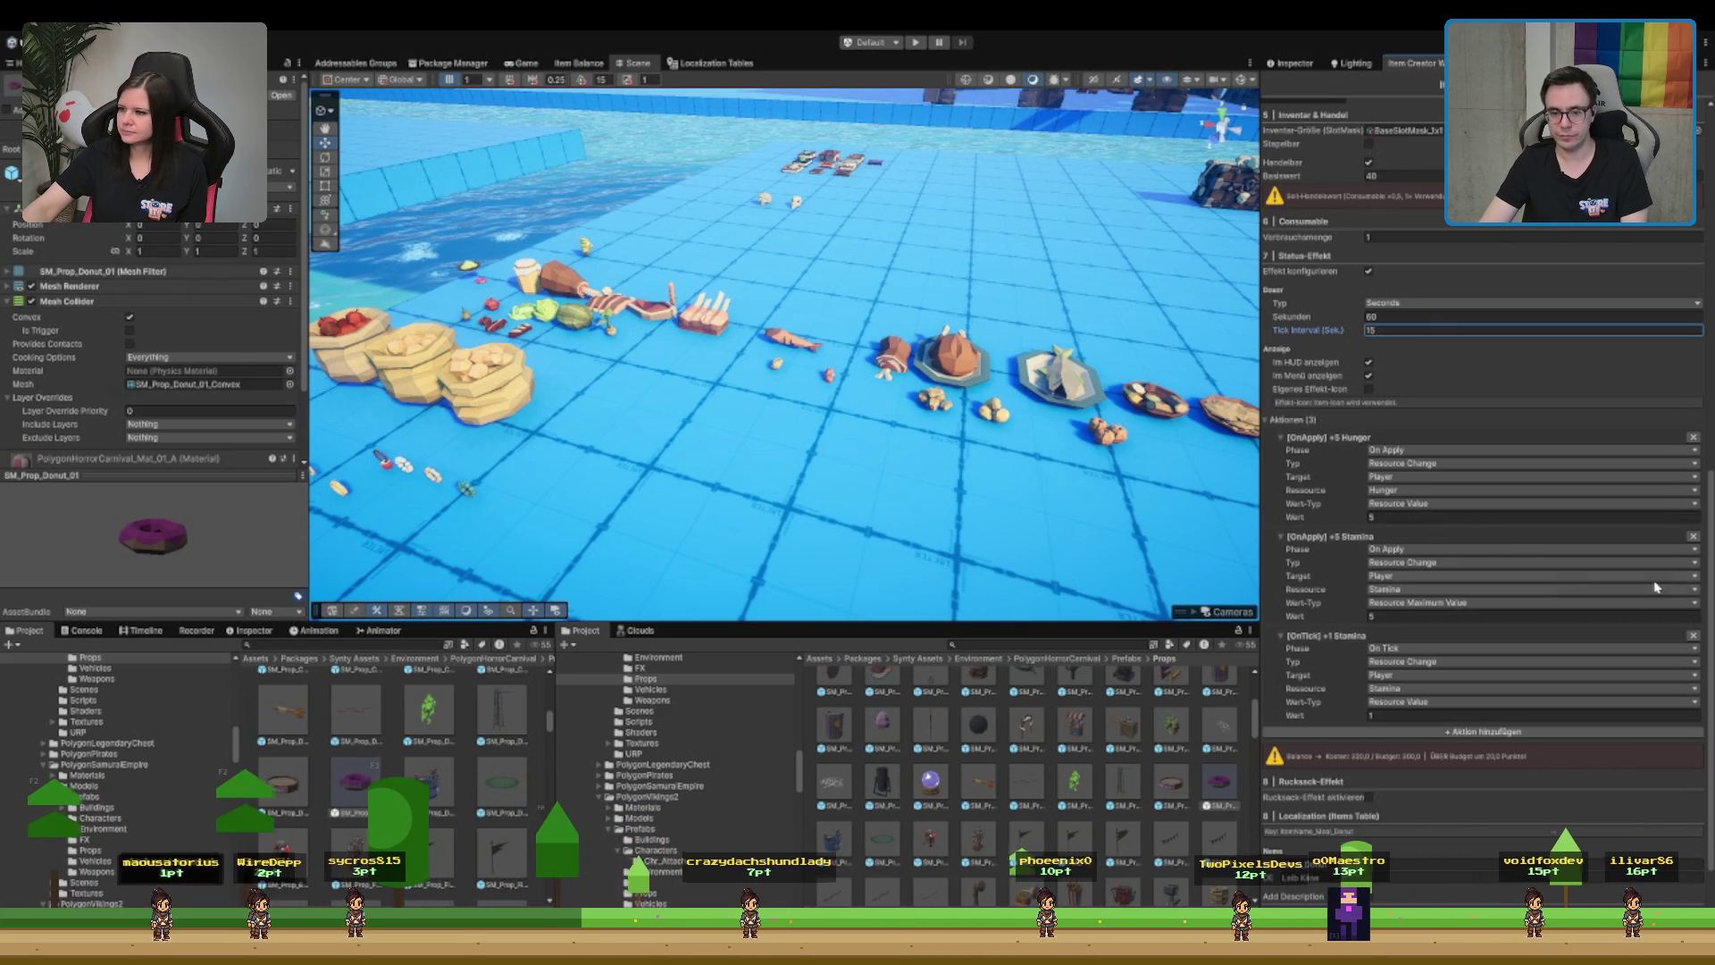
- Delete the on-apply +5 Stamina action, settle on +1 Stamina every 2 seconds, and add an action
{"action": "left_click", "coordinate": [1693, 536]}
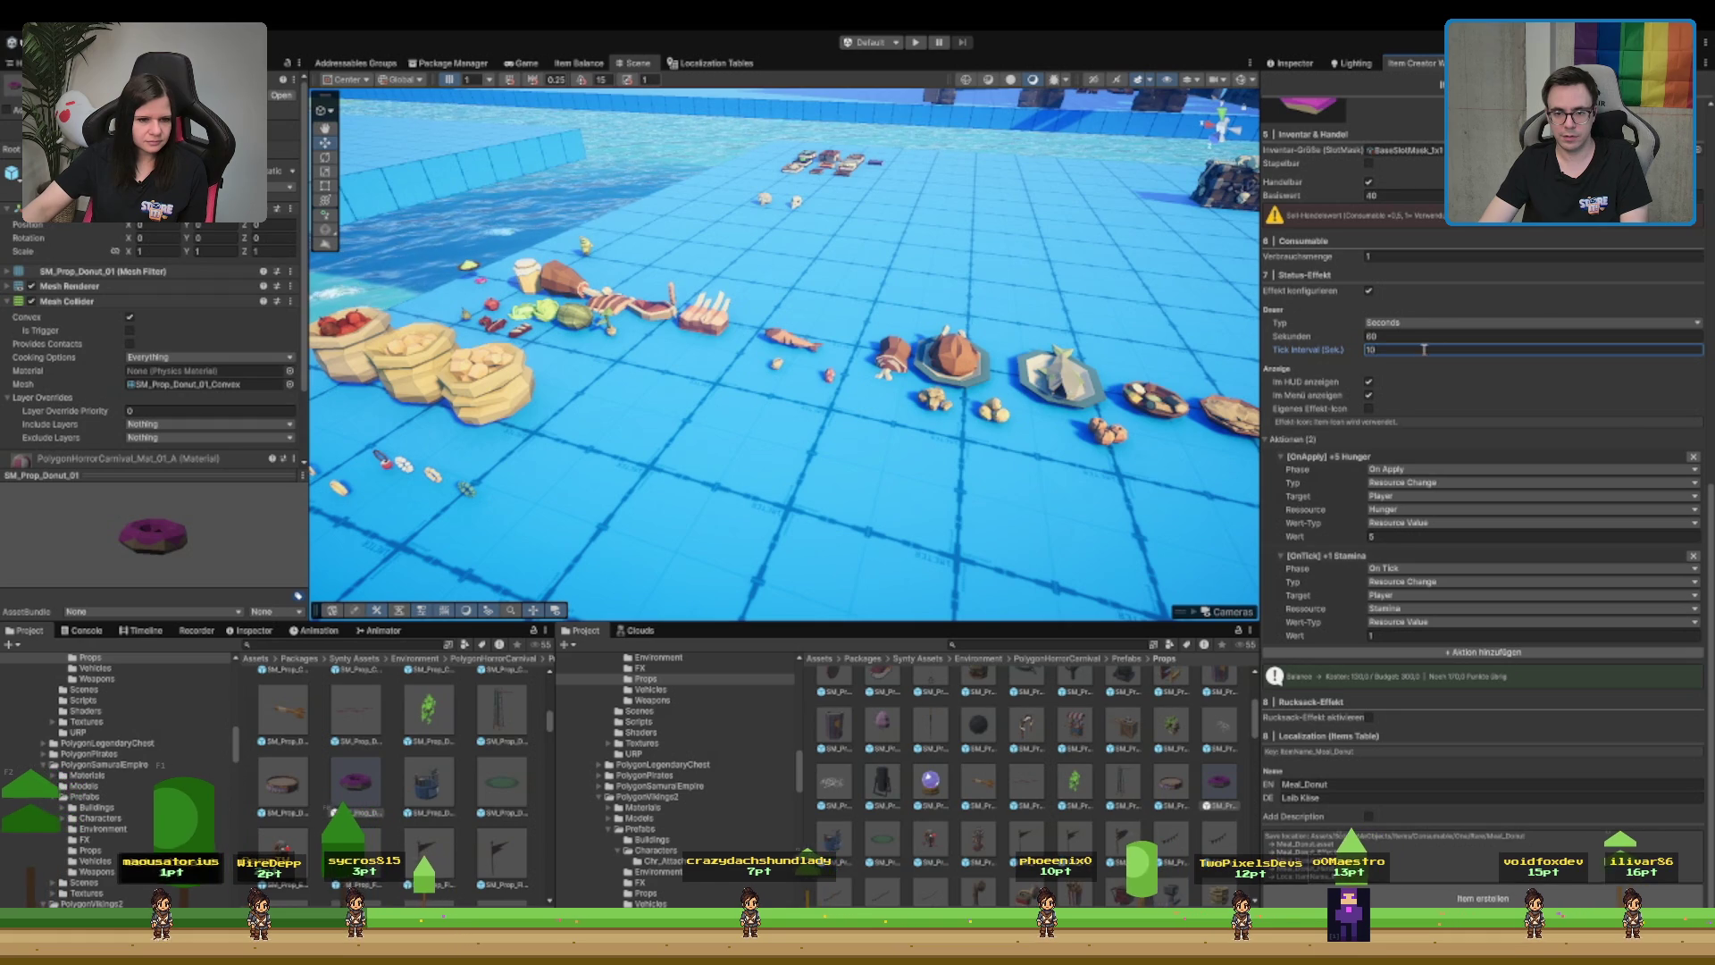
{"action": "key", "text": "BackSpace"}
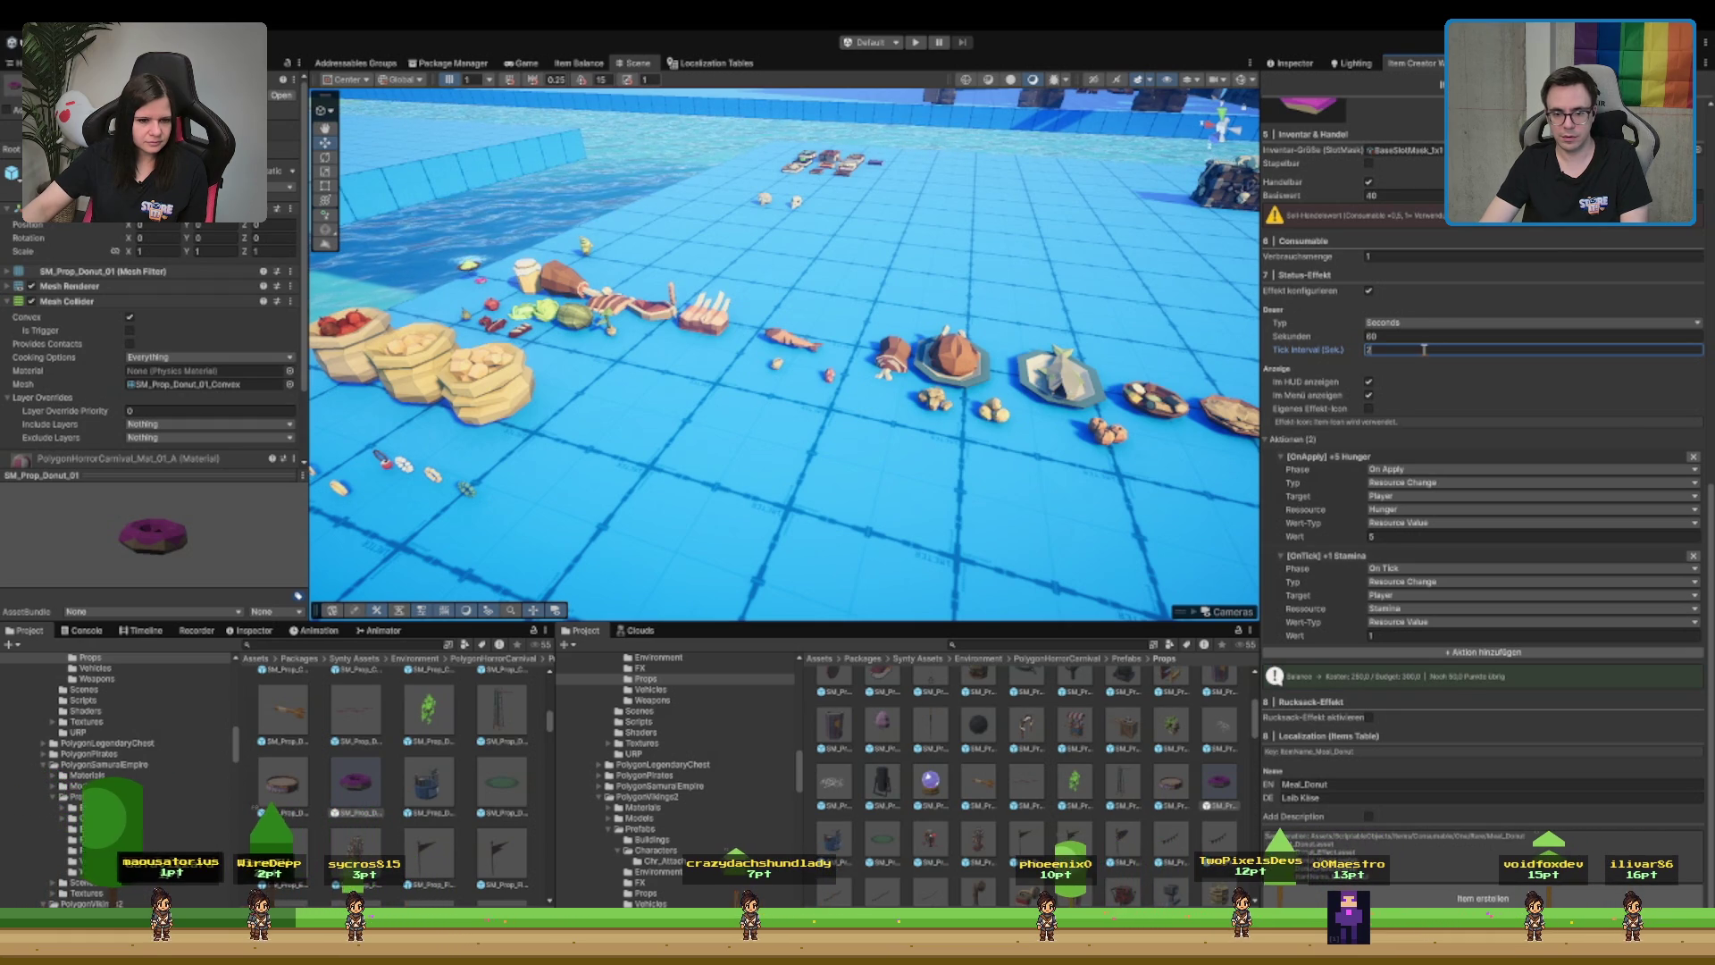
{"action": "key", "text": "Tab"}
{"action": "type", "text": "2"}
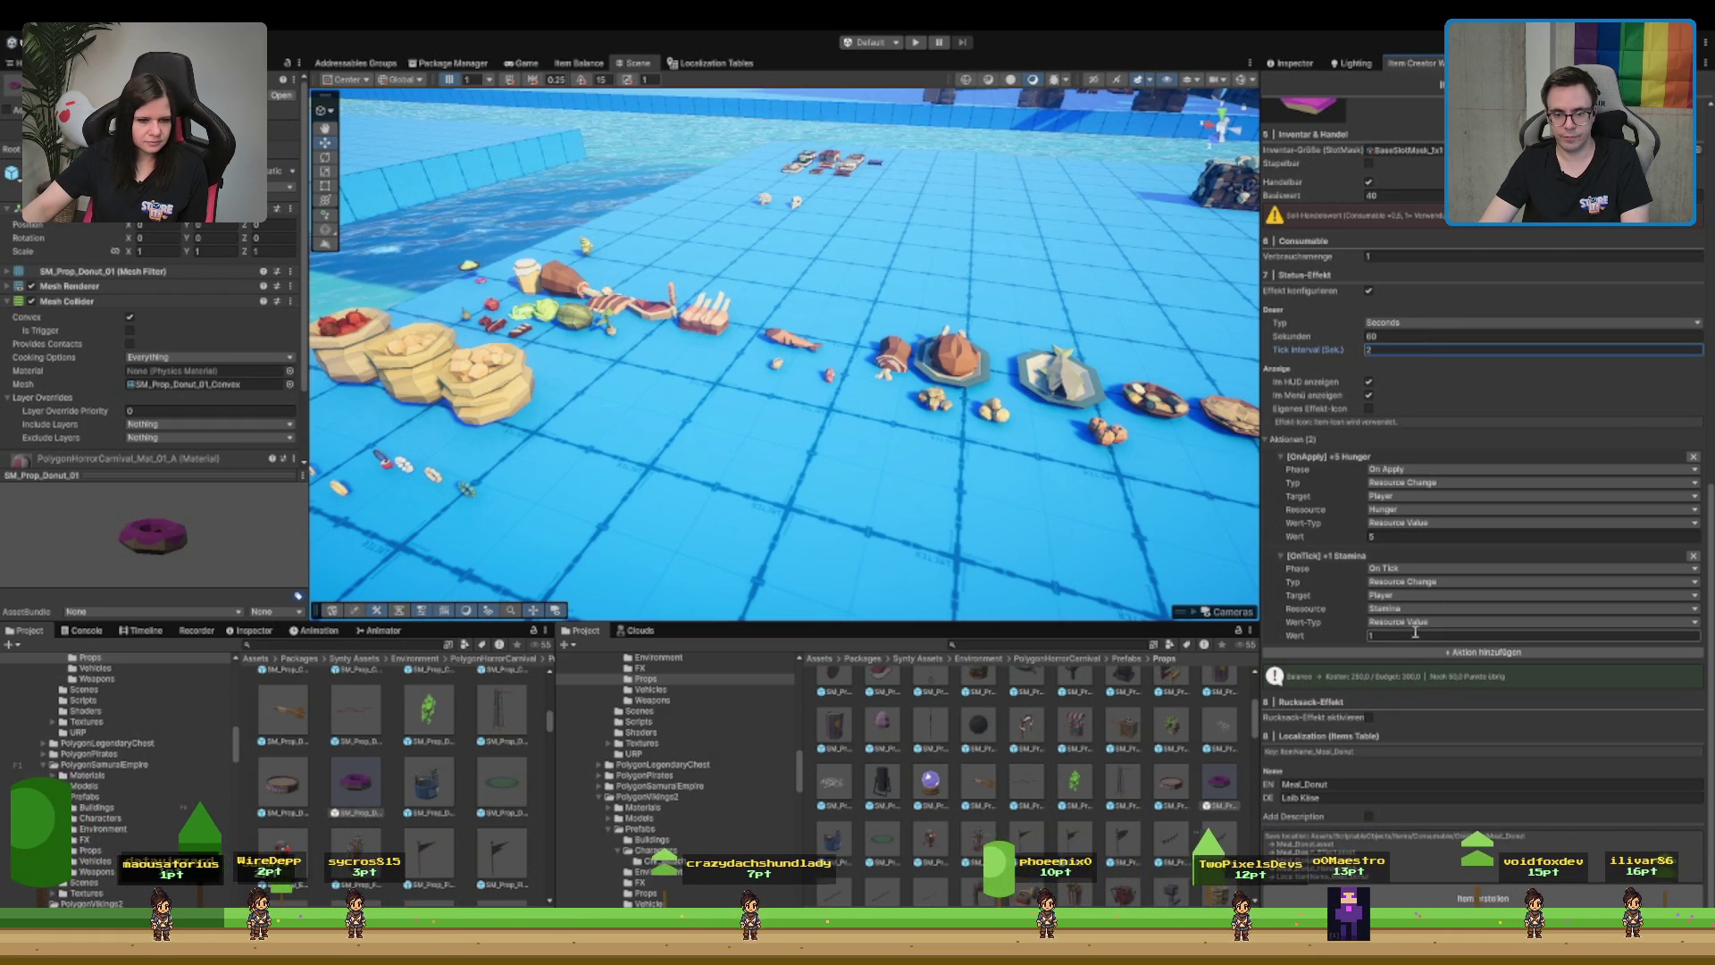
{"action": "left_click", "coordinate": [1412, 349]}
{"action": "type", "text": "3"}
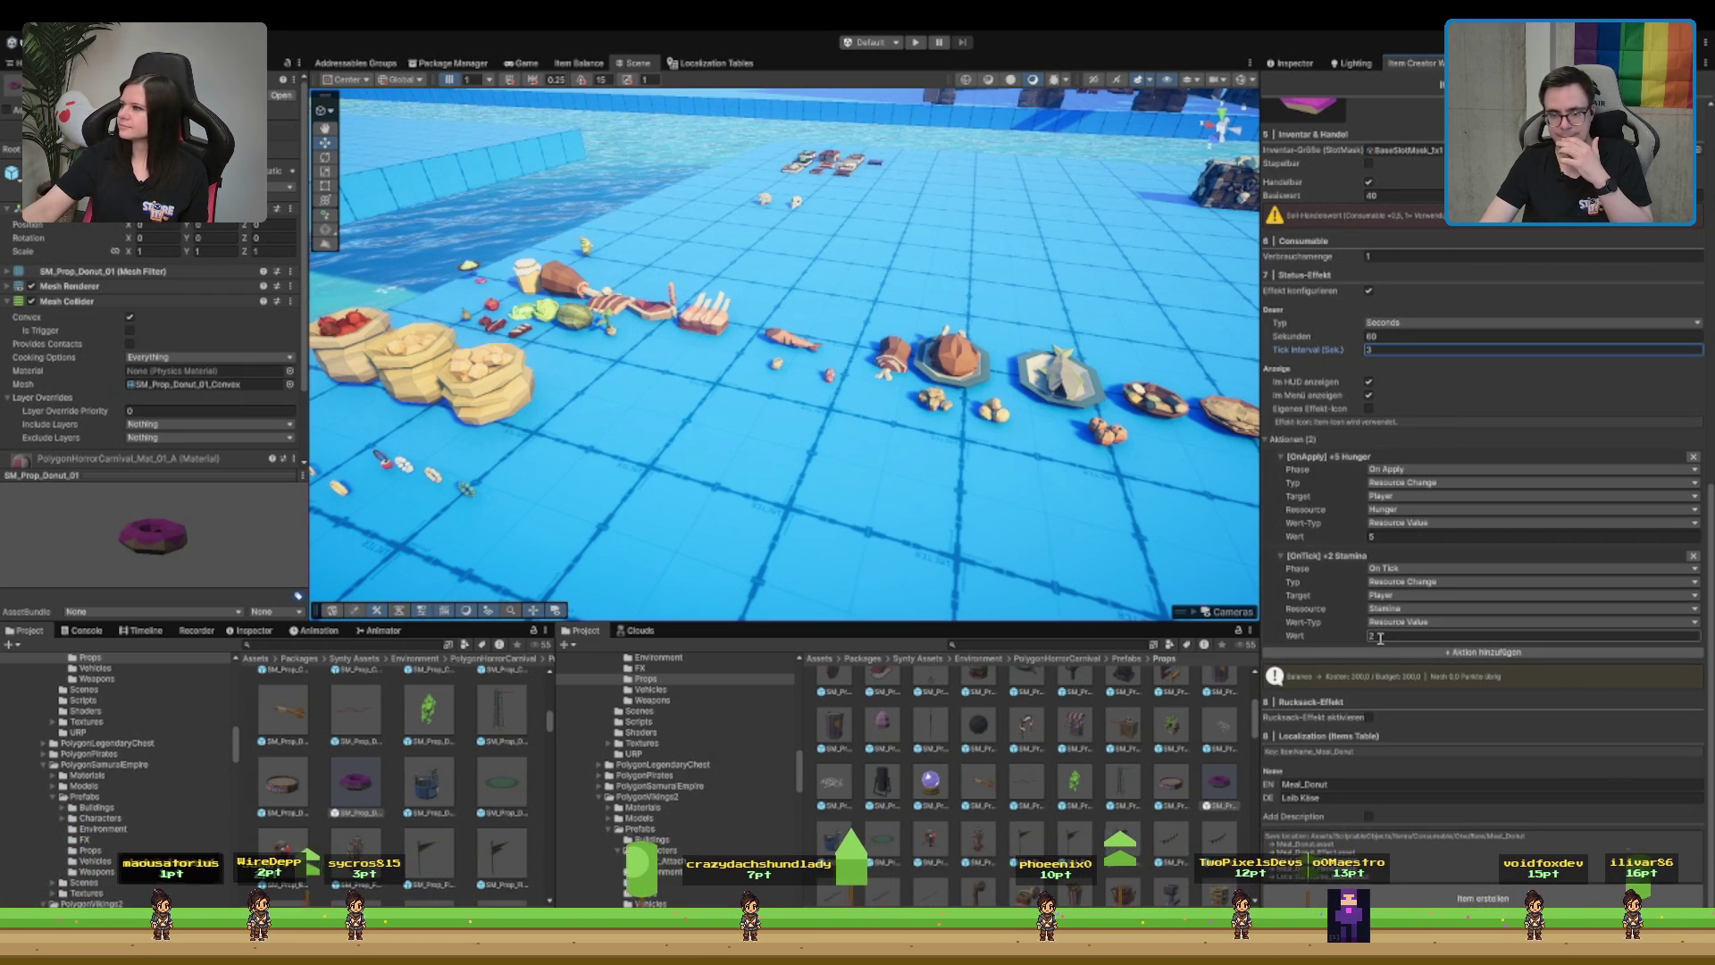
{"action": "left_click", "coordinate": [1380, 638]}
{"action": "type", "text": "1"}
{"action": "left_click", "coordinate": [1391, 350]}
{"action": "type", "text": "2"}
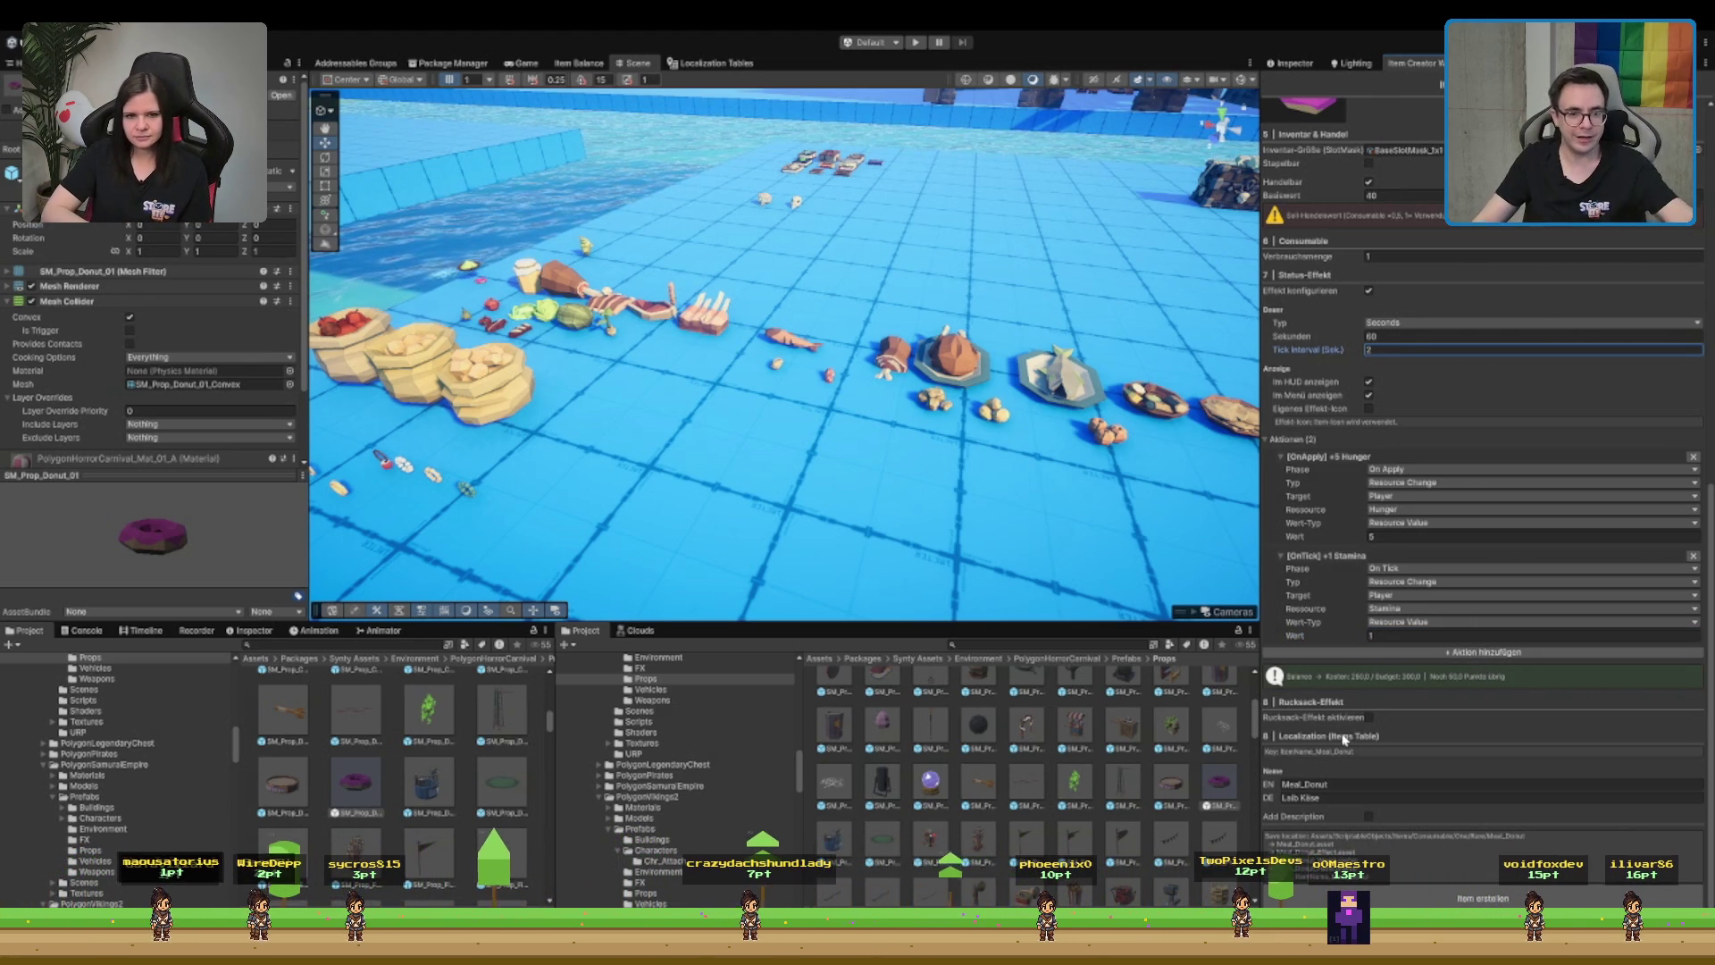
{"action": "left_click", "coordinate": [1469, 653]}
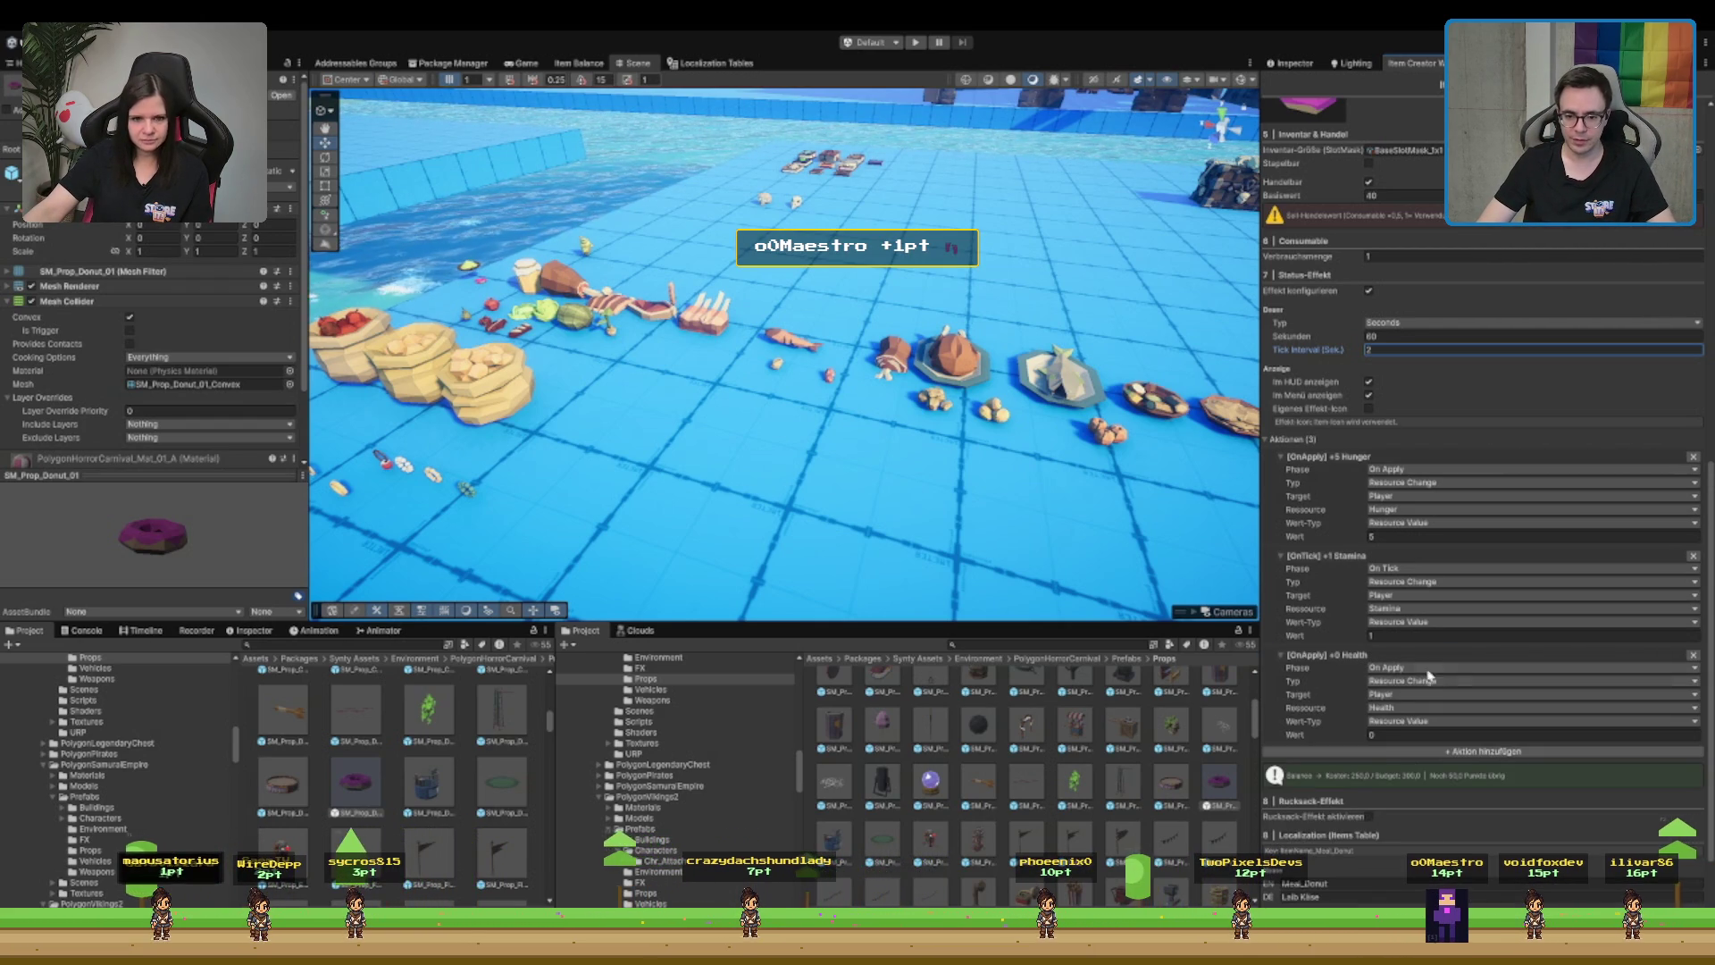
- Make the new action restore Stamina with an amount of 10
{"action": "left_click", "coordinate": [1410, 734]}
{"action": "type", "text": "5"}
{"action": "key", "text": "BackSpace"}
{"action": "type", "text": "10"}
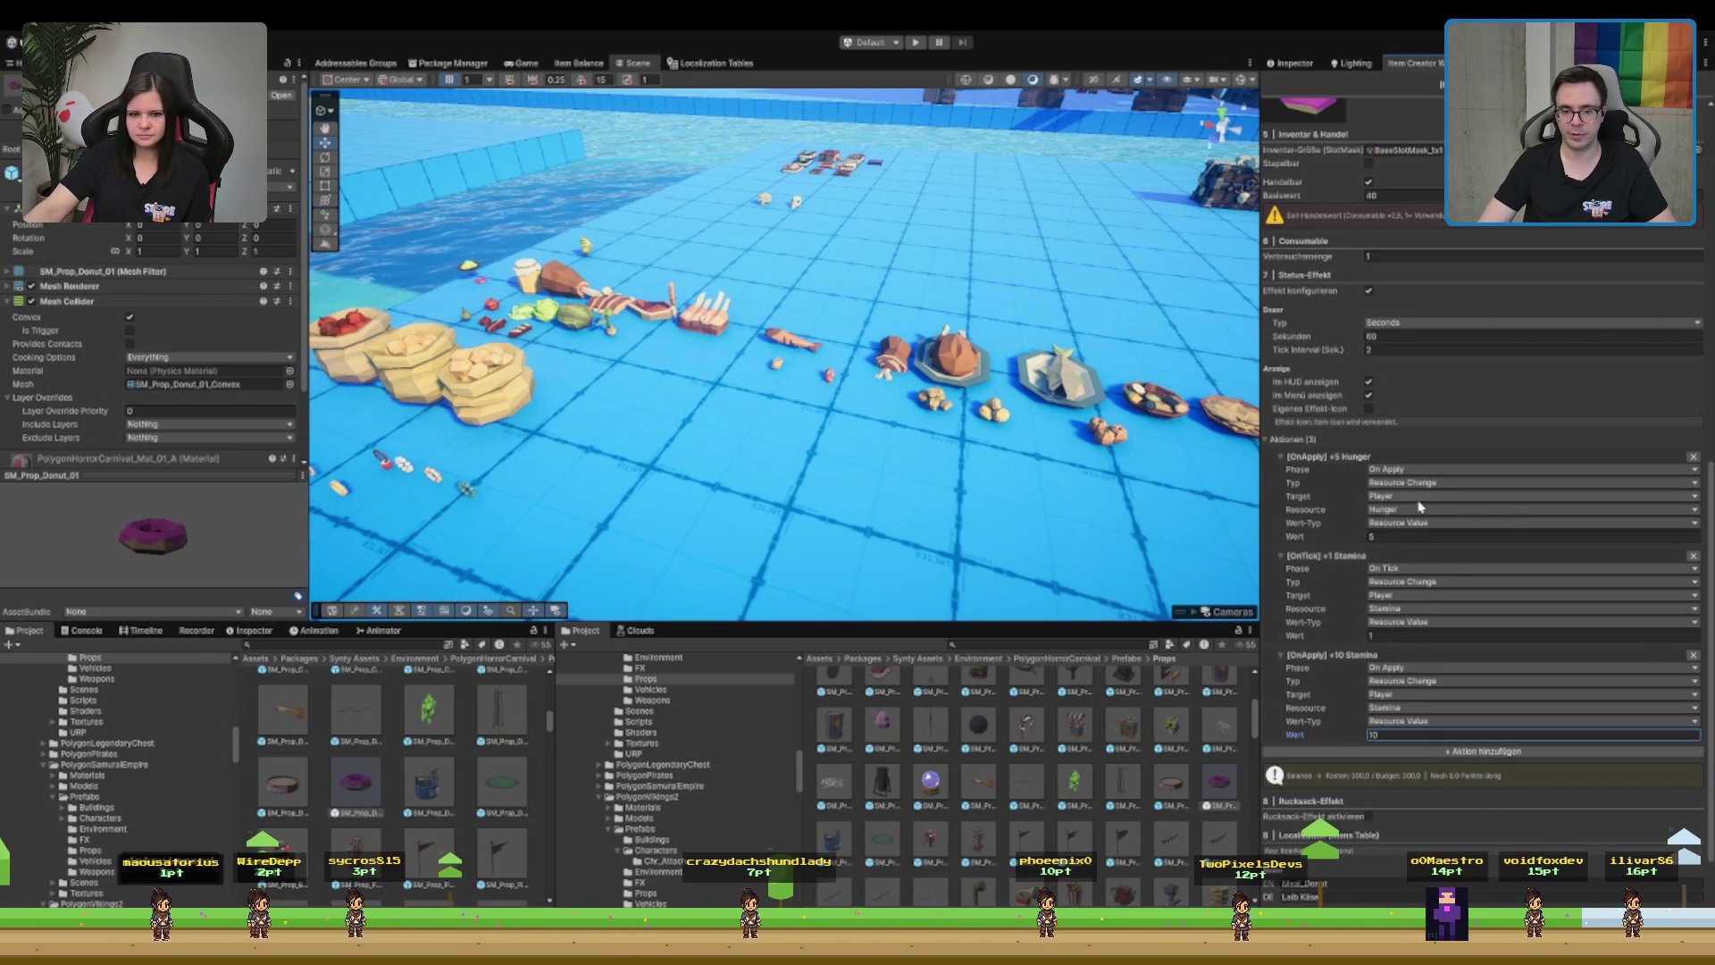
- Enter 'Donut' as both the English and German localized names
{"action": "scroll", "coordinate": [1572, 349], "scroll_direction": "up", "scroll_amount": 3}
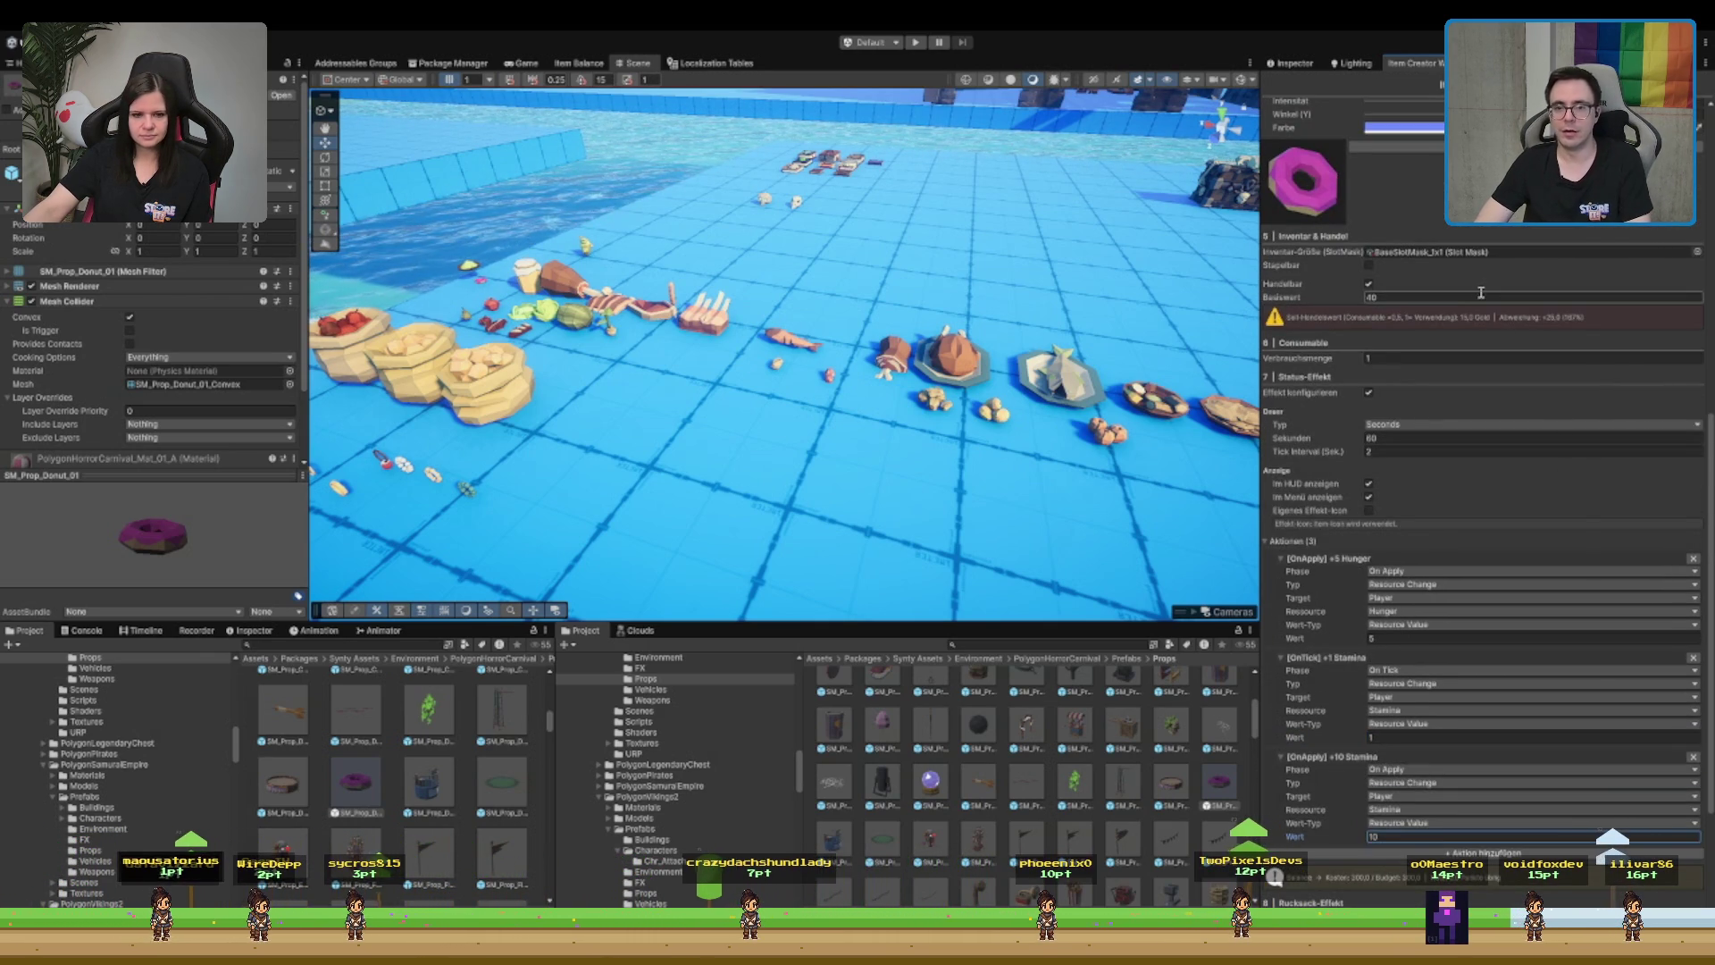
{"action": "scroll", "coordinate": [1391, 637], "scroll_direction": "down", "scroll_amount": 6}
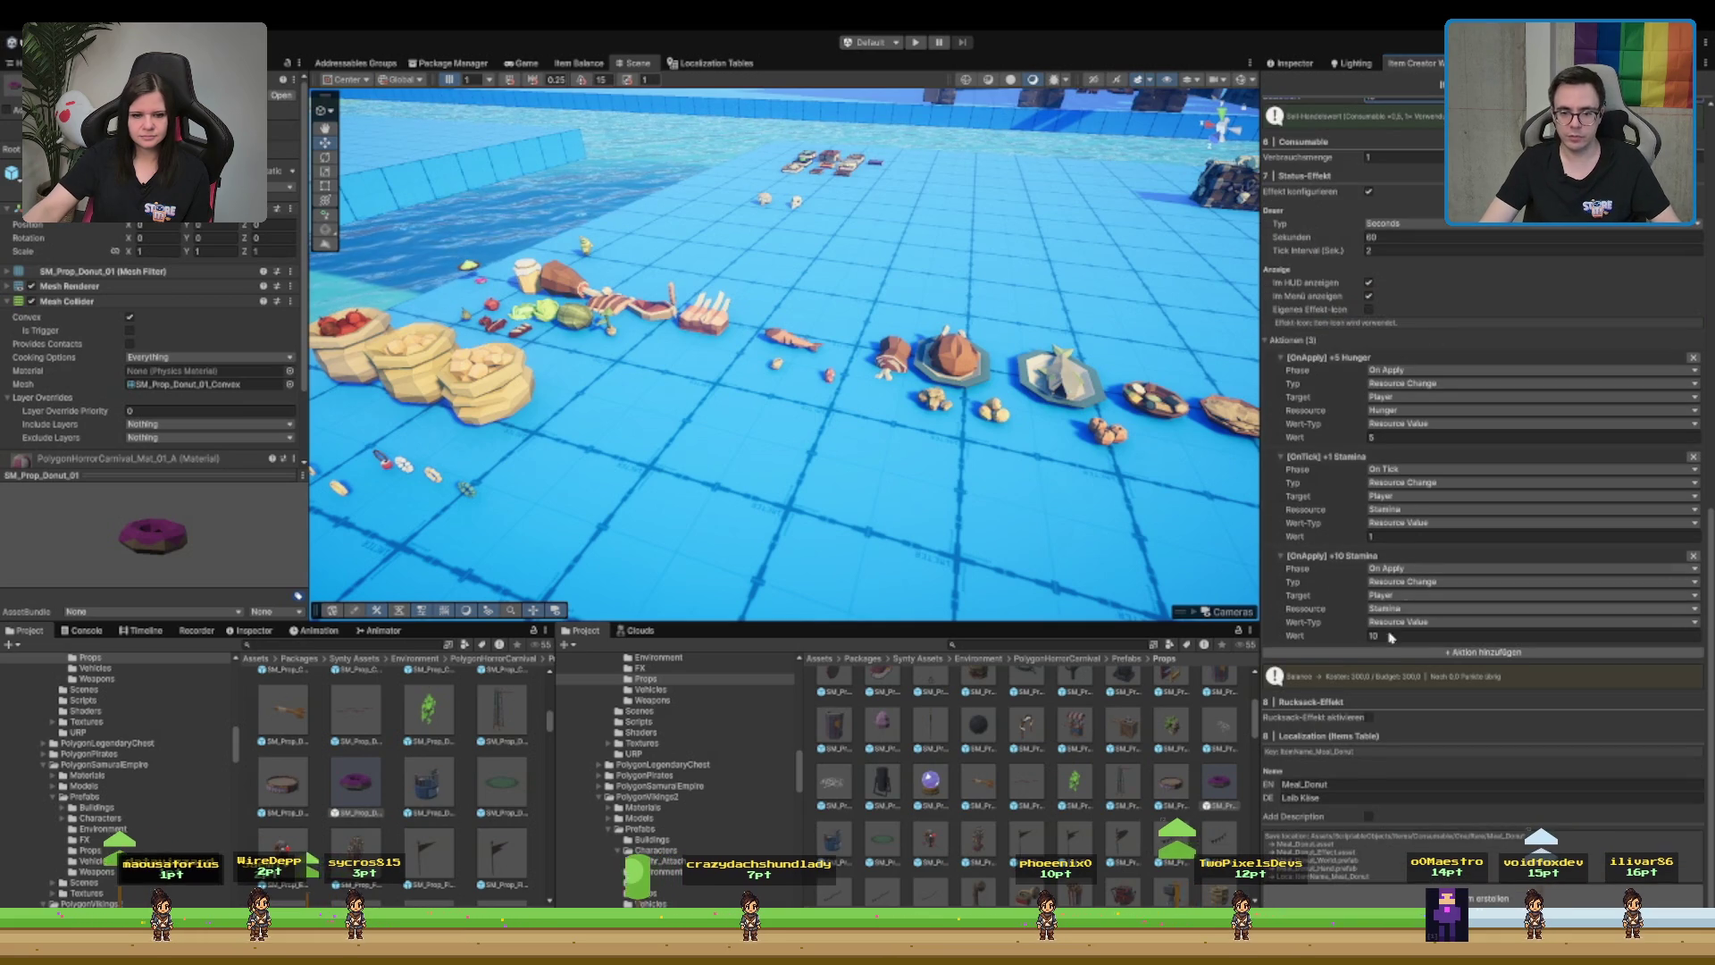
{"action": "triple_click", "coordinate": [1360, 786]}
{"action": "type", "text": "Donut"}
{"action": "key", "text": "Tab"}
{"action": "type", "text": "Donut"}
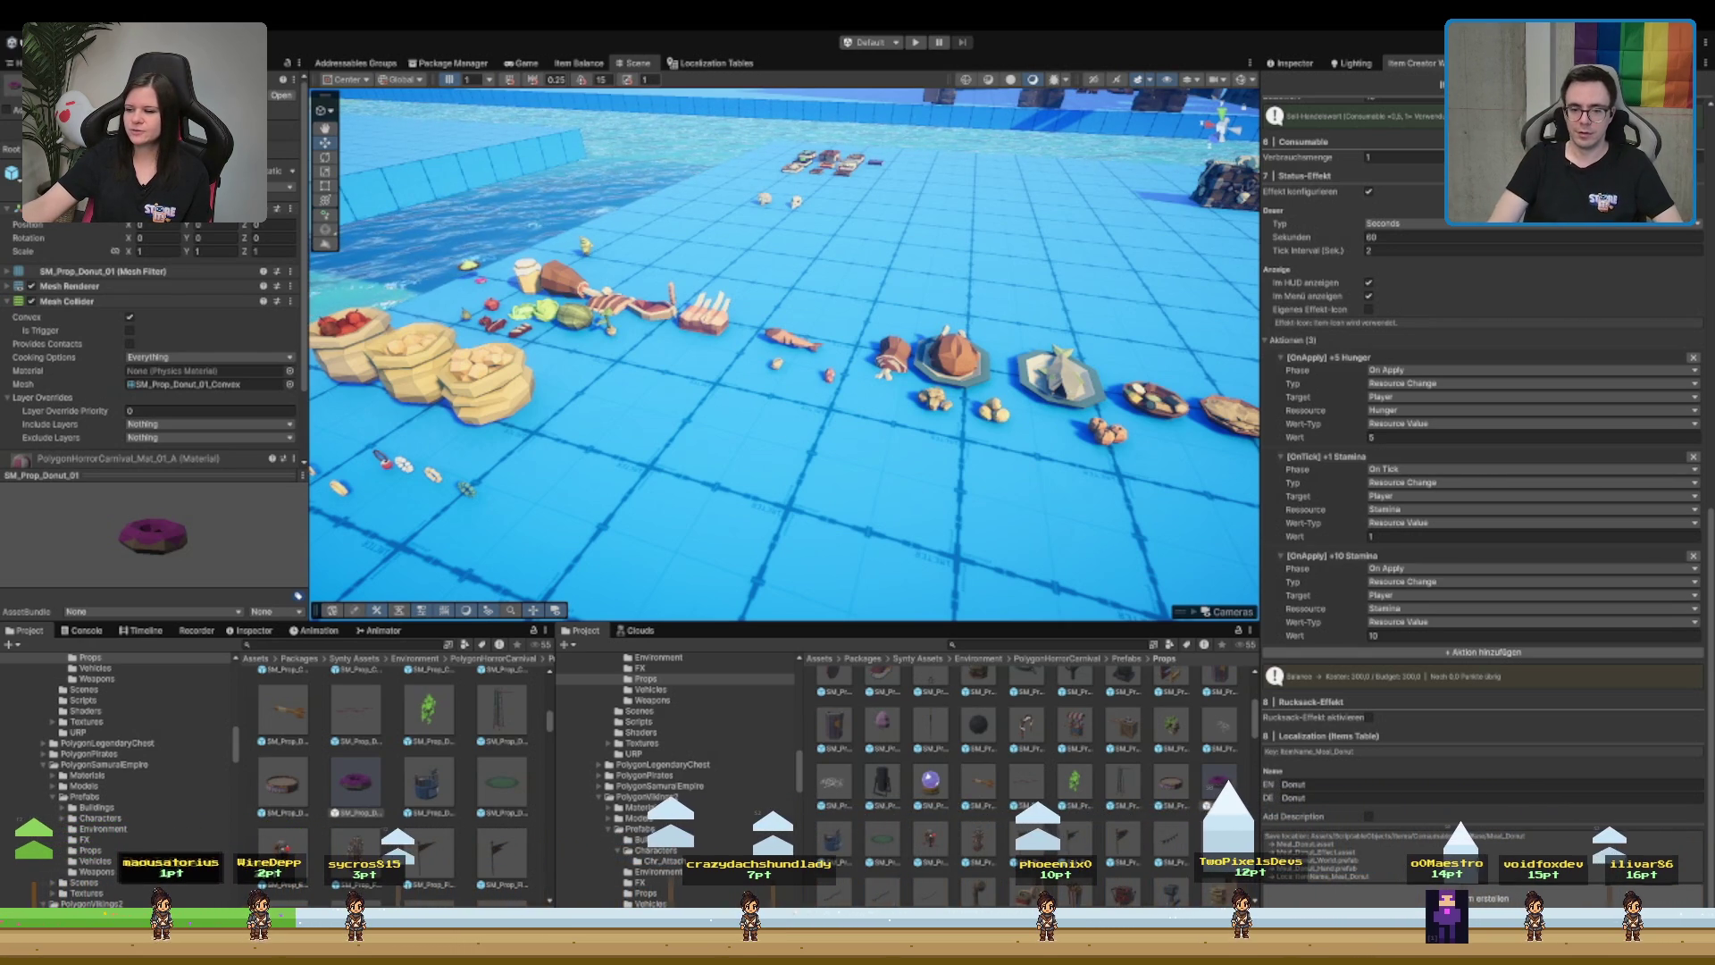
{"action": "left_click", "coordinate": [1366, 797]}
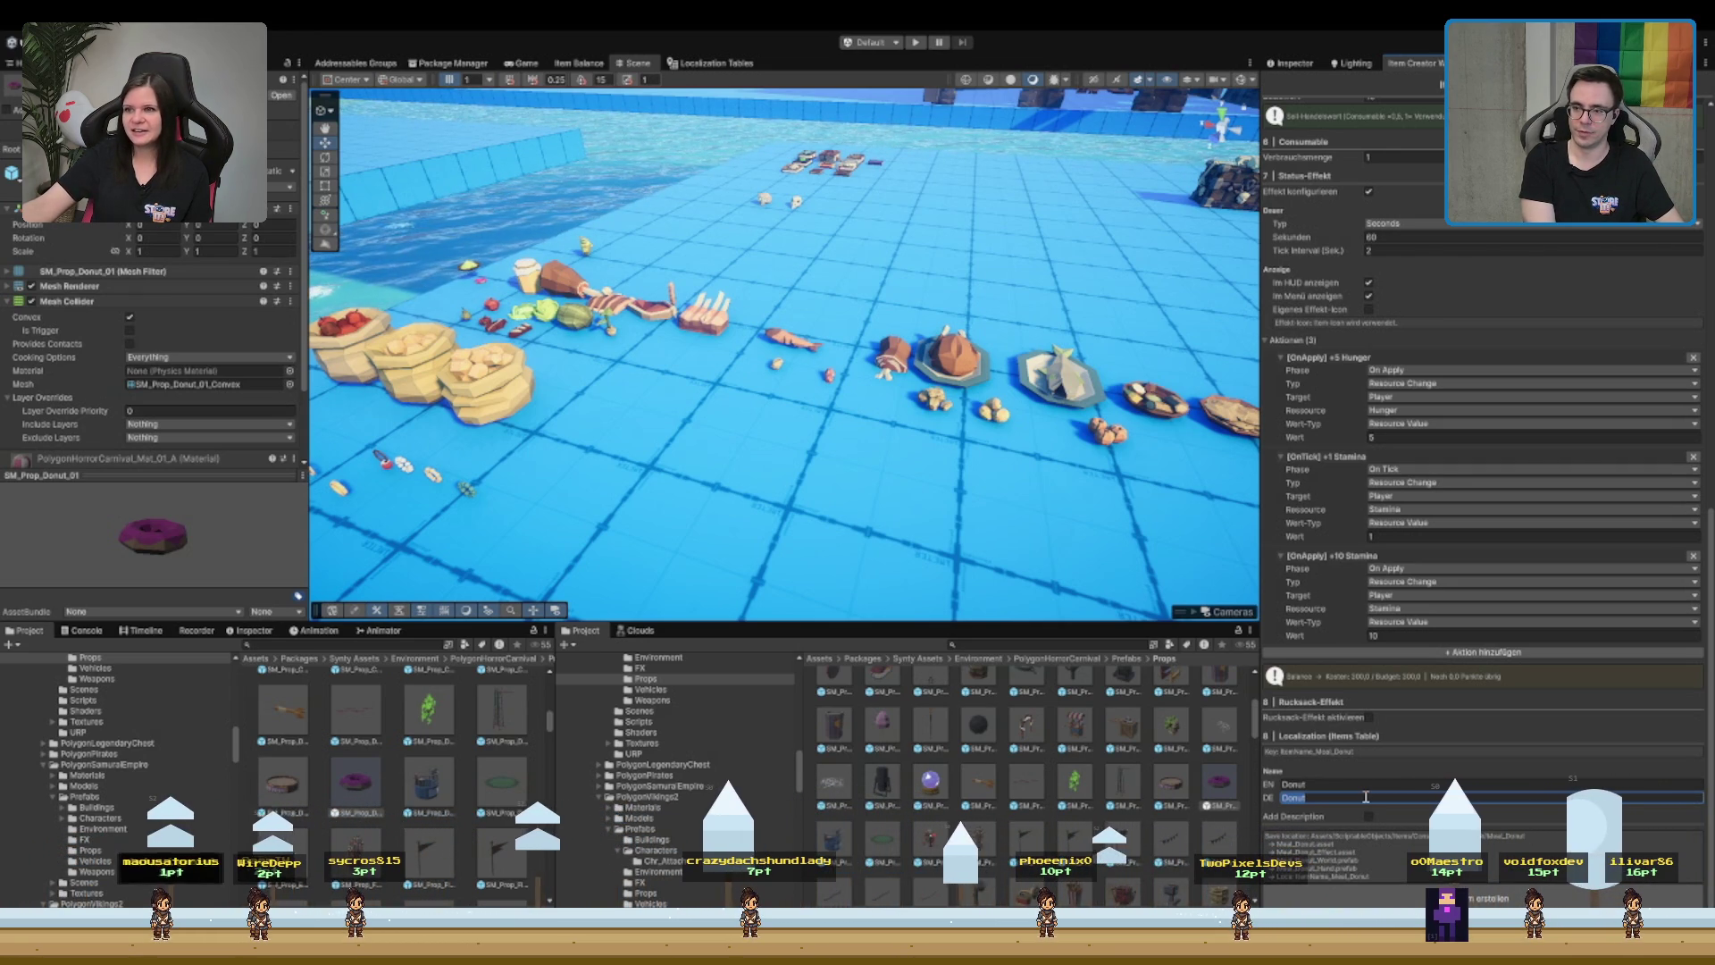
- Change the German name to 'Schmalzkringel', then switch to the Item Balance window
{"action": "type", "text": "Schm"}
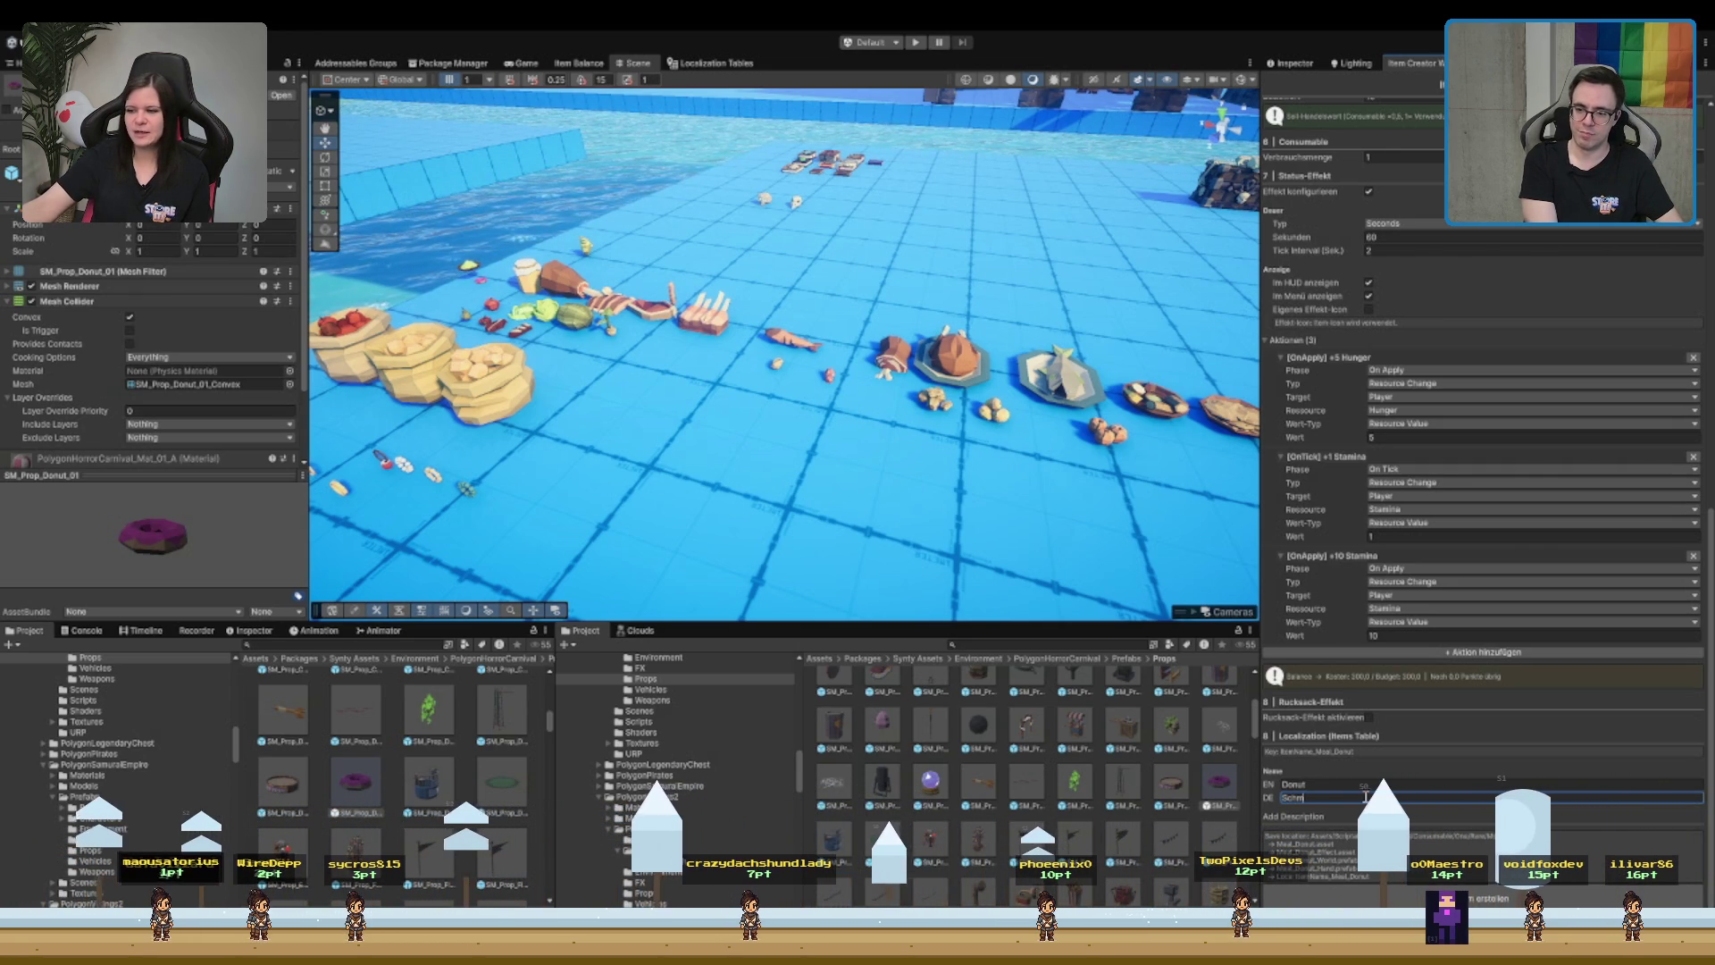
{"action": "type", "text": "alzkringel"}
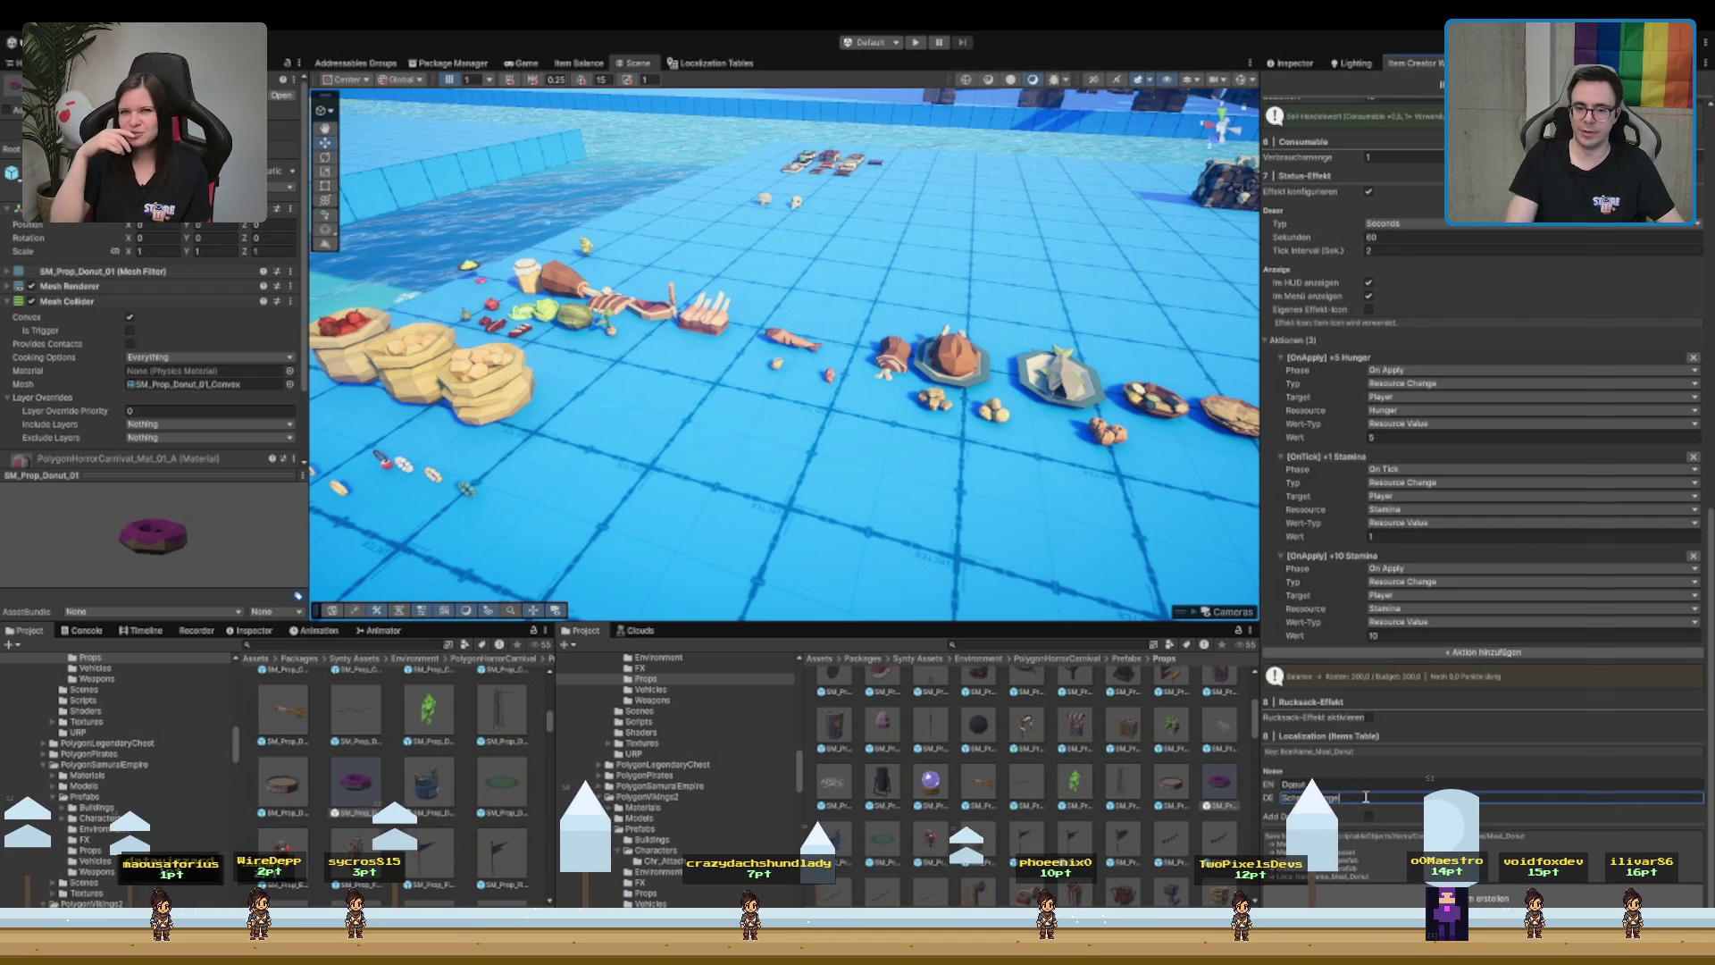
{"action": "key", "text": "Return"}
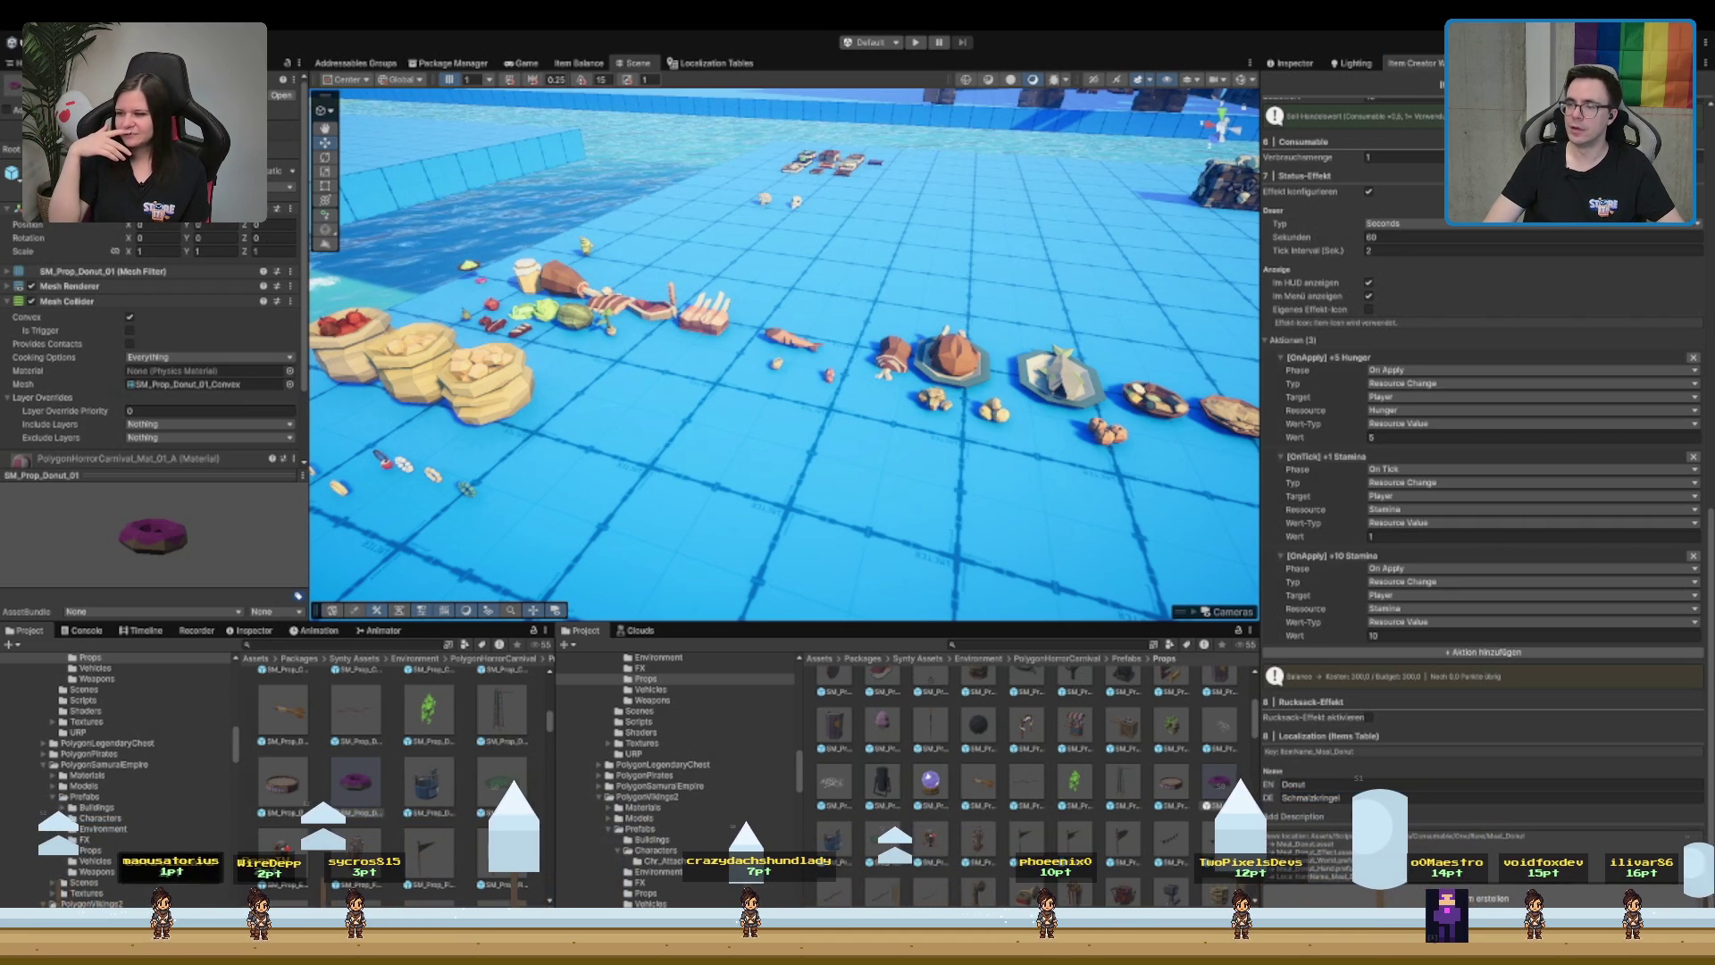
{"action": "left_click", "coordinate": [1295, 783]}
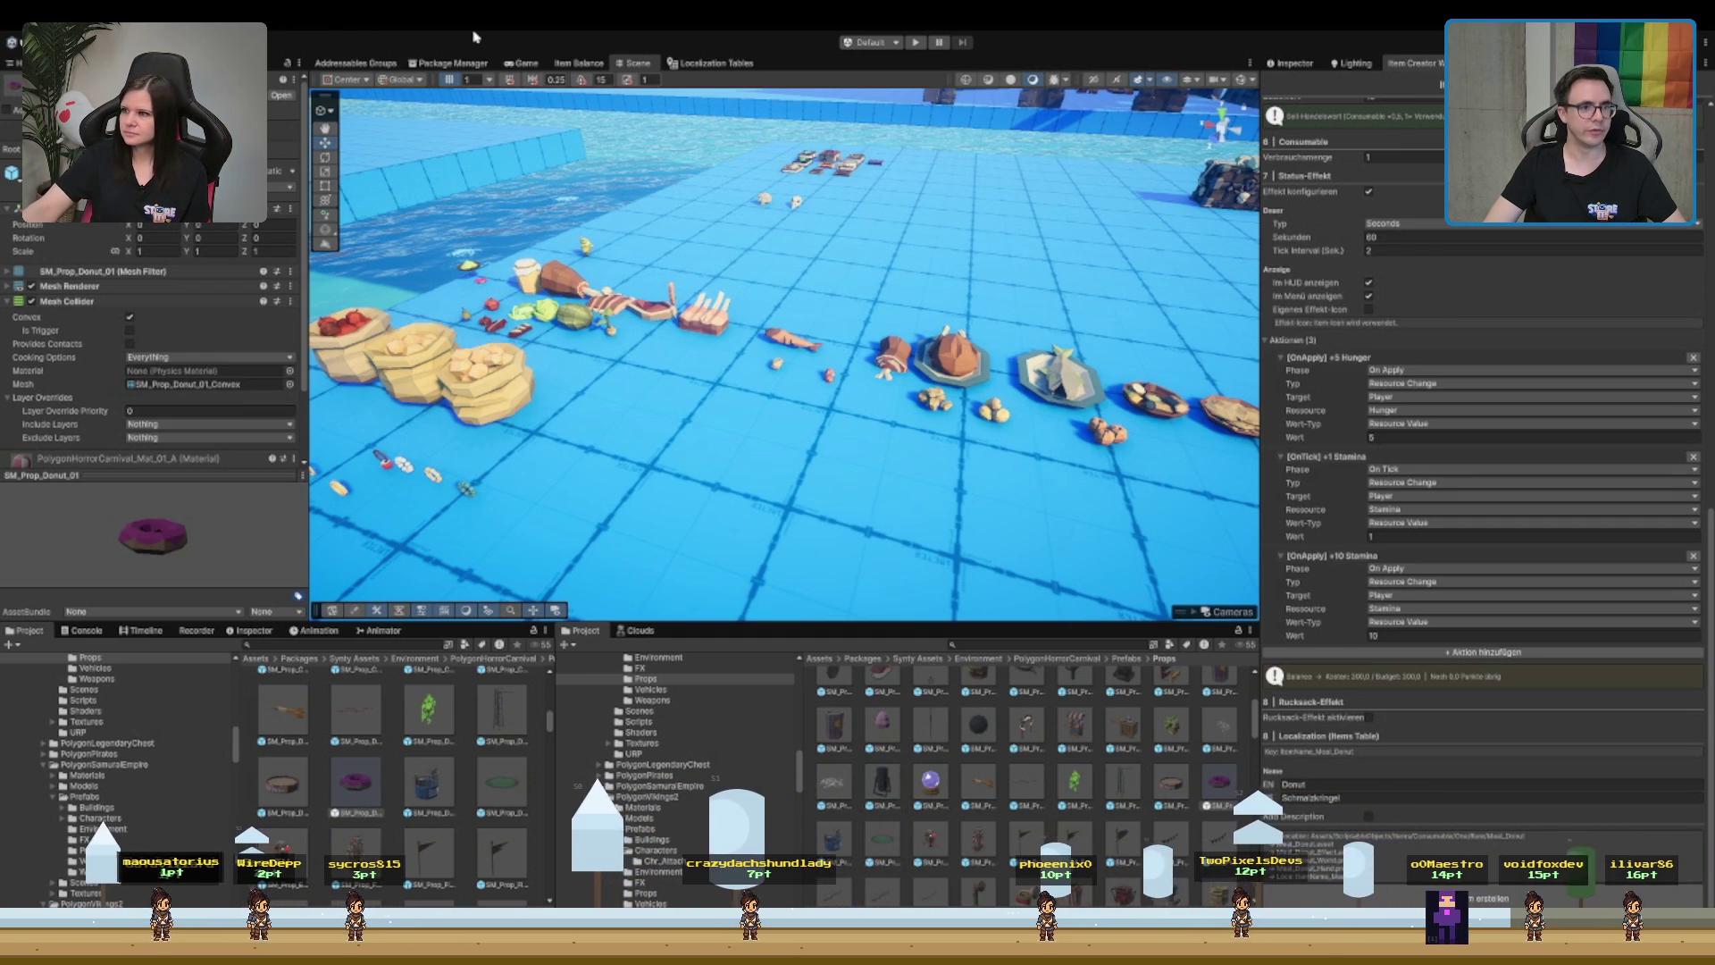
{"action": "left_click", "coordinate": [579, 62]}
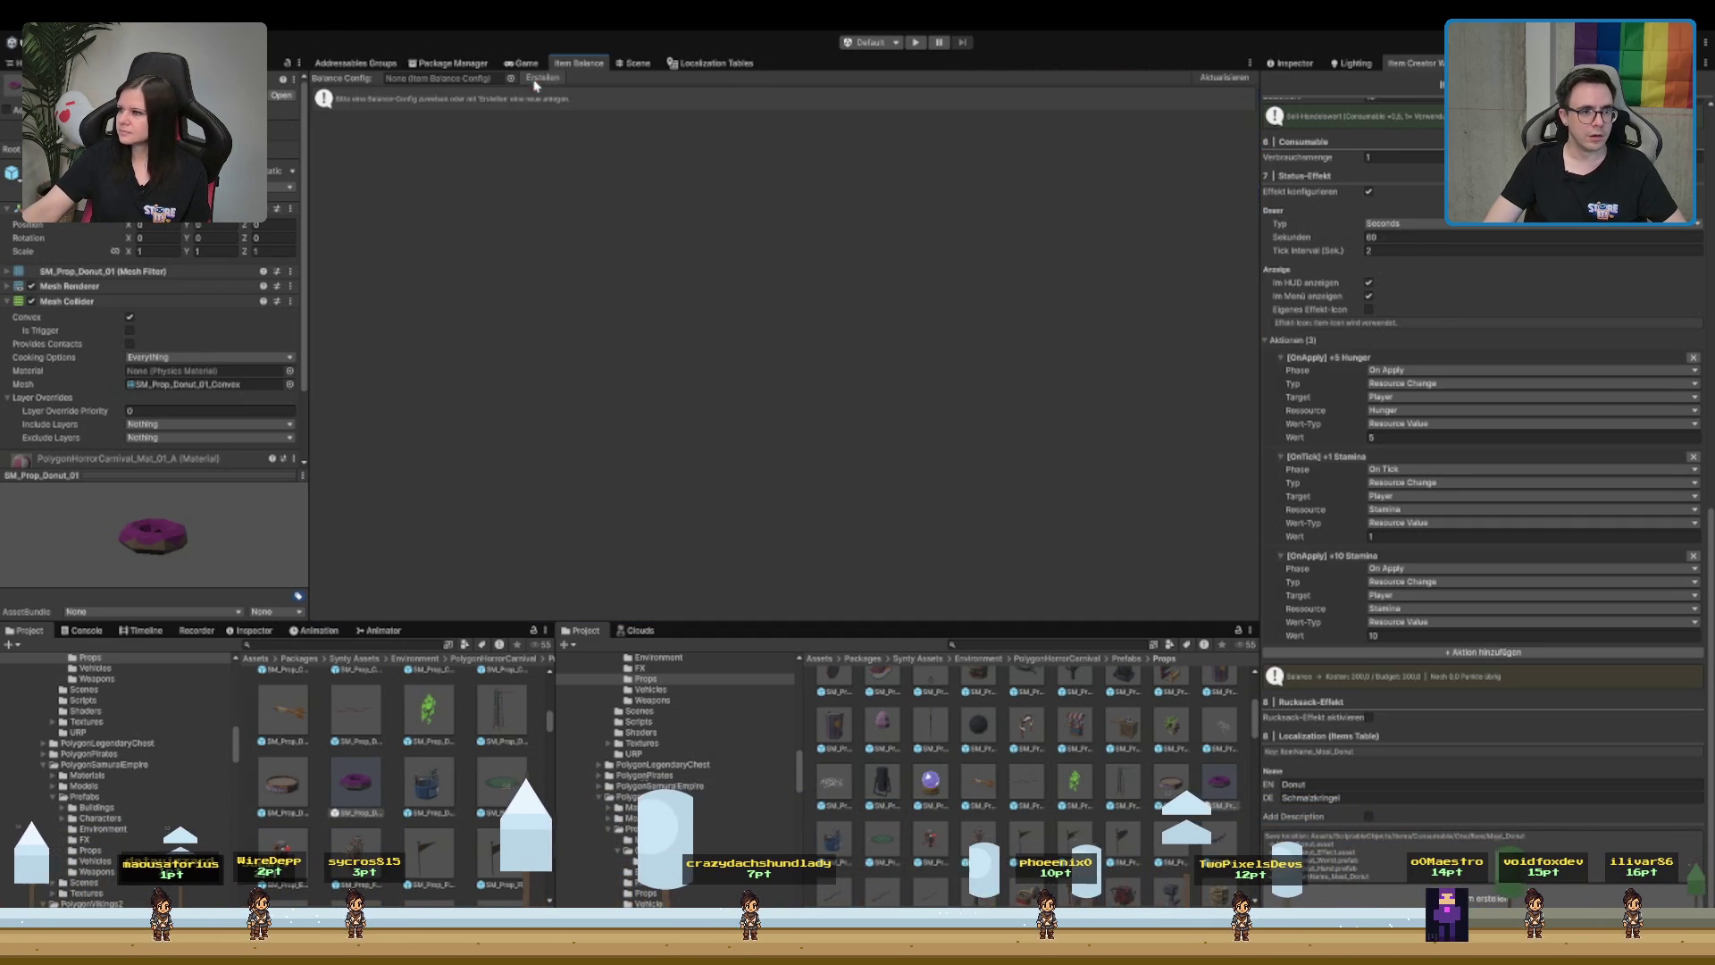
- Load ItemBalanceConfig, glance at the buff and progression overviews, and open Balance-Einstellungen
{"action": "left_click", "coordinate": [447, 78]}
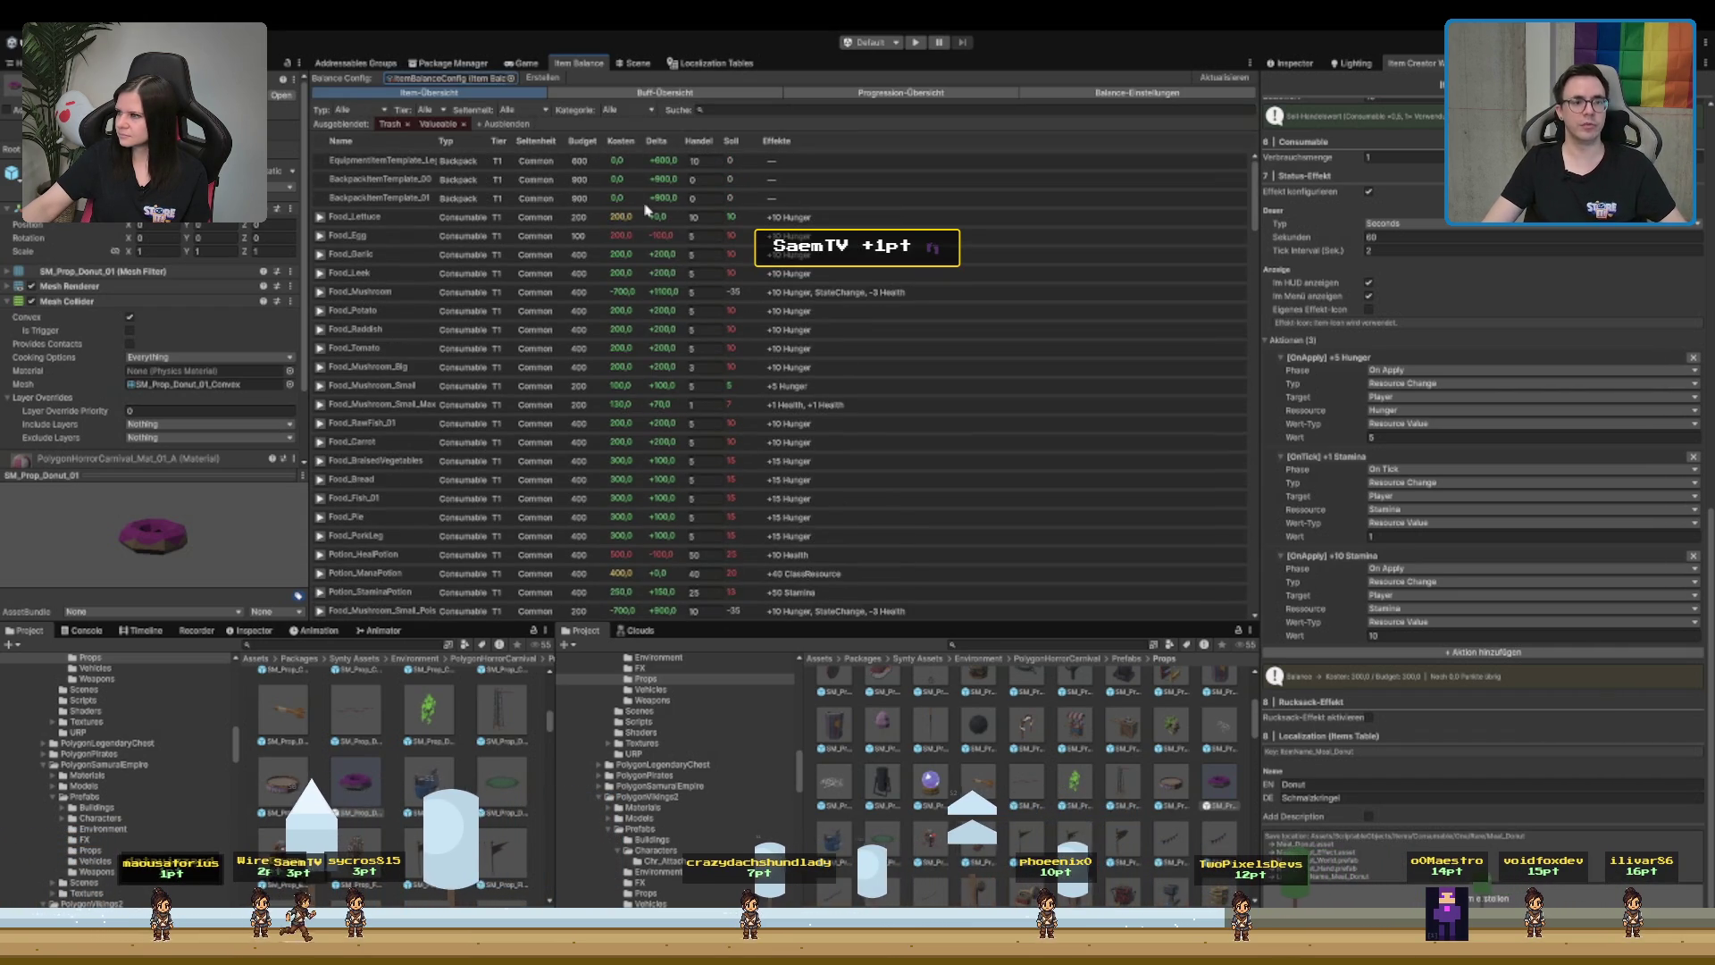
{"action": "left_click", "coordinate": [665, 92]}
{"action": "left_click", "coordinate": [900, 92]}
{"action": "left_click", "coordinate": [1093, 93]}
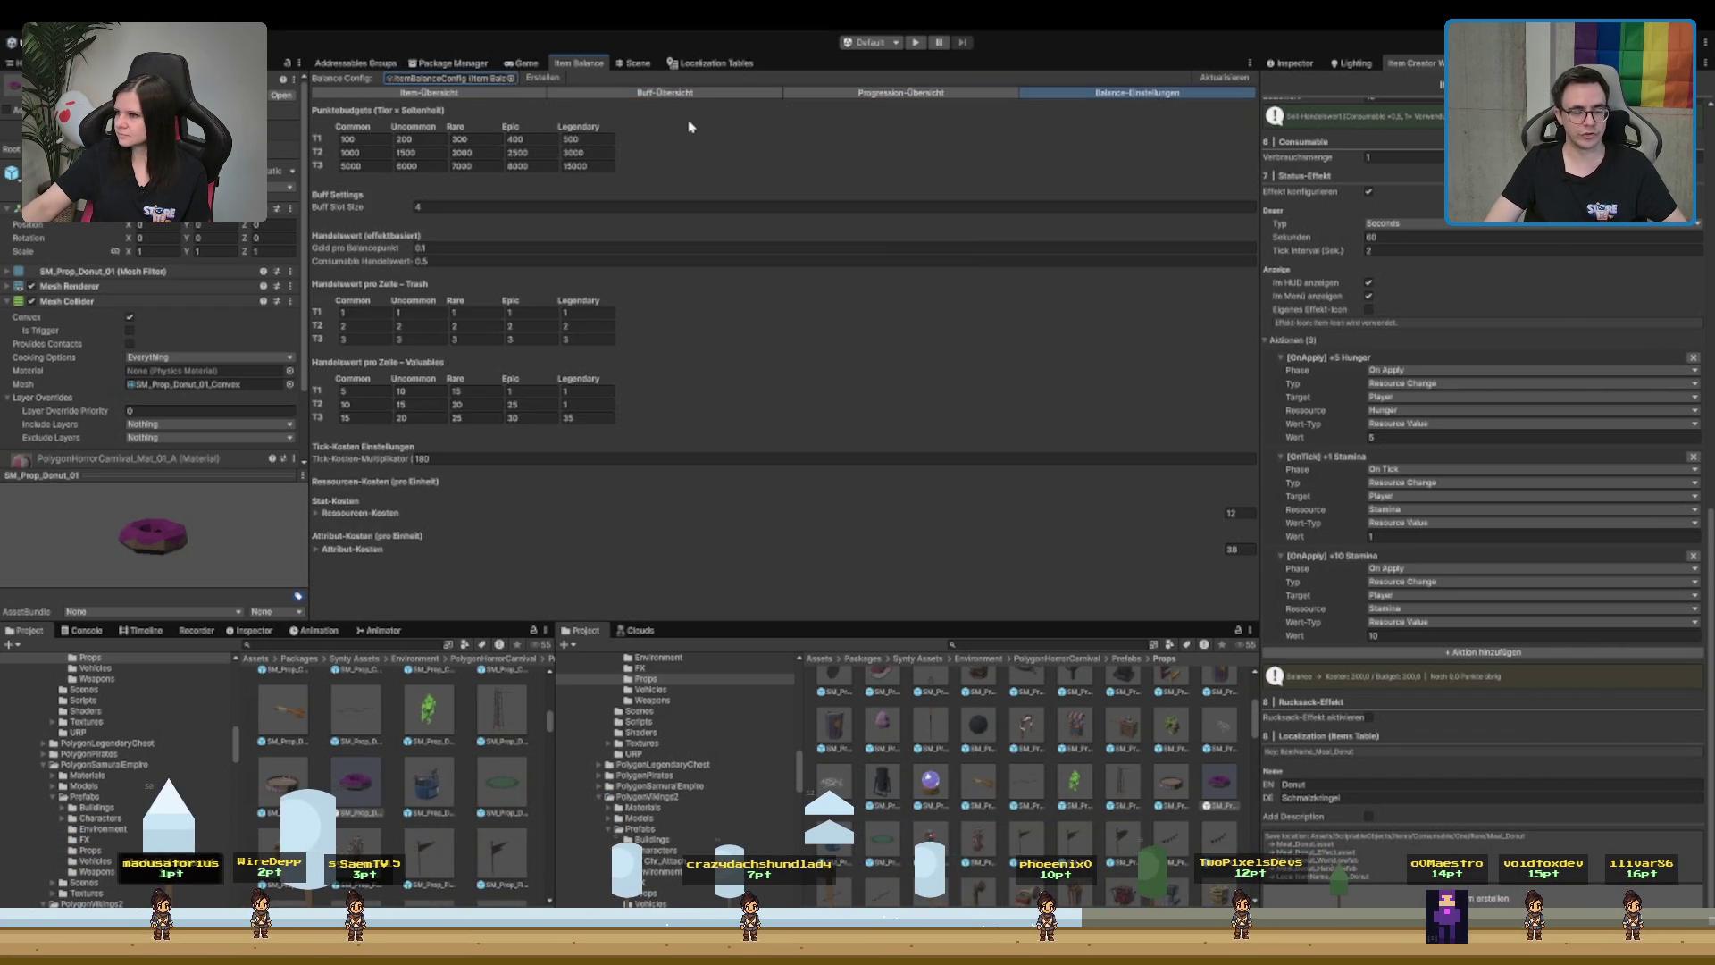
- Inspect the tier point budgets, including T1 Common and the T1 Rare 300, and expand resource costs
{"action": "left_click", "coordinate": [585, 155]}
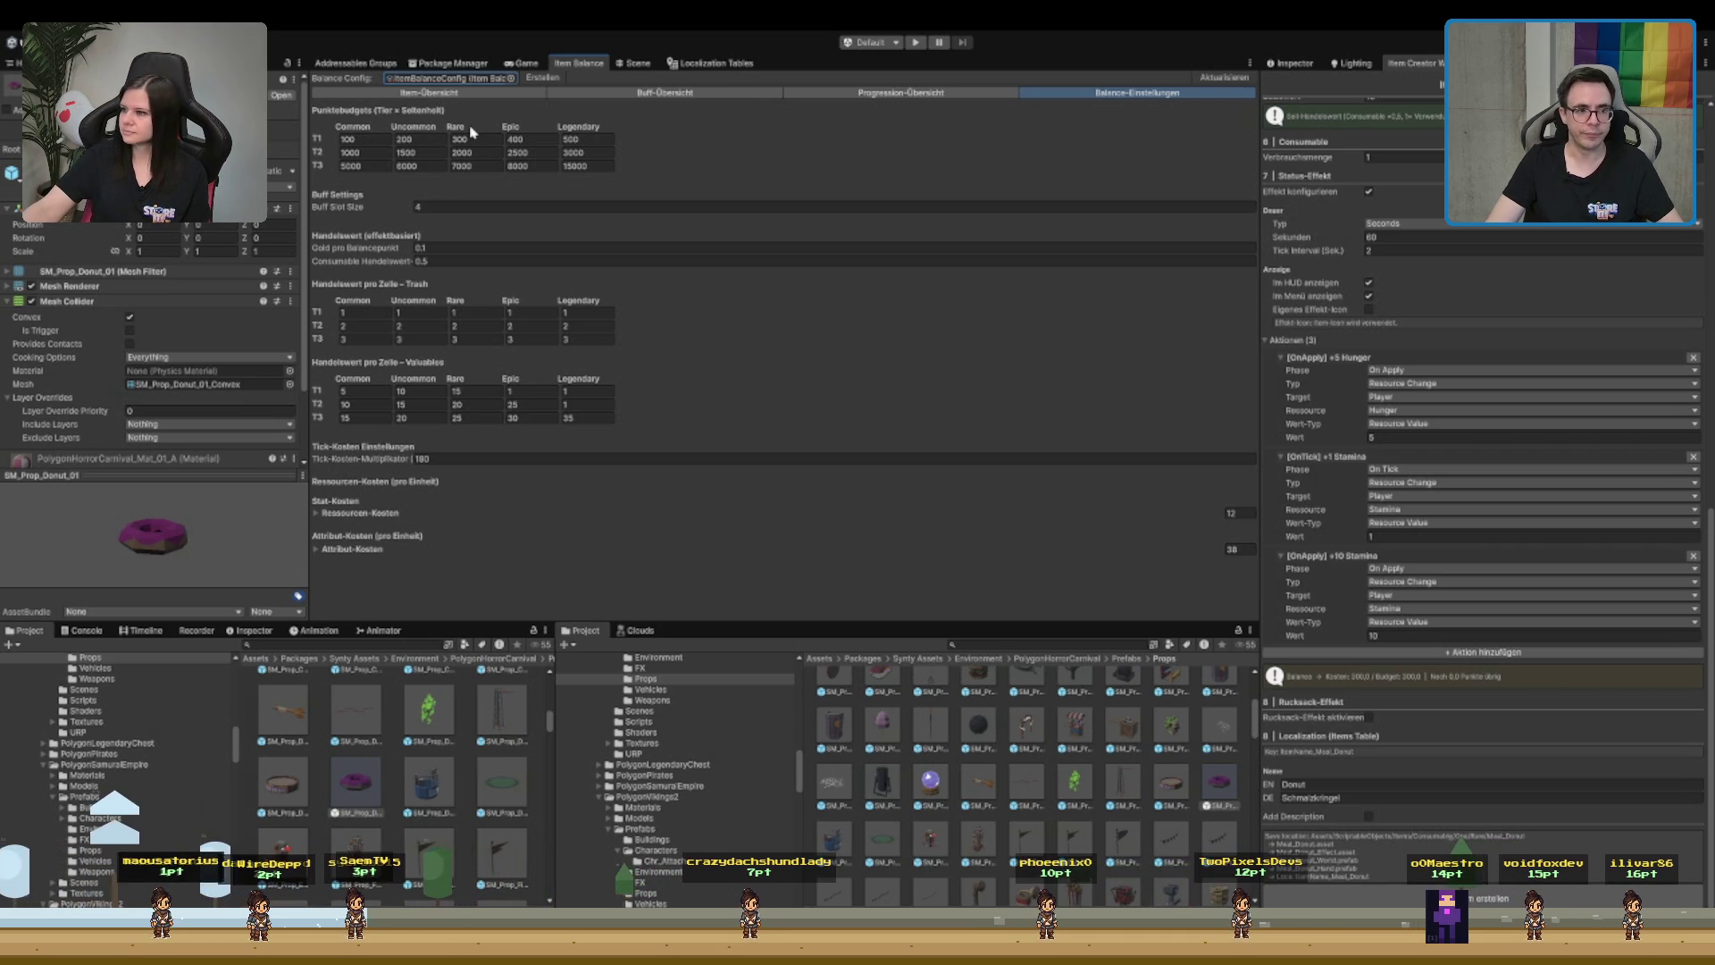
{"action": "left_click", "coordinate": [364, 138]}
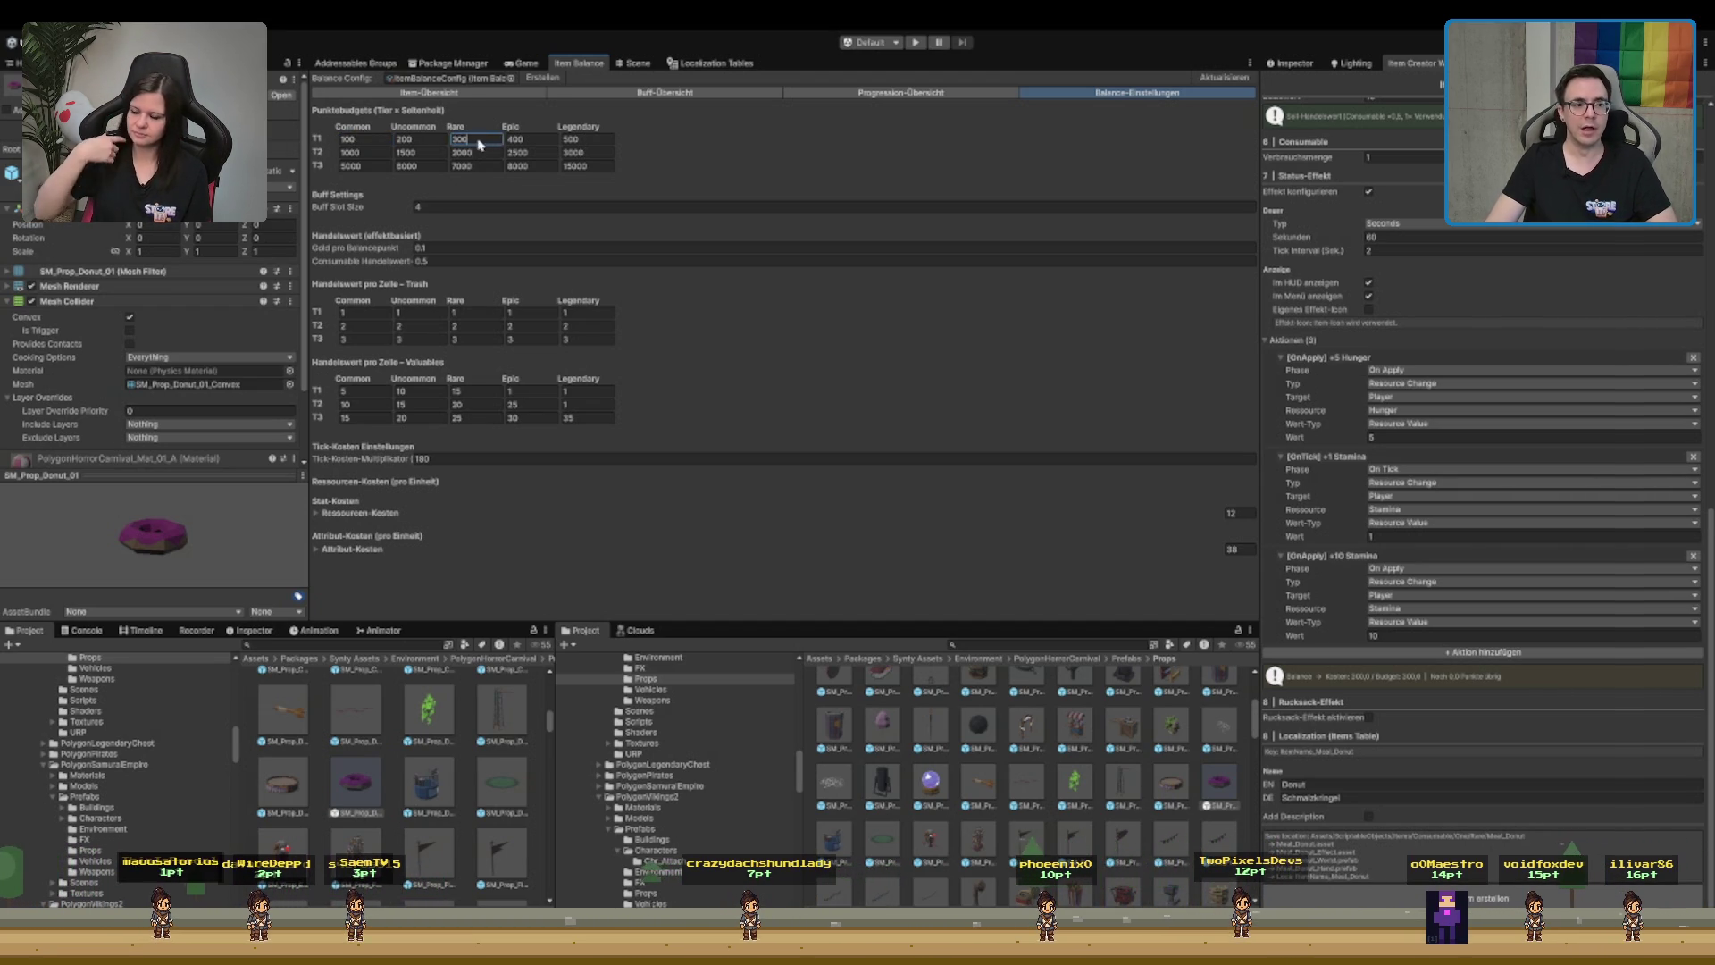
{"action": "double_click", "coordinate": [482, 143]}
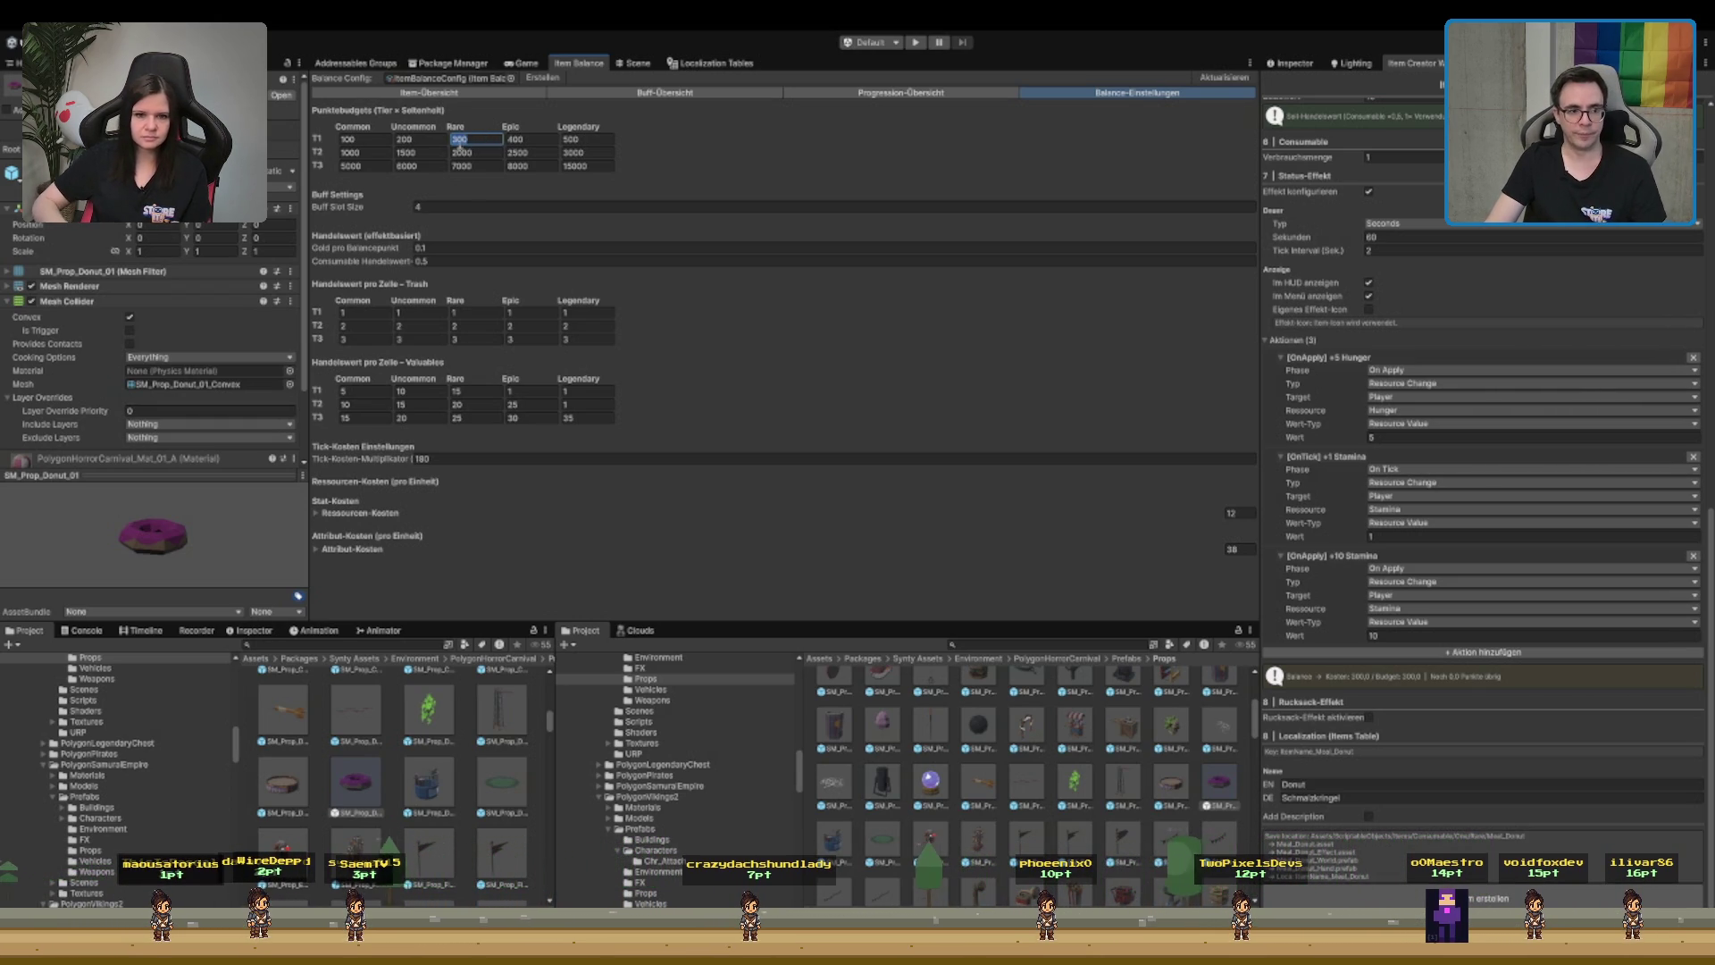
{"action": "left_click", "coordinate": [361, 511]}
- Review the Health and second resource per-unit costs, then collapse Ressourcen-Kosten
{"action": "scroll", "coordinate": [554, 426], "scroll_direction": "down", "scroll_amount": 5}
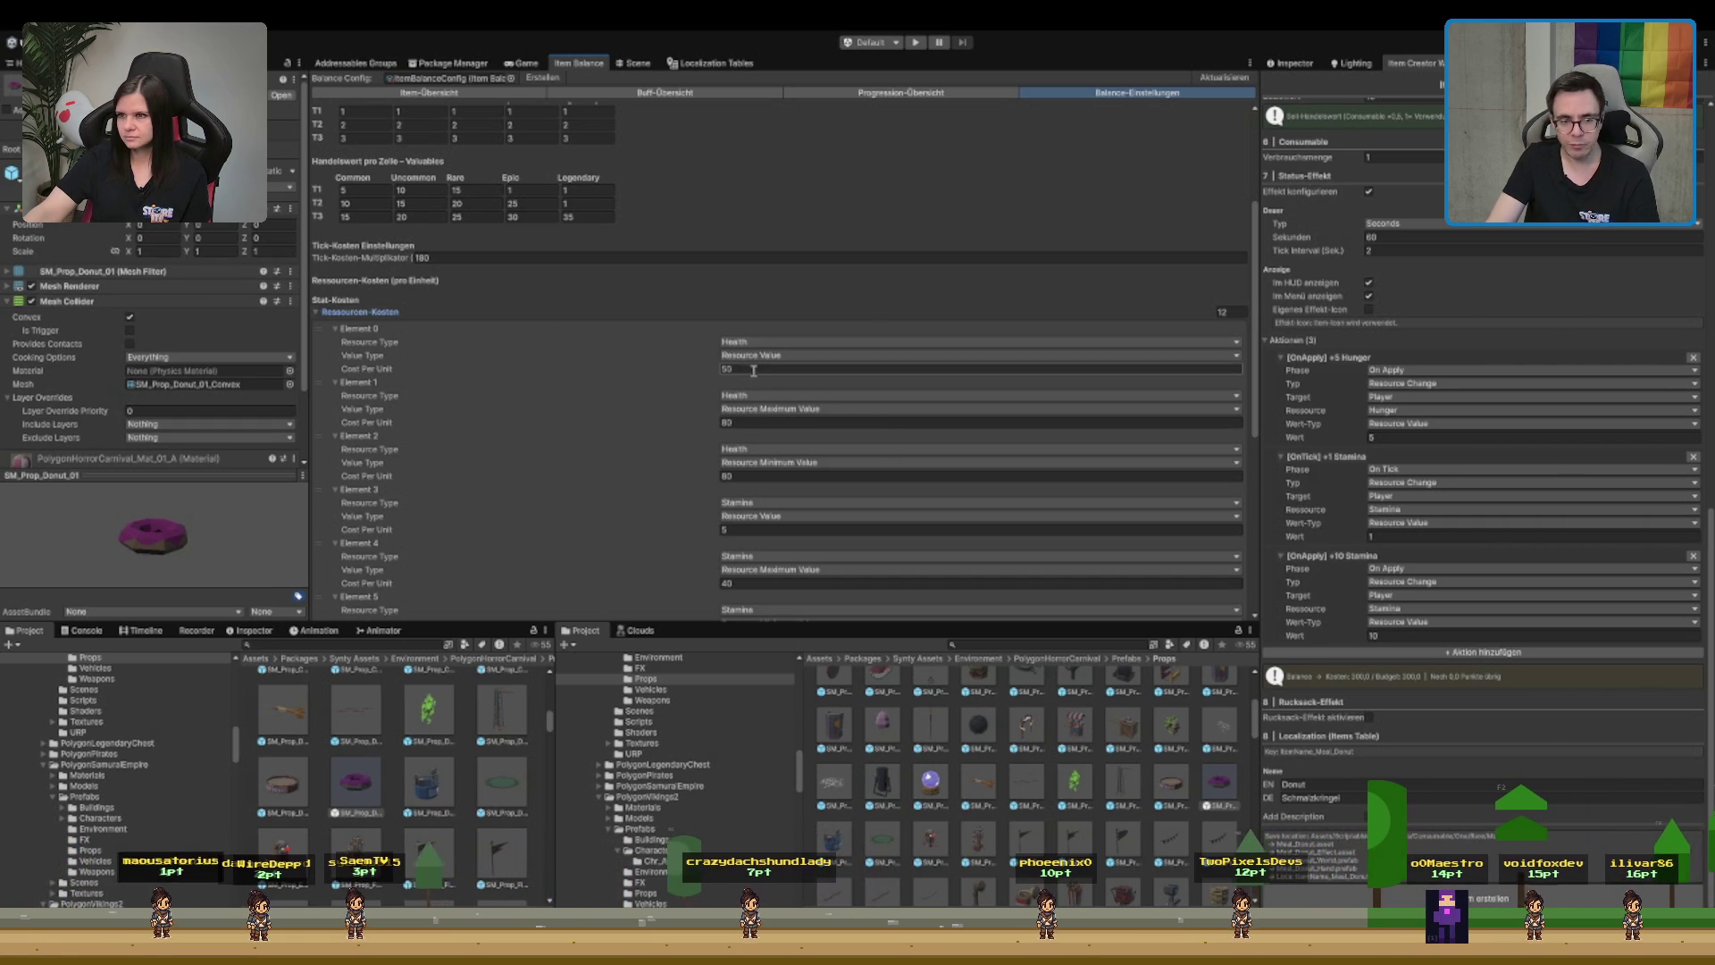
{"action": "left_click", "coordinate": [756, 367]}
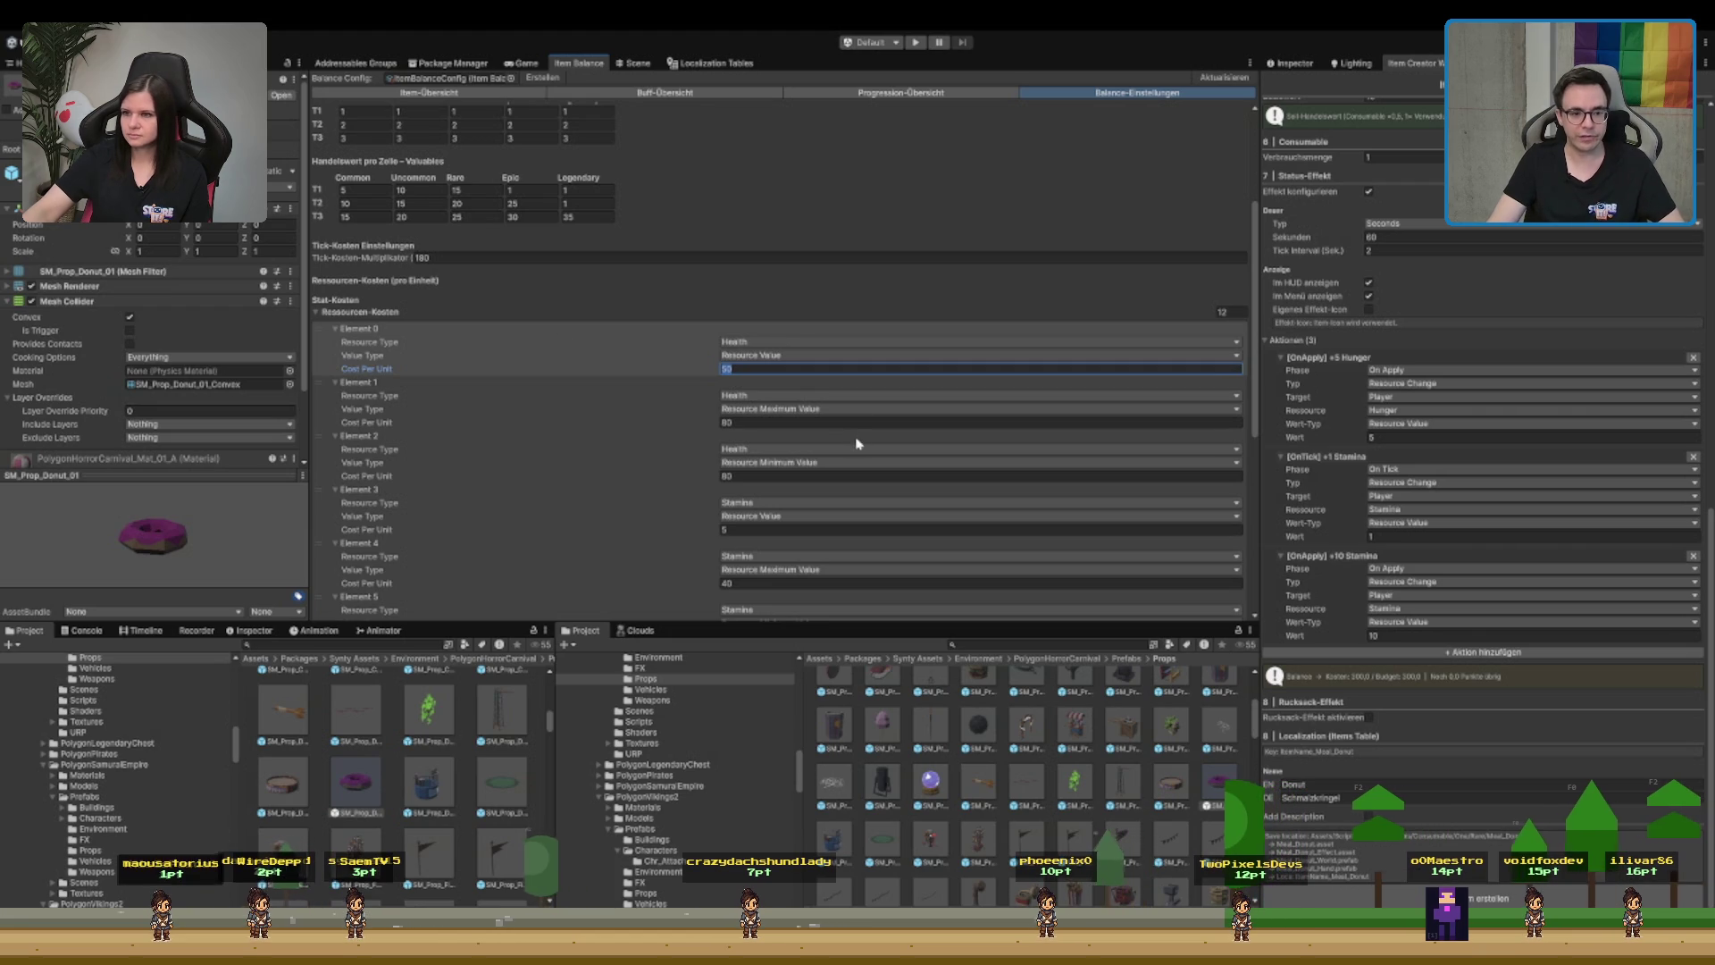
{"action": "left_click", "coordinate": [744, 422]}
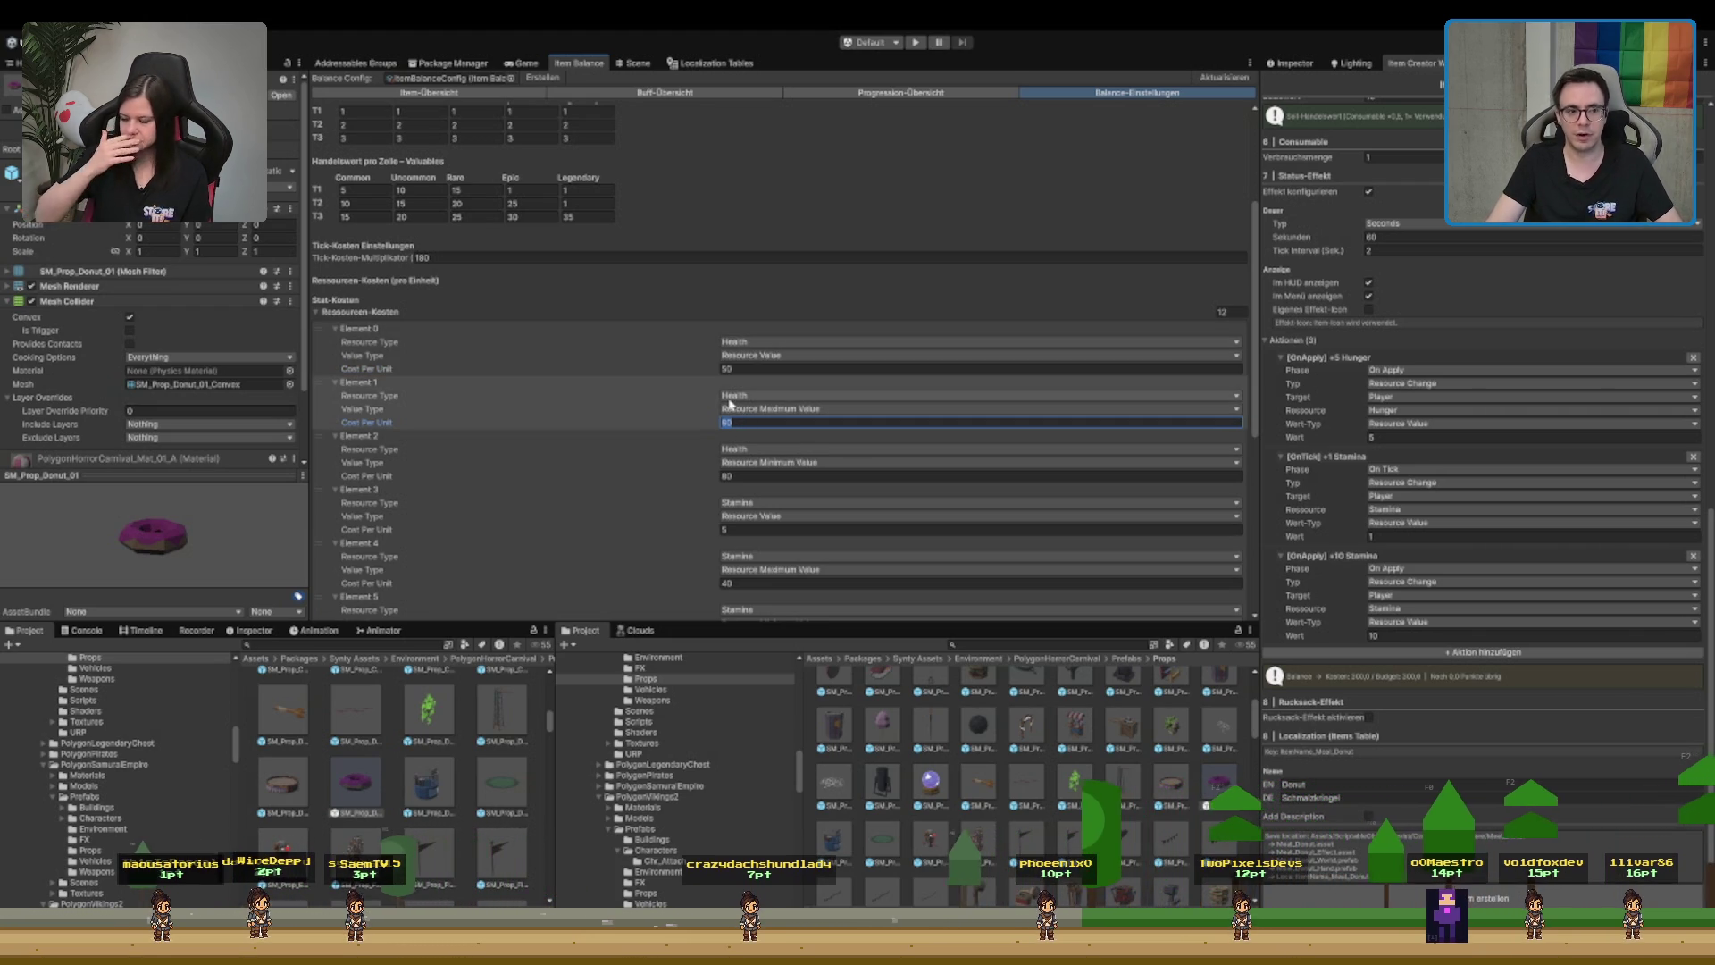
{"action": "scroll", "coordinate": [637, 322], "scroll_direction": "down", "scroll_amount": 3}
{"action": "left_click", "coordinate": [358, 192]}
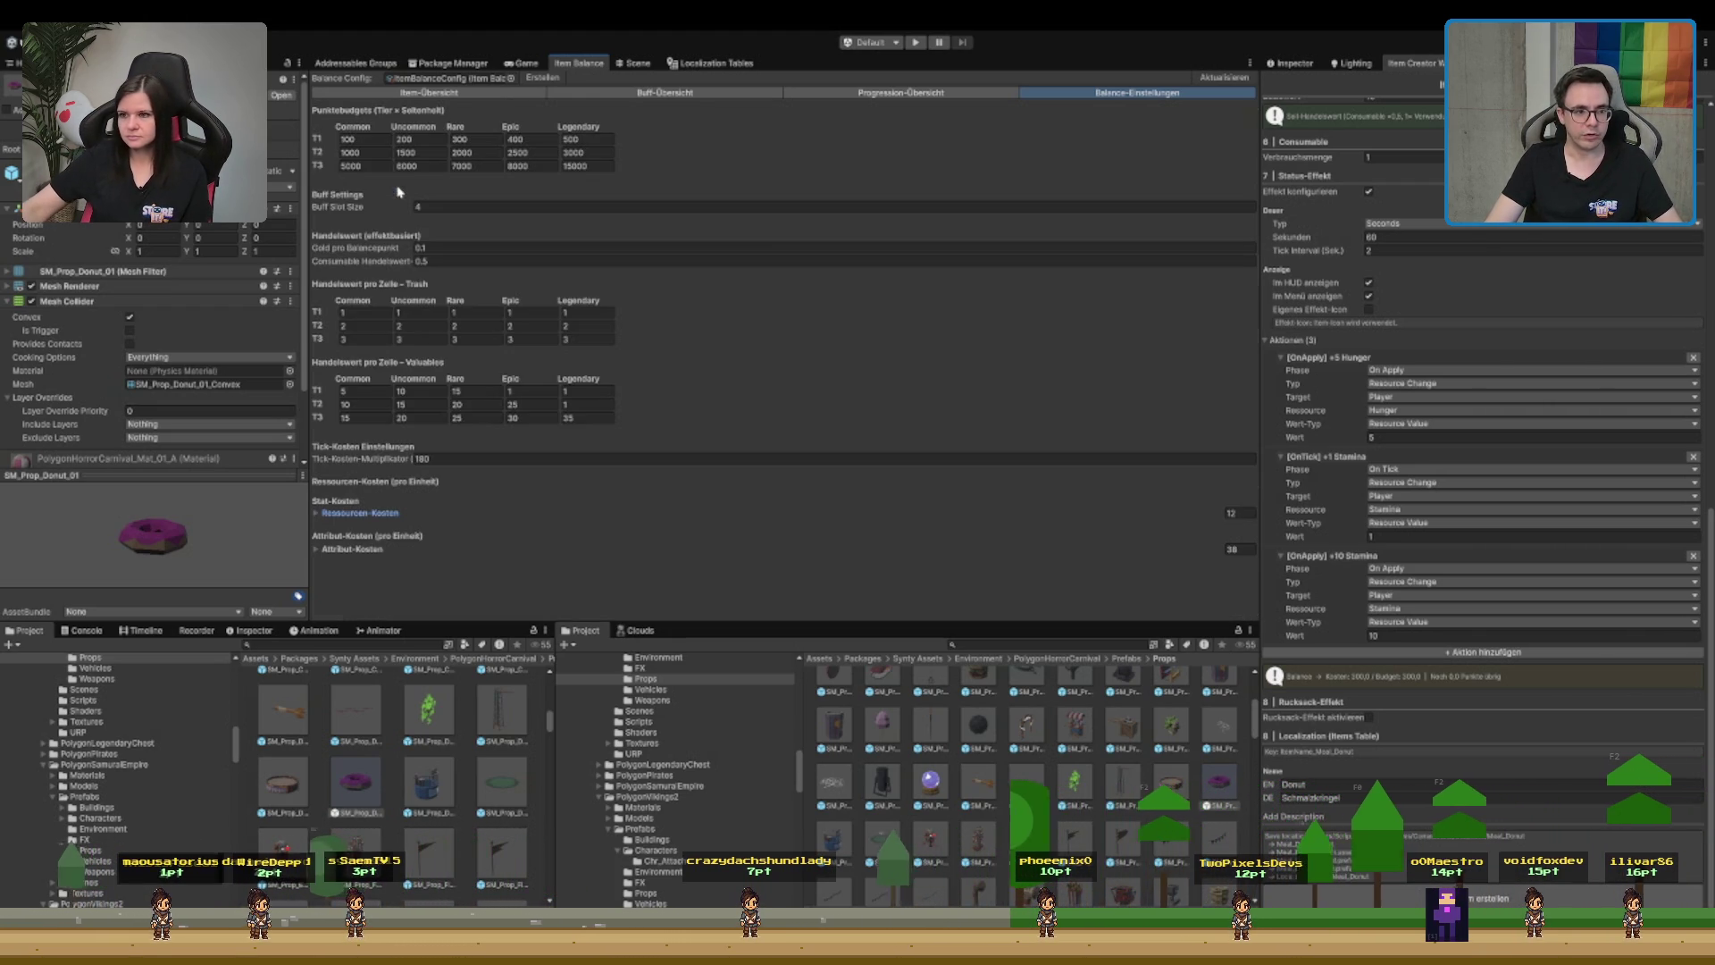
- Expand Attribut-Kosten, look through its entries, and collapse it again
{"action": "left_click", "coordinate": [352, 549]}
{"action": "scroll", "coordinate": [374, 554], "scroll_direction": "down", "scroll_amount": 4}
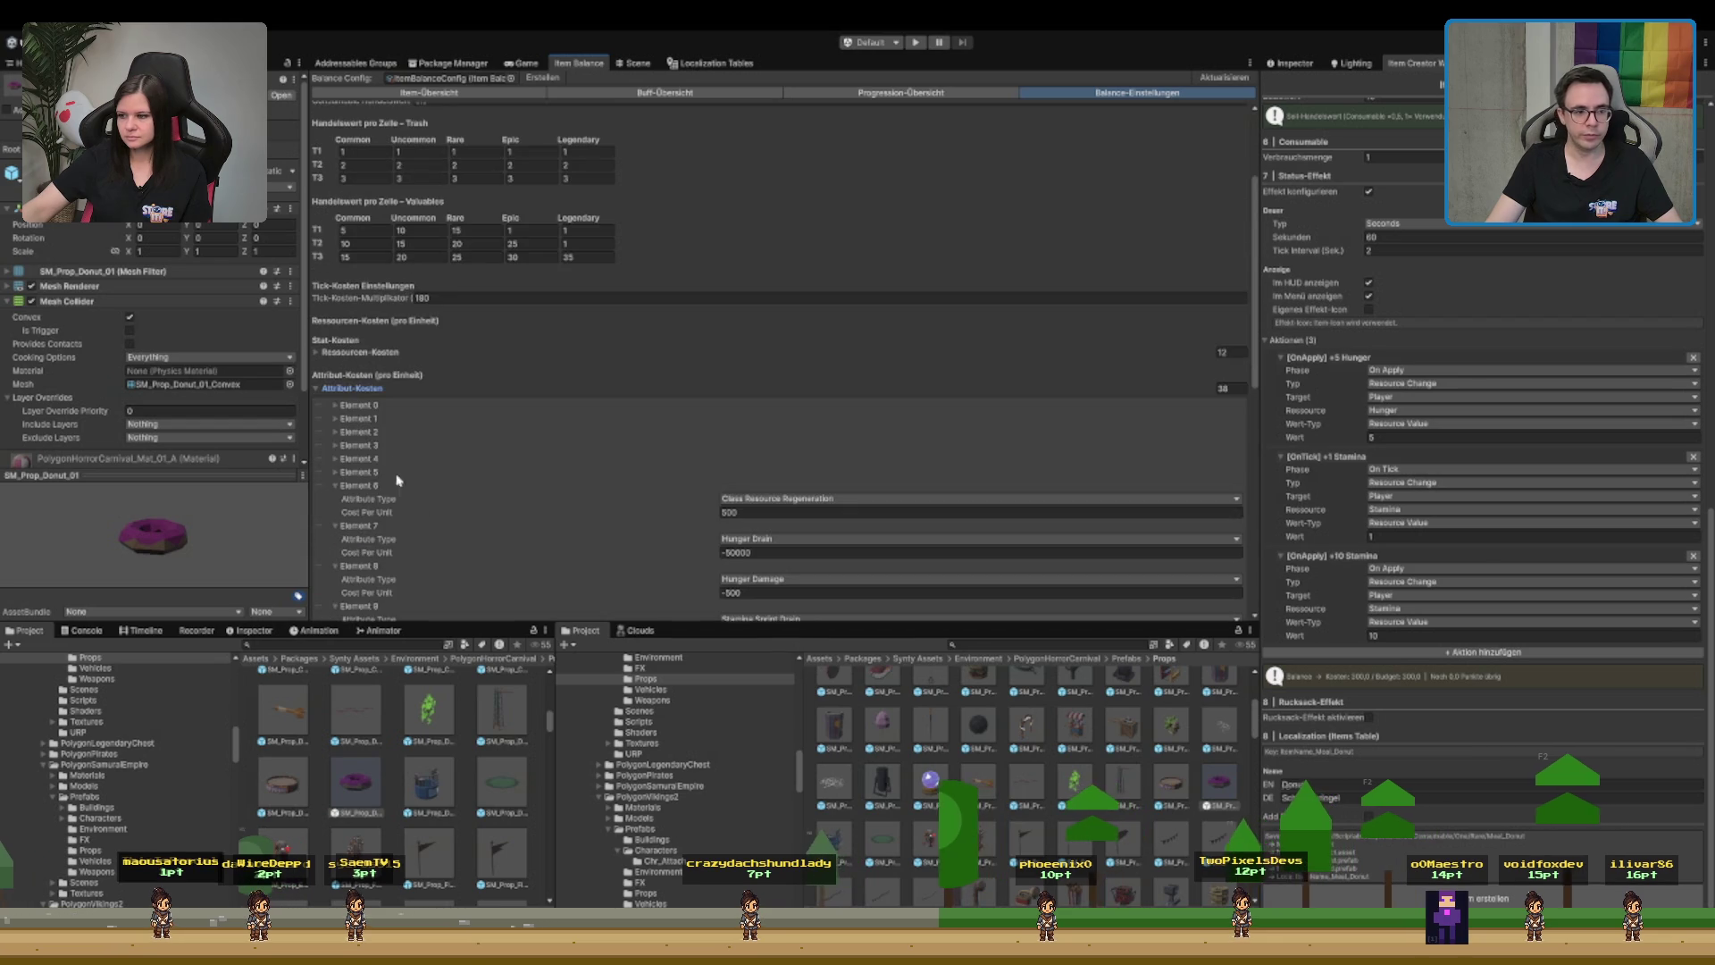
{"action": "left_click", "coordinate": [375, 431]}
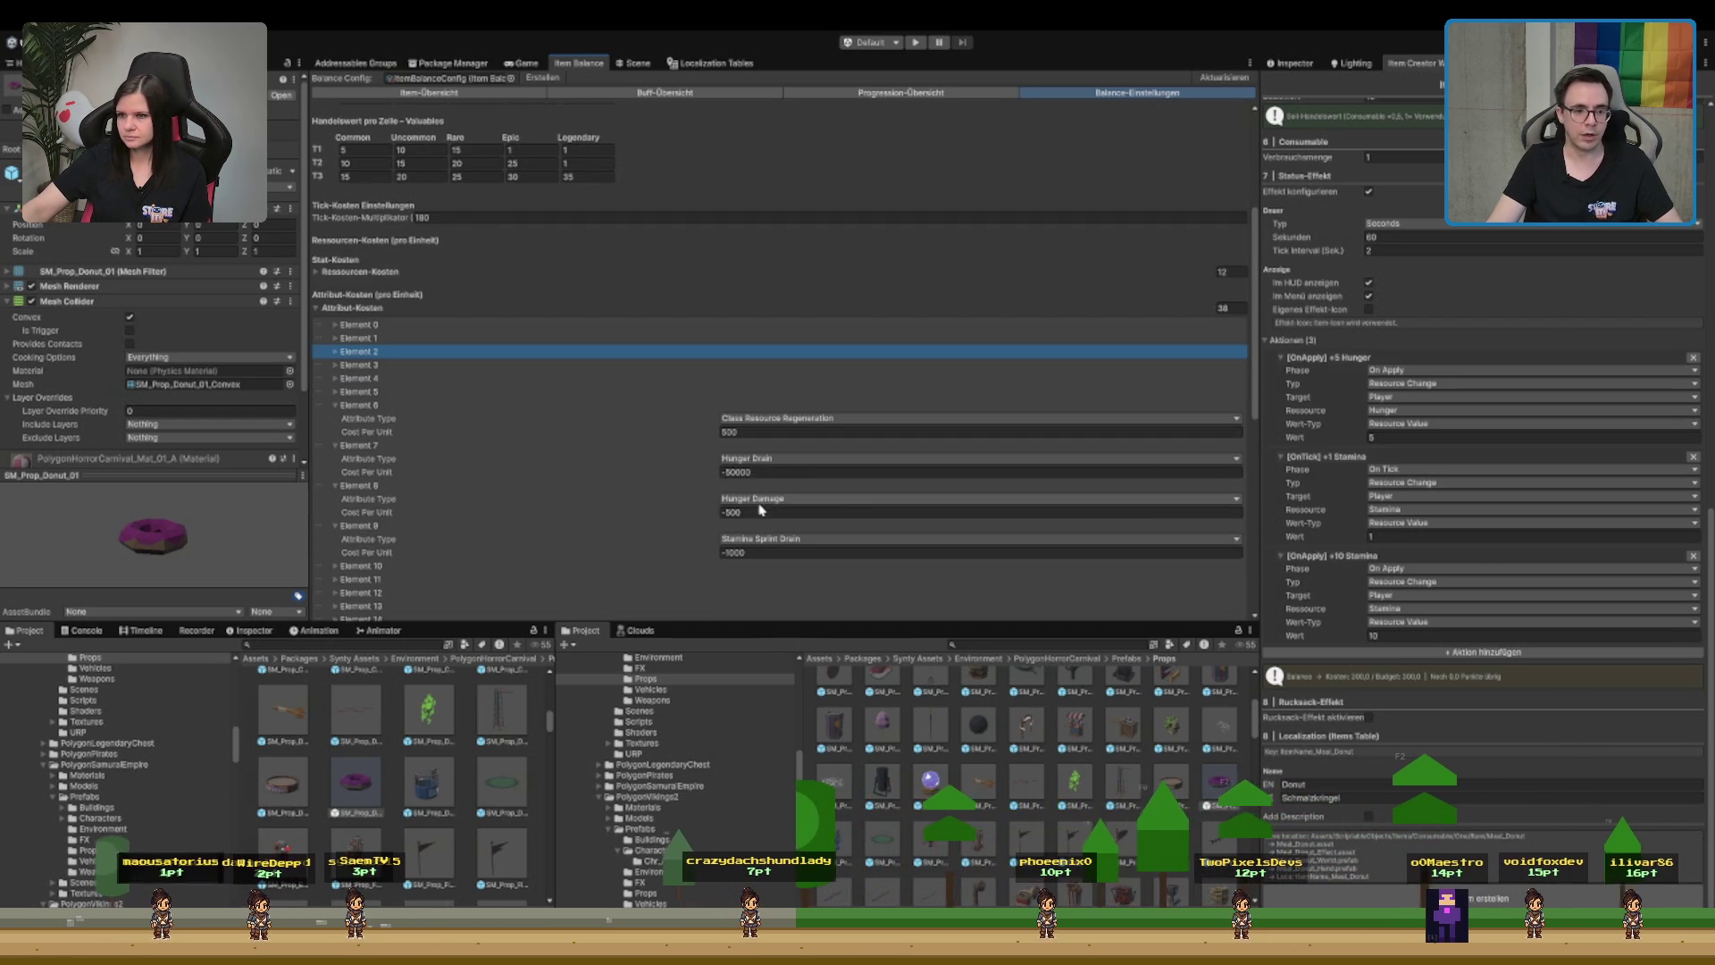
{"action": "scroll", "coordinate": [755, 505], "scroll_direction": "down", "scroll_amount": 5}
{"action": "scroll", "coordinate": [681, 356], "scroll_direction": "down", "scroll_amount": 7}
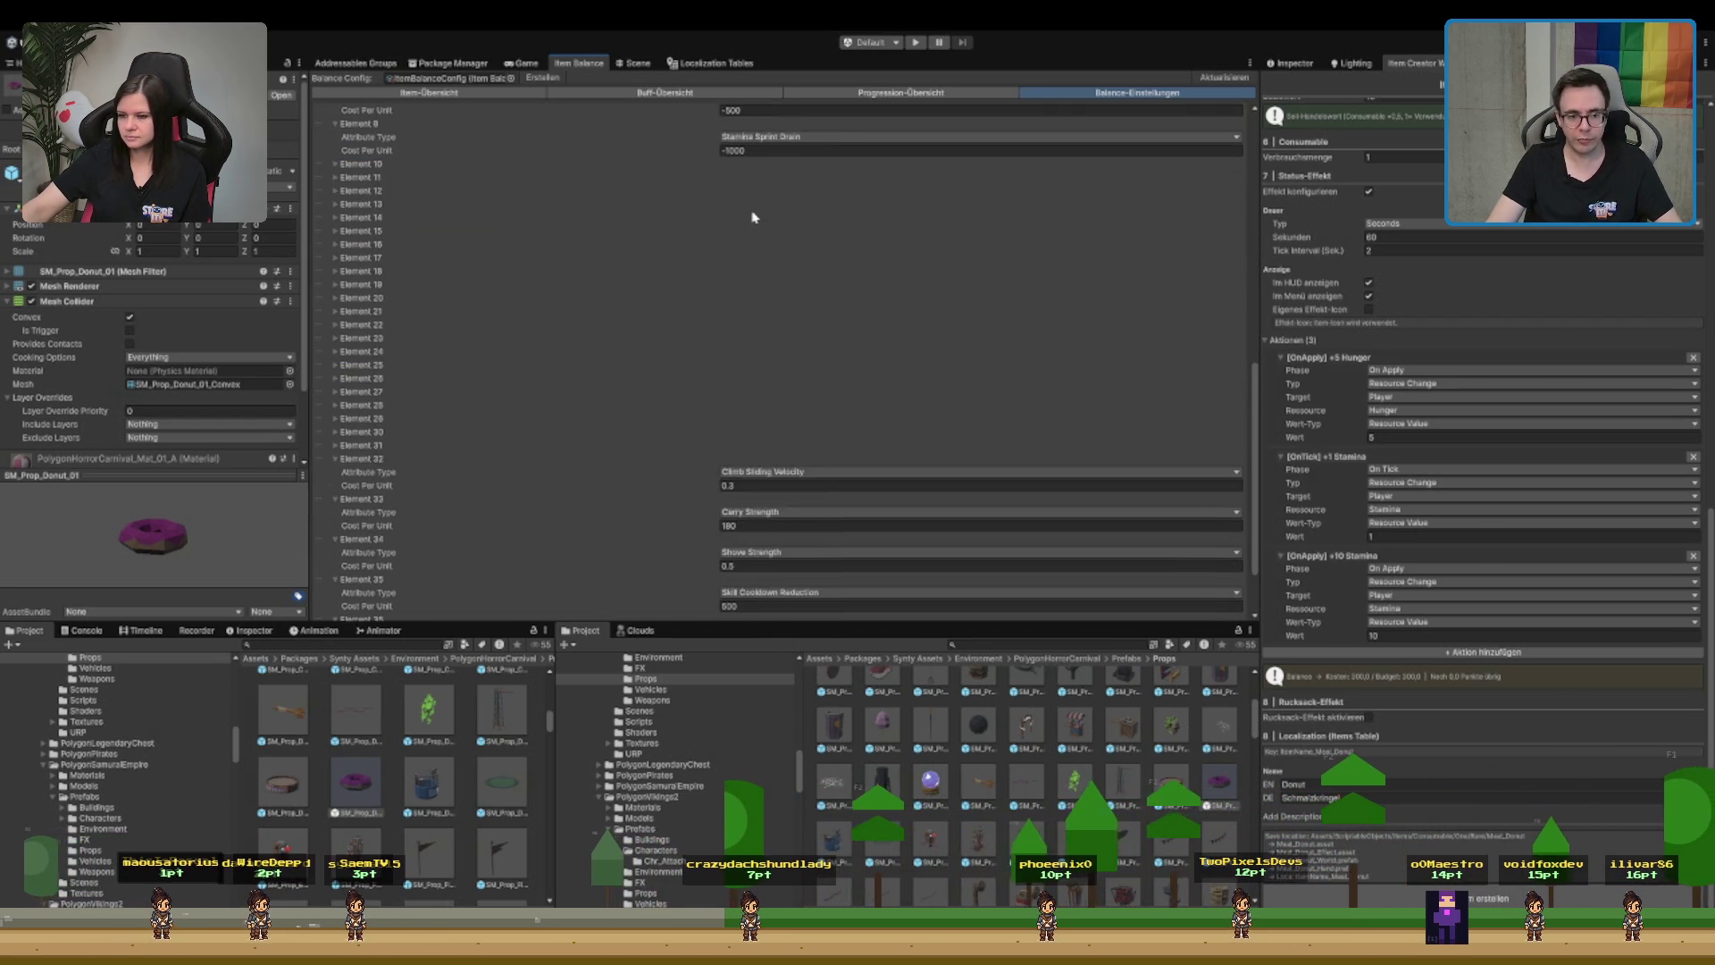
{"action": "scroll", "coordinate": [700, 245], "scroll_direction": "up", "scroll_amount": 15}
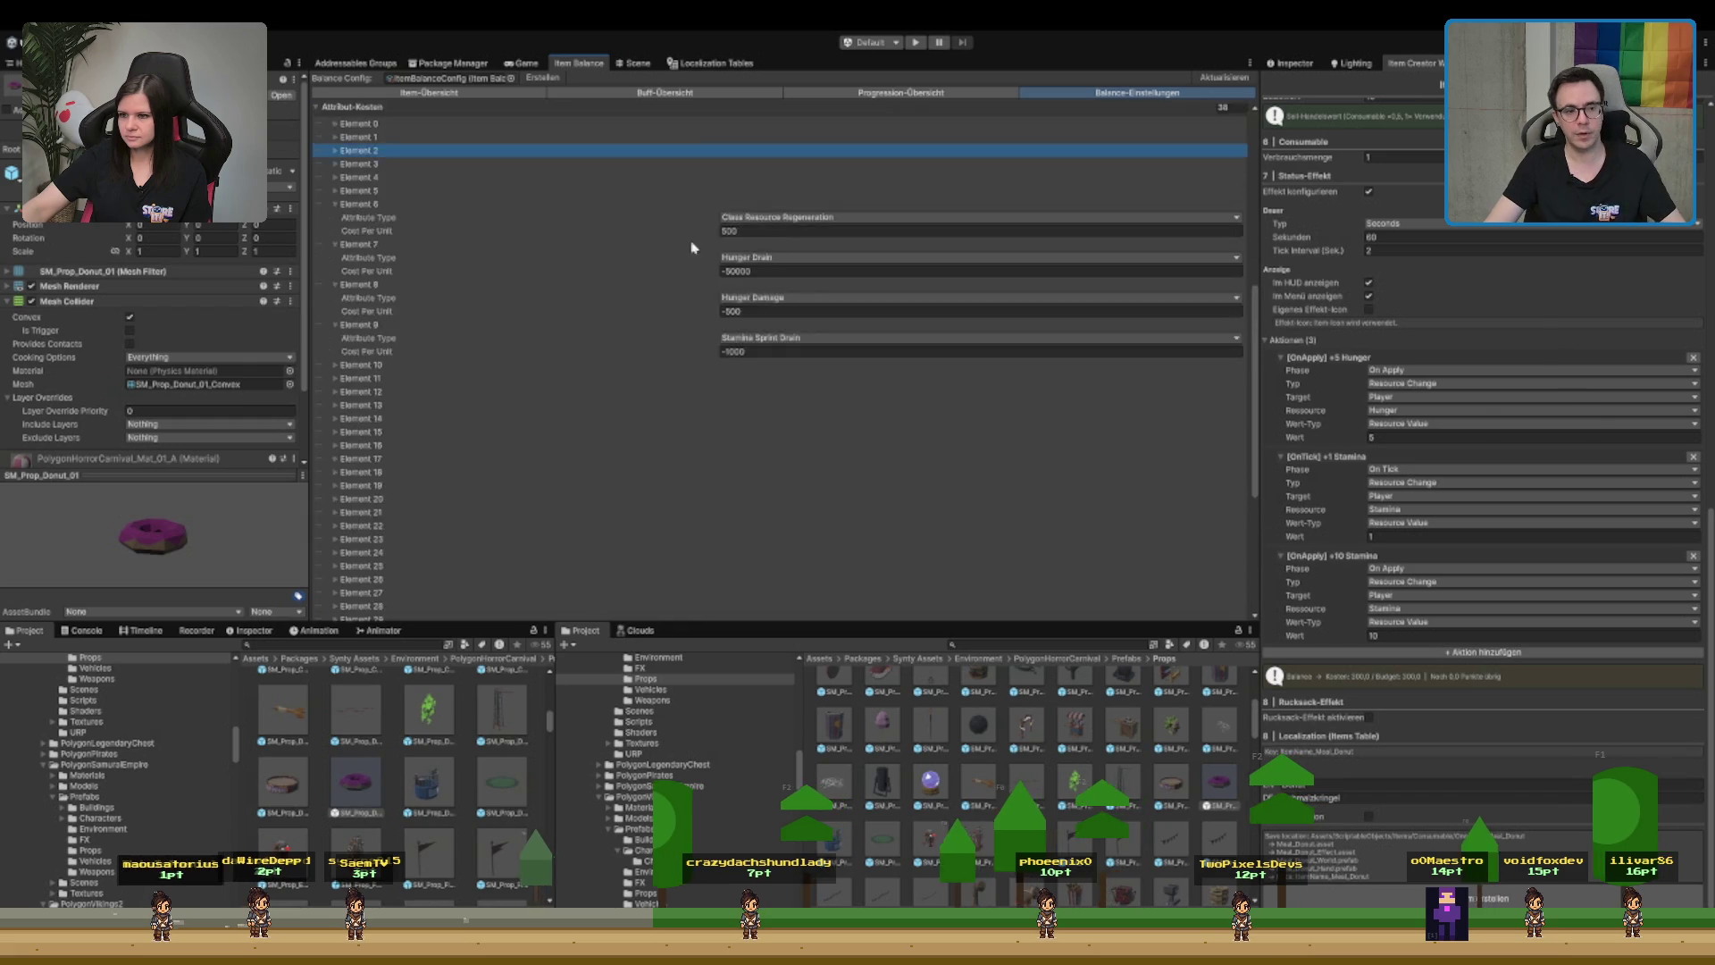
{"action": "left_click", "coordinate": [353, 547]}
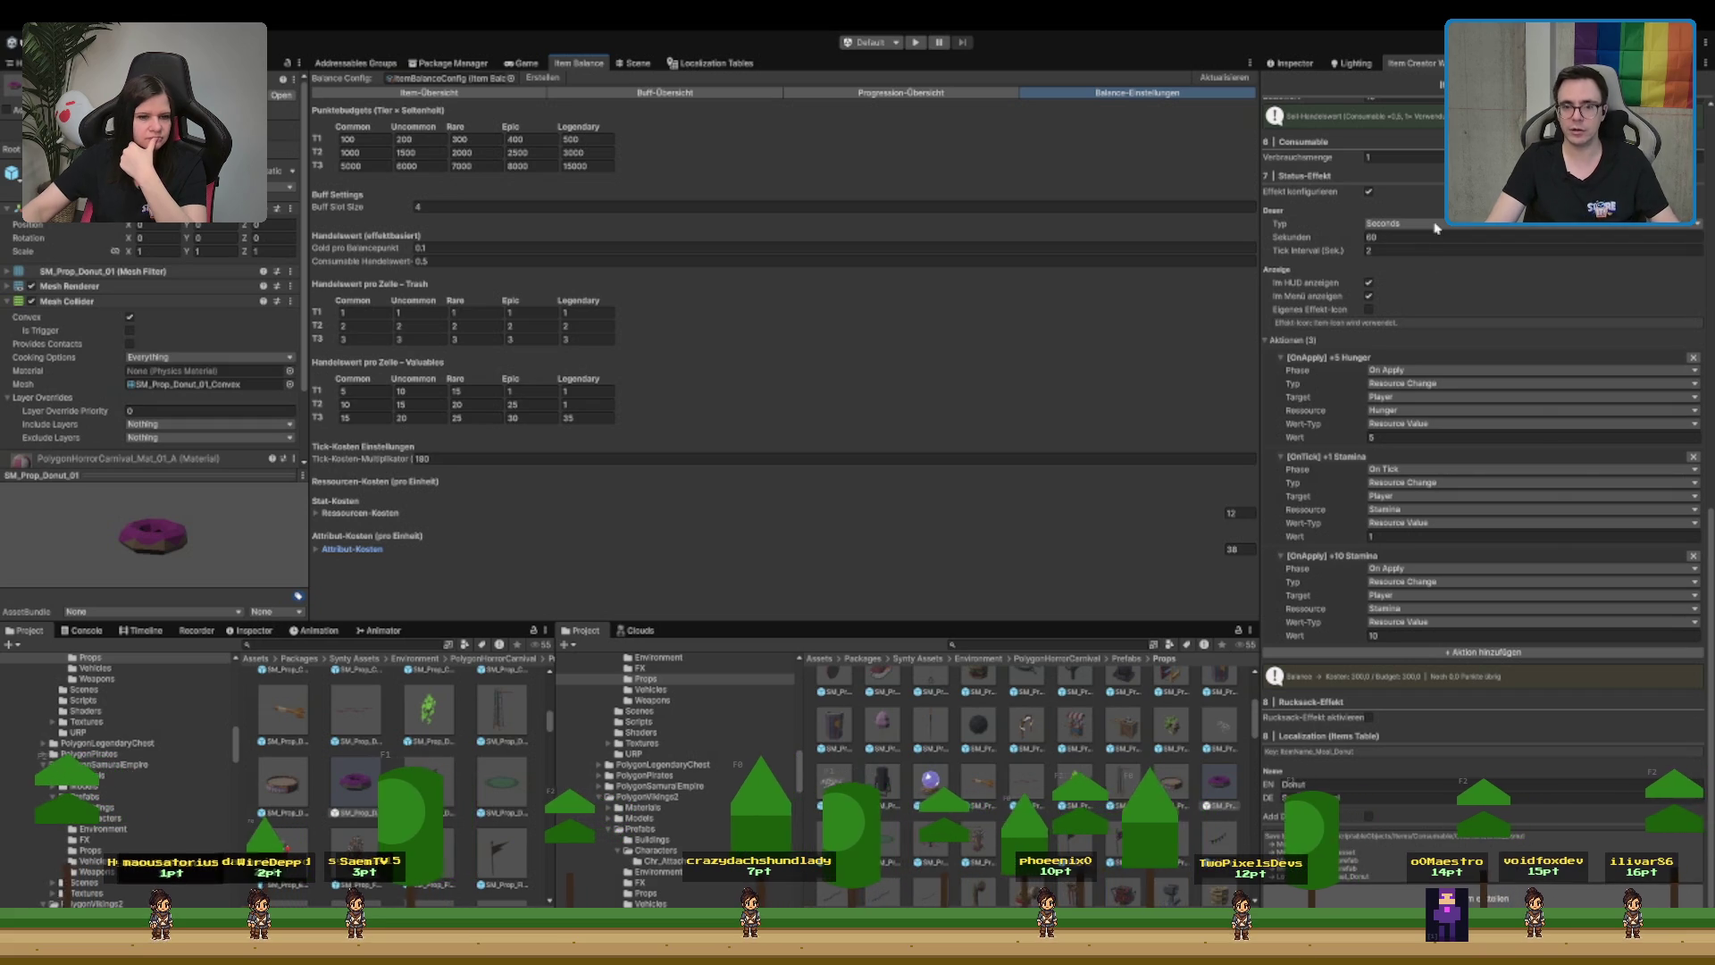
- Clear the German name 'Schmalzkringel' to make way for 'Lochkringel', then show the 3D scene
{"action": "left_click", "coordinate": [1298, 236]}
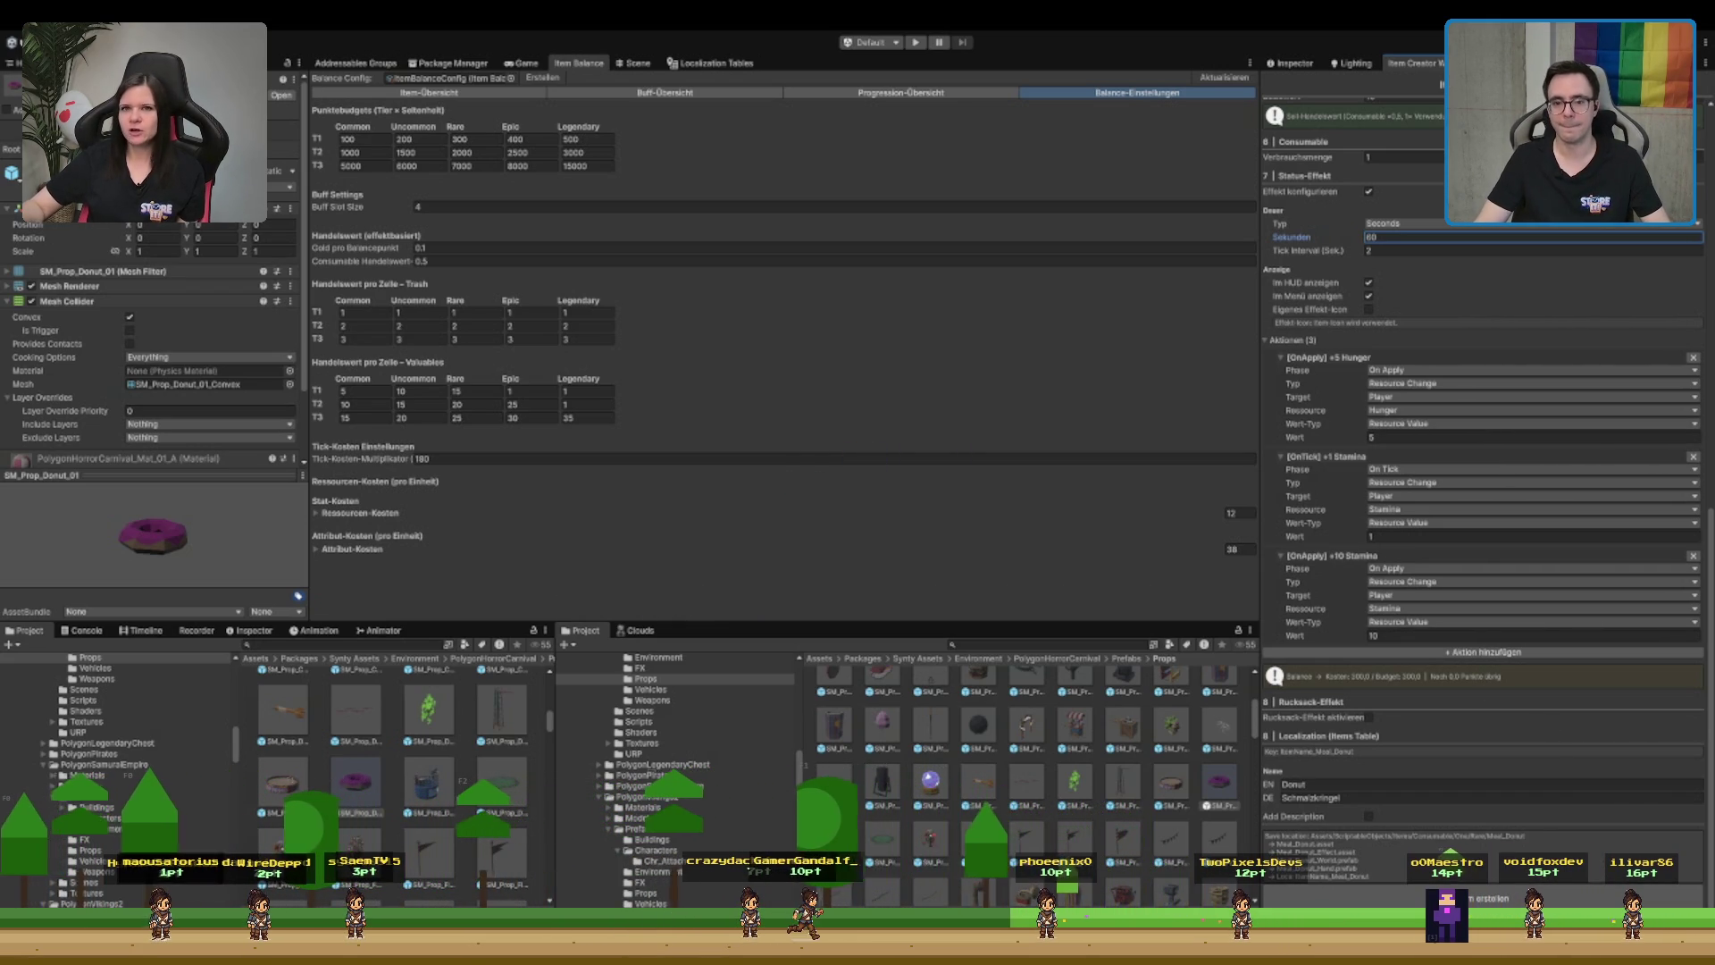
{"action": "left_click", "coordinate": [1387, 797]}
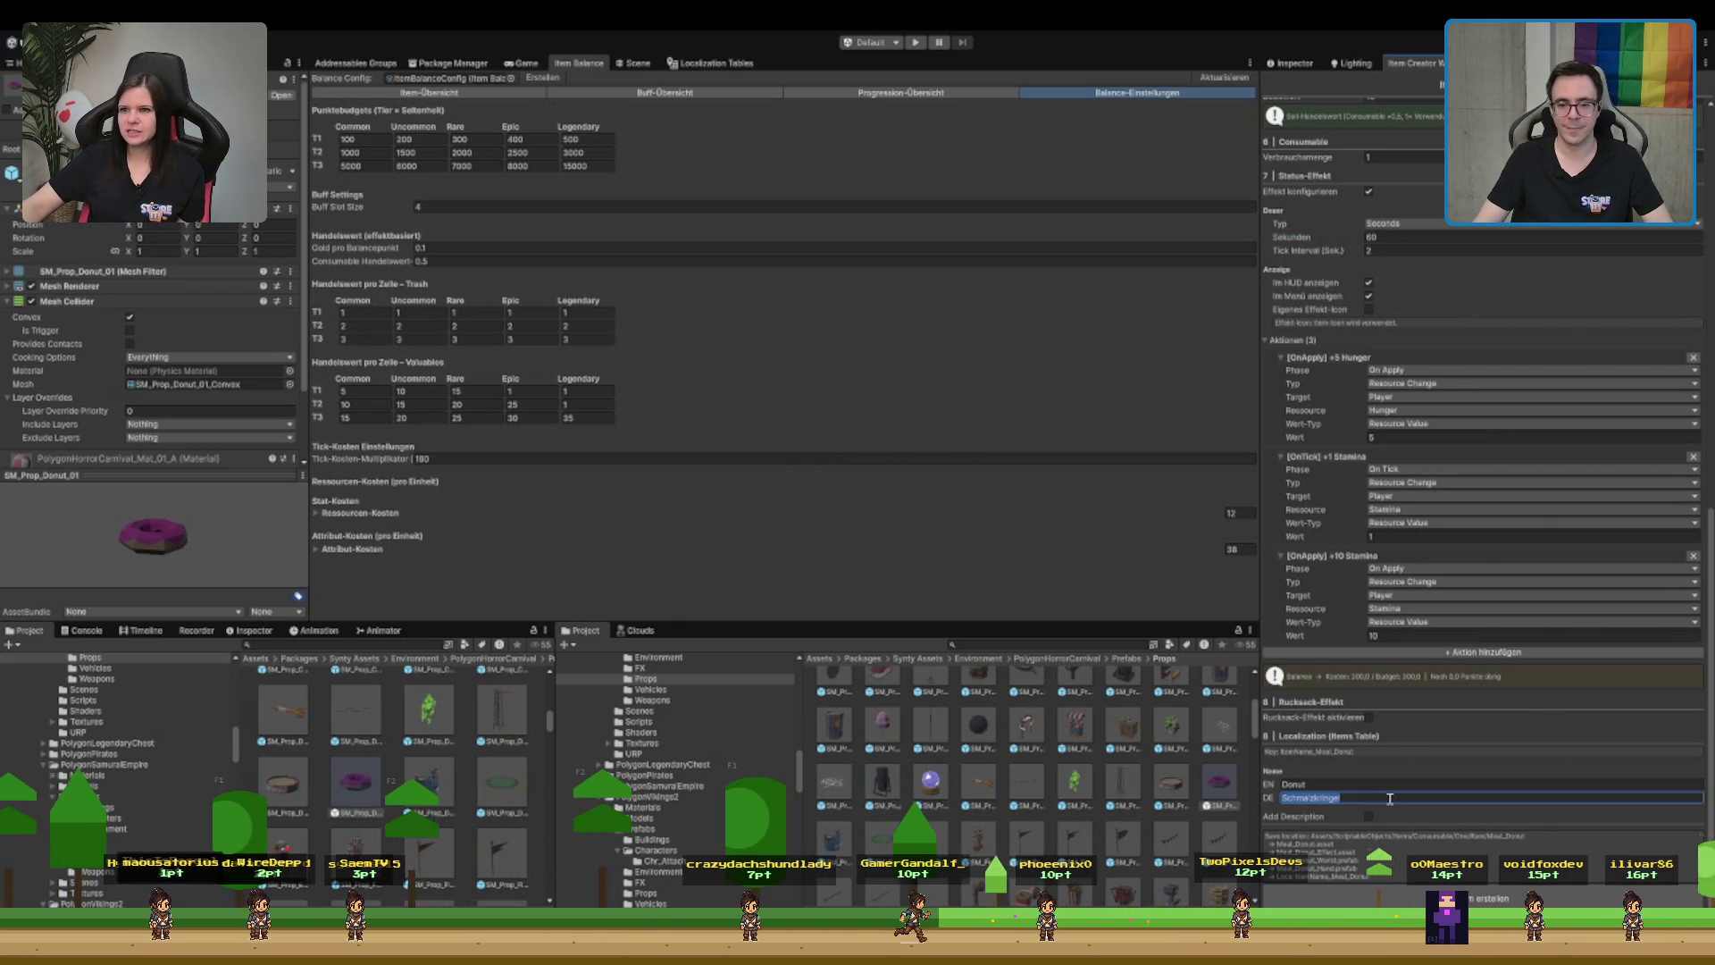
{"action": "key", "text": "BackSpace"}
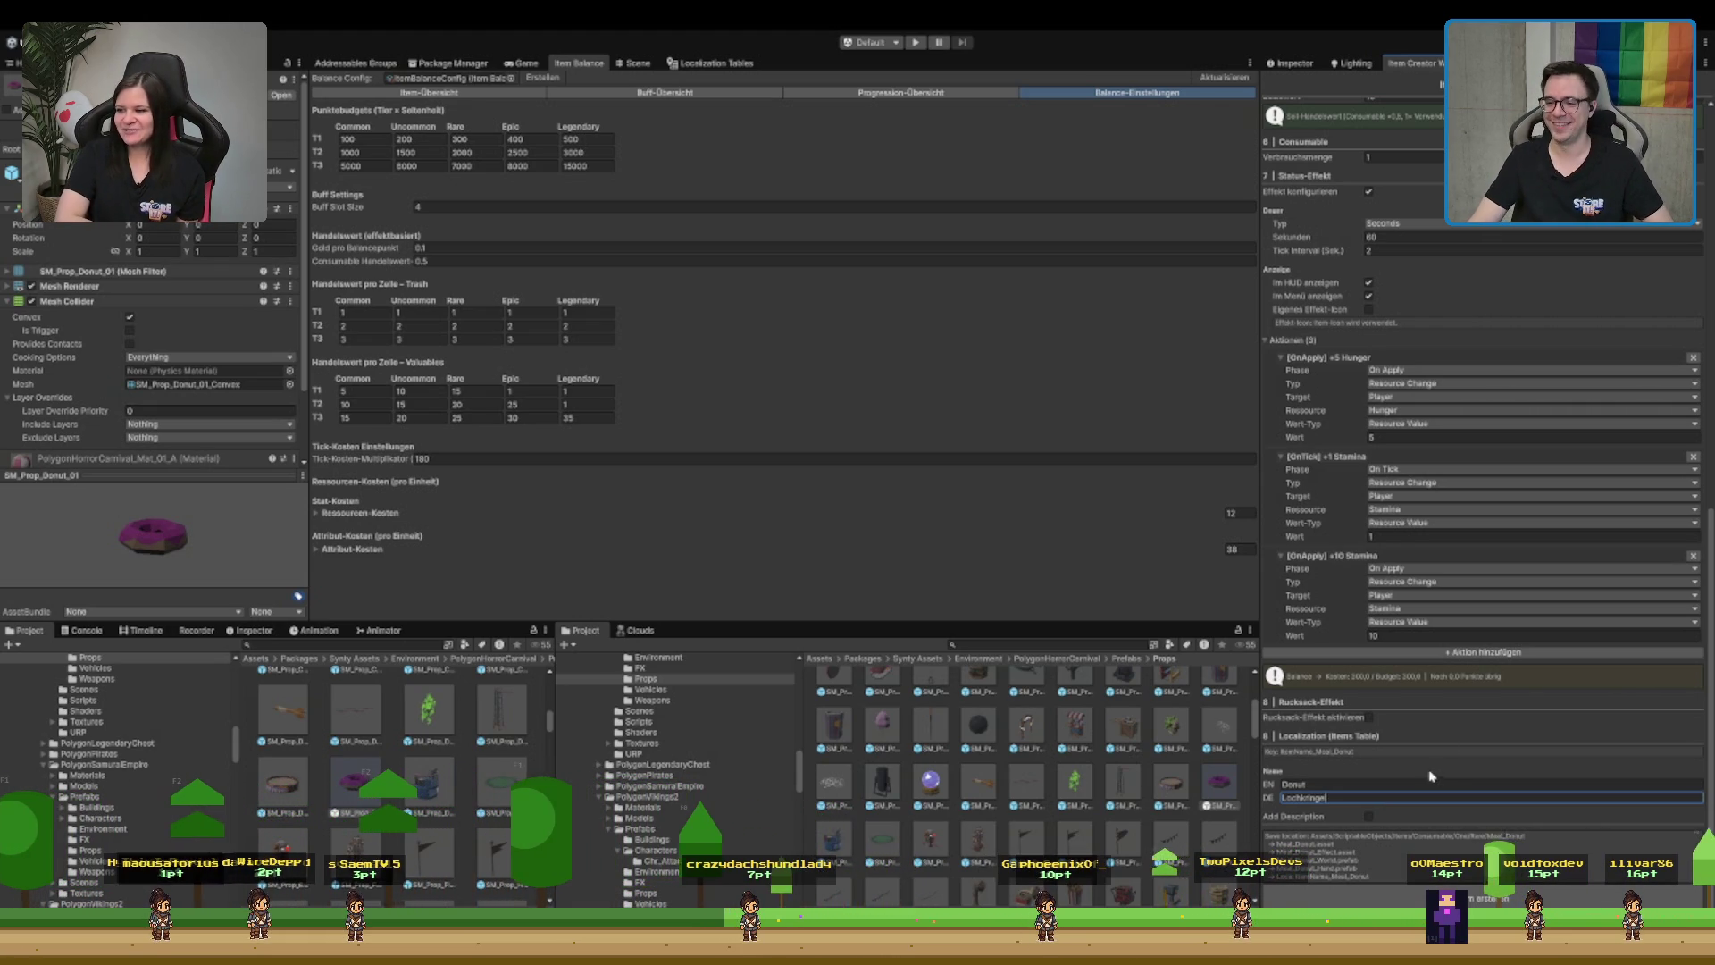
{"action": "key", "text": "ctrl+1"}
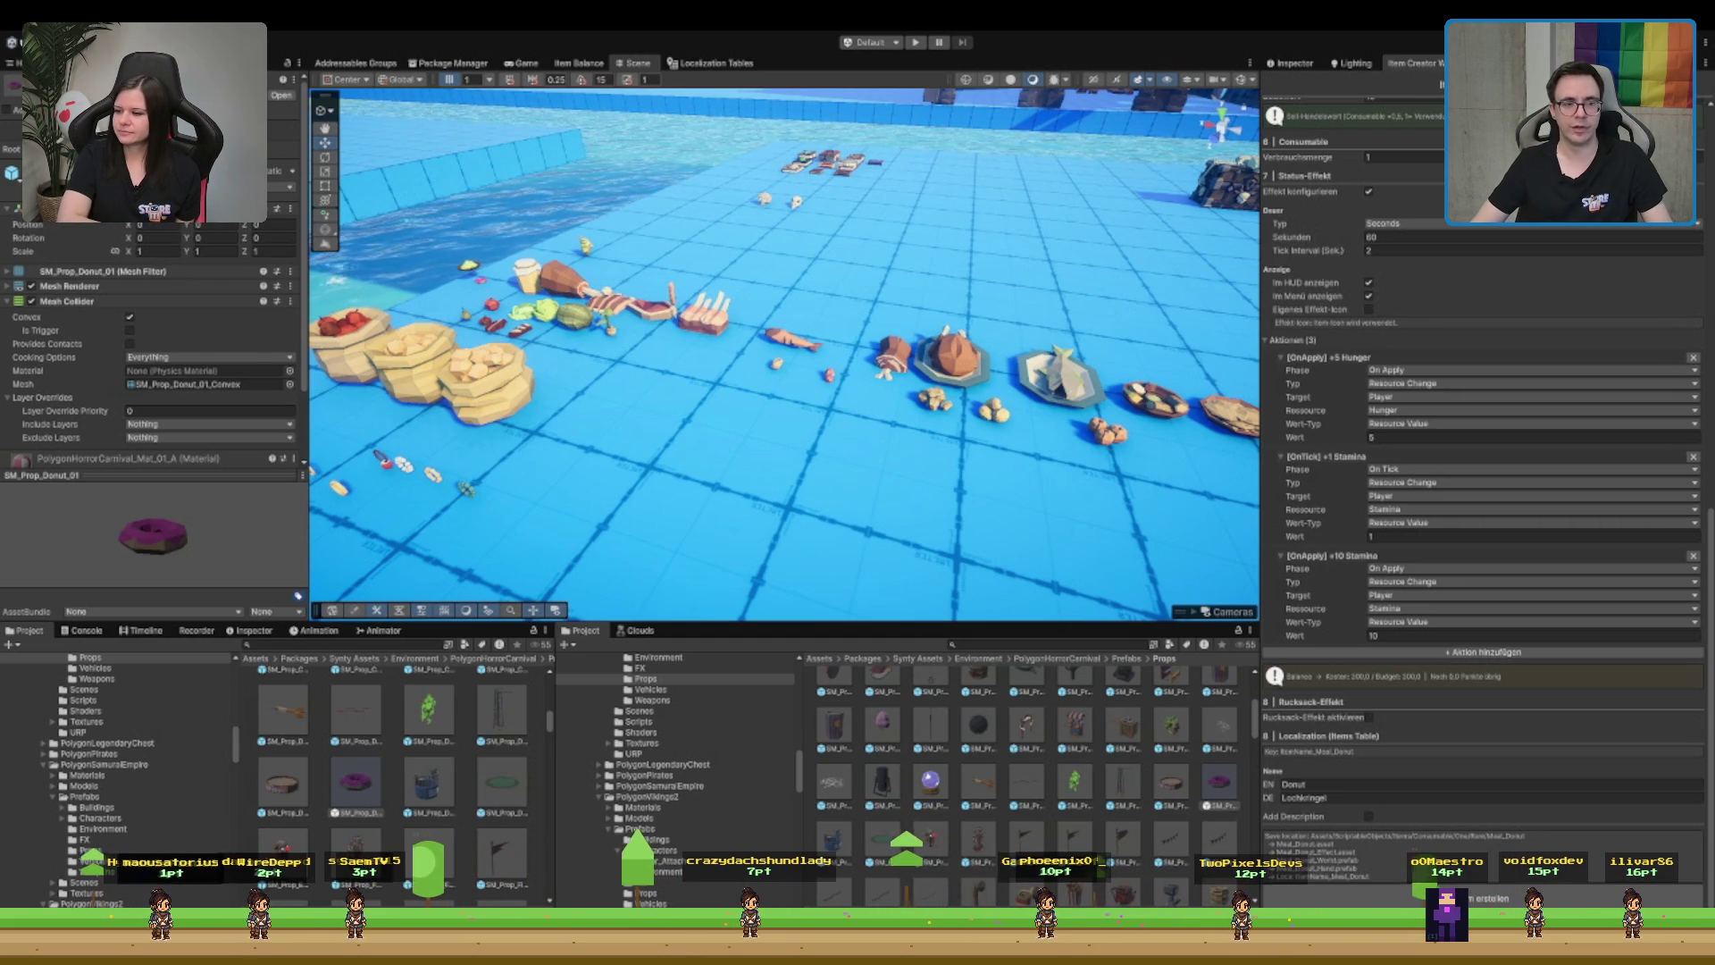
- Switch from the 3D scene back to the Item Balance tab
{"action": "left_click", "coordinate": [578, 63]}
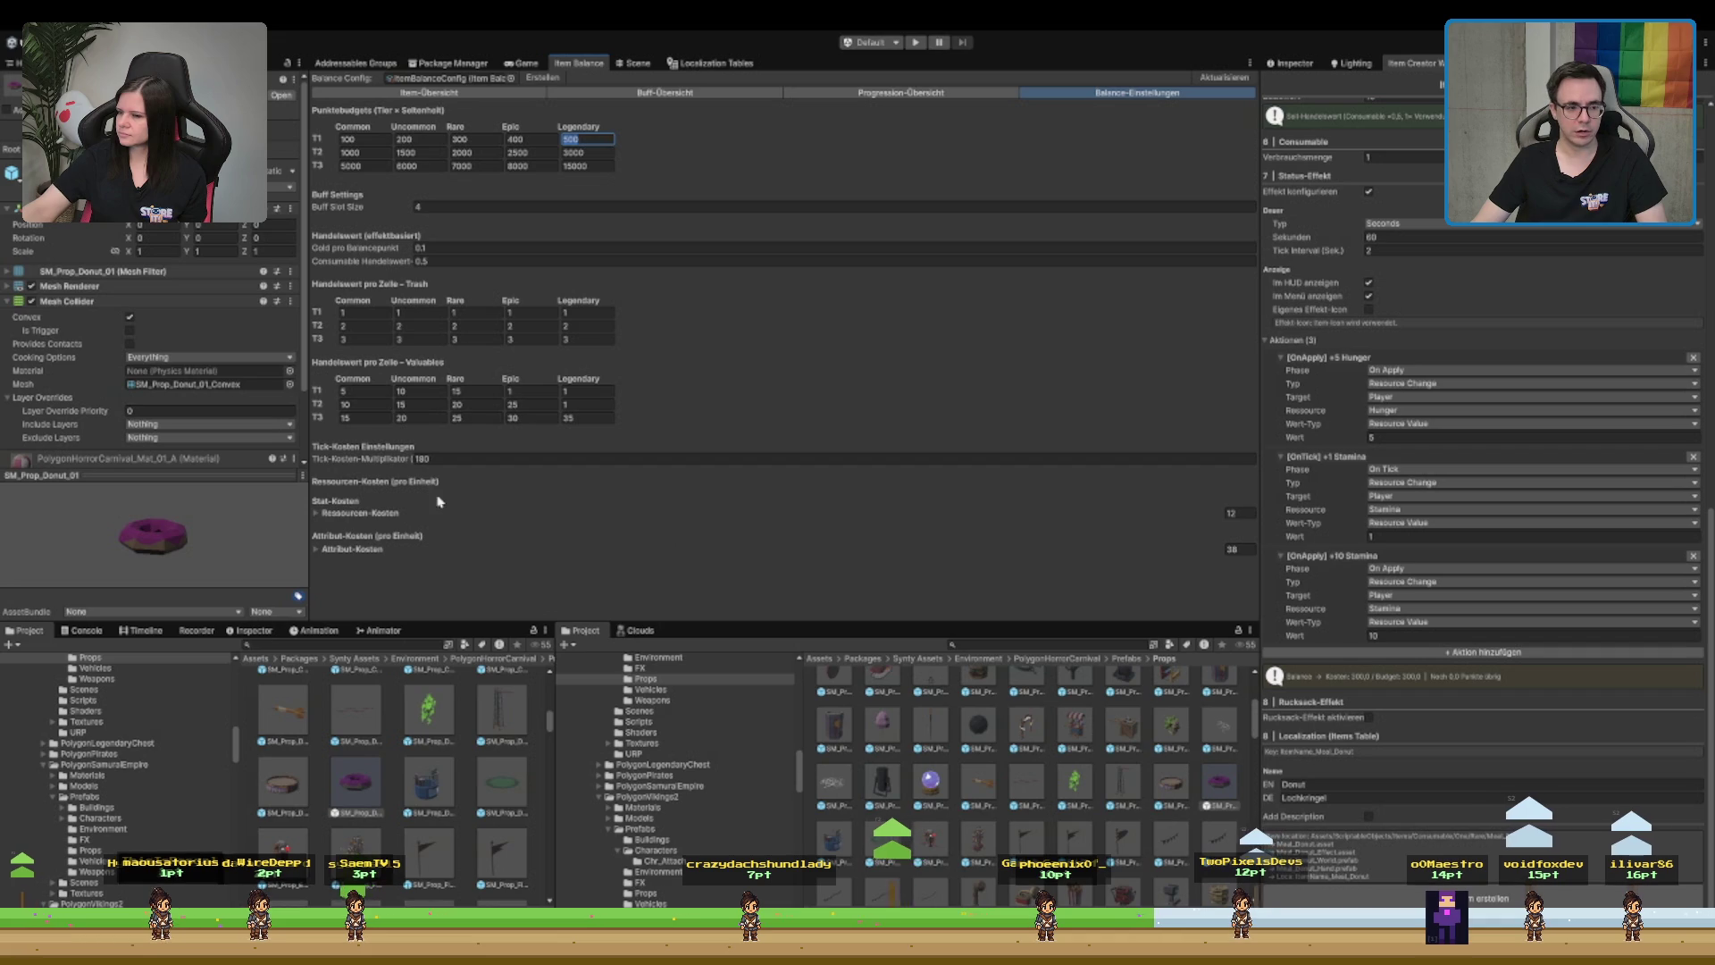
- Expand Ressourcen-Kosten, check the Health cost per unit, then go back to the Scene view
{"action": "left_click", "coordinate": [413, 512]}
{"action": "scroll", "coordinate": [415, 518], "scroll_direction": "down", "scroll_amount": 3}
{"action": "scroll", "coordinate": [416, 518], "scroll_direction": "down", "scroll_amount": 12}
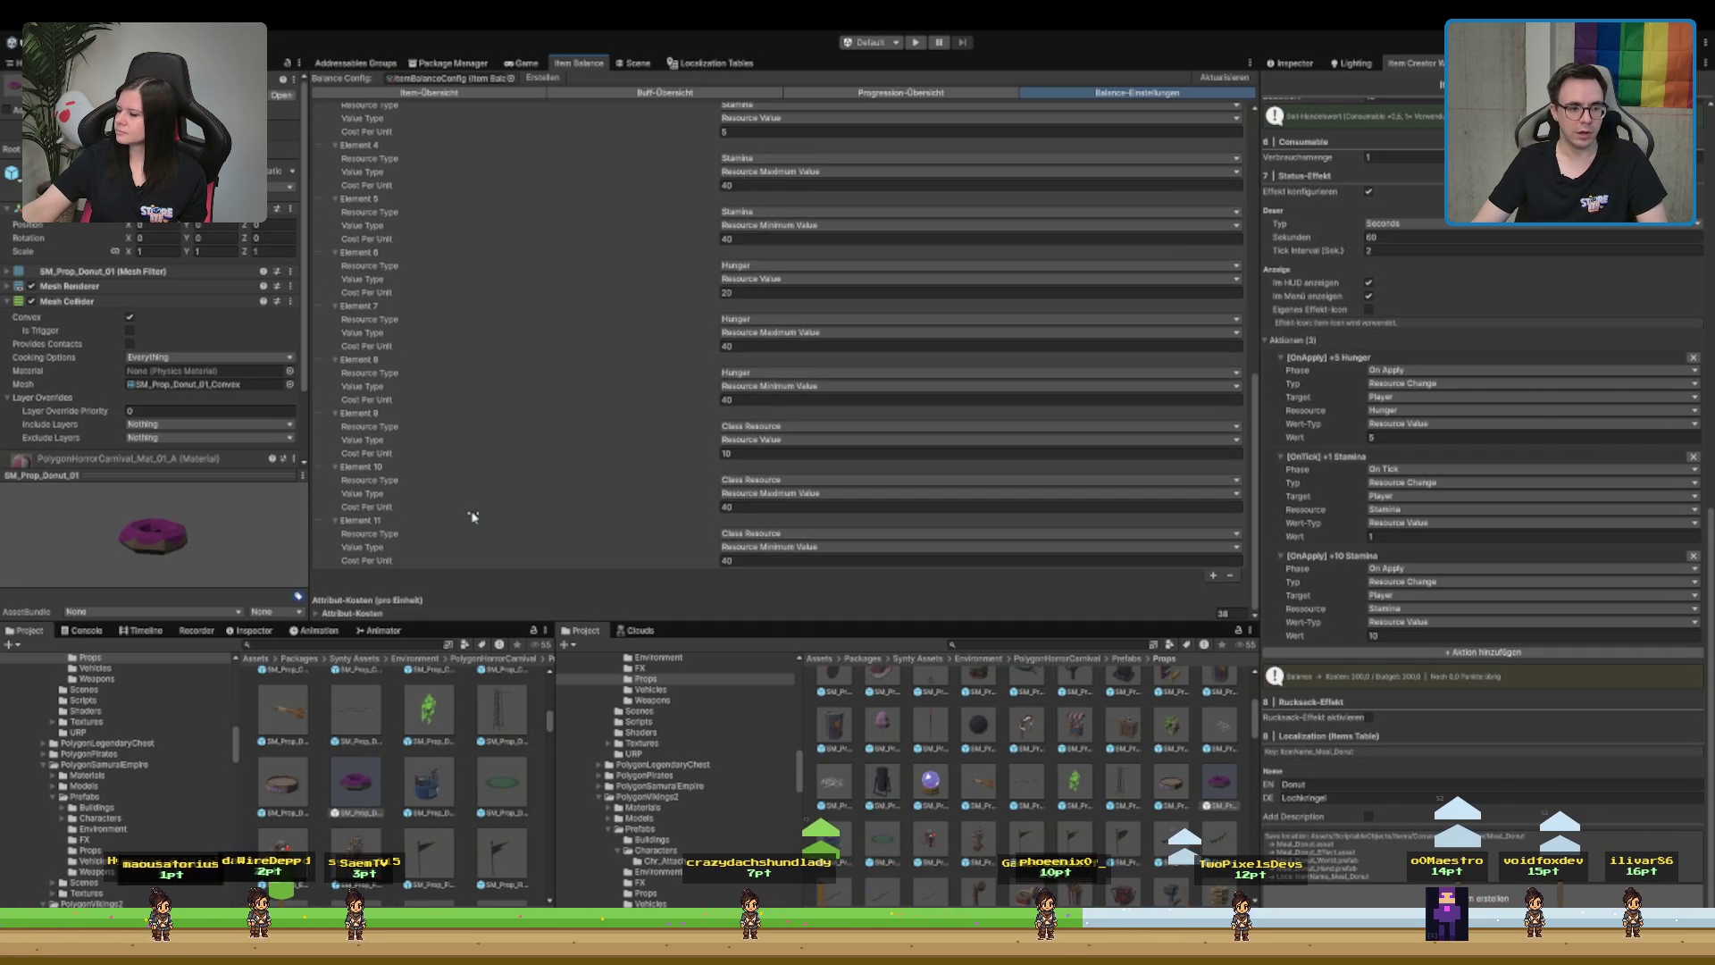
{"action": "scroll", "coordinate": [461, 576], "scroll_direction": "down", "scroll_amount": 15}
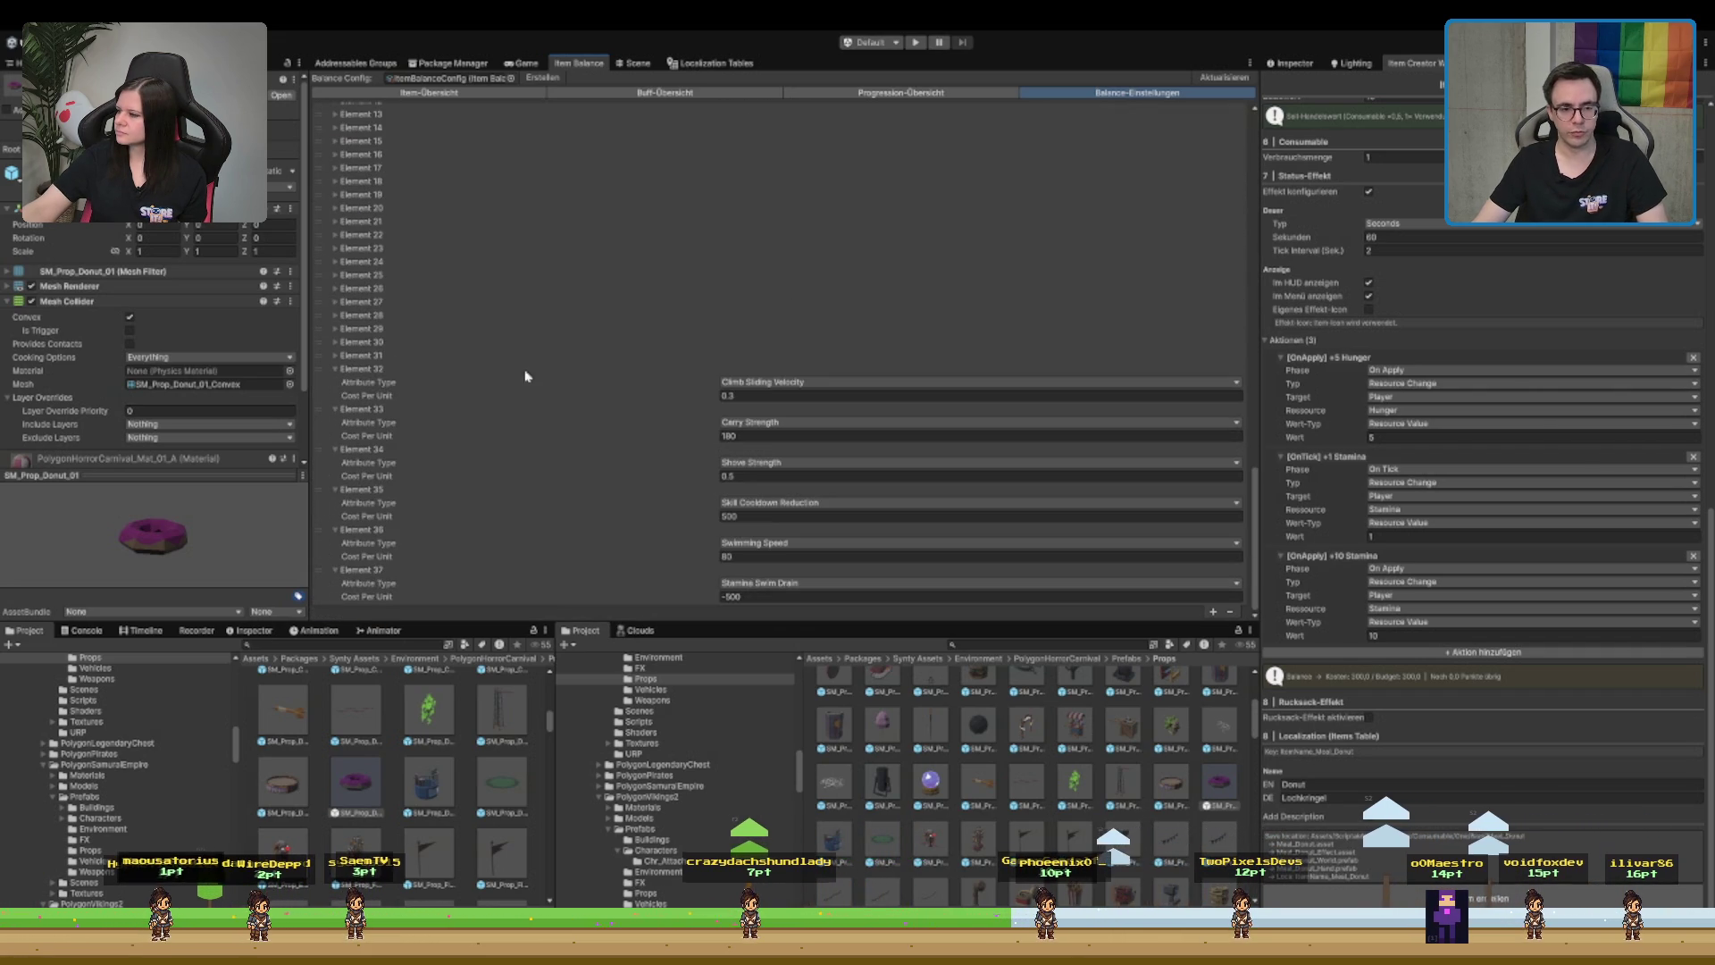
{"action": "scroll", "coordinate": [750, 433], "scroll_direction": "up", "scroll_amount": 12}
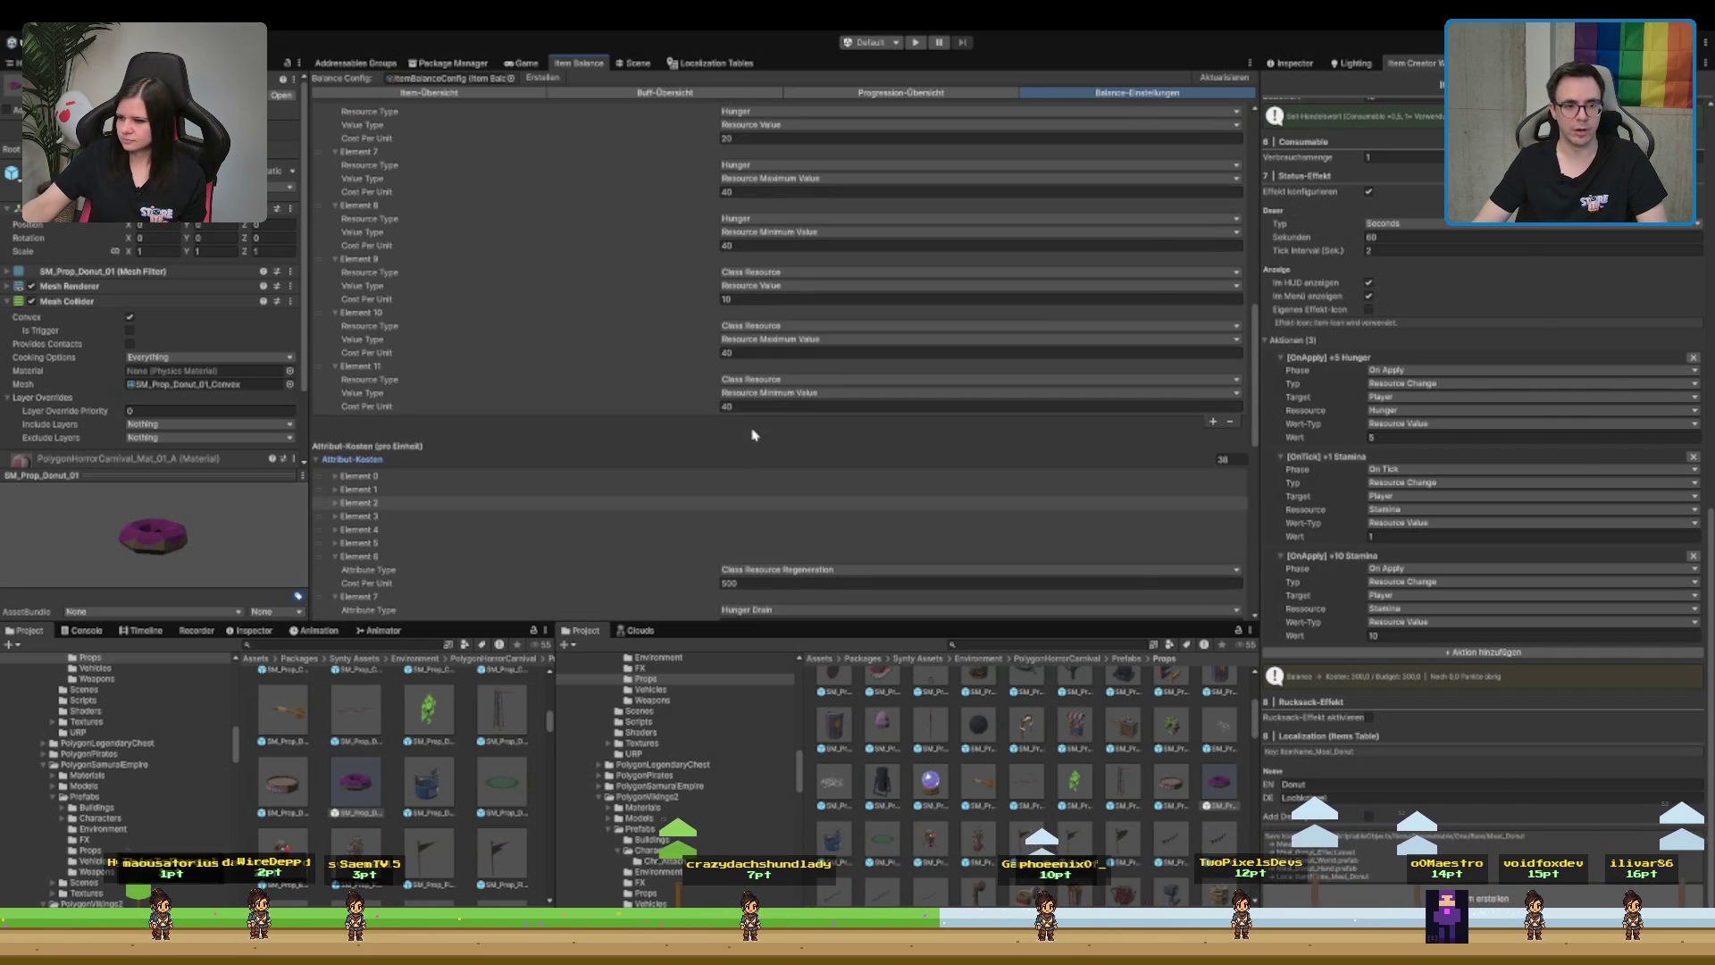
{"action": "scroll", "coordinate": [752, 284], "scroll_direction": "up", "scroll_amount": 9}
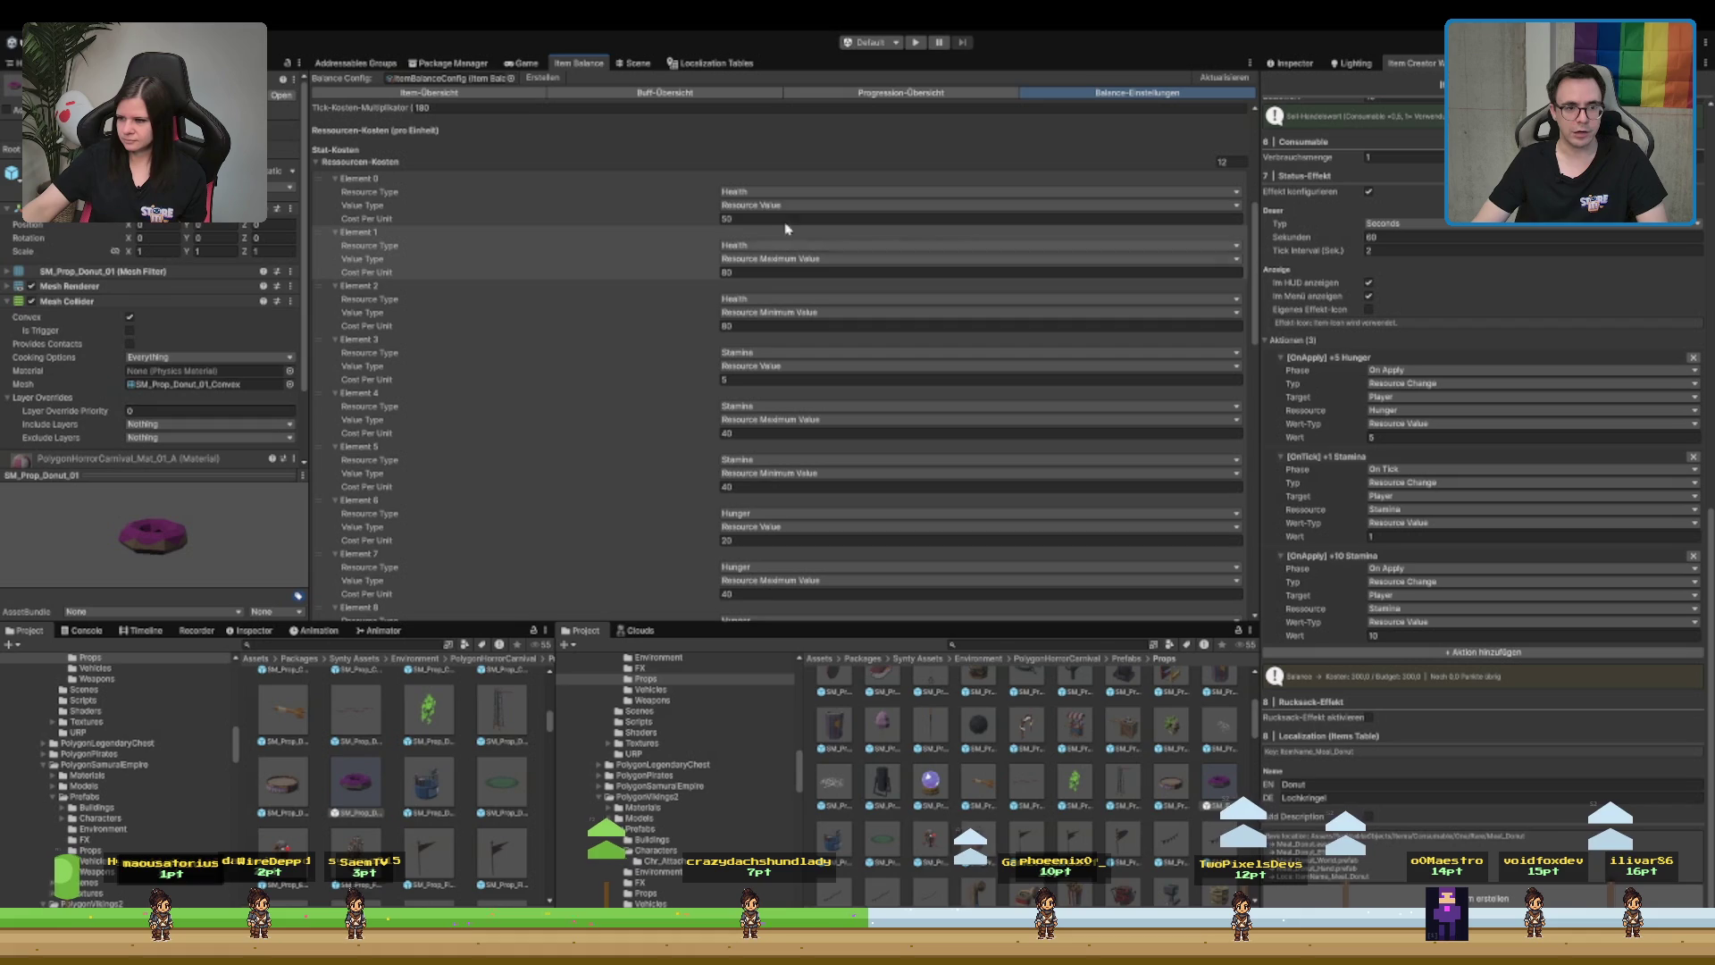
{"action": "left_click", "coordinate": [732, 219]}
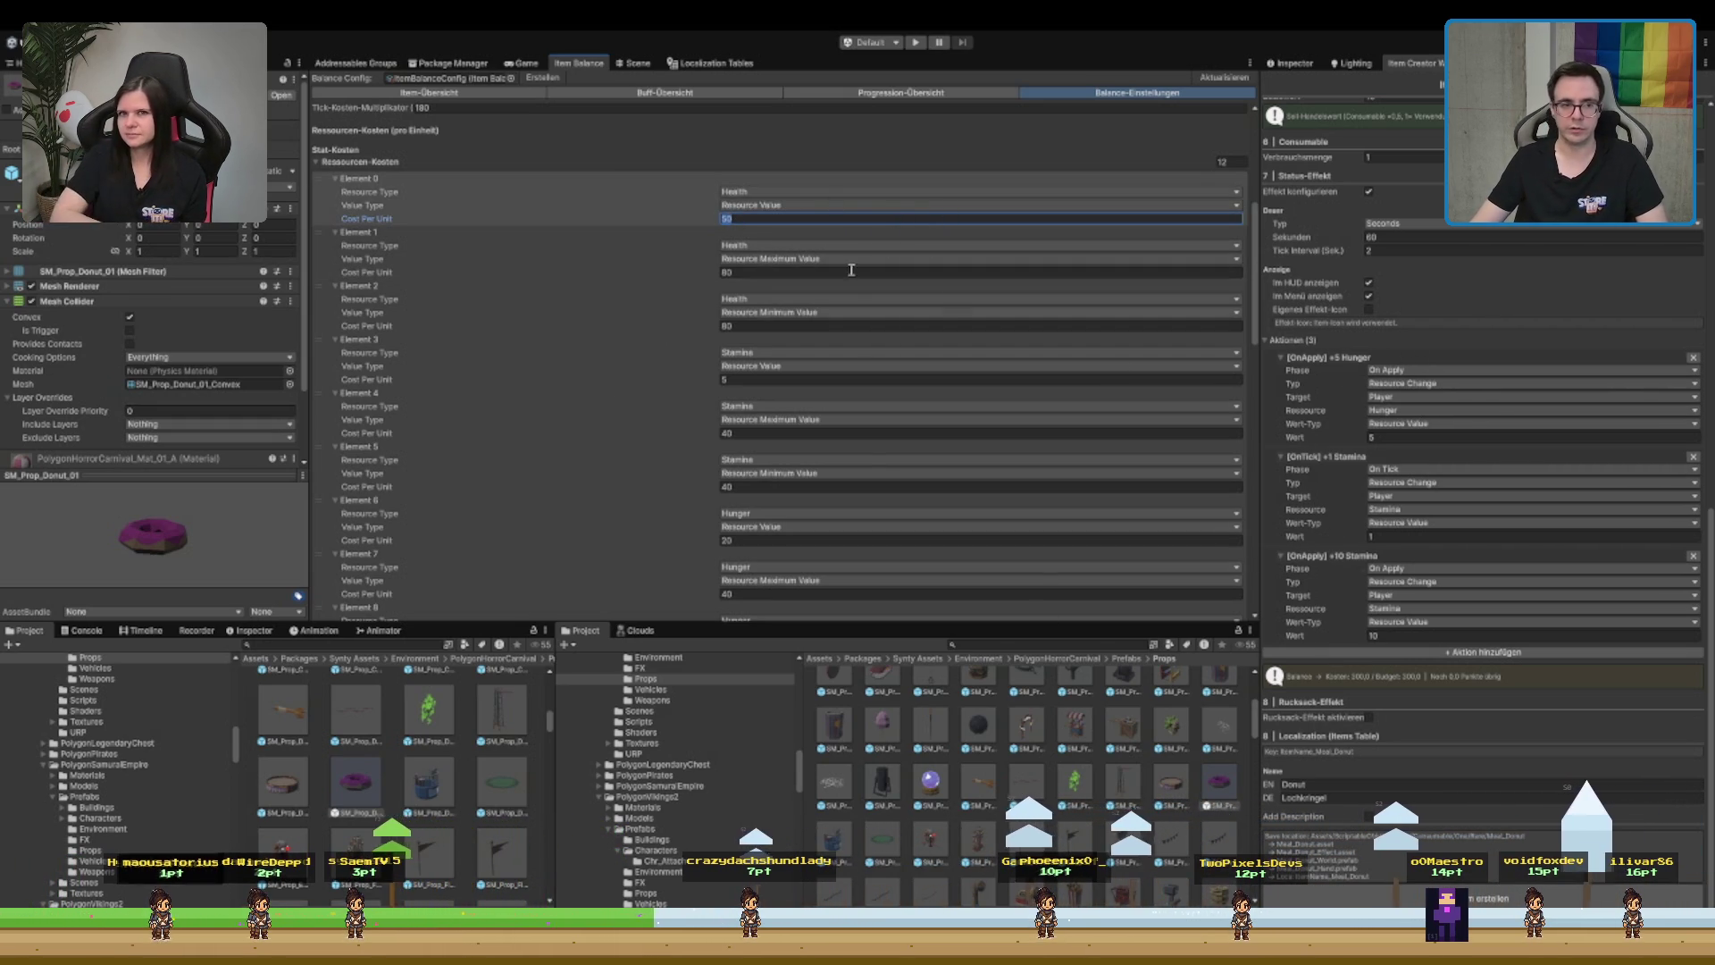
{"action": "scroll", "coordinate": [851, 270], "scroll_direction": "up", "scroll_amount": 5}
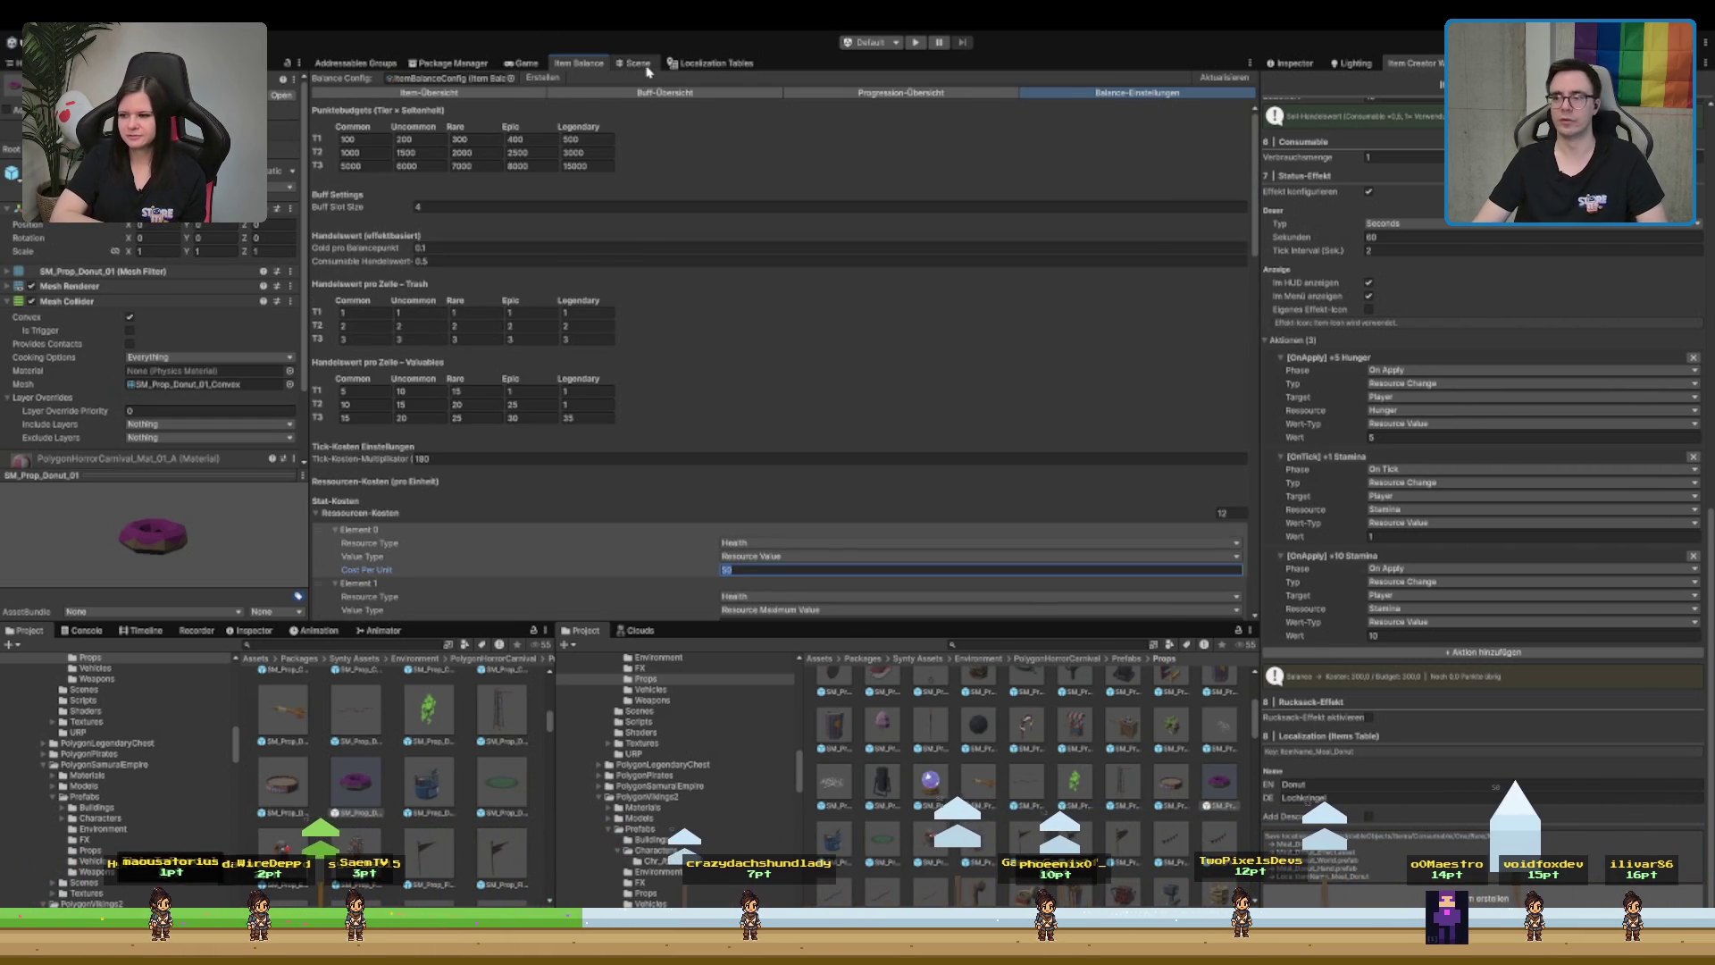
{"action": "left_click", "coordinate": [639, 64]}
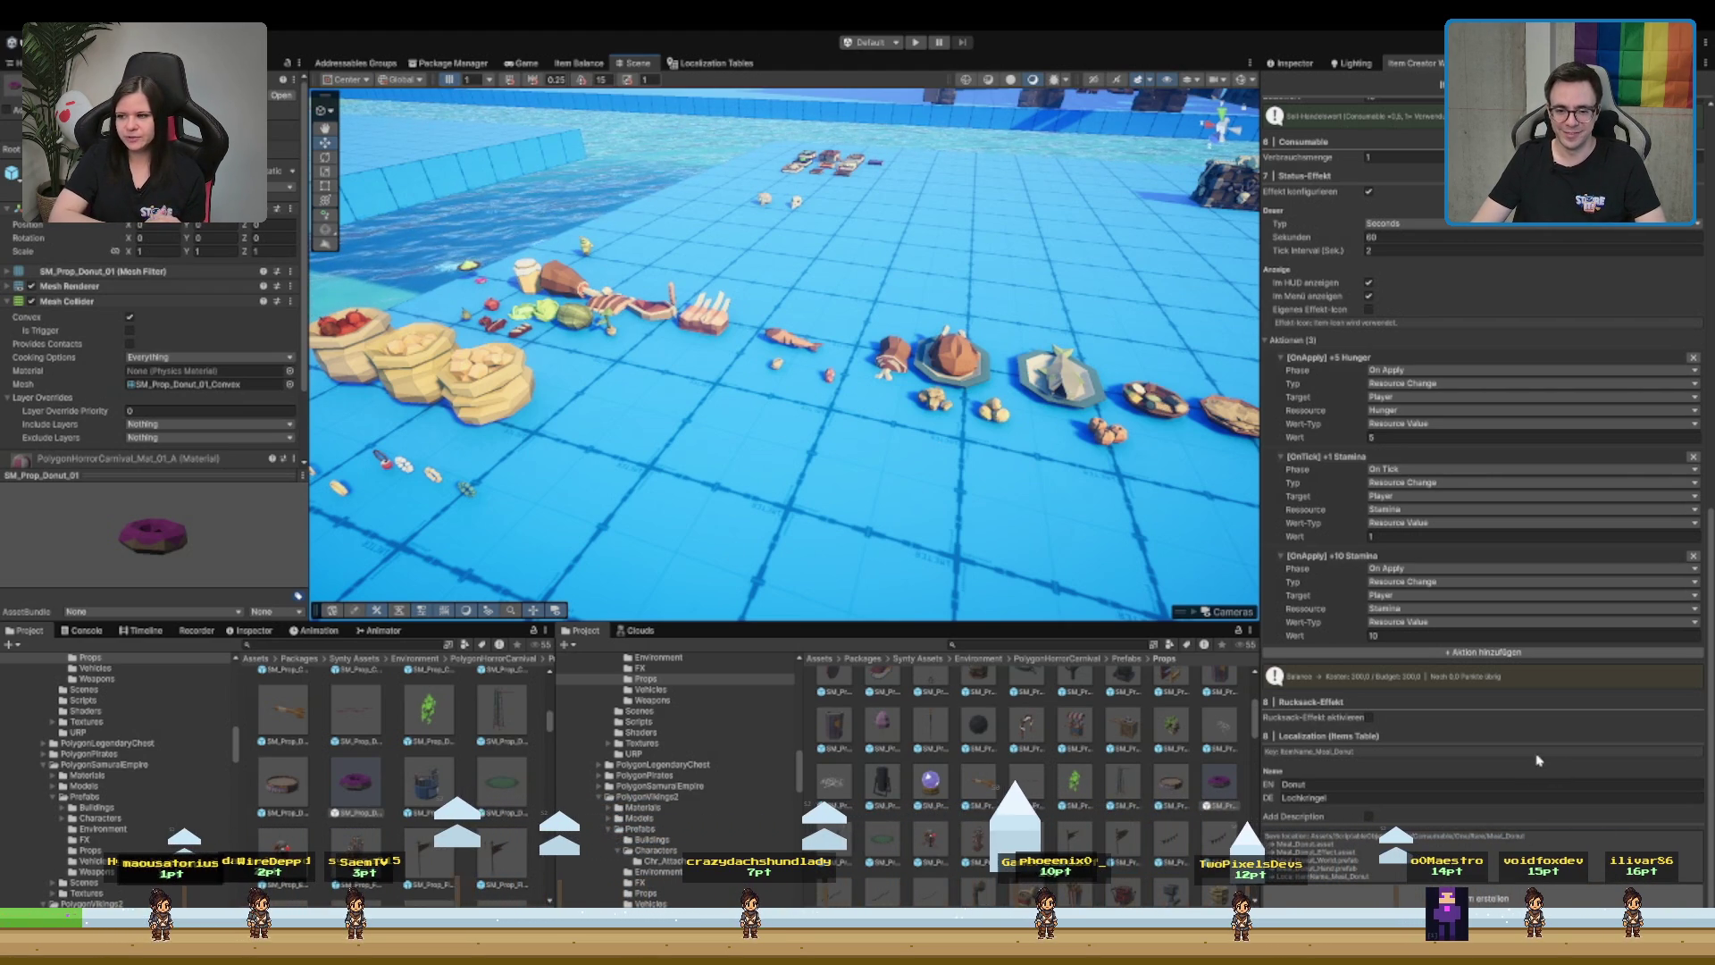
{"action": "scroll", "coordinate": [1441, 803], "scroll_direction": "up", "scroll_amount": 2}
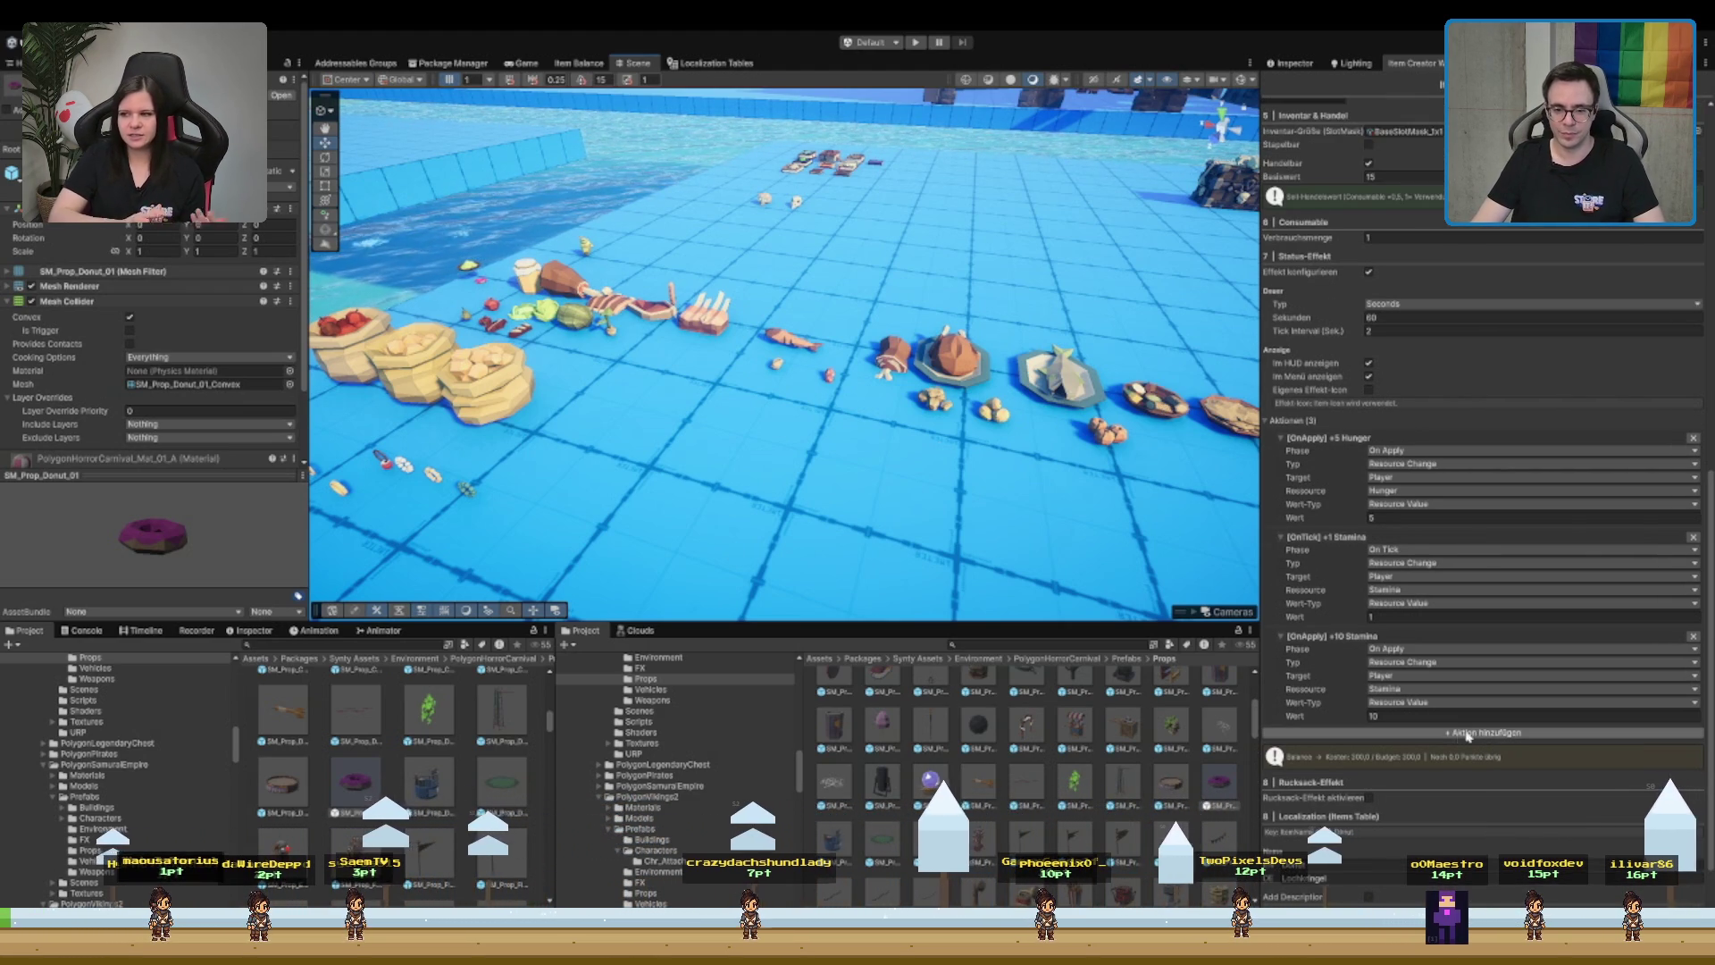
{"action": "scroll", "coordinate": [1395, 777], "scroll_direction": "up", "scroll_amount": 3}
{"action": "scroll", "coordinate": [1395, 777], "scroll_direction": "up", "scroll_amount": 8}
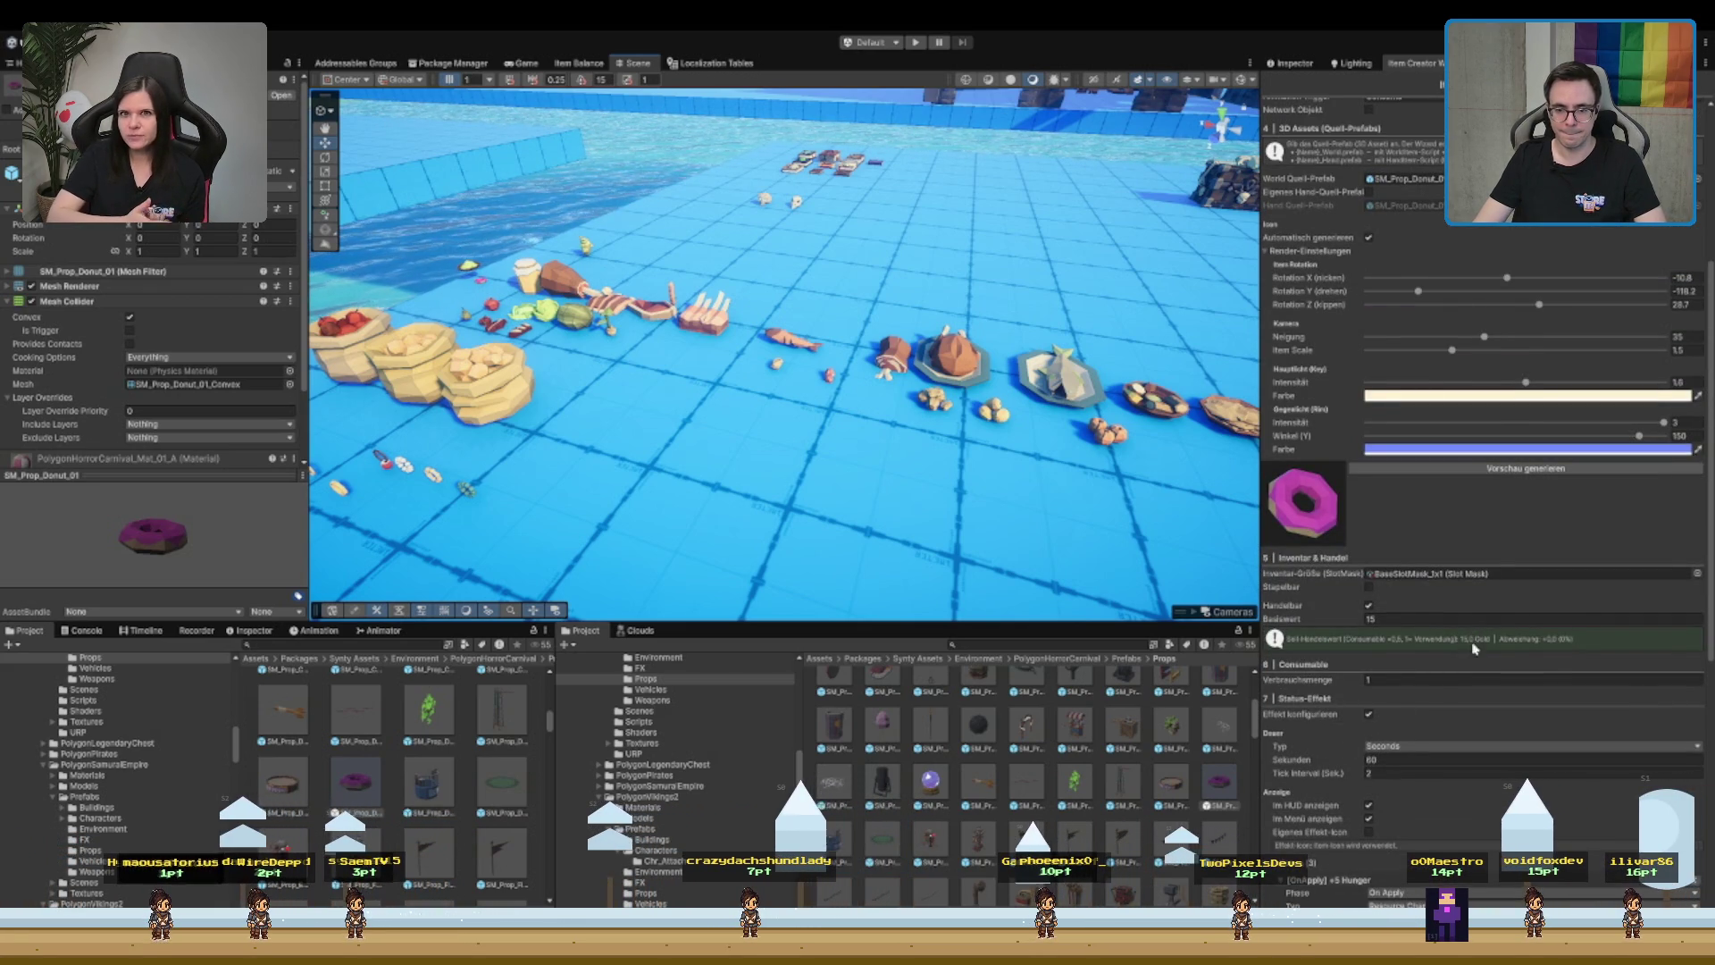
{"action": "scroll", "coordinate": [1503, 689], "scroll_direction": "up", "scroll_amount": 8}
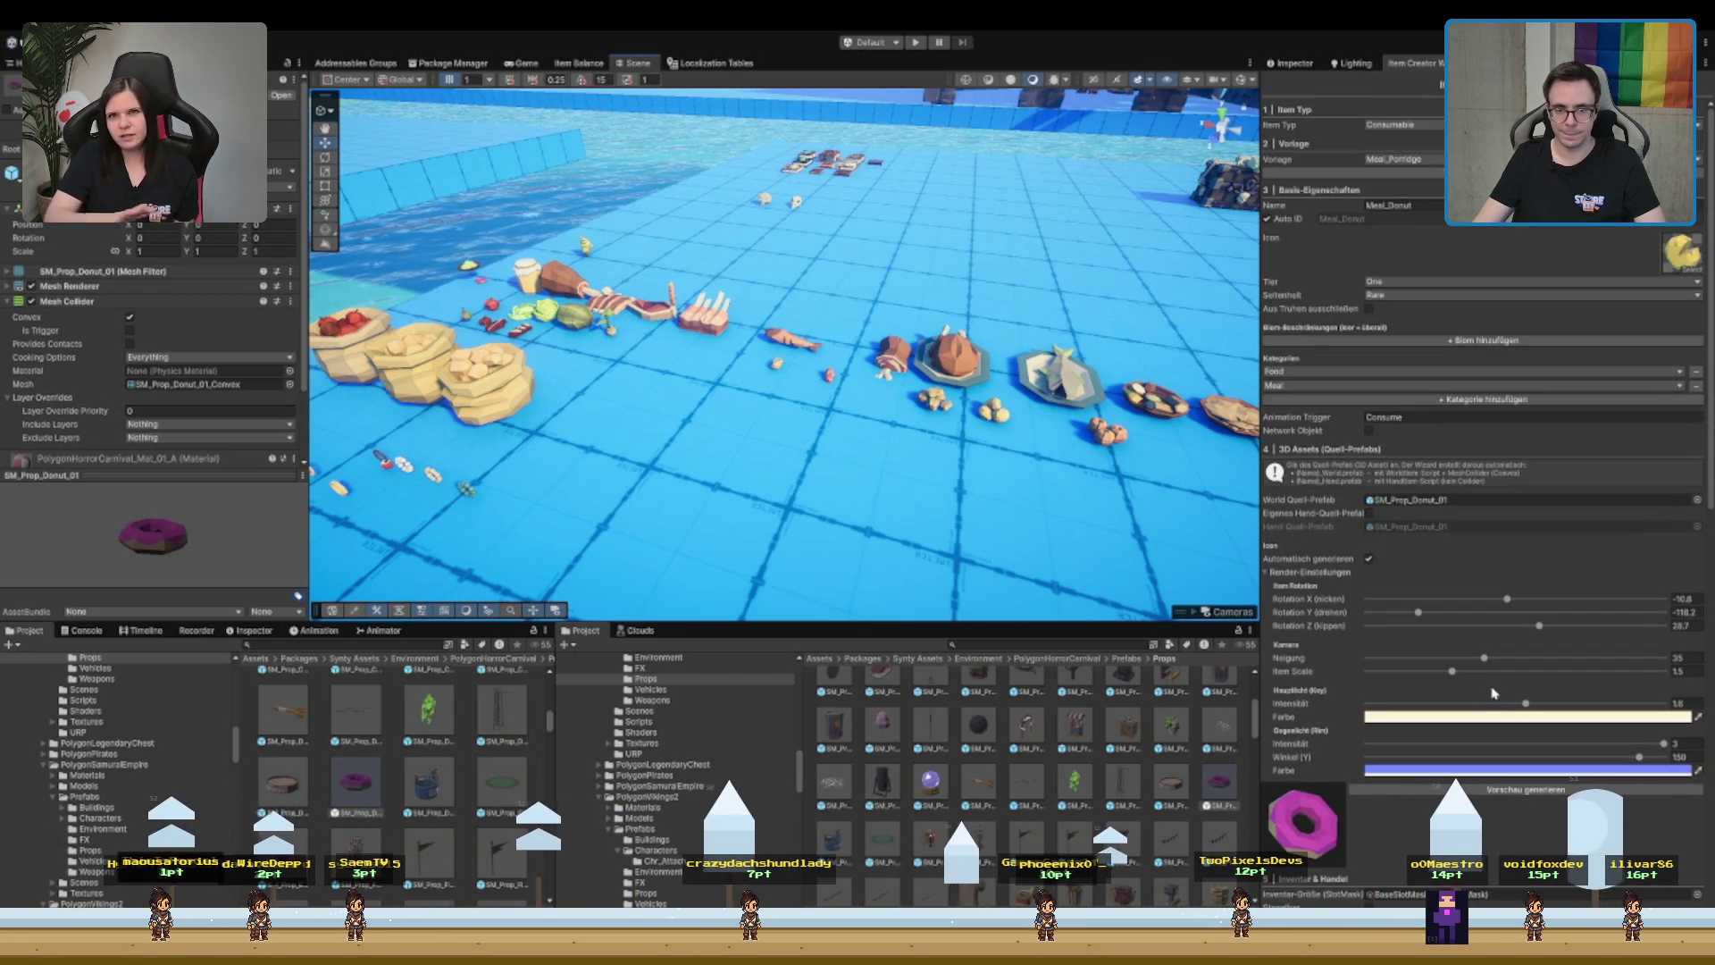
{"action": "scroll", "coordinate": [1483, 706], "scroll_direction": "down", "scroll_amount": 20}
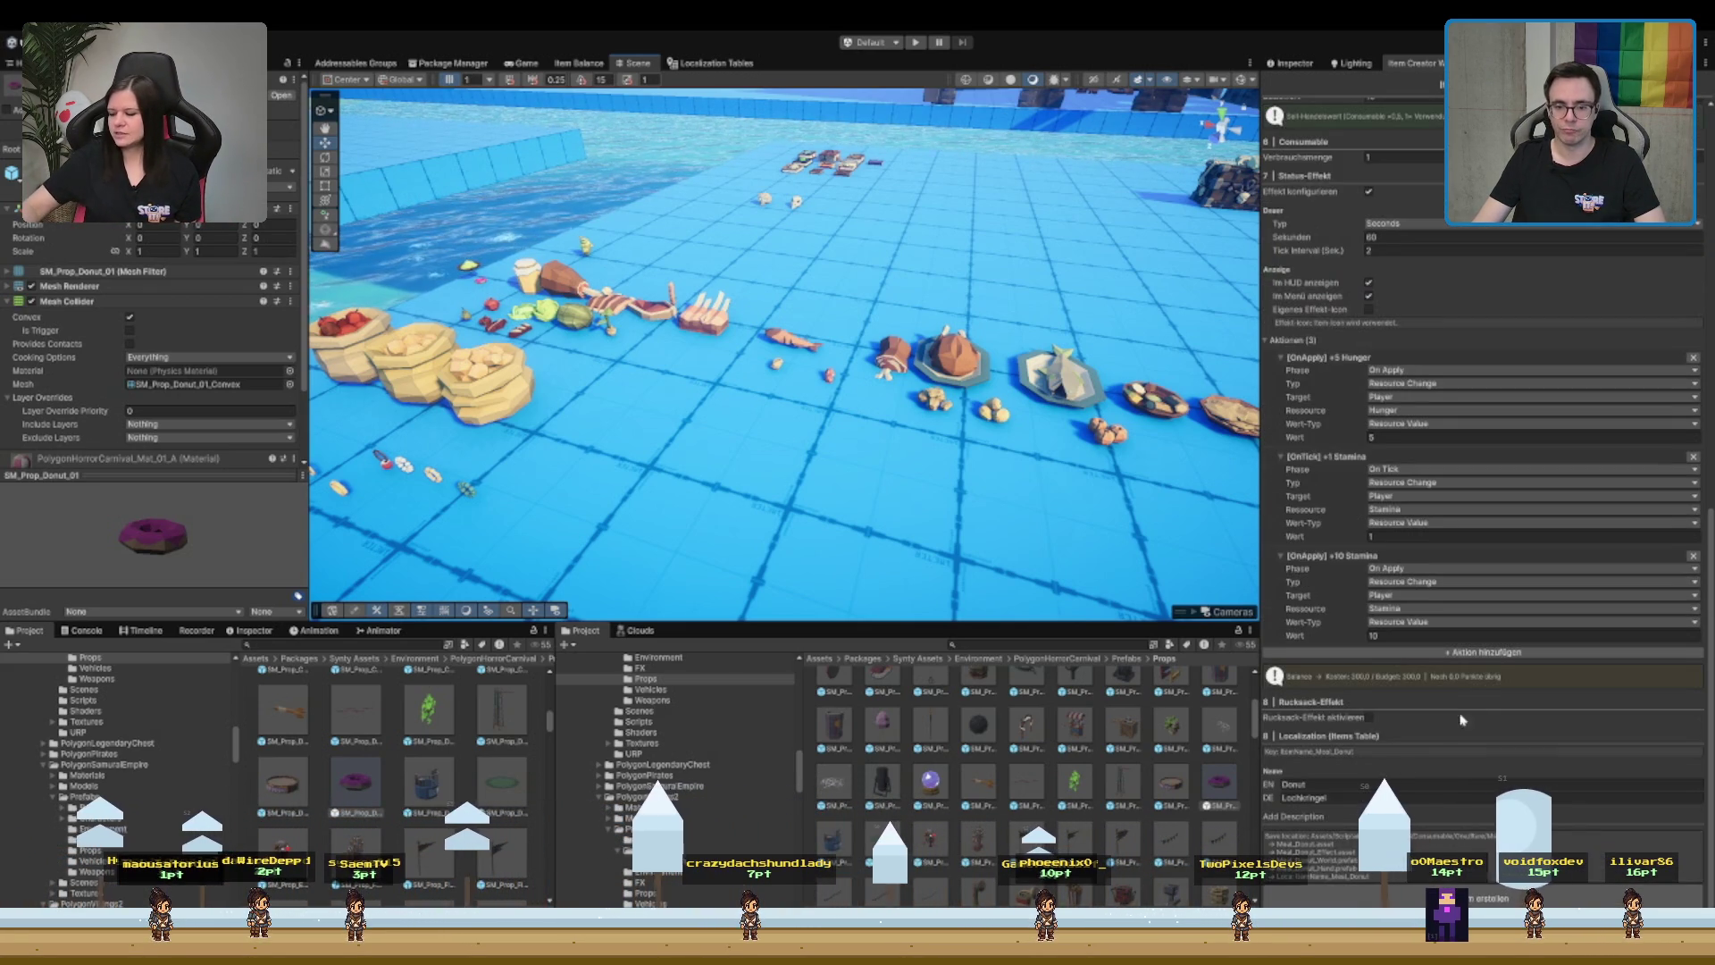
{"action": "left_click", "coordinate": [1429, 796]}
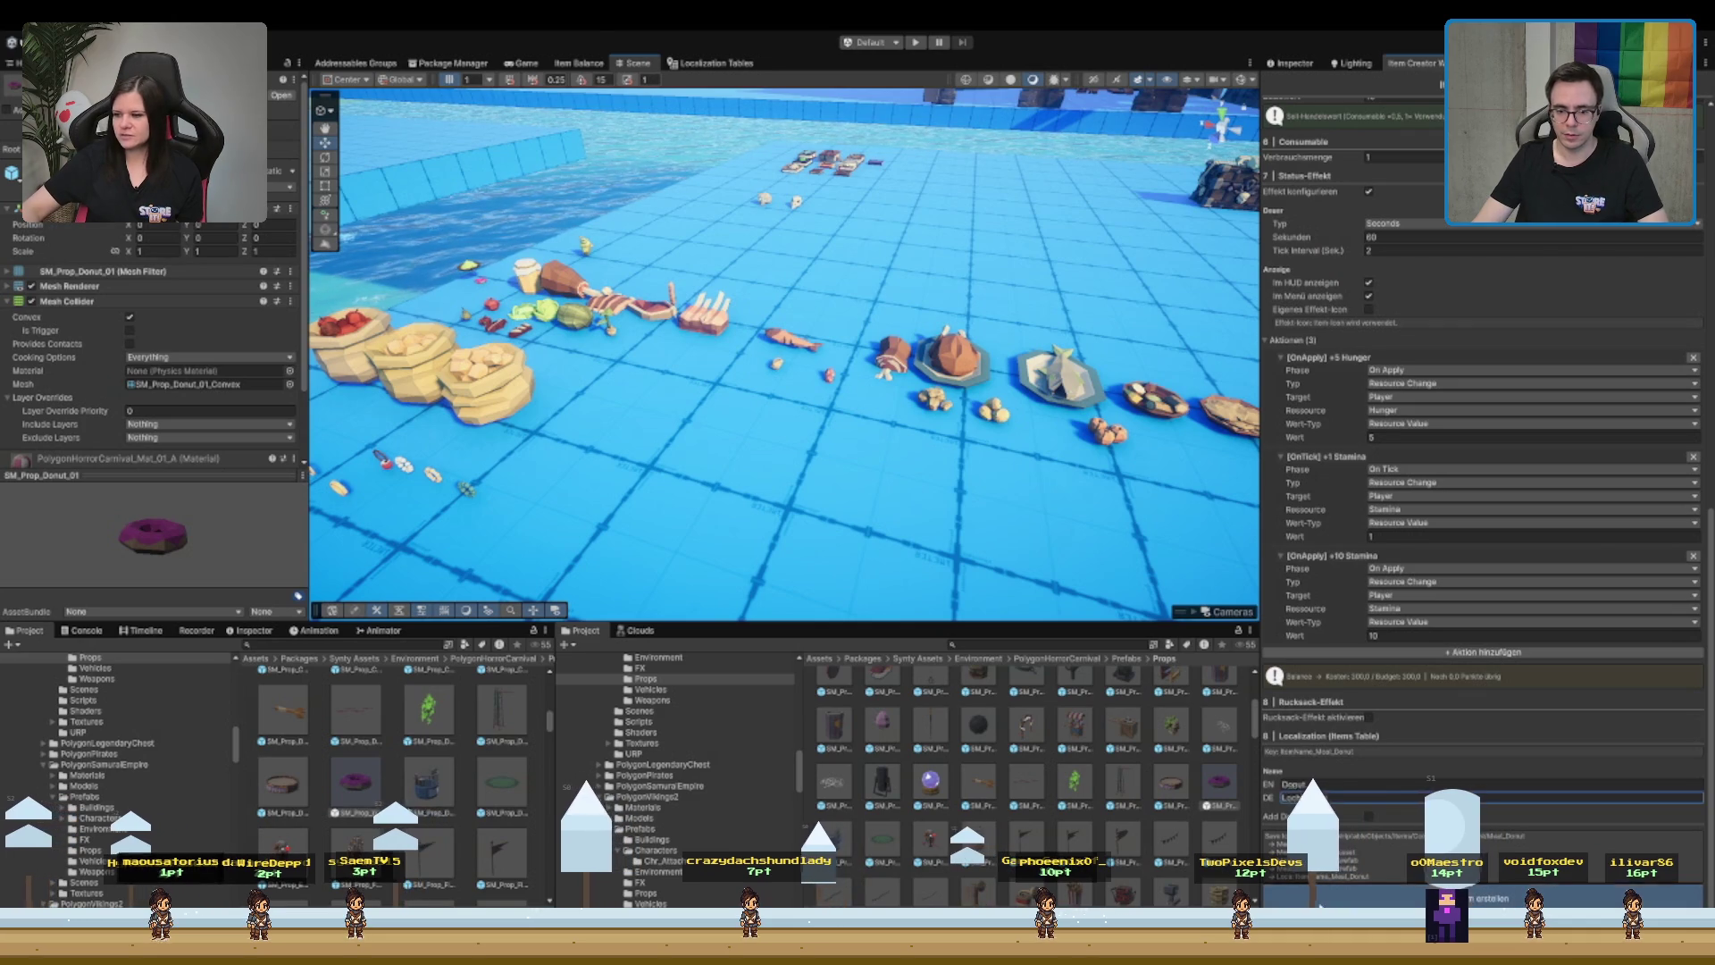
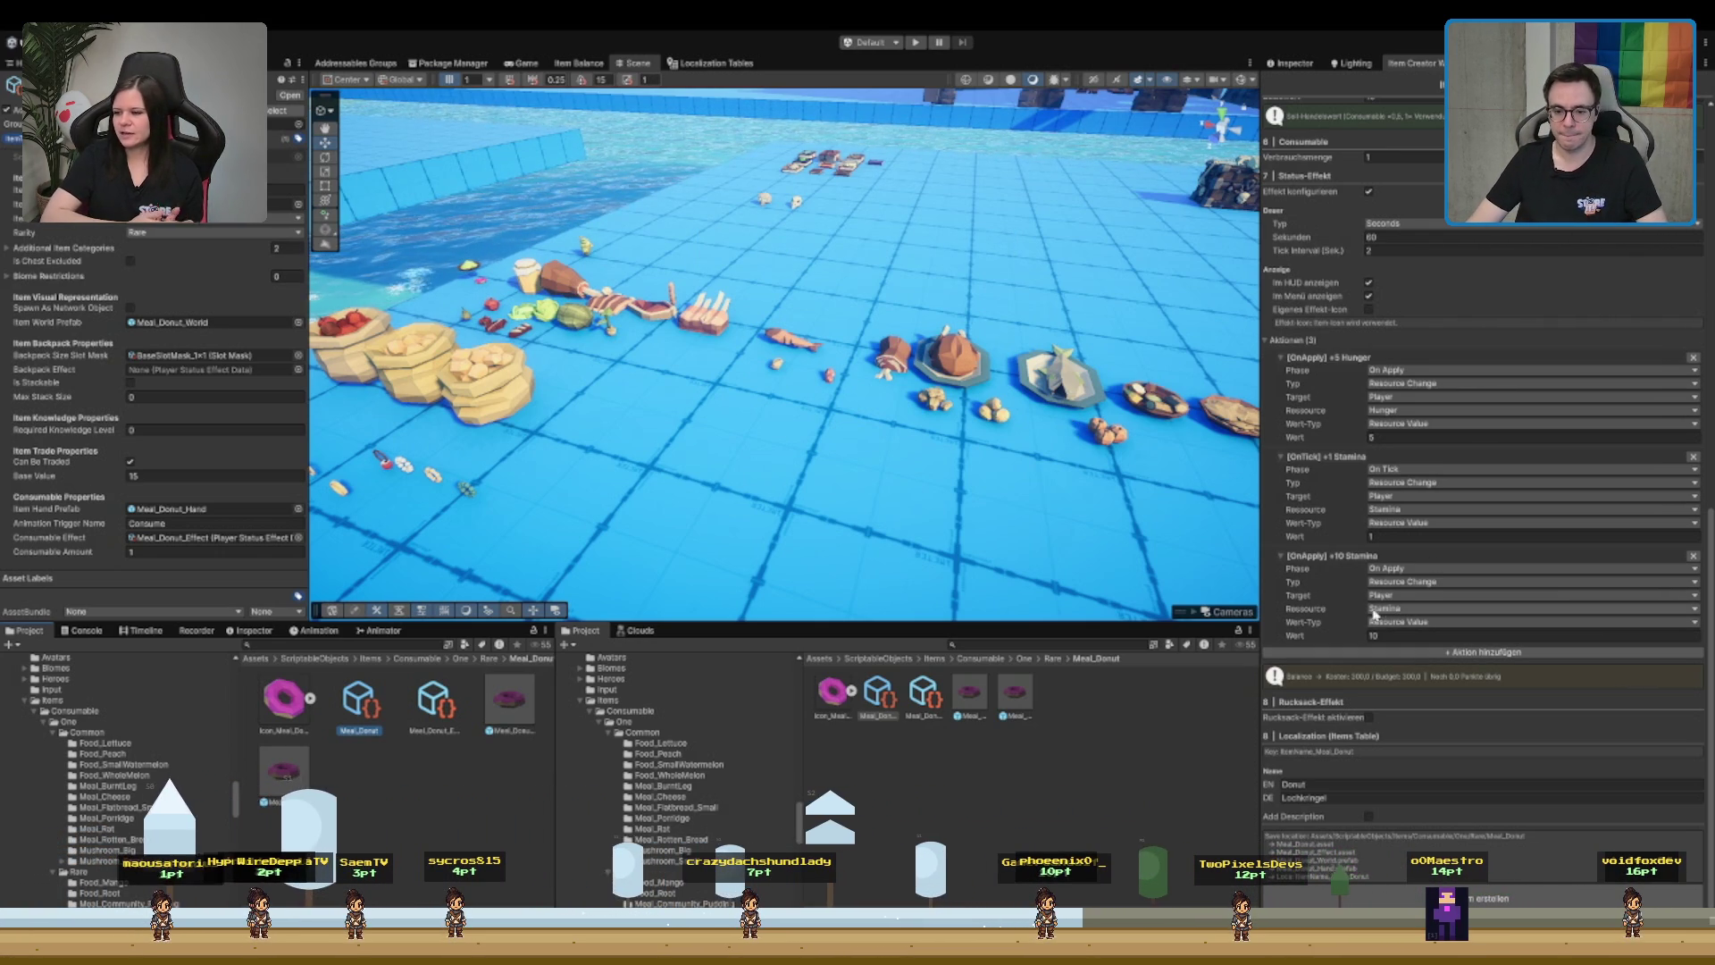
- Frame the scene view on the donut prop, then zoom out to the plated food props
{"action": "scroll", "coordinate": [1407, 696], "scroll_direction": "up", "scroll_amount": 10}
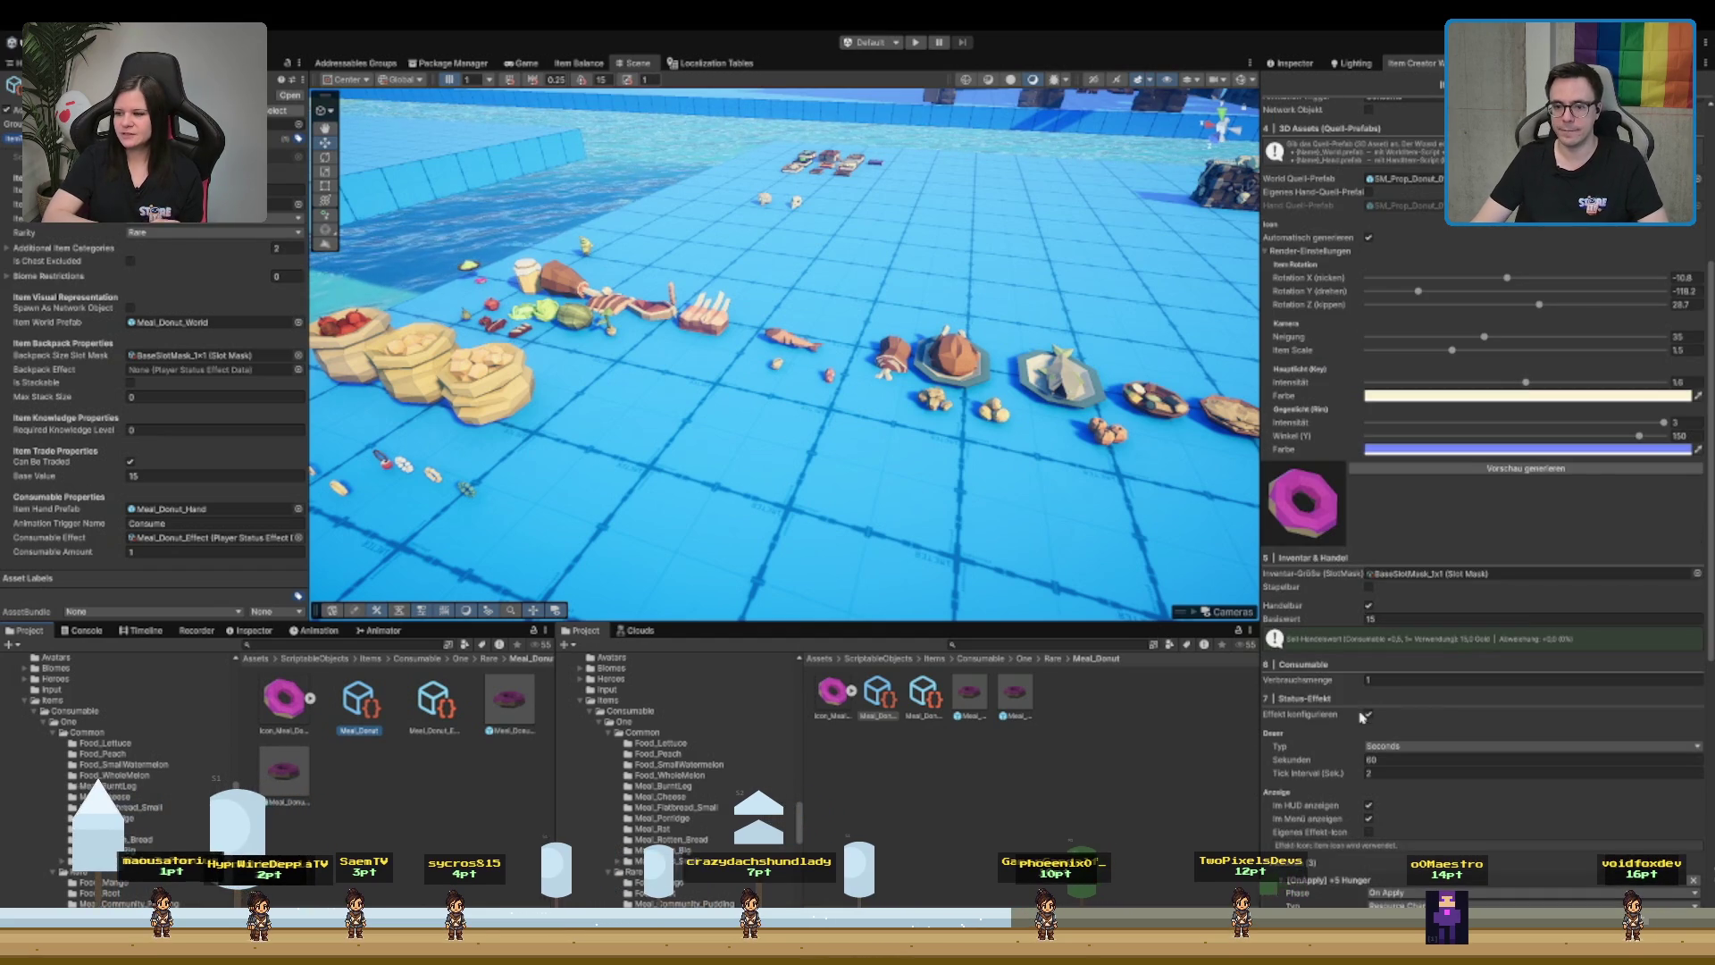
{"action": "scroll", "coordinate": [1408, 696], "scroll_direction": "up", "scroll_amount": 5}
{"action": "scroll", "coordinate": [1403, 694], "scroll_direction": "down", "scroll_amount": 1}
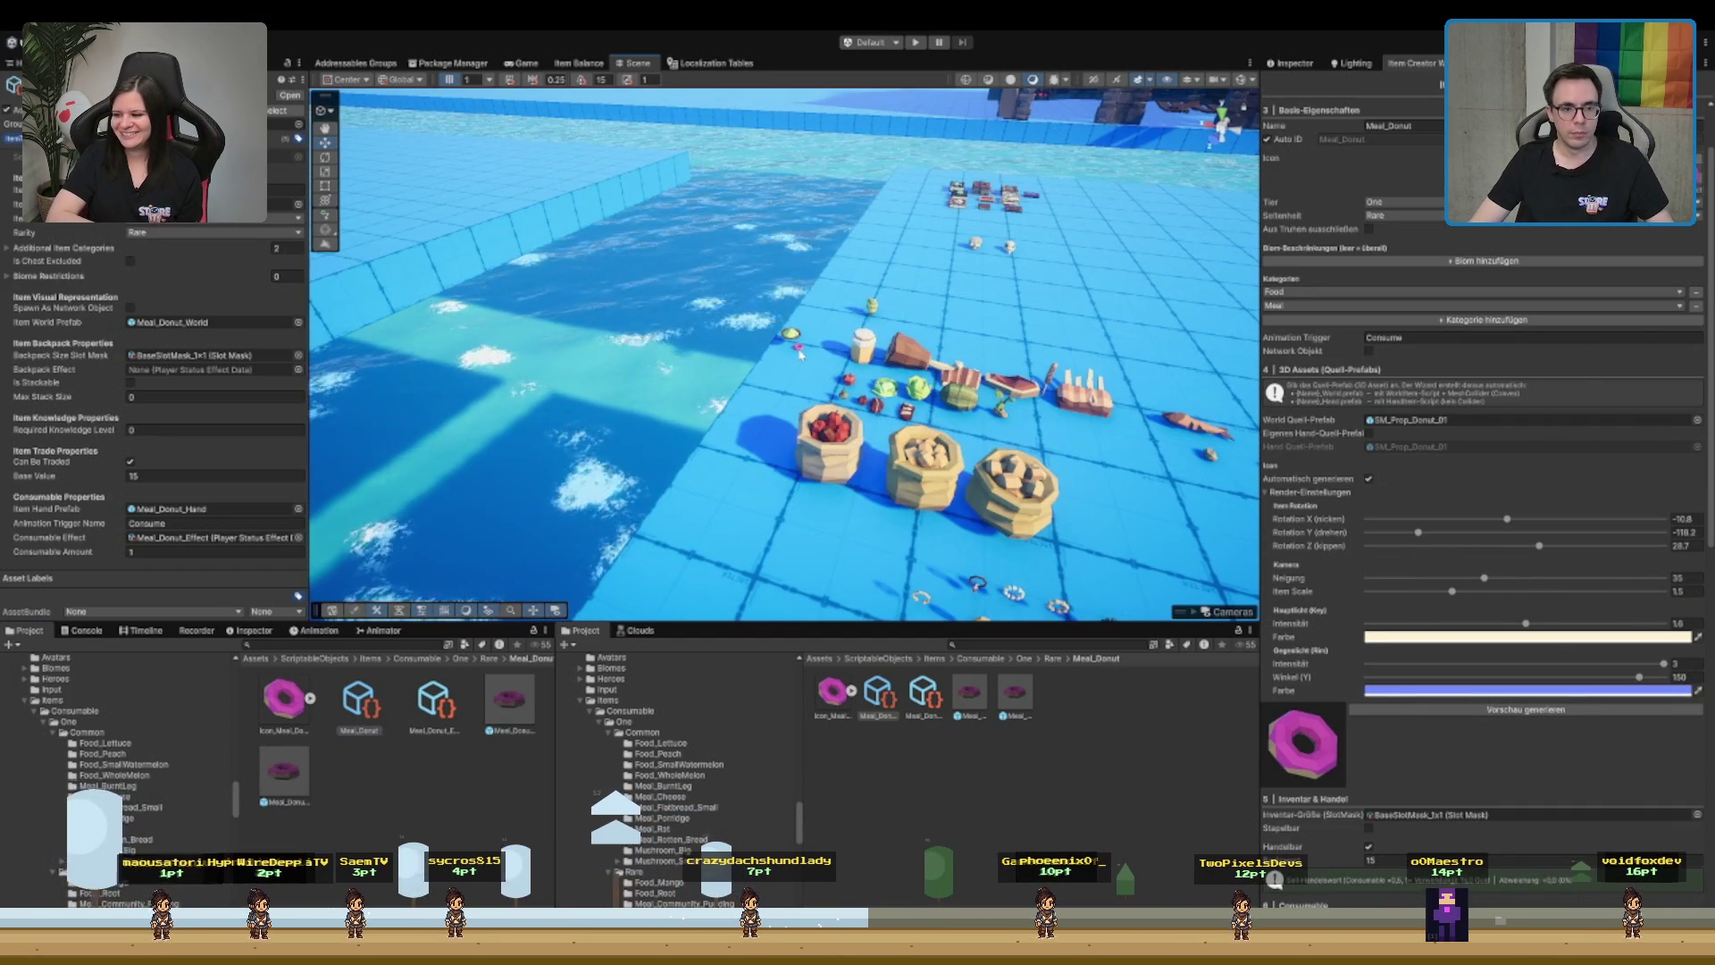
{"action": "left_click", "coordinate": [794, 348]}
{"action": "key", "text": "f"}
{"action": "scroll", "coordinate": [871, 359], "scroll_direction": "down", "scroll_amount": 5}
{"action": "left_click_drag", "start_coordinate": [871, 359], "coordinate": [454, 328]}
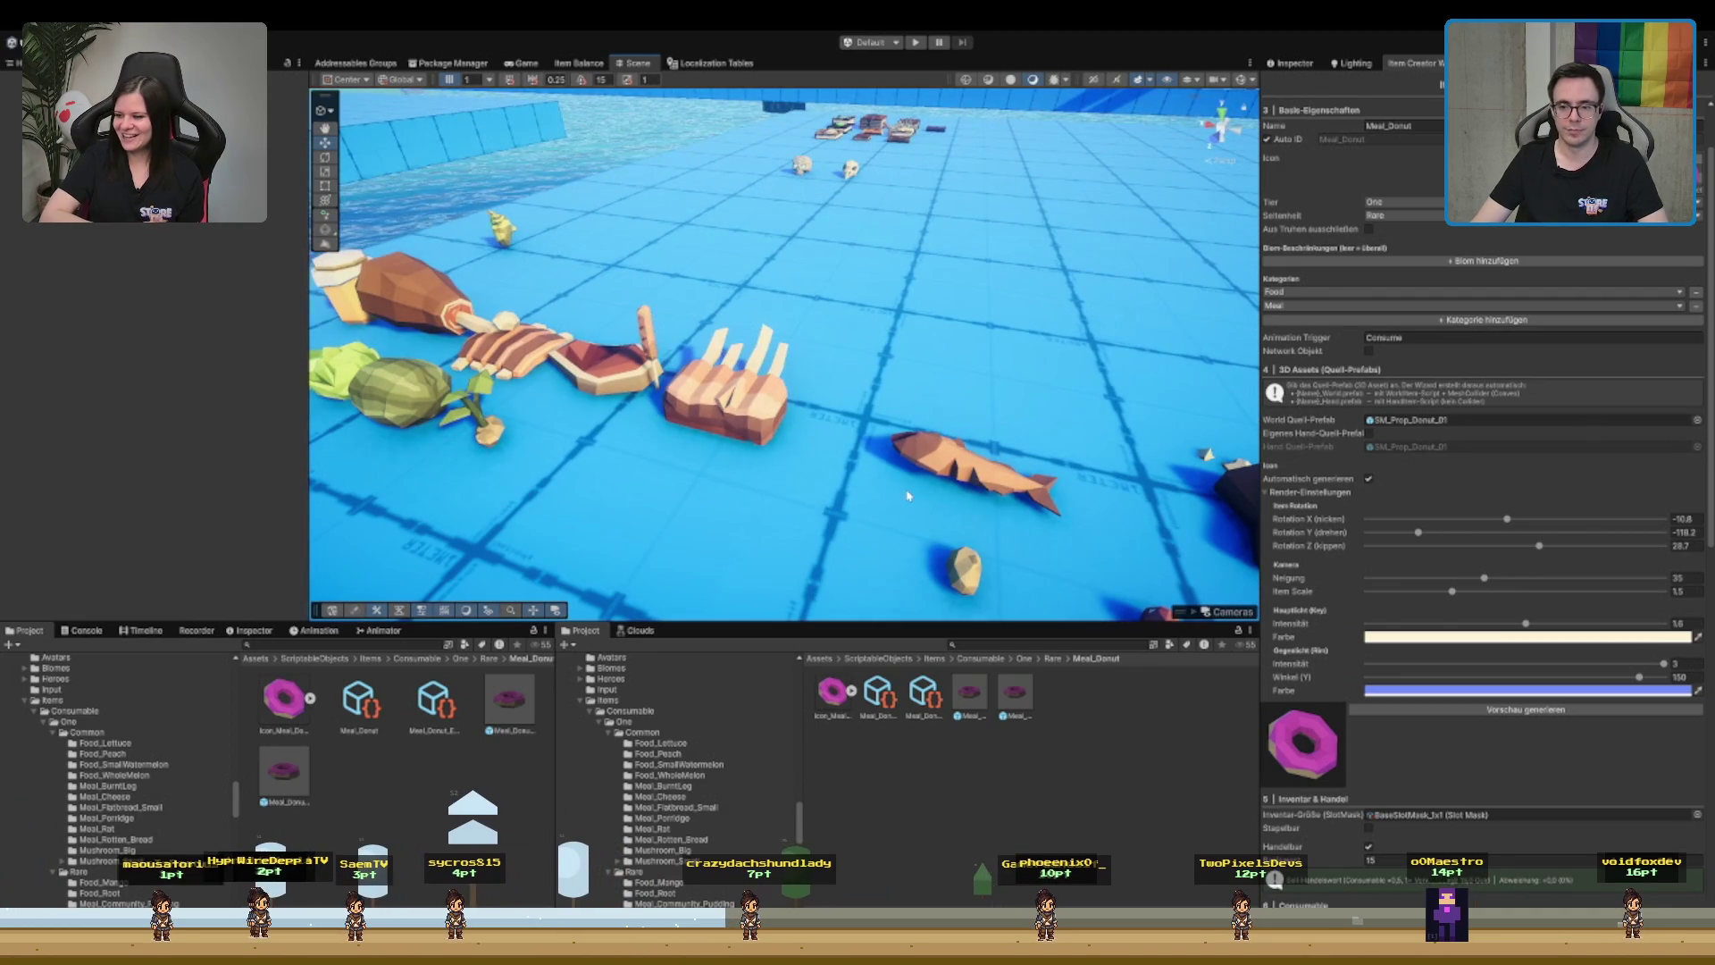
{"action": "mouse_move", "coordinate": [996, 518]}
{"action": "left_mouse_down"}
{"action": "mouse_move", "coordinate": [641, 468]}
{"action": "mouse_move", "coordinate": [701, 425]}
{"action": "mouse_move", "coordinate": [726, 435]}
{"action": "mouse_move", "coordinate": [676, 427]}
{"action": "left_mouse_up"}
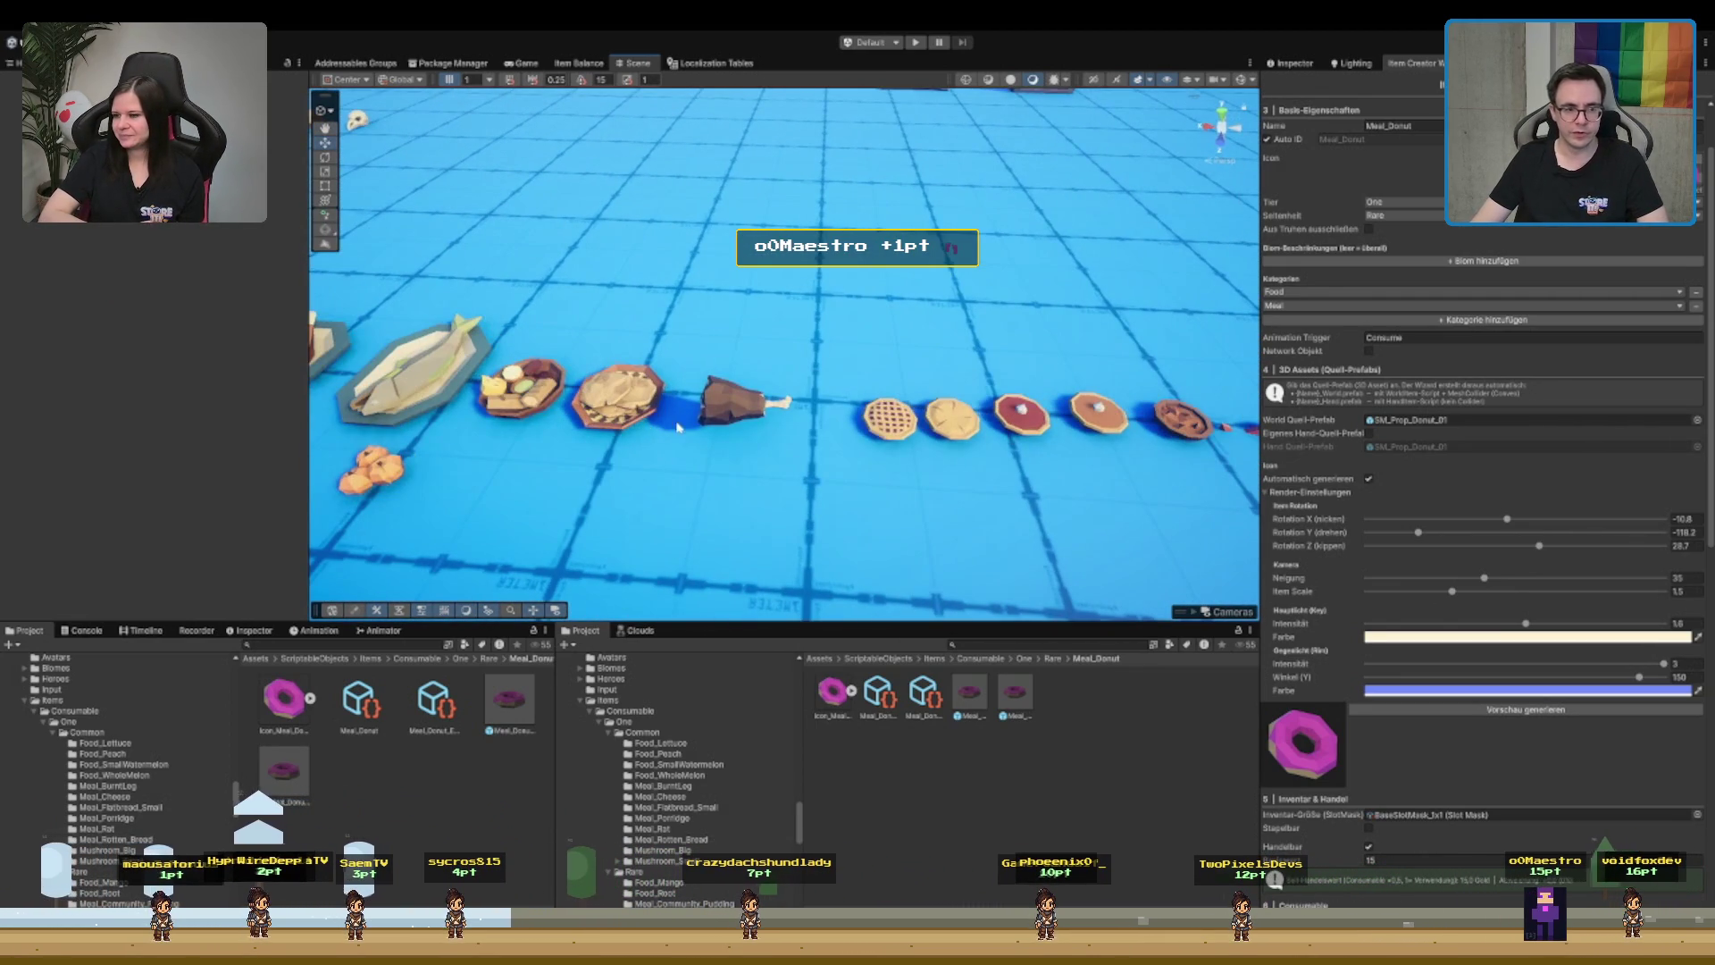
- Assign the plate's prefab SM_Item_Food_Bowl_02 as World Quell-Prefab and rename the item Meal_SnackPlate
{"action": "left_click", "coordinate": [621, 404]}
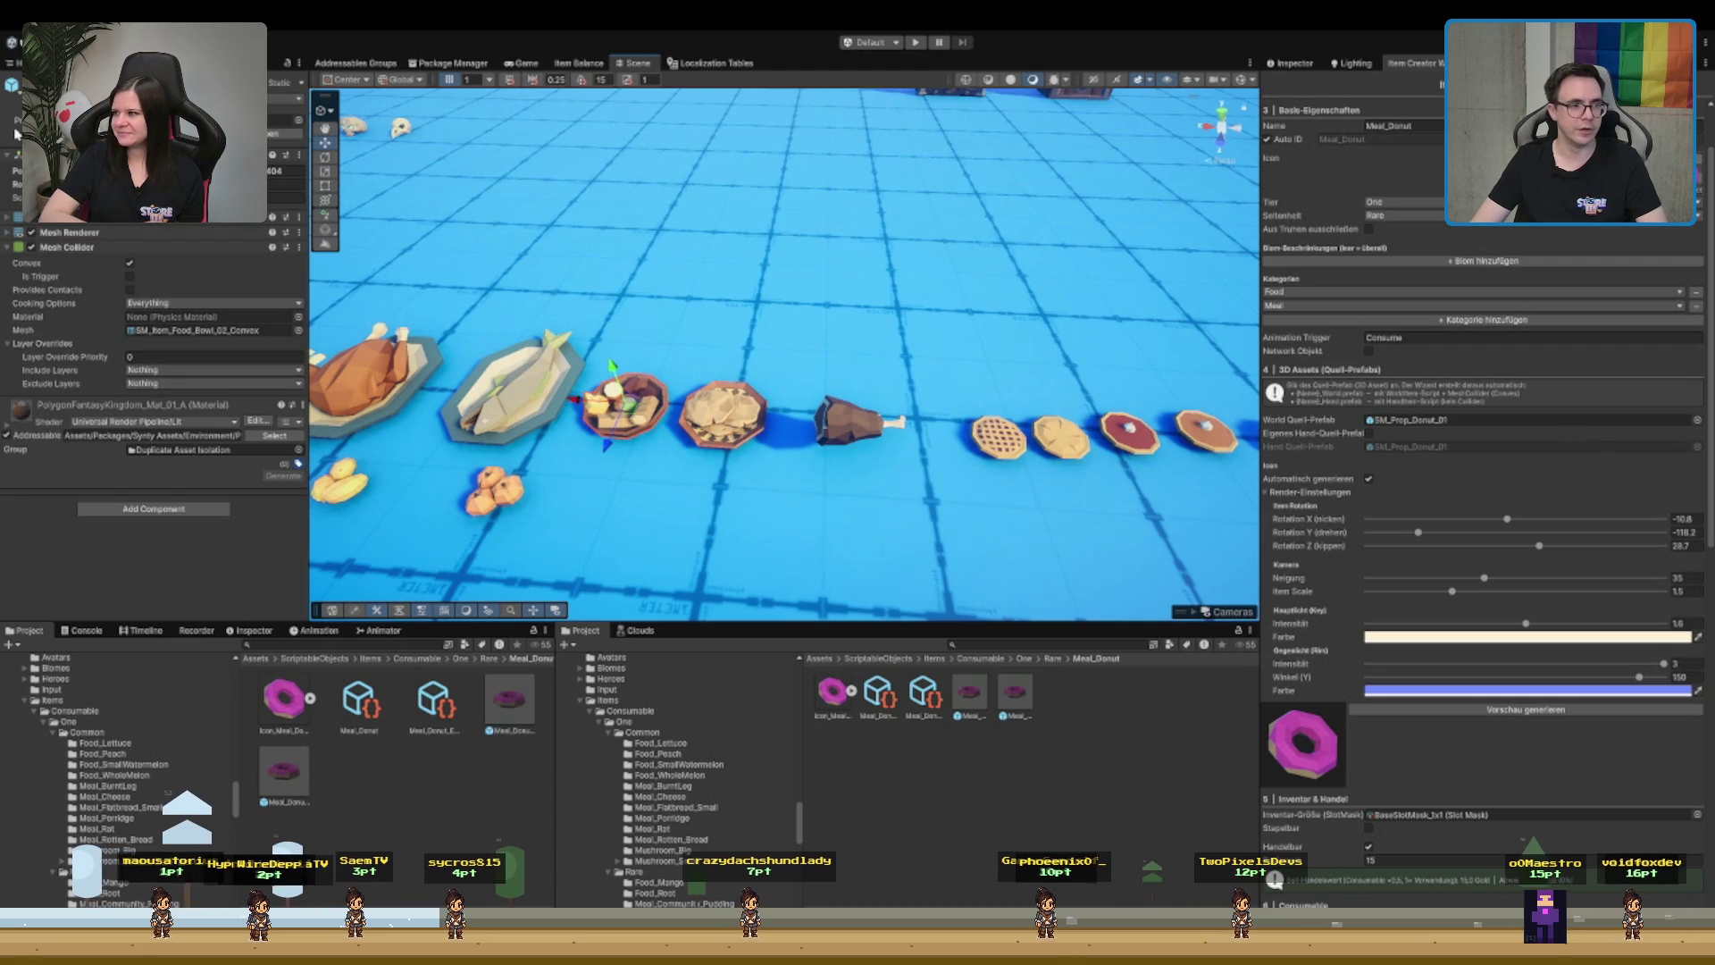
{"action": "left_click", "coordinate": [274, 435]}
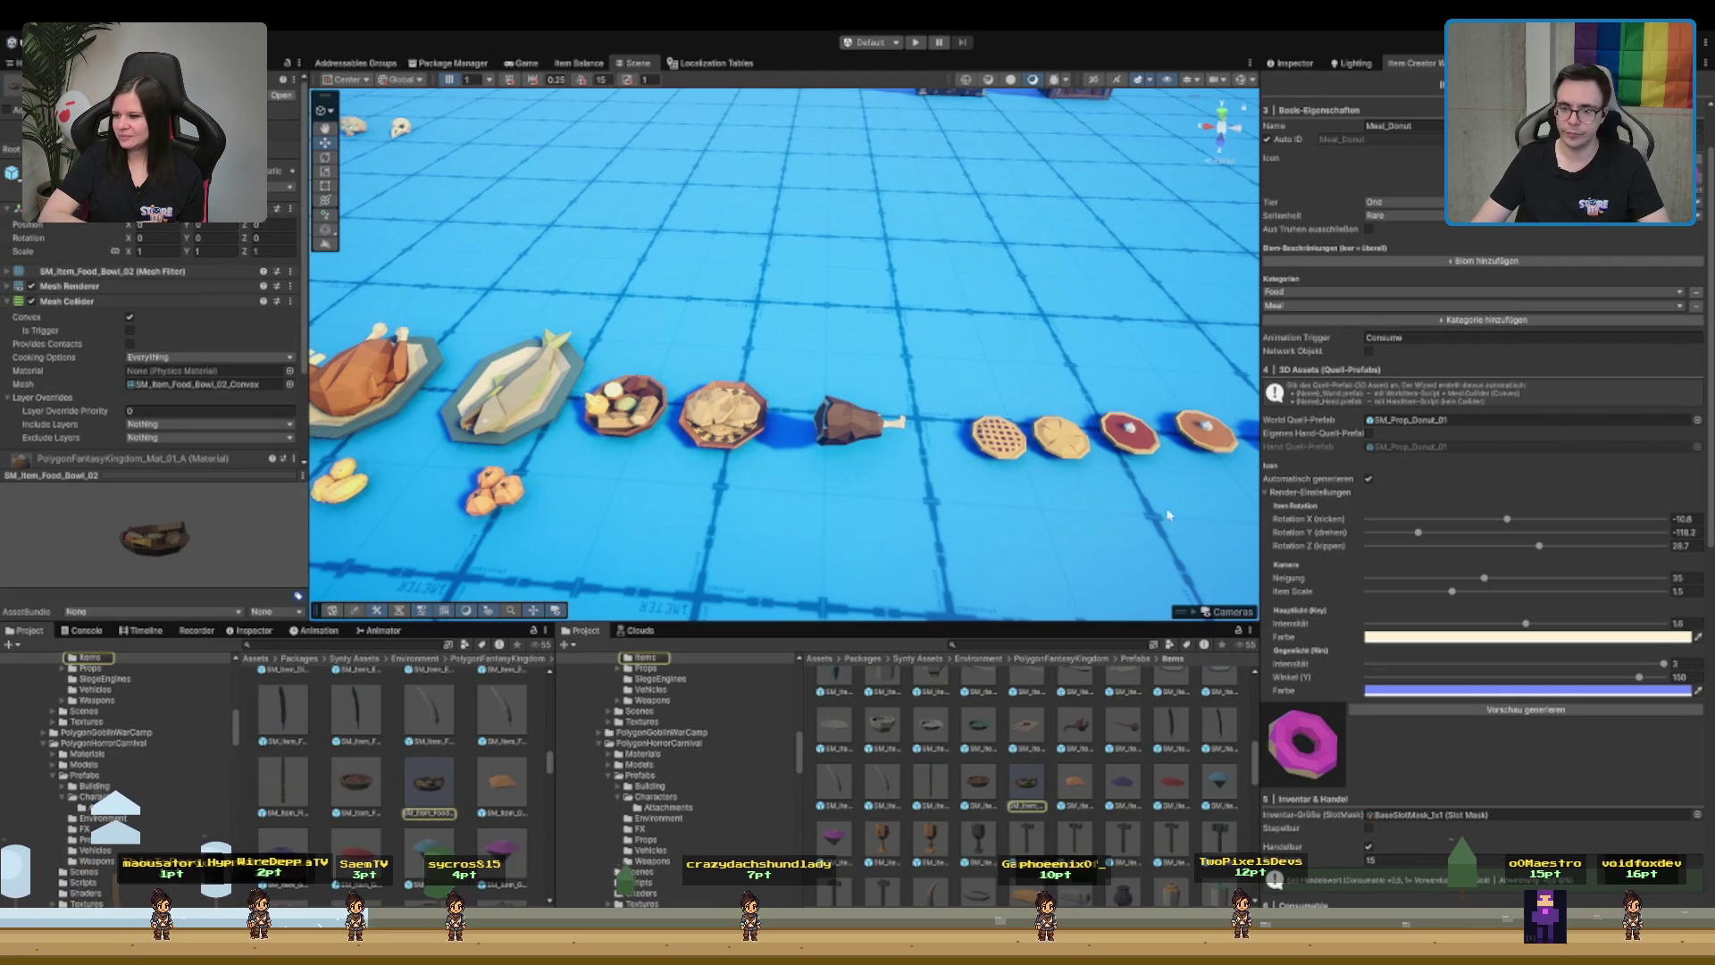
{"action": "mouse_move", "coordinate": [428, 785]}
{"action": "left_mouse_down"}
{"action": "mouse_move", "coordinate": [965, 635]}
{"action": "mouse_move", "coordinate": [1509, 511]}
{"action": "left_mouse_up"}
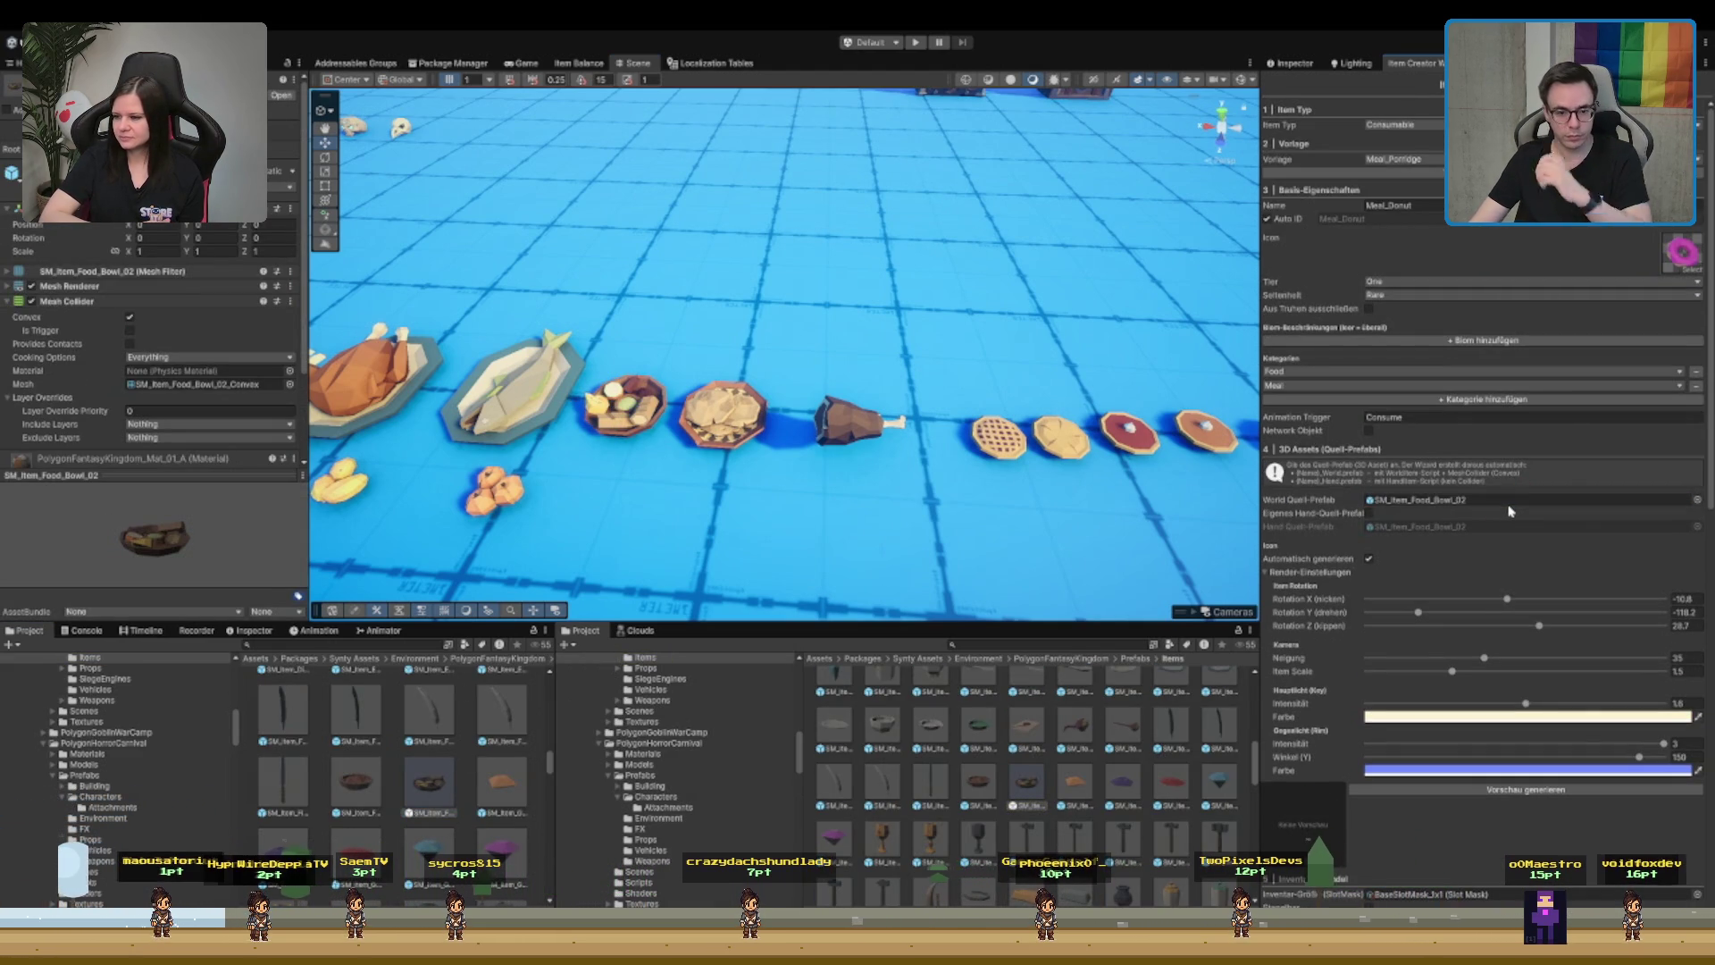
{"action": "left_click", "coordinate": [1436, 205]}
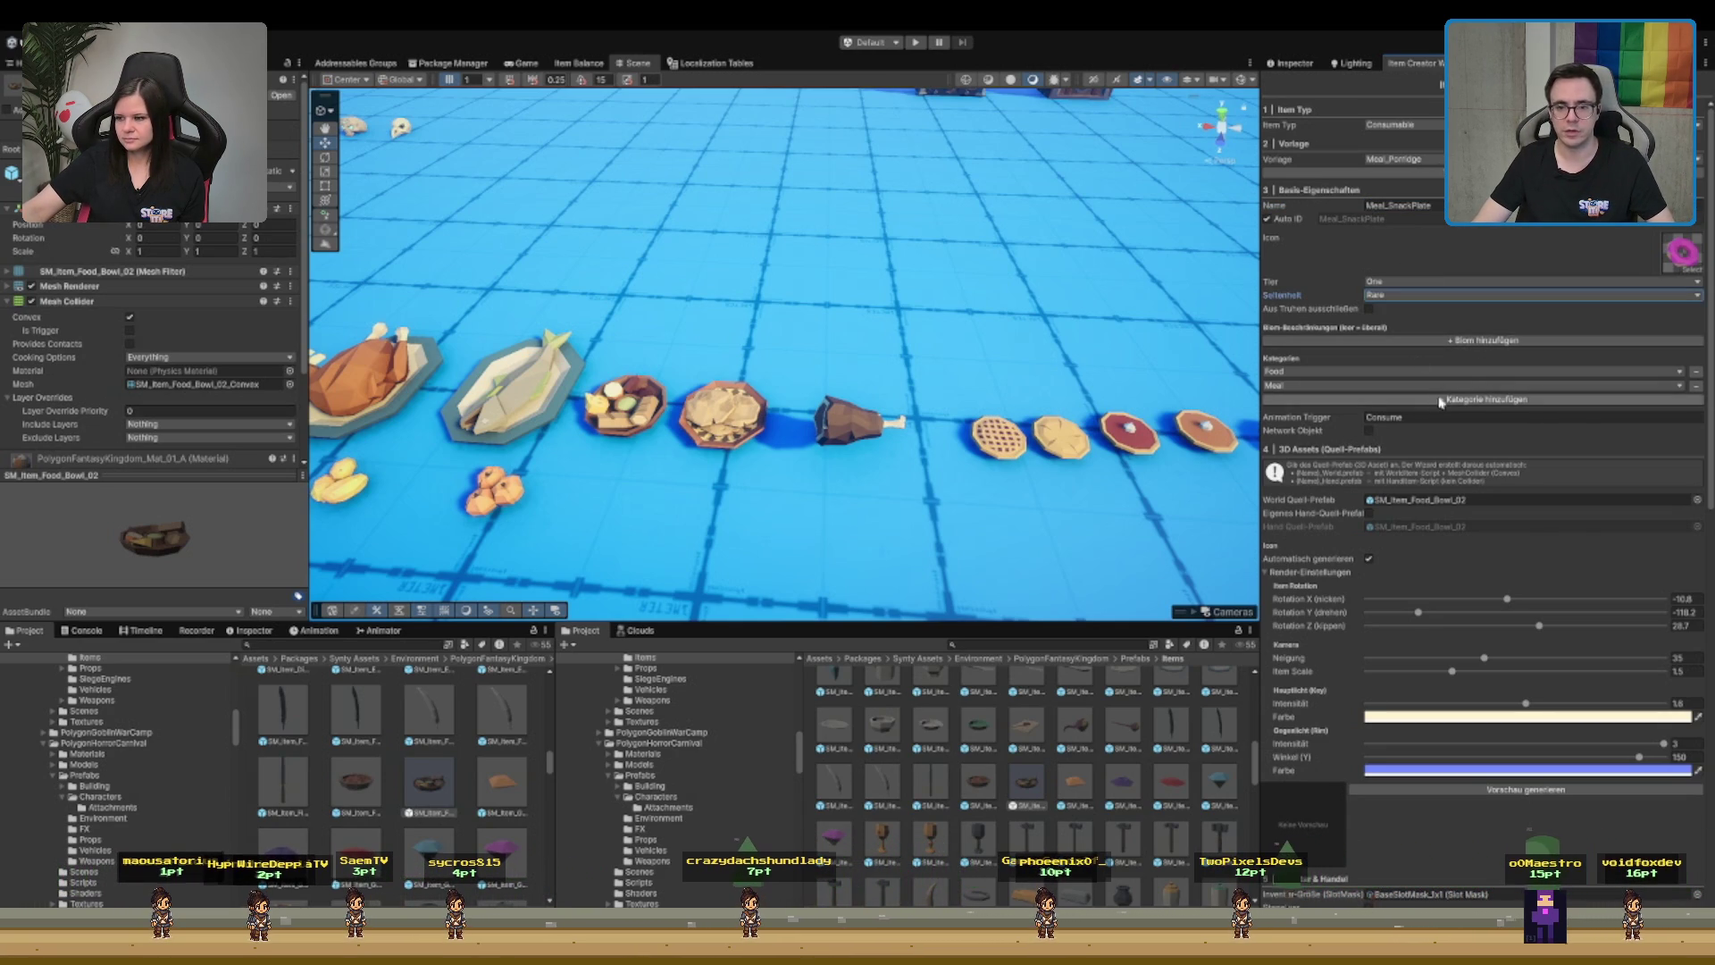
- Generate the food bowl's icon preview and adjust its render rotation to -10.6, -144.2, 20.6
{"action": "scroll", "coordinate": [1416, 375], "scroll_direction": "down", "scroll_amount": 2}
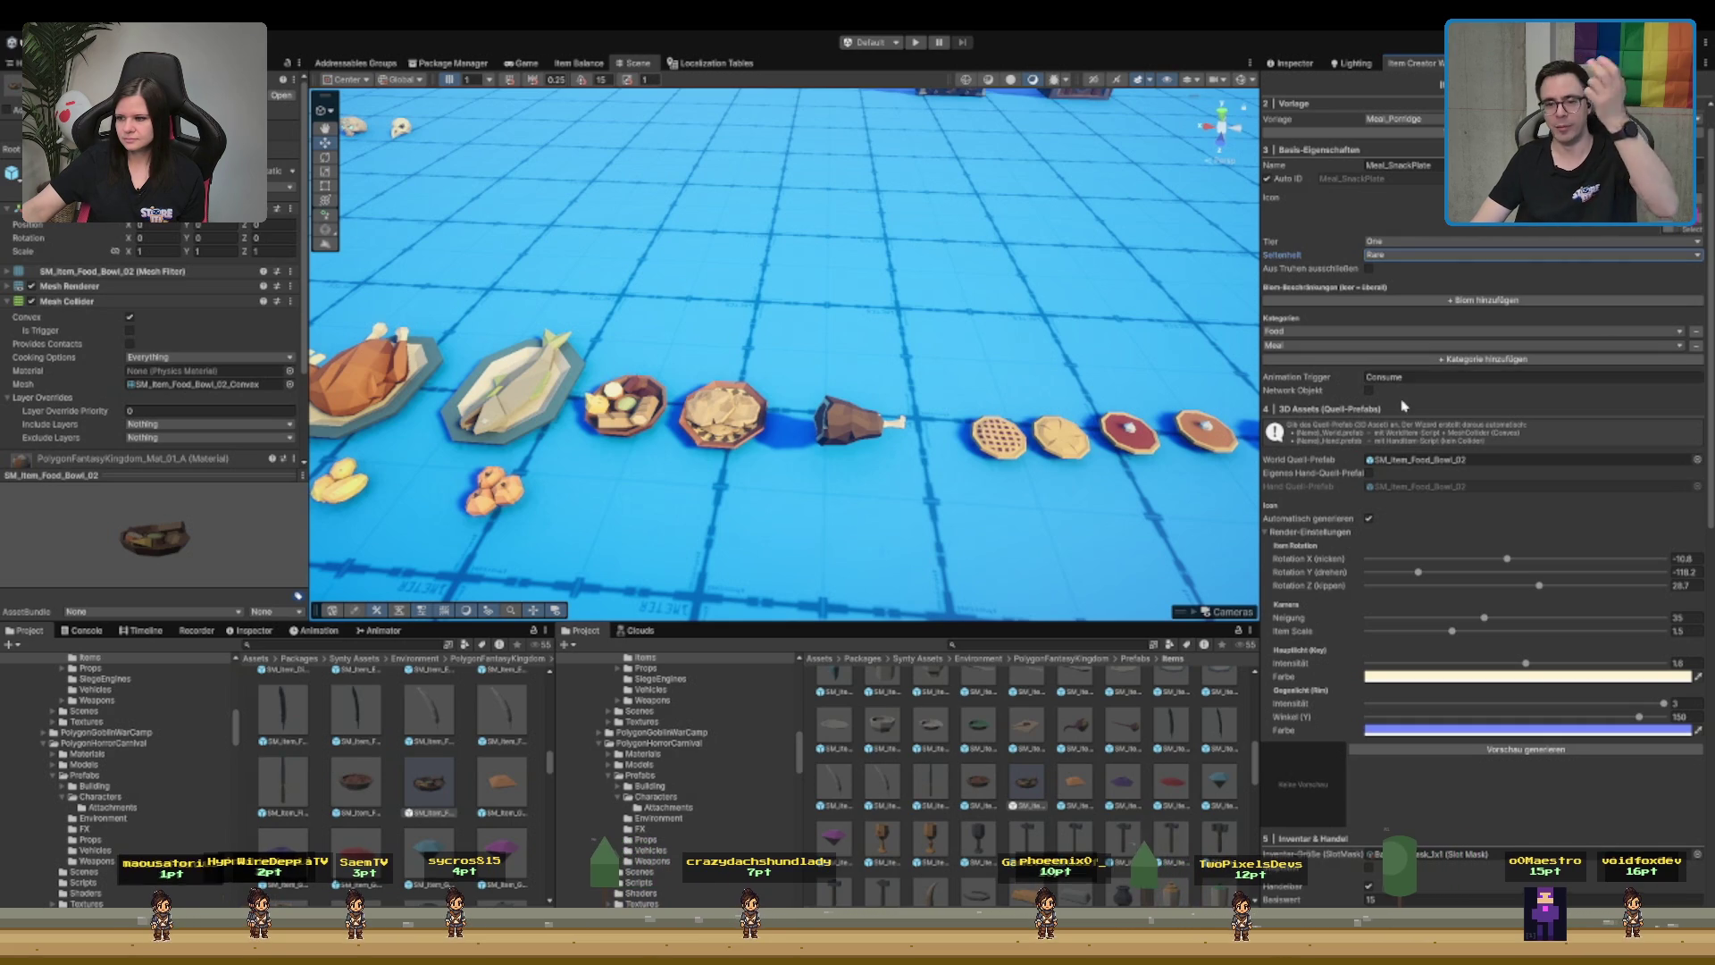
{"action": "scroll", "coordinate": [1440, 349], "scroll_direction": "down", "scroll_amount": 3}
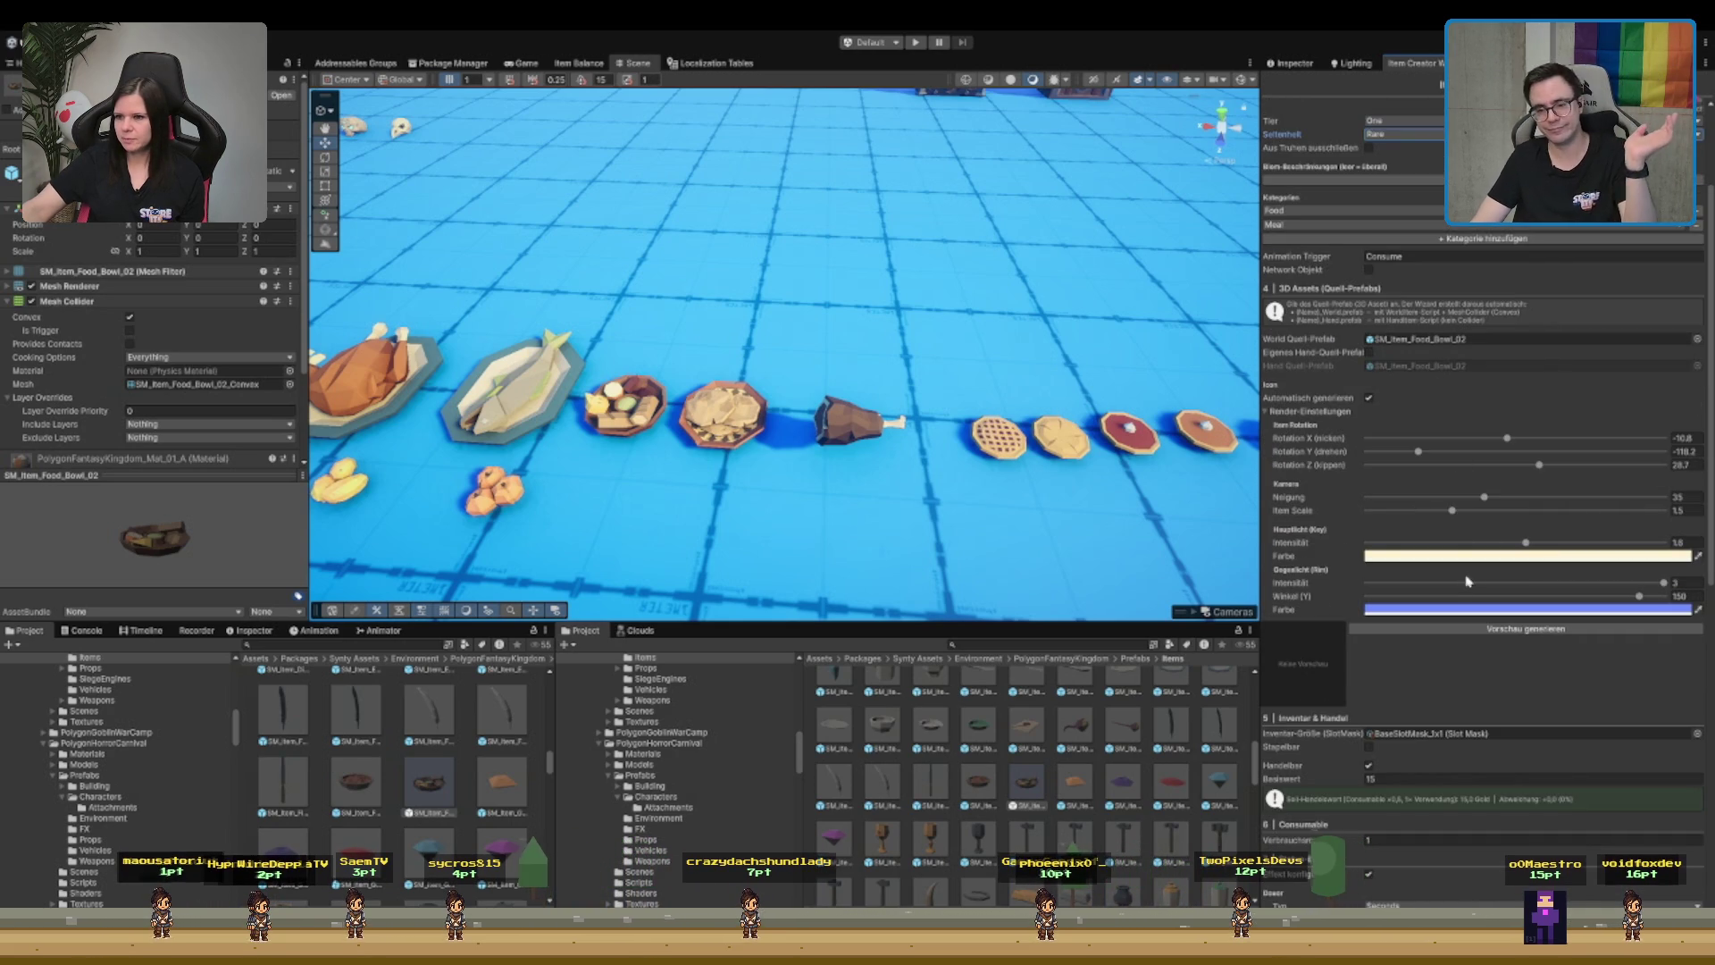
{"action": "left_click", "coordinate": [1456, 630]}
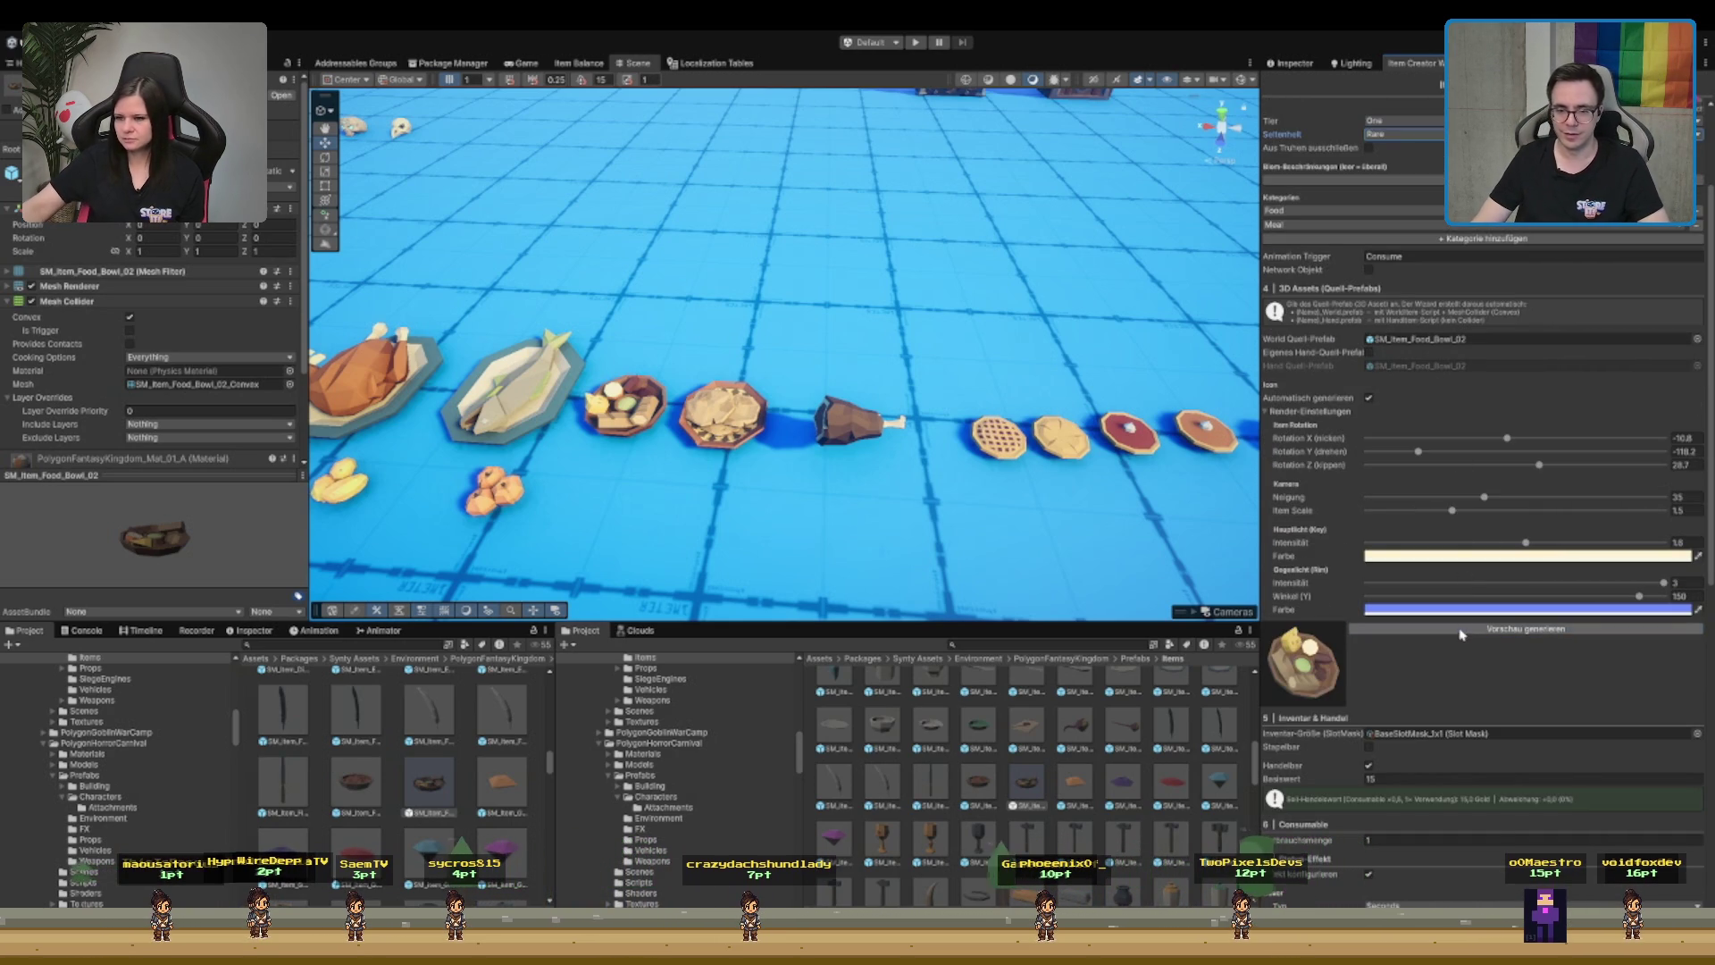
{"action": "left_click_drag", "start_coordinate": [1418, 451], "coordinate": [1398, 463]}
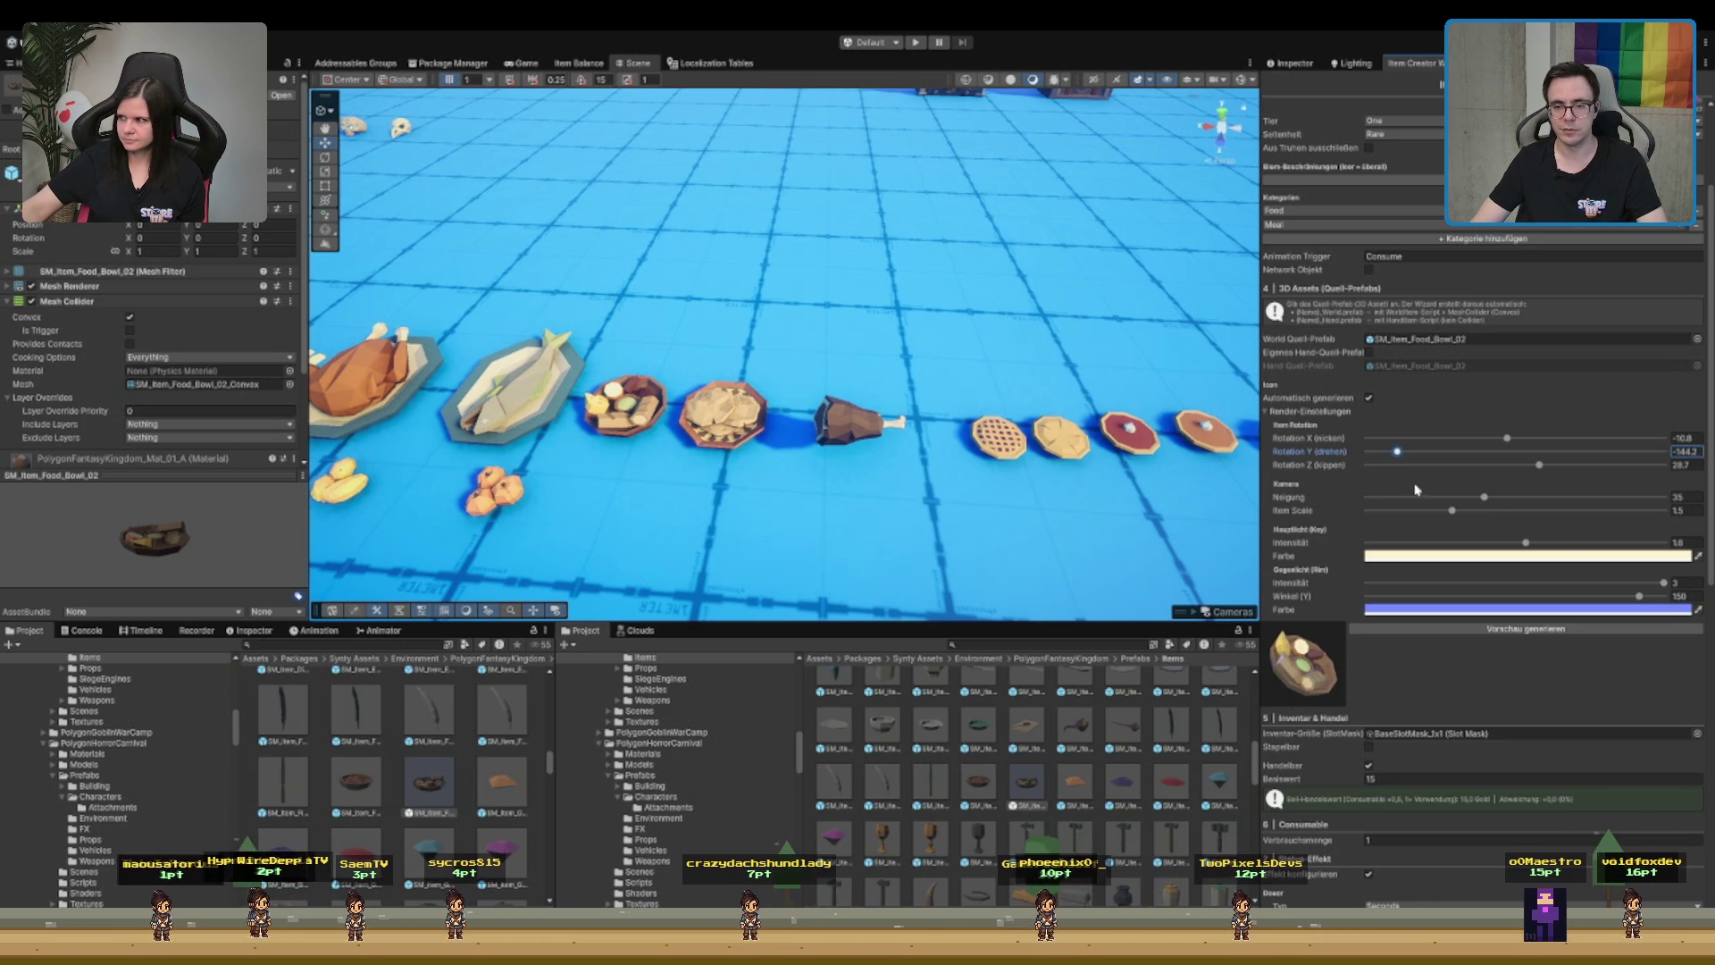
{"action": "left_click_drag", "start_coordinate": [1543, 462], "coordinate": [1533, 470]}
{"action": "scroll", "coordinate": [1528, 473], "scroll_direction": "down", "scroll_amount": 3}
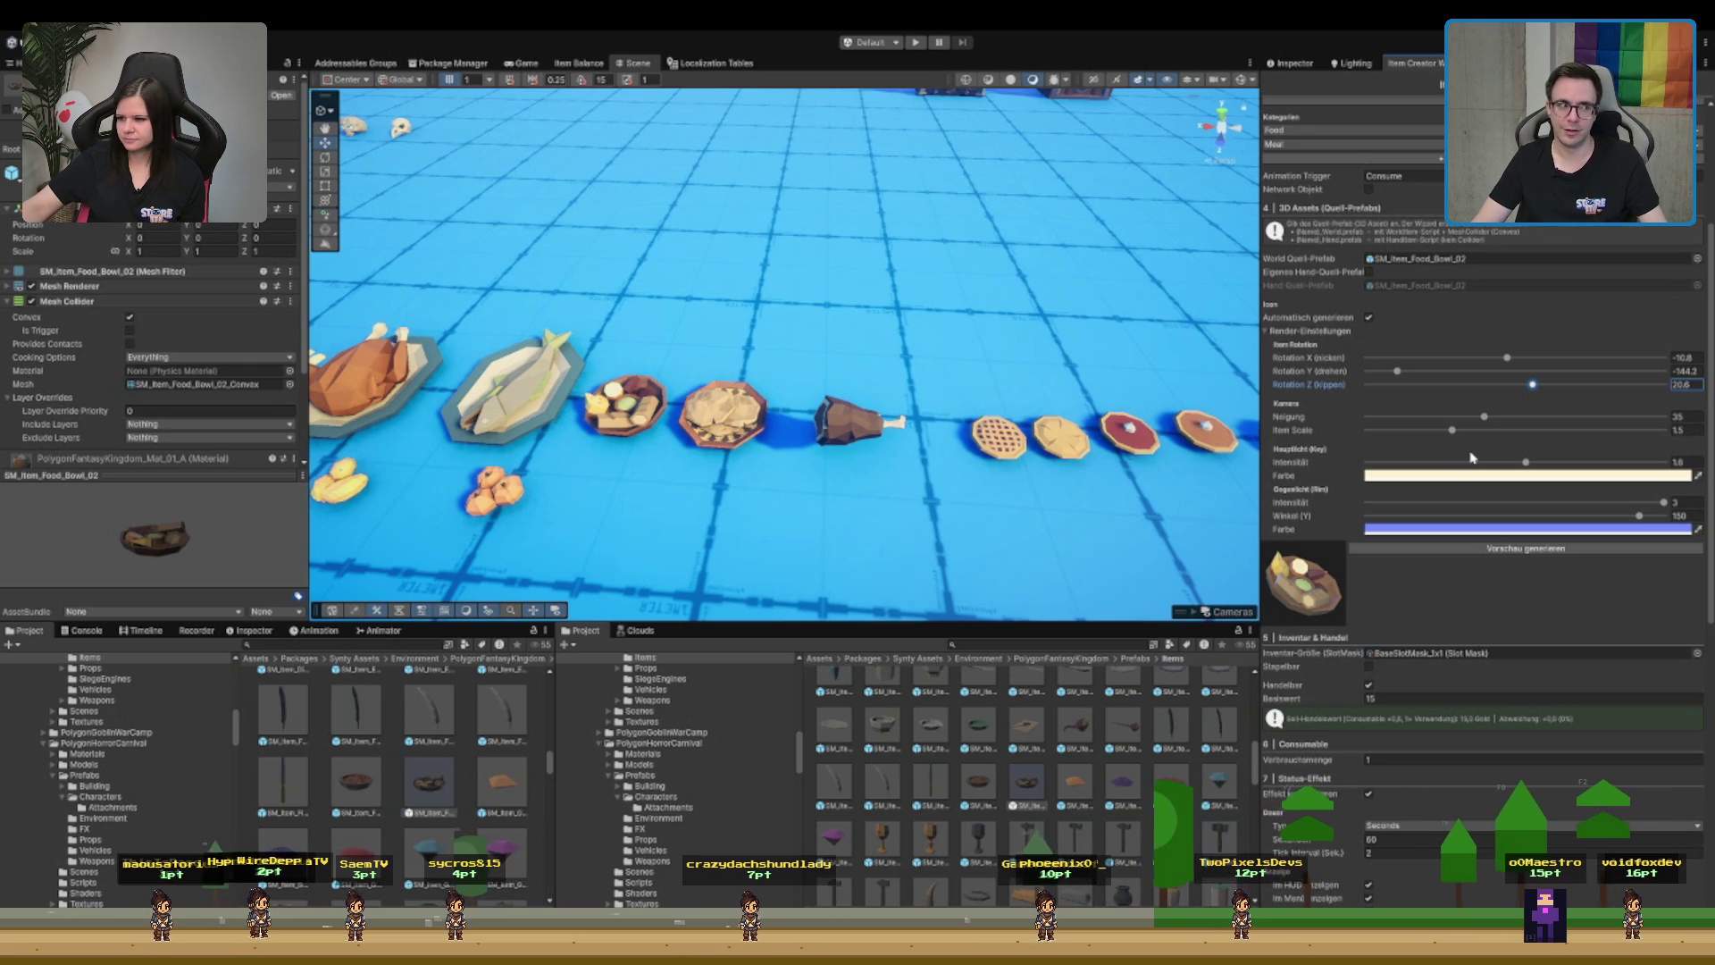
{"action": "scroll", "coordinate": [1437, 483], "scroll_direction": "down", "scroll_amount": 6}
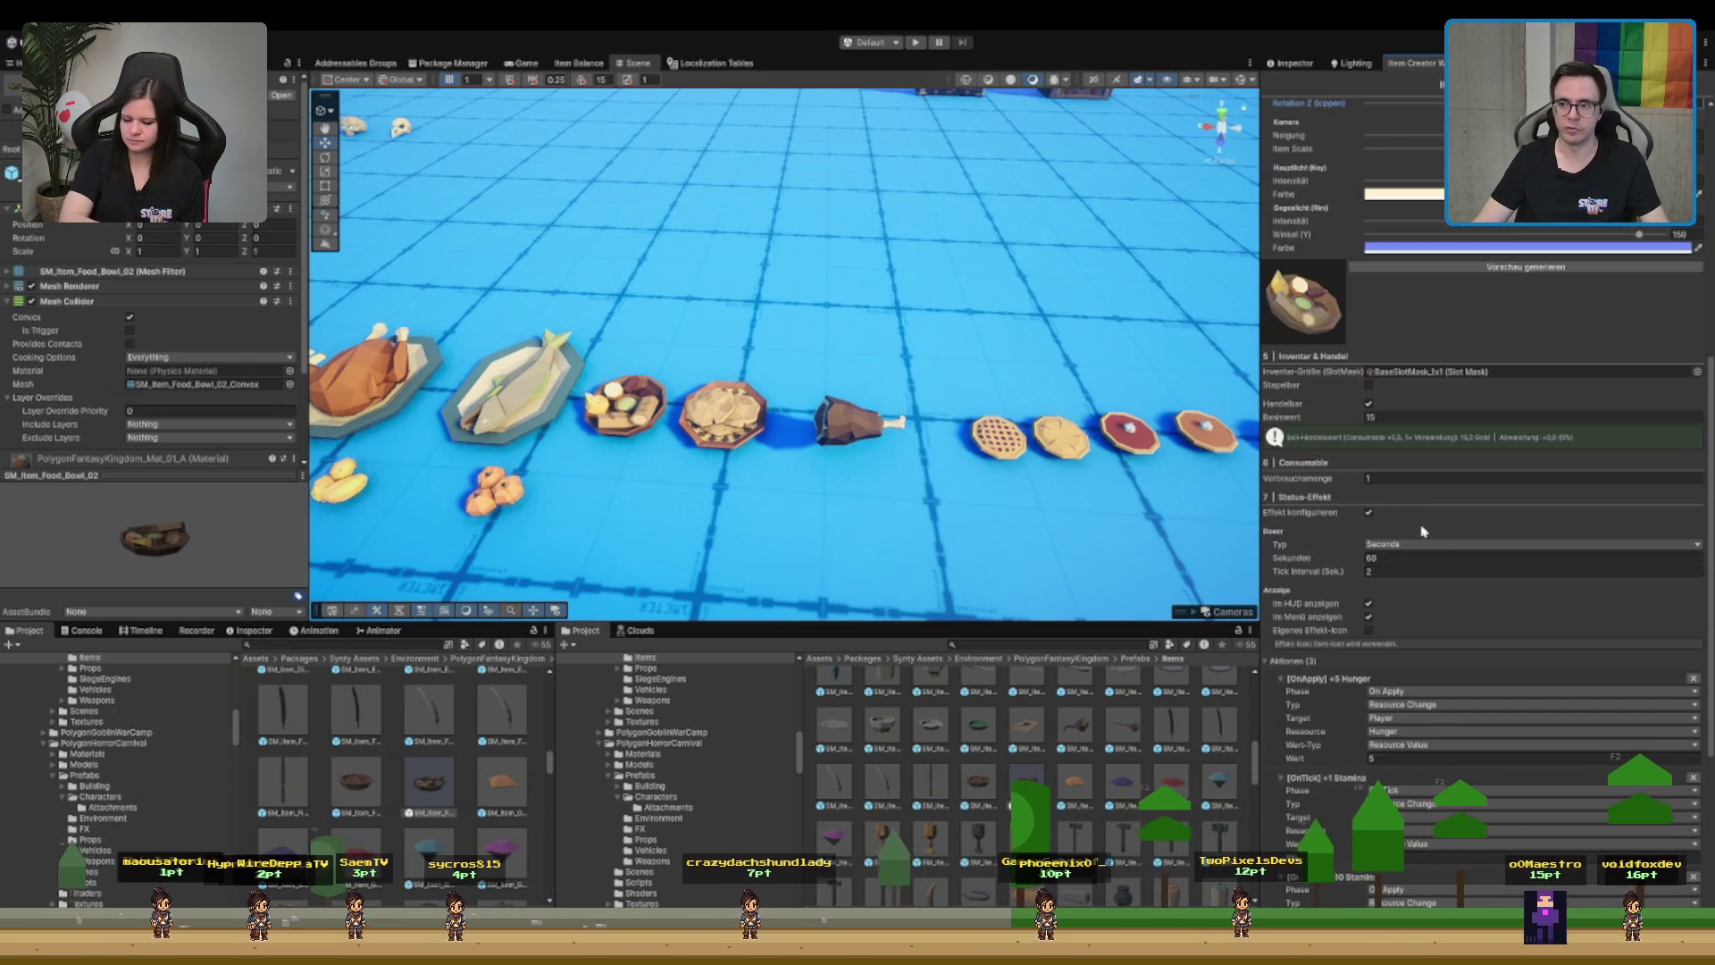
- Choose BaseSlotMask_2x2 as the snack plate's Inventar-Größe slot mask
{"action": "scroll", "coordinate": [1487, 527], "scroll_direction": "down", "scroll_amount": 4}
{"action": "scroll", "coordinate": [1429, 459], "scroll_direction": "up", "scroll_amount": 3}
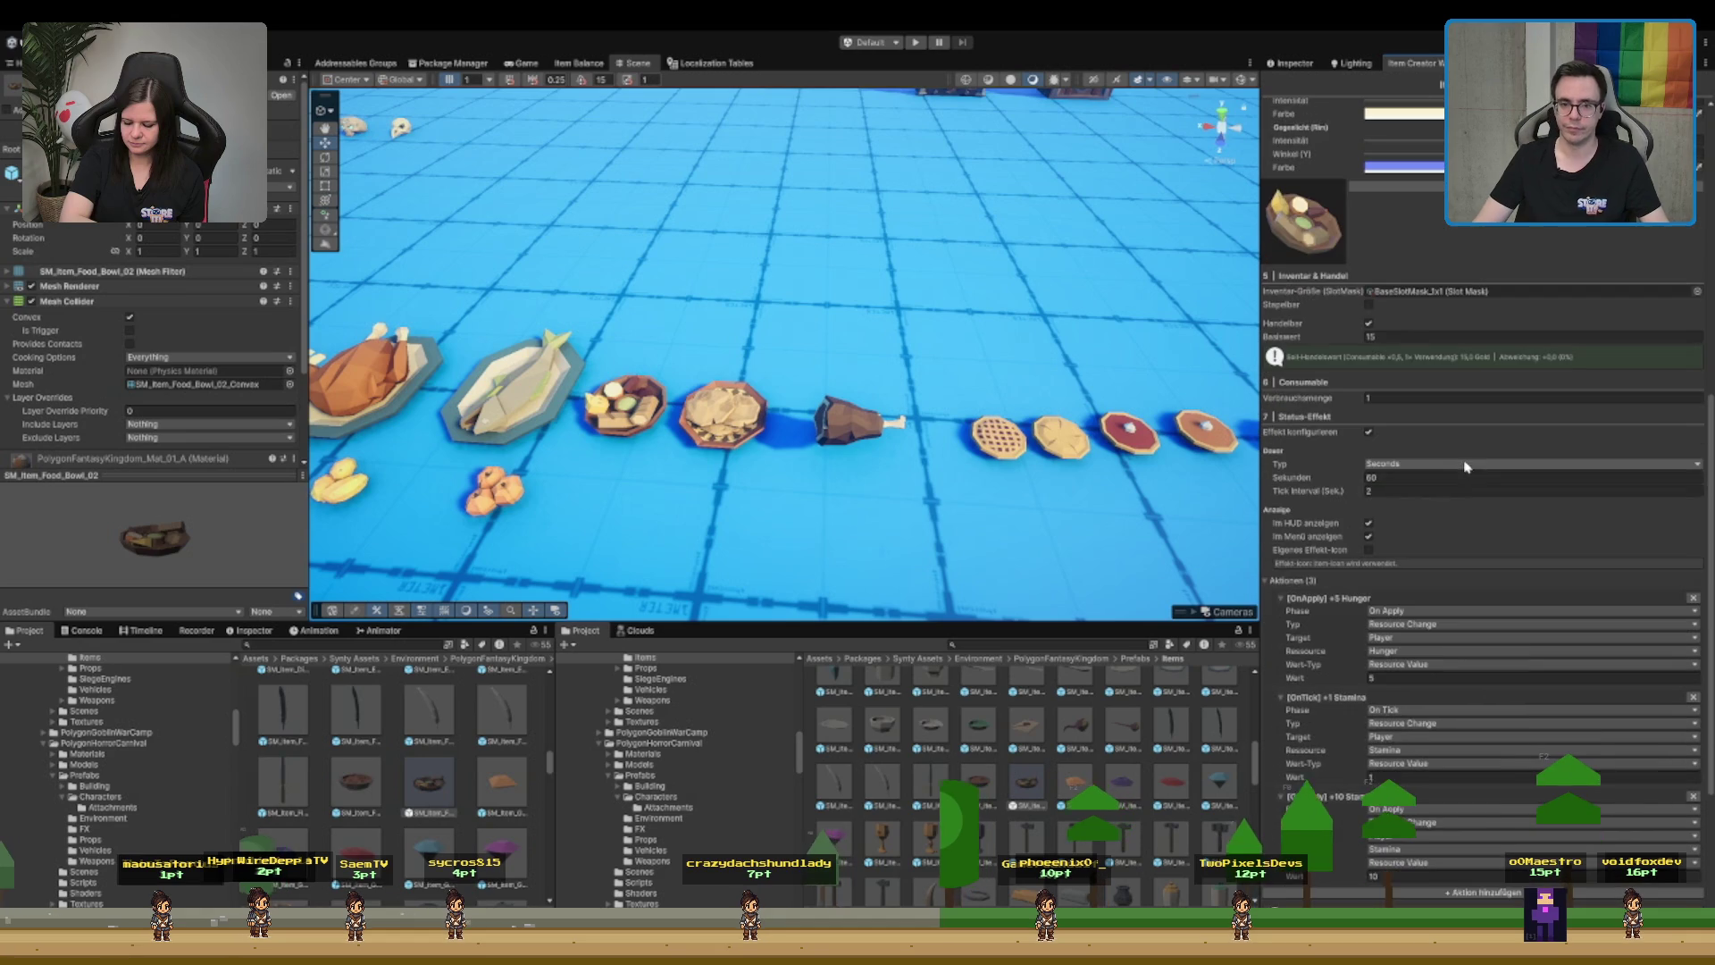
{"action": "scroll", "coordinate": [1489, 514], "scroll_direction": "up", "scroll_amount": 3}
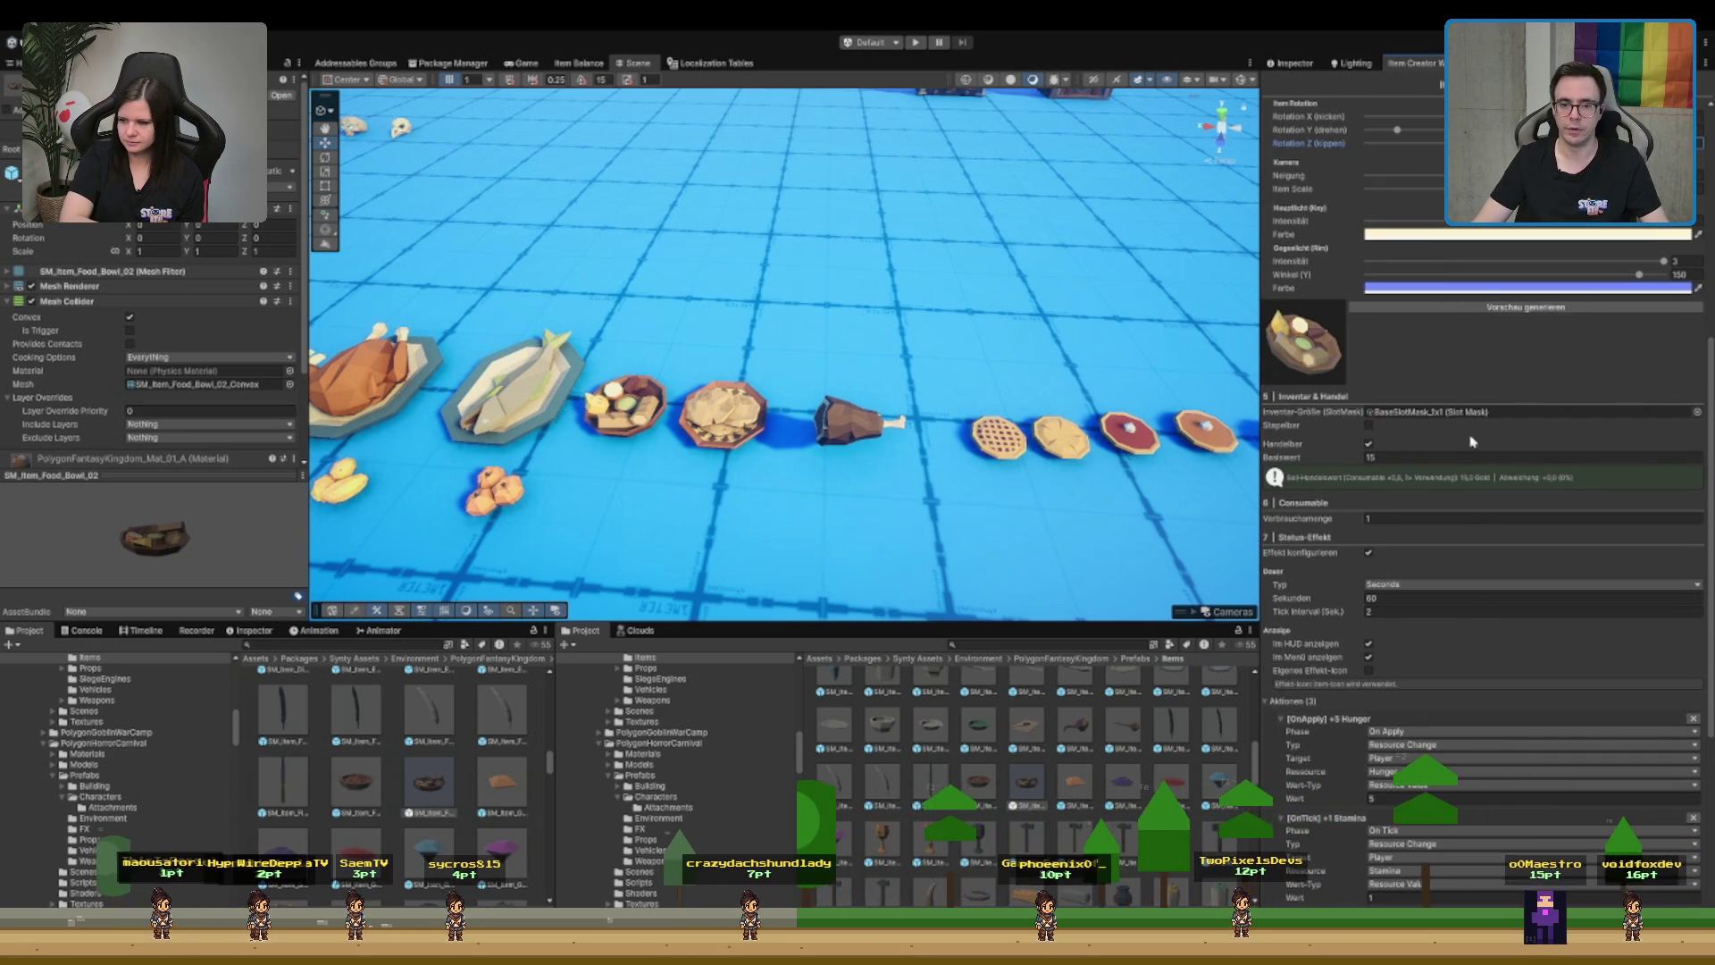
{"action": "scroll", "coordinate": [1472, 441], "scroll_direction": "up", "scroll_amount": 8}
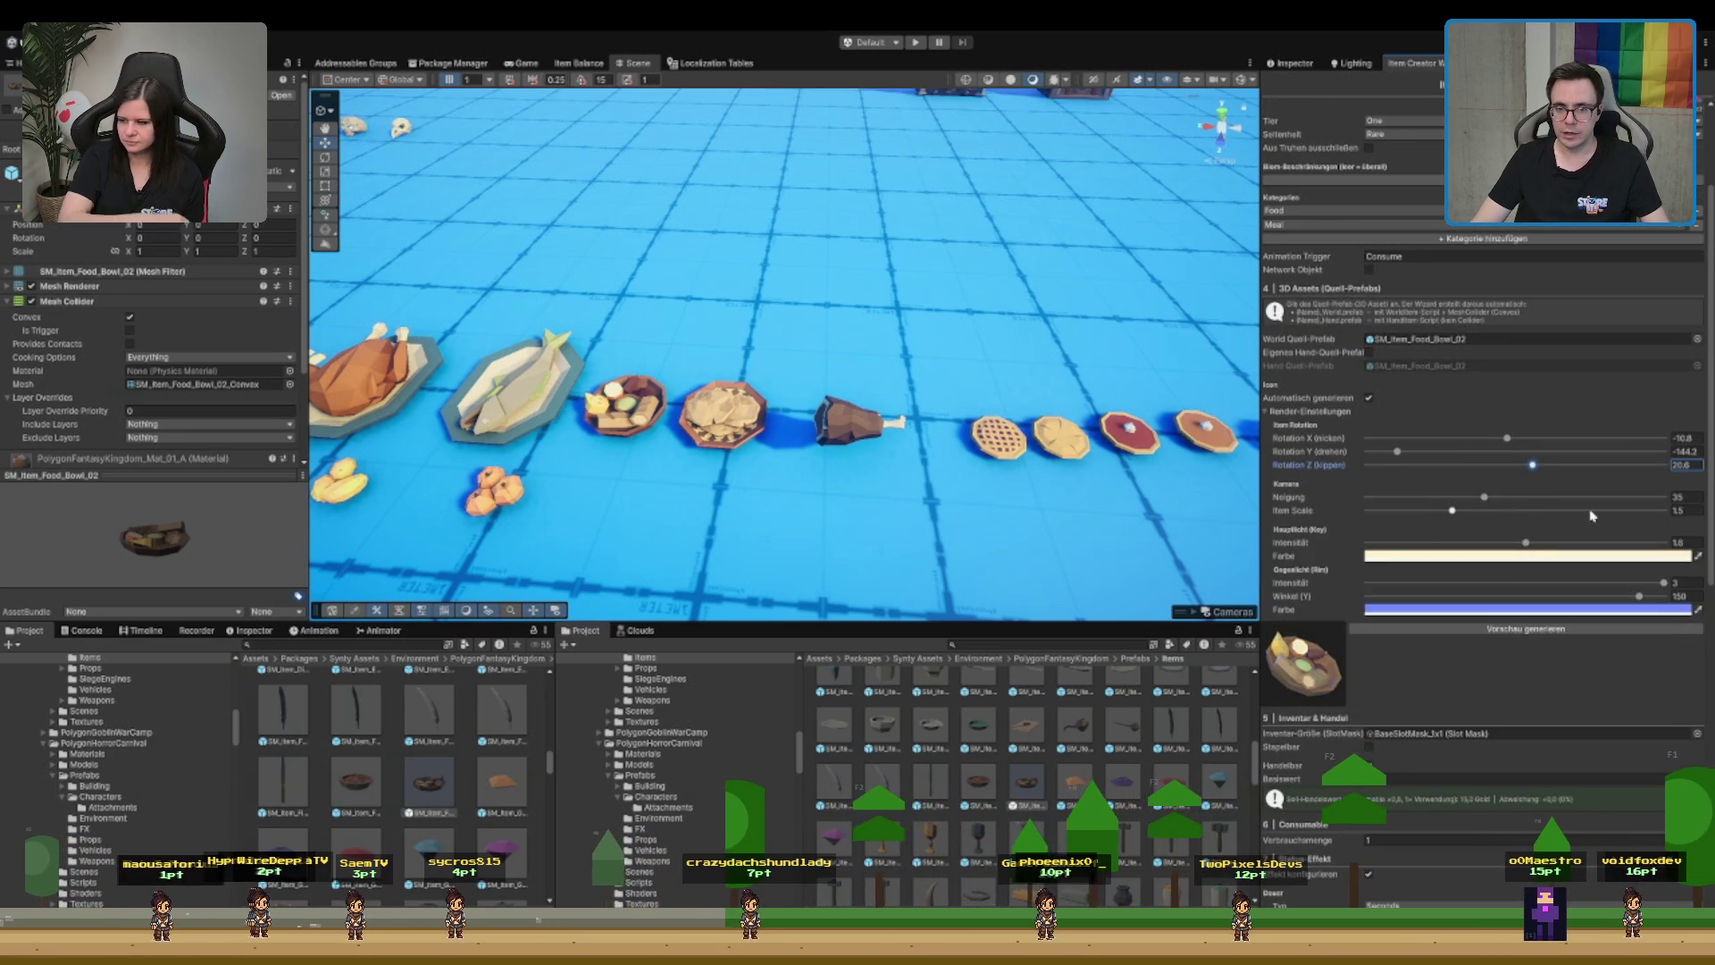
{"action": "left_click", "coordinate": [1699, 734]}
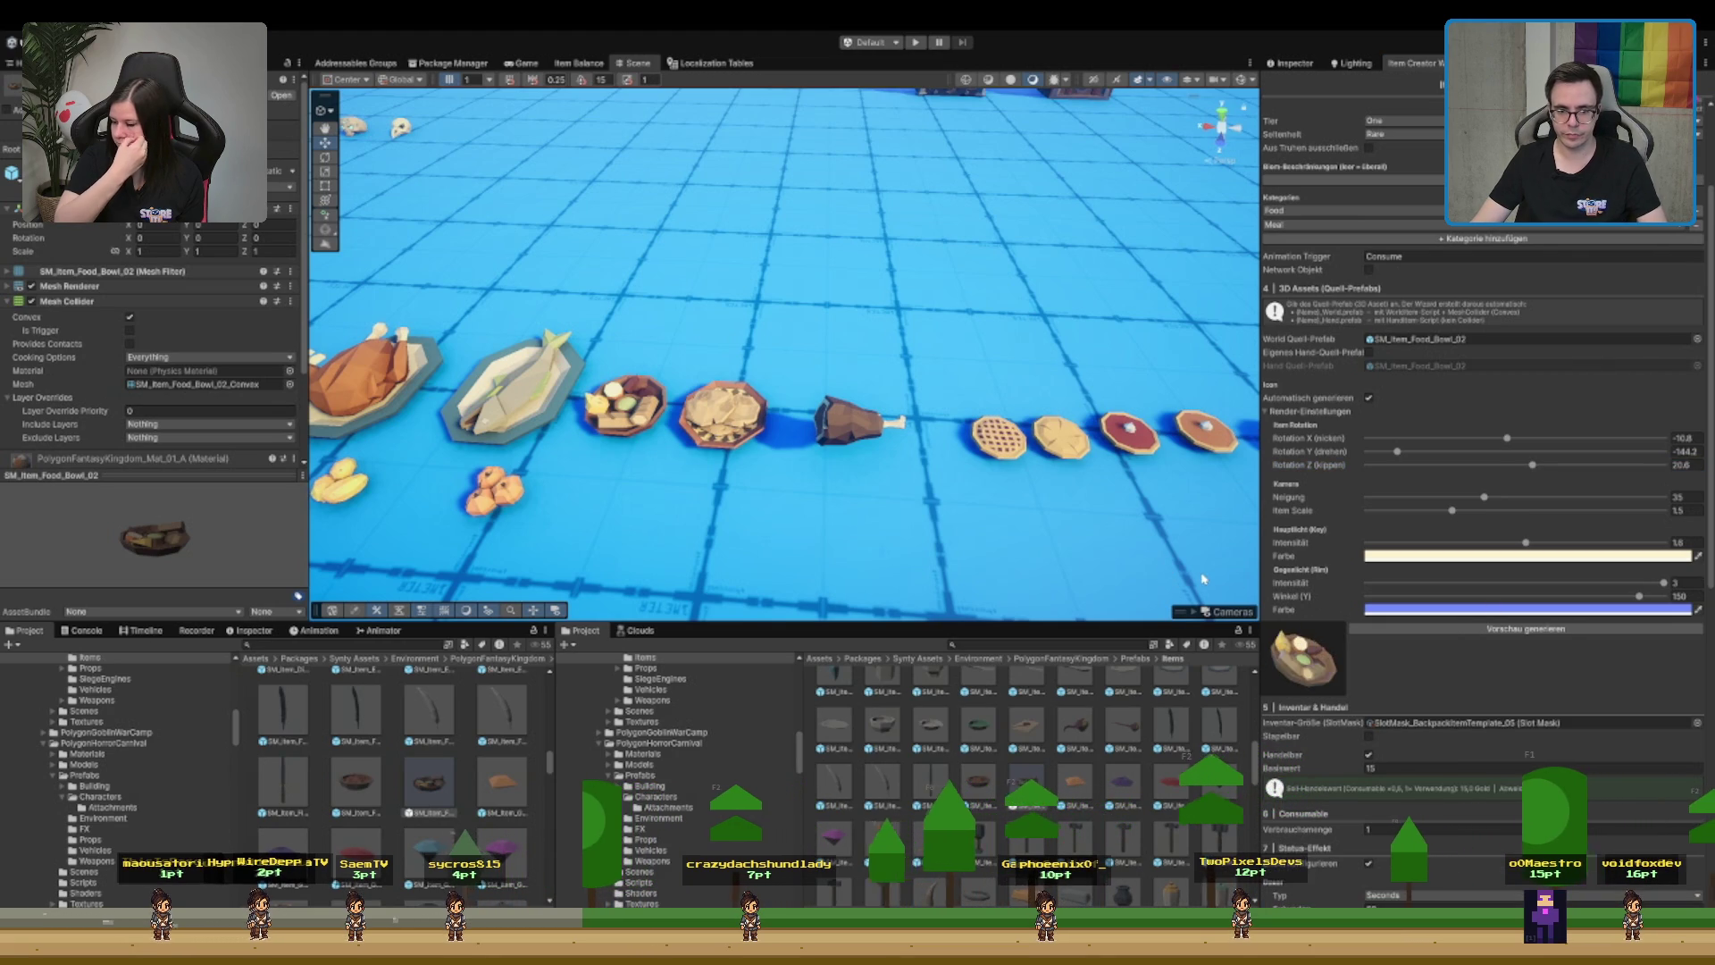
{"action": "left_click", "coordinate": [1700, 692]}
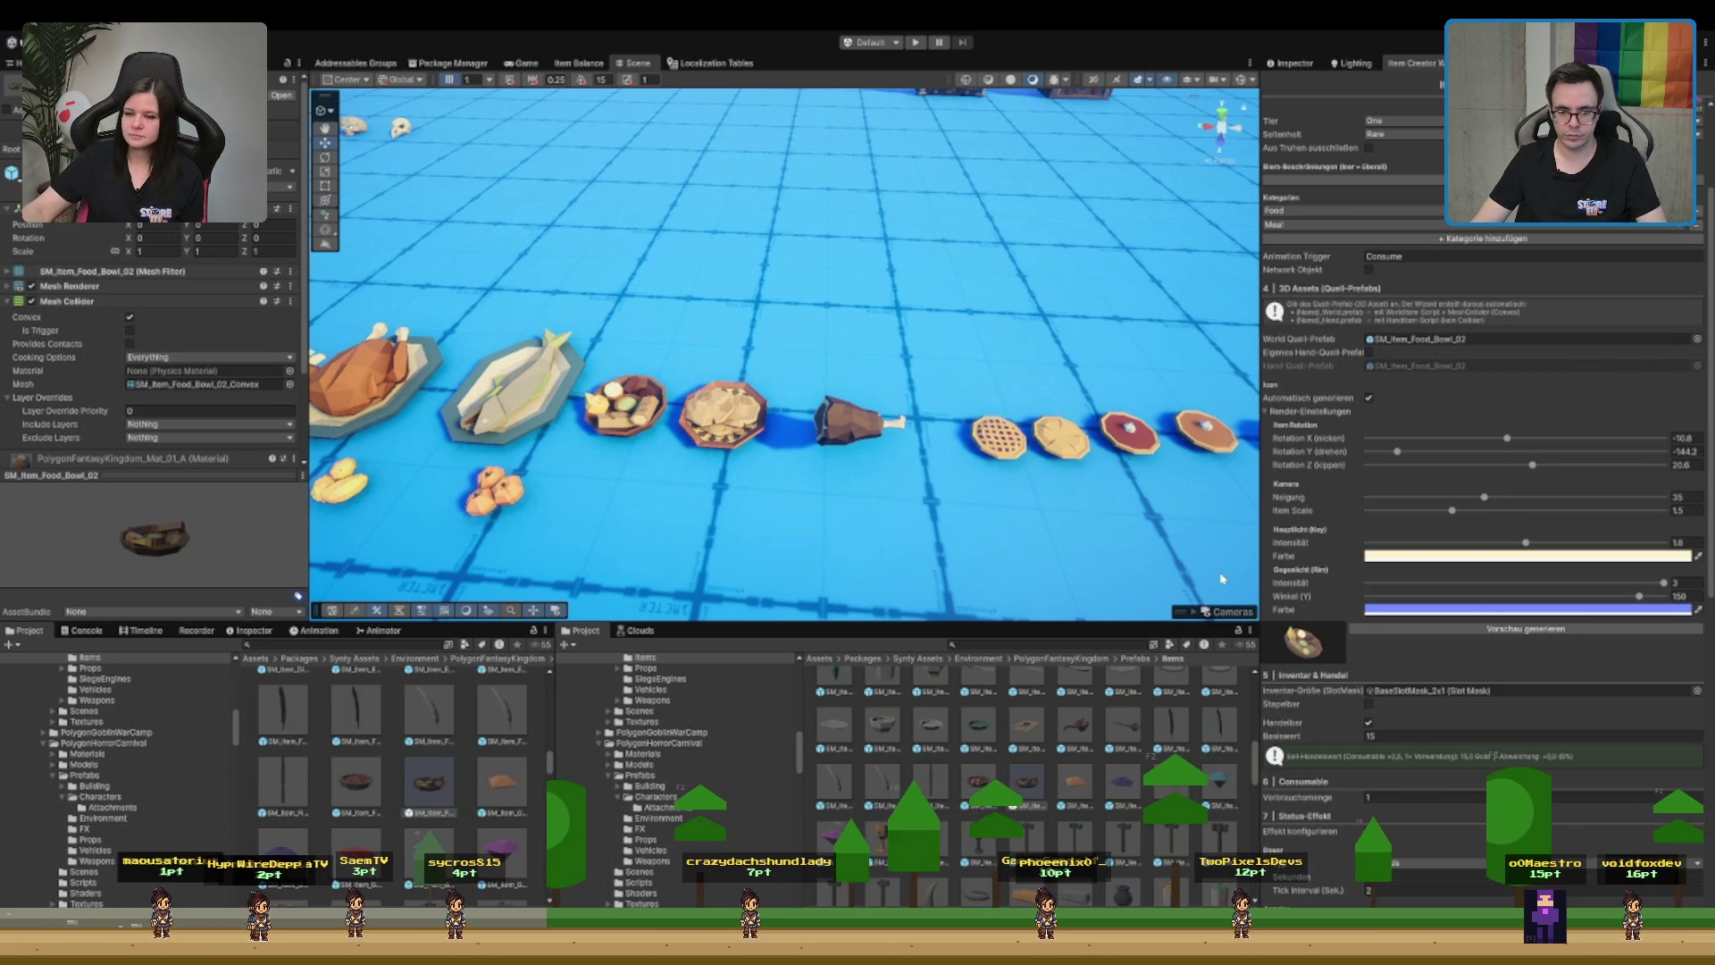
{"action": "left_click", "coordinate": [1697, 691]}
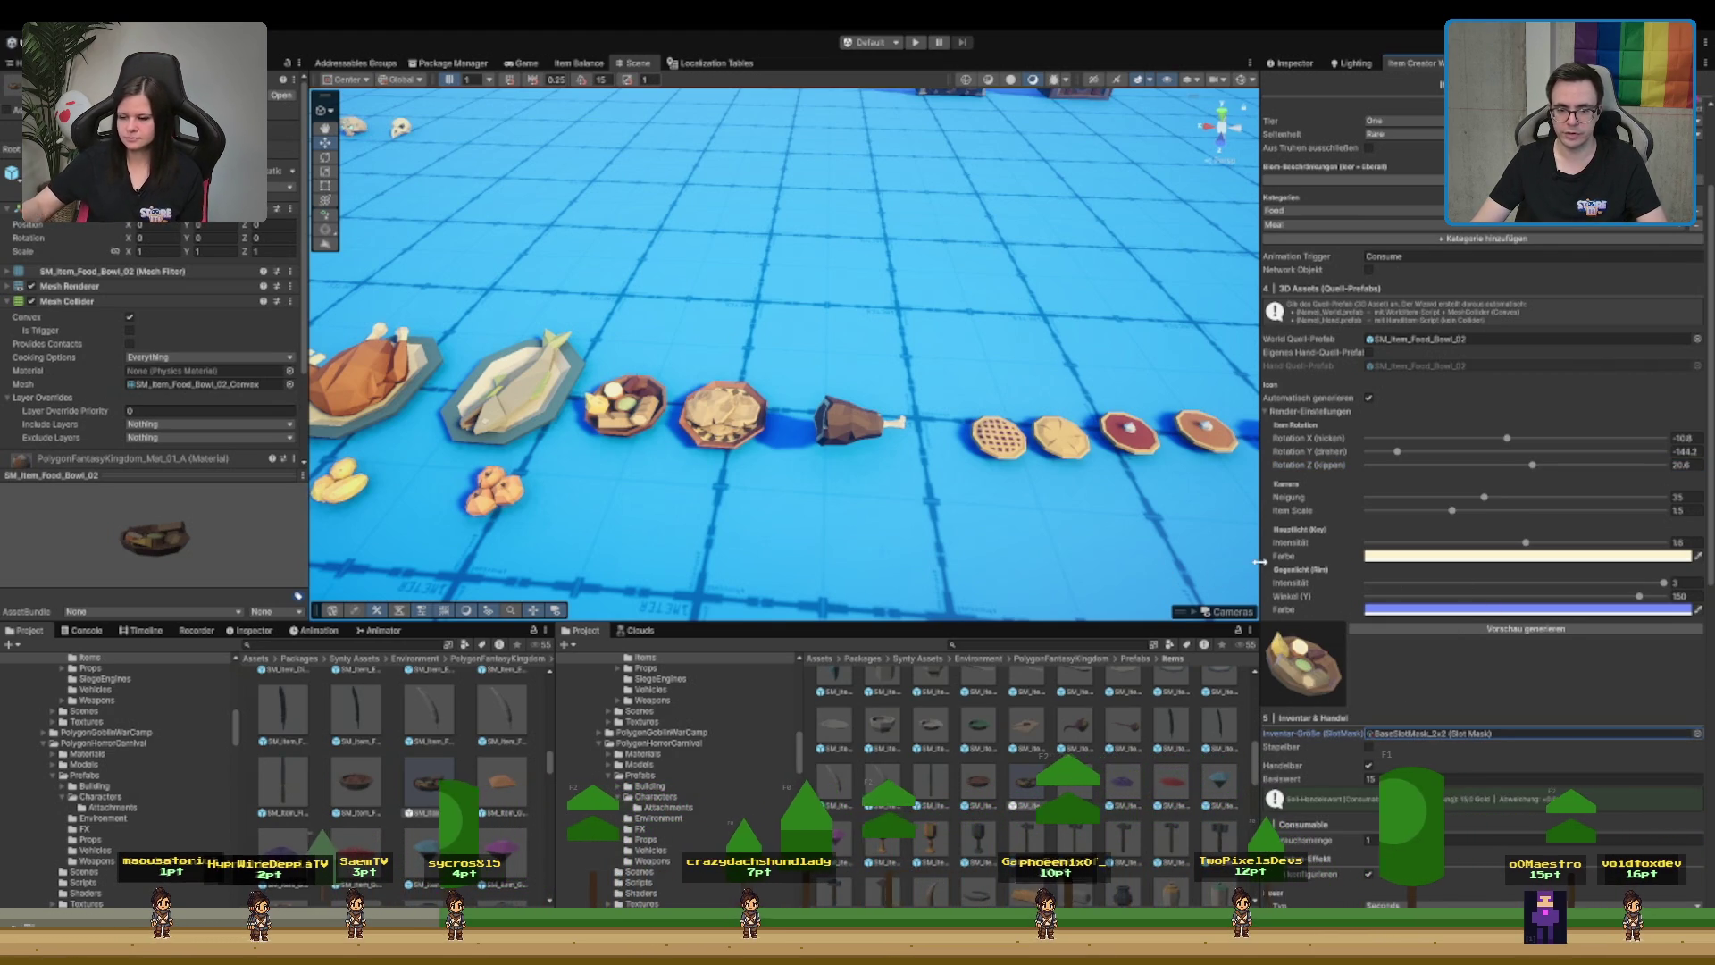
{"action": "scroll", "coordinate": [1421, 642], "scroll_direction": "down", "scroll_amount": 10}
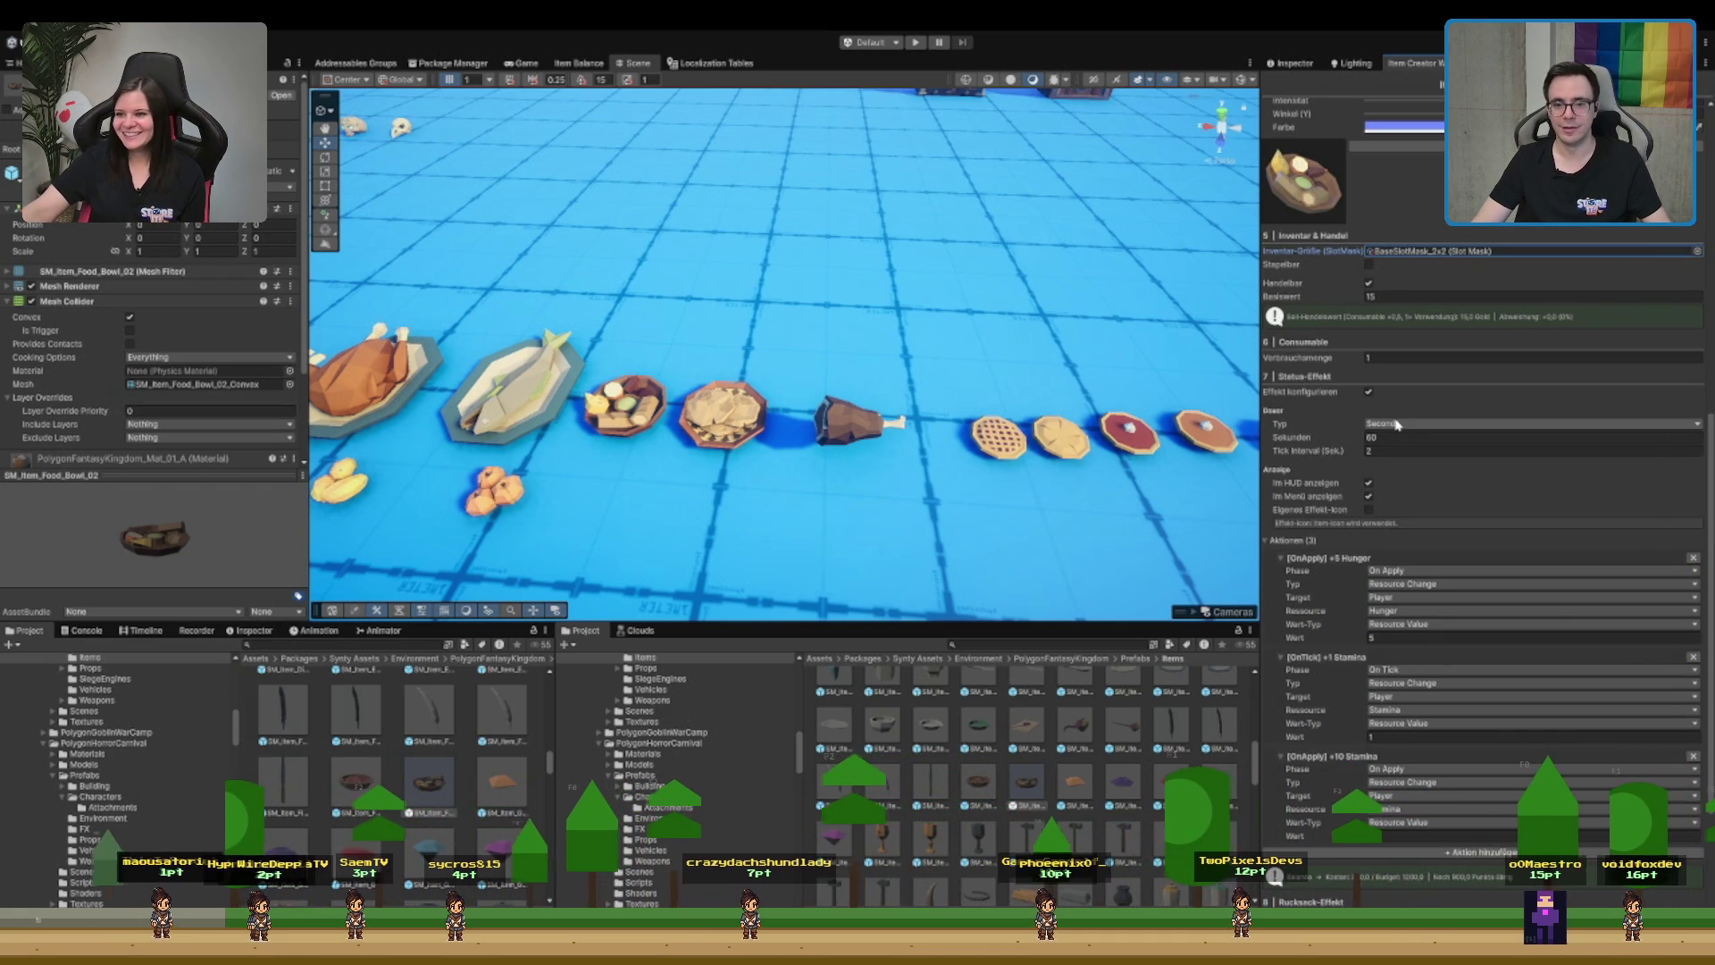
- Review the effect duration settings and make the status effect last endlessly
{"action": "left_click", "coordinate": [1340, 428]}
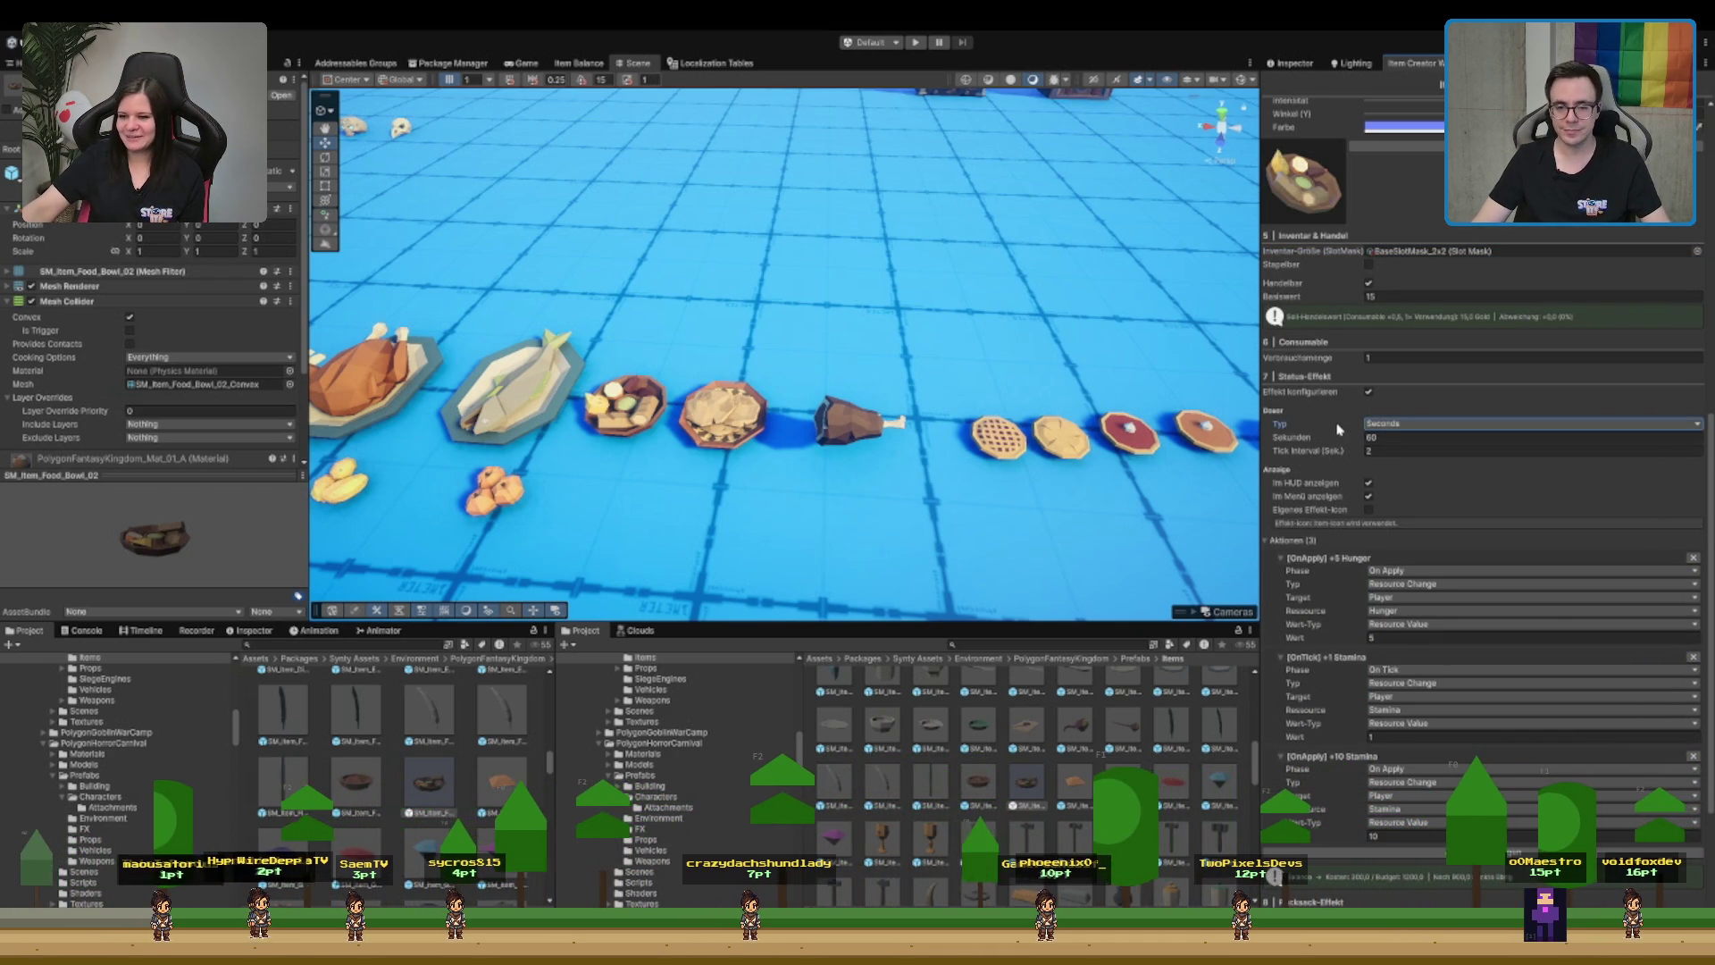
{"action": "left_click", "coordinate": [1384, 439]}
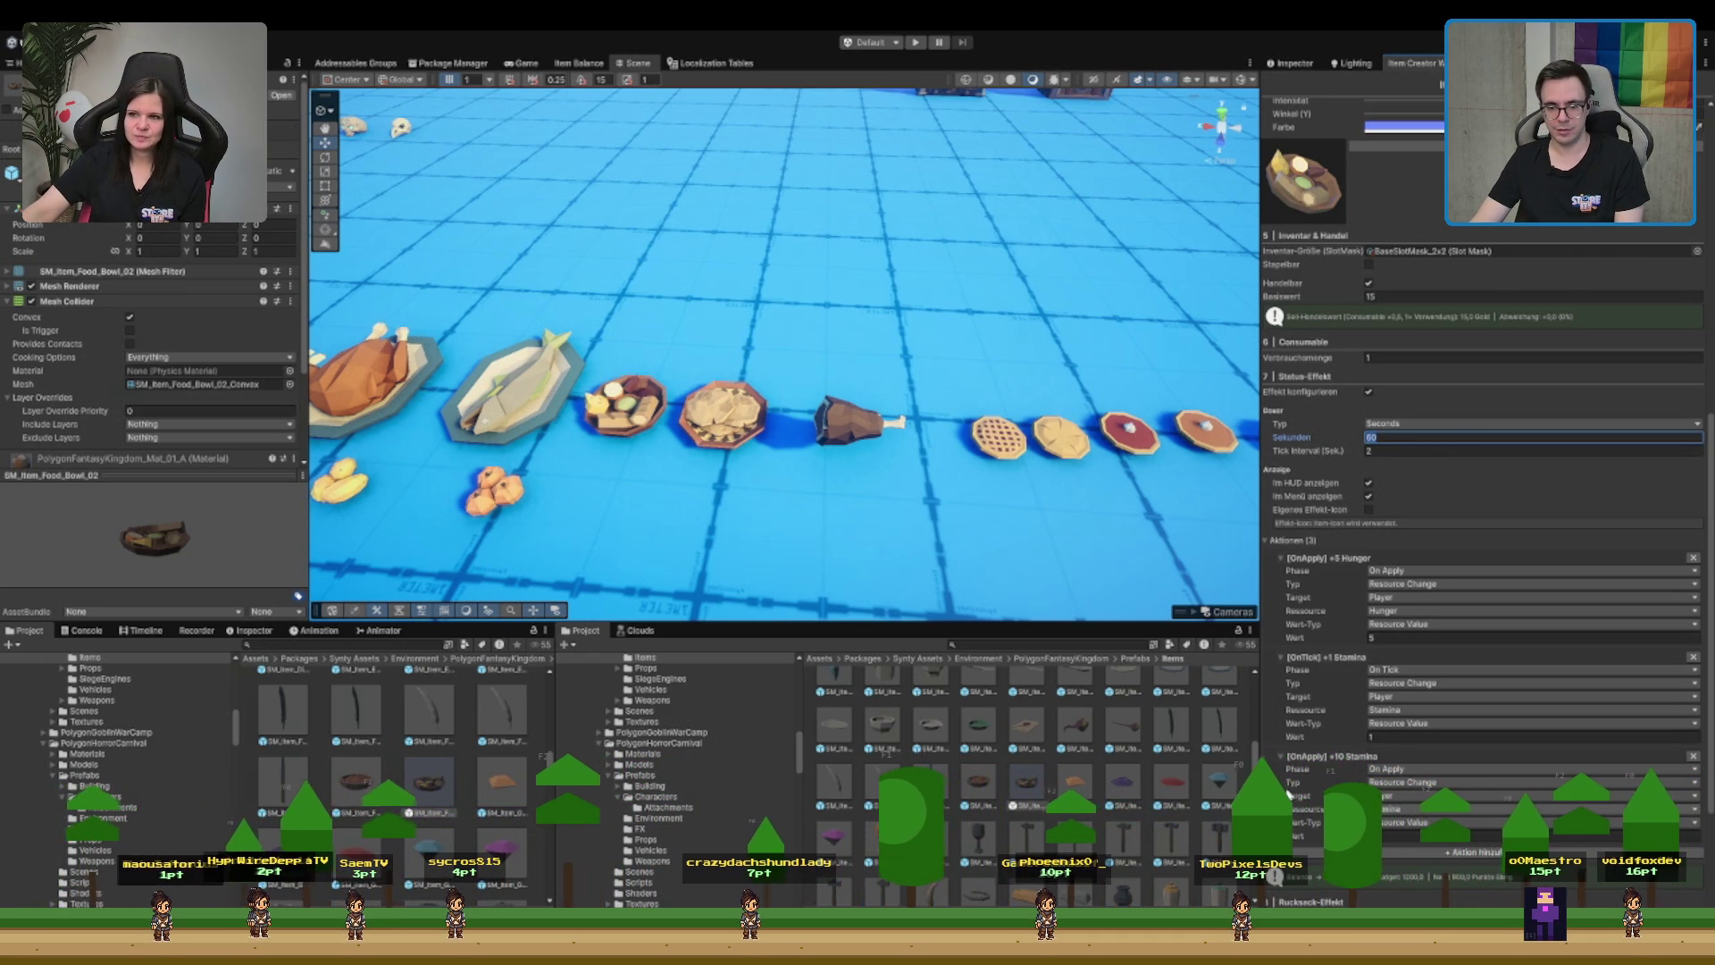
{"action": "left_click", "coordinate": [1283, 793]}
{"action": "left_click", "coordinate": [1399, 639]}
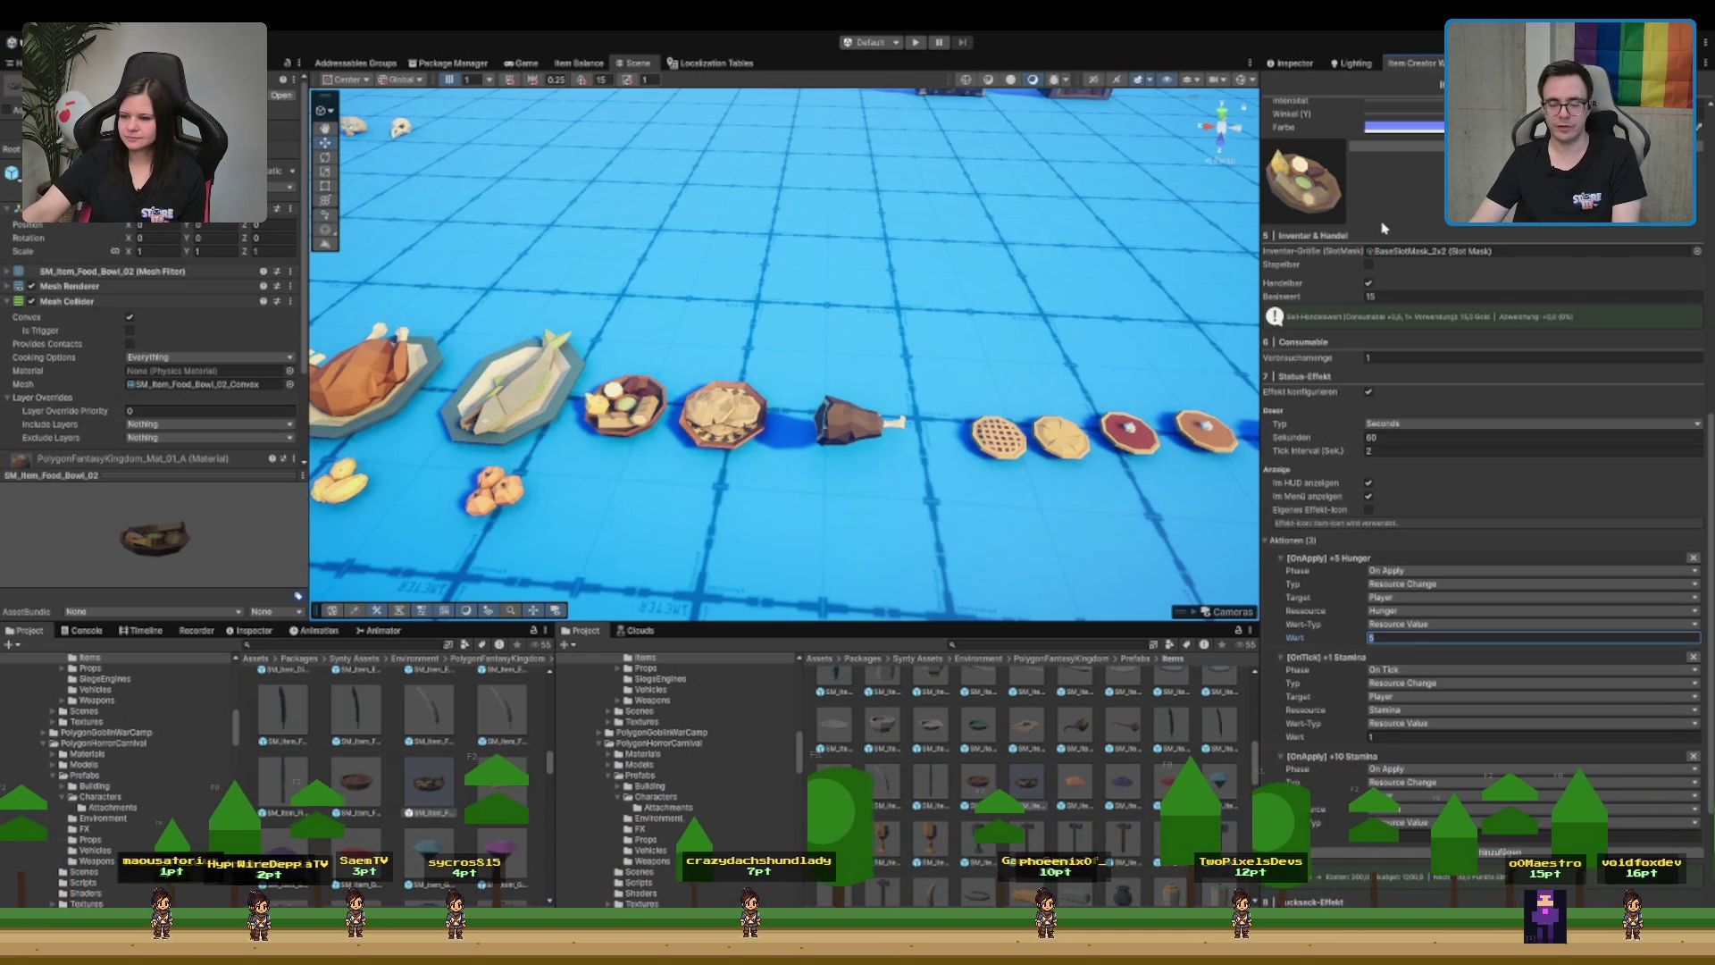
{"action": "left_click", "coordinate": [1399, 355]}
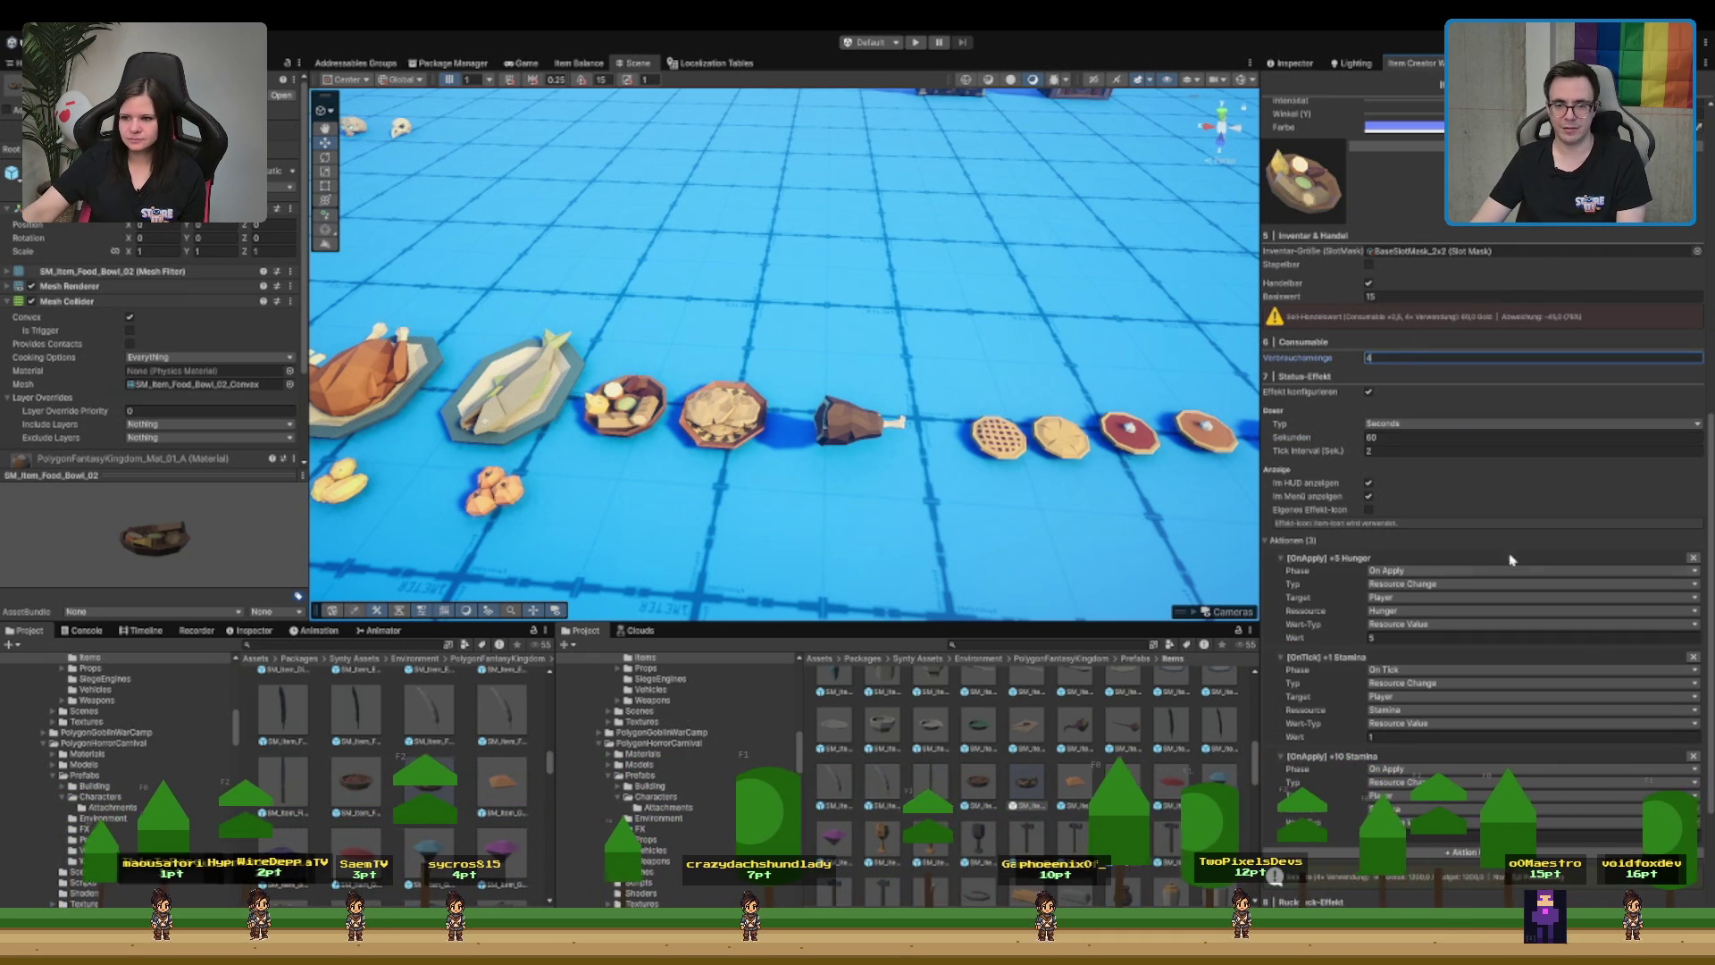
{"action": "left_click", "coordinate": [1402, 439]}
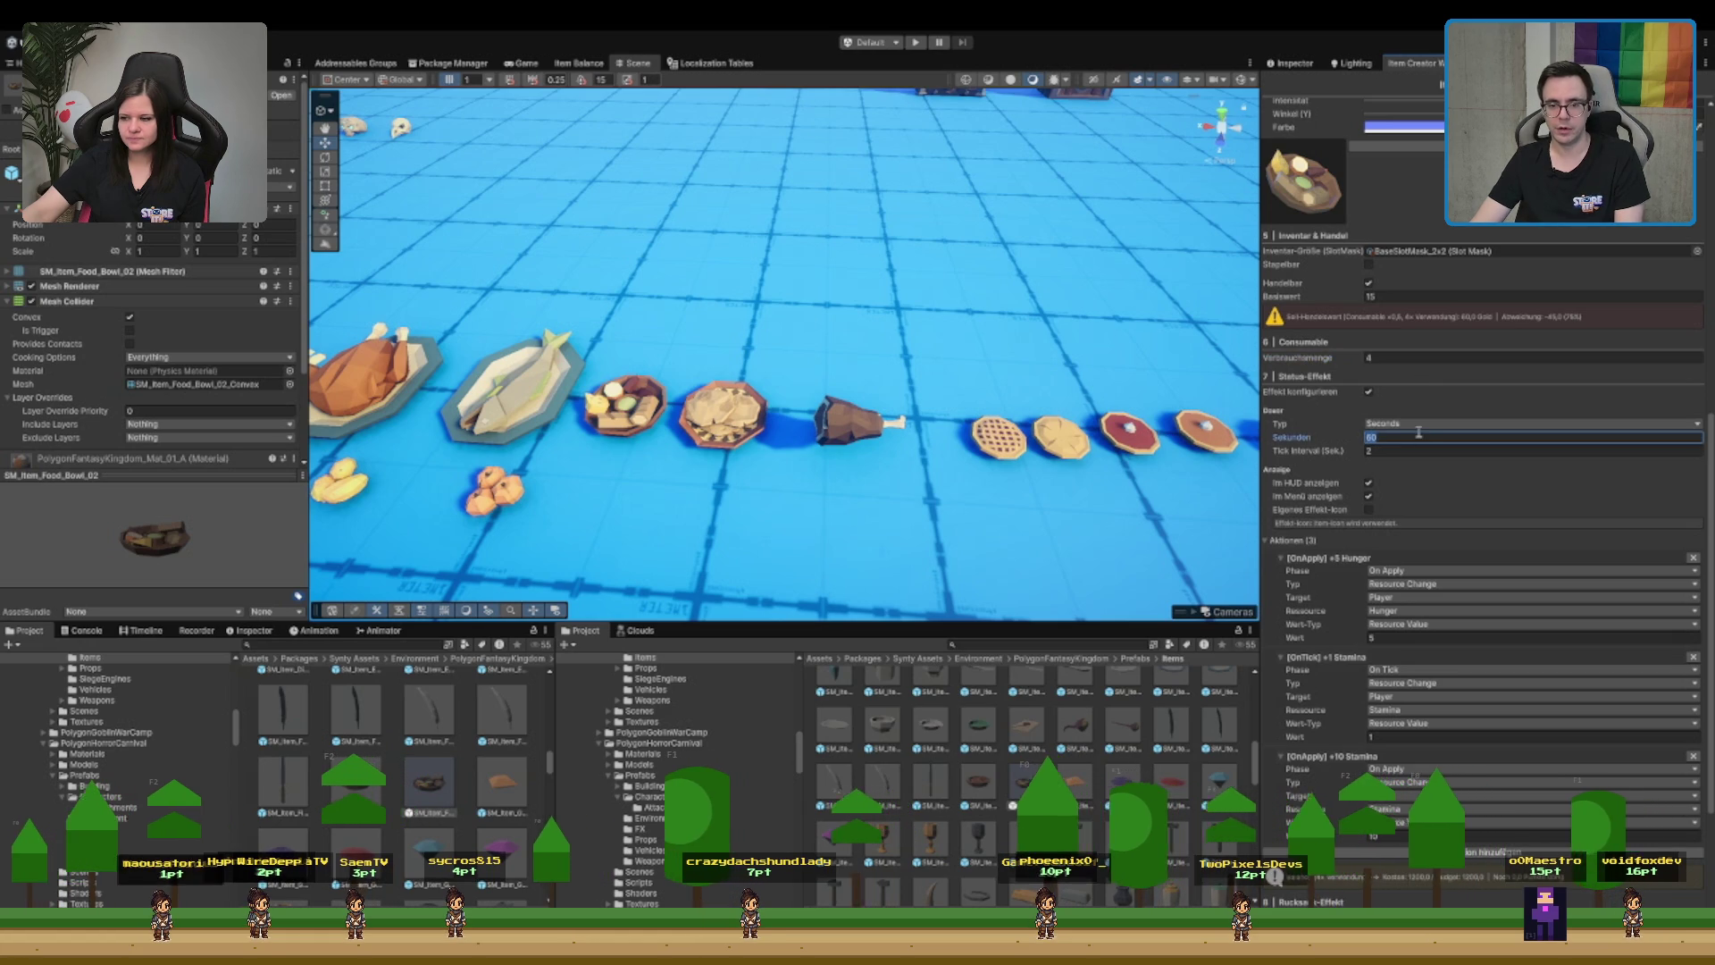
{"action": "key", "text": "Return"}
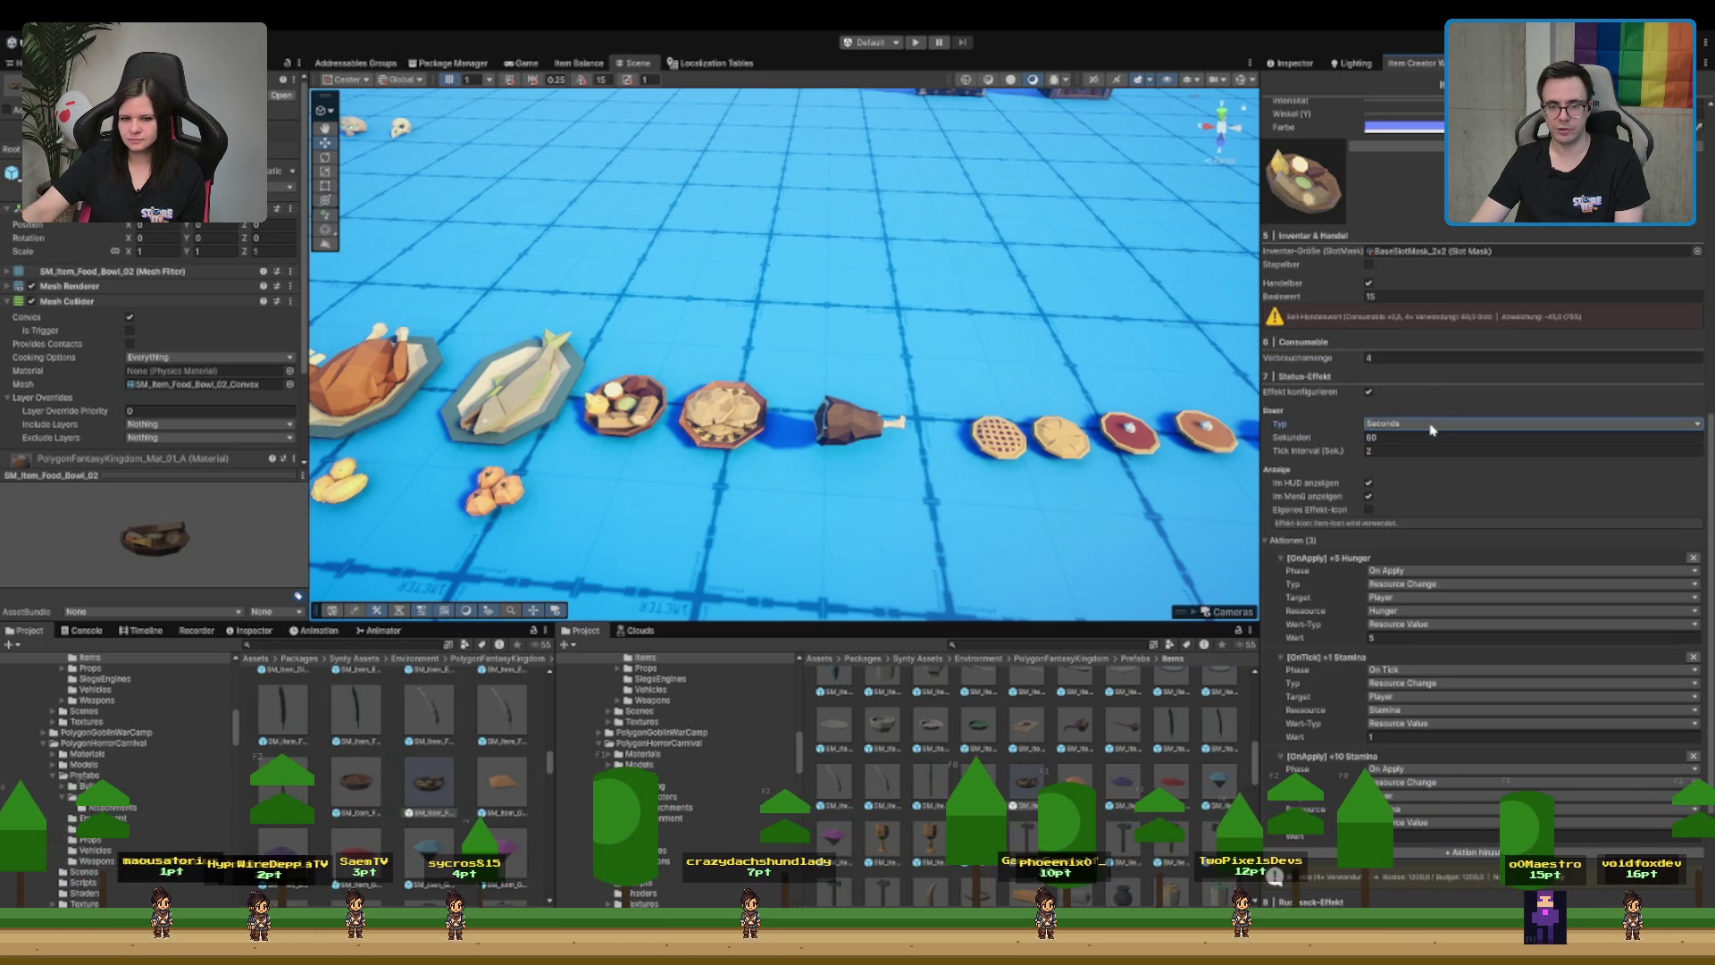
{"action": "left_click", "coordinate": [1417, 438]}
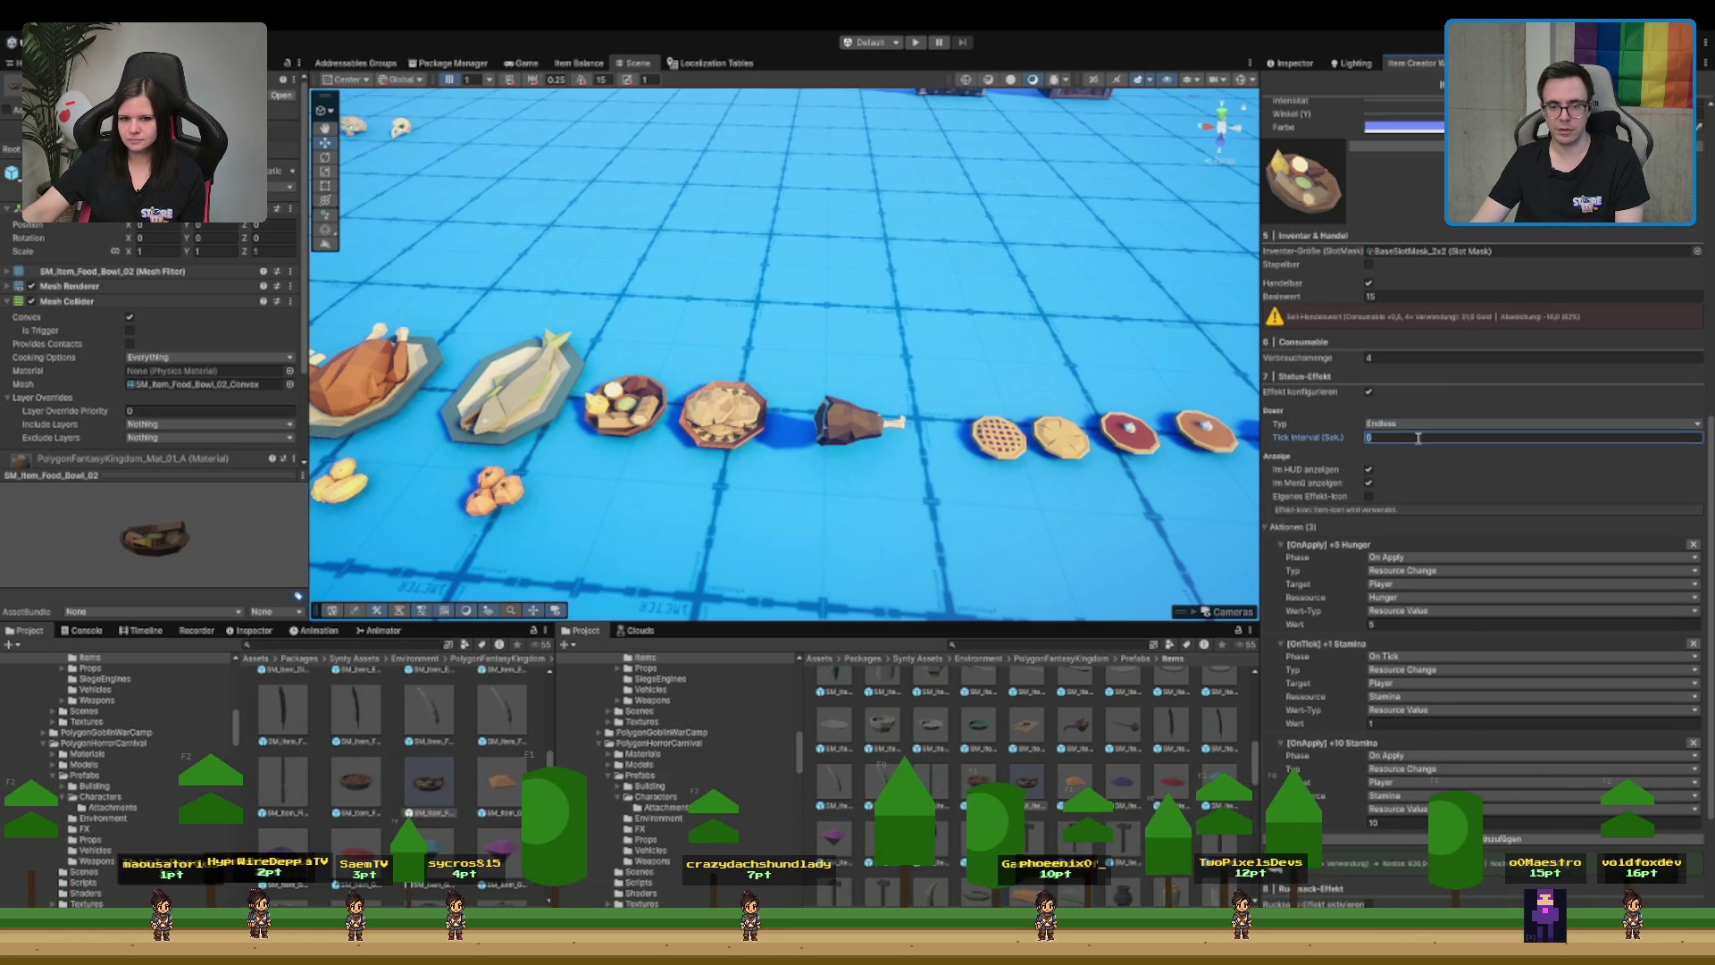
{"action": "scroll", "coordinate": [1401, 452], "scroll_direction": "down", "scroll_amount": 3}
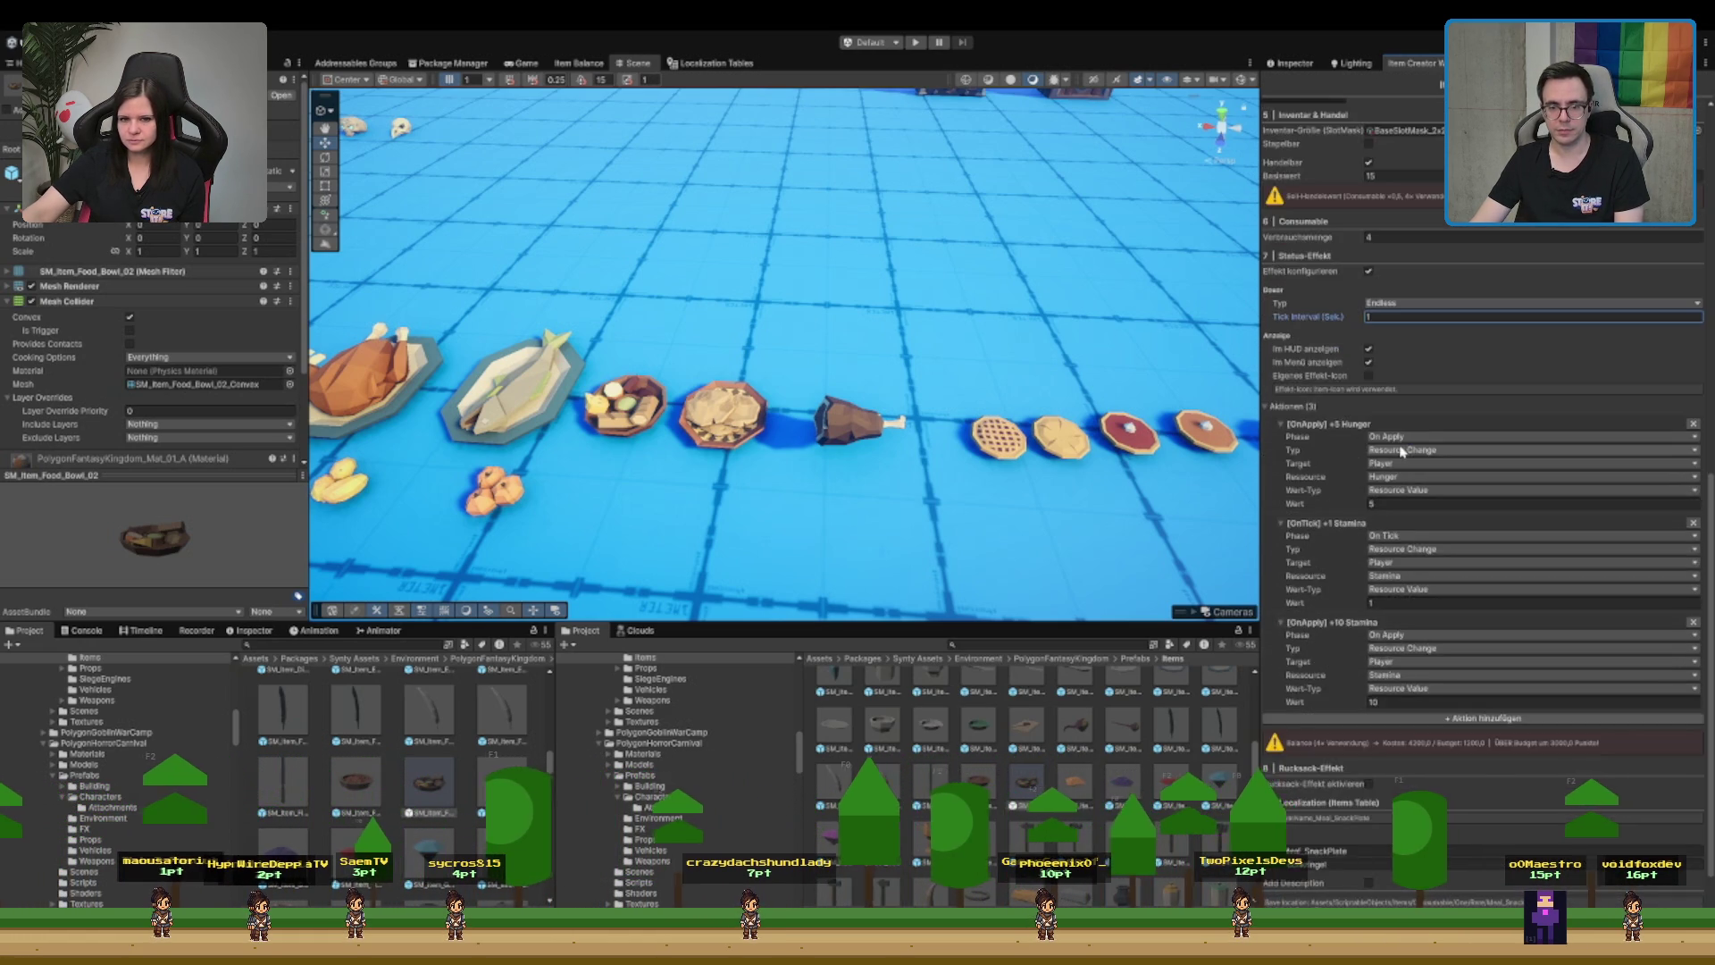
- Delete the [OnTick] +1 Stamina and +10 Stamina actions and enter 10 as the Hunger value
{"action": "left_click", "coordinate": [1694, 525]}
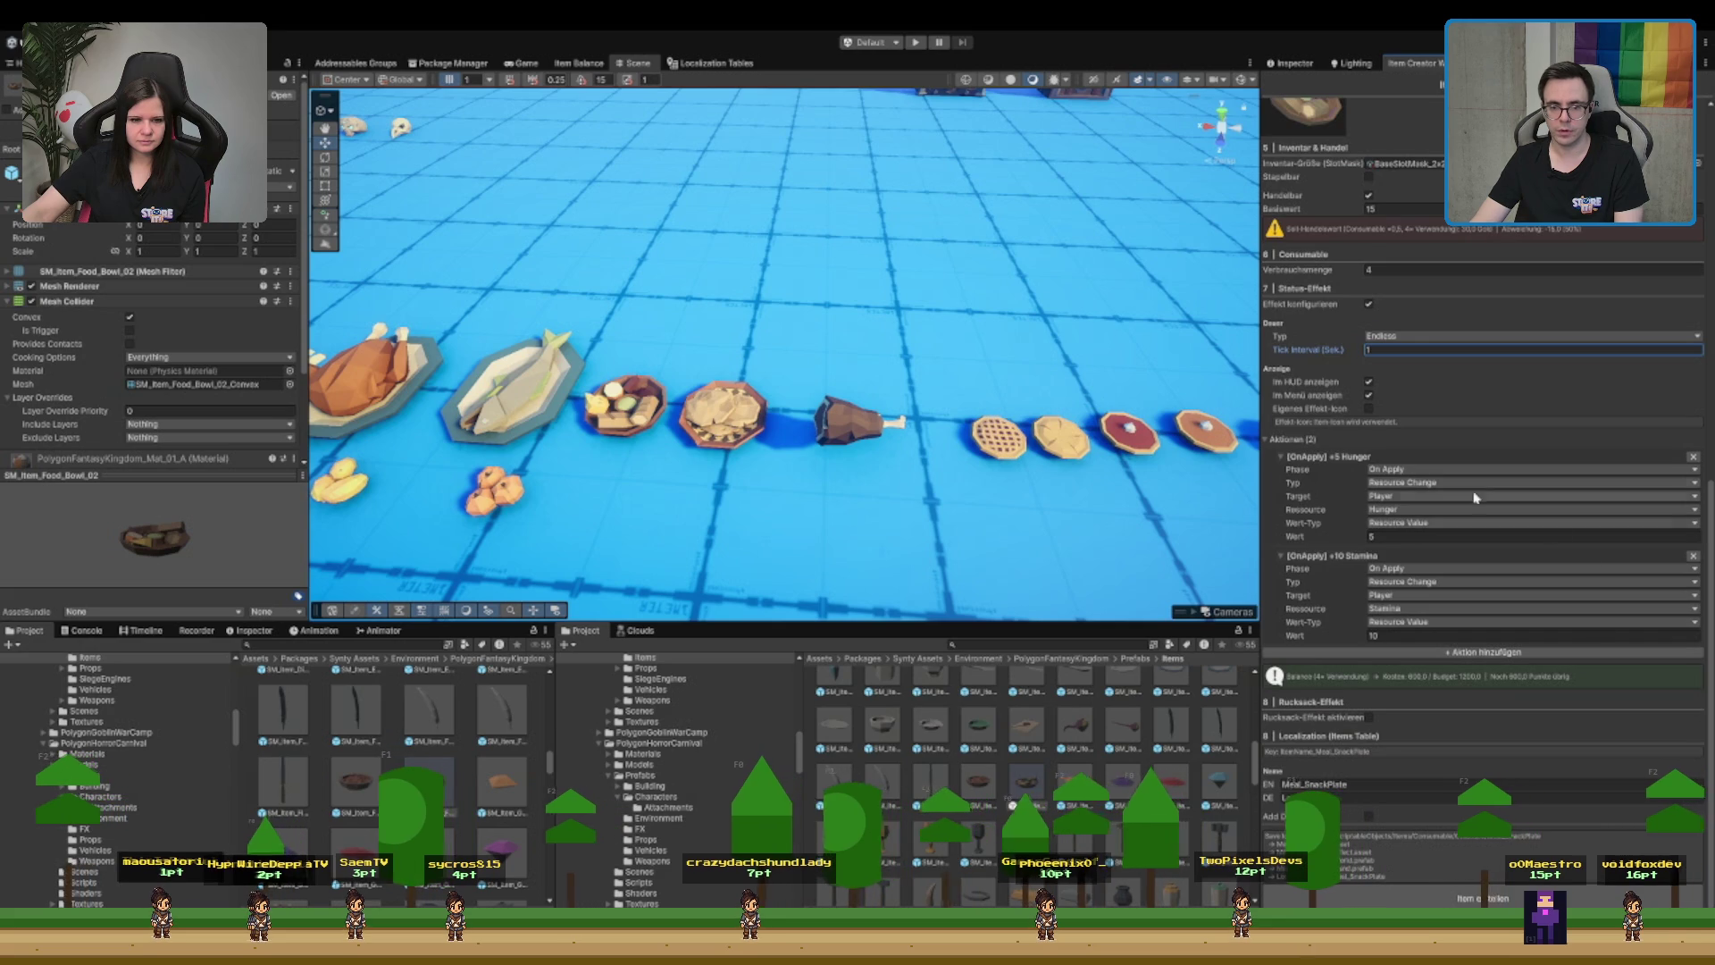
{"action": "left_click", "coordinate": [1695, 555]}
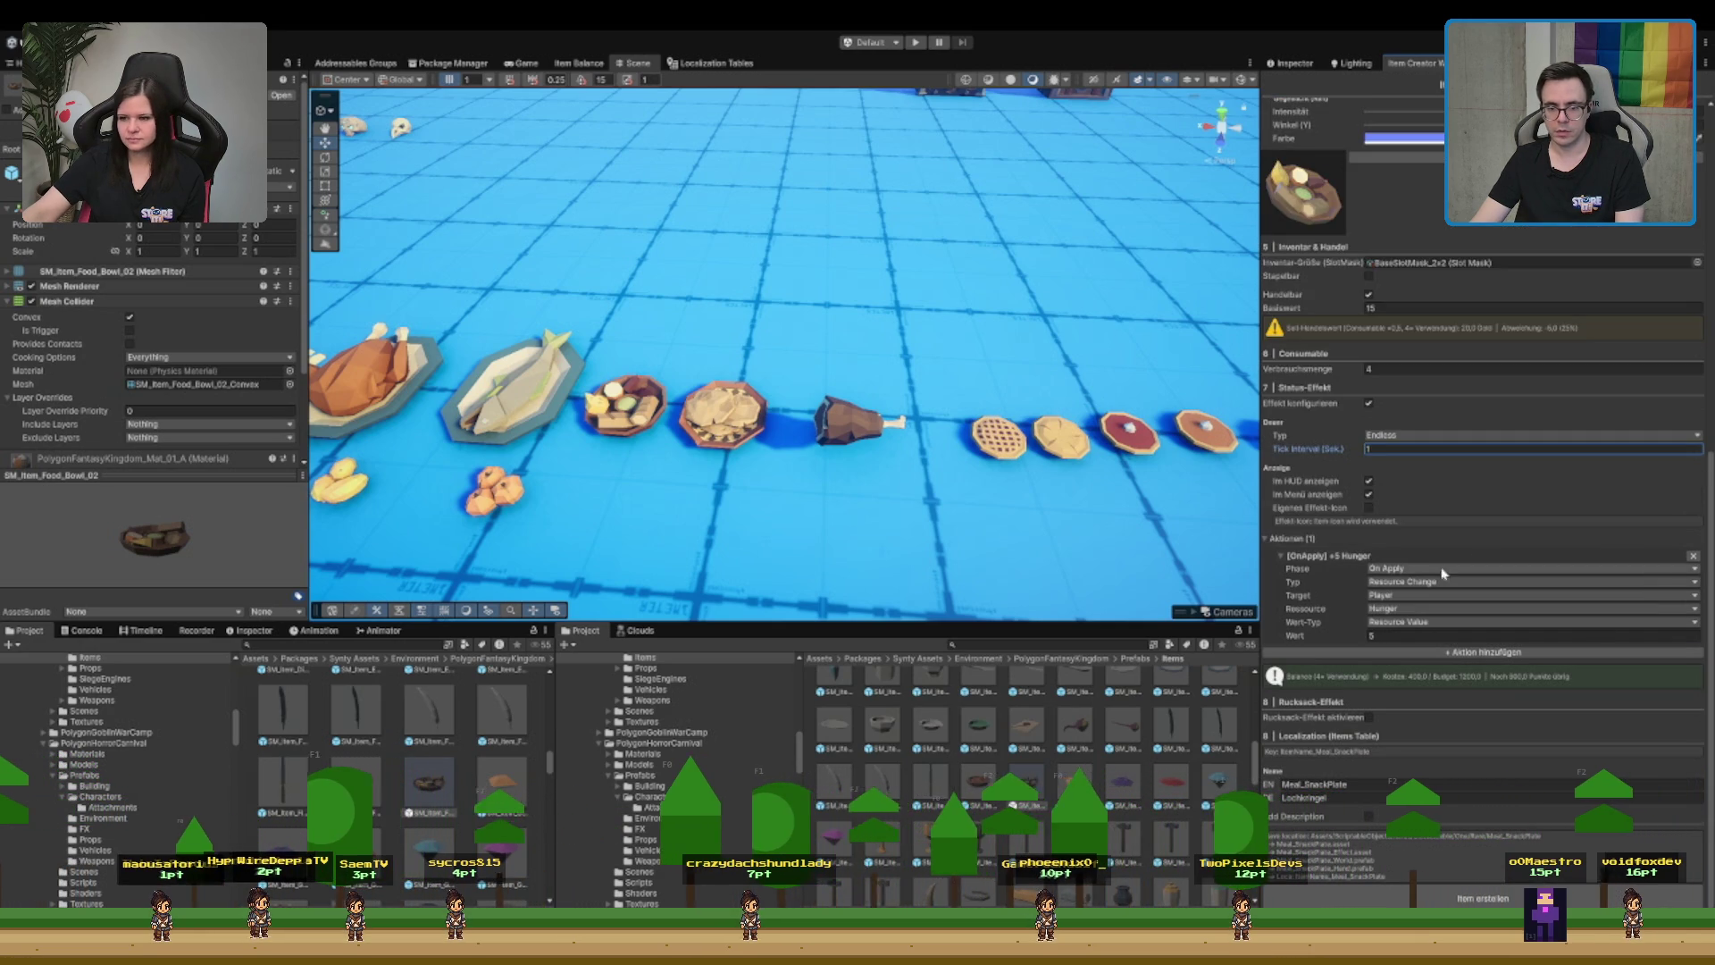
{"action": "left_click", "coordinate": [1399, 638]}
{"action": "type", "text": "10"}
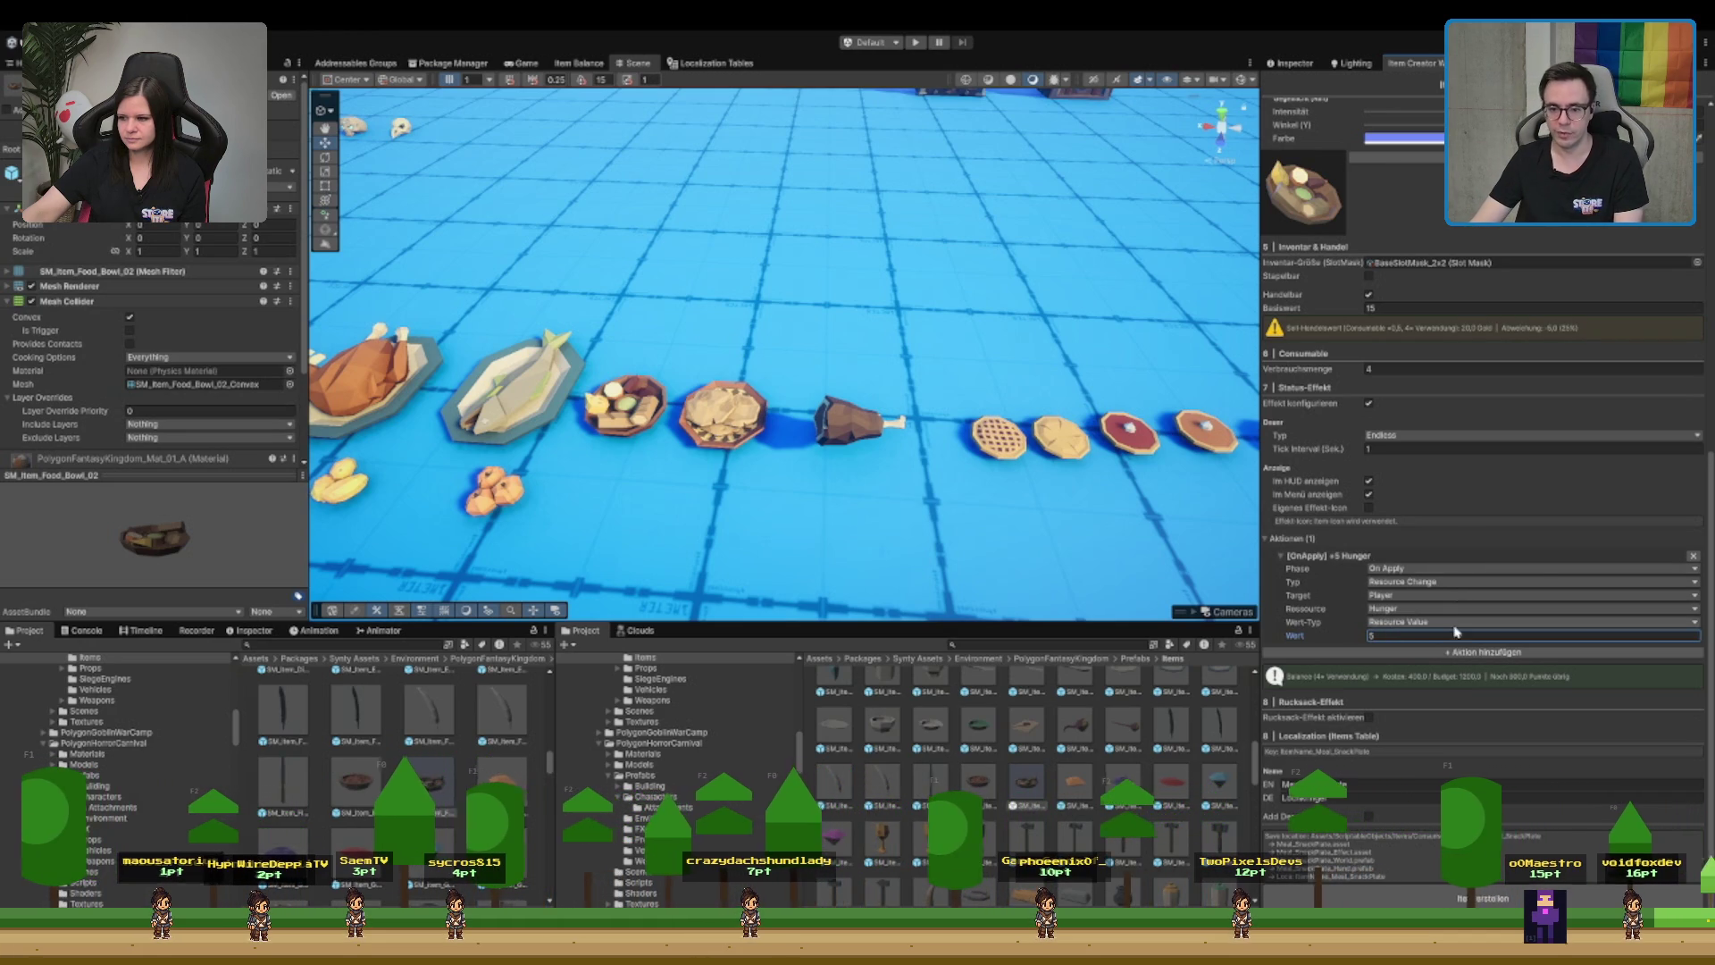
- Add a second action that restores 10 Stamina
{"action": "left_click", "coordinate": [1438, 652]}
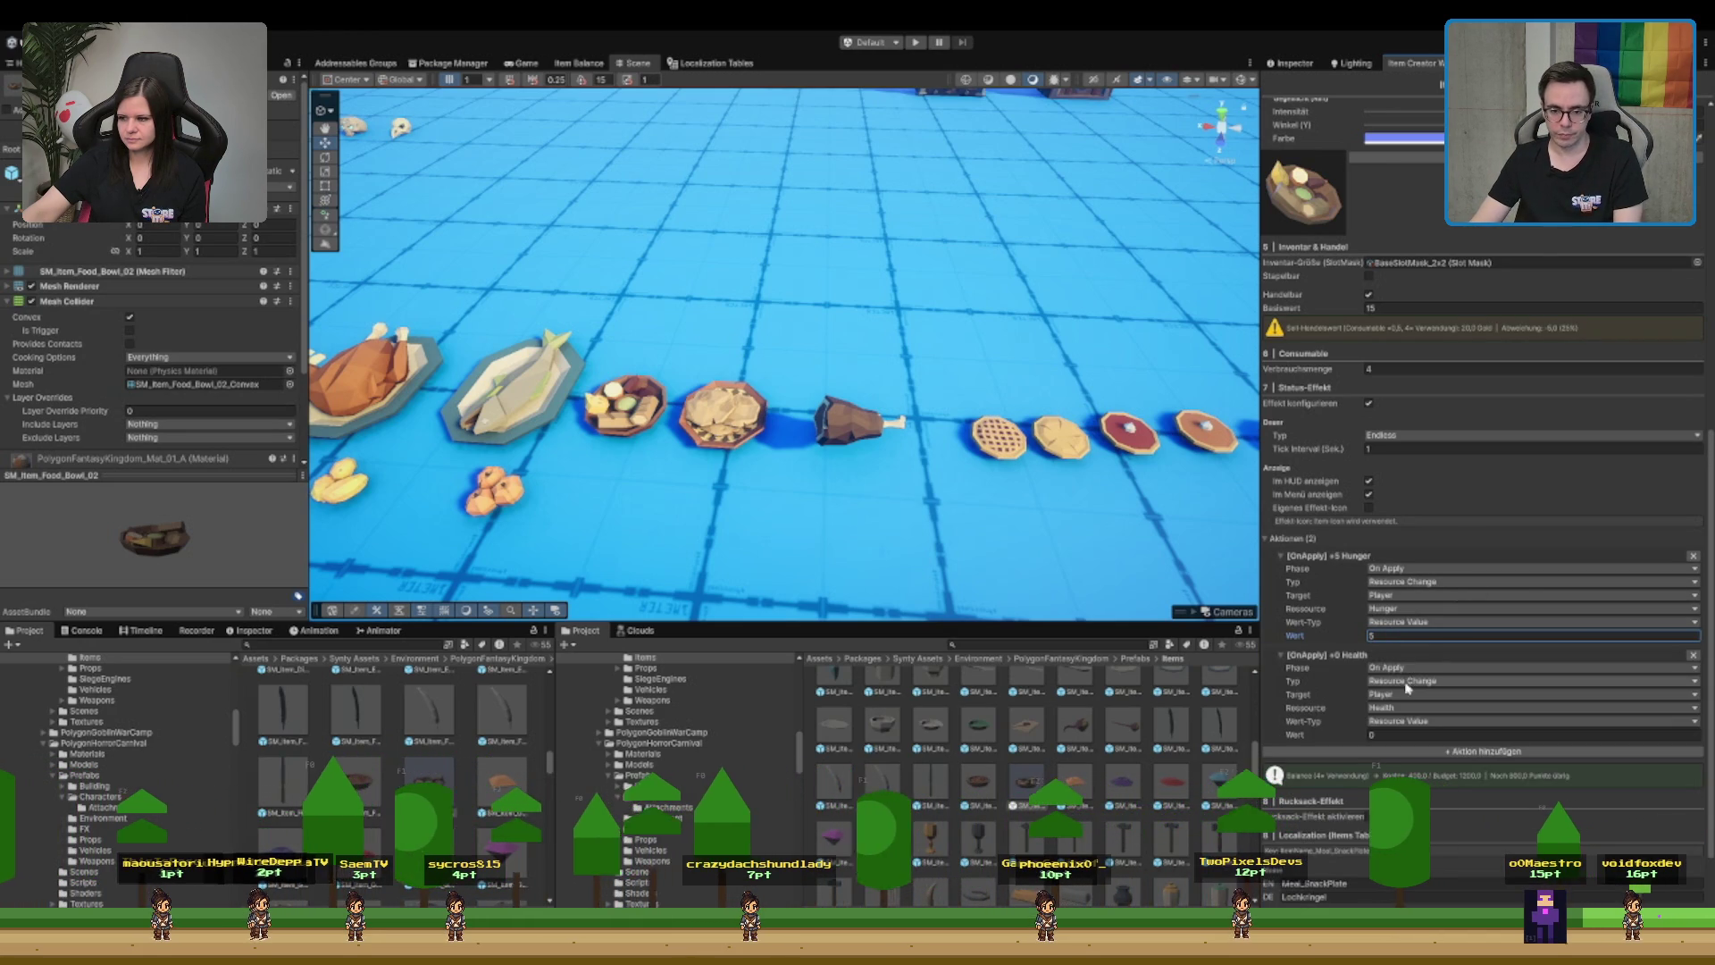
{"action": "left_click", "coordinate": [1417, 733]}
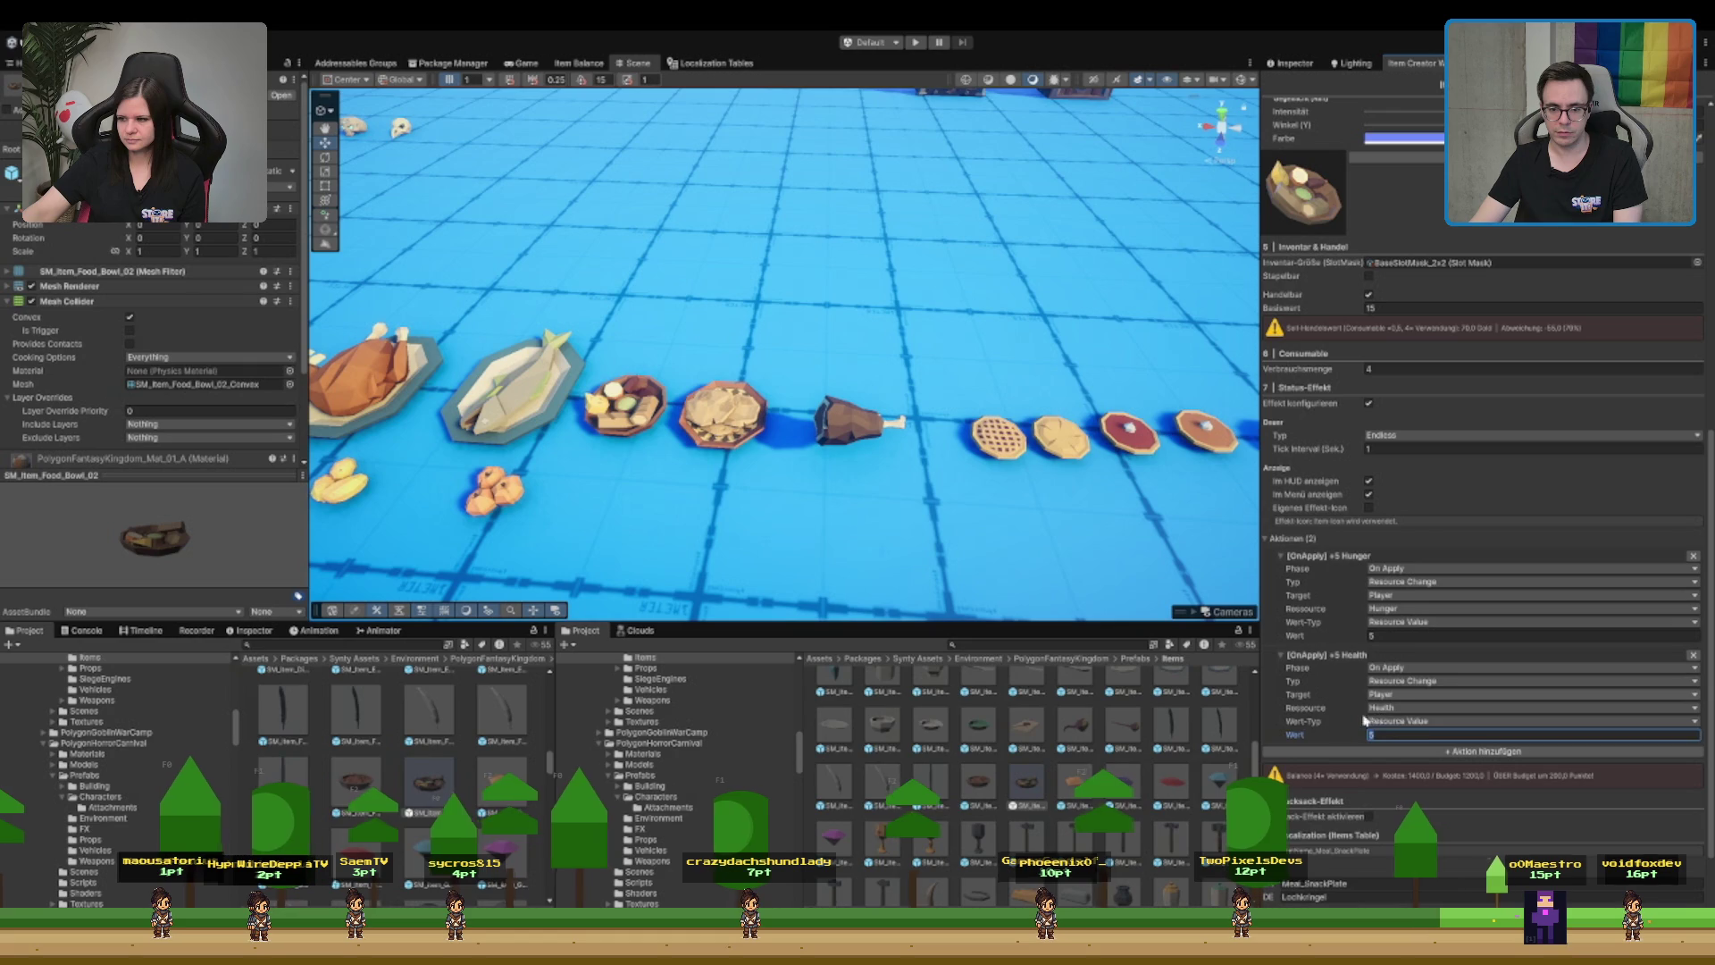
{"action": "left_click", "coordinate": [1394, 720]}
{"action": "left_click", "coordinate": [1403, 707]}
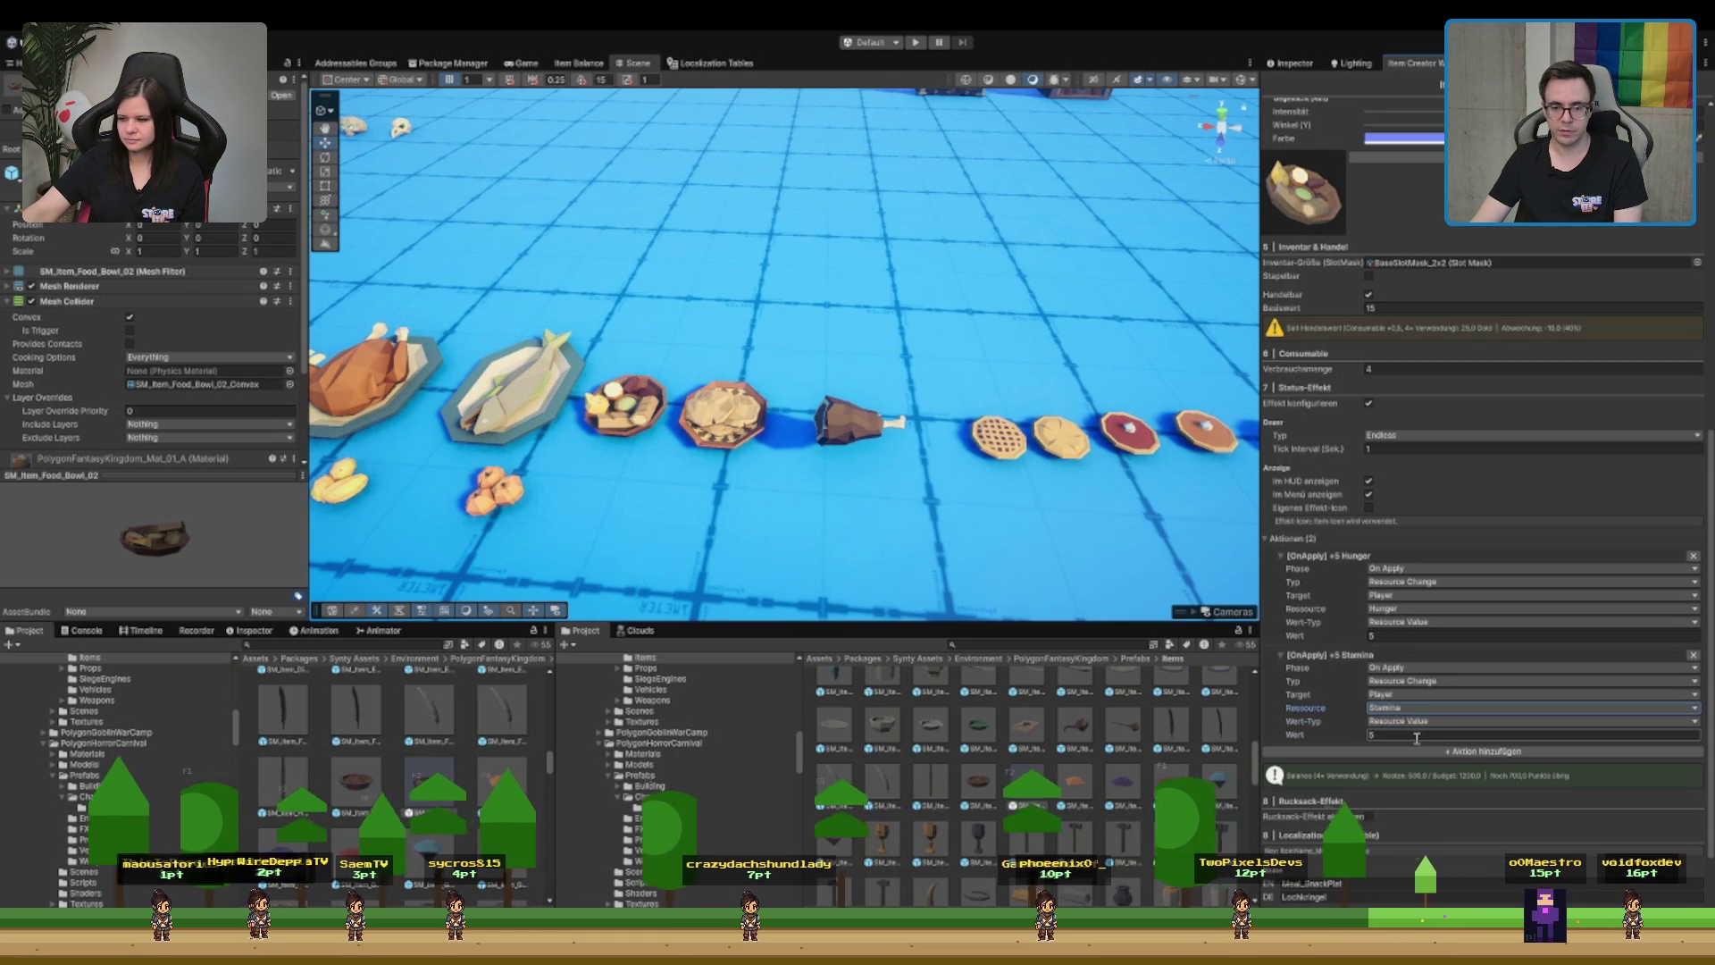
{"action": "left_click", "coordinate": [1413, 741]}
{"action": "scroll", "coordinate": [1456, 729], "scroll_direction": "down", "scroll_amount": 2}
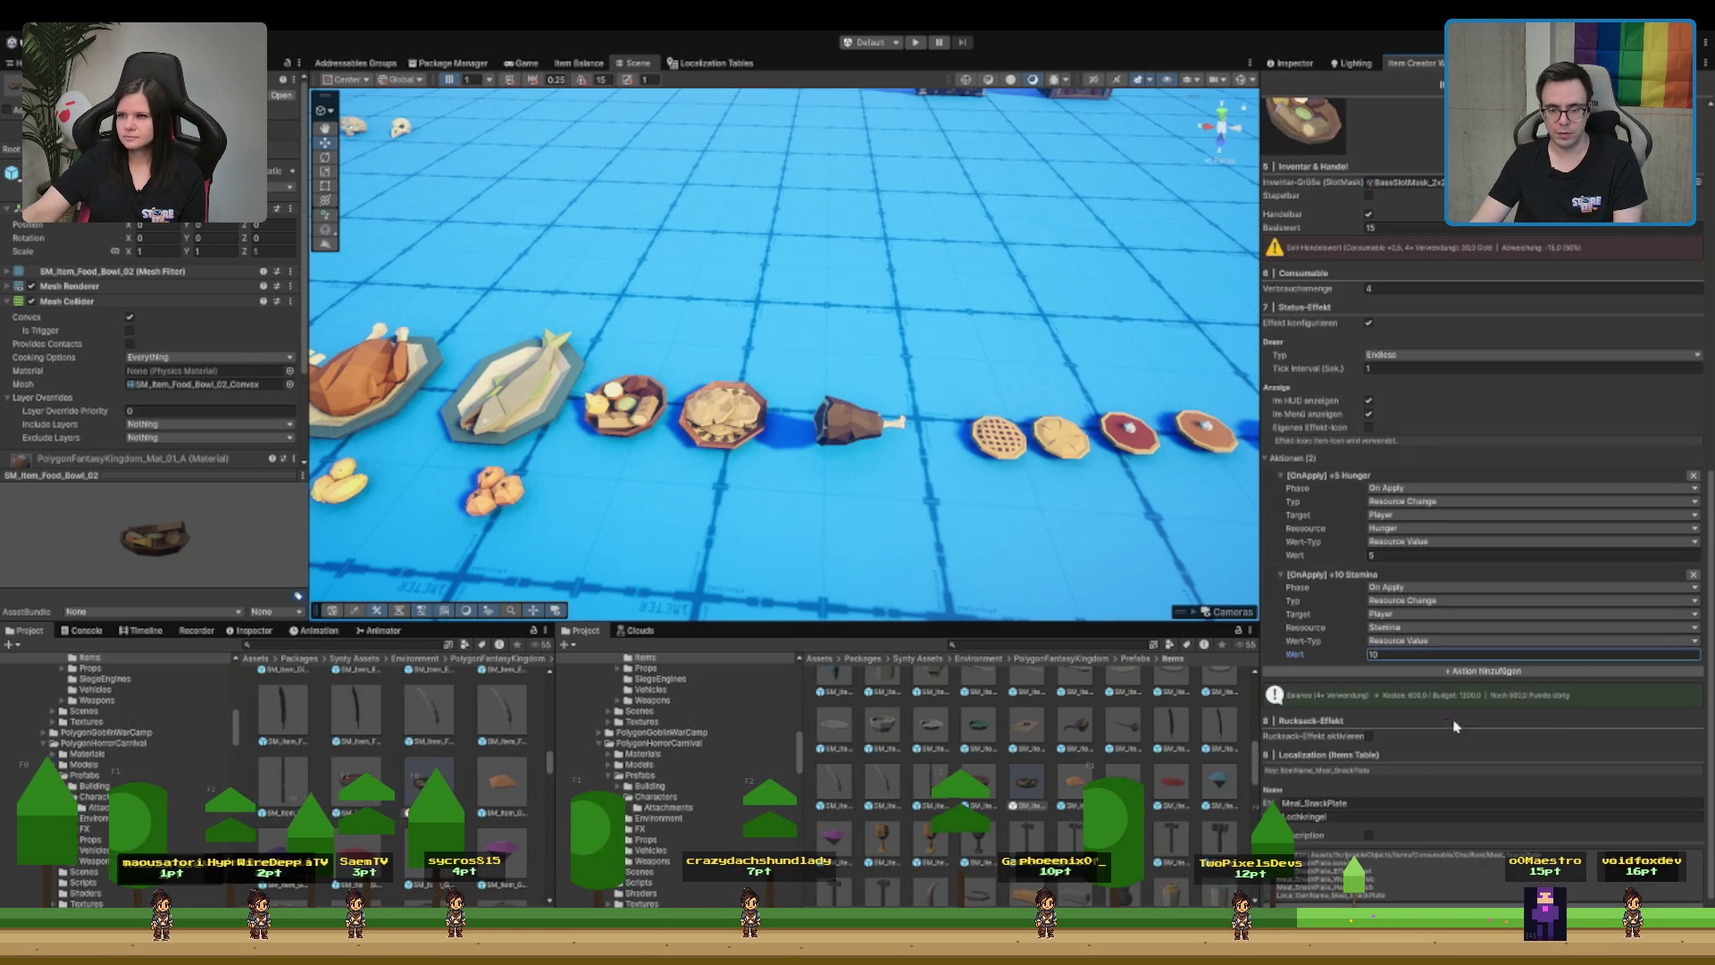
- Add a third attribute-change action with value -0.05, switched to Stamina Jump Drain
{"action": "left_click", "coordinate": [1461, 671]}
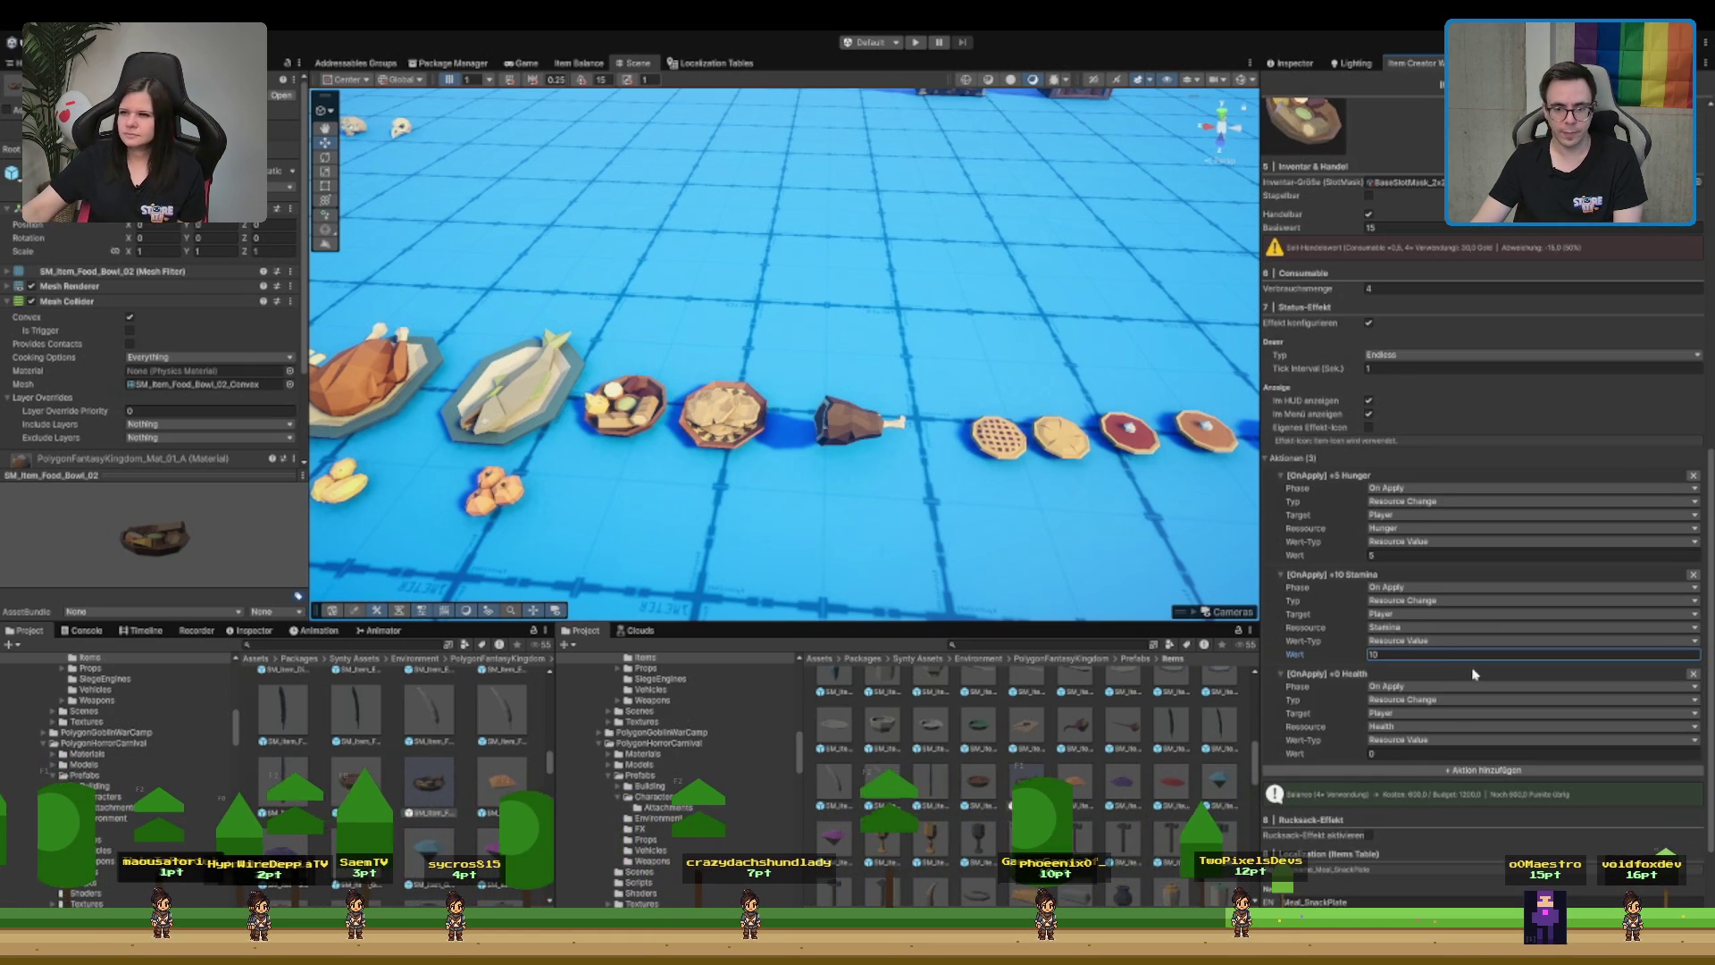
{"action": "scroll", "coordinate": [1411, 674], "scroll_direction": "down", "scroll_amount": 1}
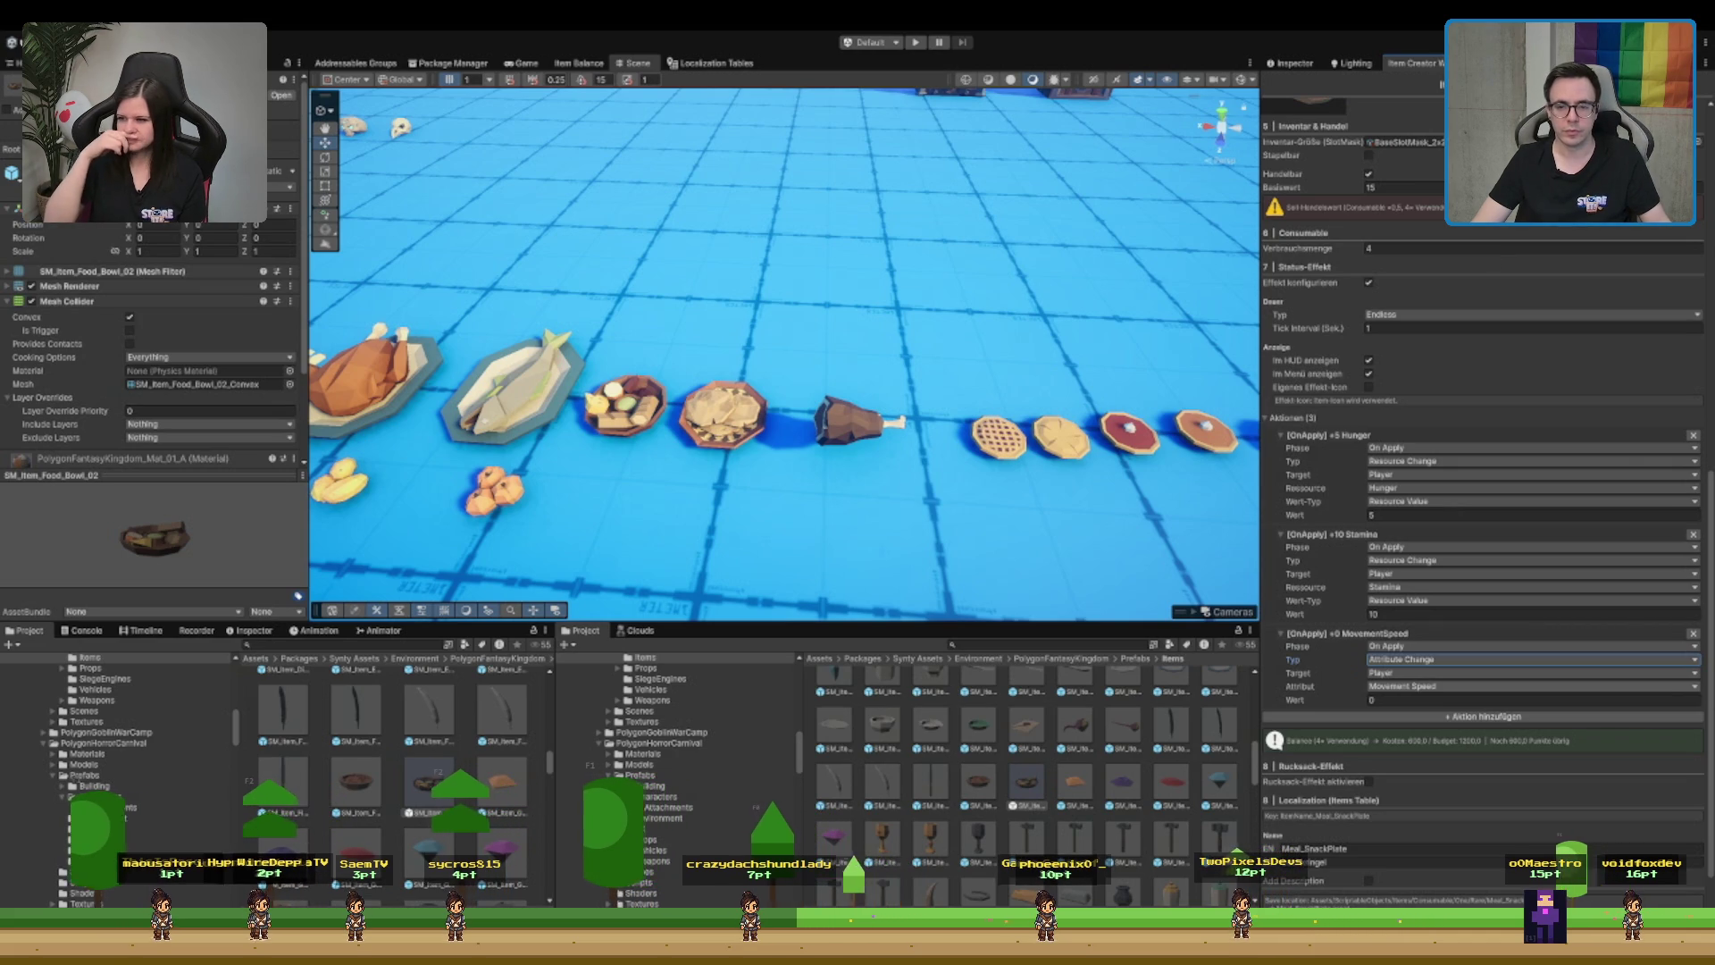
{"action": "left_click", "coordinate": [1531, 686]}
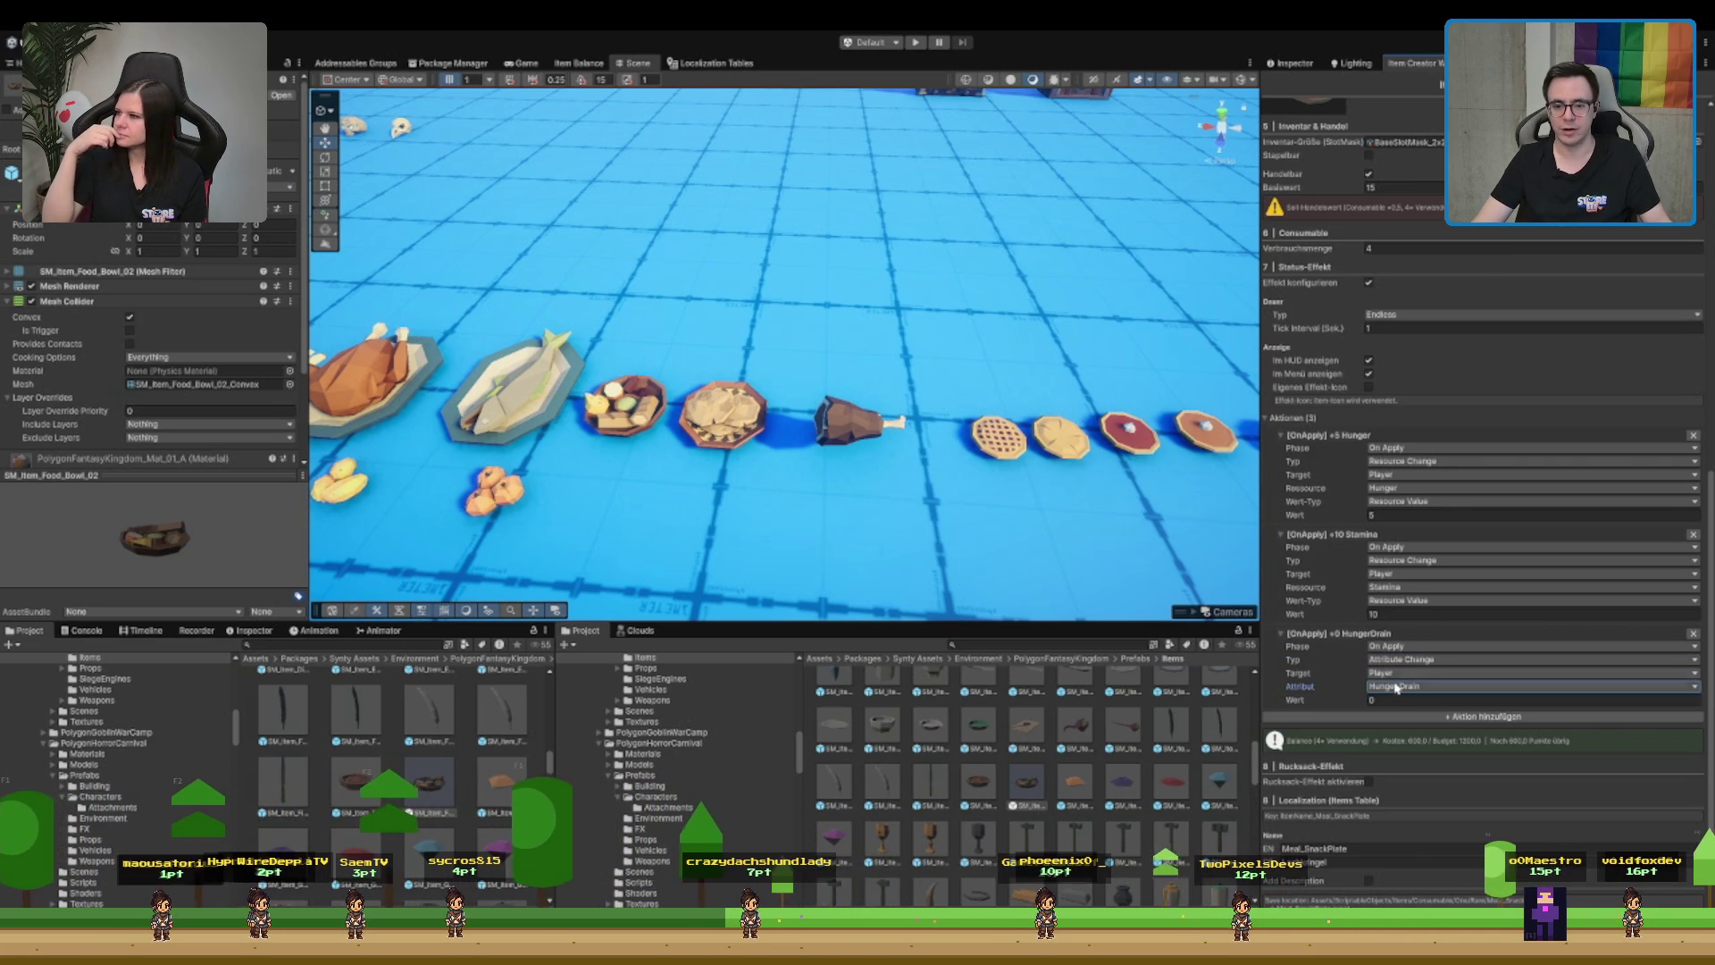
{"action": "left_click", "coordinate": [1532, 700]}
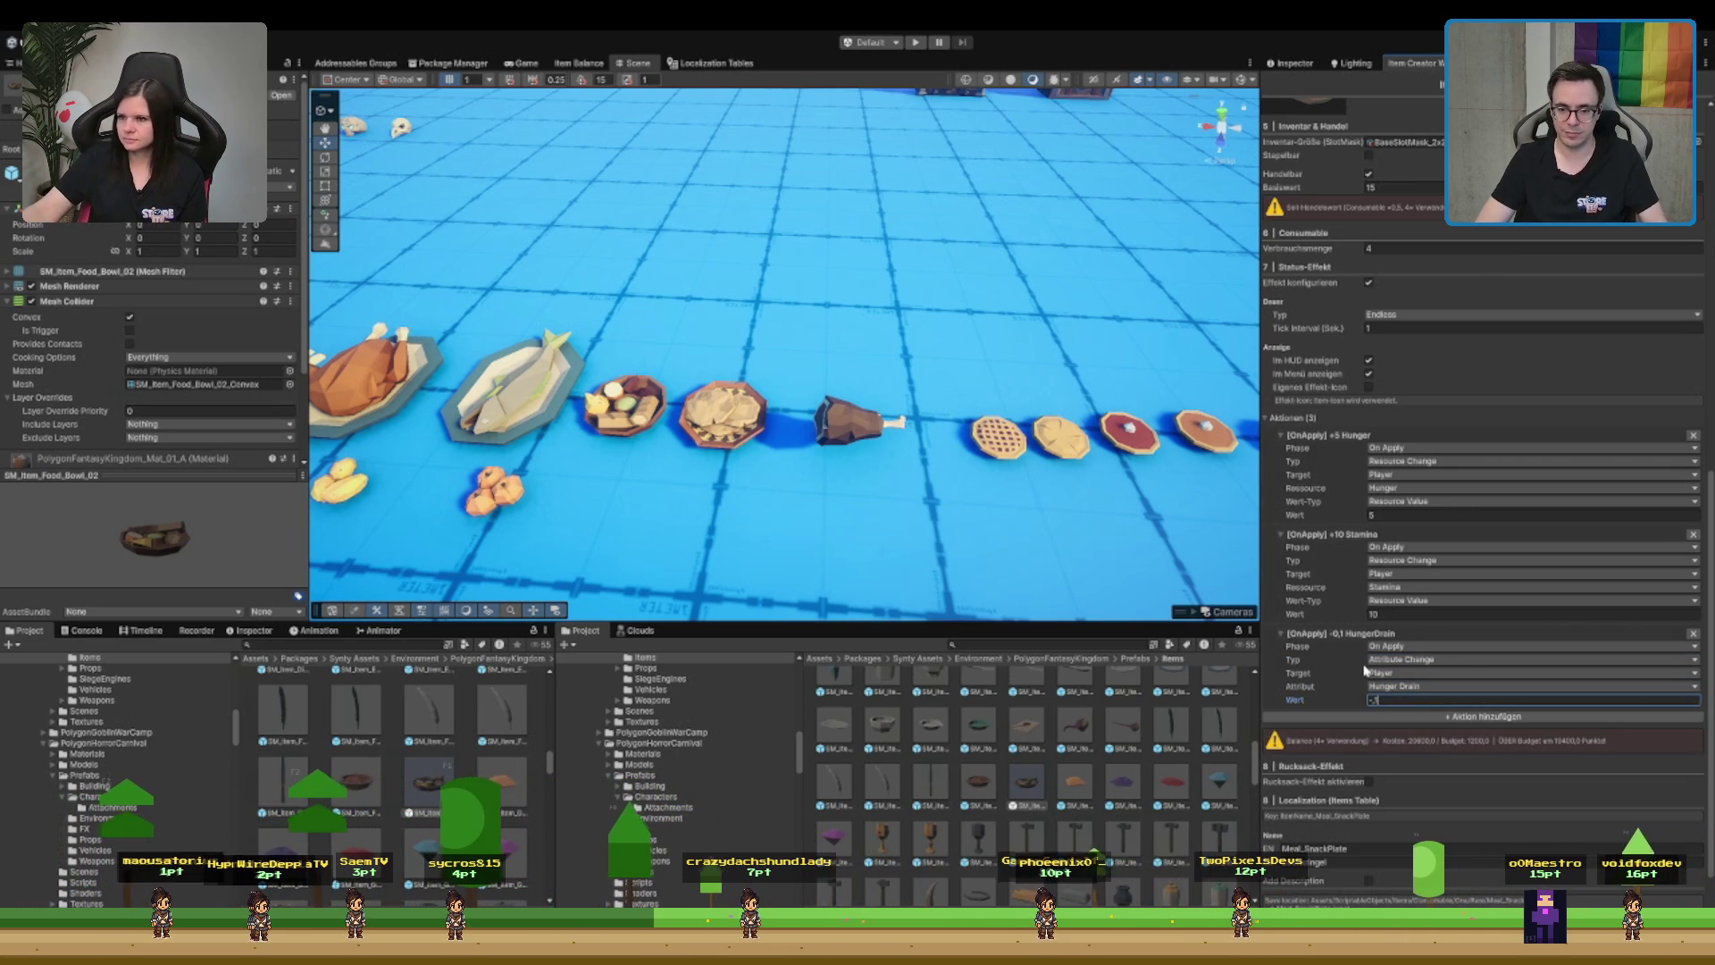
{"action": "type", "text": "-"}
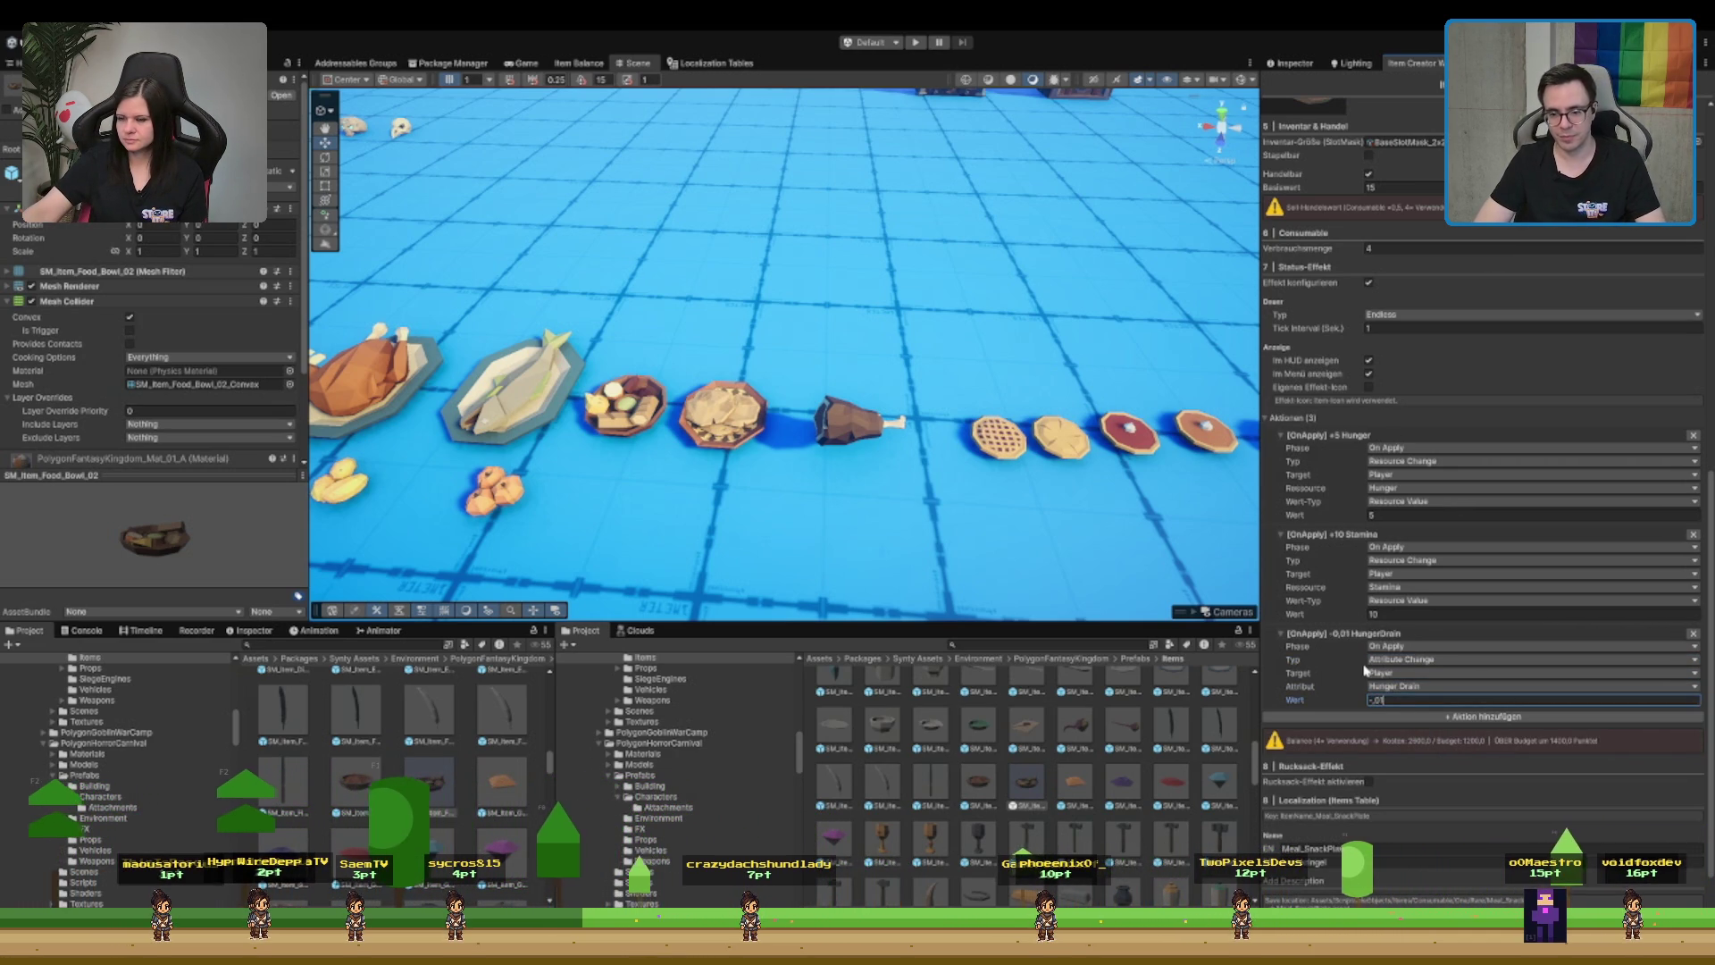
{"action": "type", "text": ",01"}
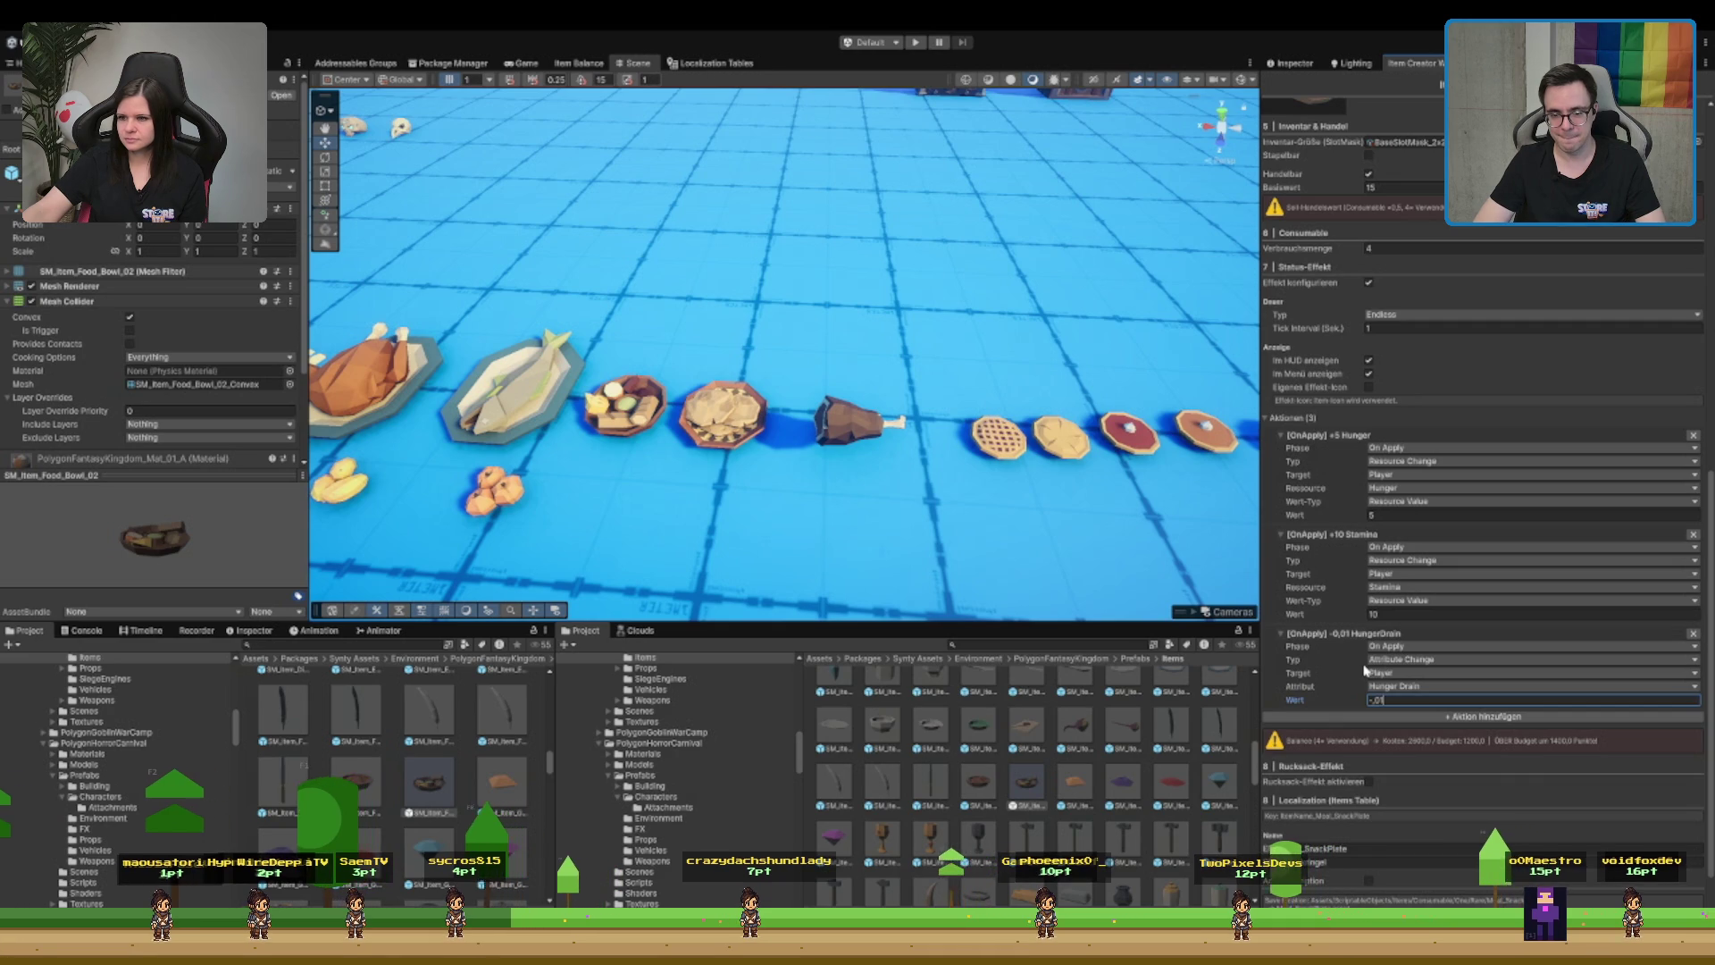
{"action": "key", "text": "Return"}
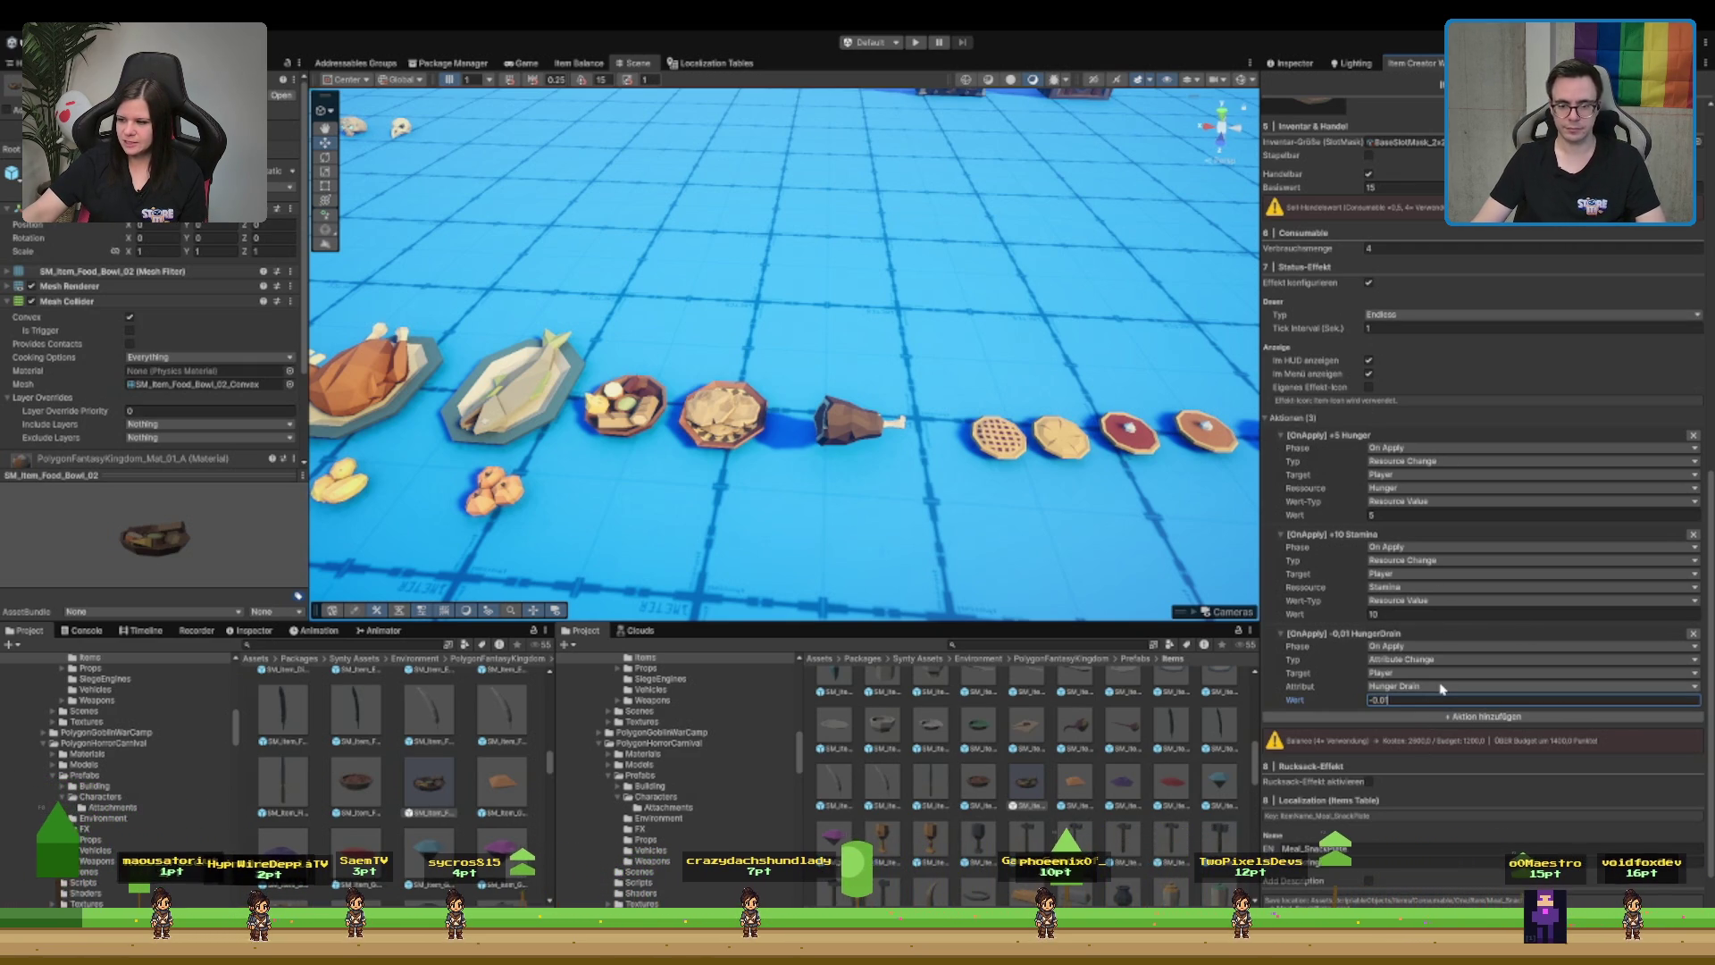
{"action": "key", "text": "BackSpace"}
{"action": "type", "text": "5"}
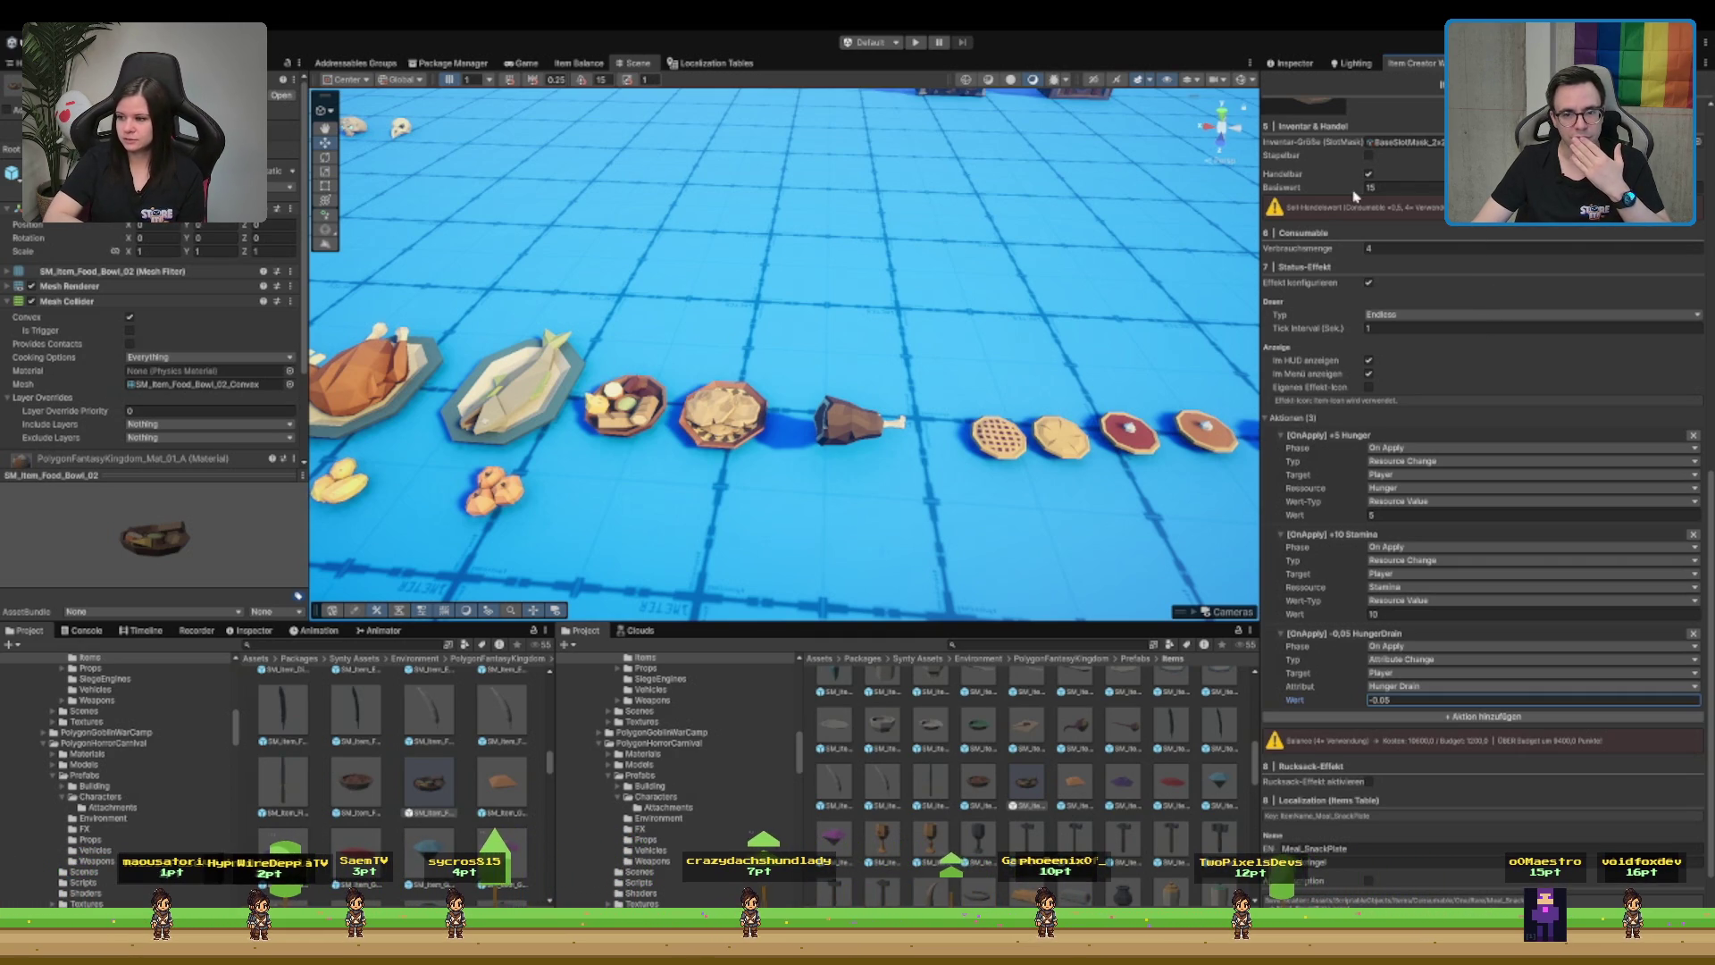
{"action": "left_click", "coordinate": [1532, 685]}
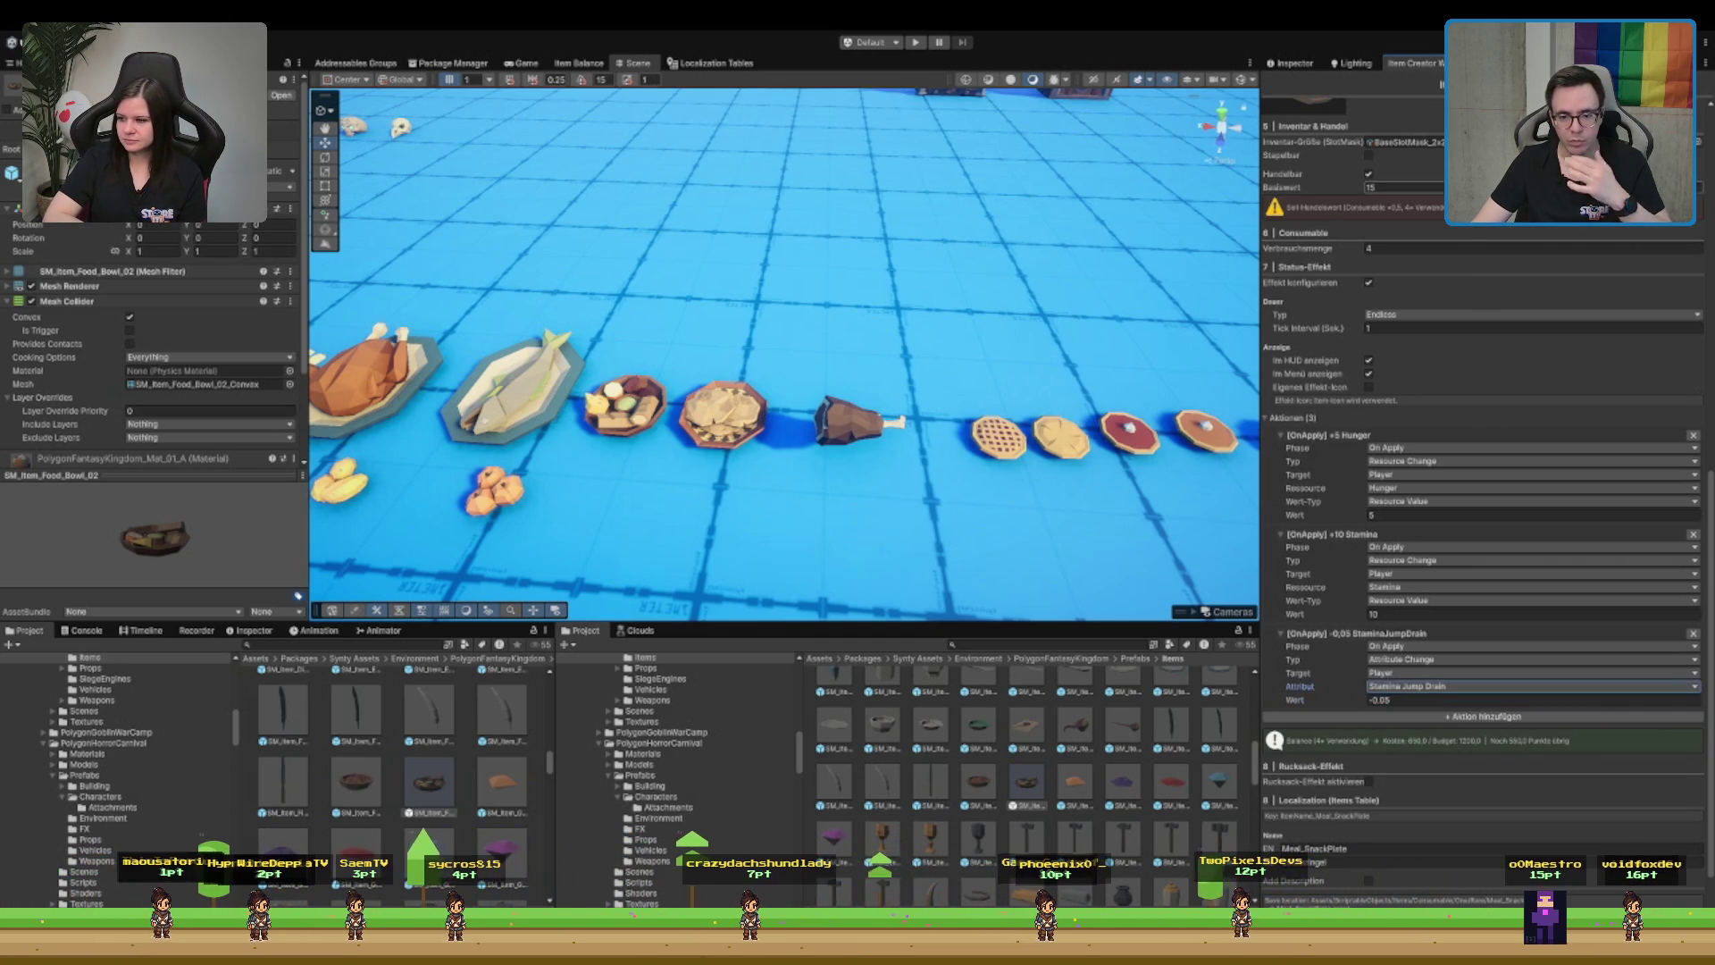
- Check the JumpDrain asset, set the drain value to -5, and make the effect last 120 seconds
{"action": "left_click", "coordinate": [1420, 700]}
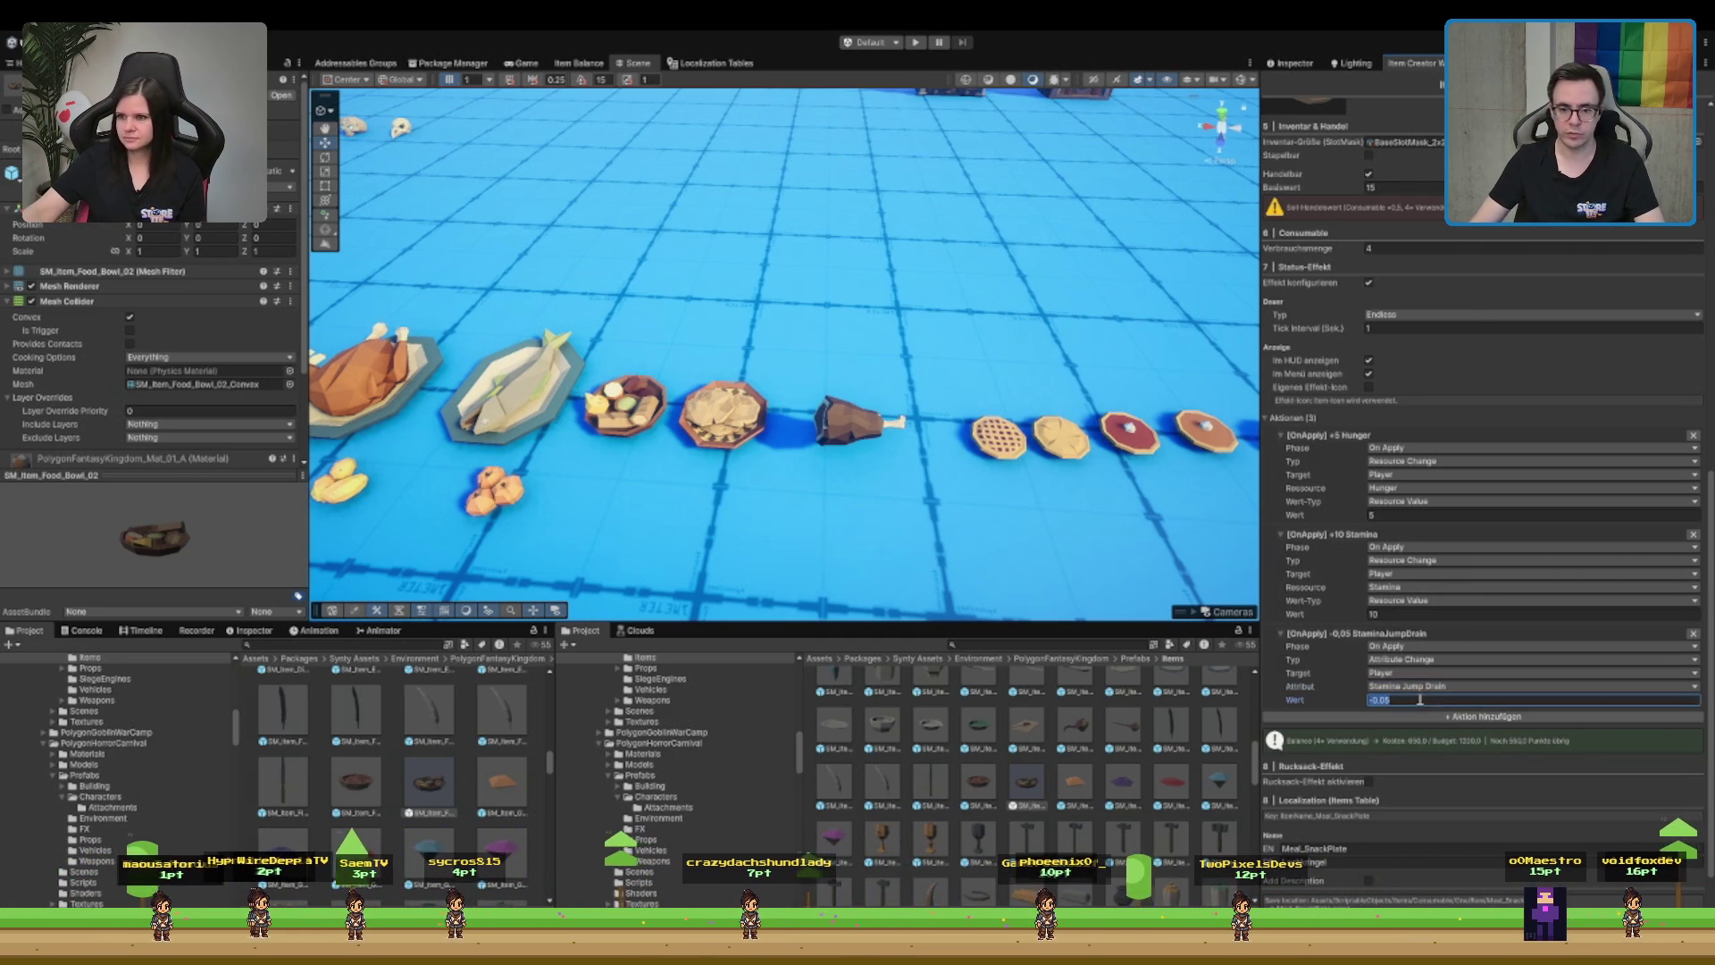
{"action": "left_click", "coordinate": [995, 644]}
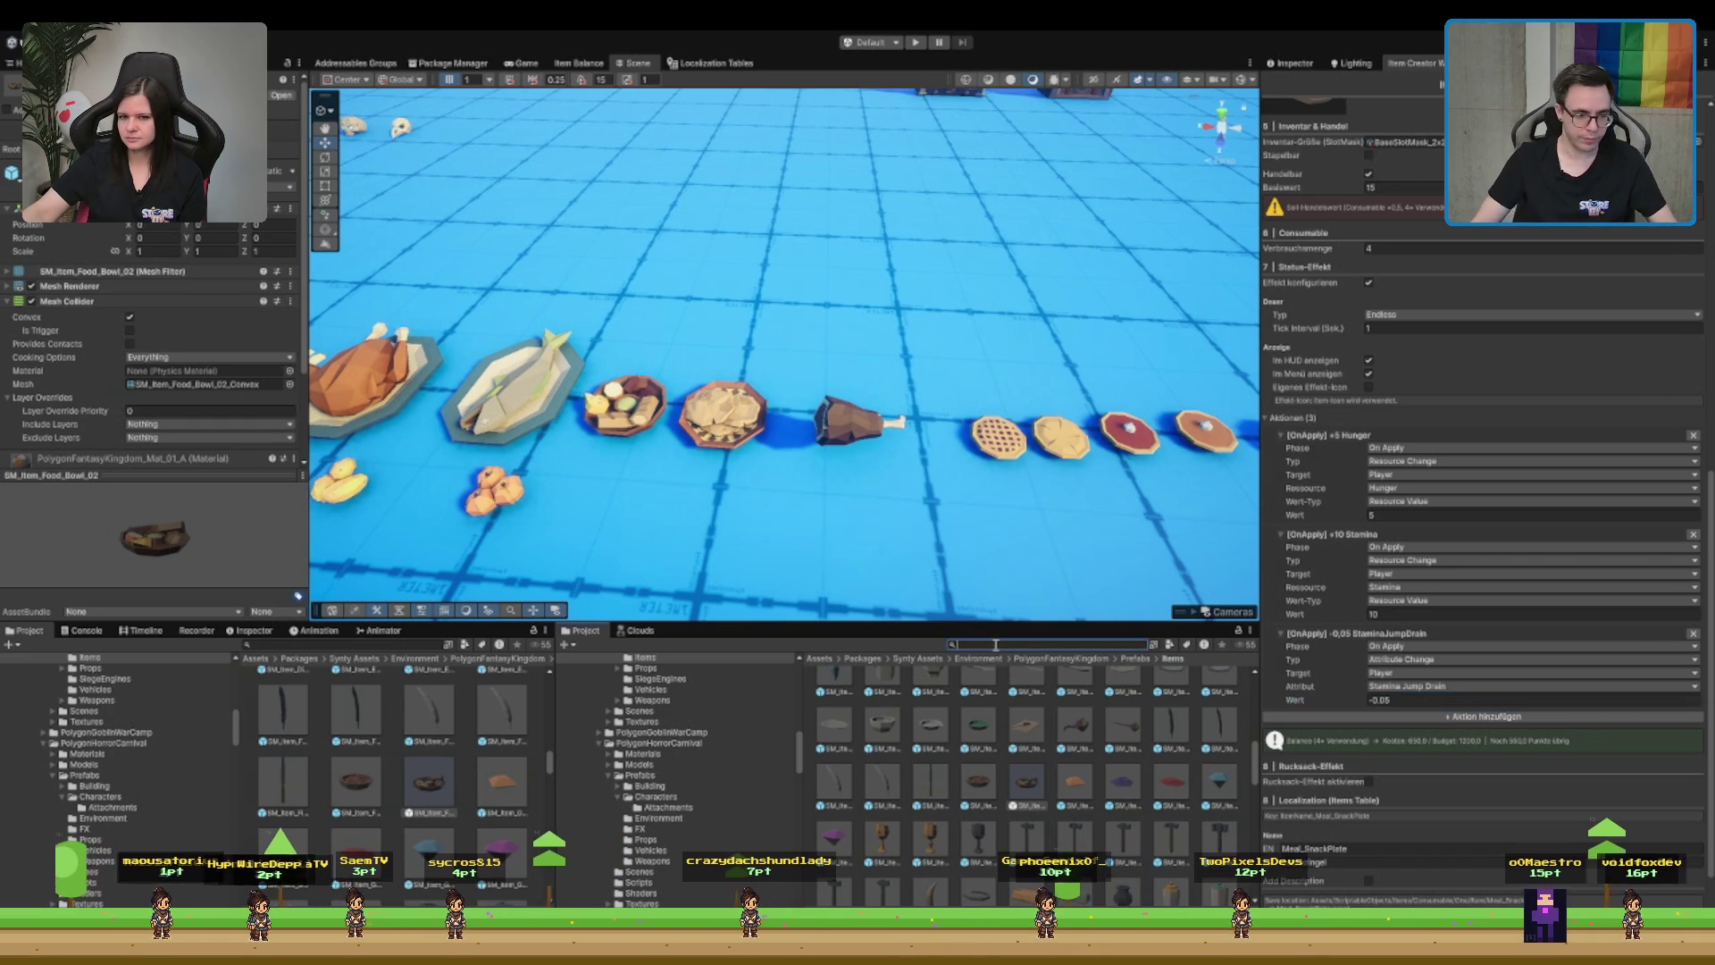
{"action": "type", "text": "JumpDrain"}
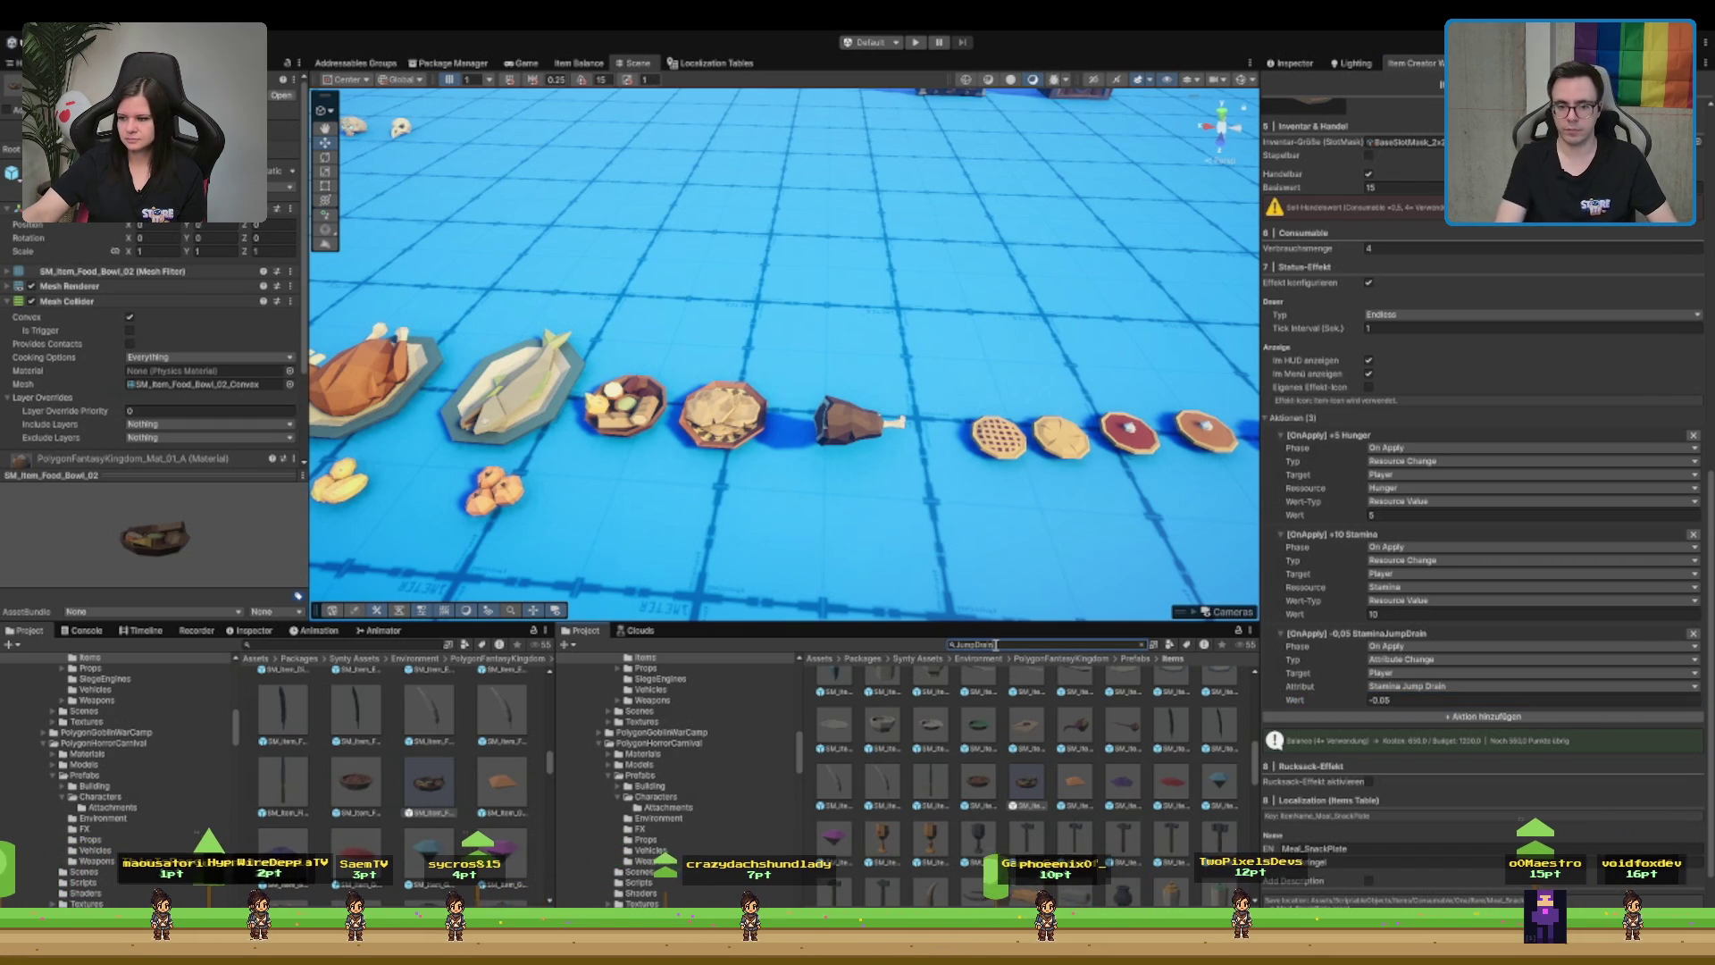
{"action": "left_click", "coordinate": [832, 694]}
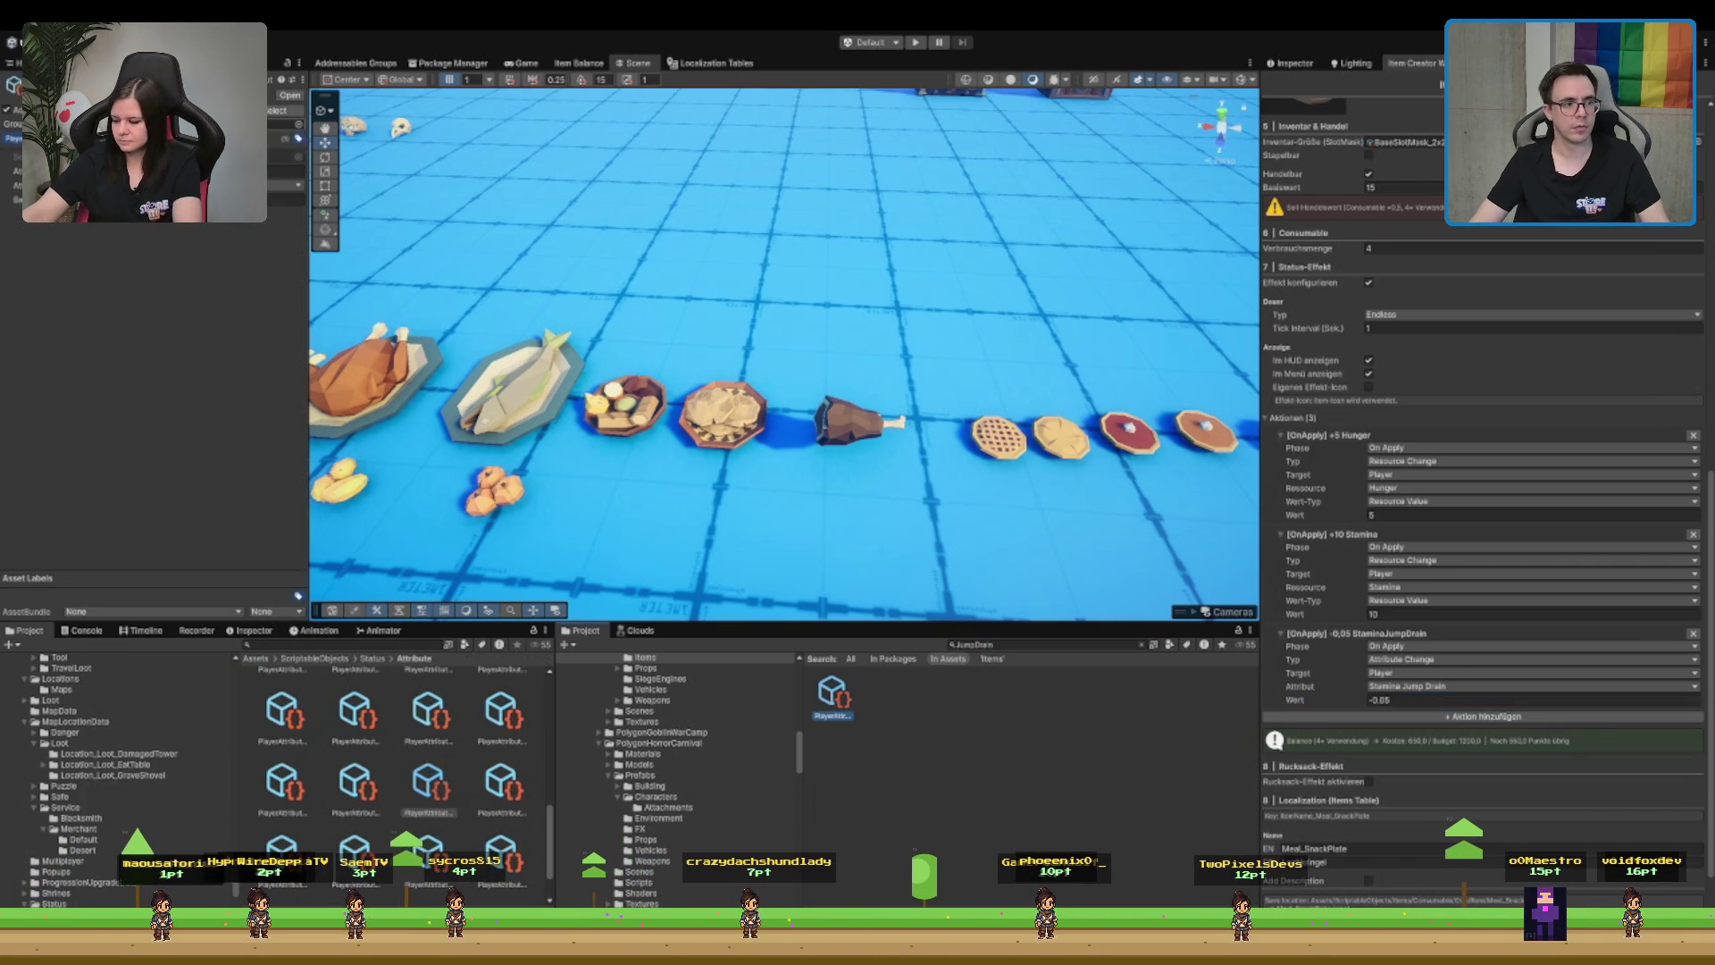
{"action": "left_click", "coordinate": [1420, 701]}
{"action": "type", "text": "-5"}
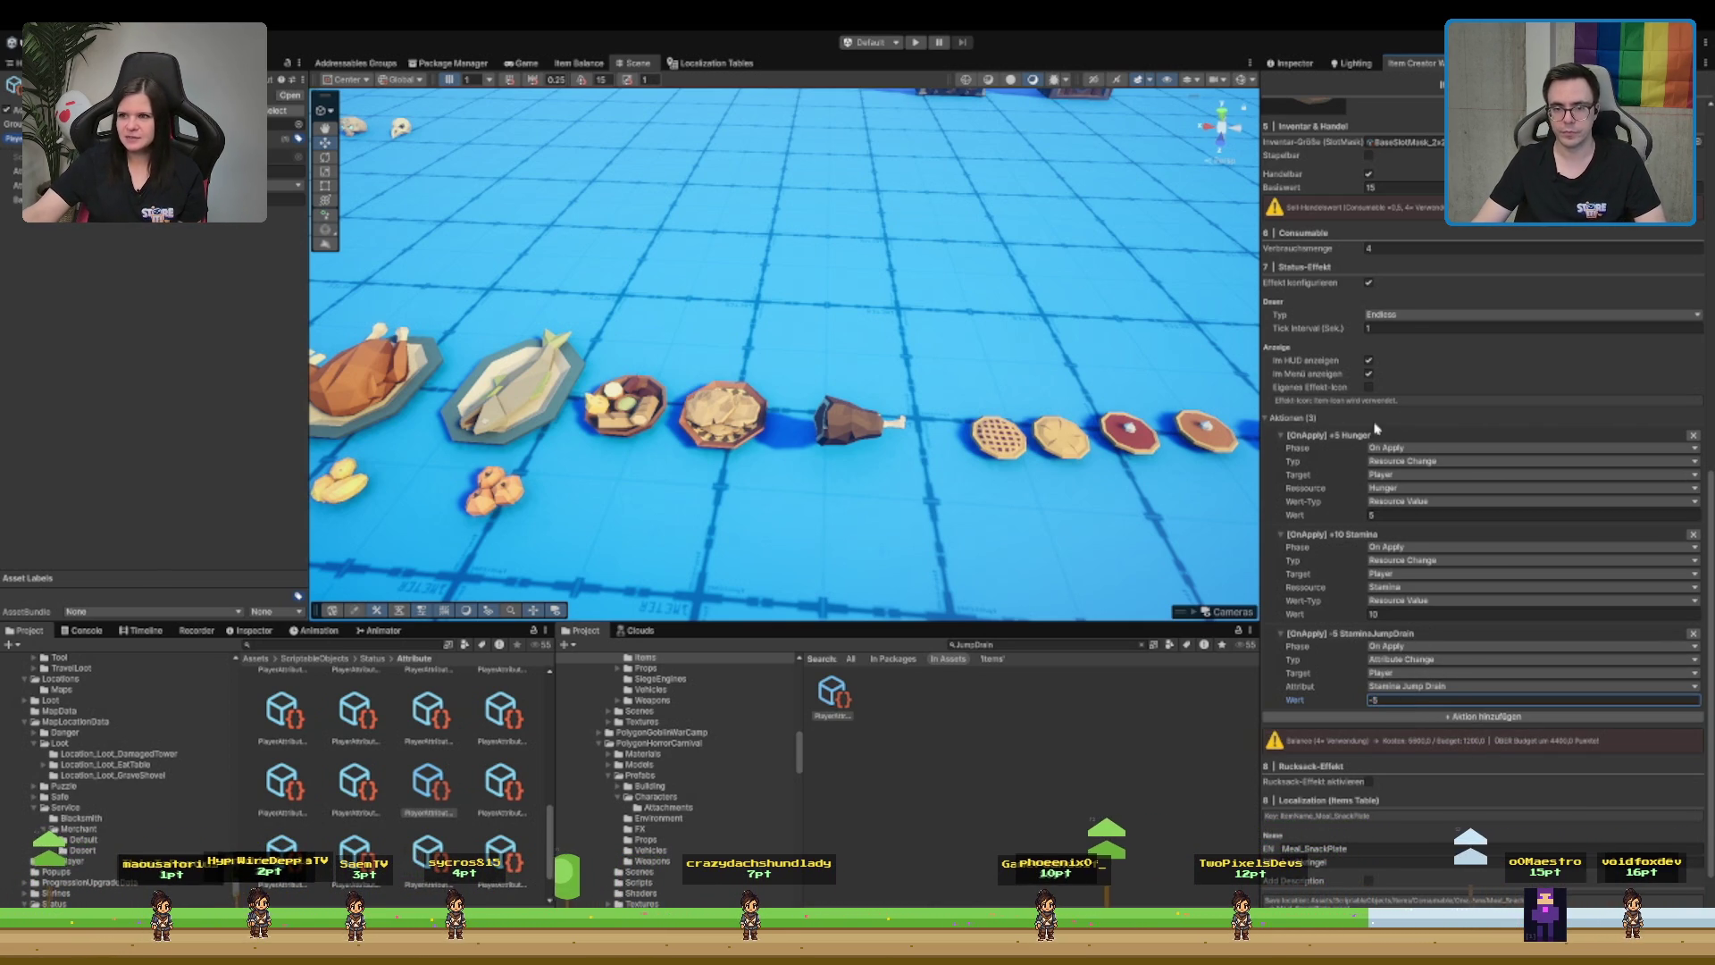
{"action": "left_click", "coordinate": [1430, 315]}
{"action": "left_click", "coordinate": [1434, 327]}
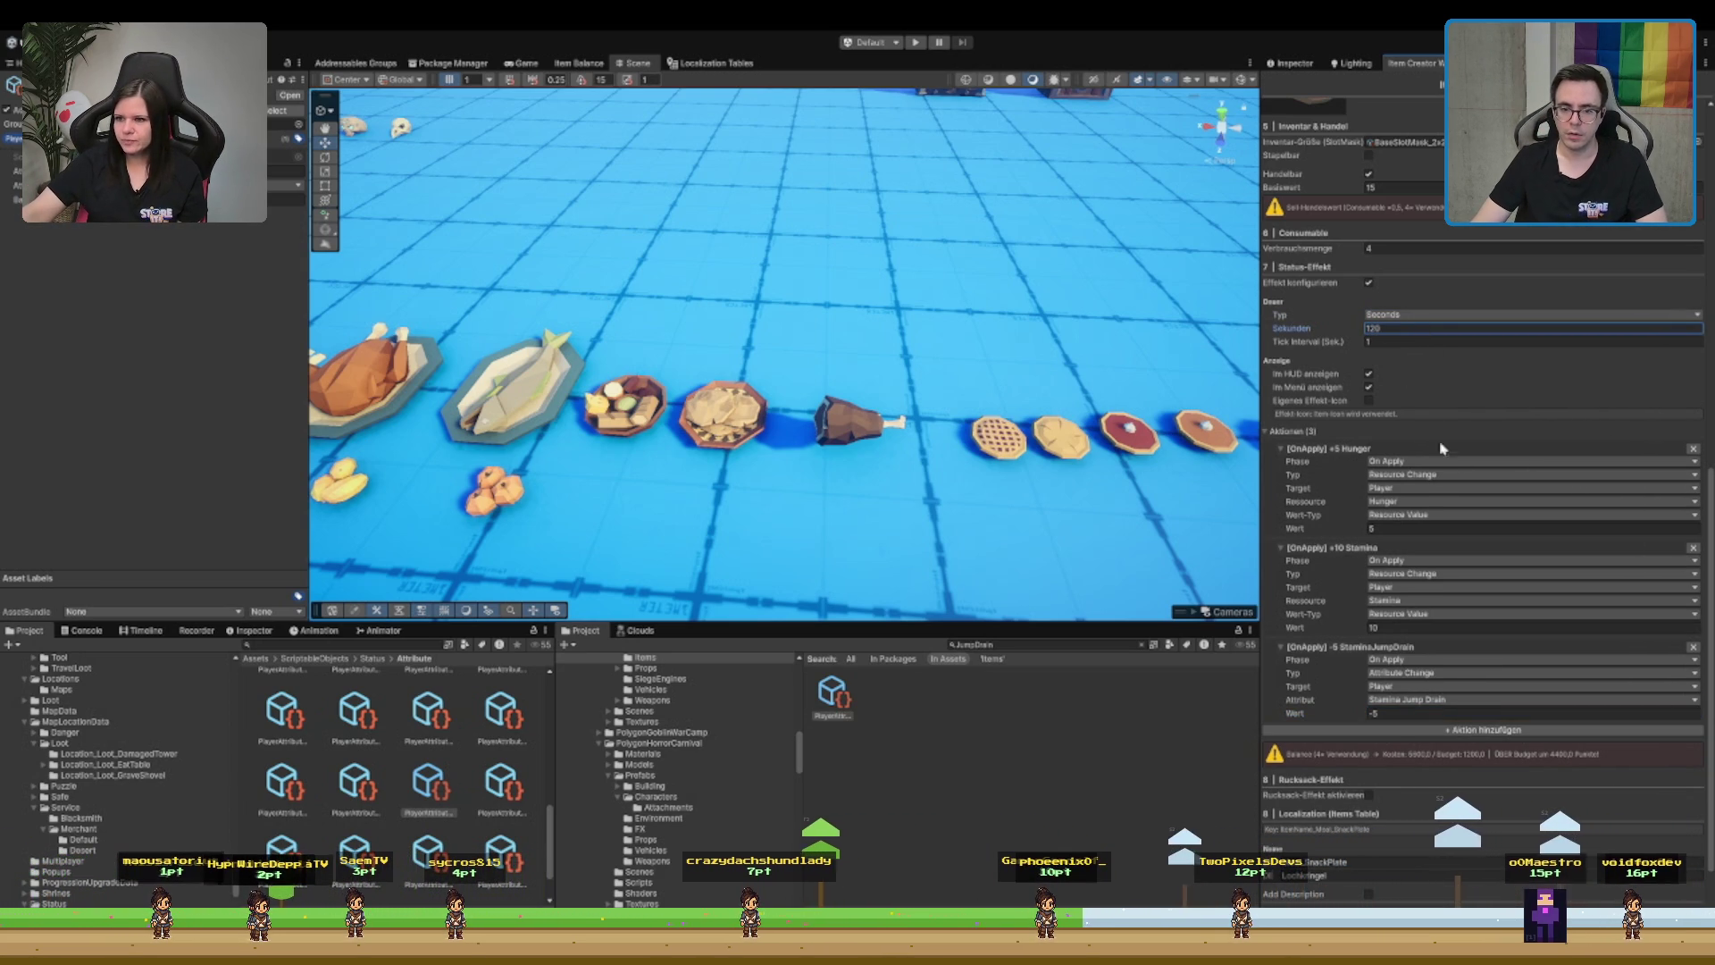
- Add a fourth action triggered OnRemove that changes an attribute
{"action": "left_click", "coordinate": [1375, 713]}
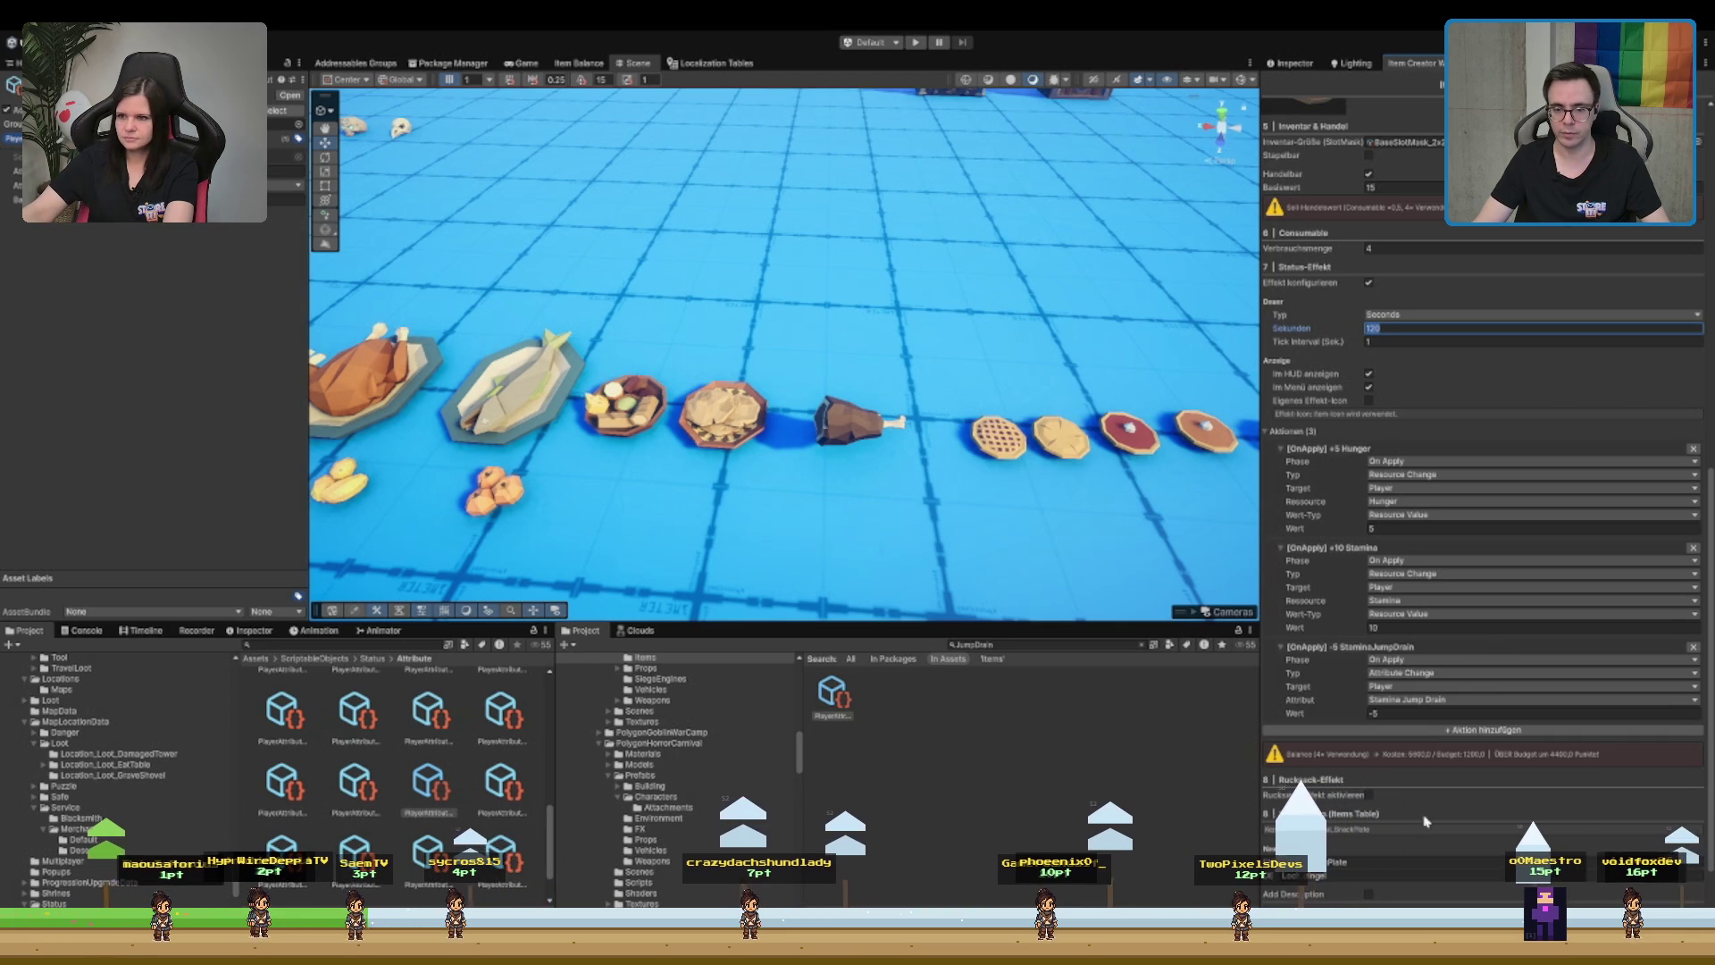
{"action": "left_click", "coordinate": [1425, 730]}
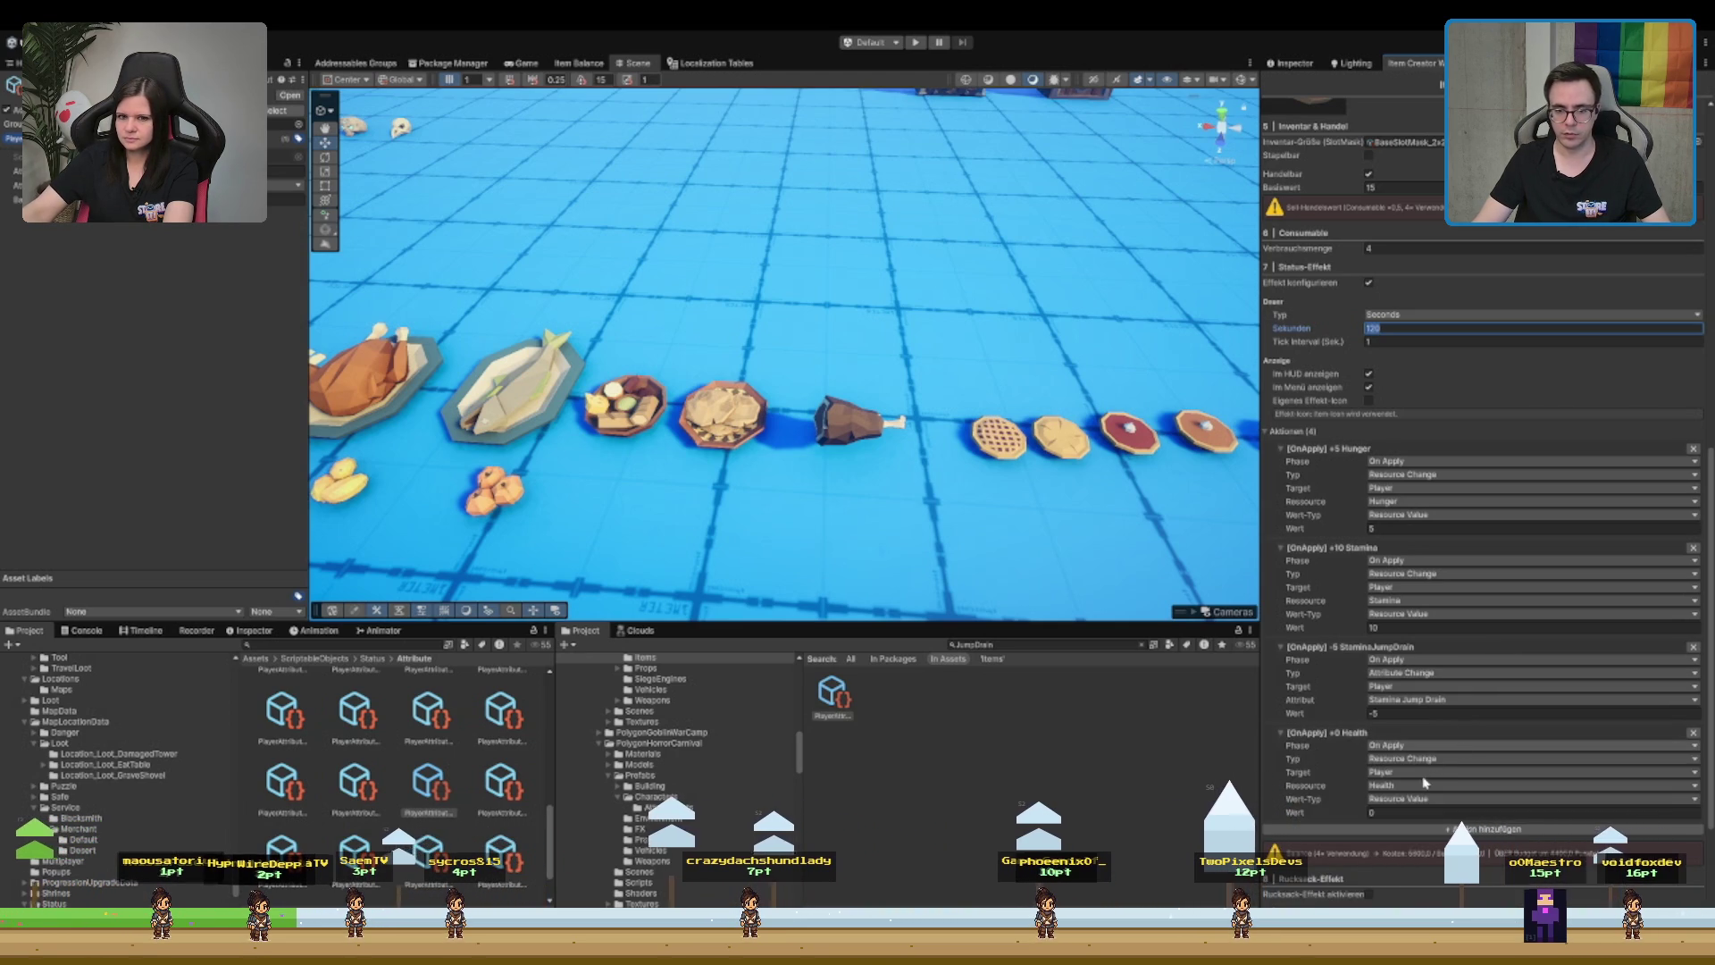
{"action": "left_click", "coordinate": [1474, 745]}
{"action": "left_click", "coordinate": [1429, 786]}
{"action": "scroll", "coordinate": [1438, 714], "scroll_direction": "down", "scroll_amount": 3}
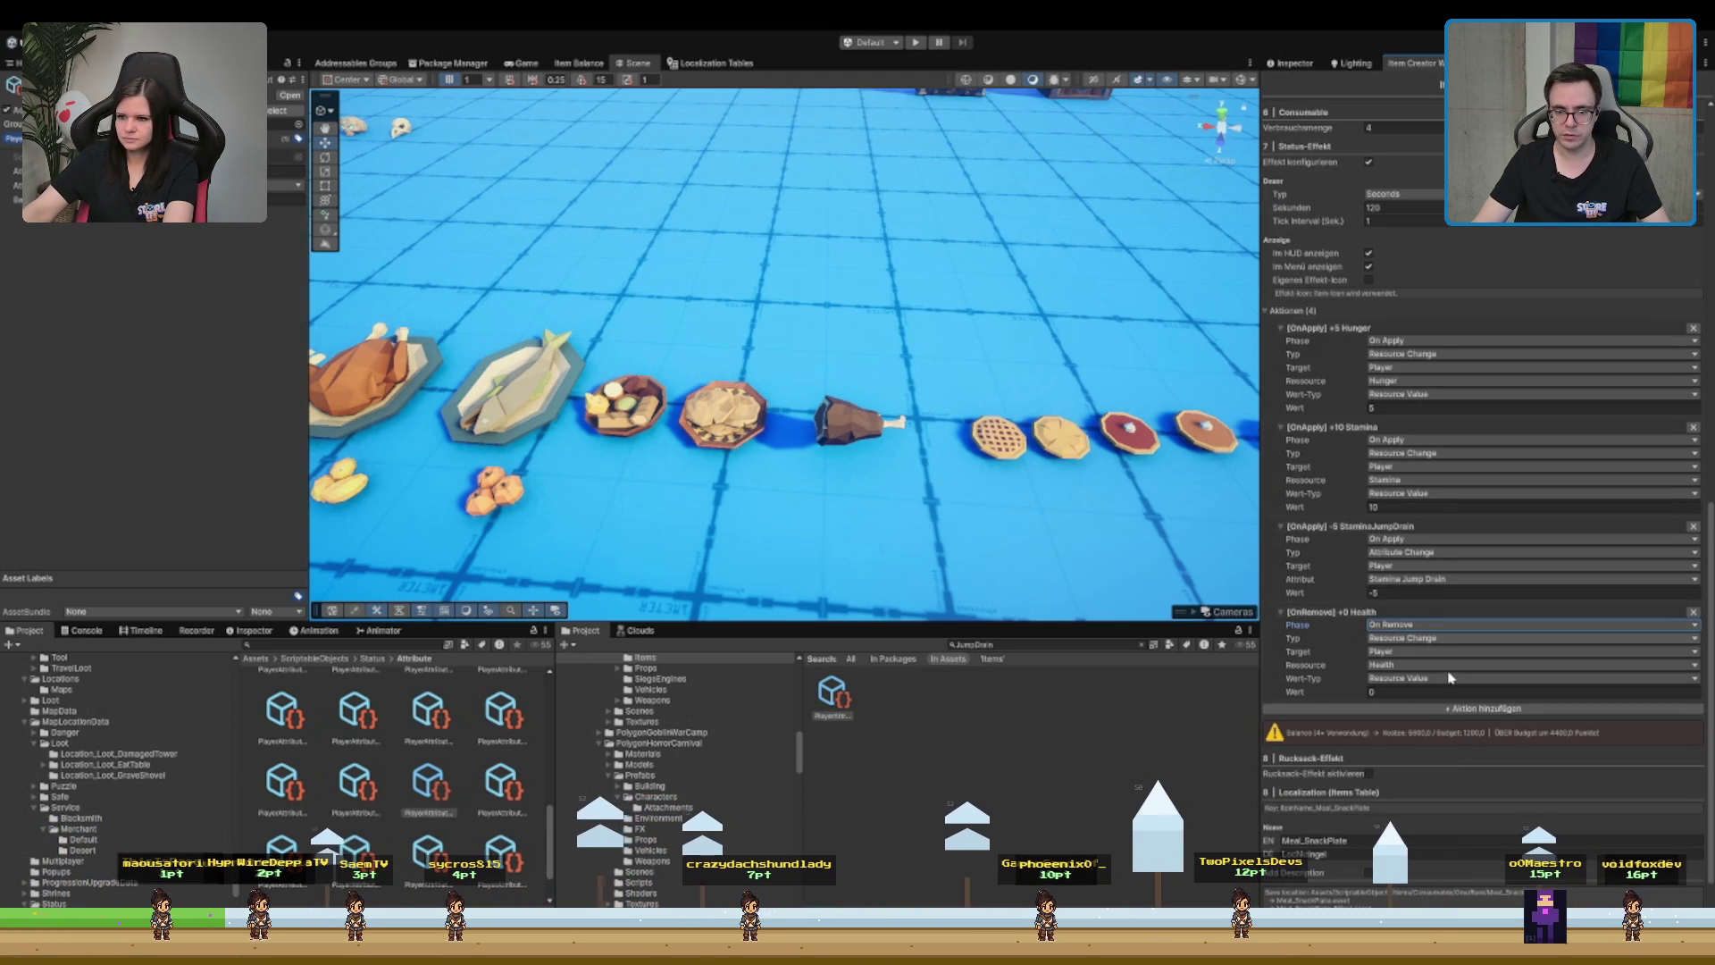
{"action": "left_click", "coordinate": [1420, 638]}
{"action": "left_click", "coordinate": [1421, 654]}
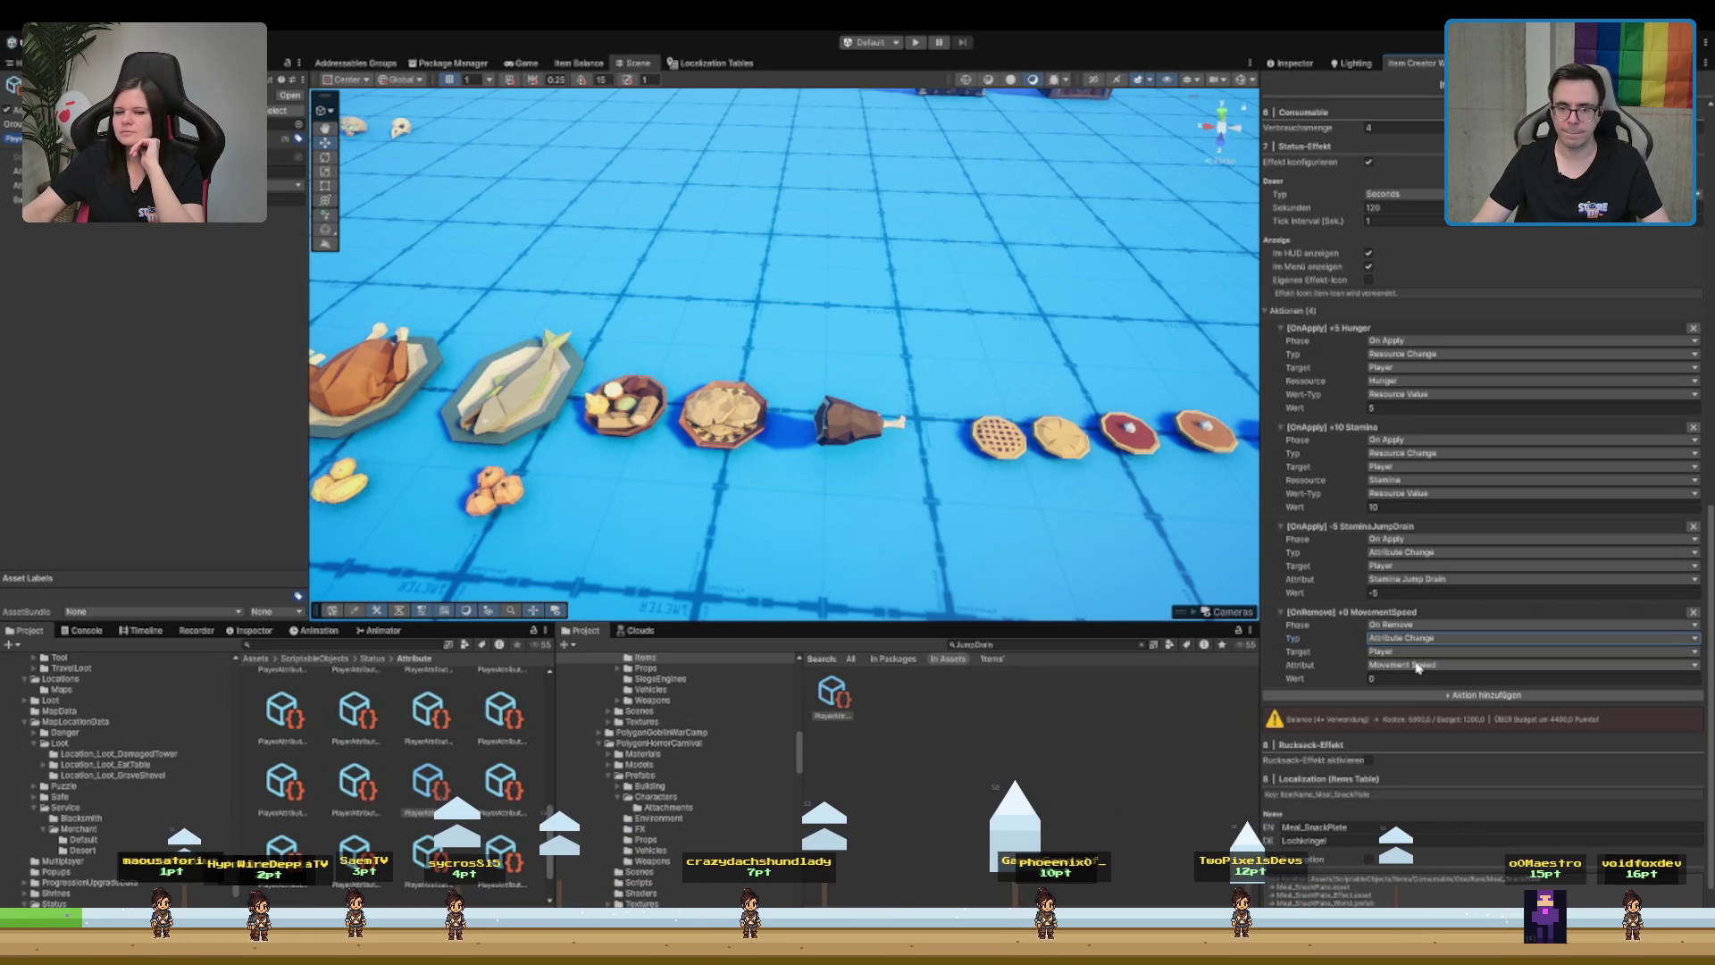
- Set Dauer Typ back to Endless and delete the [OnRemove] MovementSpeed action
{"action": "left_click", "coordinate": [1330, 594]}
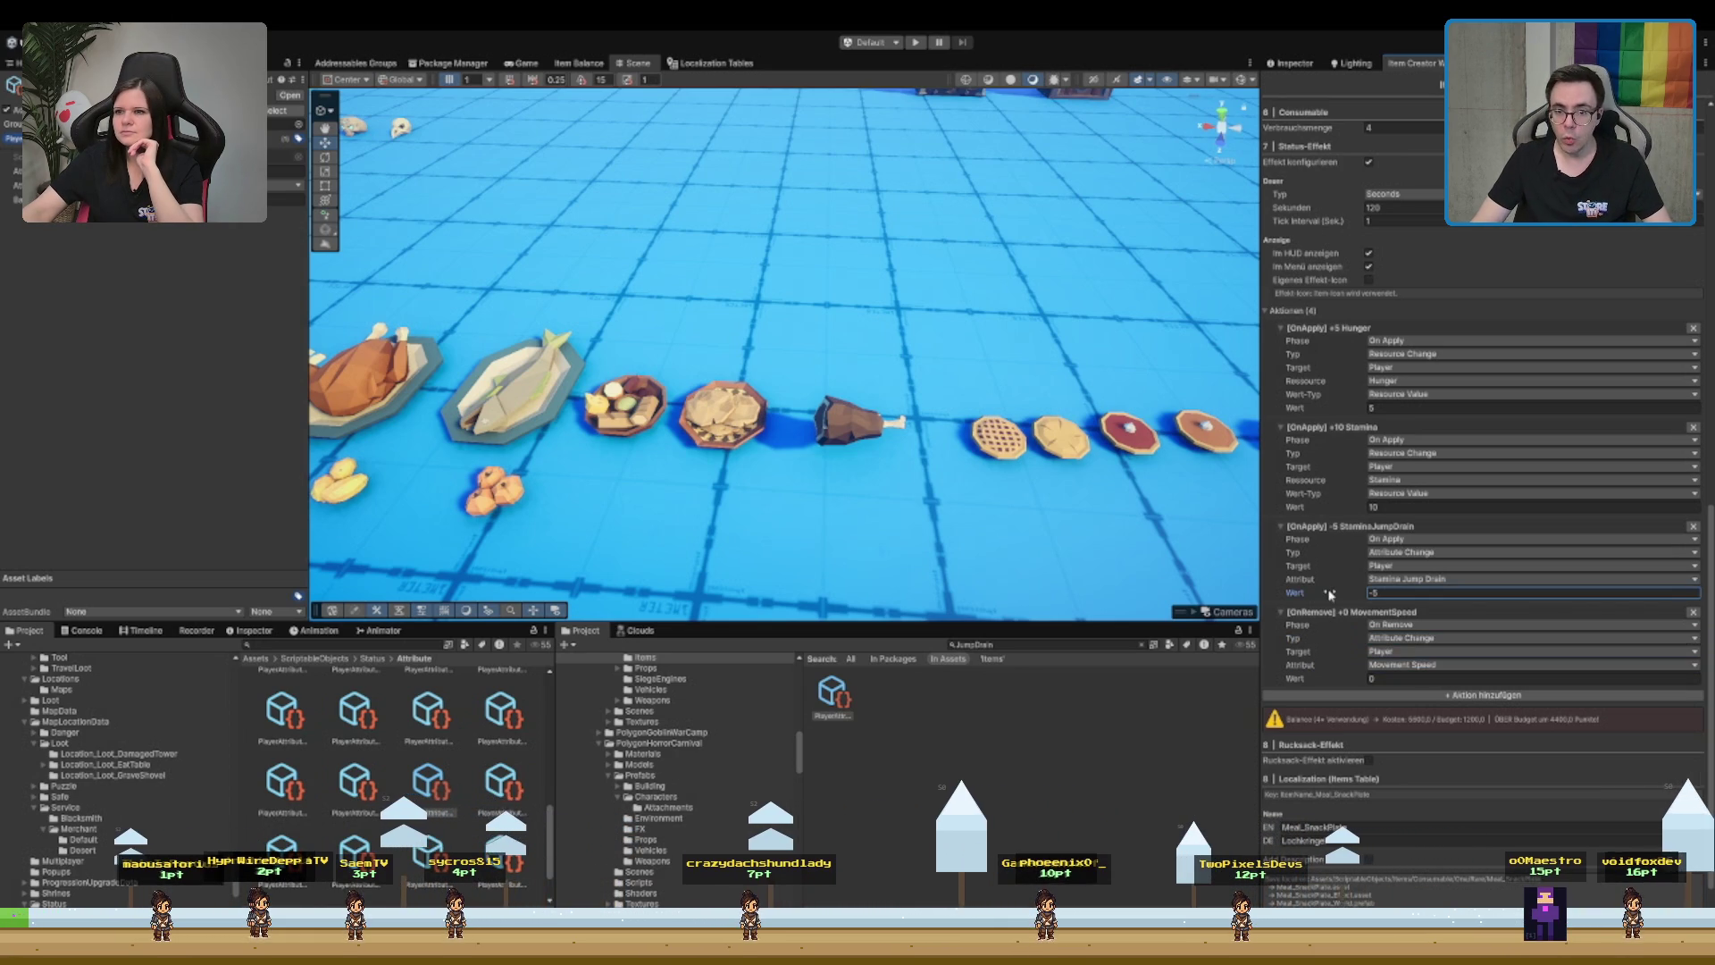
{"action": "left_click", "coordinate": [1407, 194]}
{"action": "left_click", "coordinate": [1430, 211]}
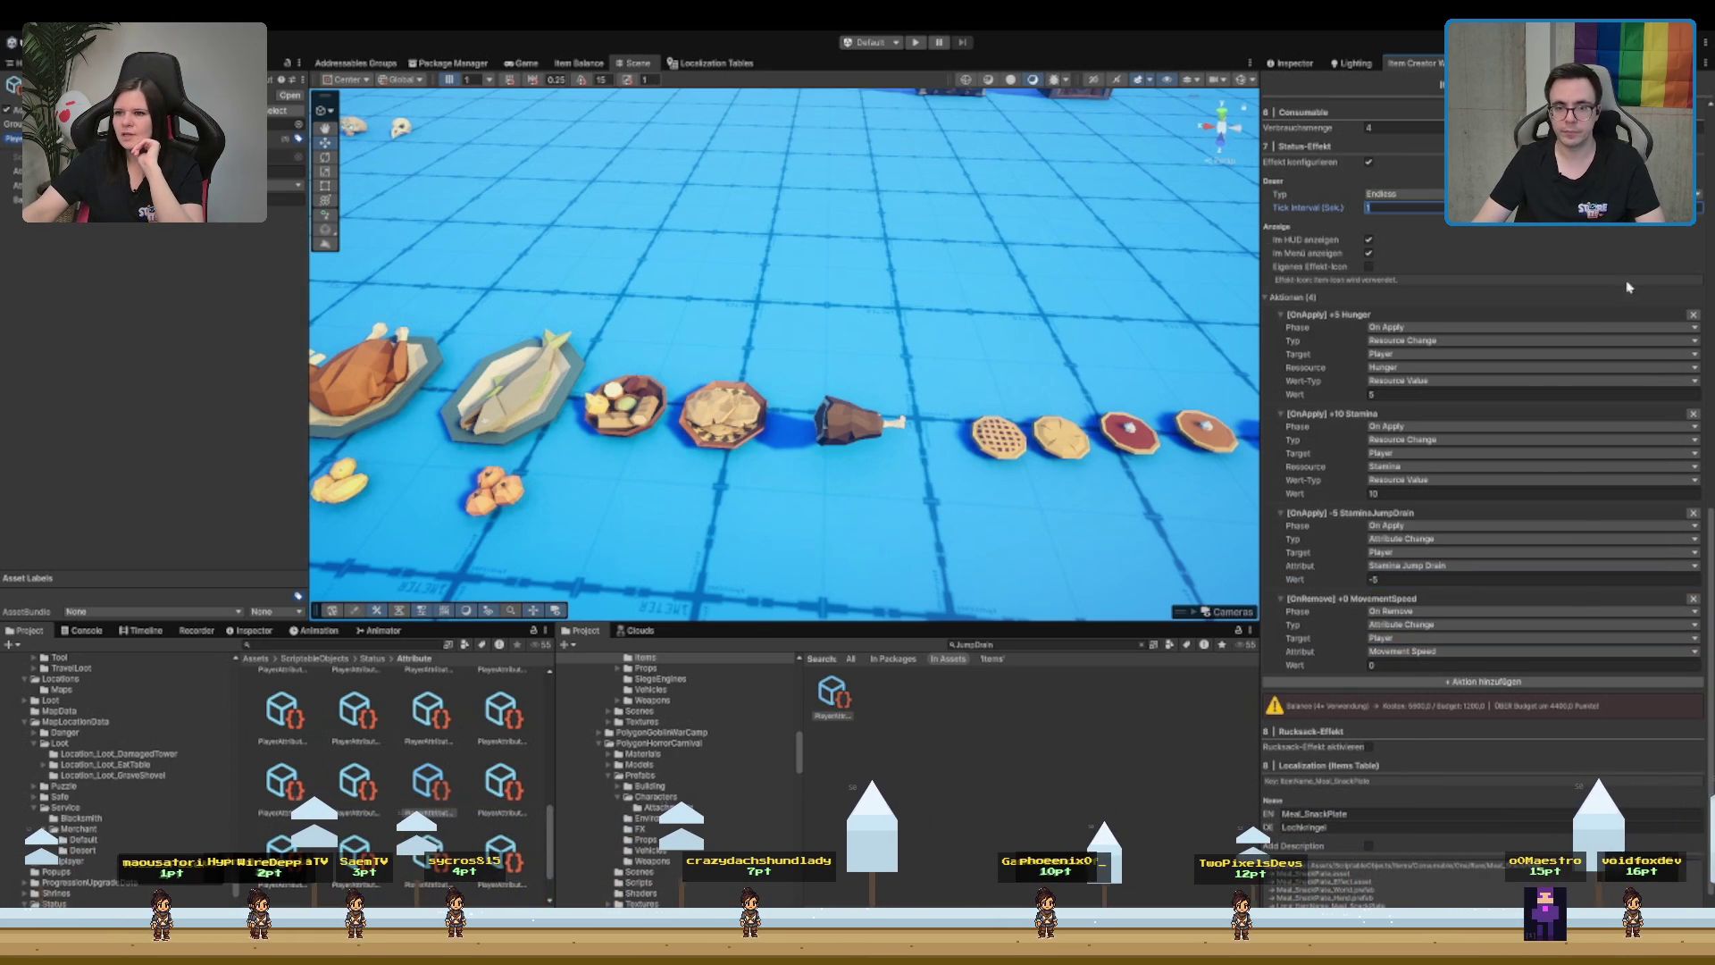
{"action": "left_click", "coordinate": [1692, 599]}
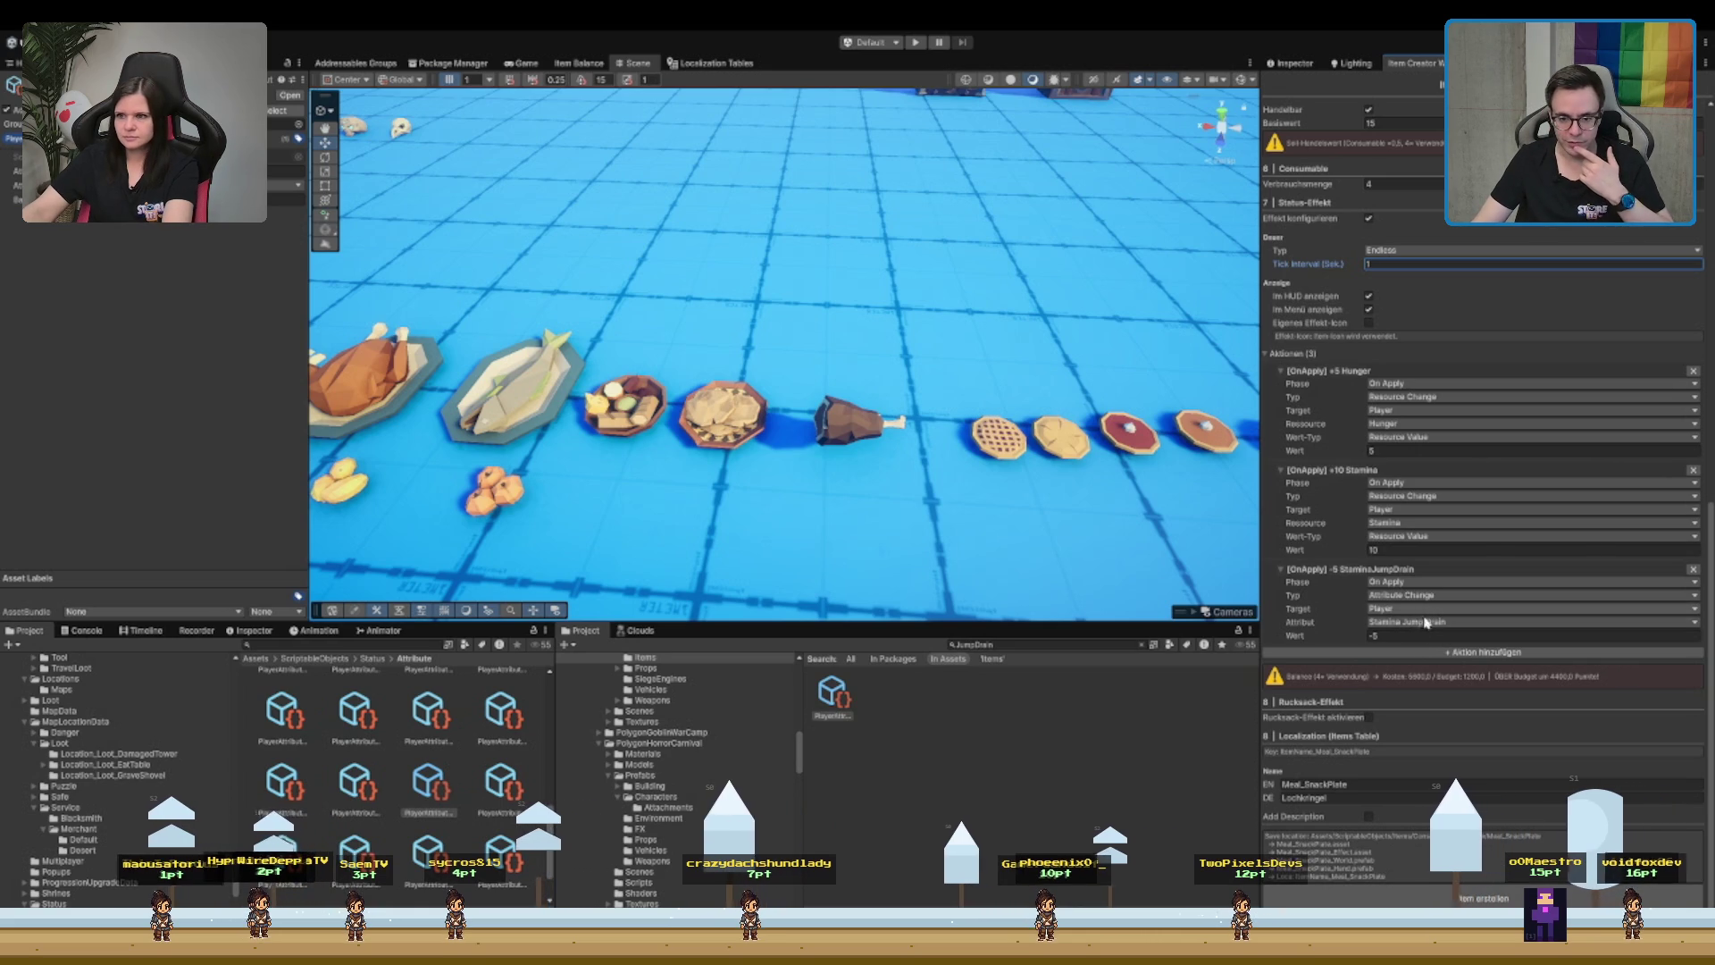
- Make the third action target an Area with radius 10
{"action": "left_click", "coordinate": [1416, 658]}
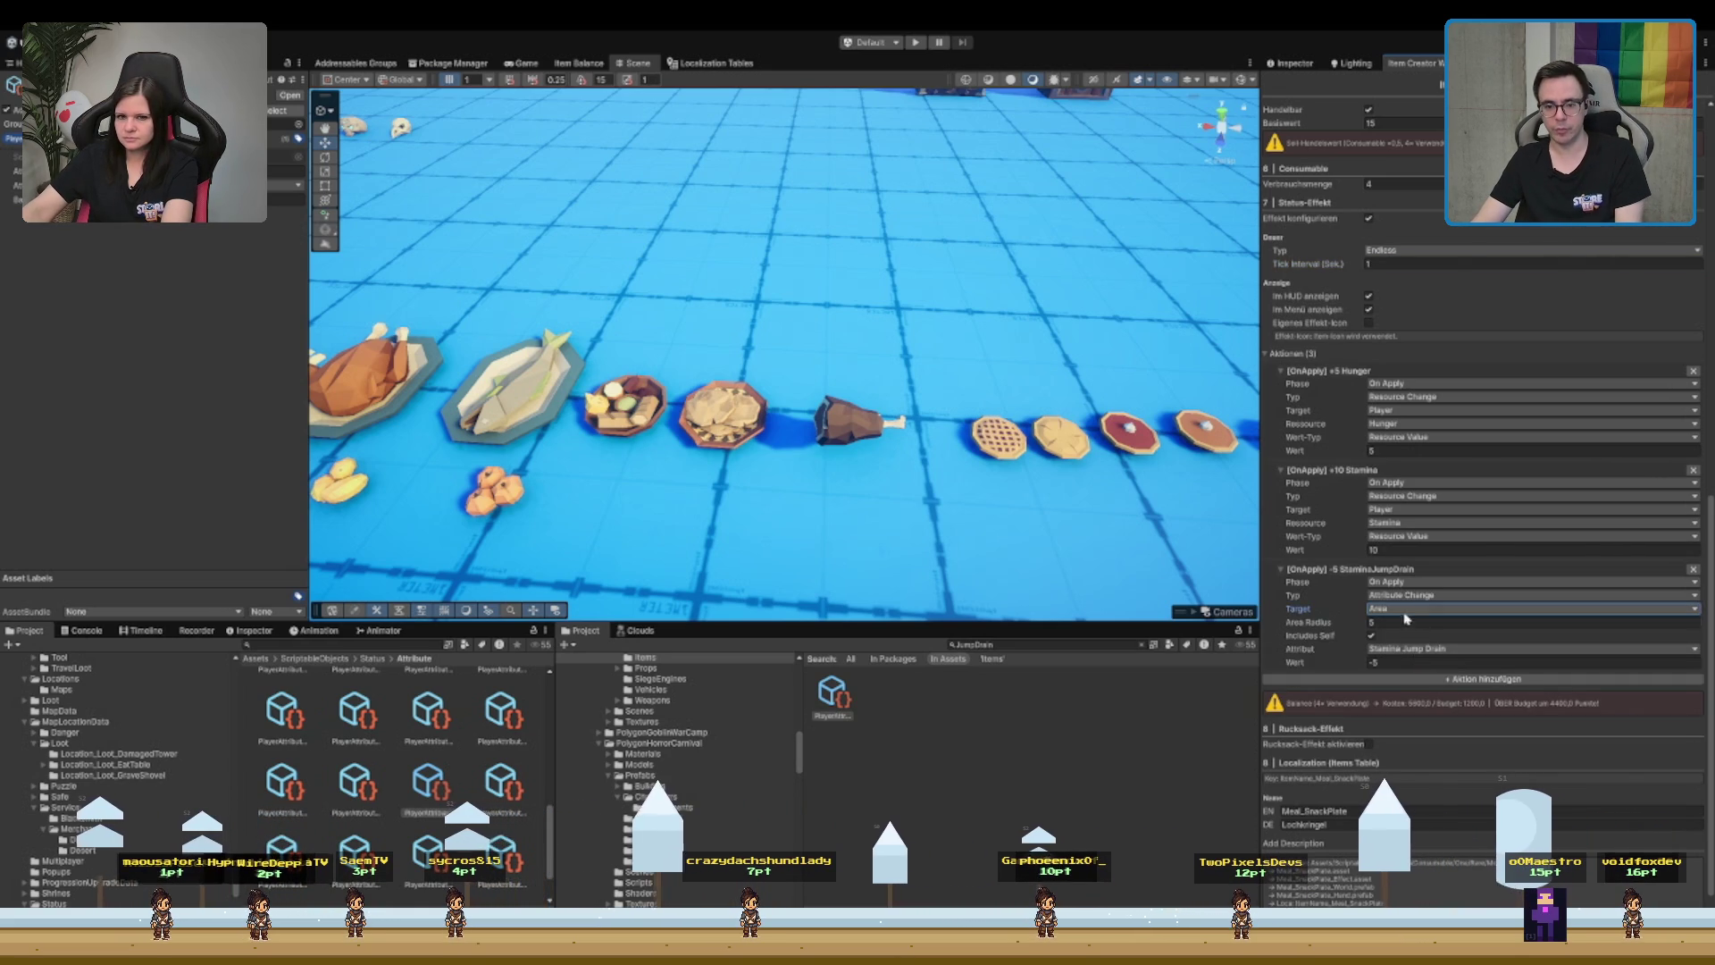
{"action": "left_click", "coordinate": [1393, 622]}
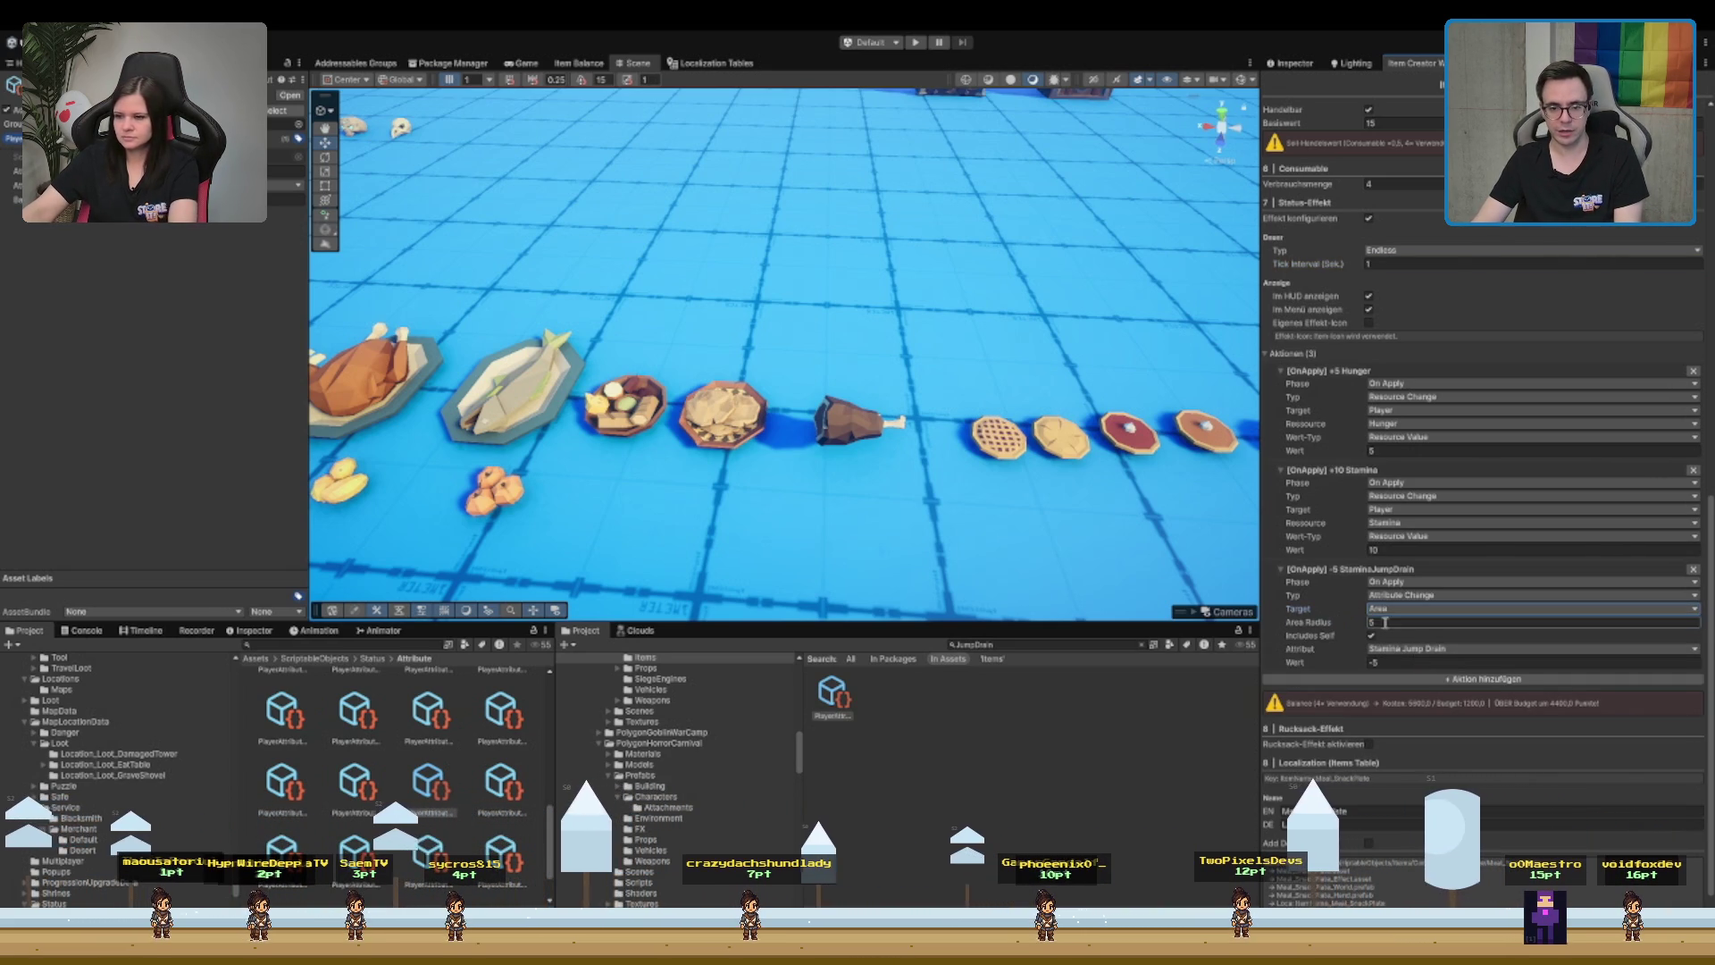
{"action": "type", "text": "10"}
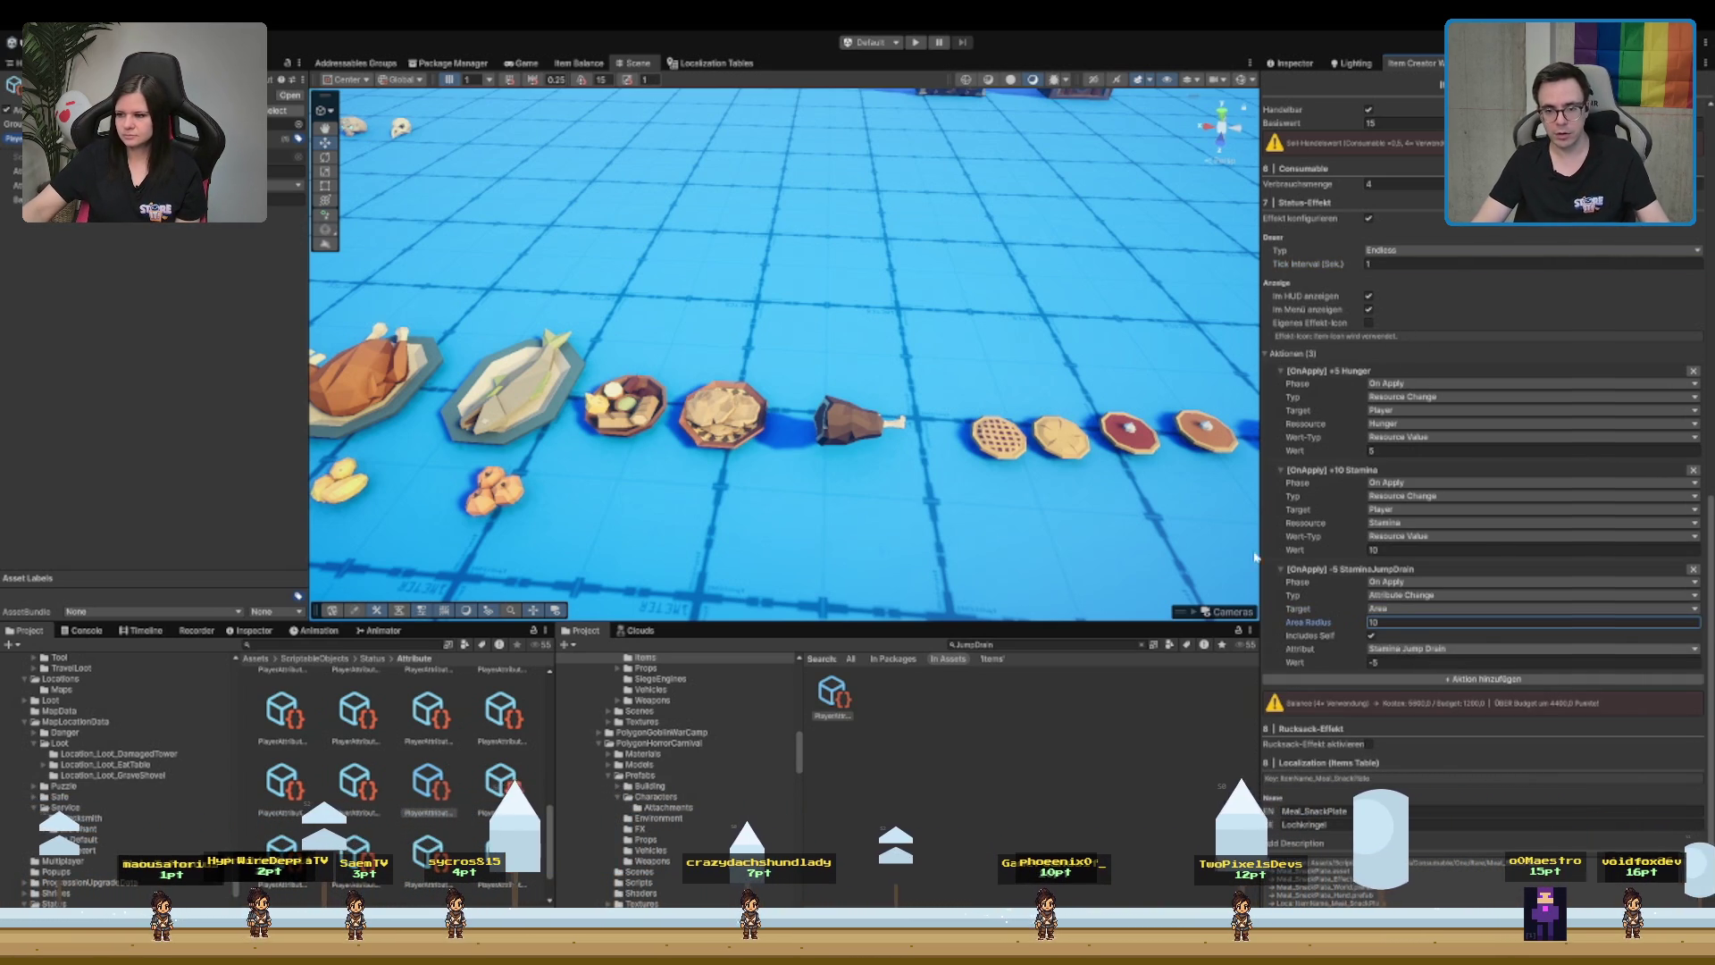
{"action": "key", "text": "Tab"}
{"action": "key", "text": "ctrl+z"}
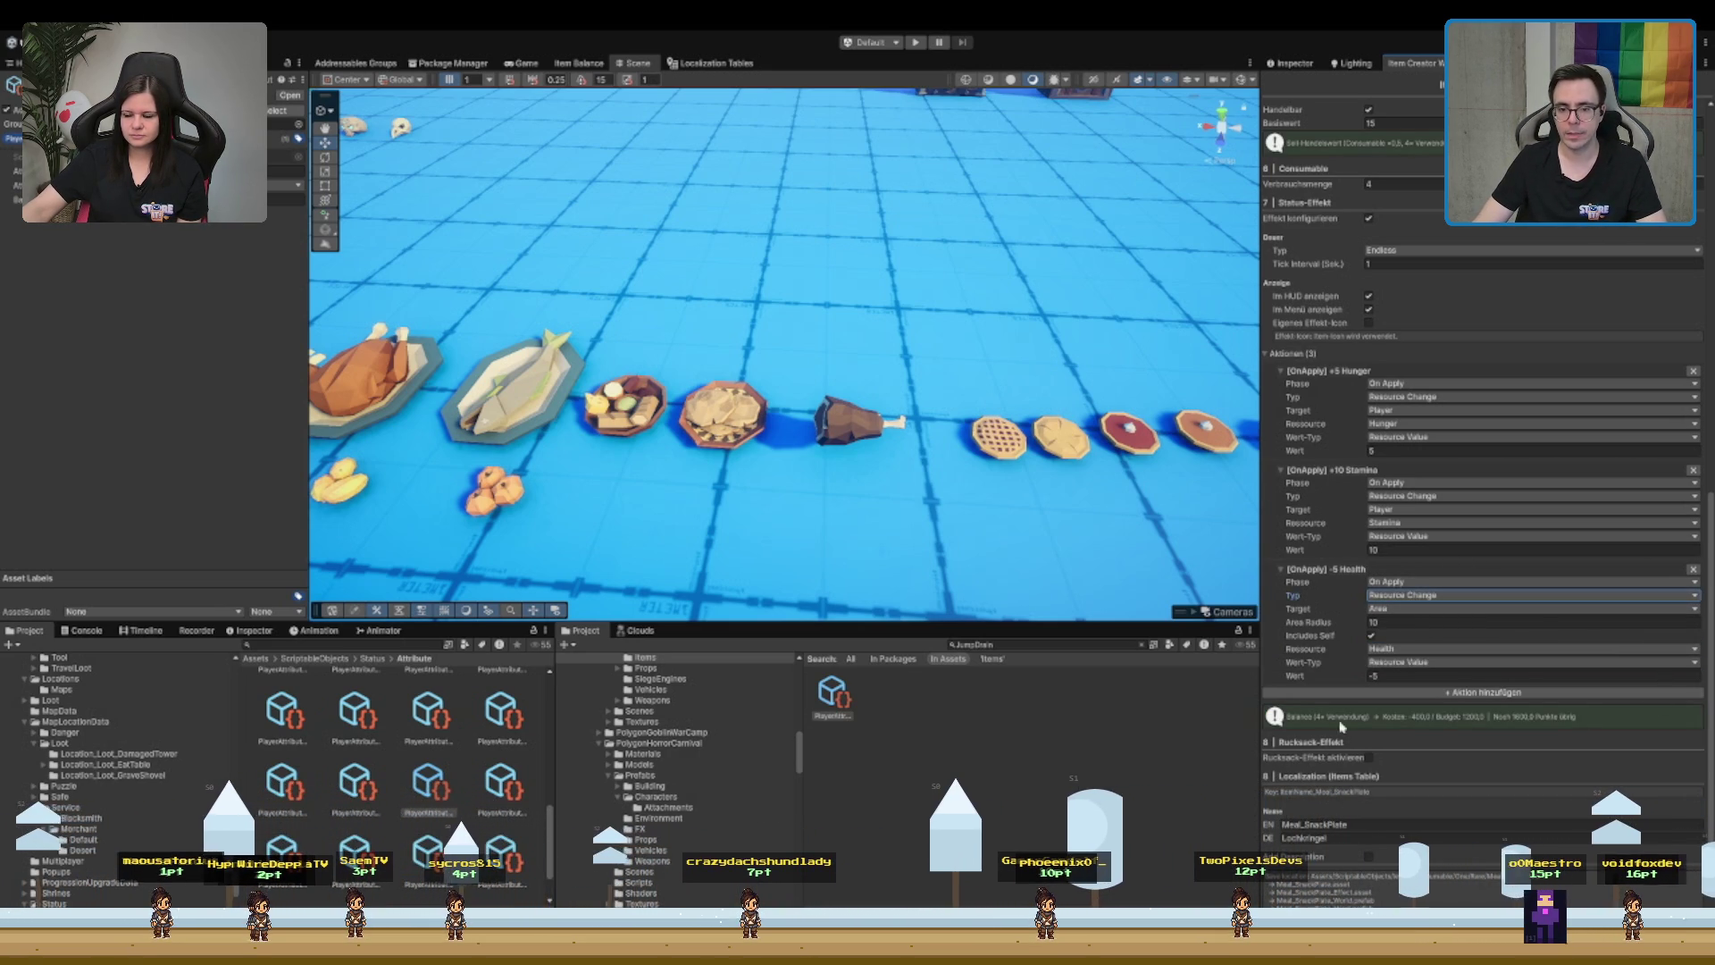
- Exclude the player, set the resource to Hunger with value 5, and raise the first Hunger bonus to 10
{"action": "left_click", "coordinate": [1371, 635]}
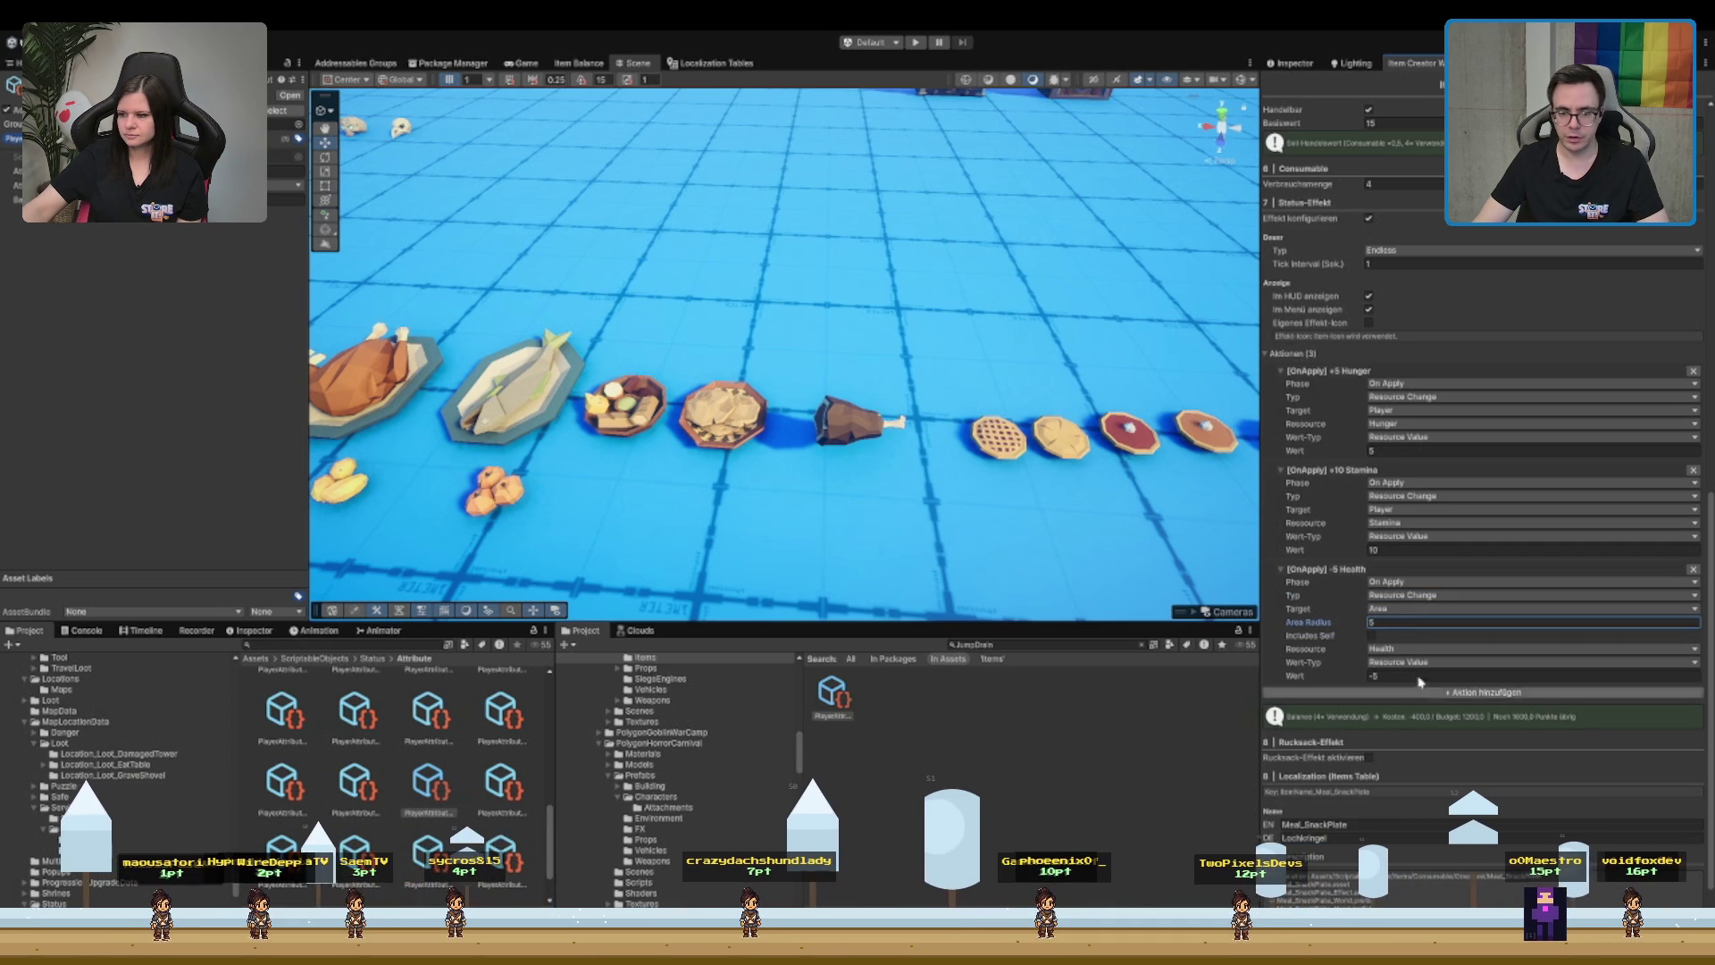
{"action": "type", "text": "10"}
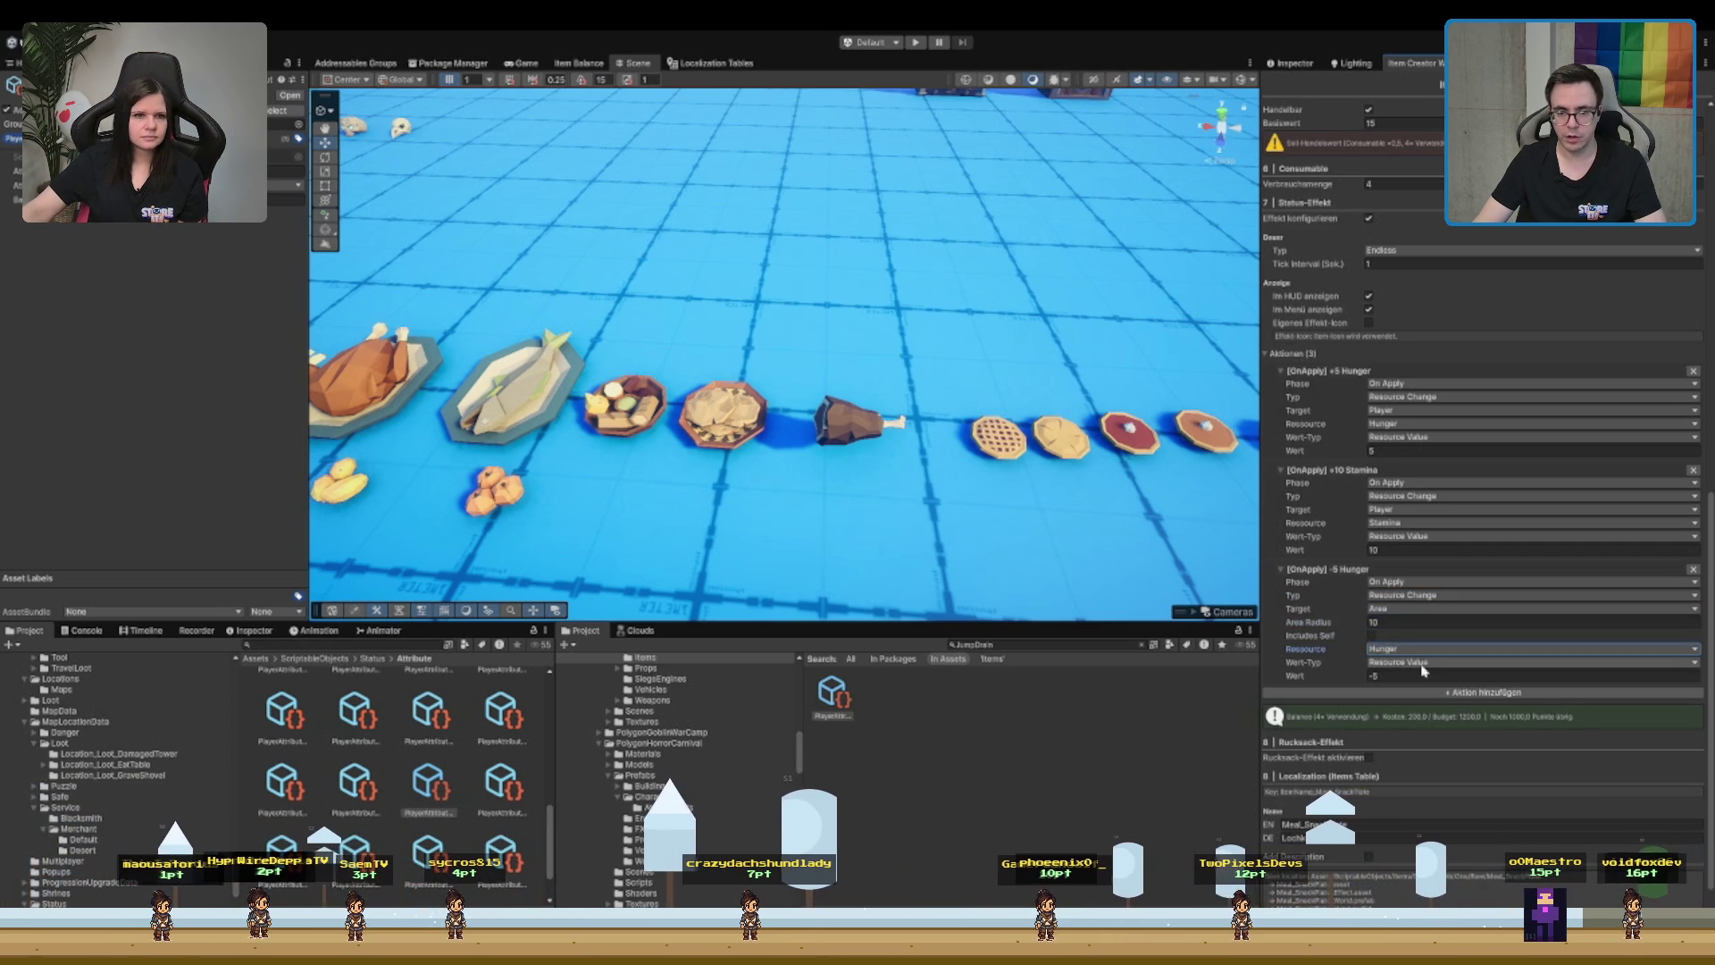
{"action": "key", "text": "Tab"}
{"action": "key", "text": "Tab"}
{"action": "key", "text": "Down"}
{"action": "key", "text": "Tab"}
{"action": "key", "text": "Tab"}
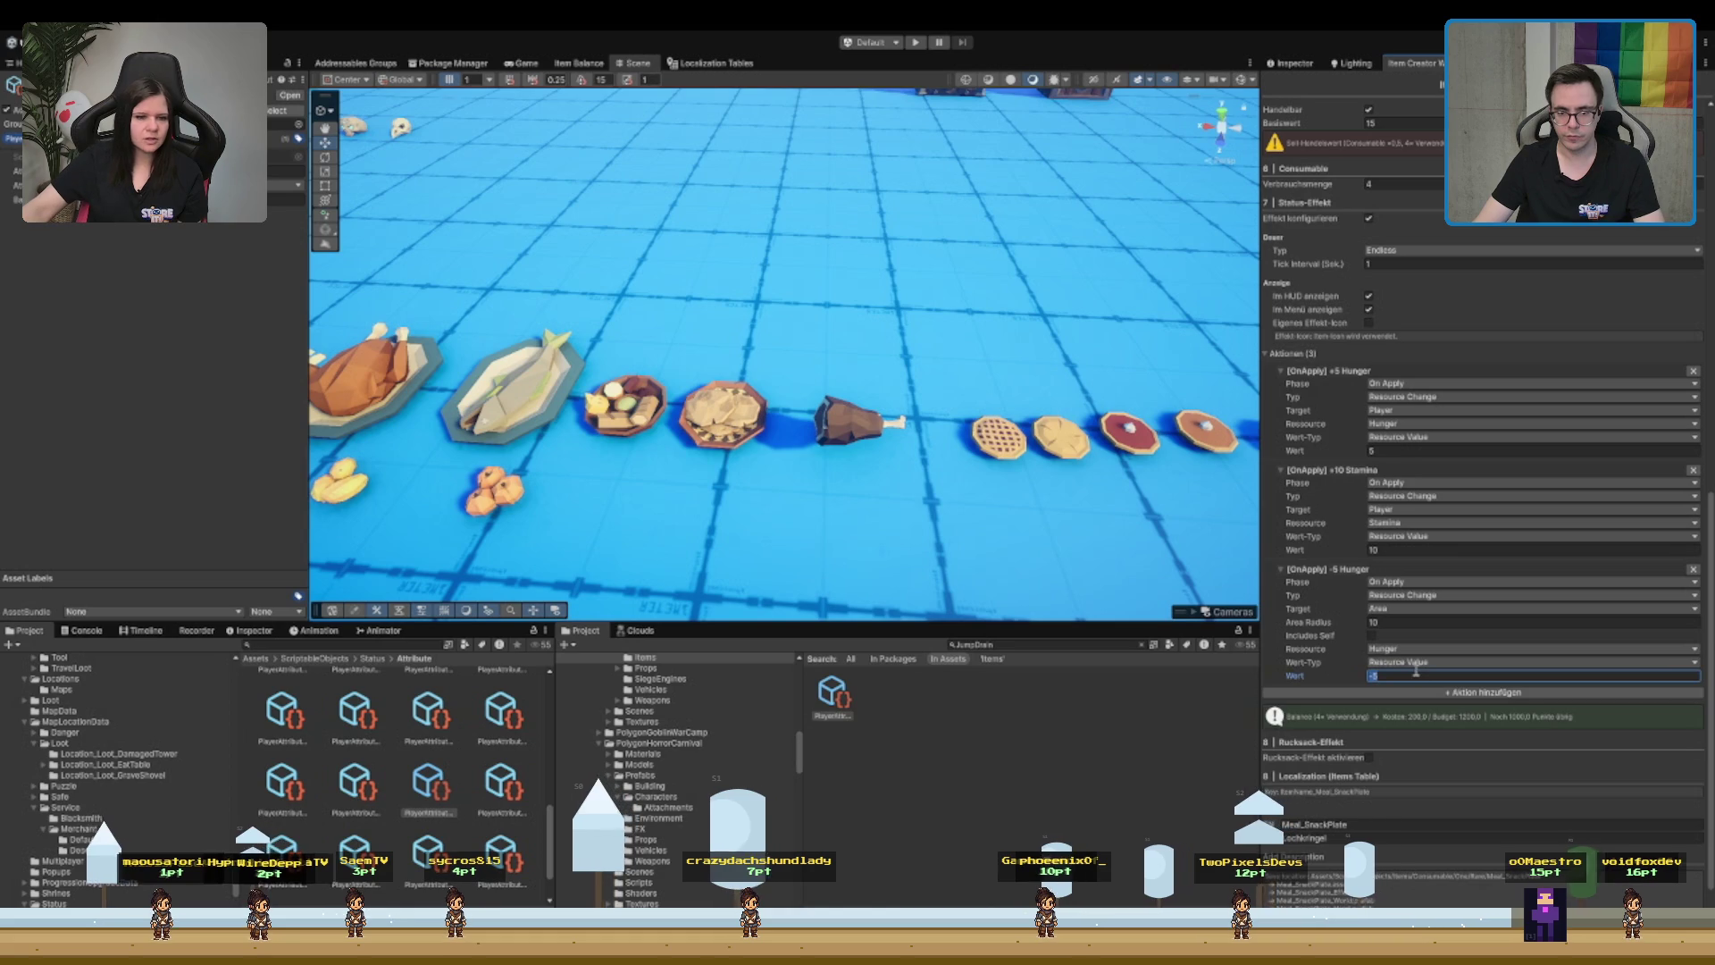
{"action": "type", "text": "5"}
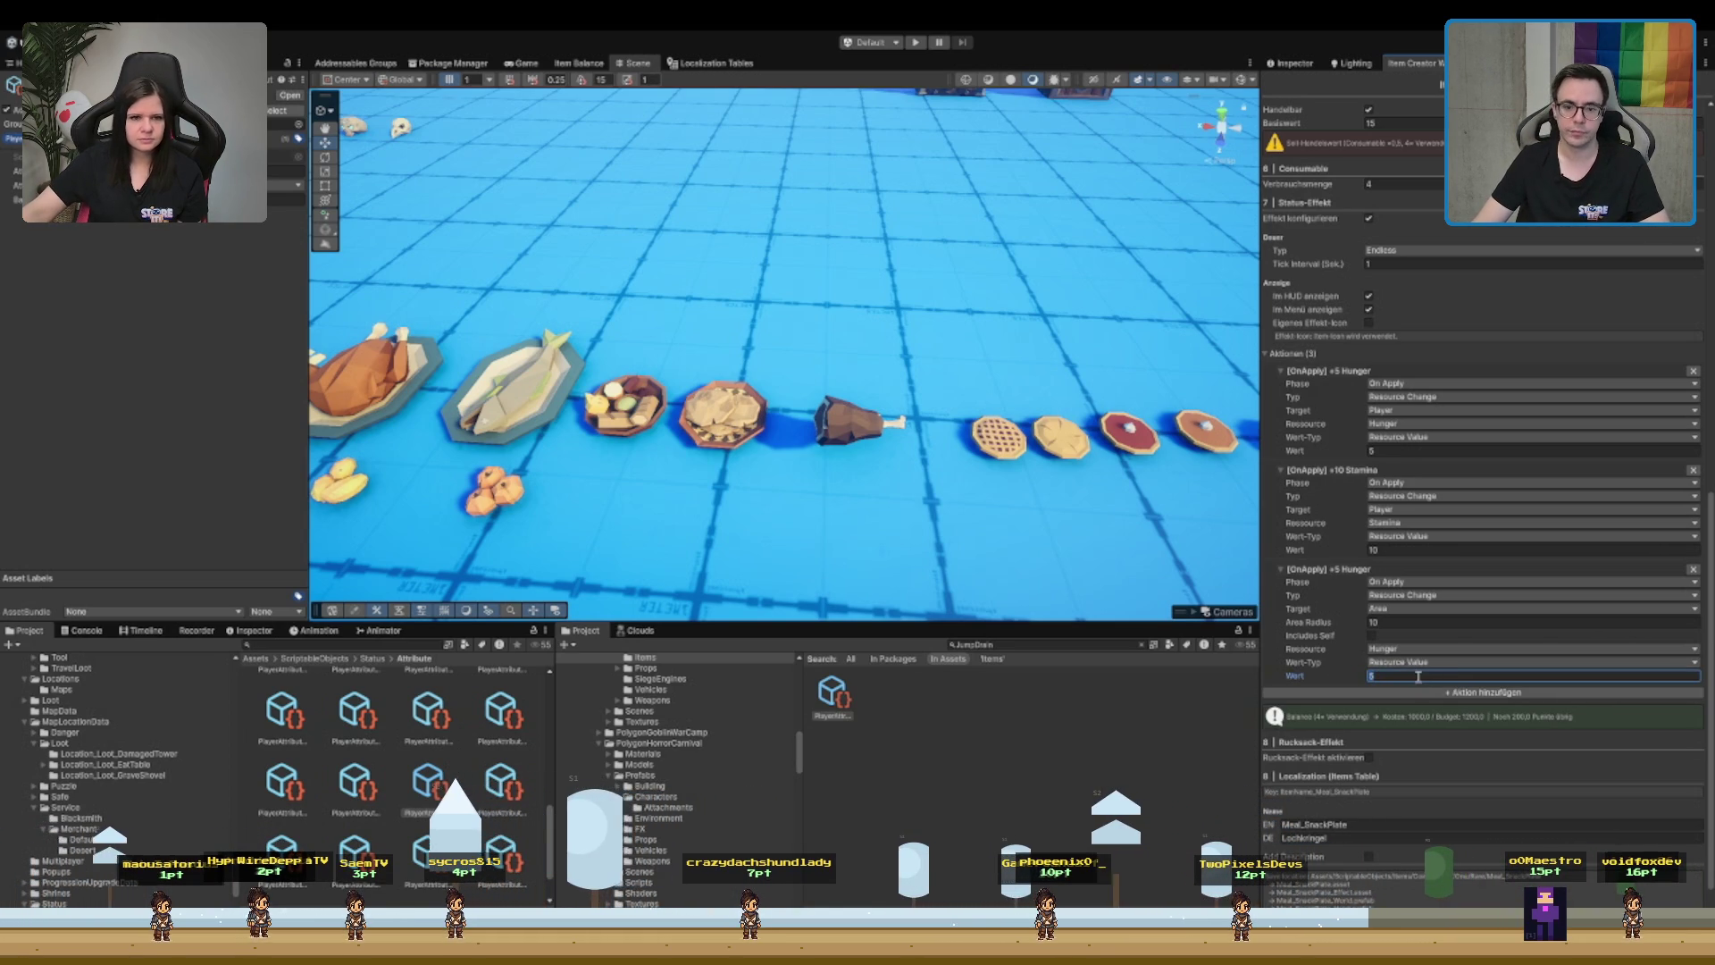
{"action": "key", "text": "shift+Tab"}
{"action": "left_click", "coordinate": [1385, 449]}
{"action": "type", "text": "10"}
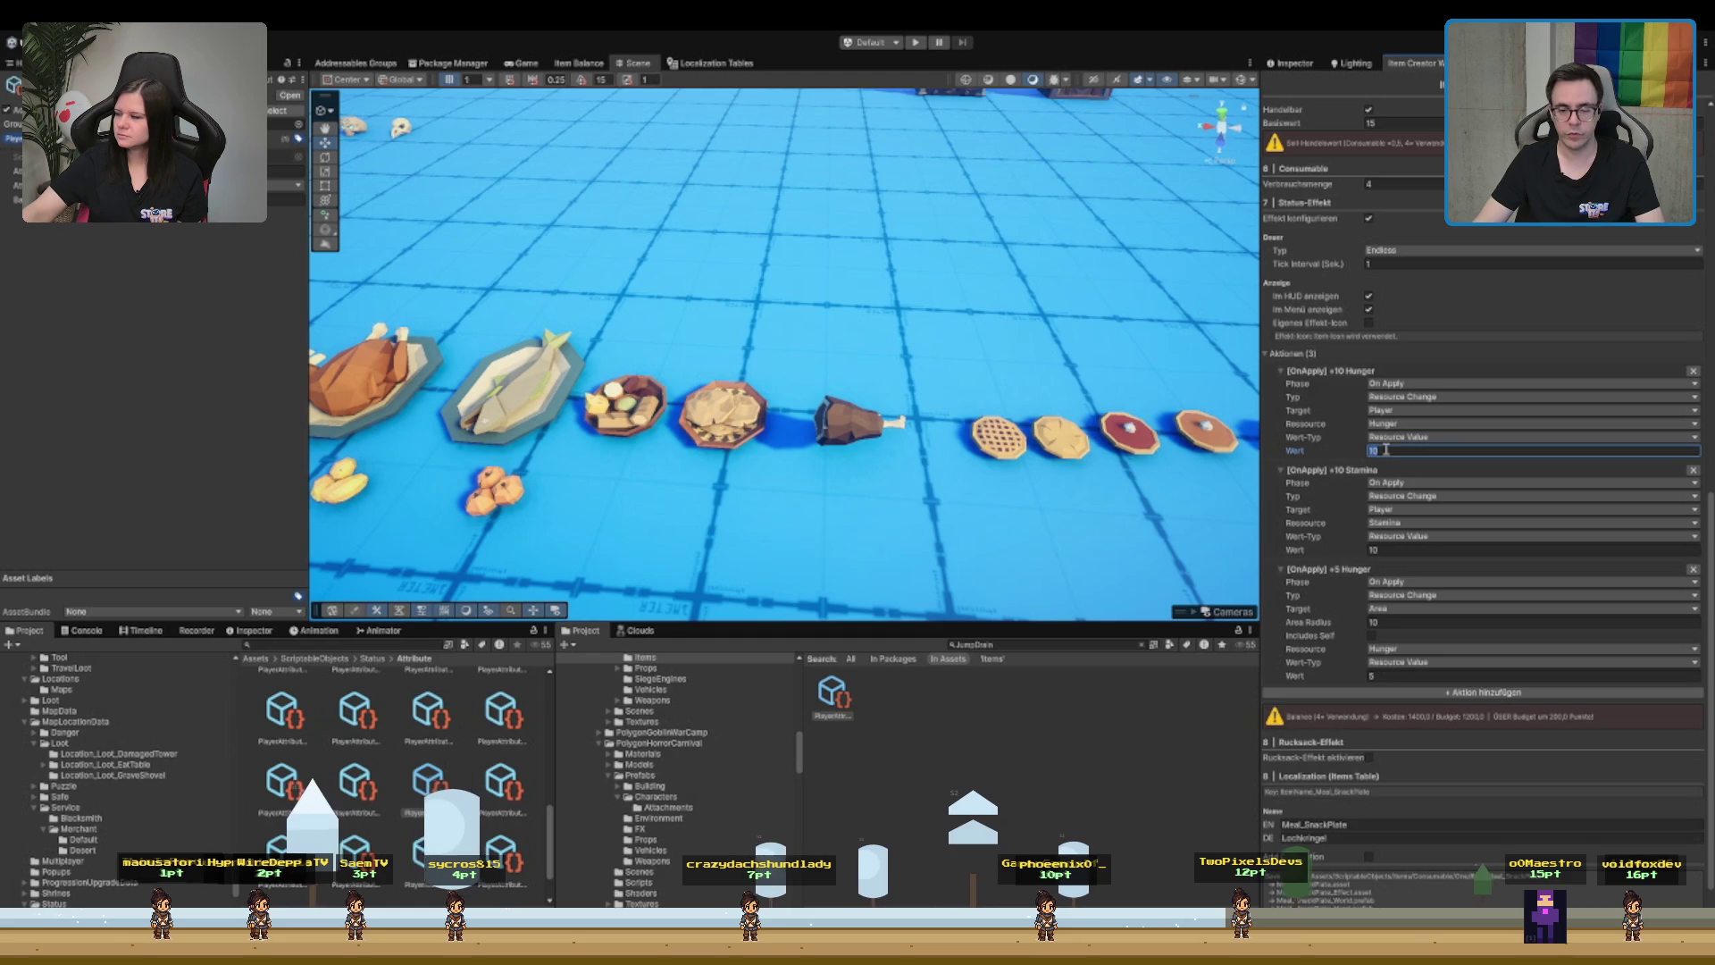
{"action": "left_click", "coordinate": [1411, 550]}
{"action": "type", "text": "51"}
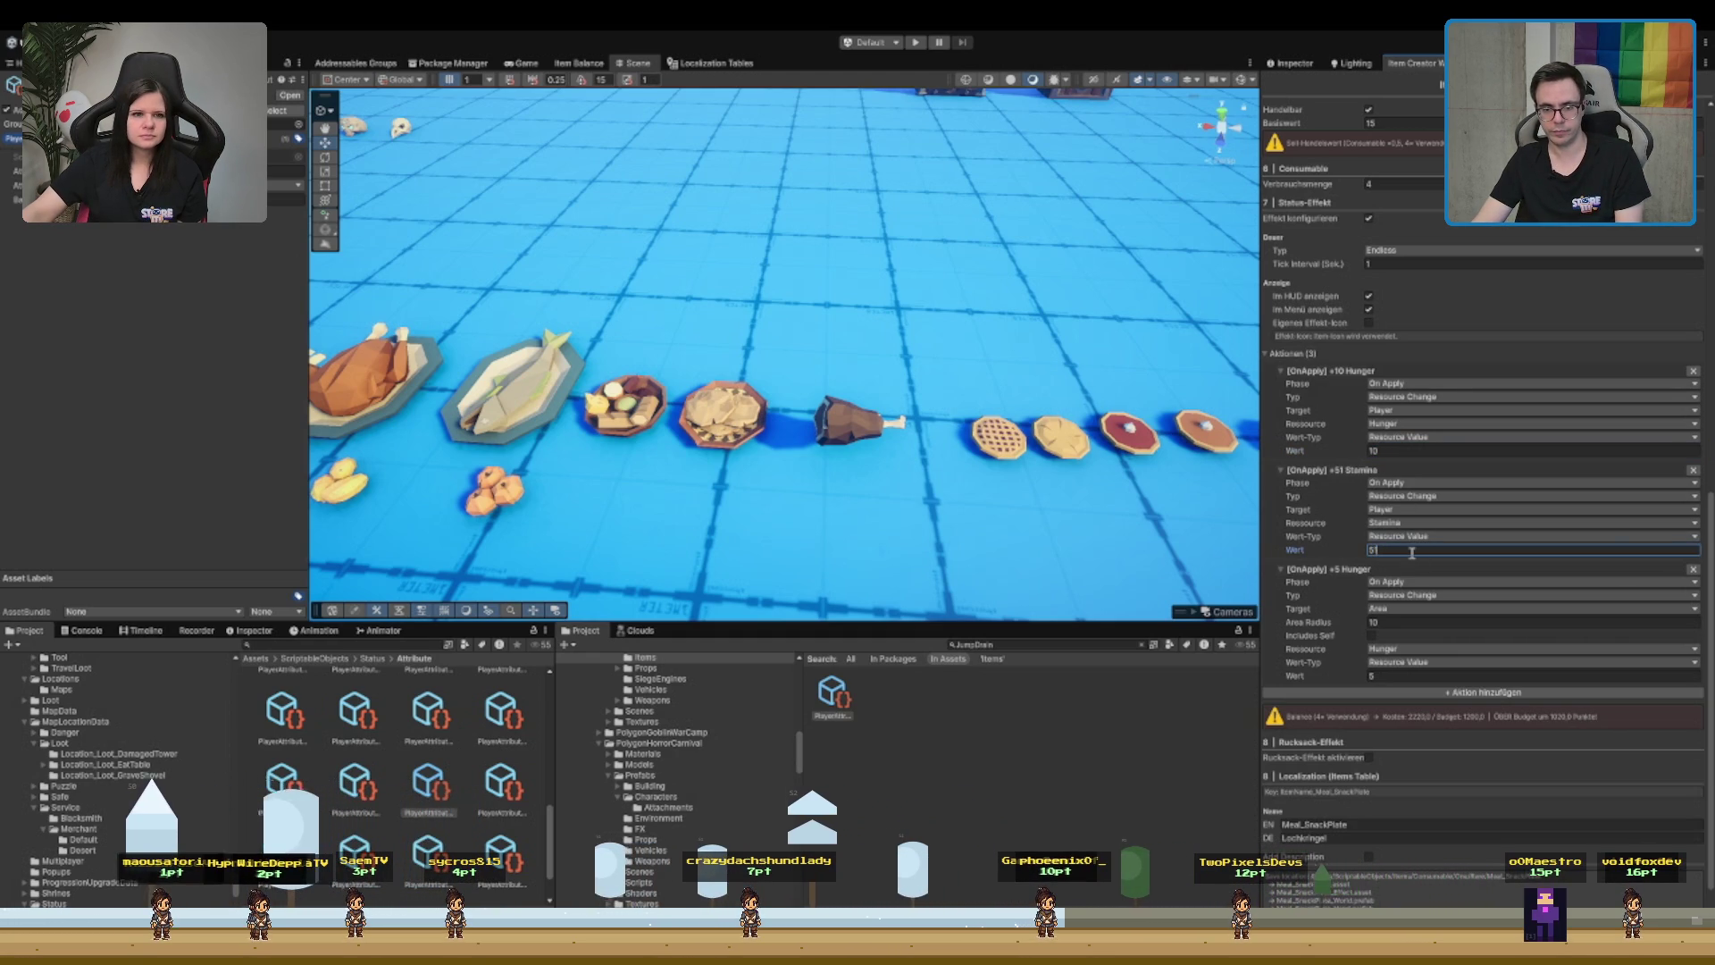
{"action": "left_click", "coordinate": [1395, 622]}
{"action": "type", "text": "5"}
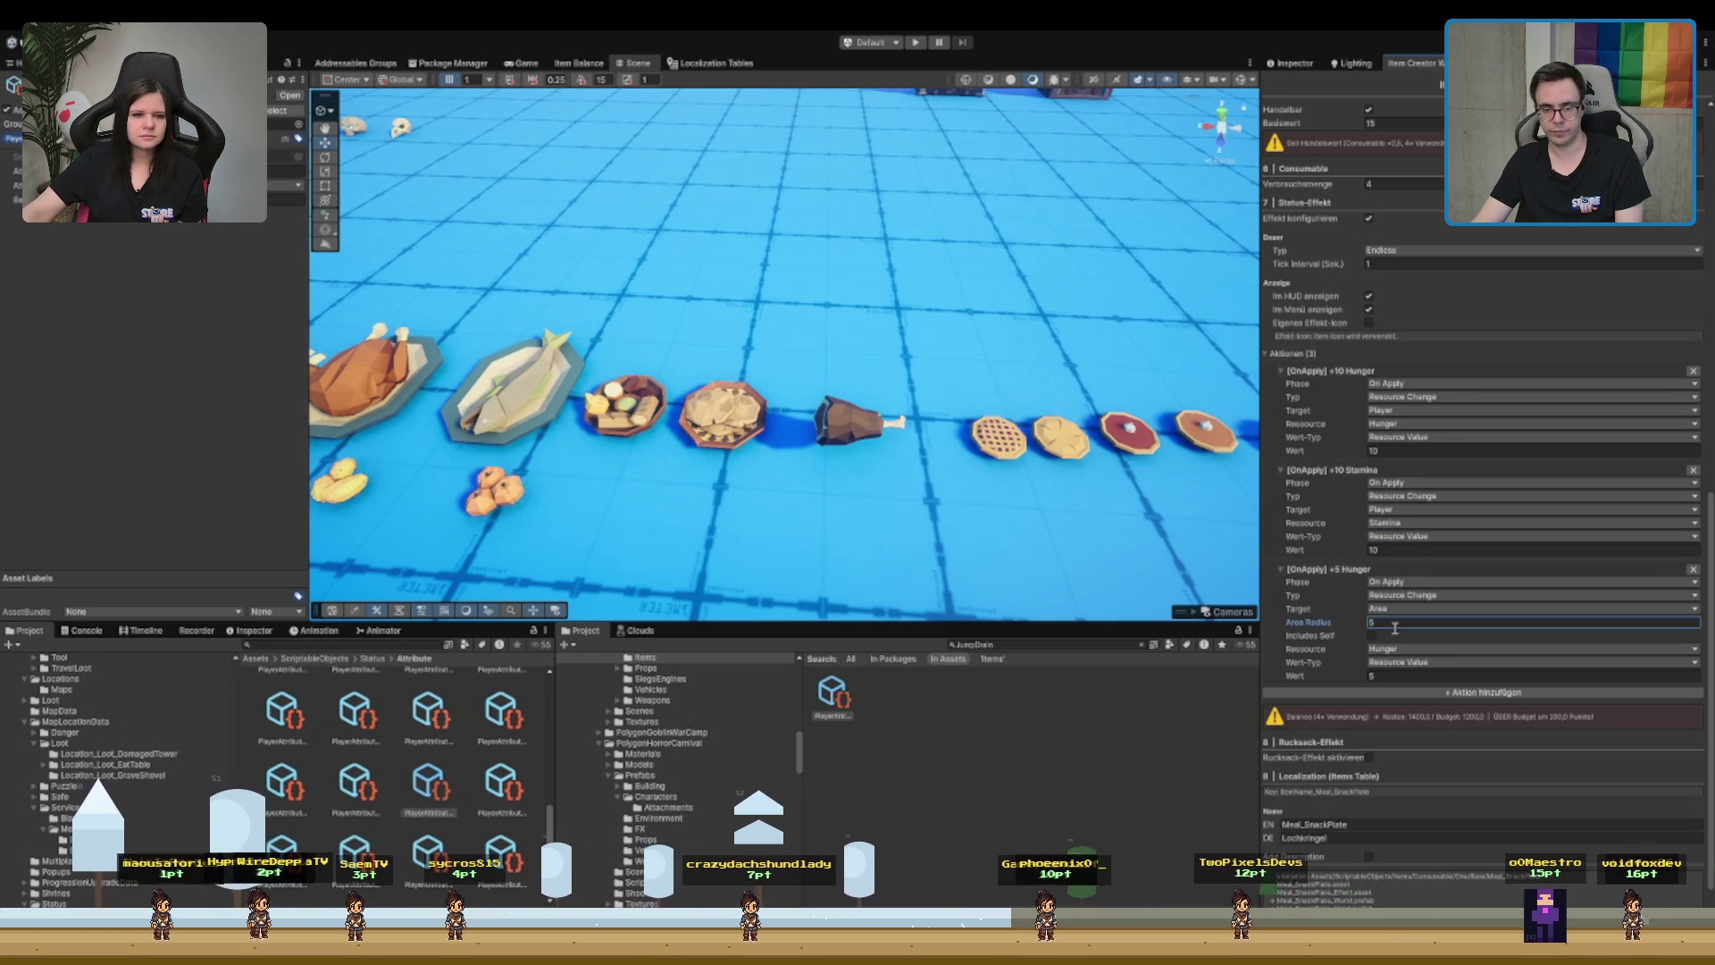
{"action": "left_click", "coordinate": [1330, 673]}
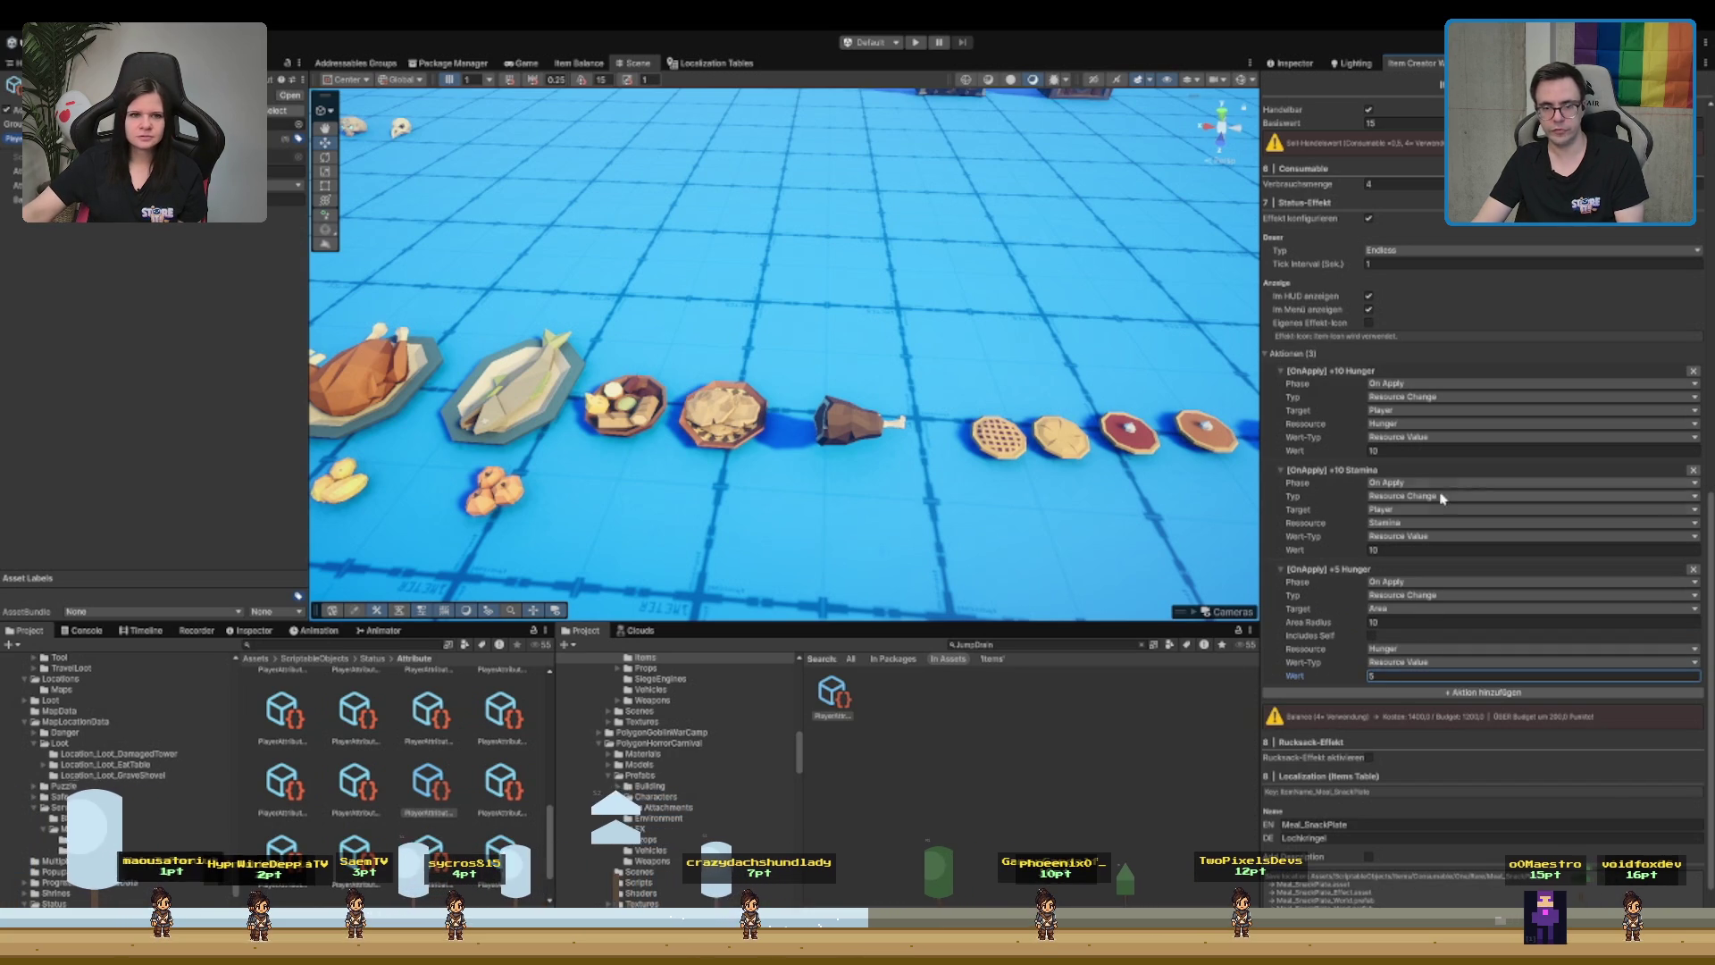
{"action": "left_click", "coordinate": [1405, 448]}
{"action": "type", "text": "5"}
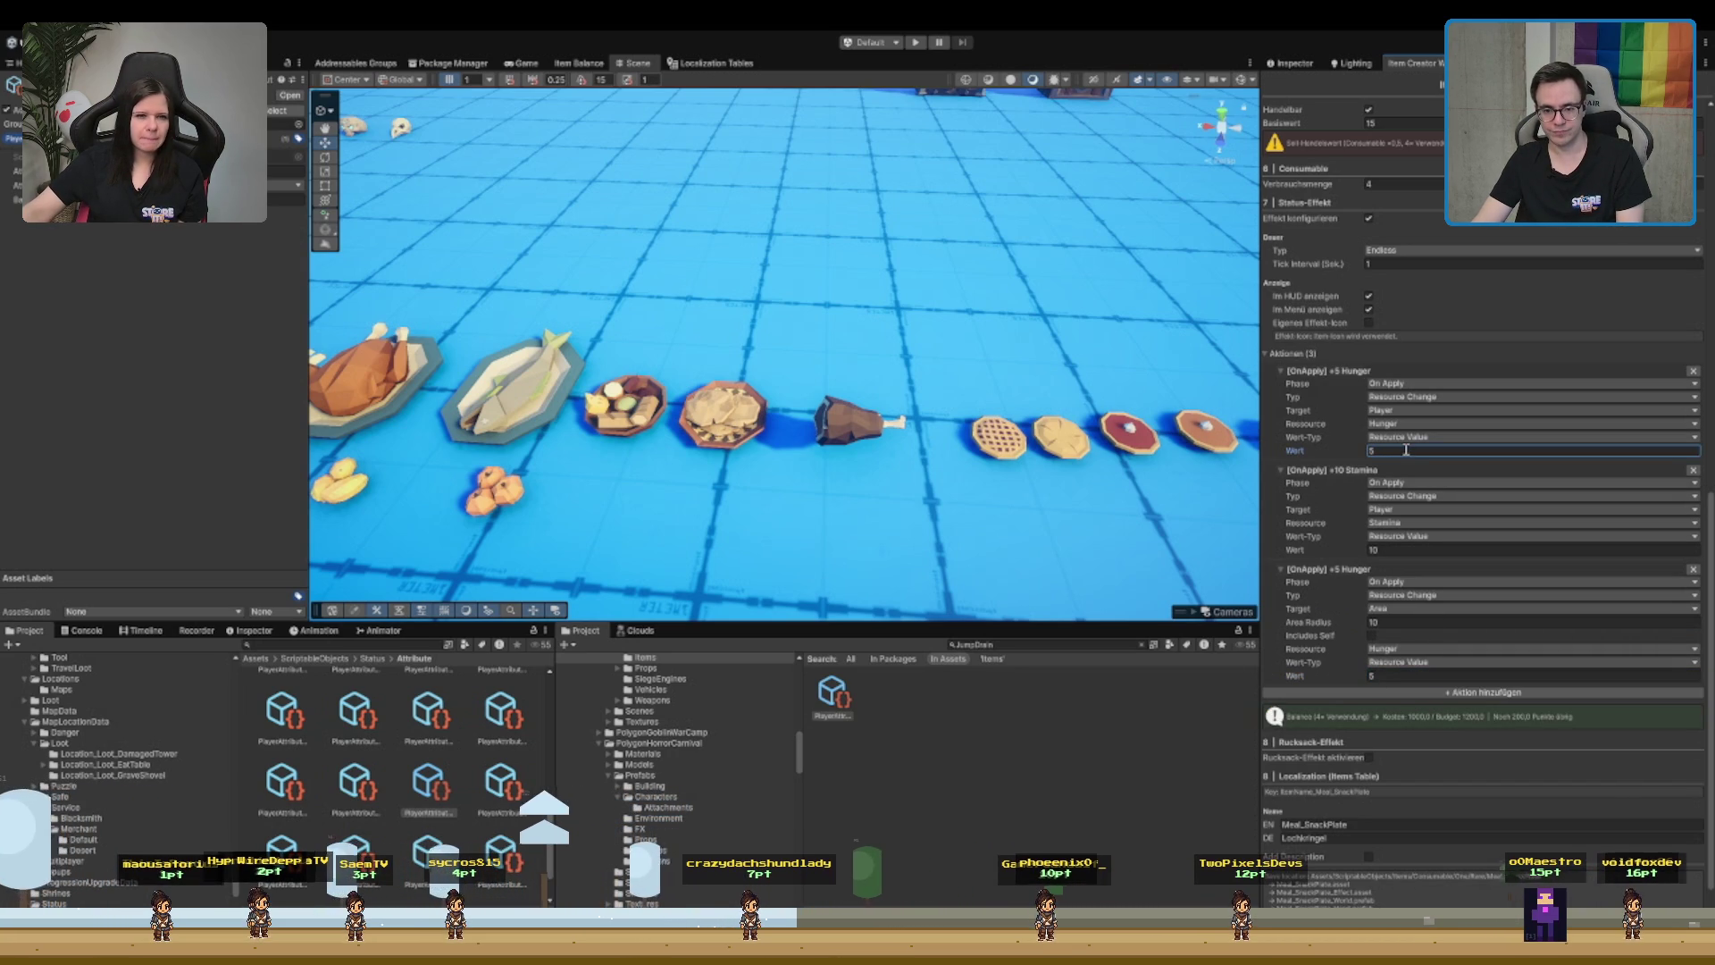
{"action": "key", "text": "BackSpace"}
{"action": "type", "text": "1"}
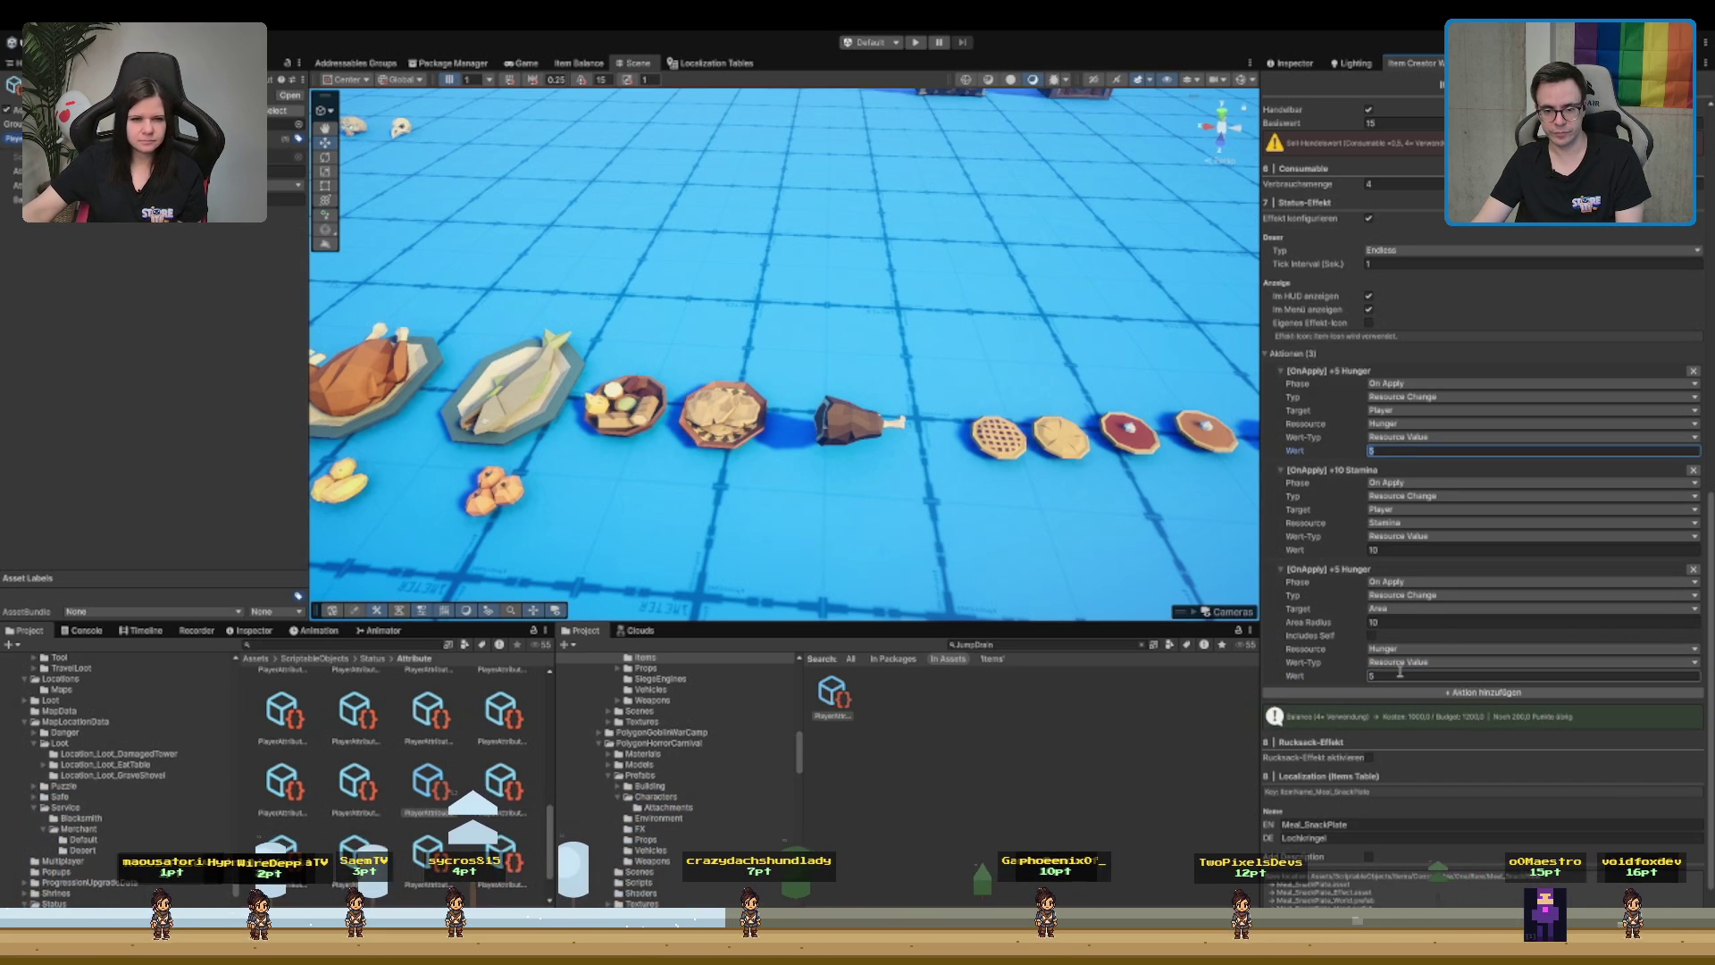
{"action": "type", "text": "0"}
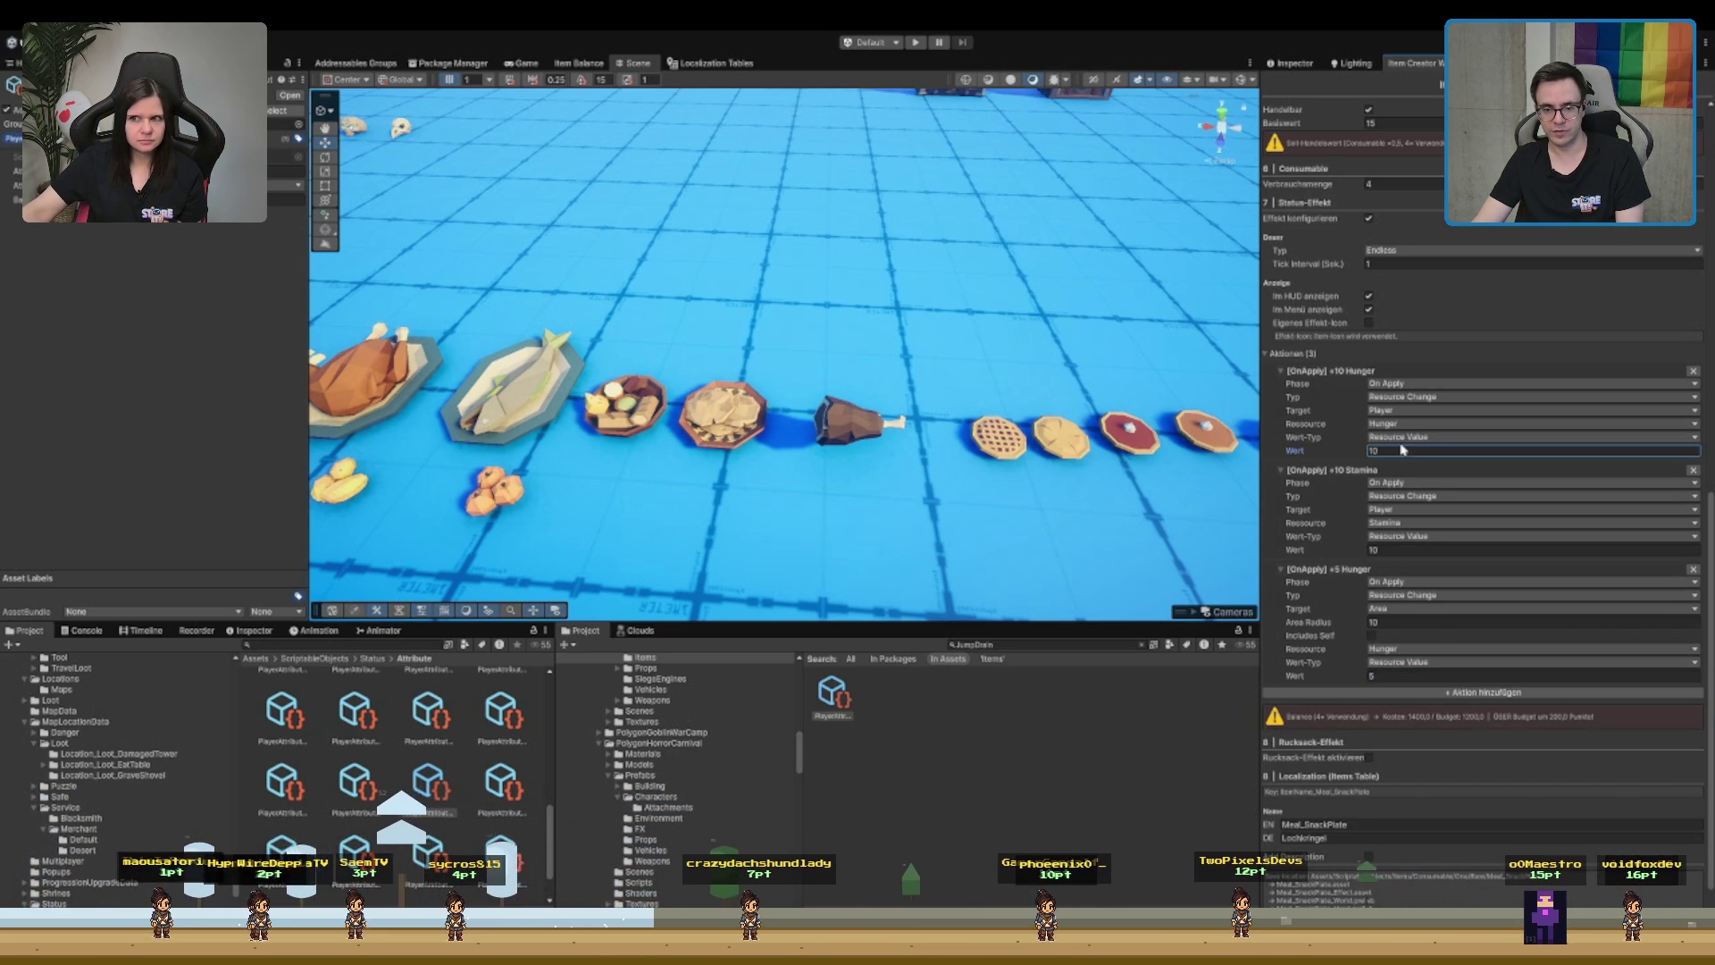
{"action": "left_click", "coordinate": [1410, 676]}
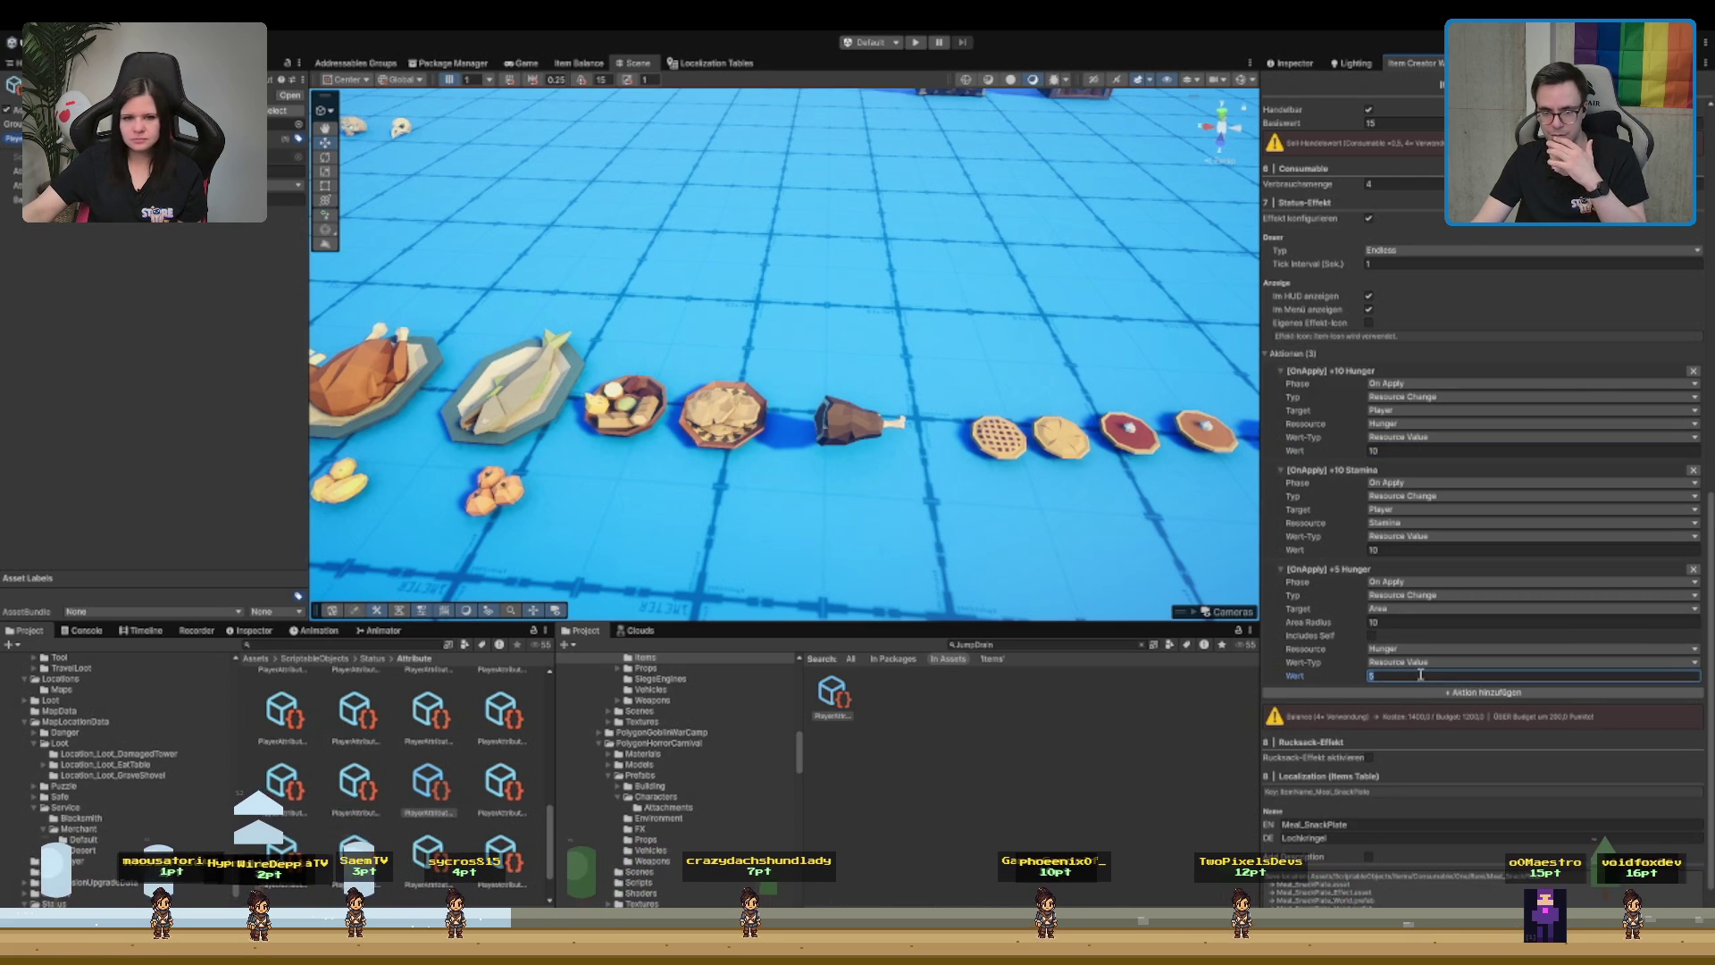
{"action": "left_click", "coordinate": [1385, 185]}
{"action": "type", "text": "3"}
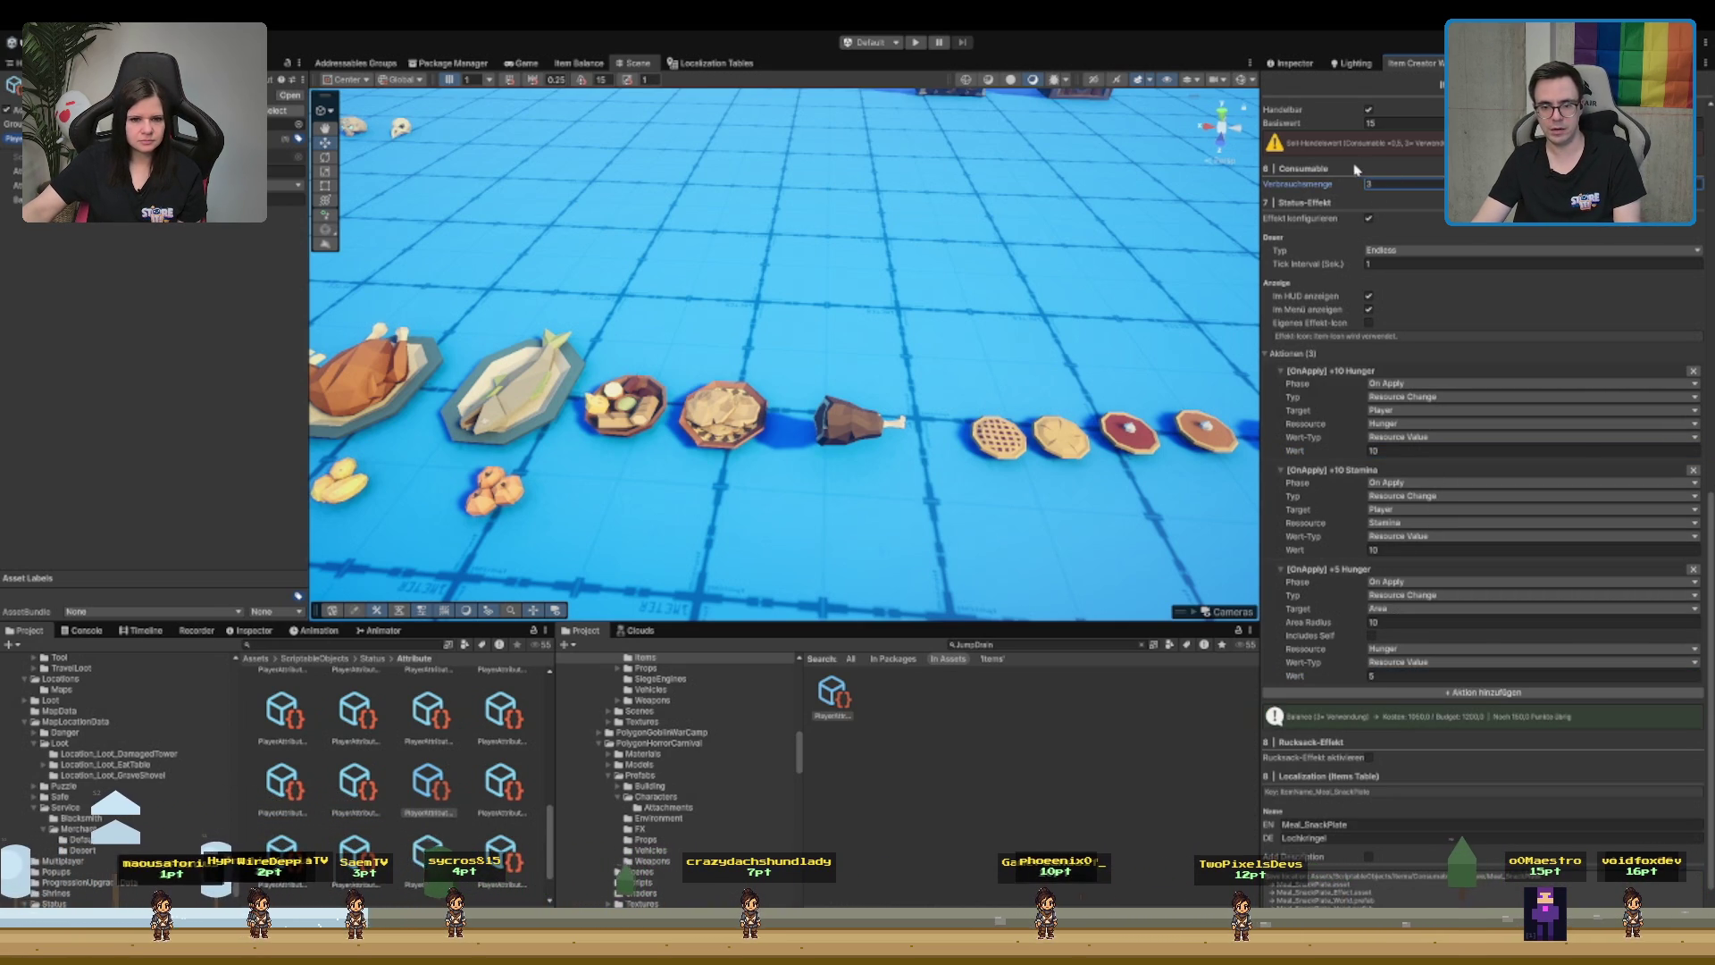
{"action": "left_click", "coordinate": [1407, 451]}
{"action": "type", "text": "15"}
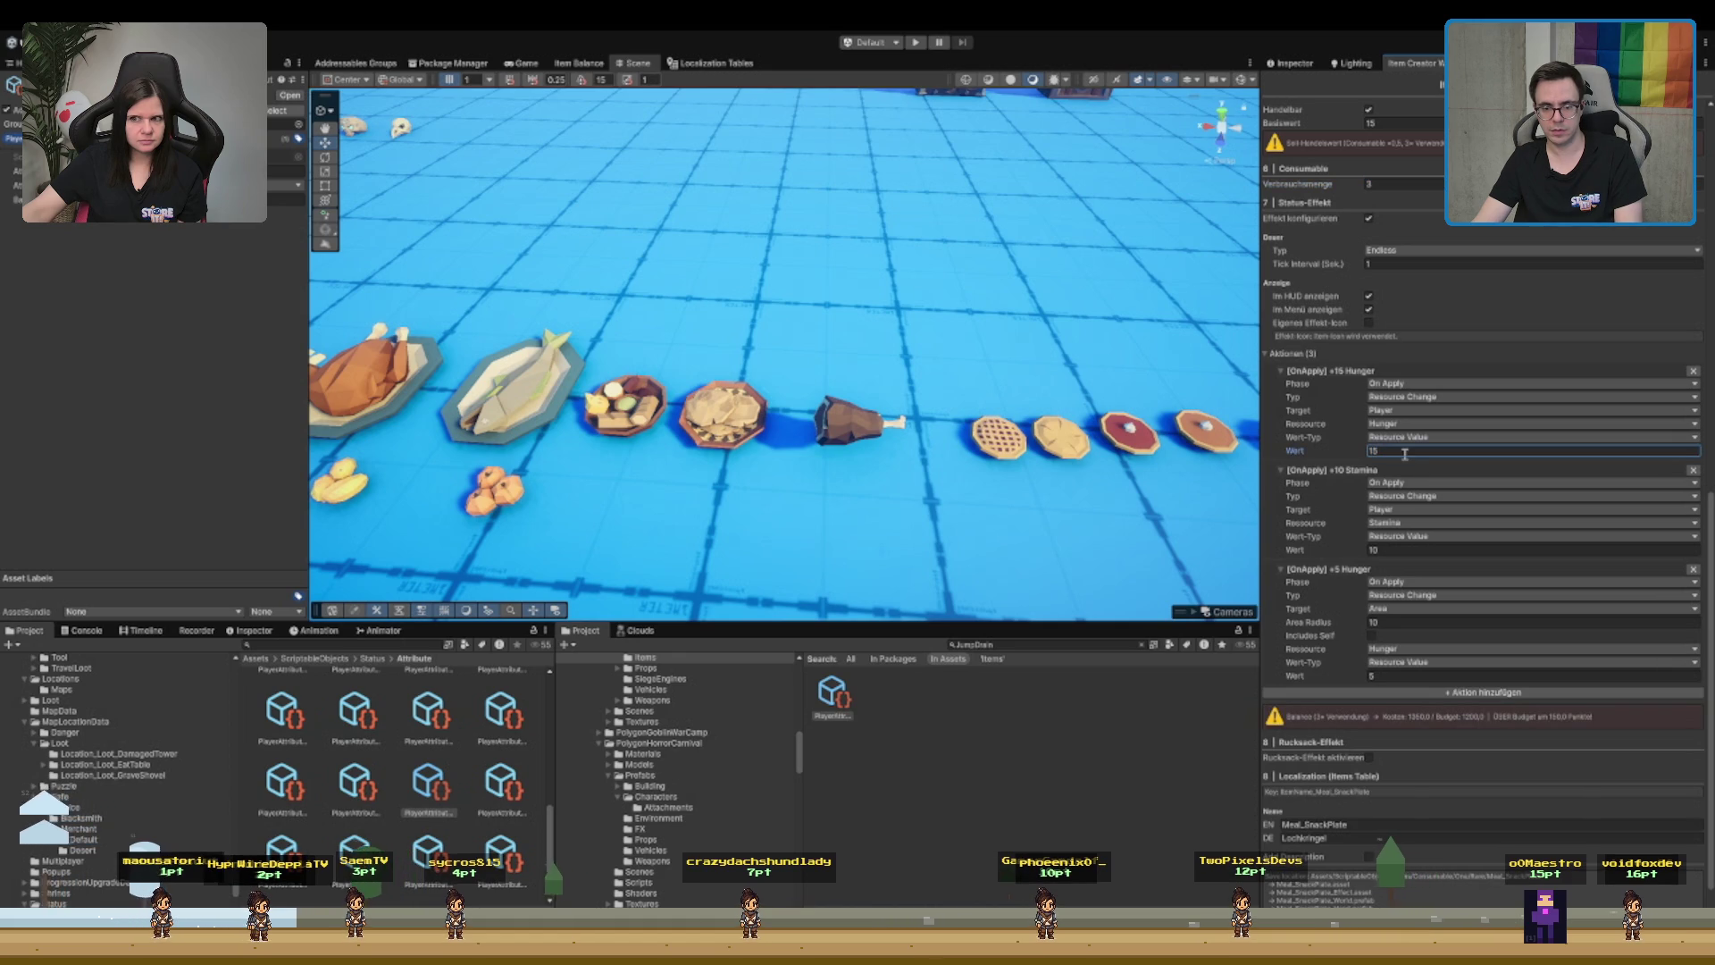
{"action": "type", "text": "12"}
{"action": "type", "text": "10"}
{"action": "left_click", "coordinate": [1448, 676]}
{"action": "type", "text": "10"}
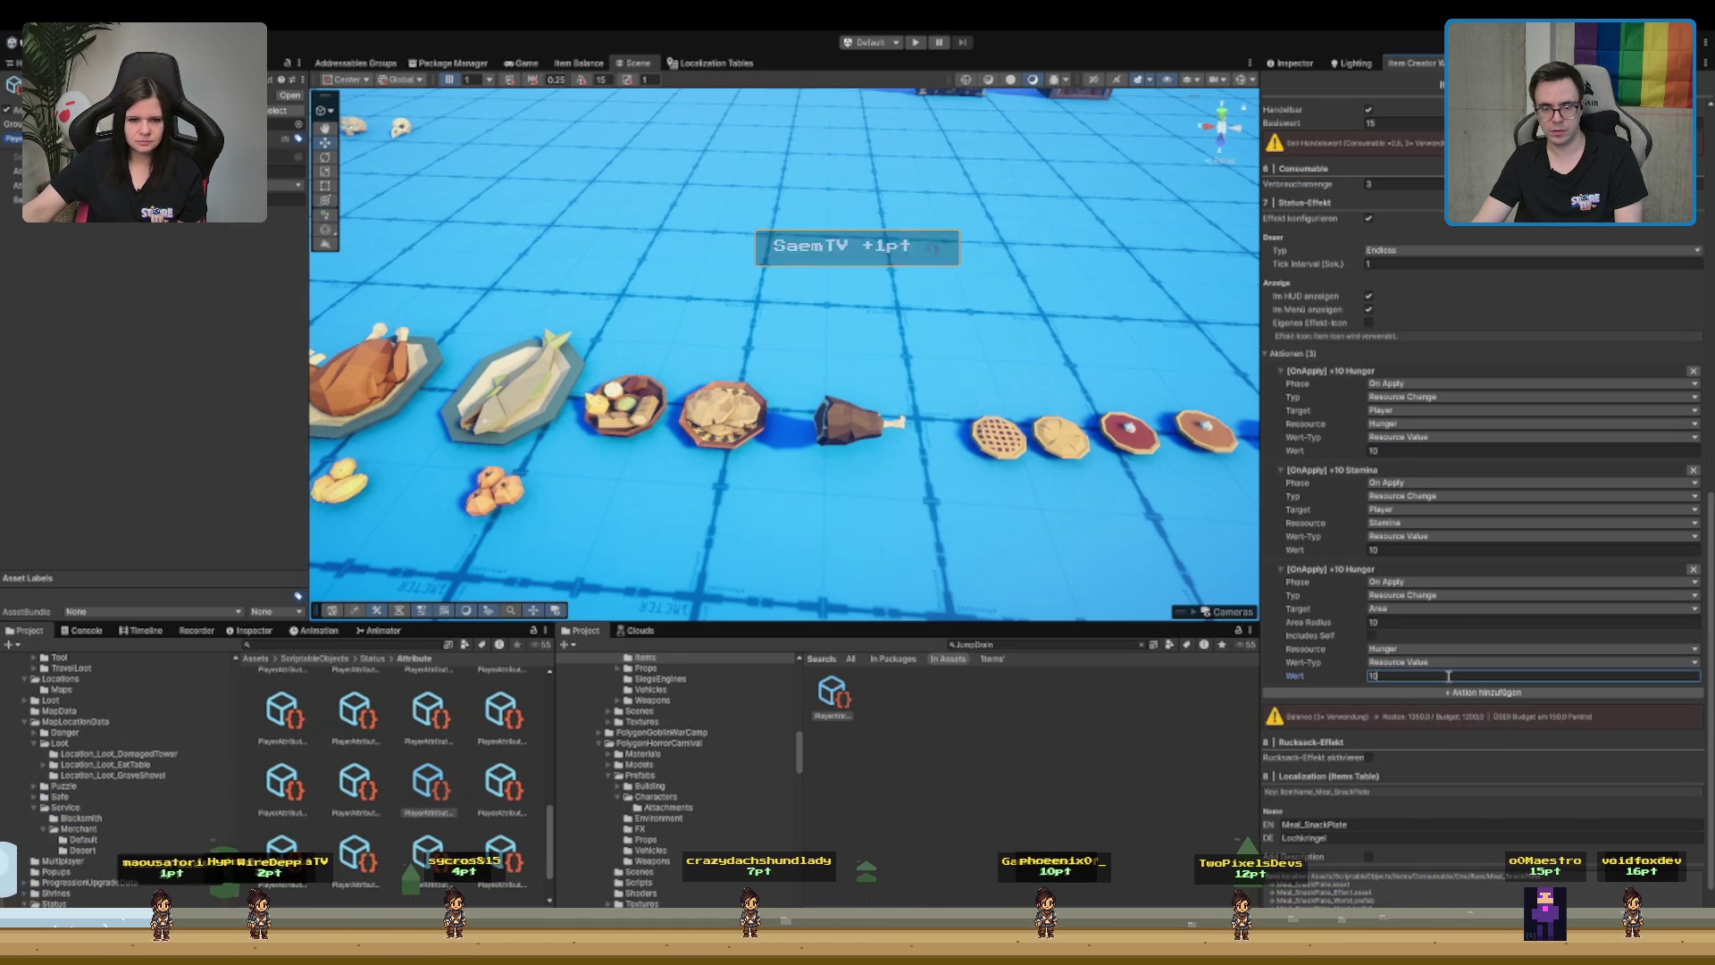
{"action": "left_click", "coordinate": [1458, 551]}
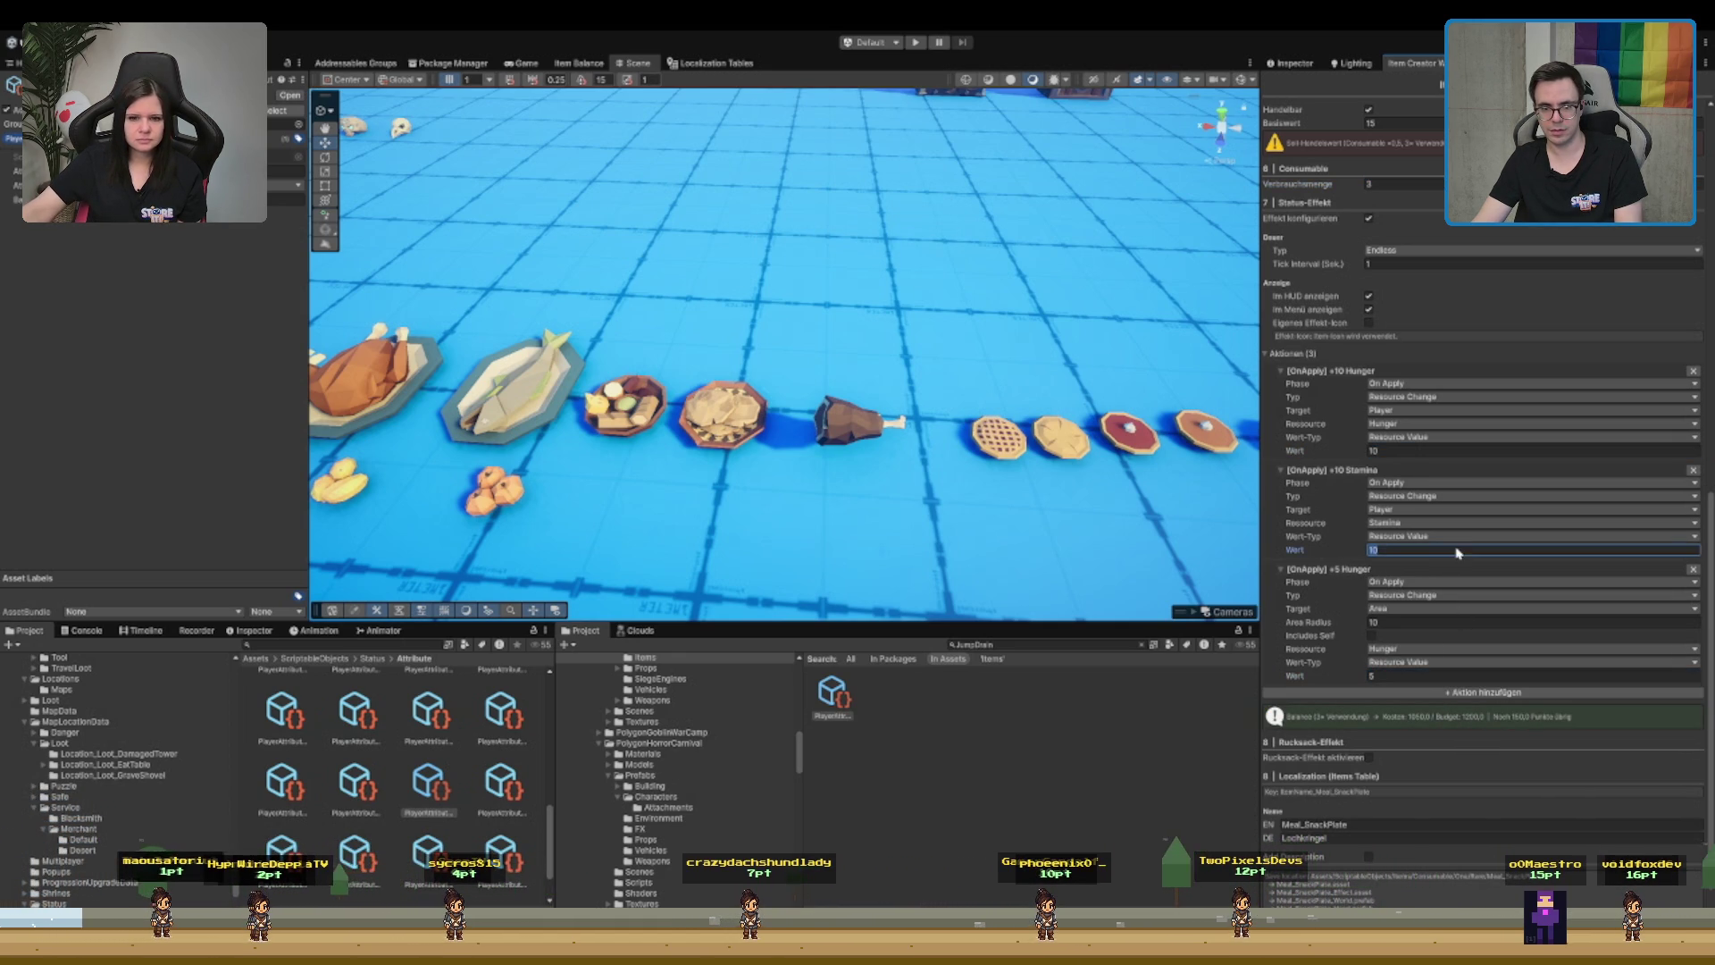
{"action": "type", "text": "5"}
{"action": "left_click", "coordinate": [1392, 677]}
{"action": "type", "text": "10"}
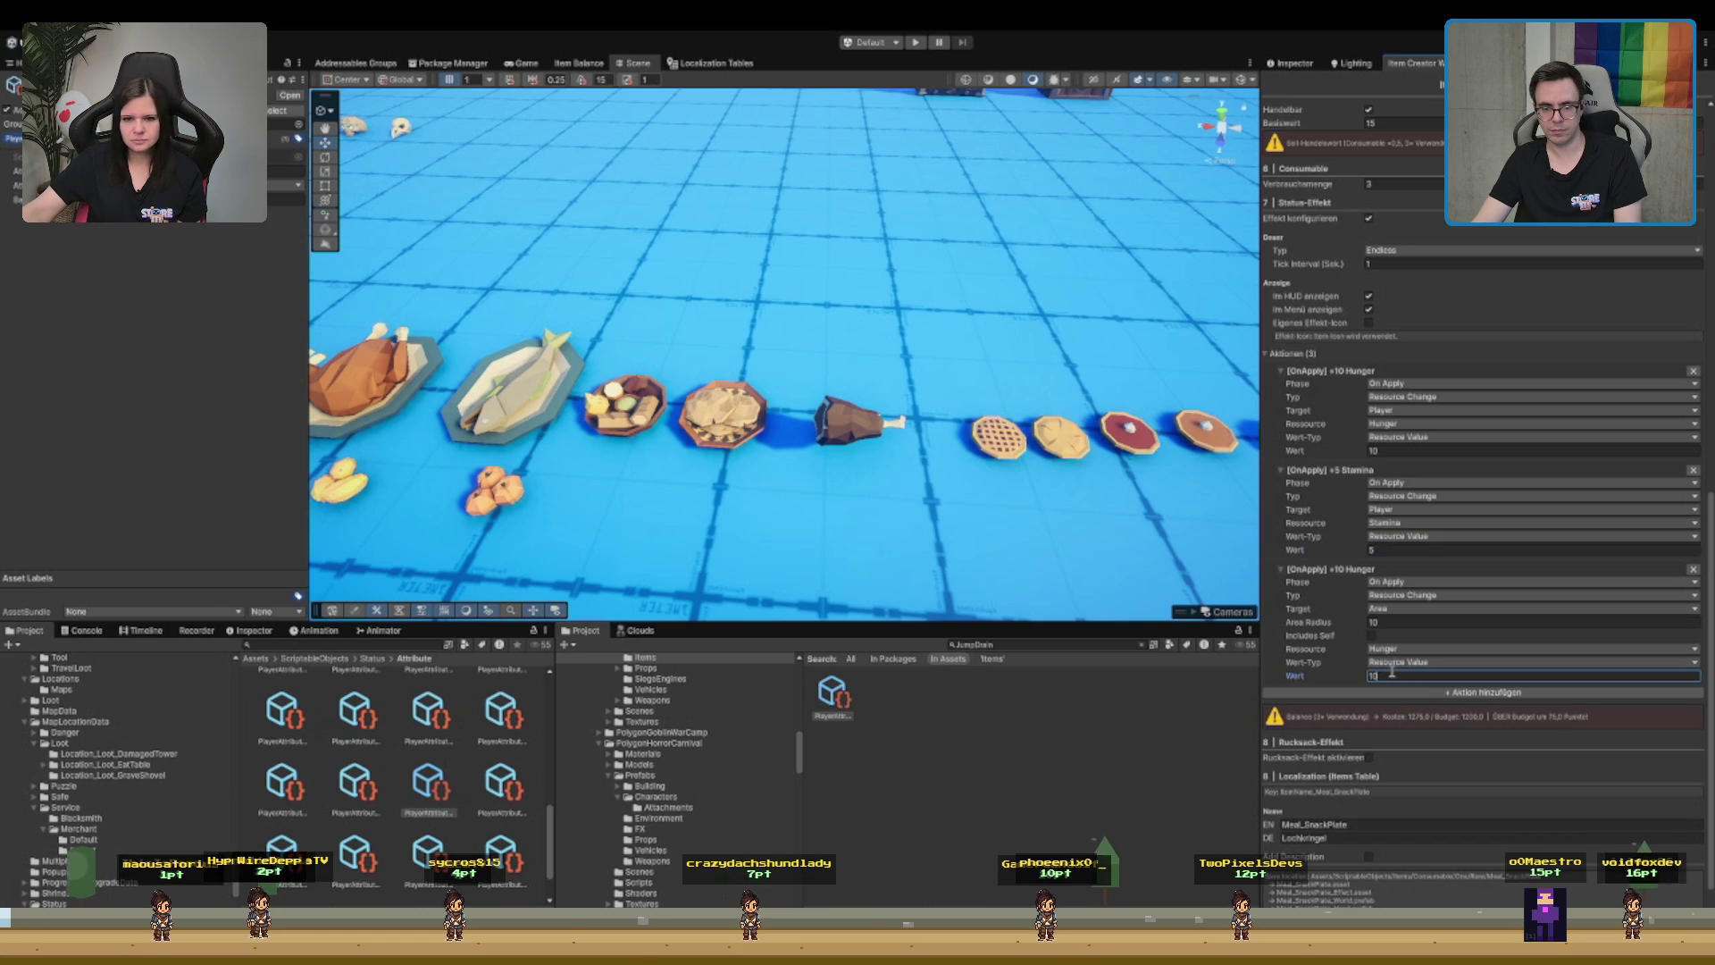
{"action": "left_click", "coordinate": [1408, 676]}
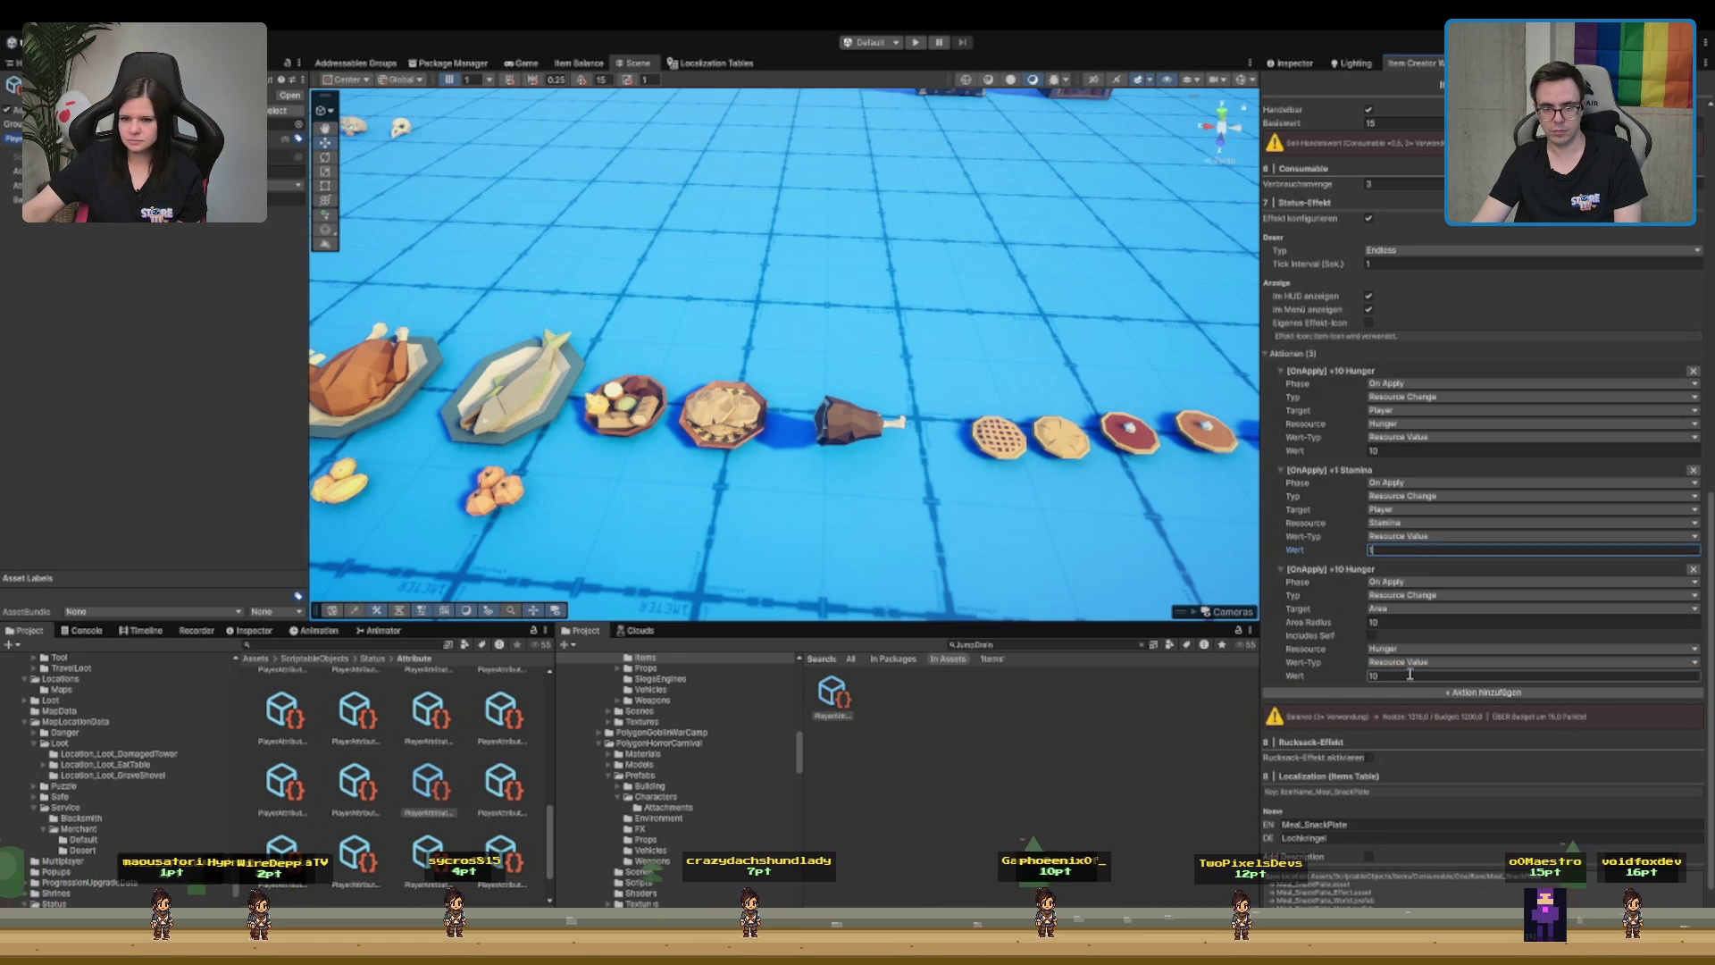
{"action": "type", "text": "5"}
{"action": "left_click", "coordinate": [1429, 550]}
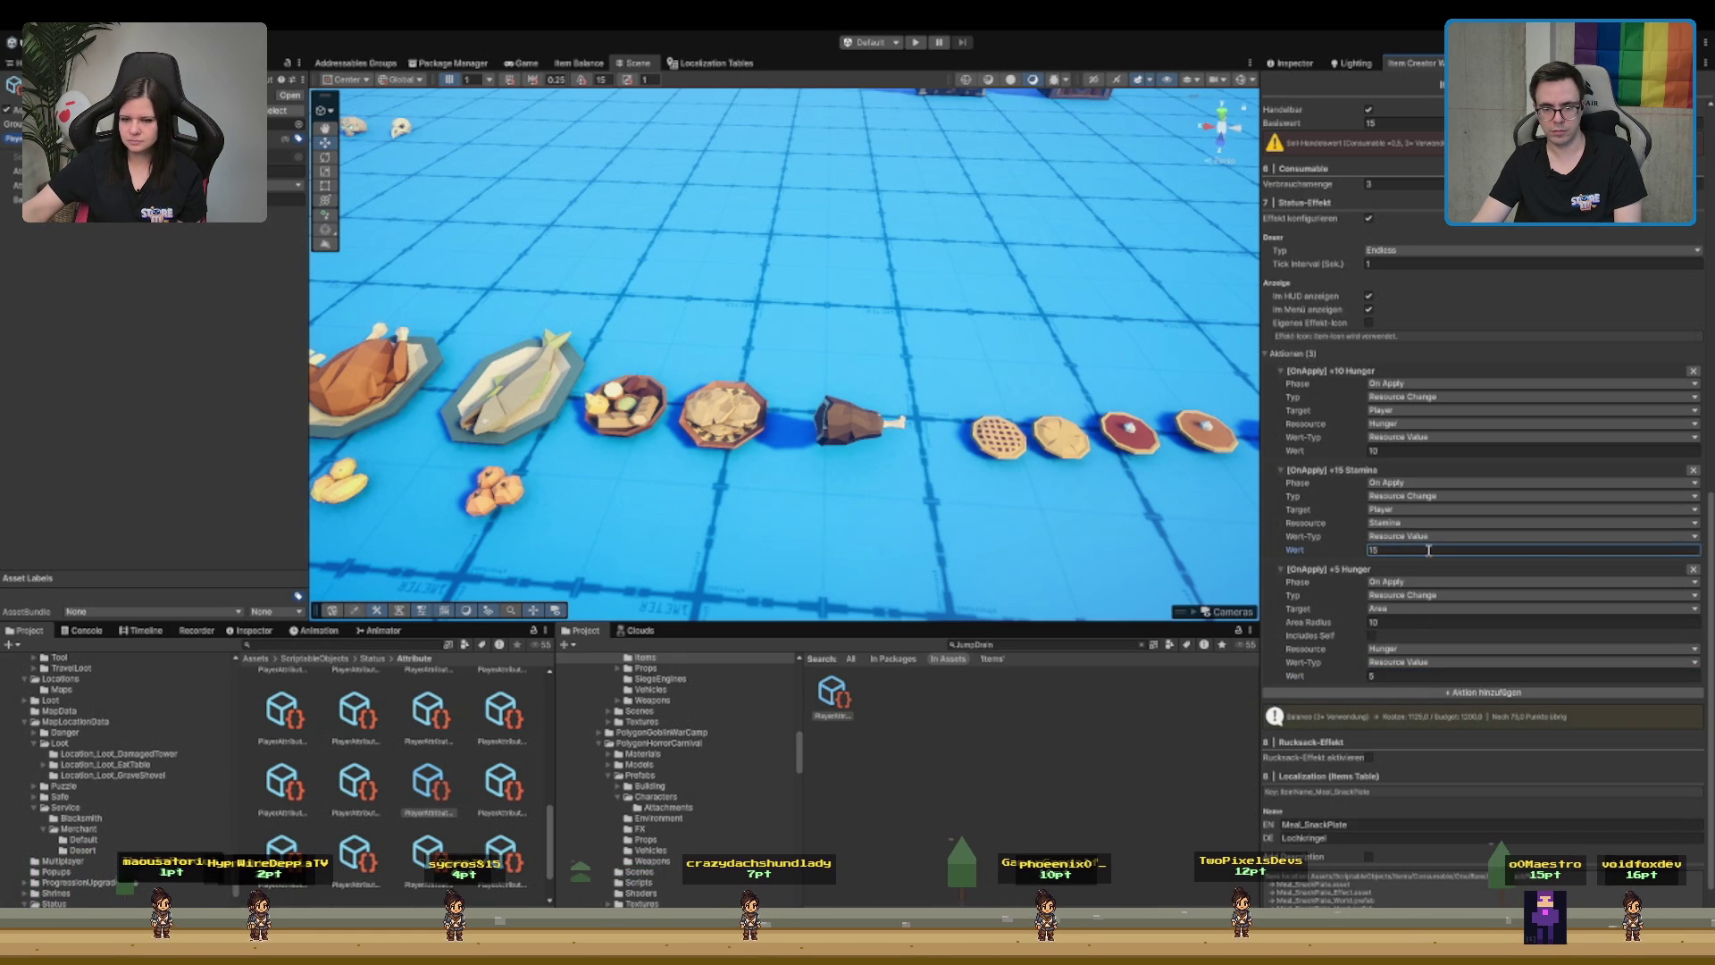
{"action": "type", "text": "20"}
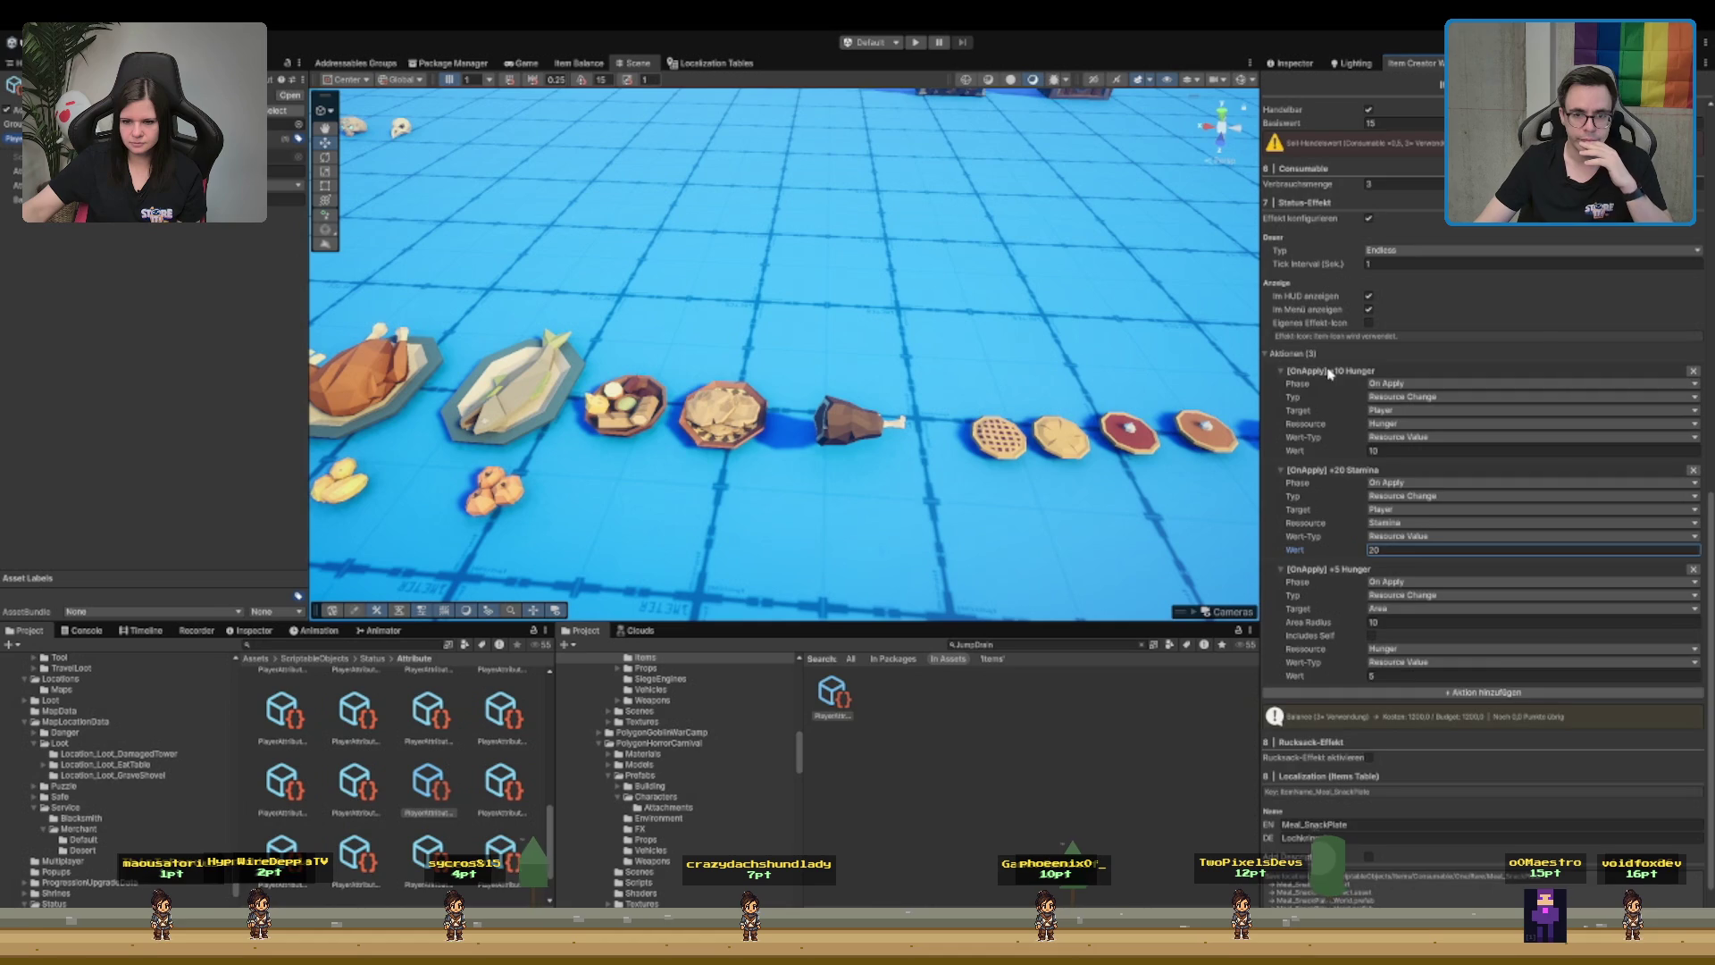
{"action": "scroll", "coordinate": [1430, 447], "scroll_direction": "down", "scroll_amount": 2}
{"action": "left_click", "coordinate": [1337, 782]}
{"action": "type", "text": "Snack Plate"}
{"action": "key", "text": "Tab"}
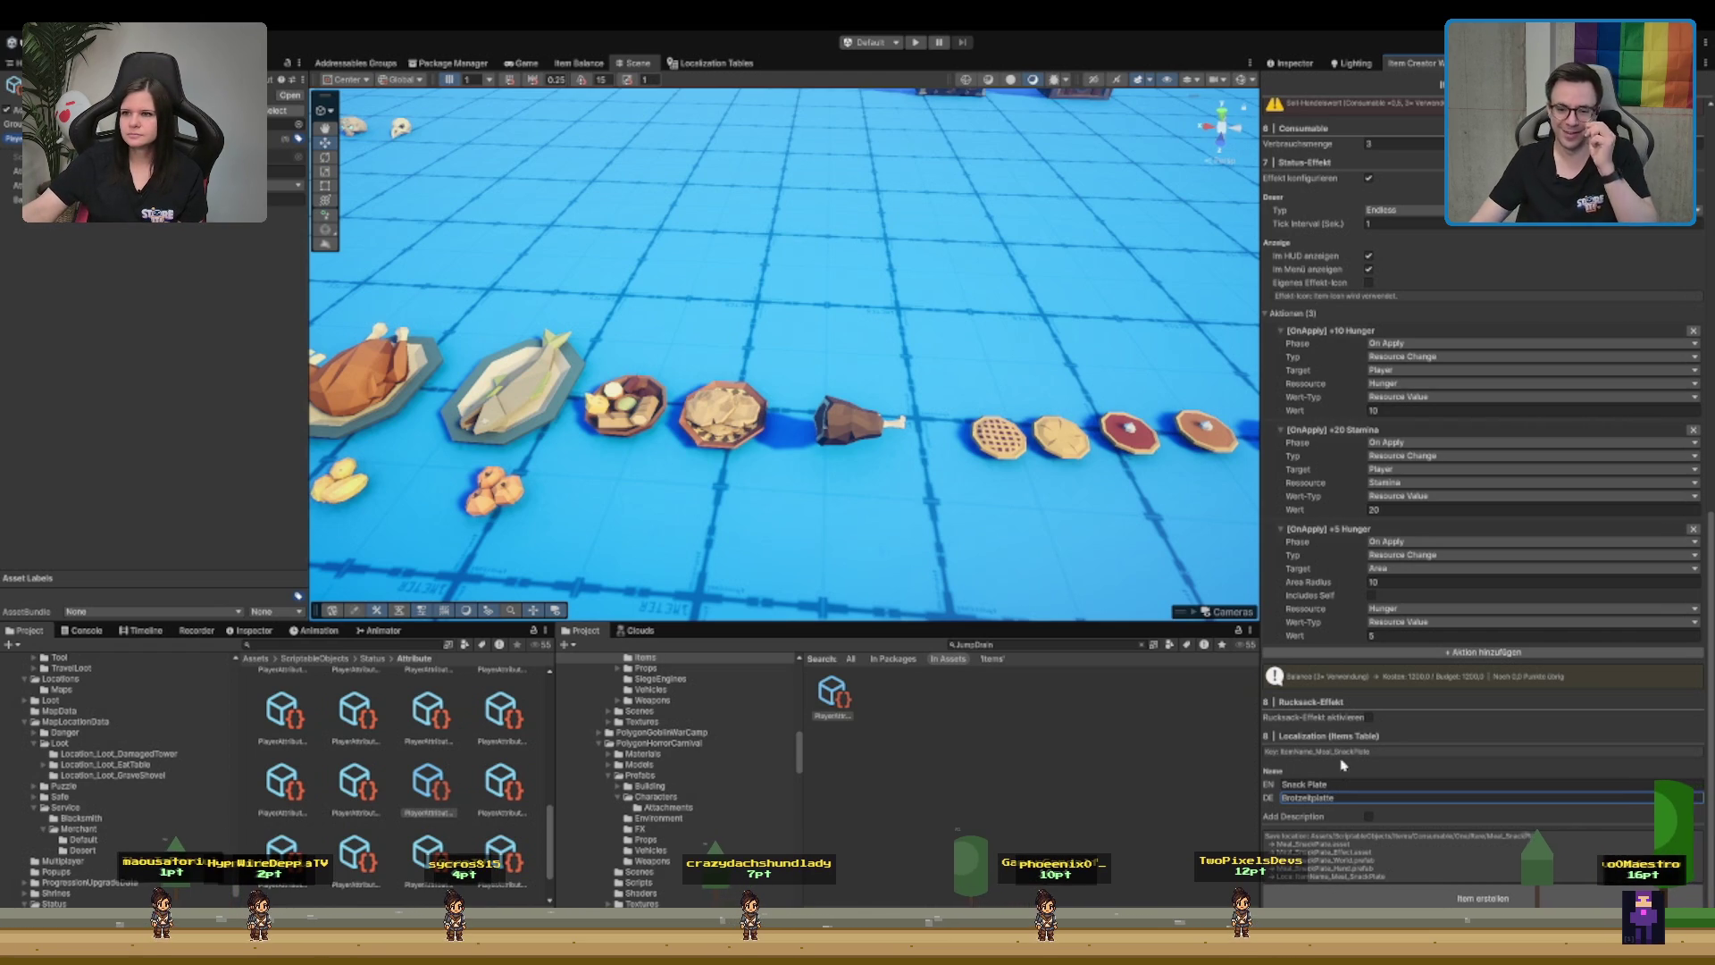
{"action": "scroll", "coordinate": [1376, 737], "scroll_direction": "up", "scroll_amount": 10}
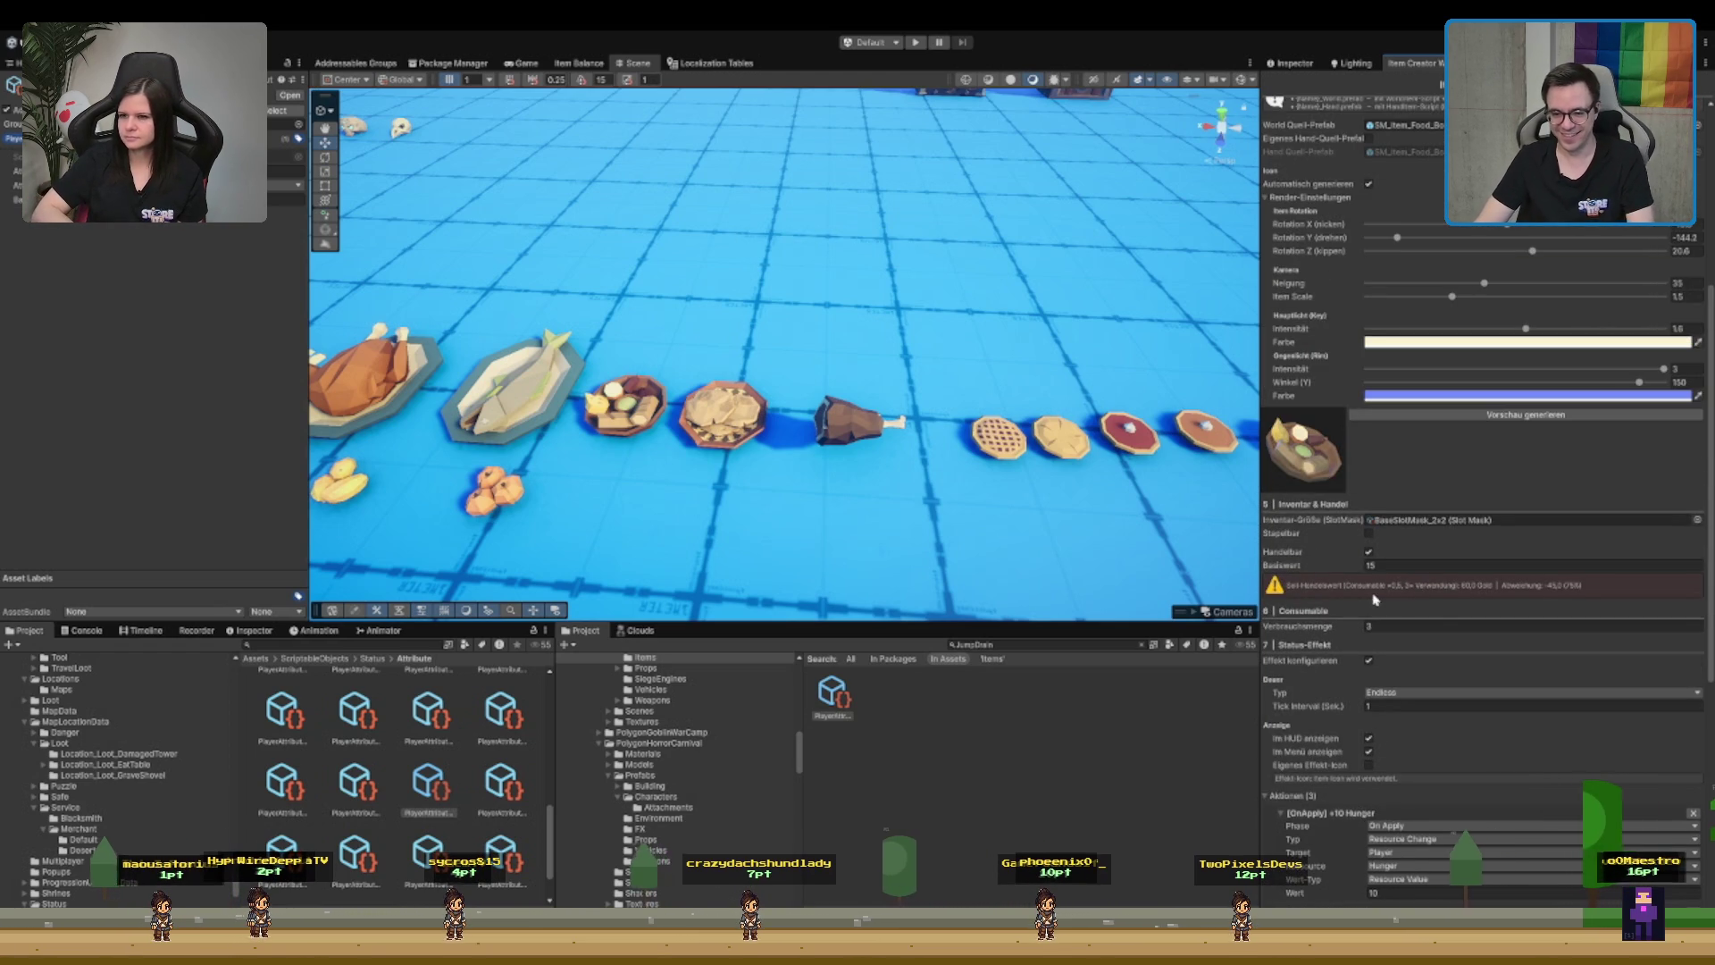
{"action": "scroll", "coordinate": [1403, 566], "scroll_direction": "up", "scroll_amount": 8}
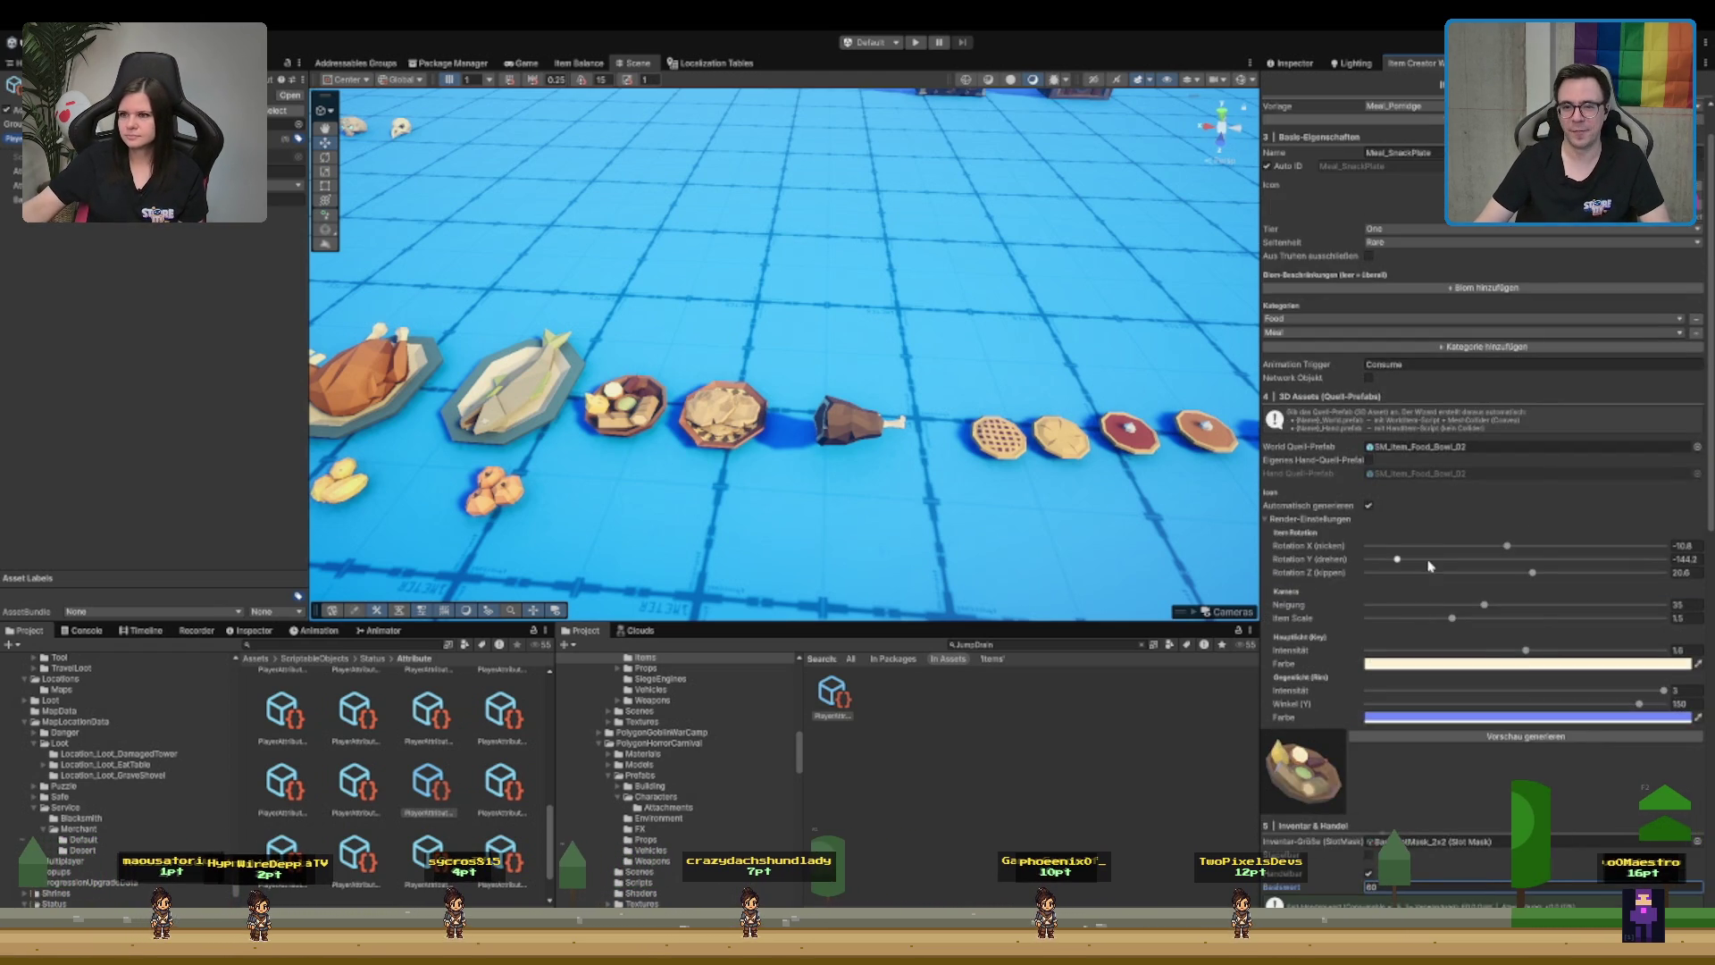
{"action": "scroll", "coordinate": [1422, 566], "scroll_direction": "down", "scroll_amount": 15}
{"action": "scroll", "coordinate": [1400, 637], "scroll_direction": "down", "scroll_amount": 2}
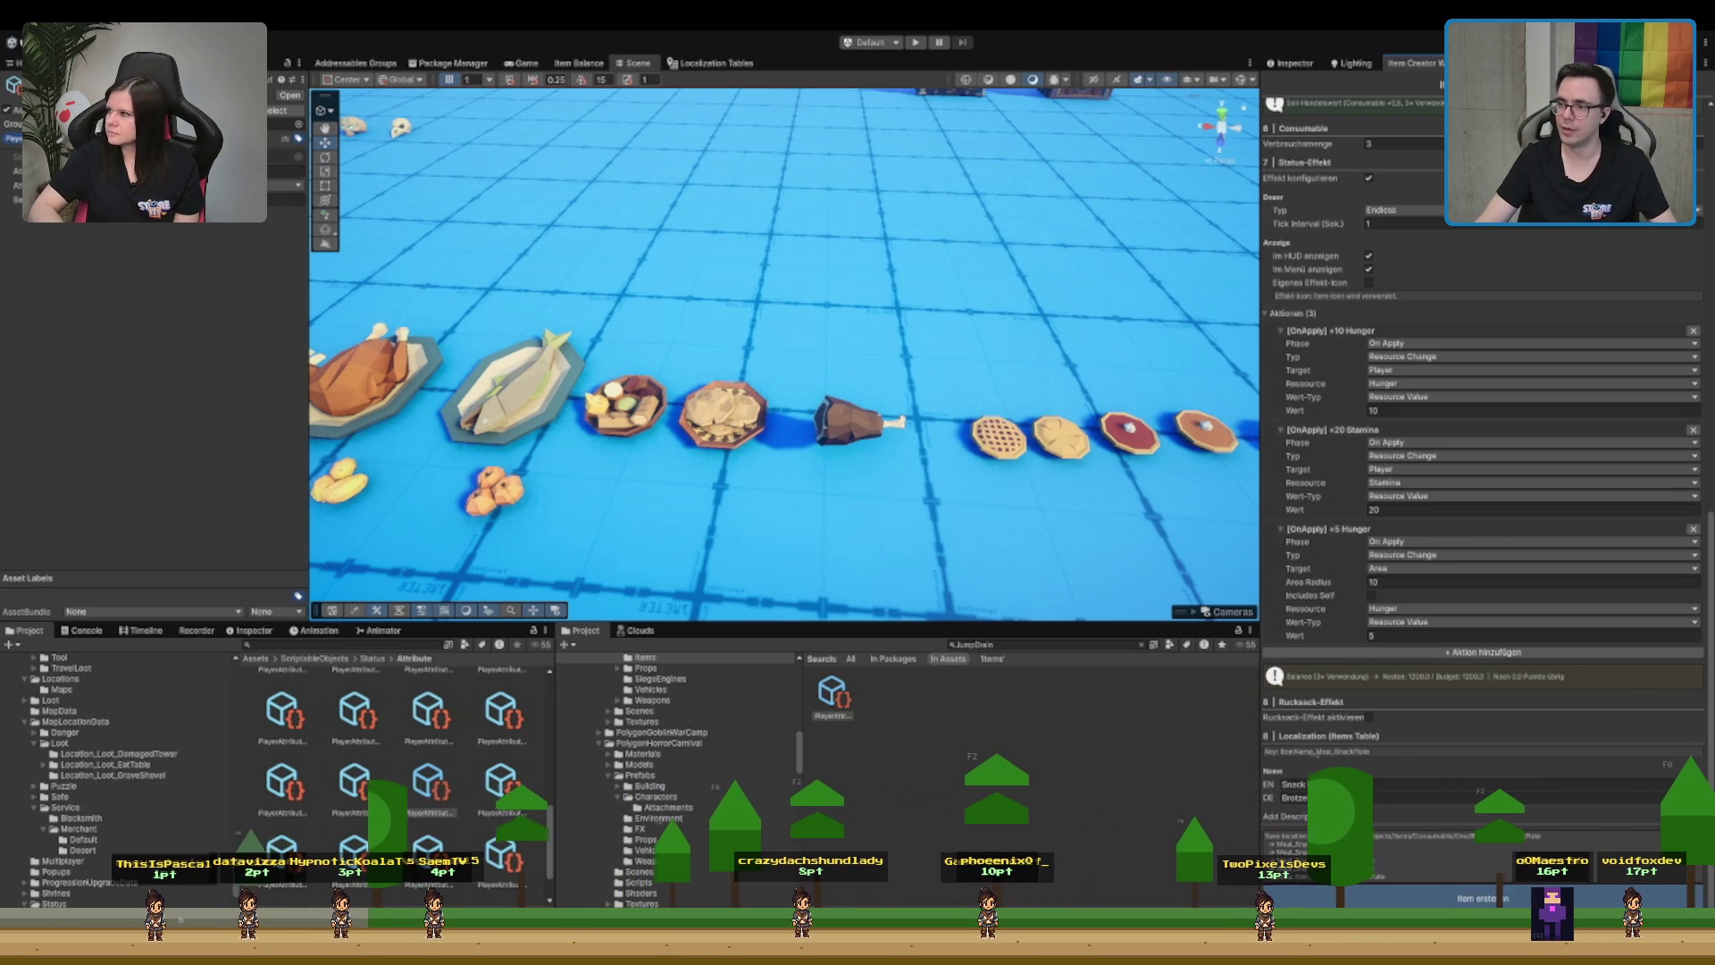
- Create the Meal_SnackPlate item asset, then select and frame the snack plate in the scene
{"action": "left_click", "coordinate": [1483, 898]}
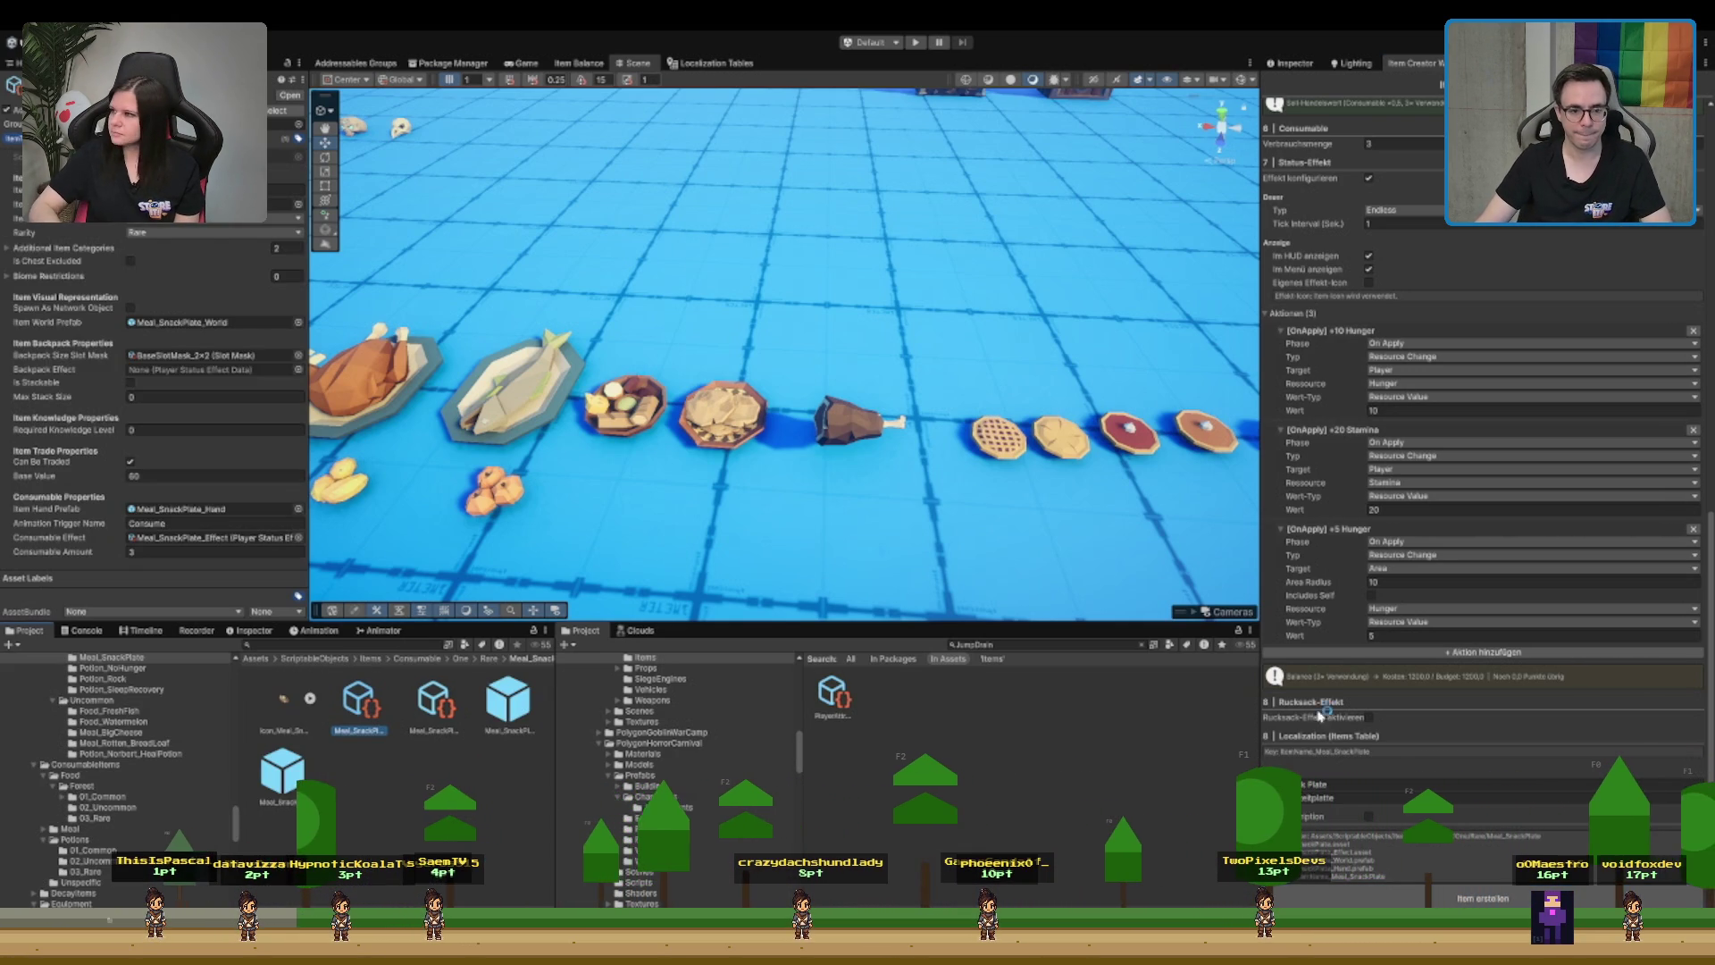
{"action": "left_click", "coordinate": [659, 413]}
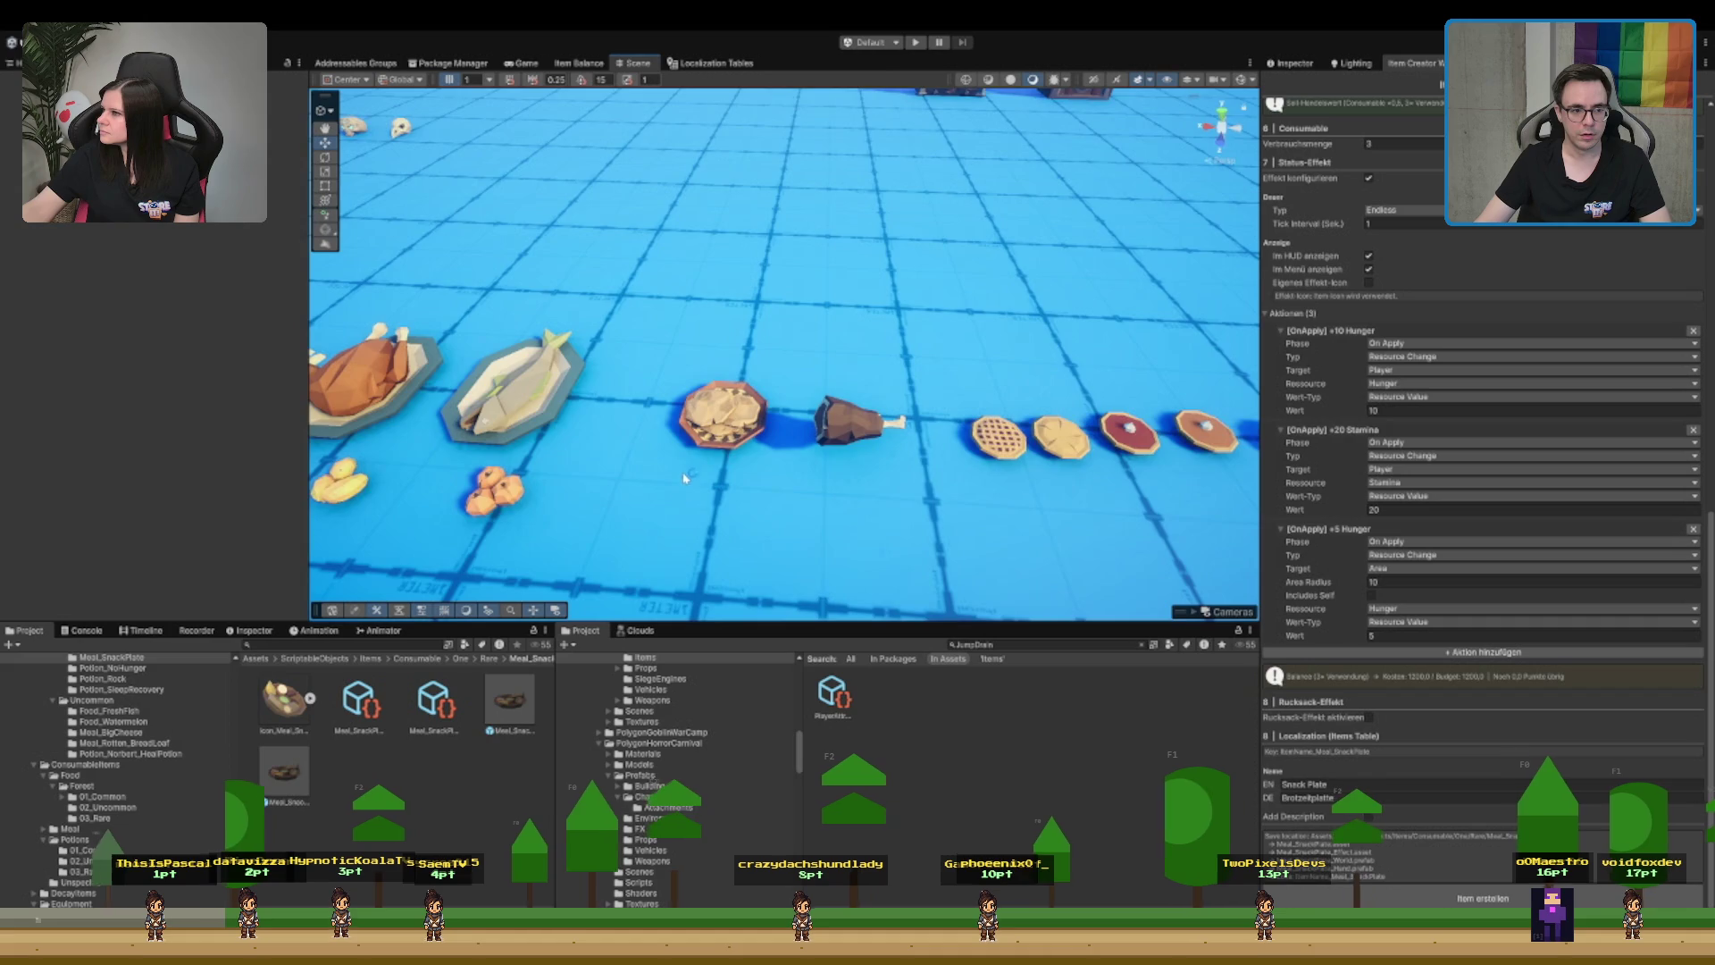
{"action": "key", "text": "f"}
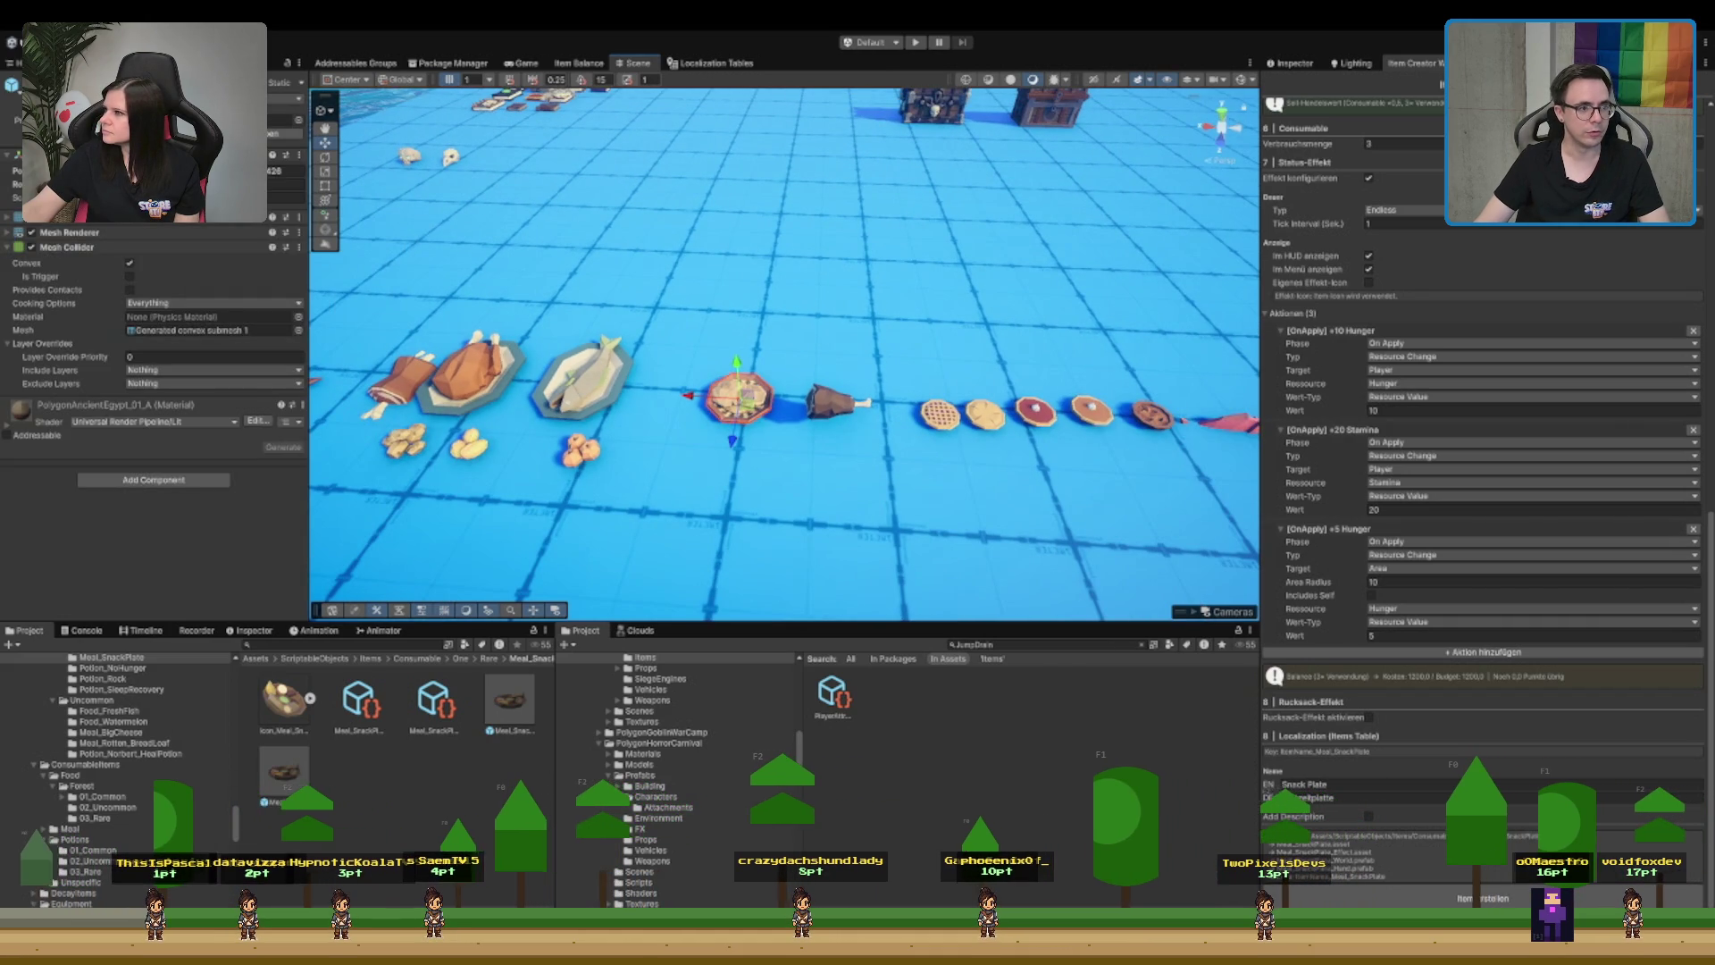
- Assign SM_Prop_Food_Bread_01 from the Project window as the item's World Quell-Prefab
{"action": "left_click", "coordinate": [268, 786]}
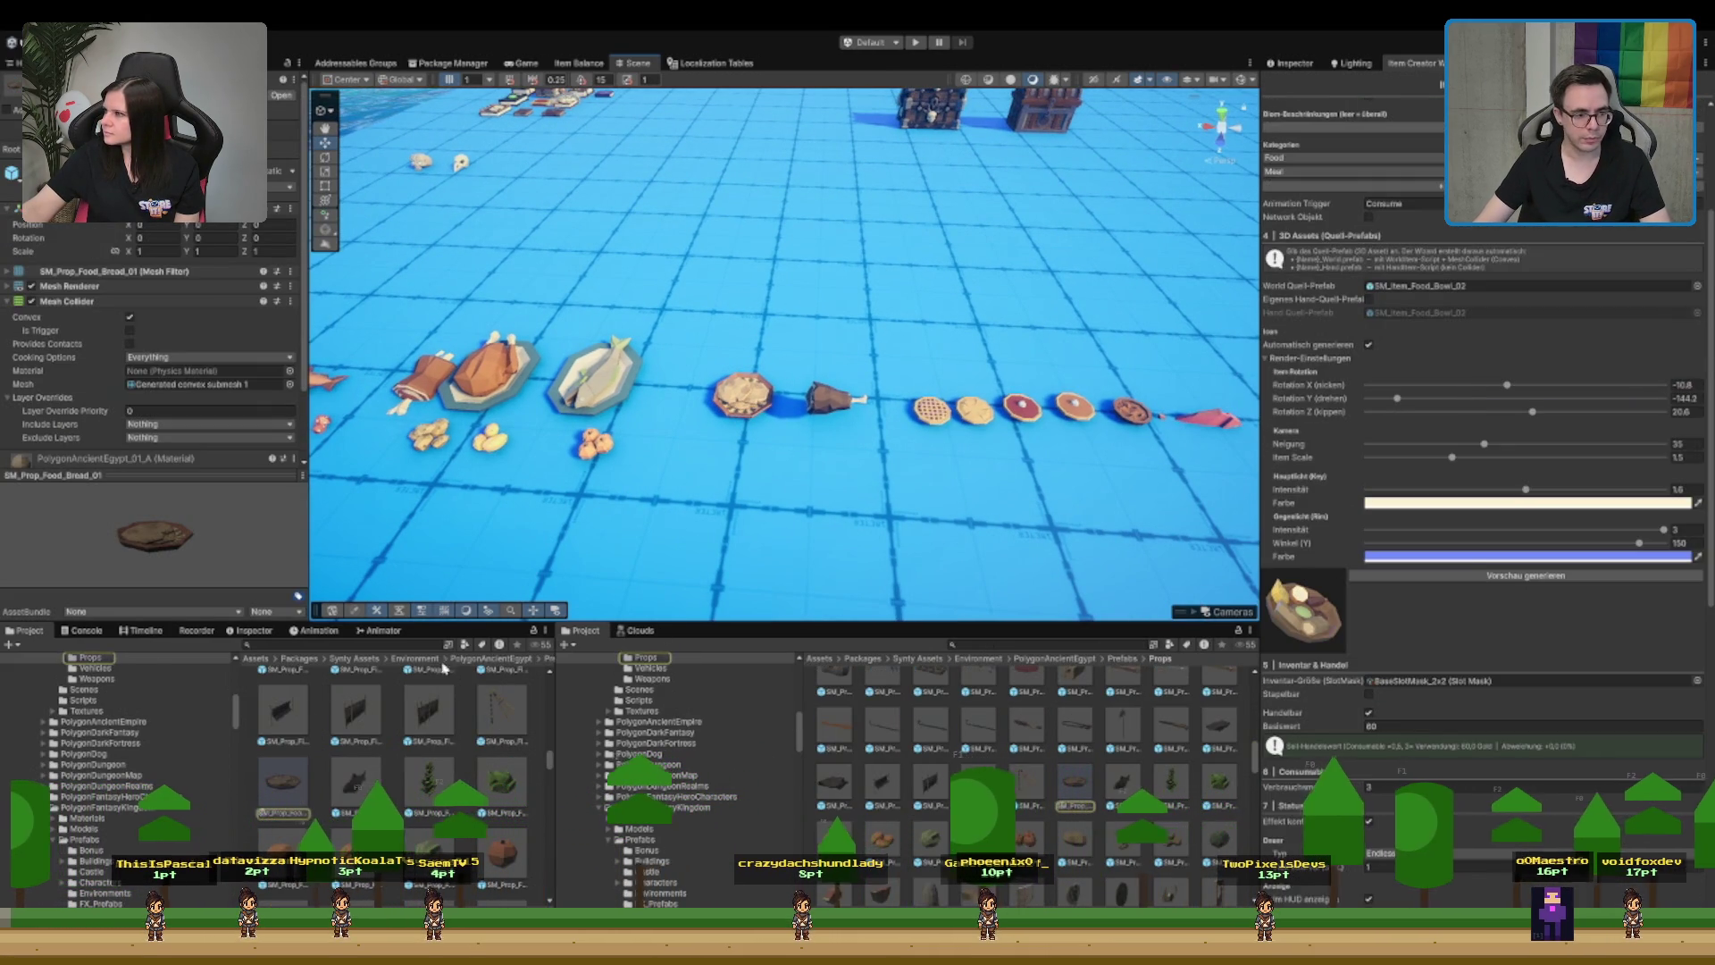
{"action": "left_click_drag", "start_coordinate": [300, 787], "coordinate": [1407, 362]}
{"action": "left_click_drag", "start_coordinate": [1451, 278], "coordinate": [1447, 289]}
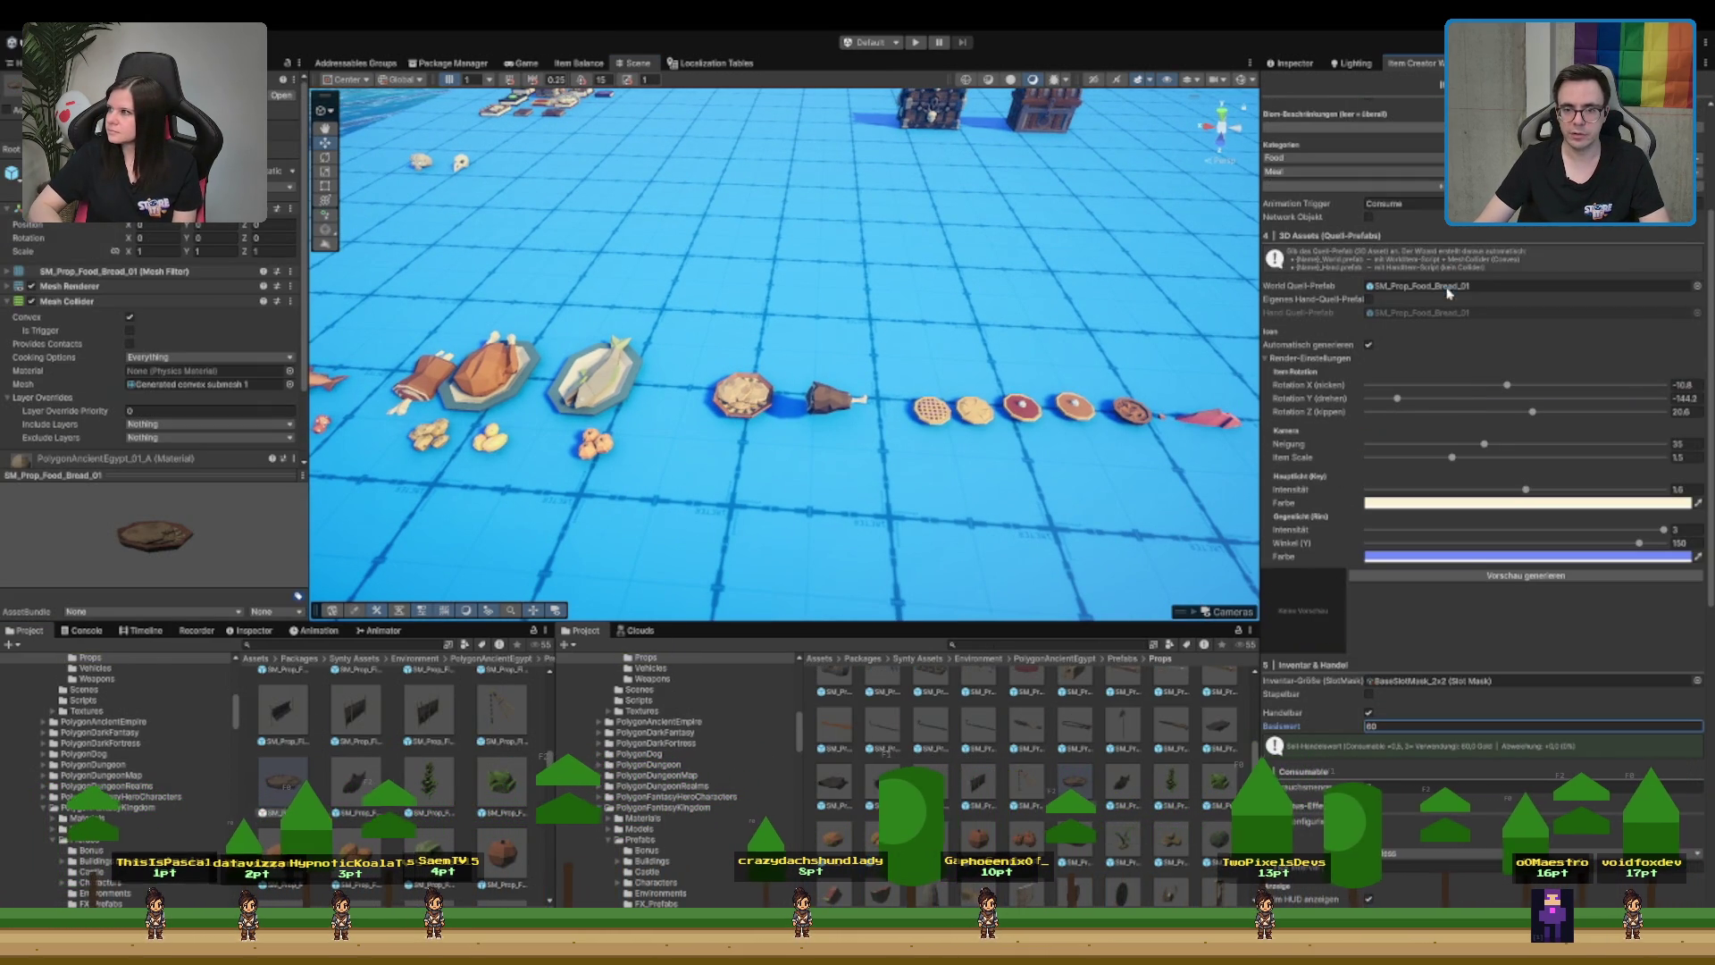
{"action": "left_click_drag", "start_coordinate": [1036, 301], "coordinate": [1255, 303]}
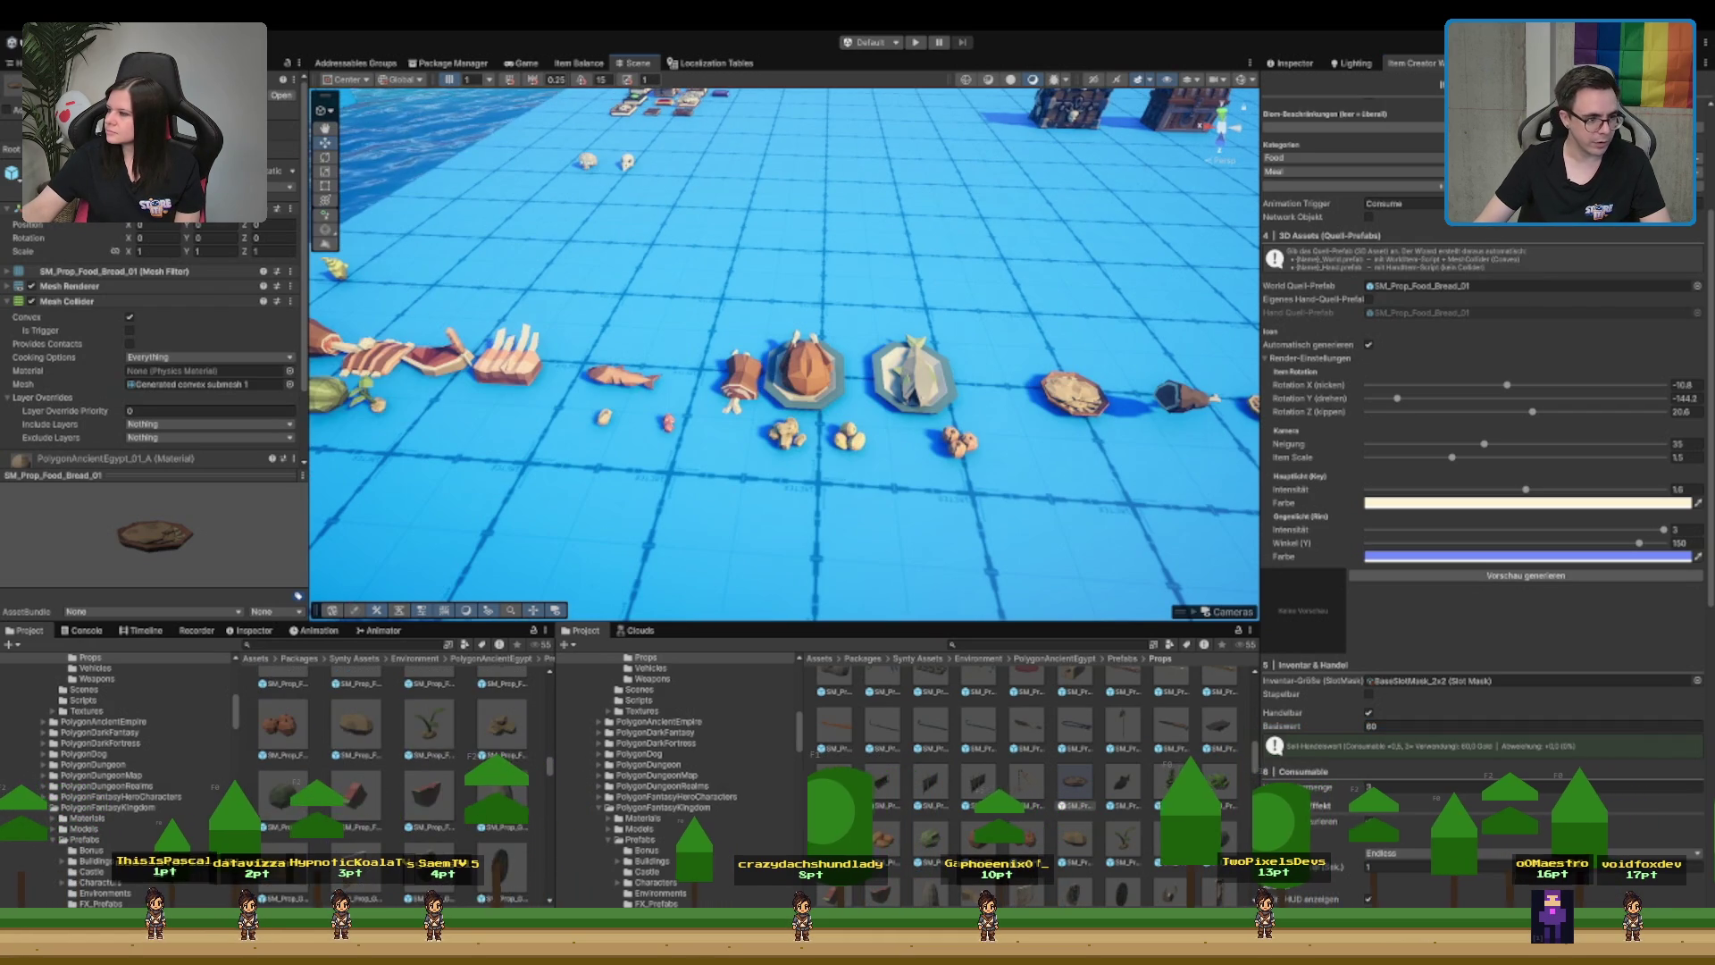
{"action": "scroll", "coordinate": [121, 791], "scroll_direction": "up", "scroll_amount": 3}
{"action": "scroll", "coordinate": [393, 768], "scroll_direction": "down", "scroll_amount": 1}
{"action": "scroll", "coordinate": [220, 815], "scroll_direction": "up", "scroll_amount": 3}
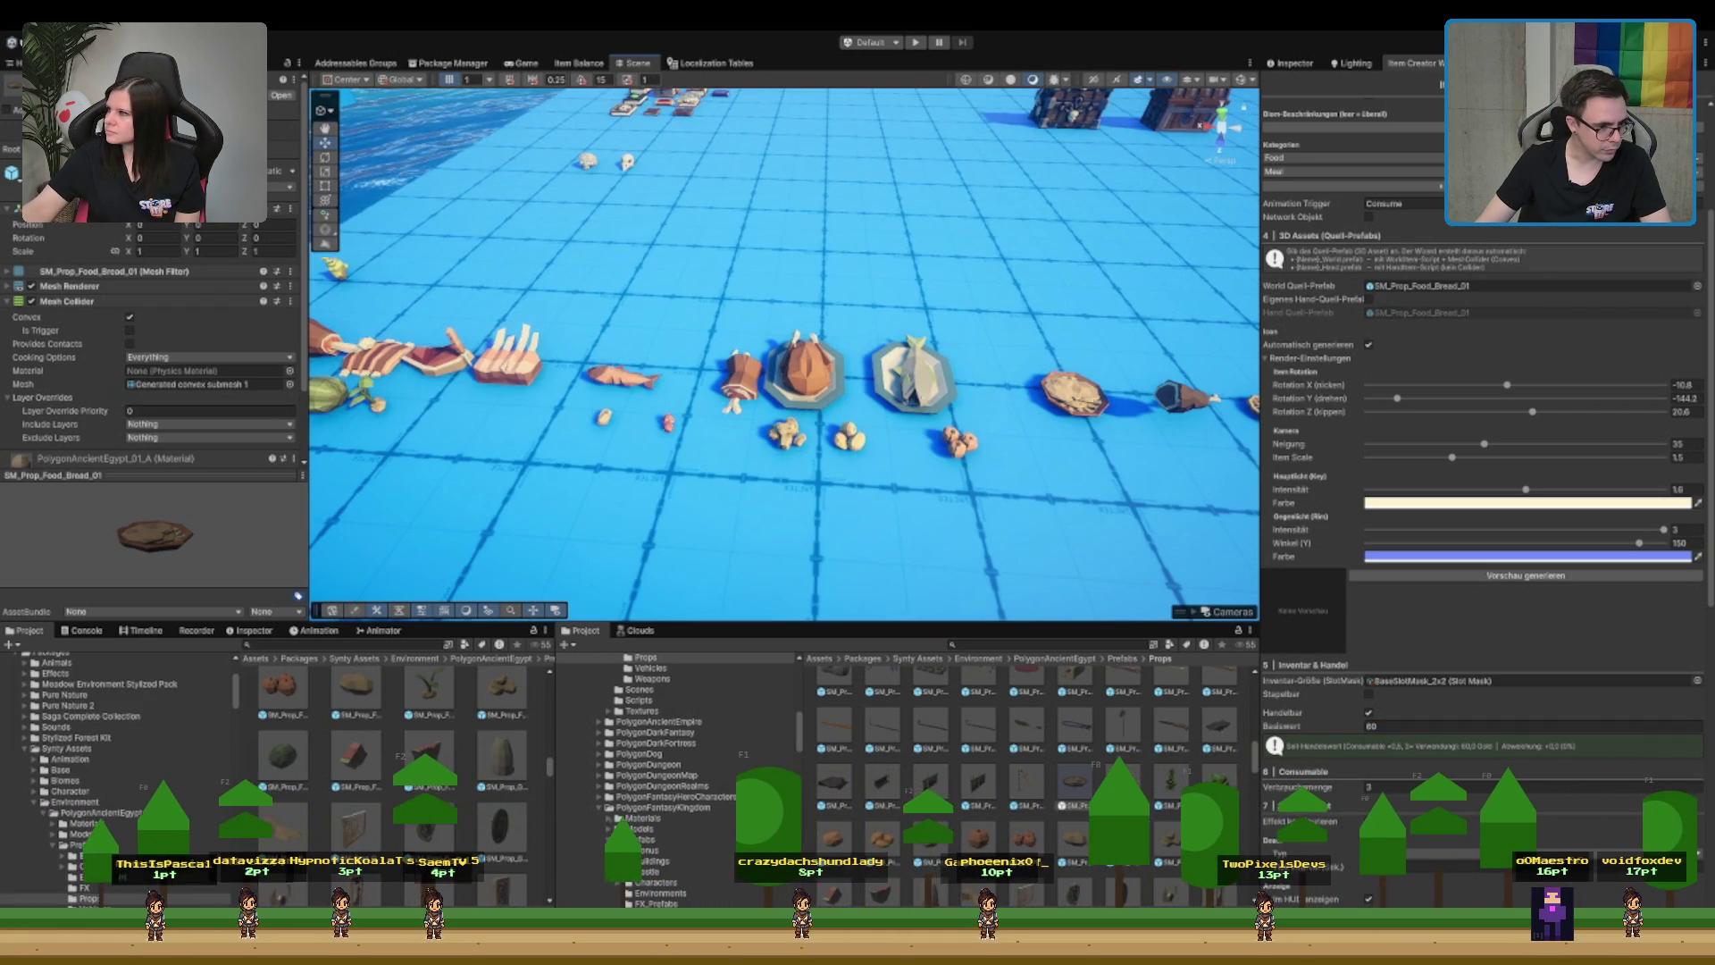
{"action": "scroll", "coordinate": [116, 777], "scroll_direction": "down", "scroll_amount": 6}
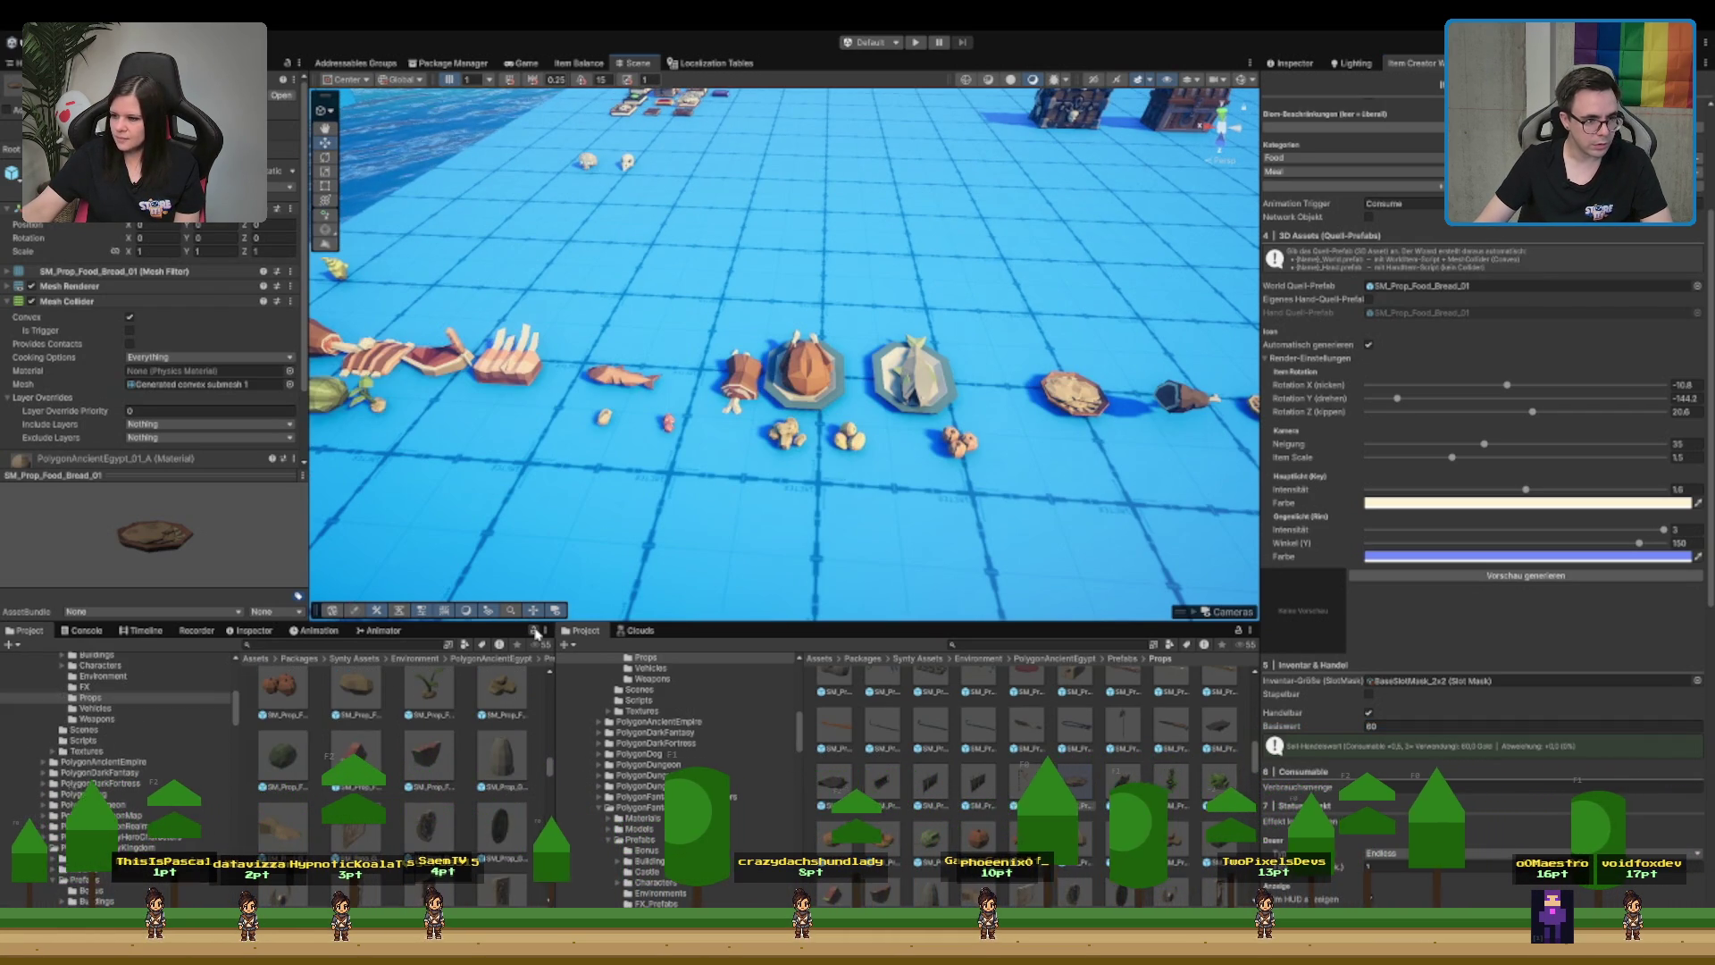
{"action": "scroll", "coordinate": [672, 756], "scroll_direction": "up", "scroll_amount": 3}
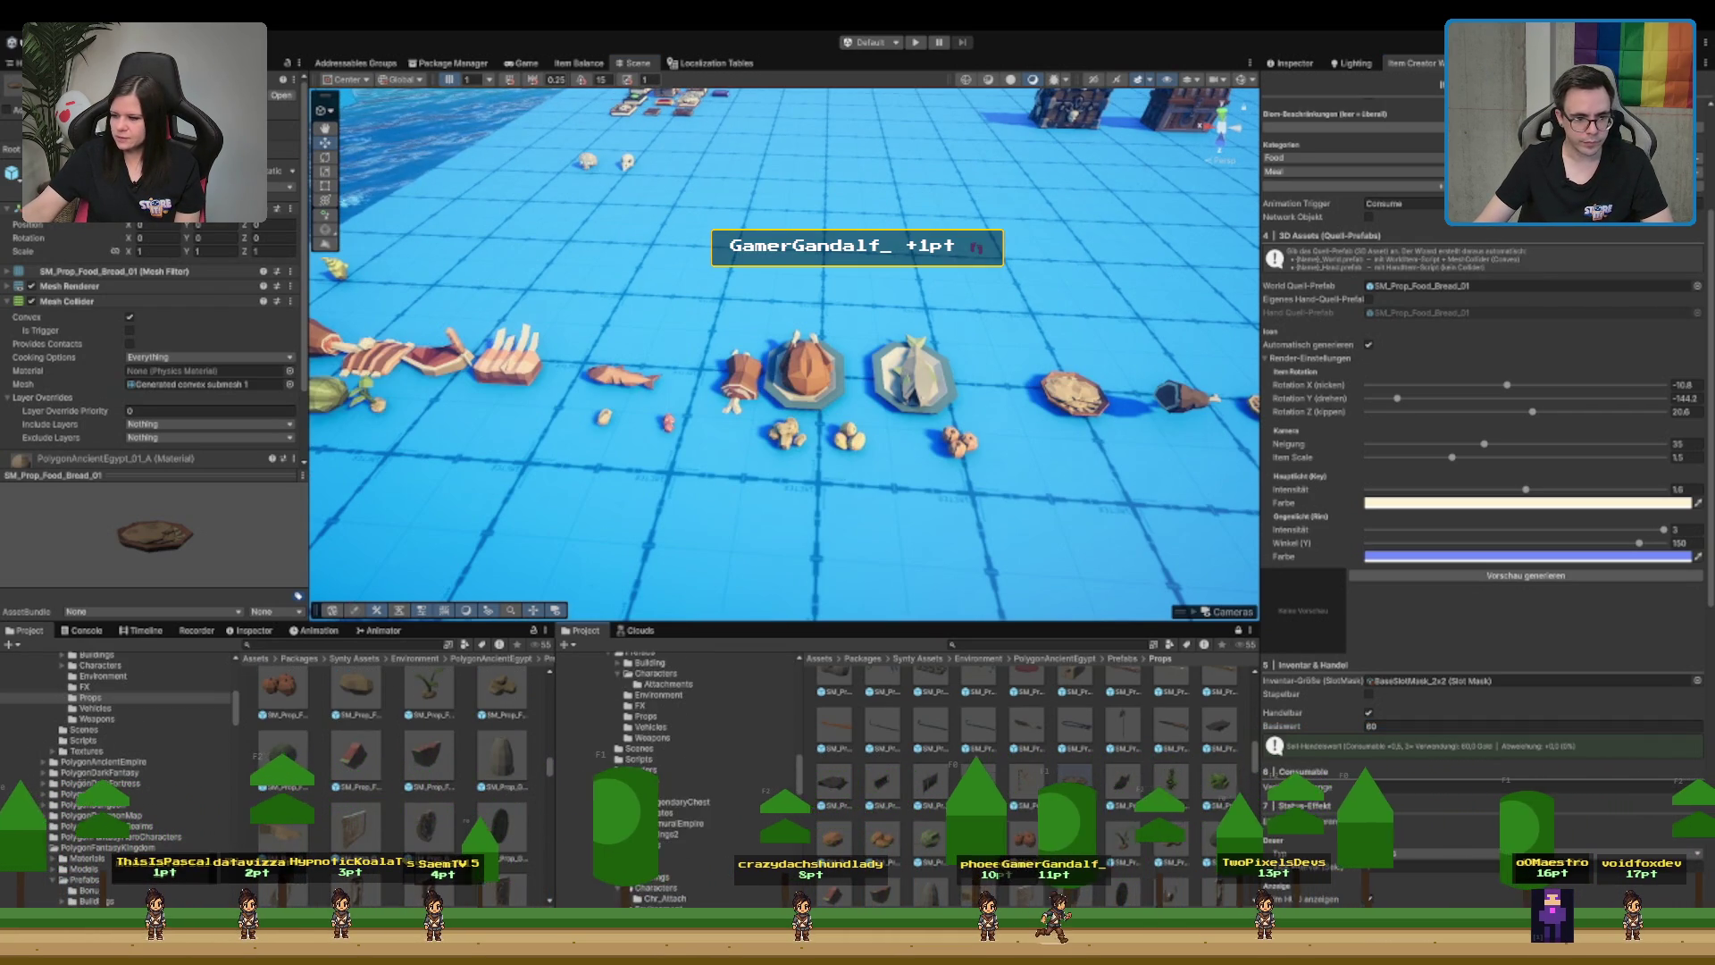
- Browse the Project tree through ScriptableObjects into the Meal_Flatbread_Small item folder
{"action": "key", "text": "Left"}
{"action": "key", "text": "Left"}
{"action": "key", "text": "Left"}
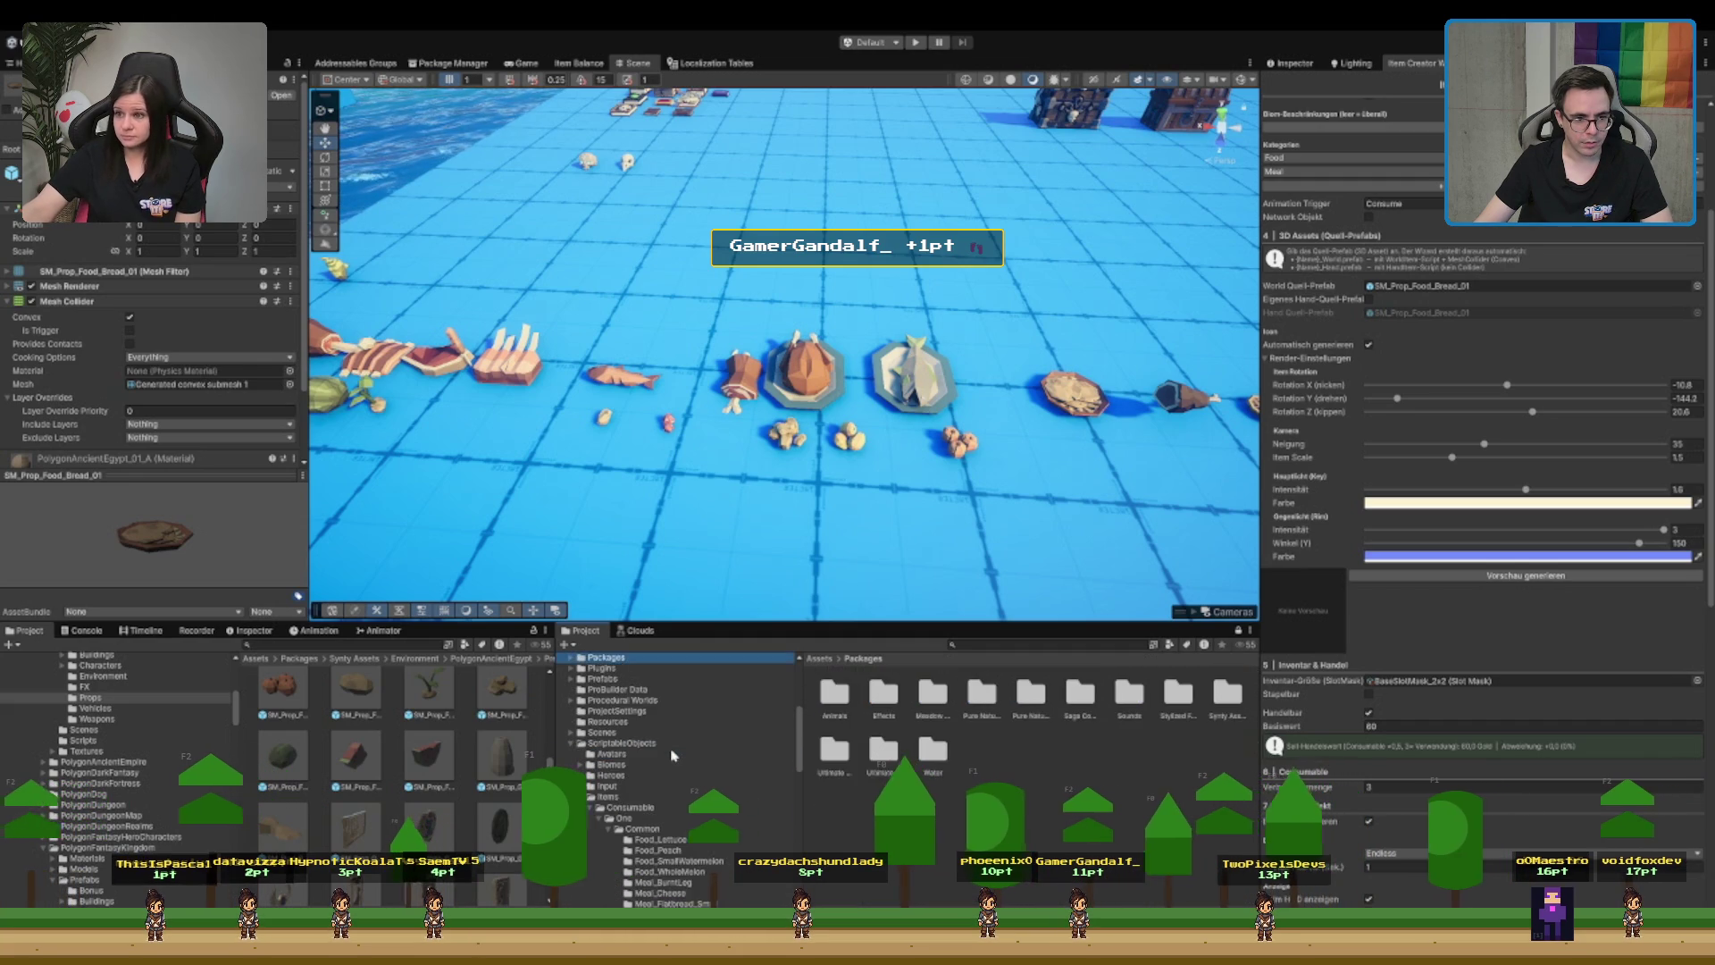
{"action": "left_click", "coordinate": [658, 765]}
{"action": "left_click", "coordinate": [675, 754]}
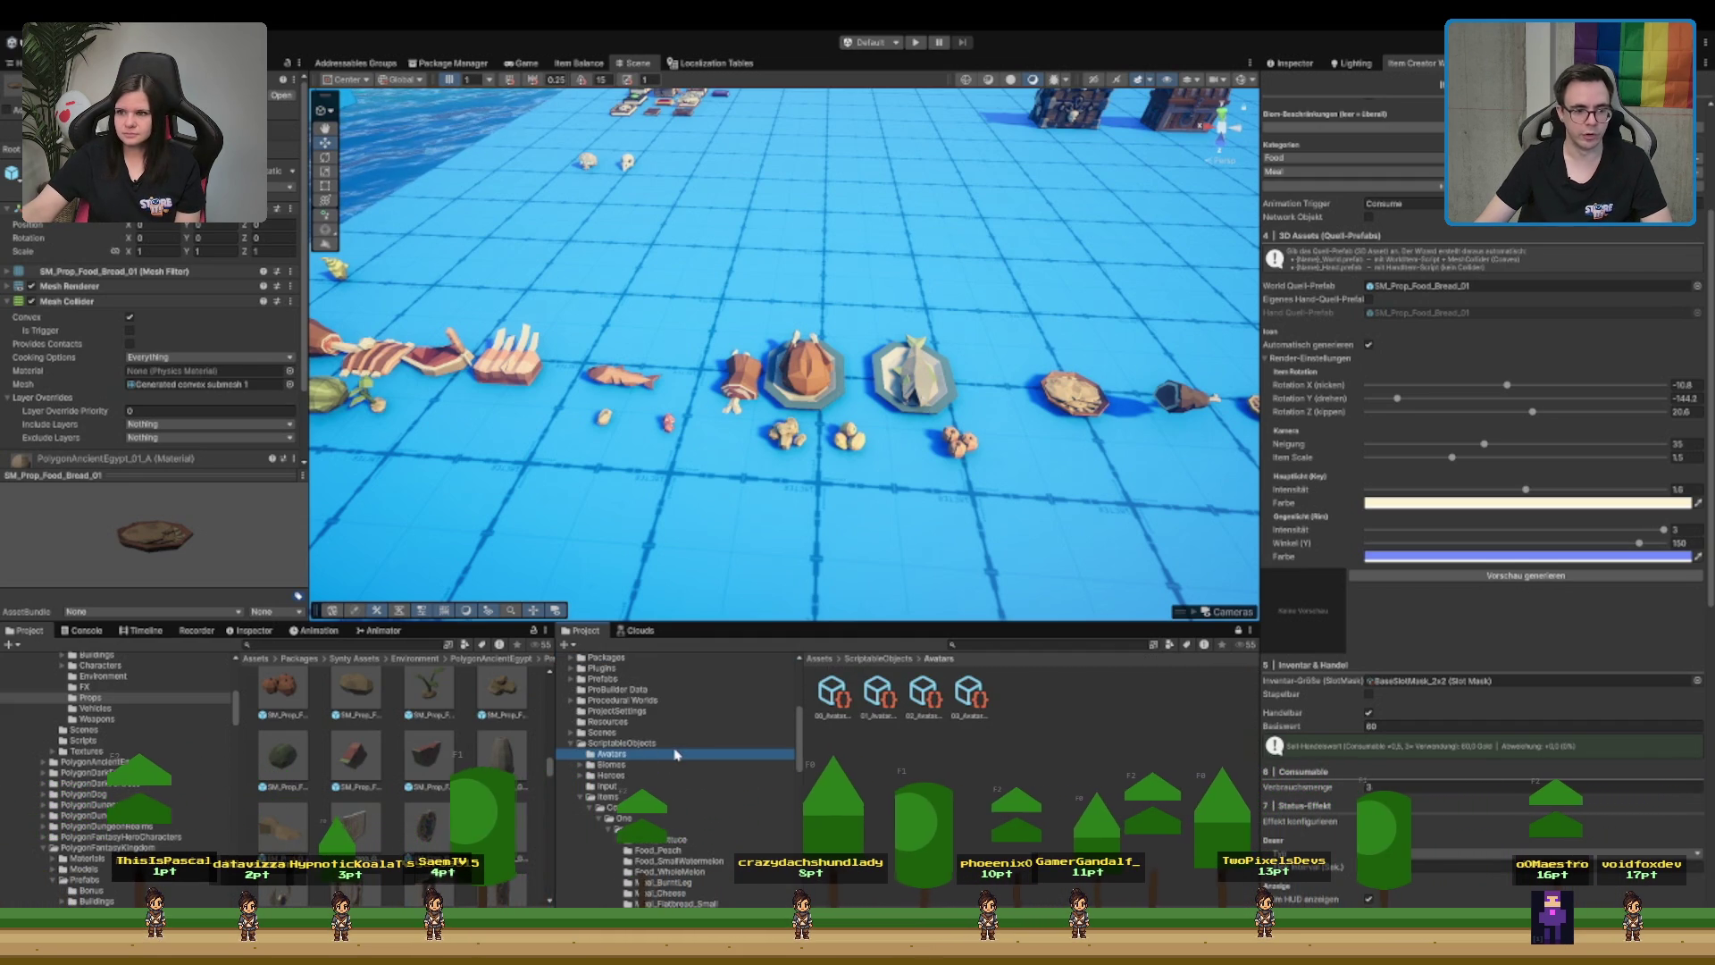
{"action": "scroll", "coordinate": [670, 777], "scroll_direction": "down", "scroll_amount": 4}
{"action": "scroll", "coordinate": [683, 745], "scroll_direction": "down", "scroll_amount": 1}
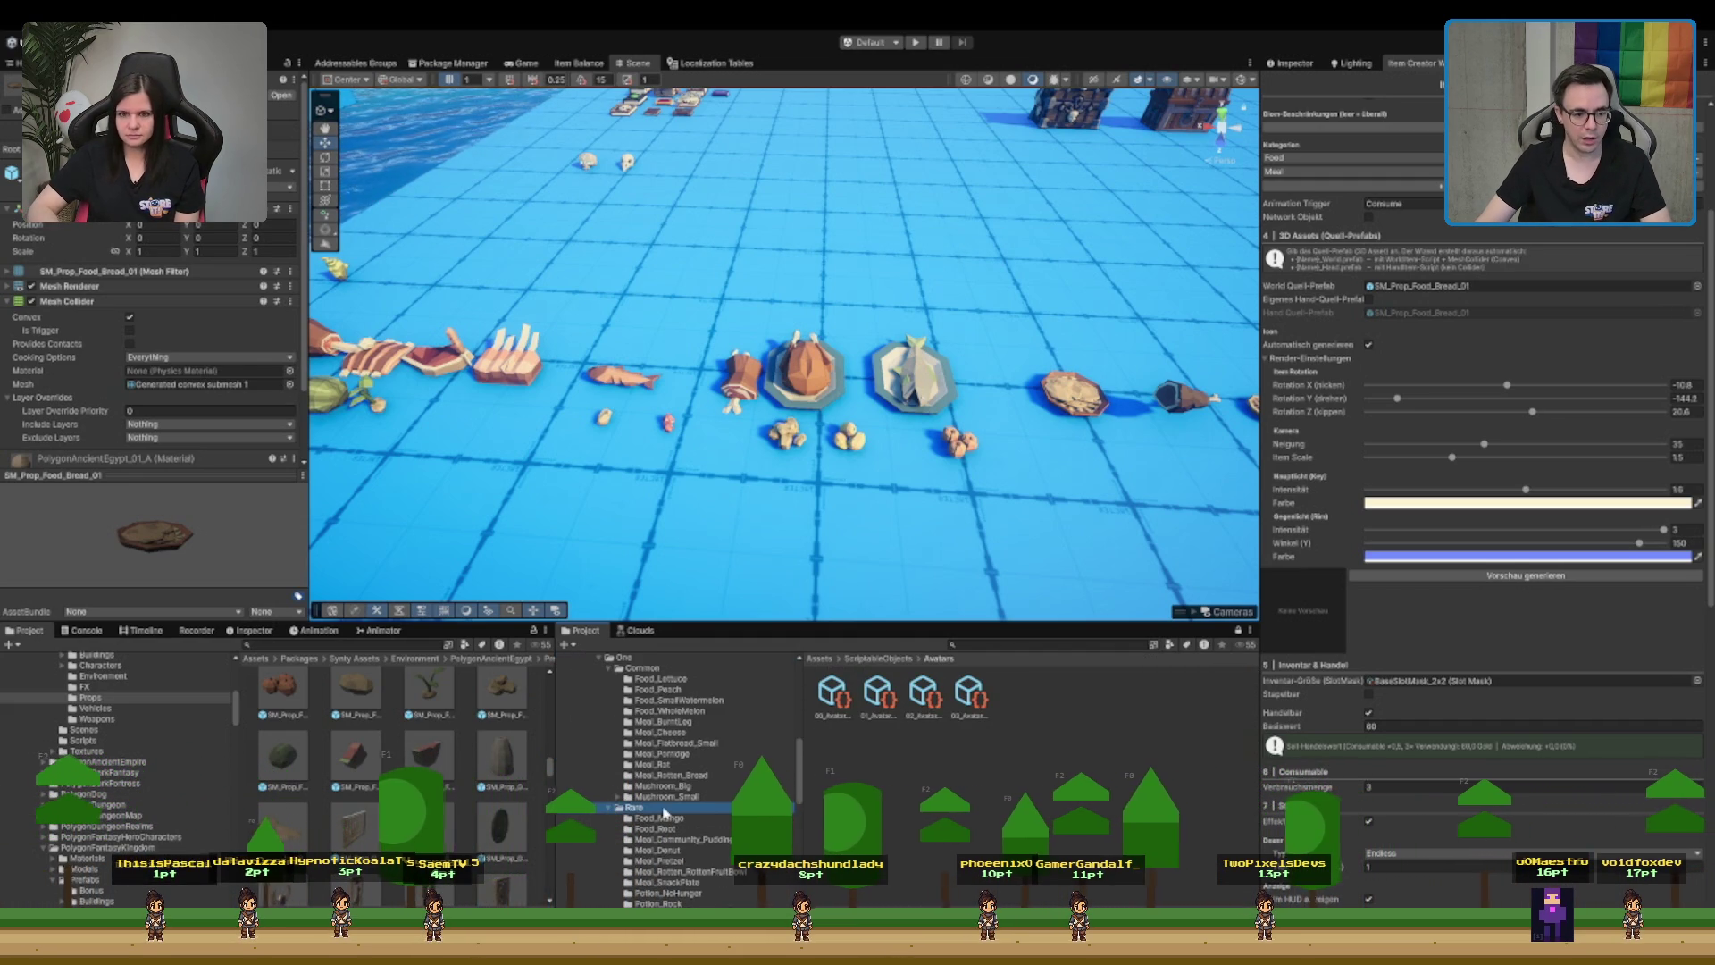
{"action": "left_click", "coordinate": [663, 809]}
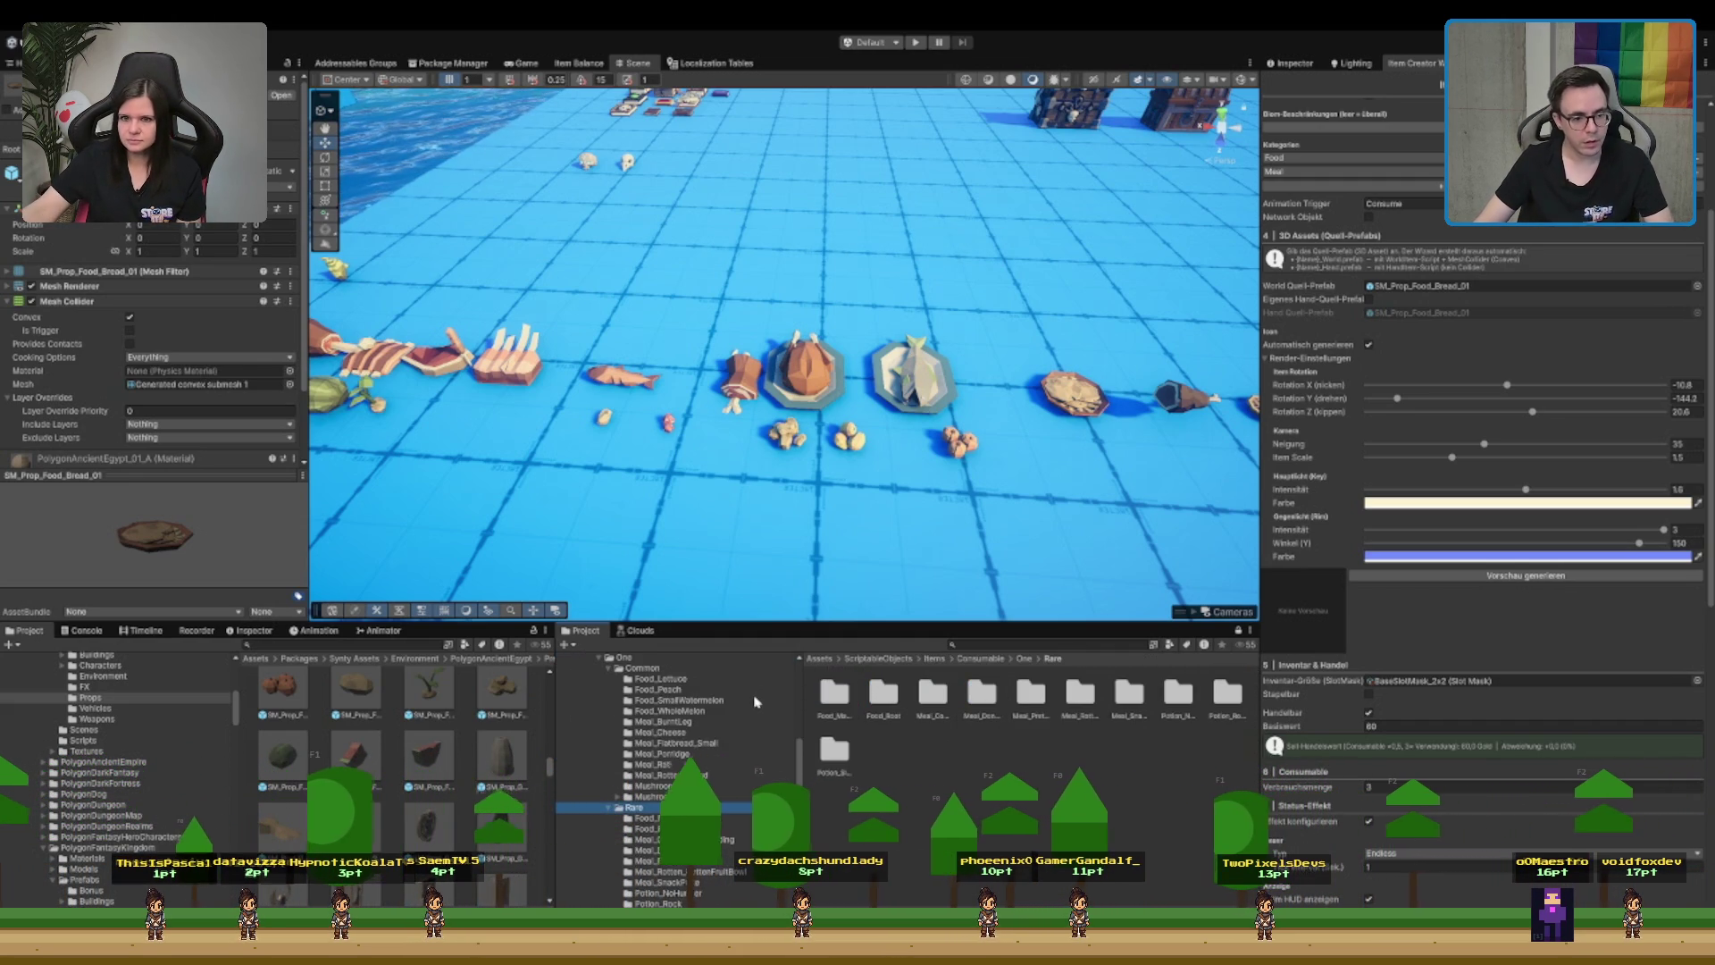
{"action": "left_click", "coordinate": [706, 742]}
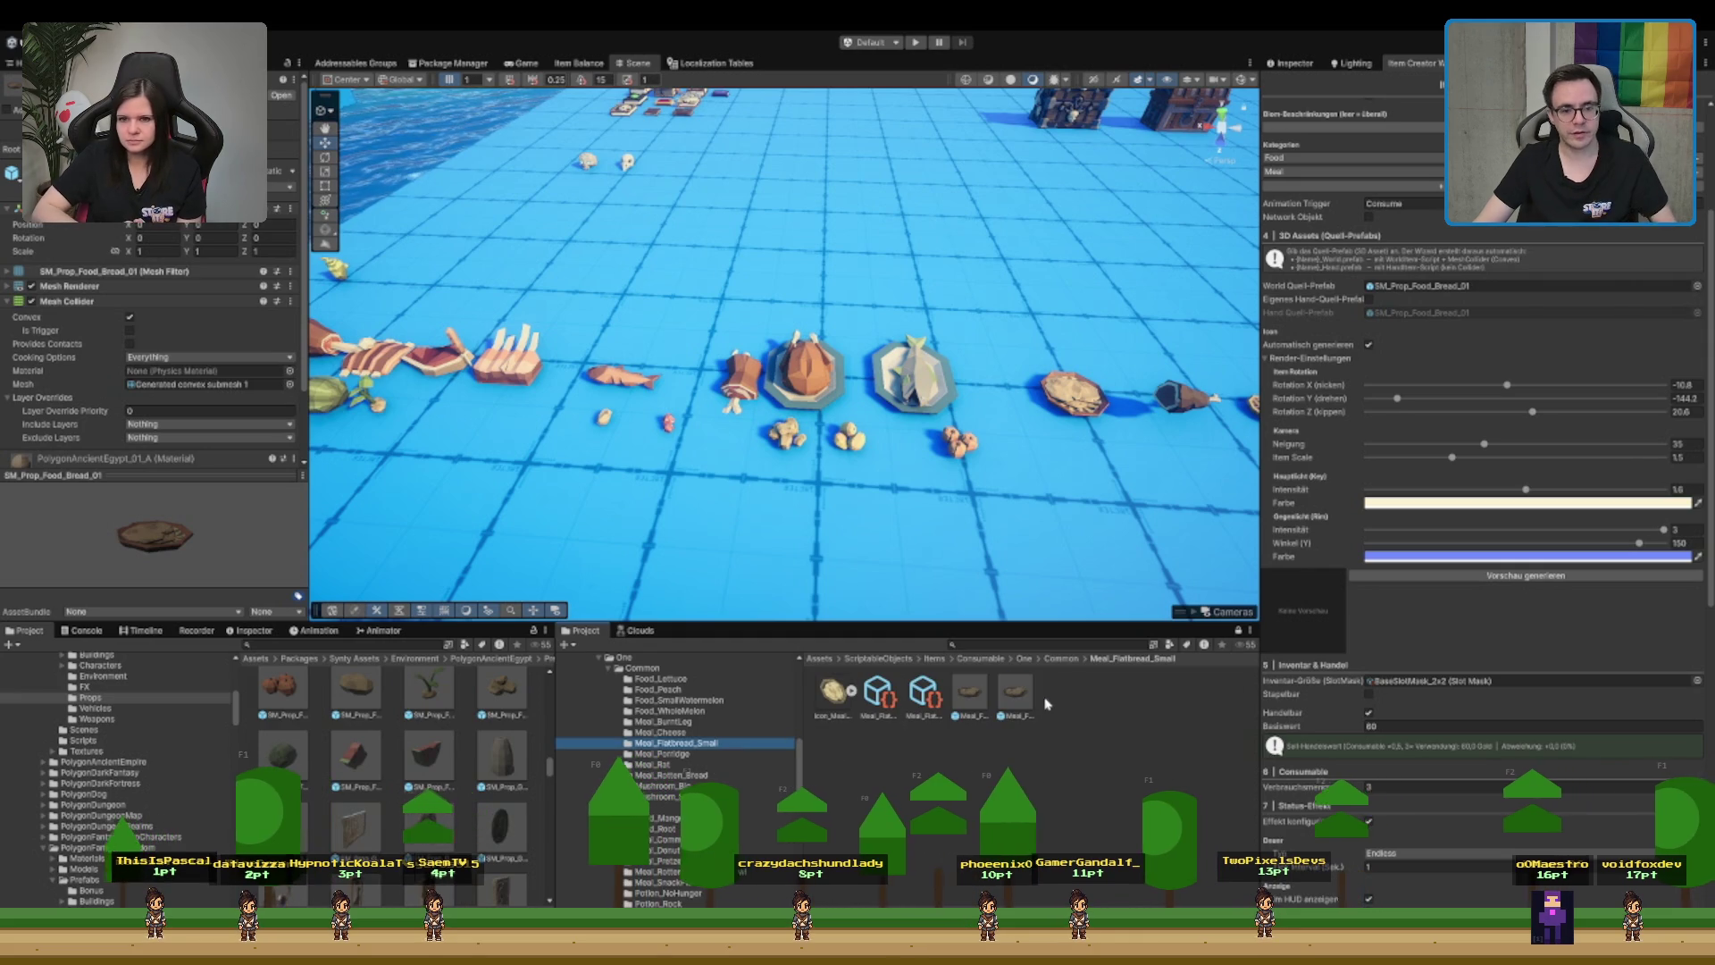
{"action": "scroll", "coordinate": [1434, 192], "scroll_direction": "up", "scroll_amount": 3}
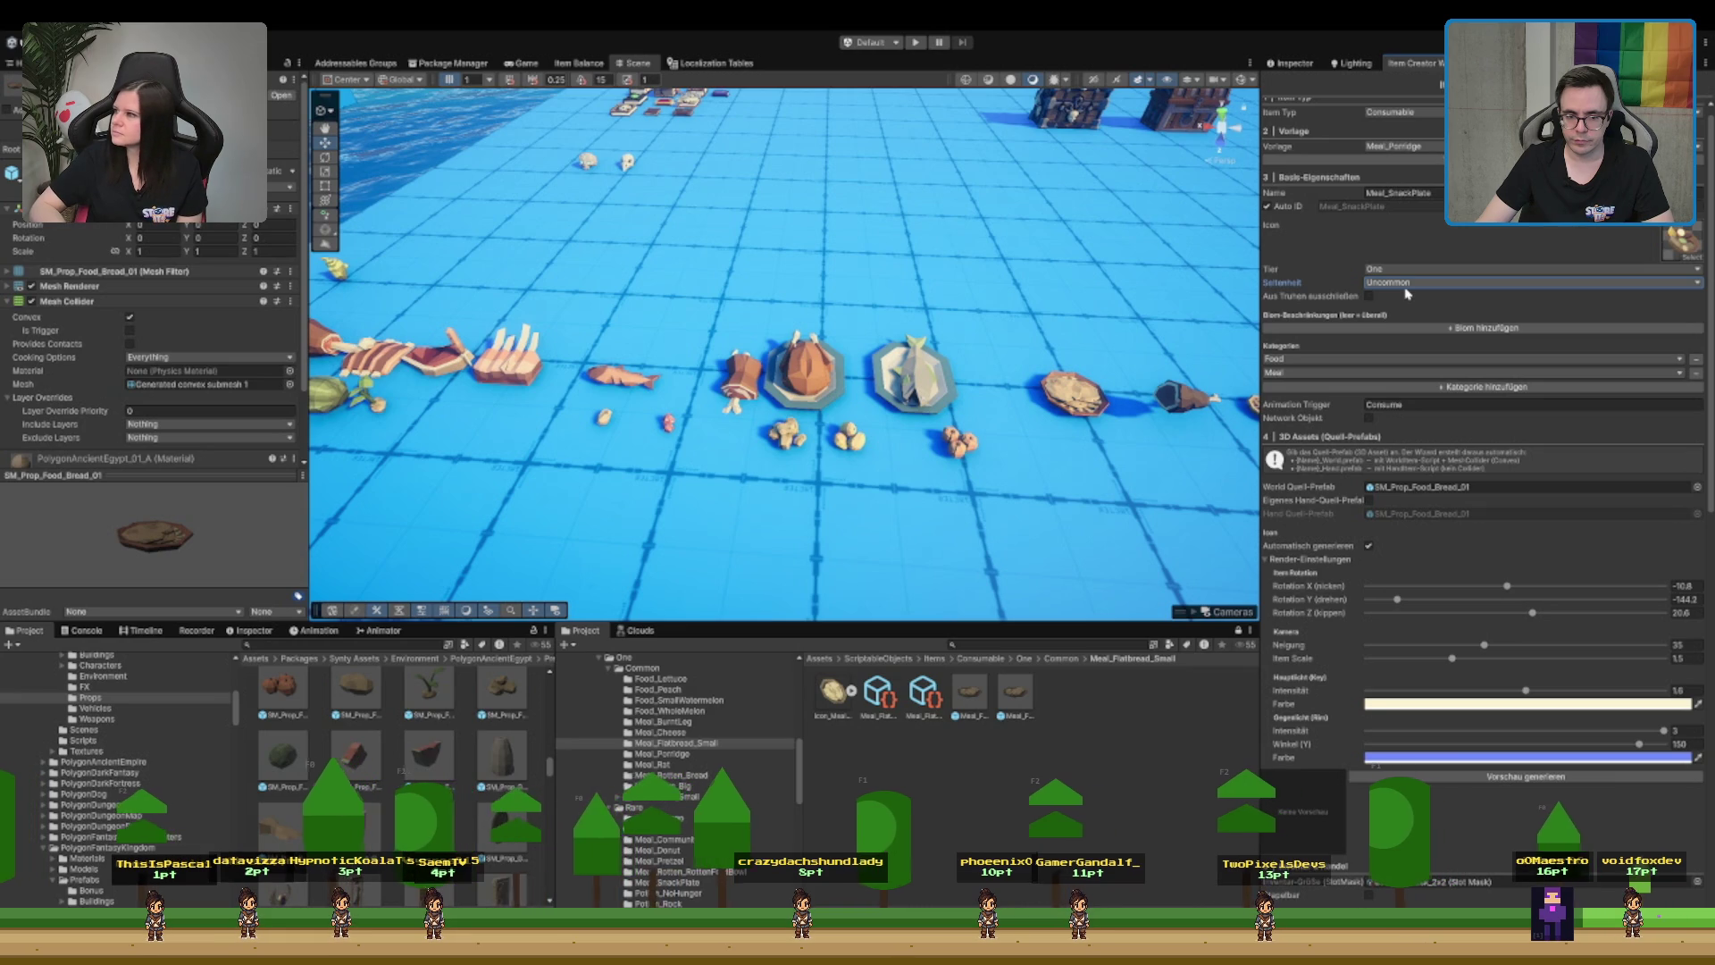
- Rename the item to Meal_Flatbread_Big and generate its icon preview
{"action": "left_click", "coordinate": [1407, 193]}
{"action": "type", "text": "Meal_Flat"}
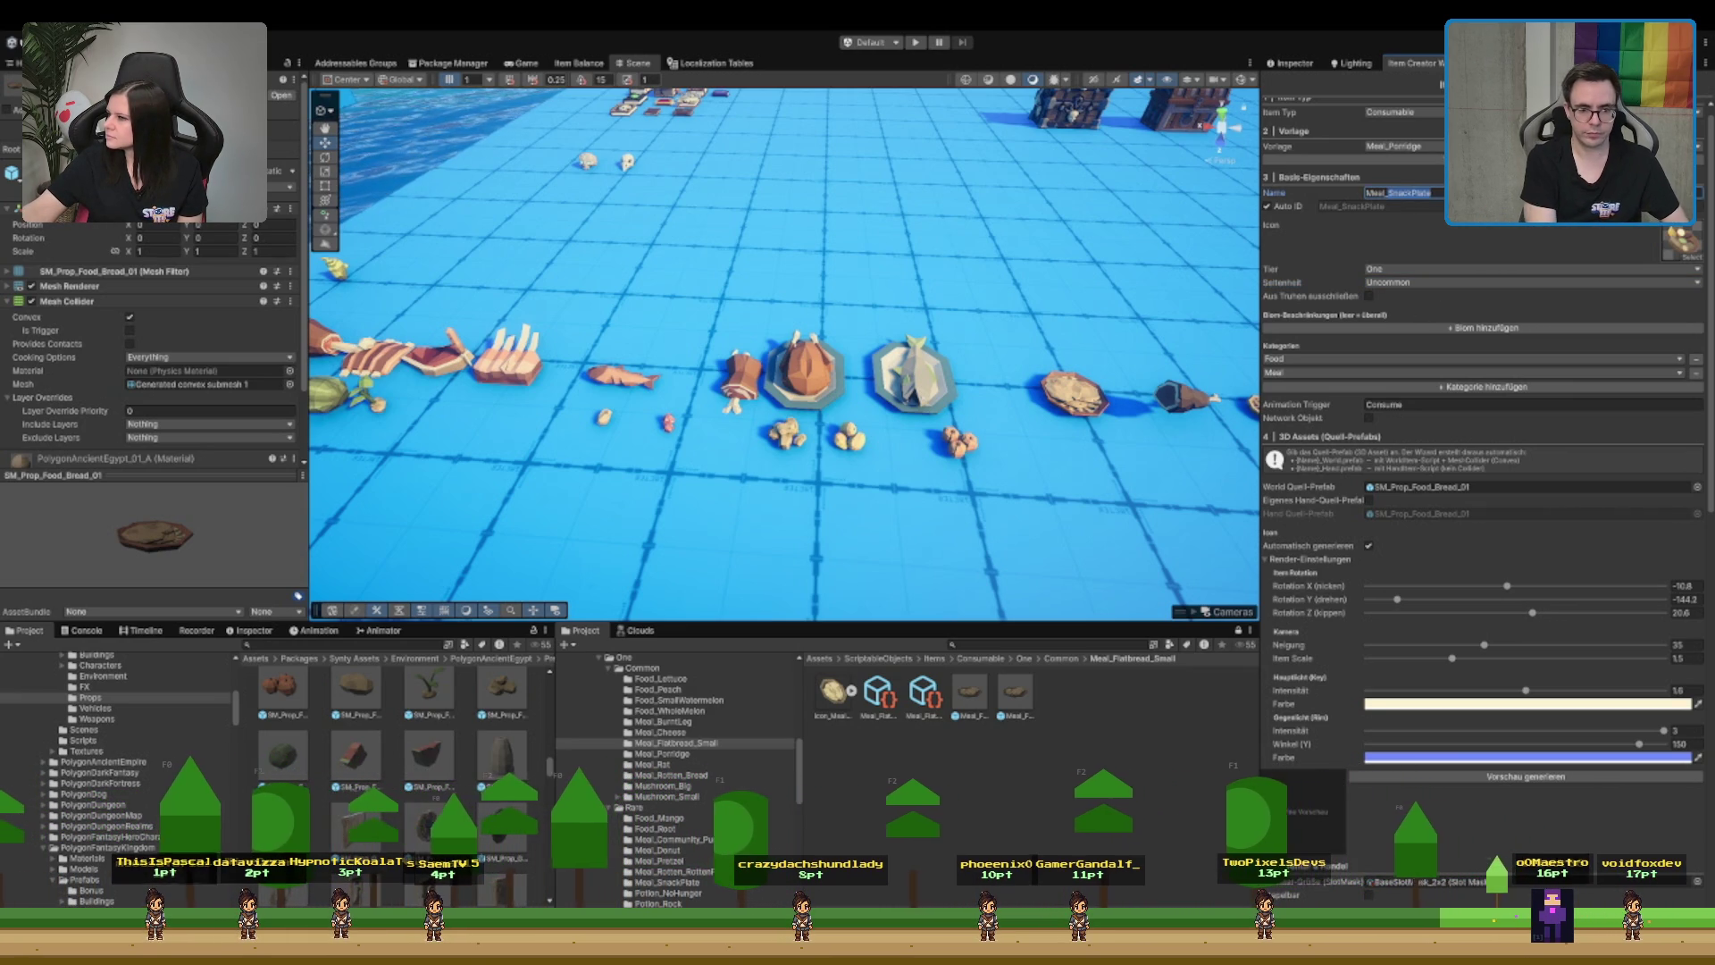
{"action": "type", "text": "bread_Big"}
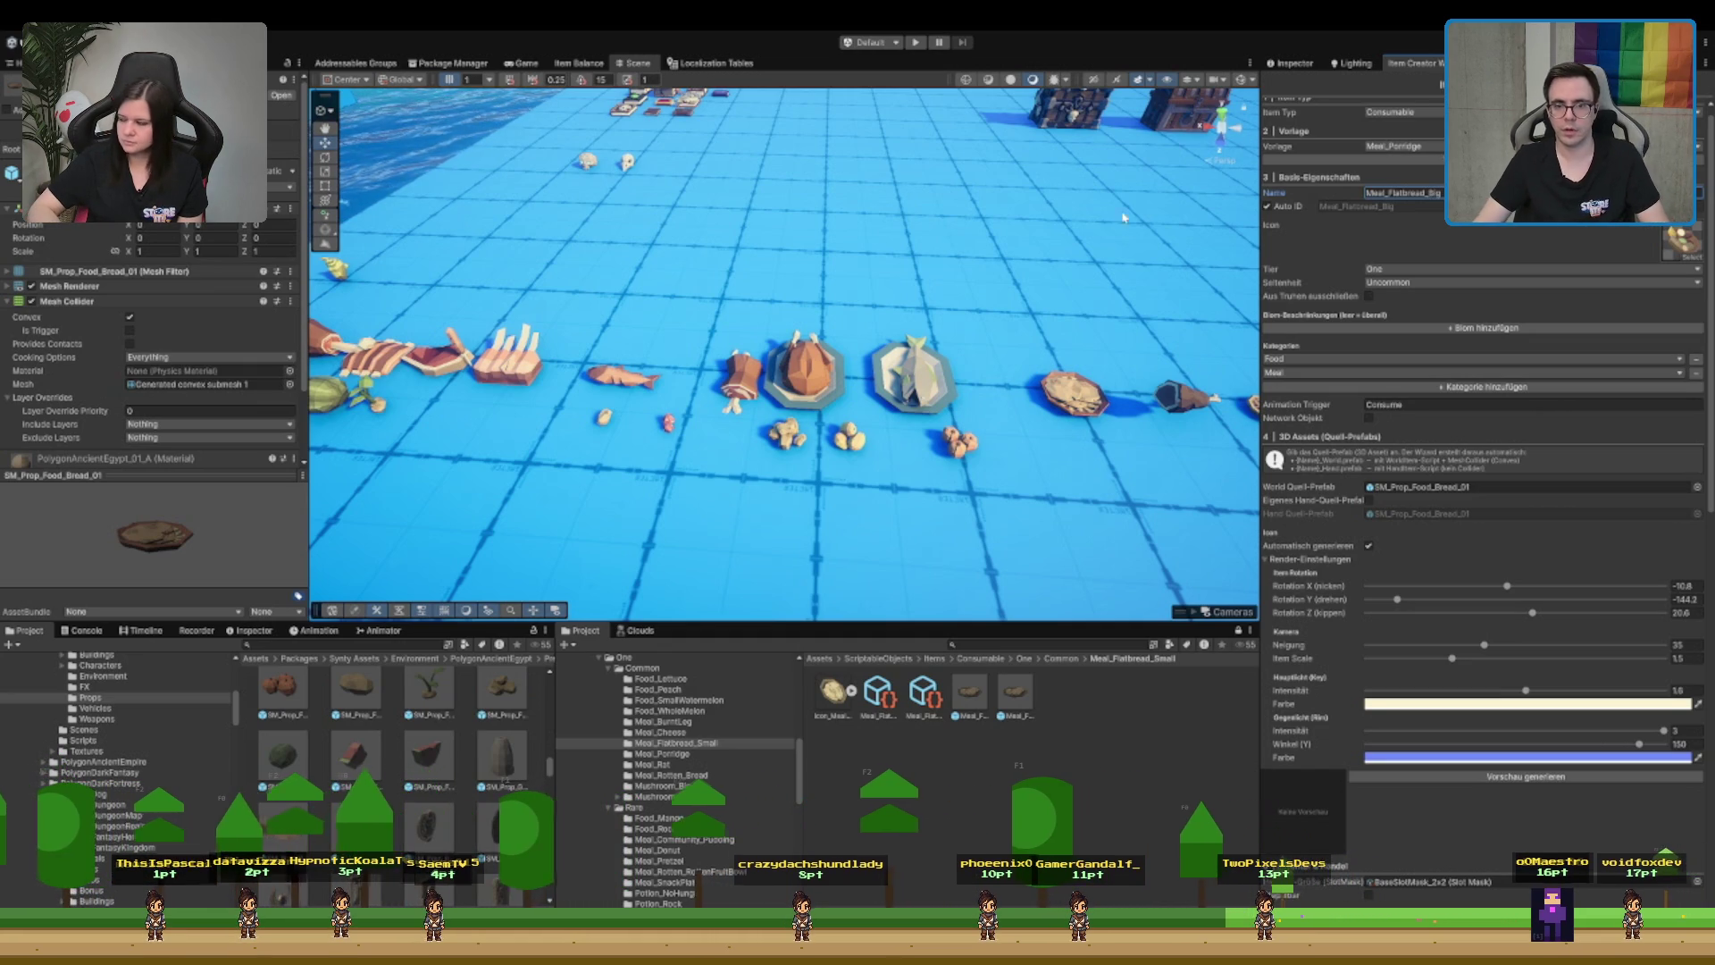
{"action": "scroll", "coordinate": [1361, 332], "scroll_direction": "down", "scroll_amount": 3}
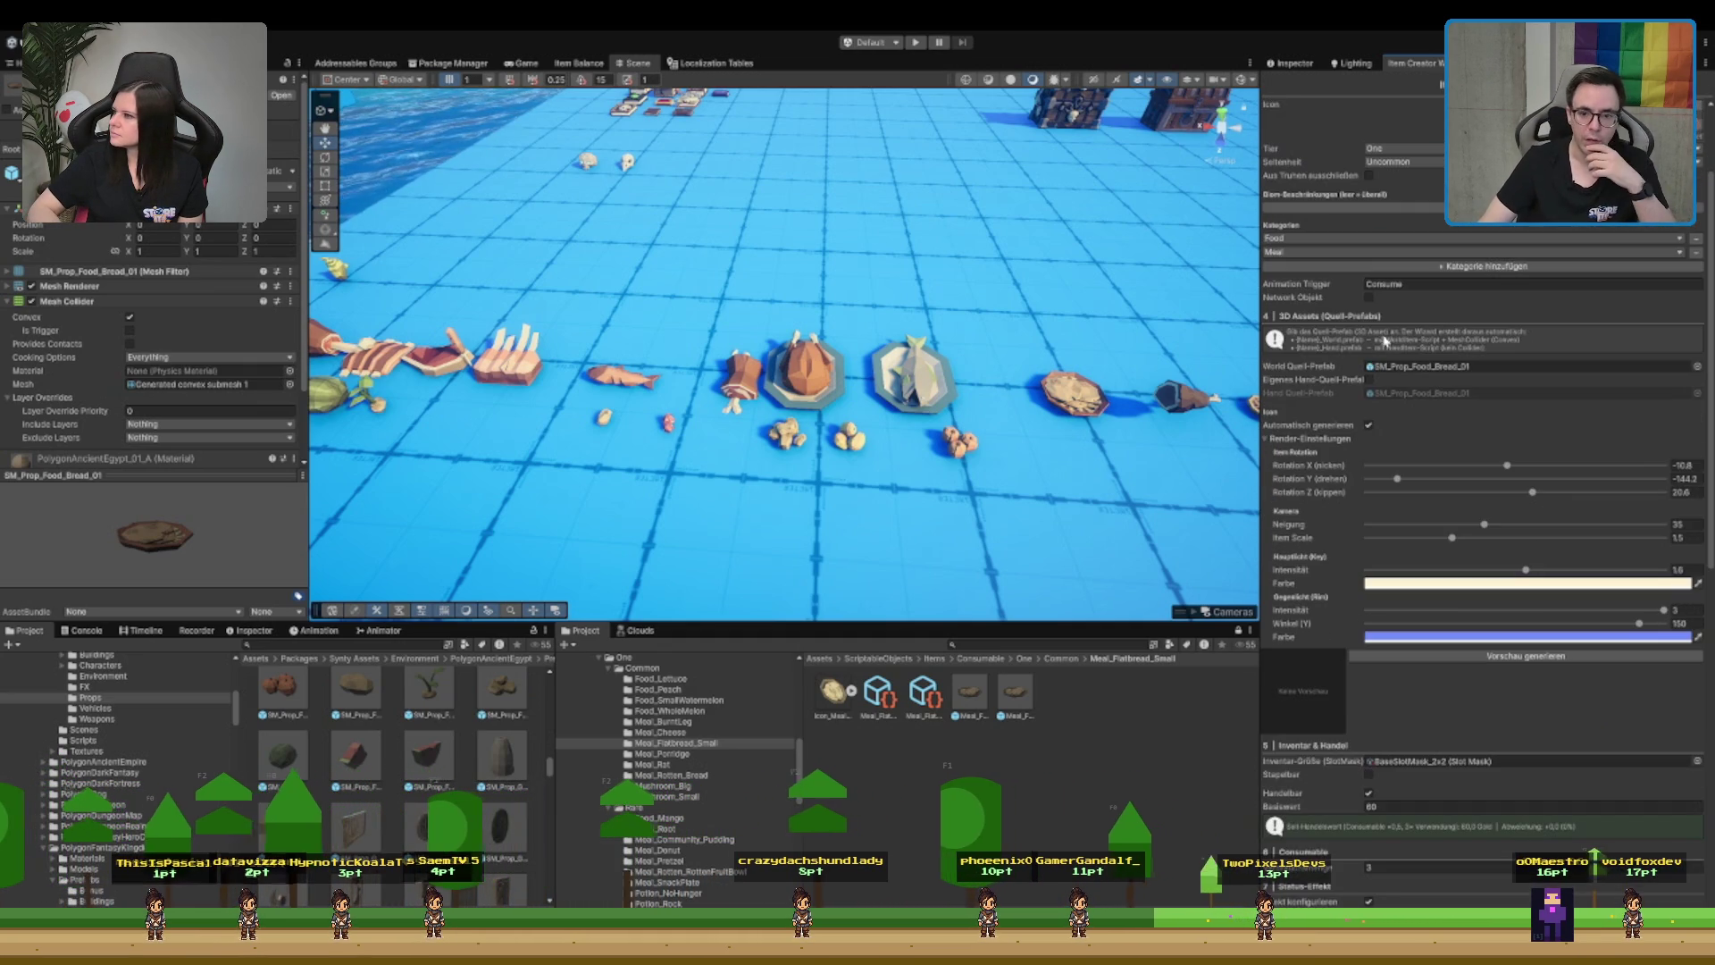
{"action": "scroll", "coordinate": [1429, 554], "scroll_direction": "down", "scroll_amount": 2}
{"action": "left_click", "coordinate": [1435, 575]}
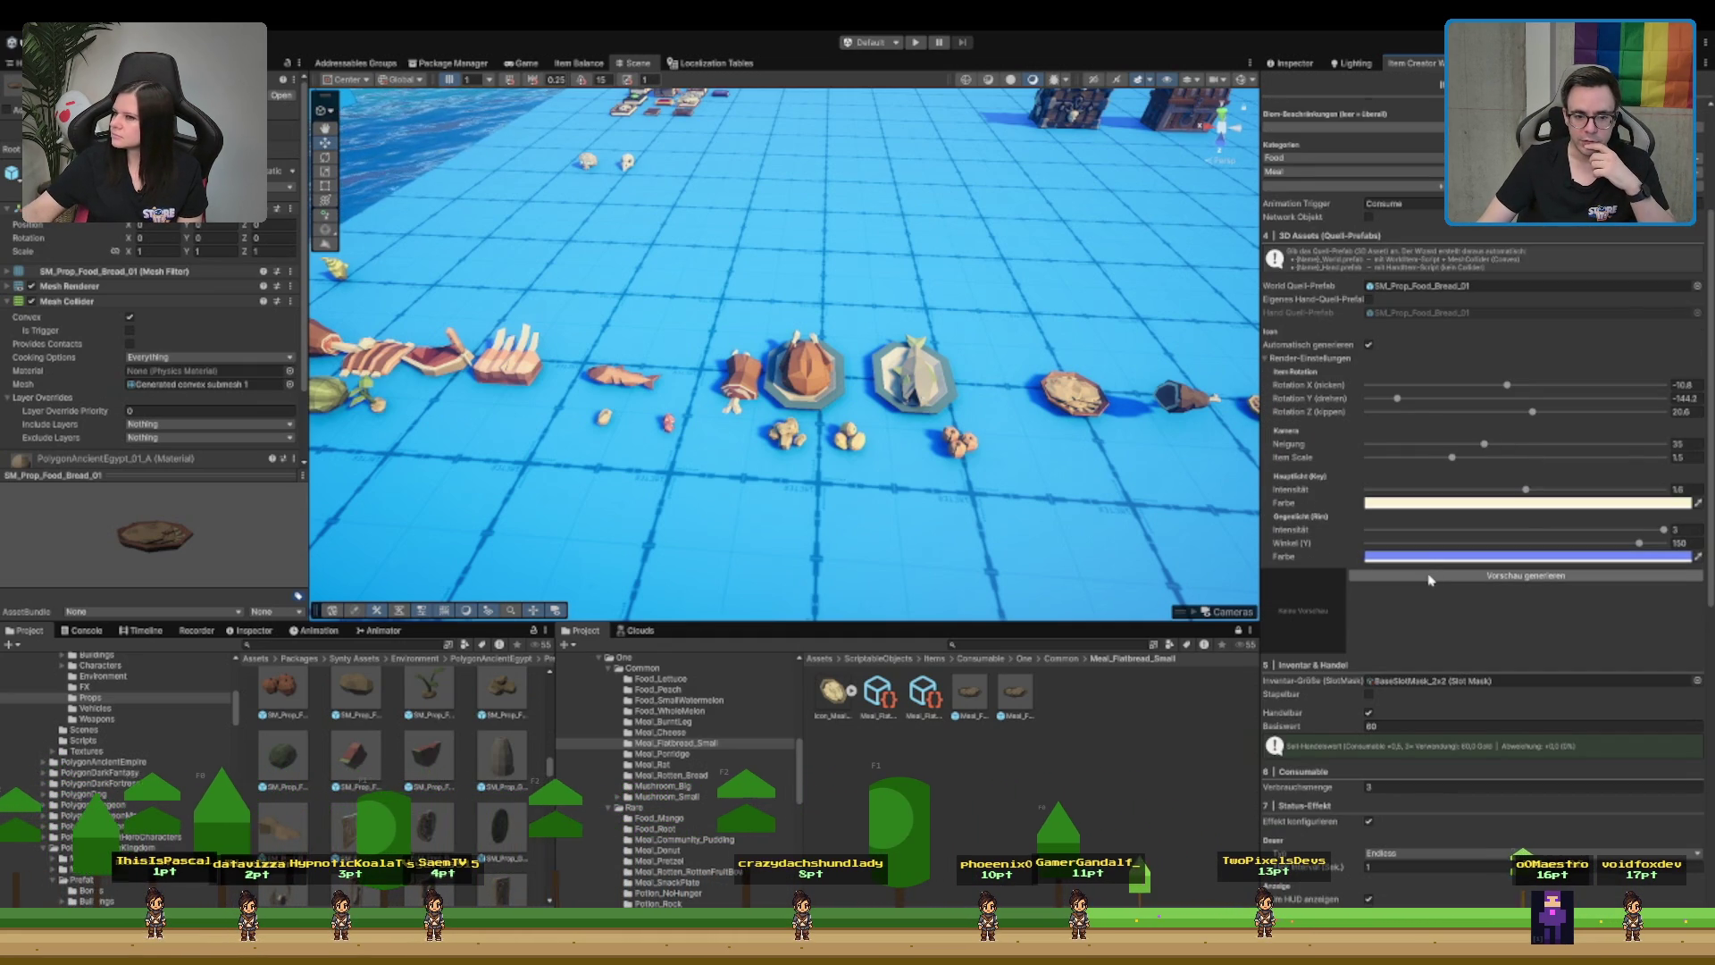
- Compare with the Meal_Flatbread_Small item's properties and effect actions
{"action": "left_click", "coordinate": [879, 693]}
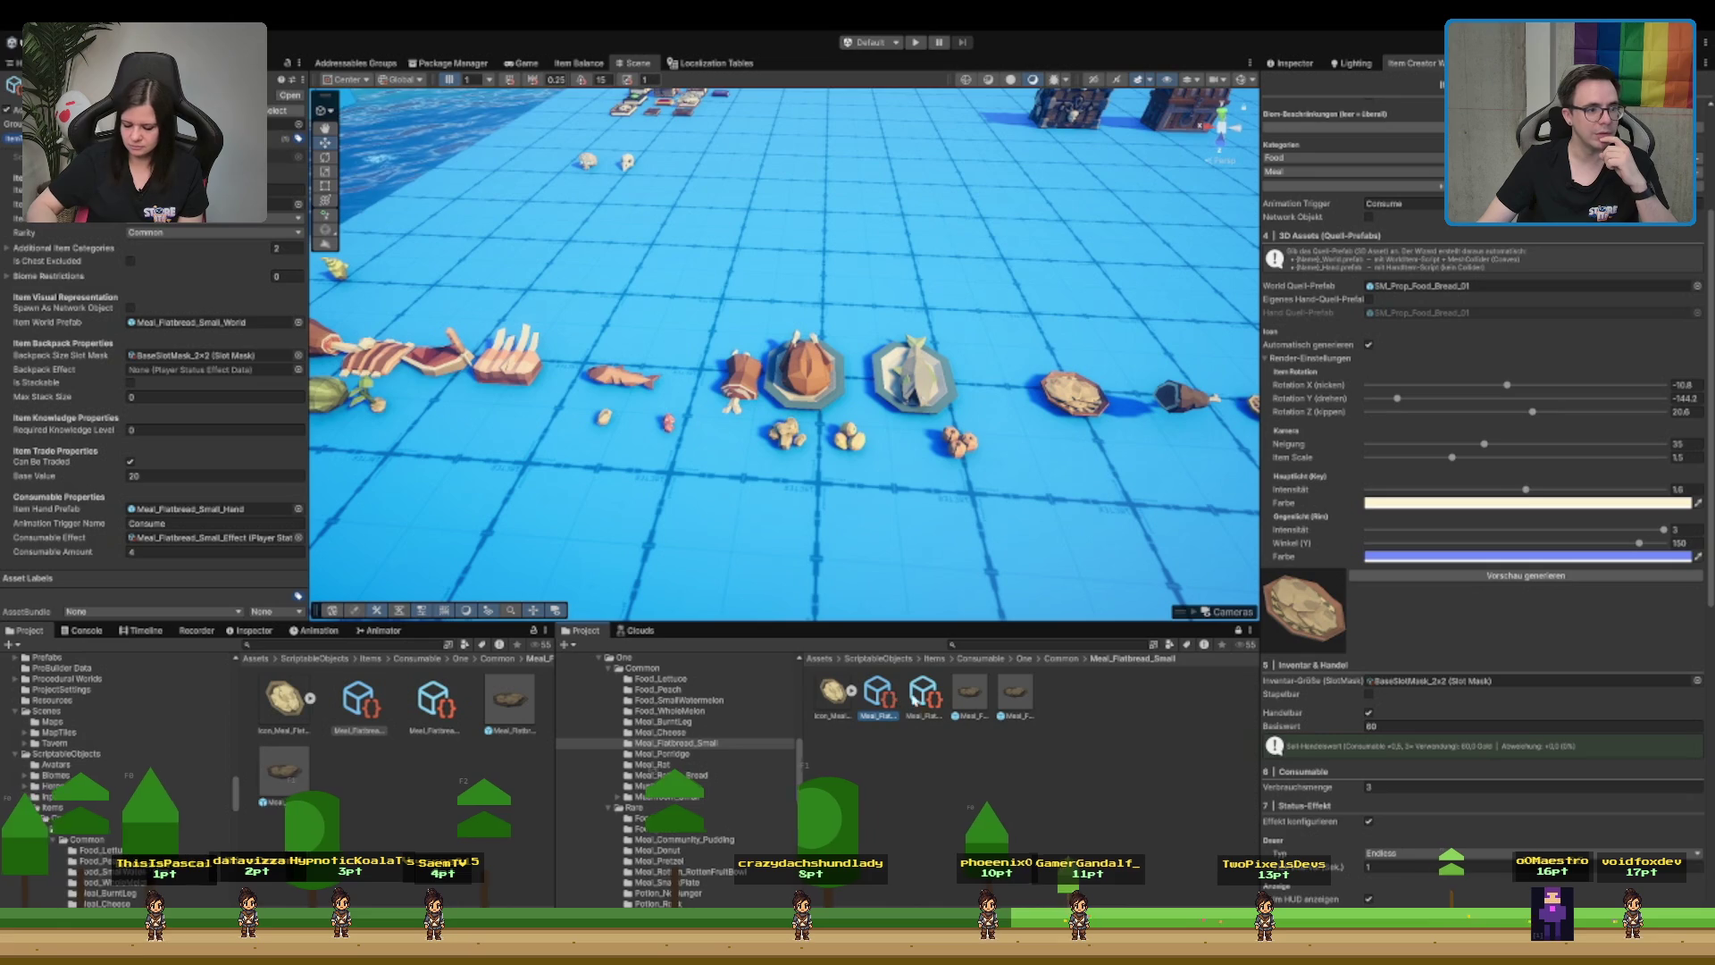
{"action": "left_click", "coordinate": [924, 694]}
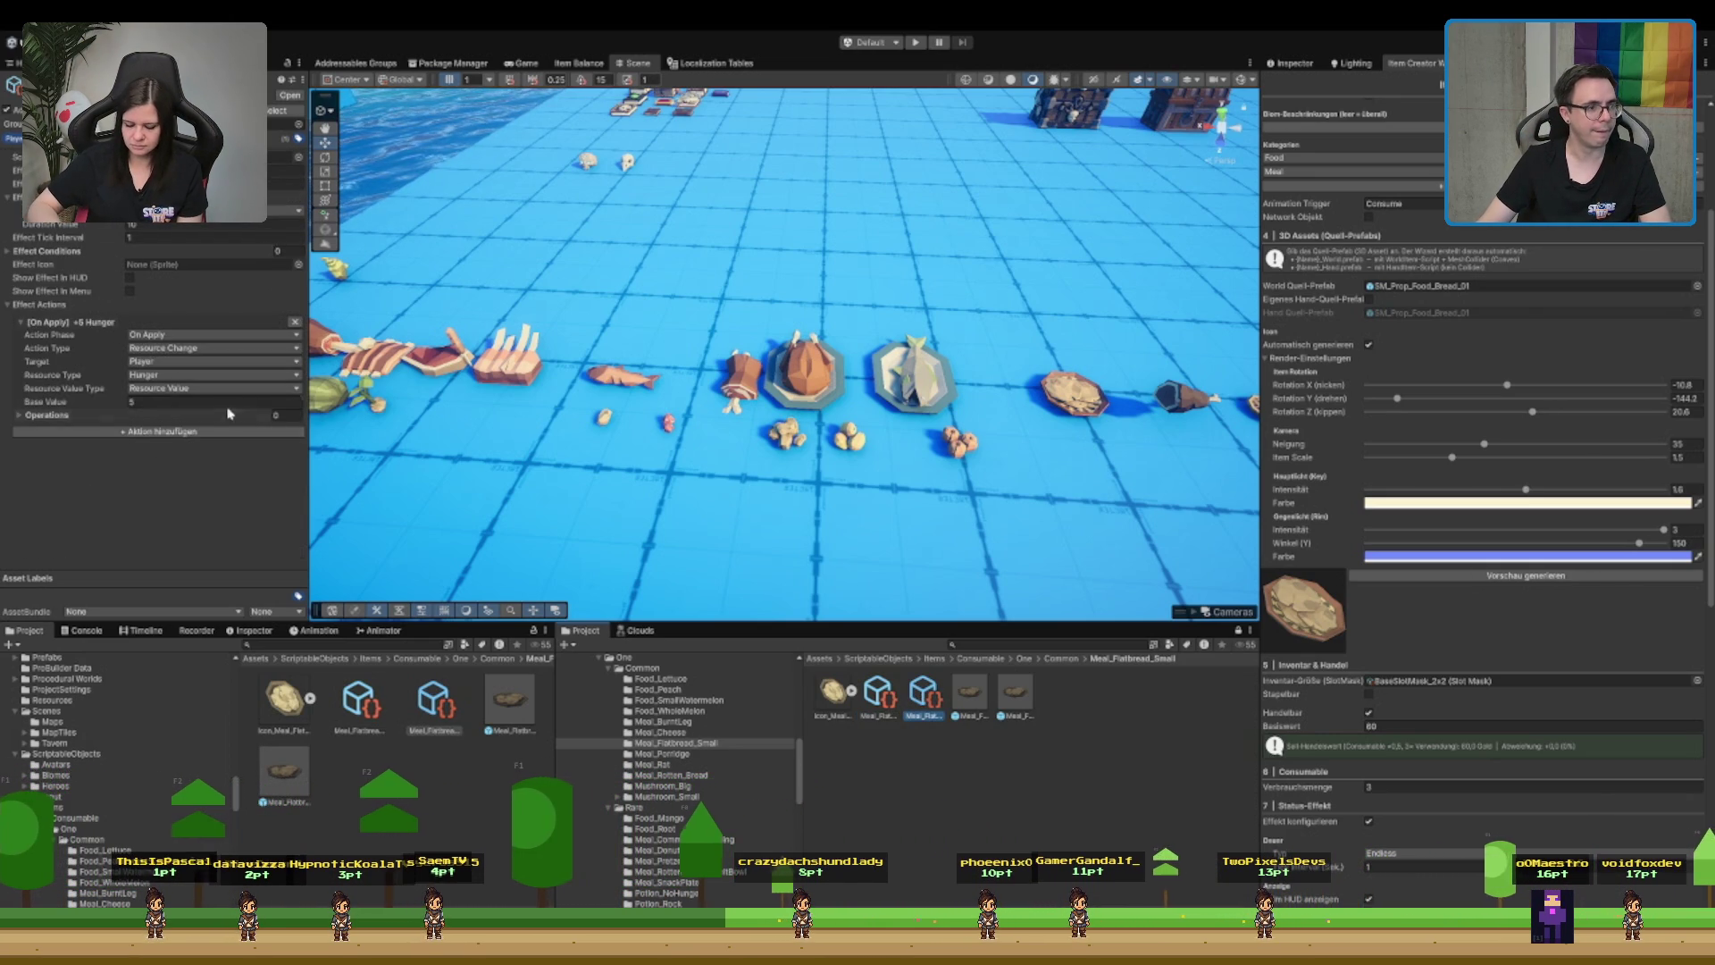
{"action": "left_click", "coordinate": [878, 695]}
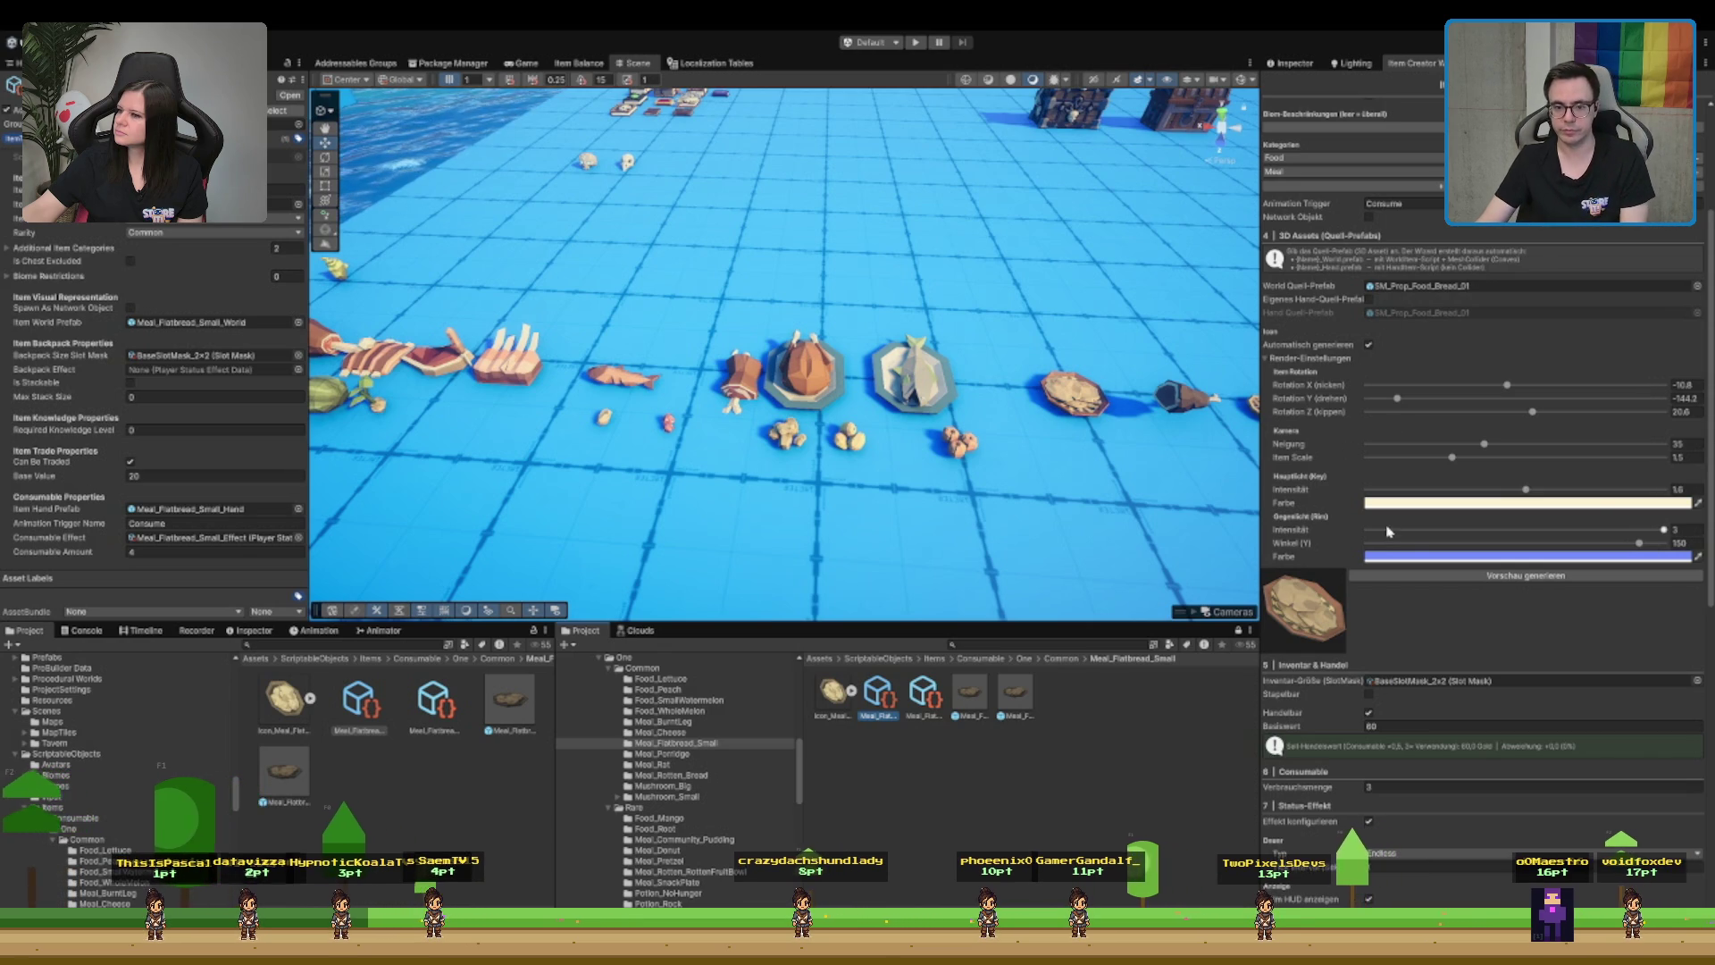
{"action": "scroll", "coordinate": [1436, 615], "scroll_direction": "down", "scroll_amount": 5}
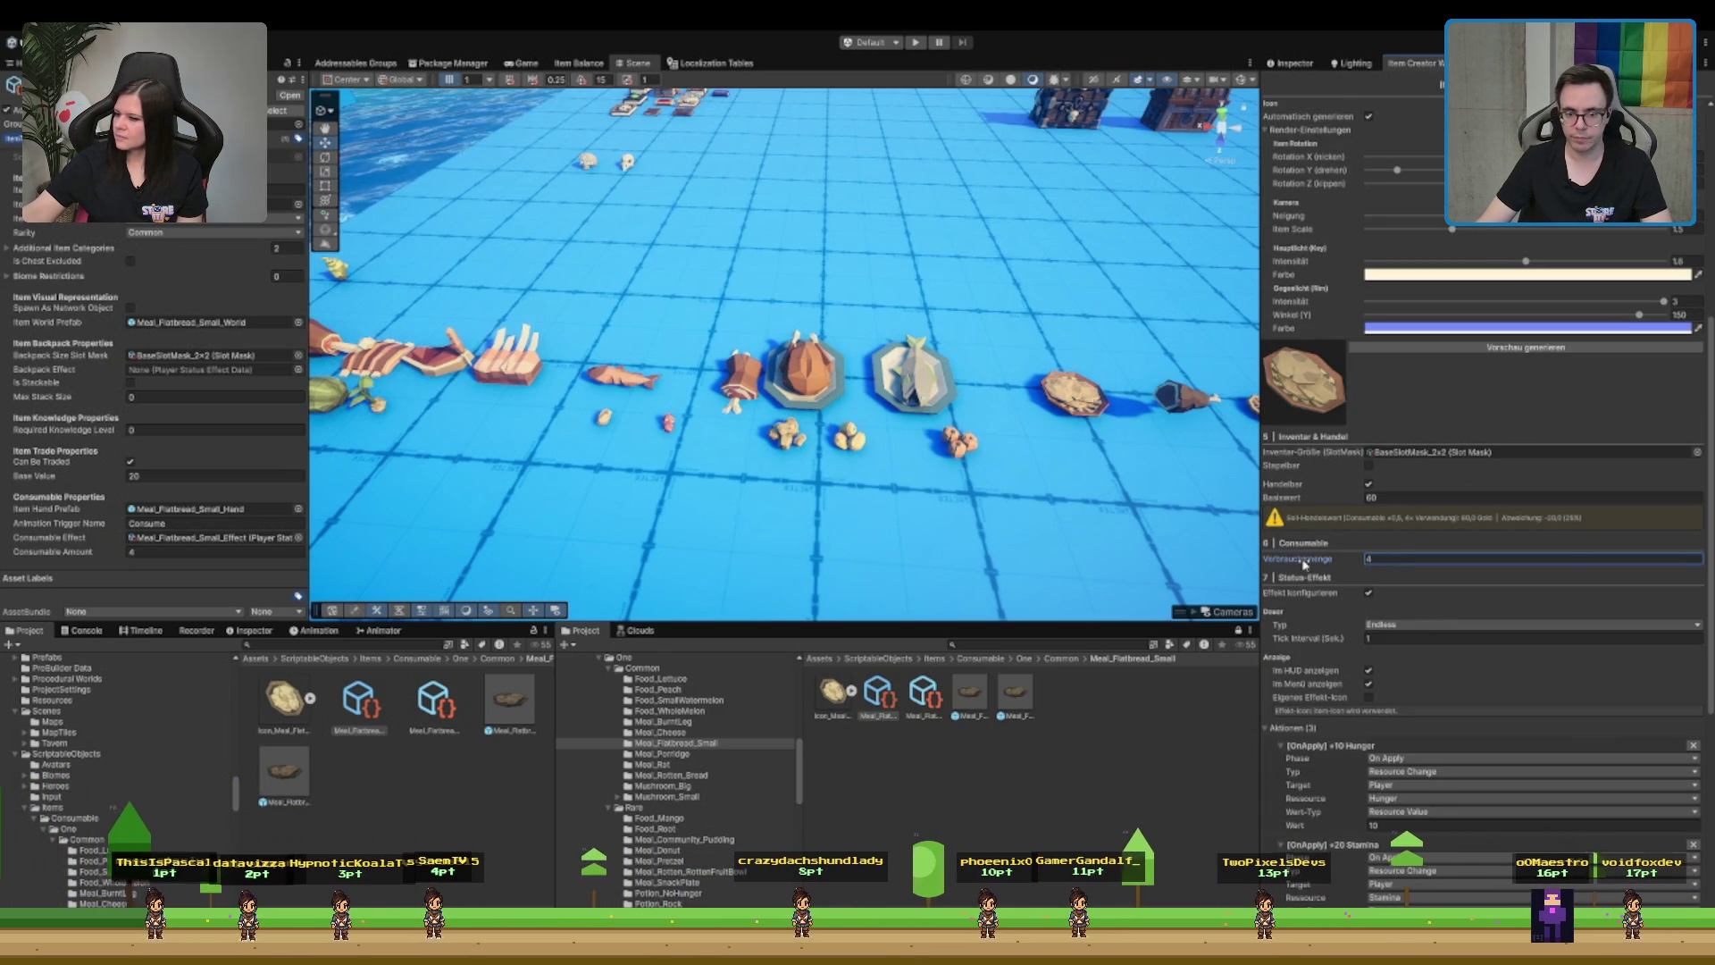
- Remove the third +5 Hunger action and set the Stamina effect amount to 10
{"action": "scroll", "coordinate": [1507, 602], "scroll_direction": "down", "scroll_amount": 3}
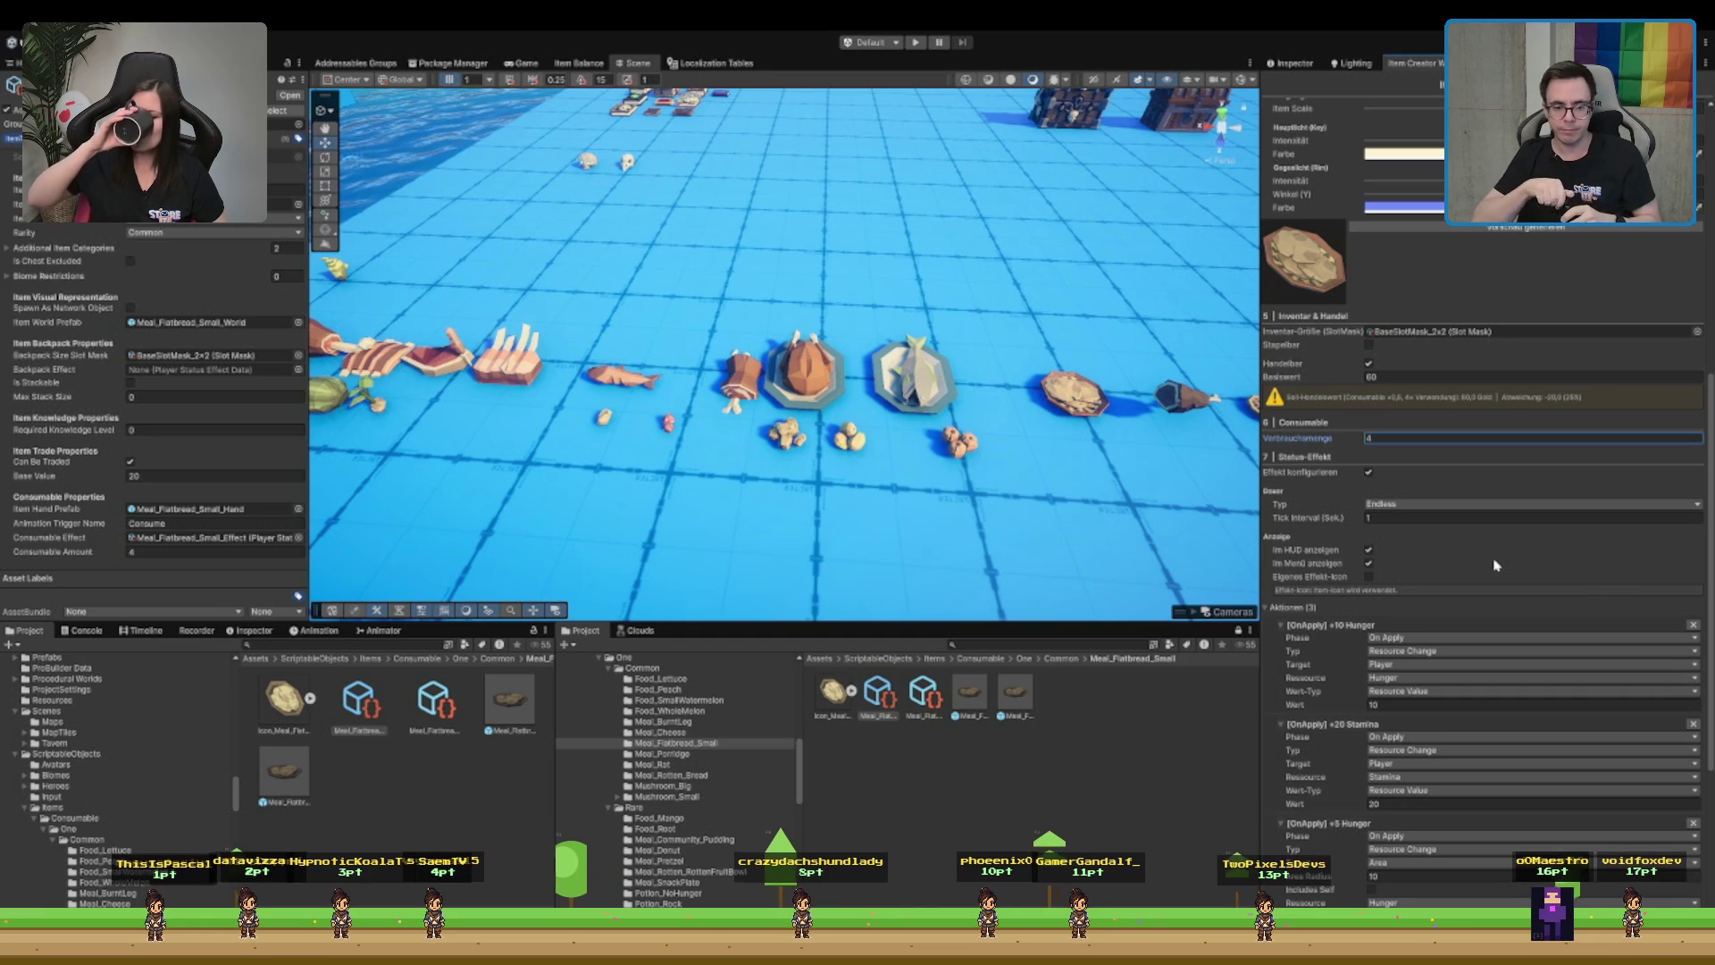
{"action": "scroll", "coordinate": [1399, 702], "scroll_direction": "down", "scroll_amount": 3}
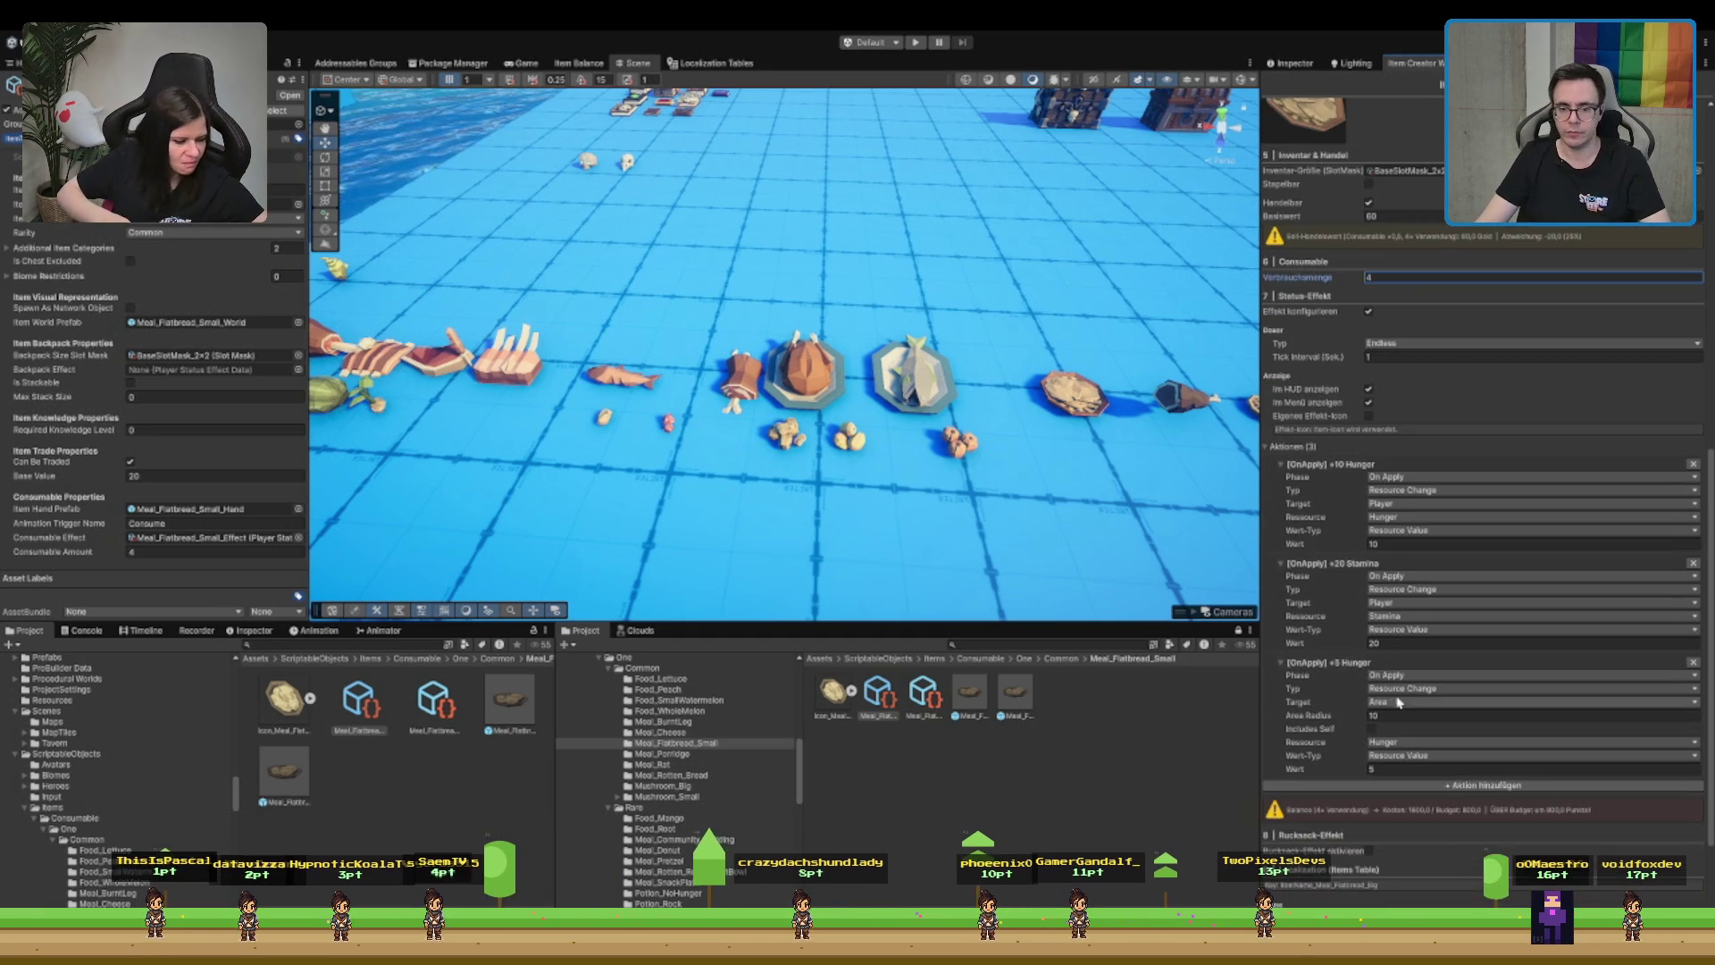
{"action": "left_click", "coordinate": [1693, 662]}
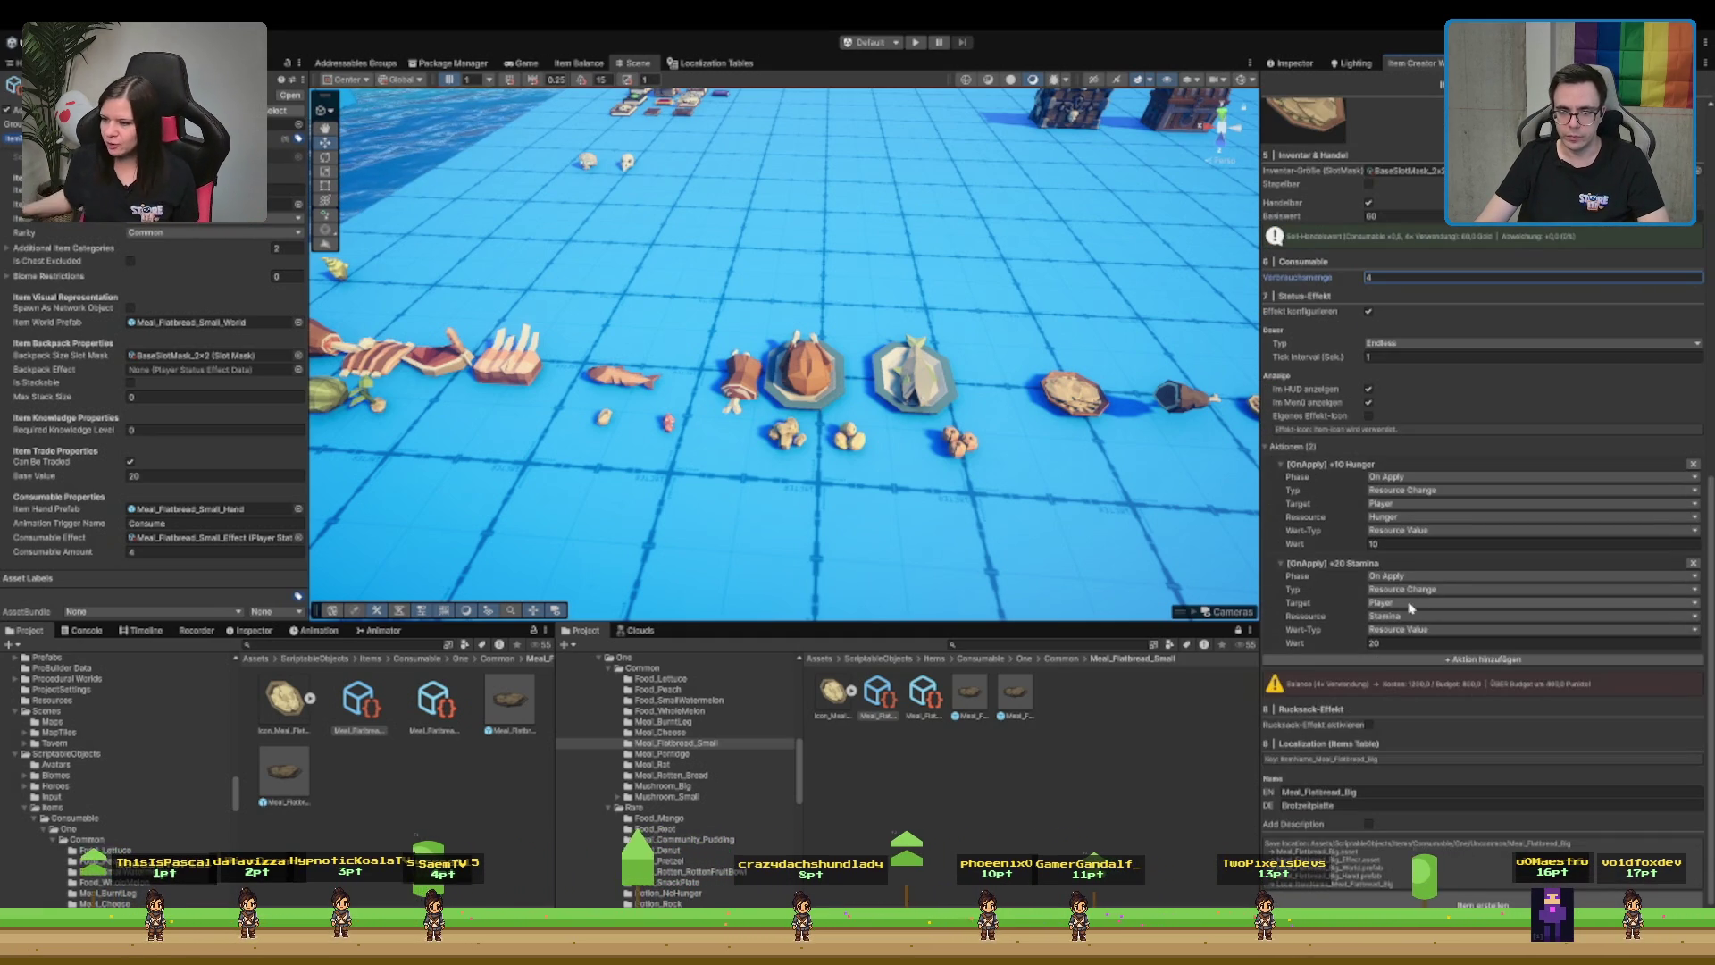
{"action": "left_click", "coordinate": [1429, 543]}
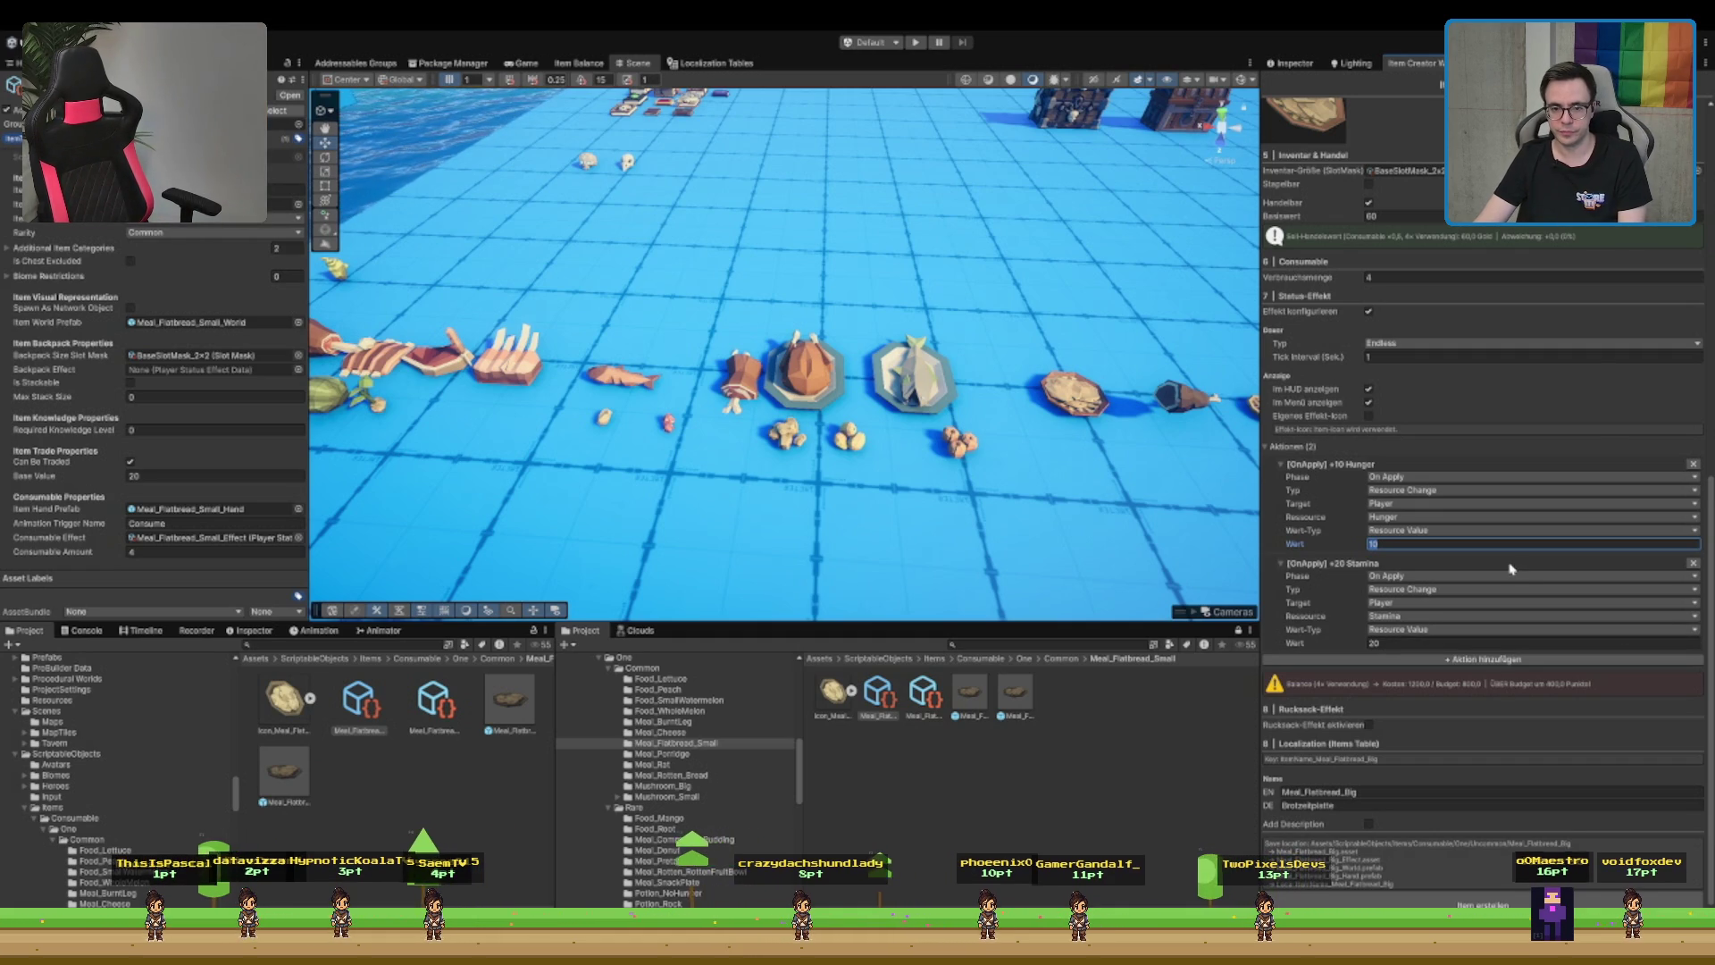
{"action": "left_click", "coordinate": [1425, 642]}
{"action": "type", "text": "10"}
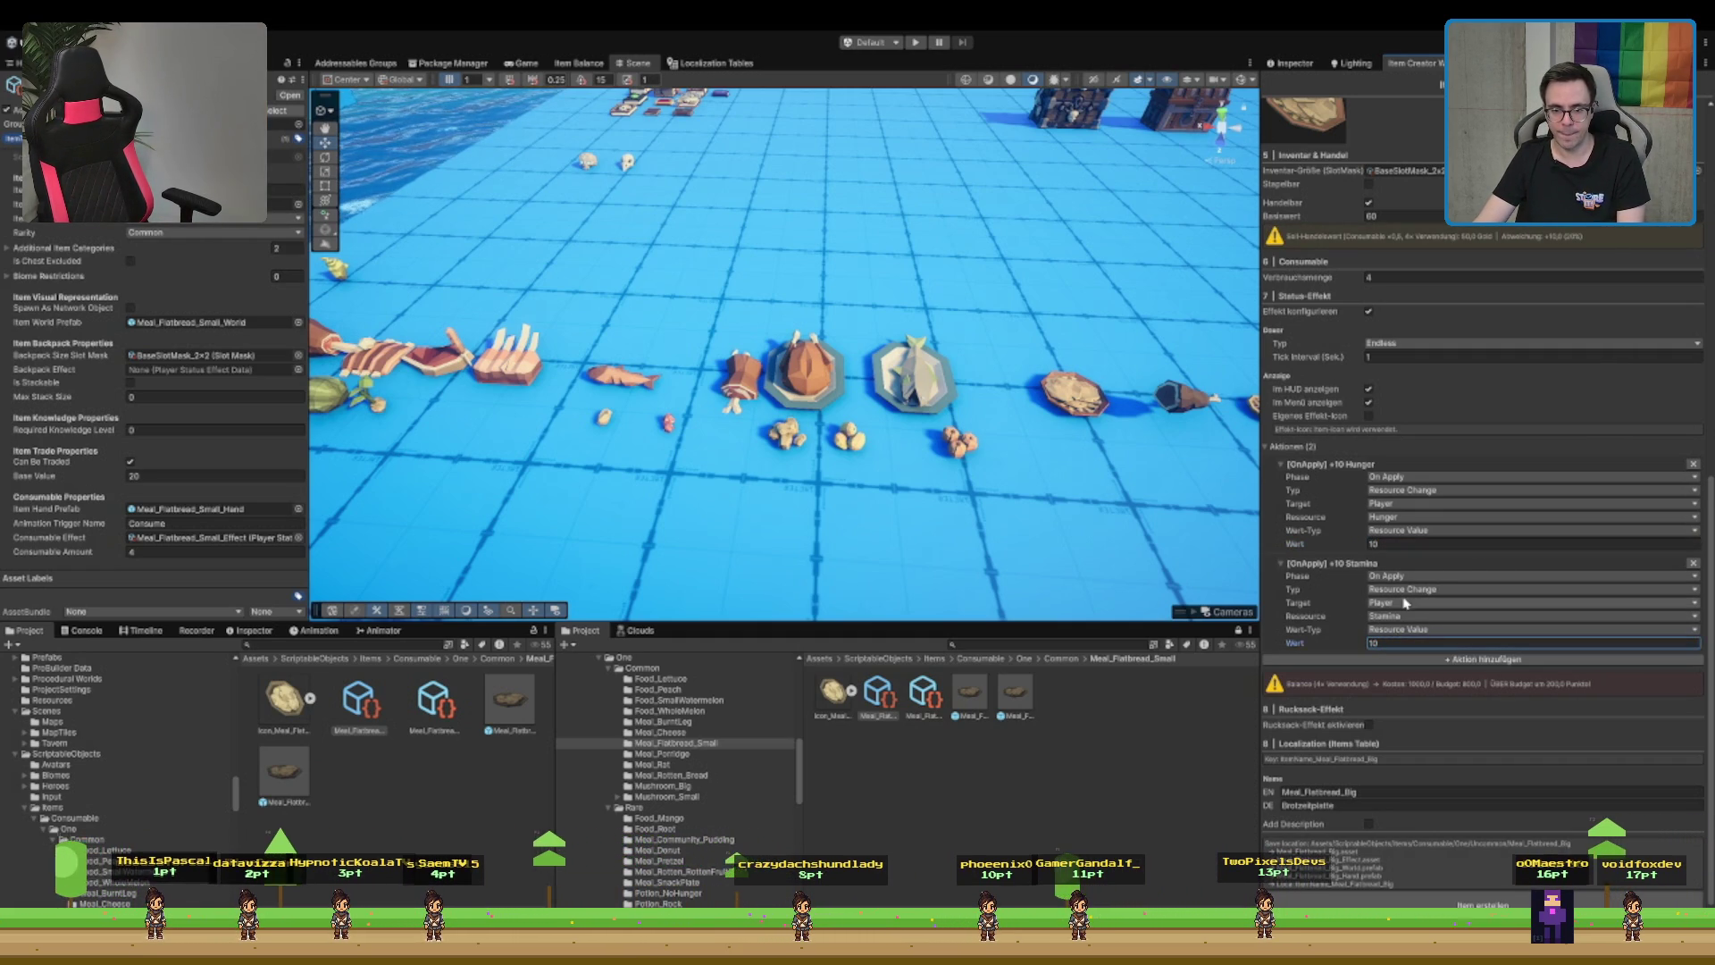
- Switch the second effect's resource from Stamina to Health and try Health 5, Hunger 5, Health 1
{"action": "left_click", "coordinate": [1399, 606]}
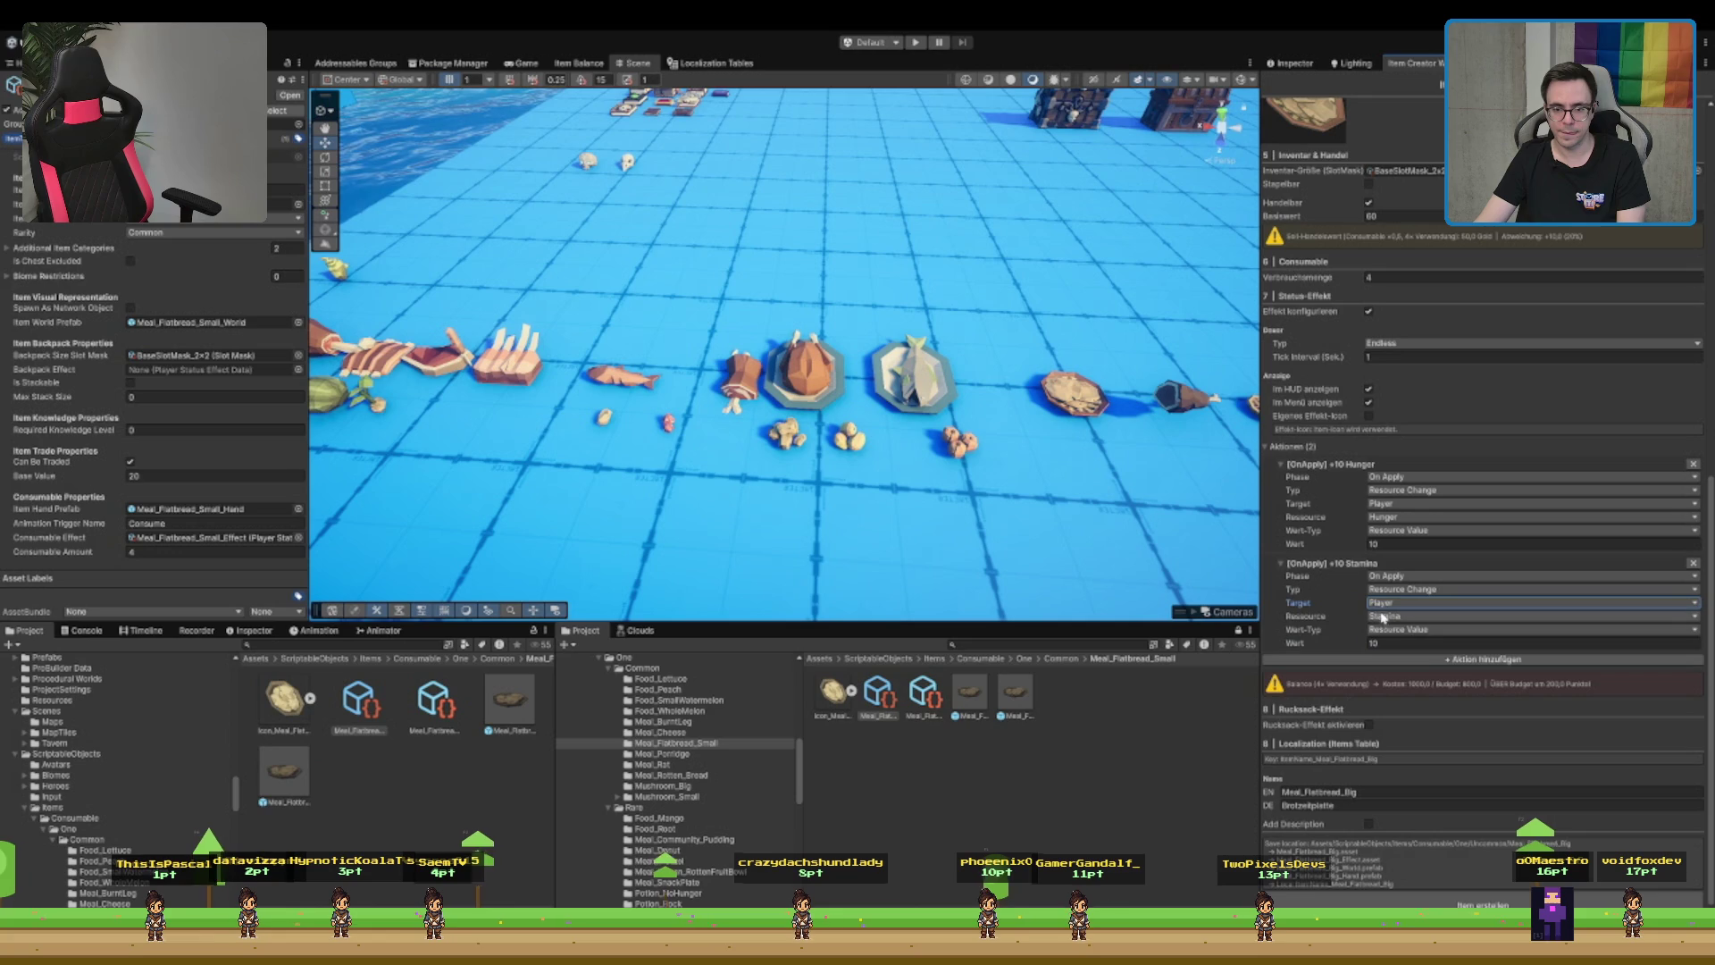
{"action": "key", "text": "Tab"}
{"action": "key", "text": "Up"}
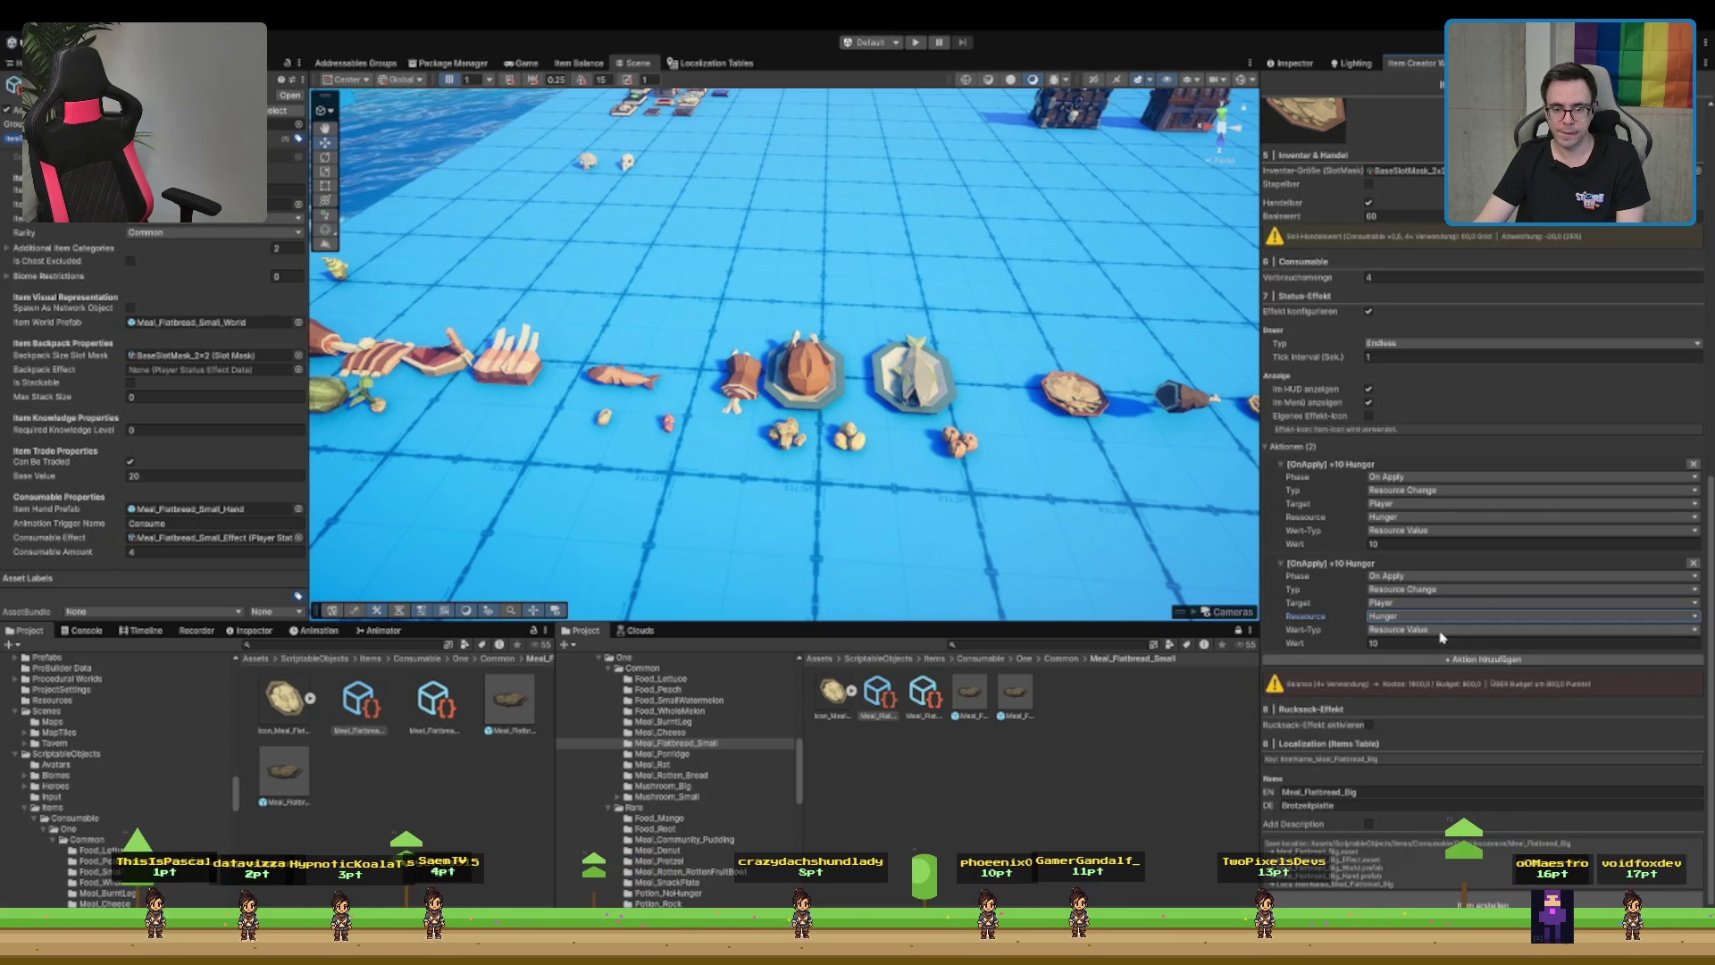
{"action": "left_click", "coordinate": [1440, 642]}
{"action": "type", "text": "5"}
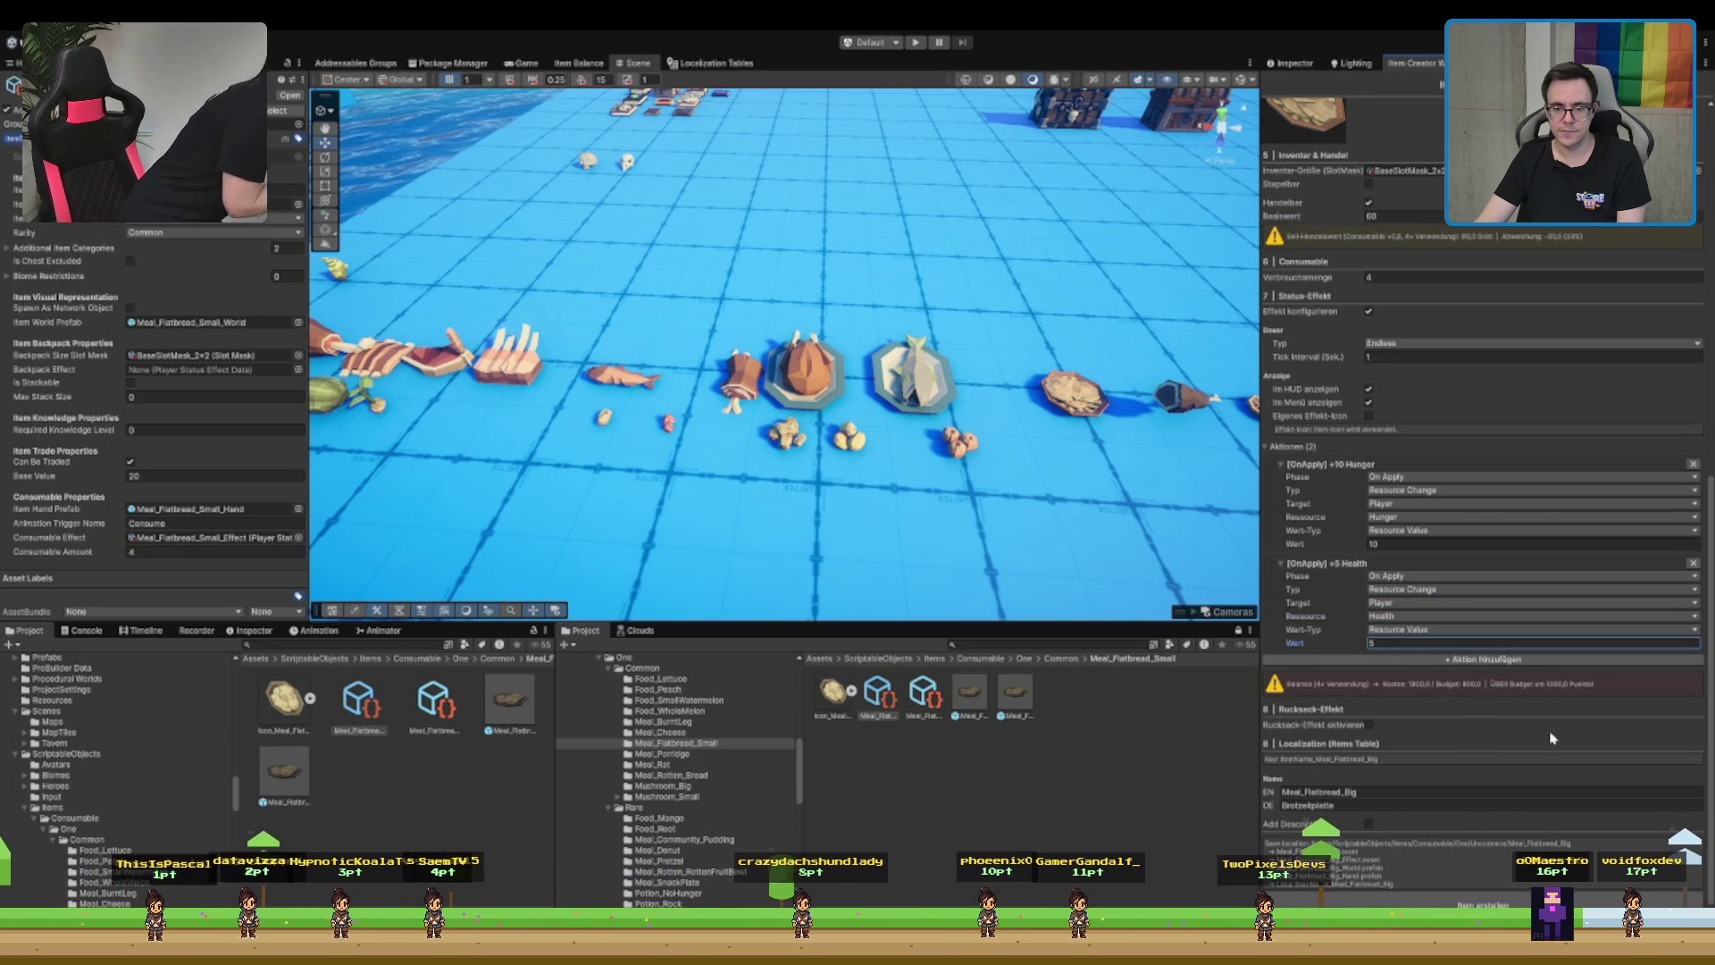
{"action": "left_click", "coordinate": [1428, 543]}
{"action": "type", "text": "5"}
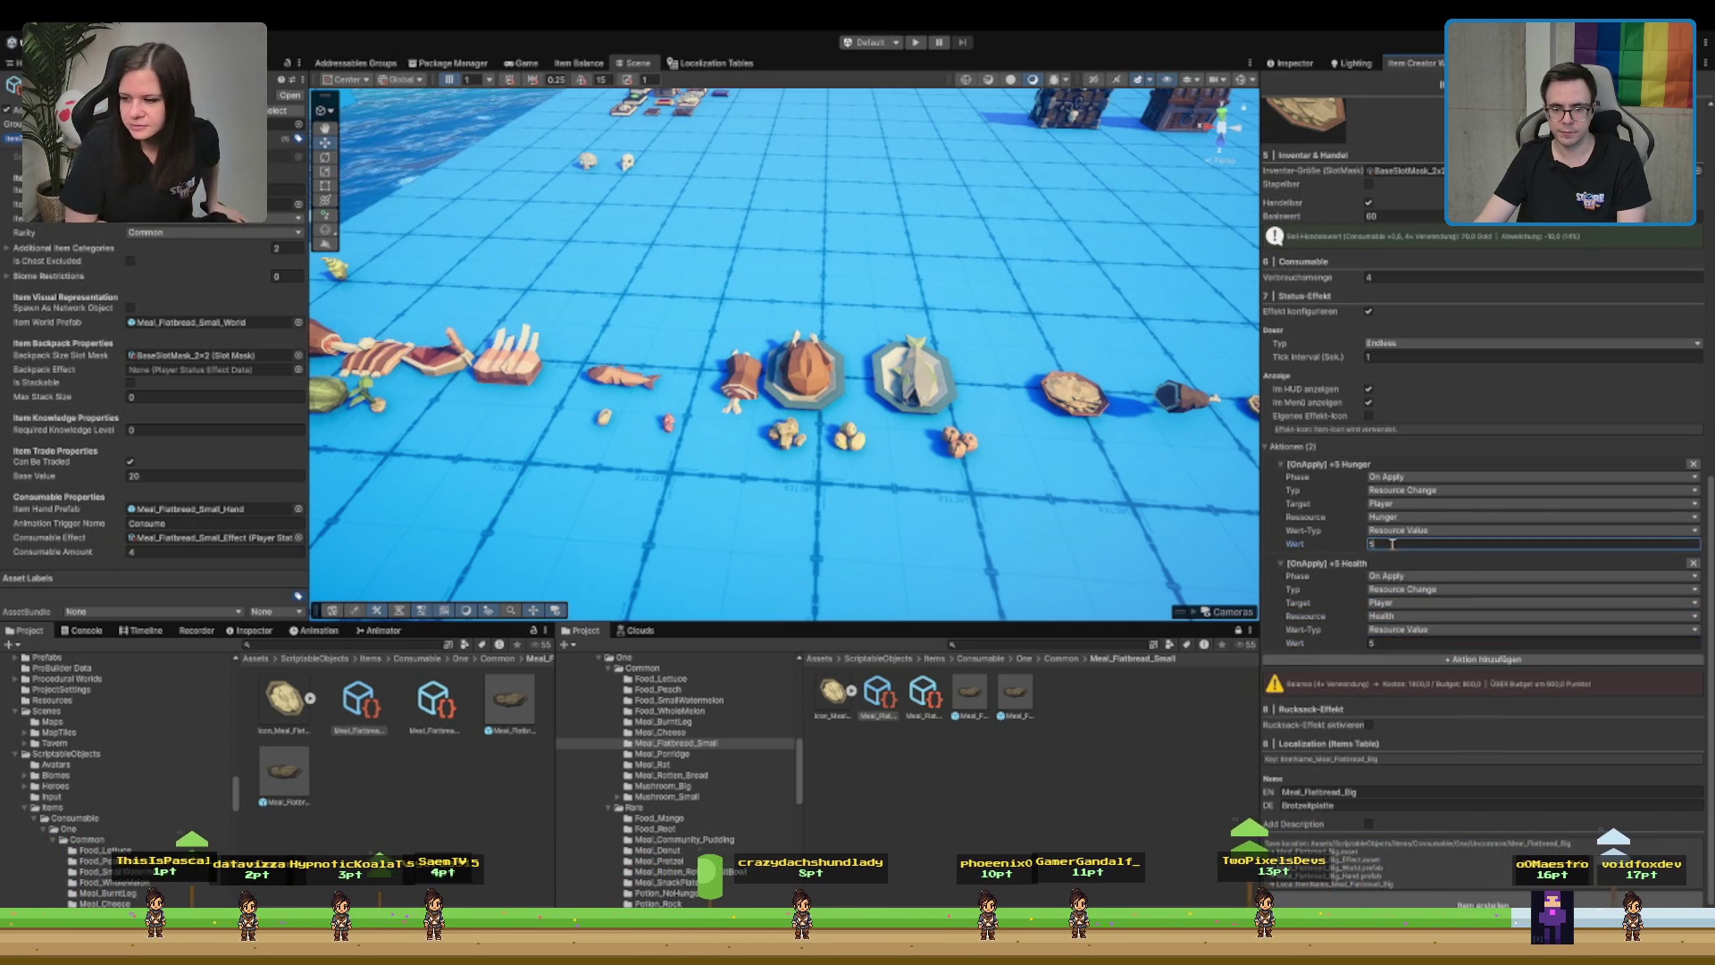
{"action": "left_click", "coordinate": [1409, 644]}
{"action": "type", "text": "1"}
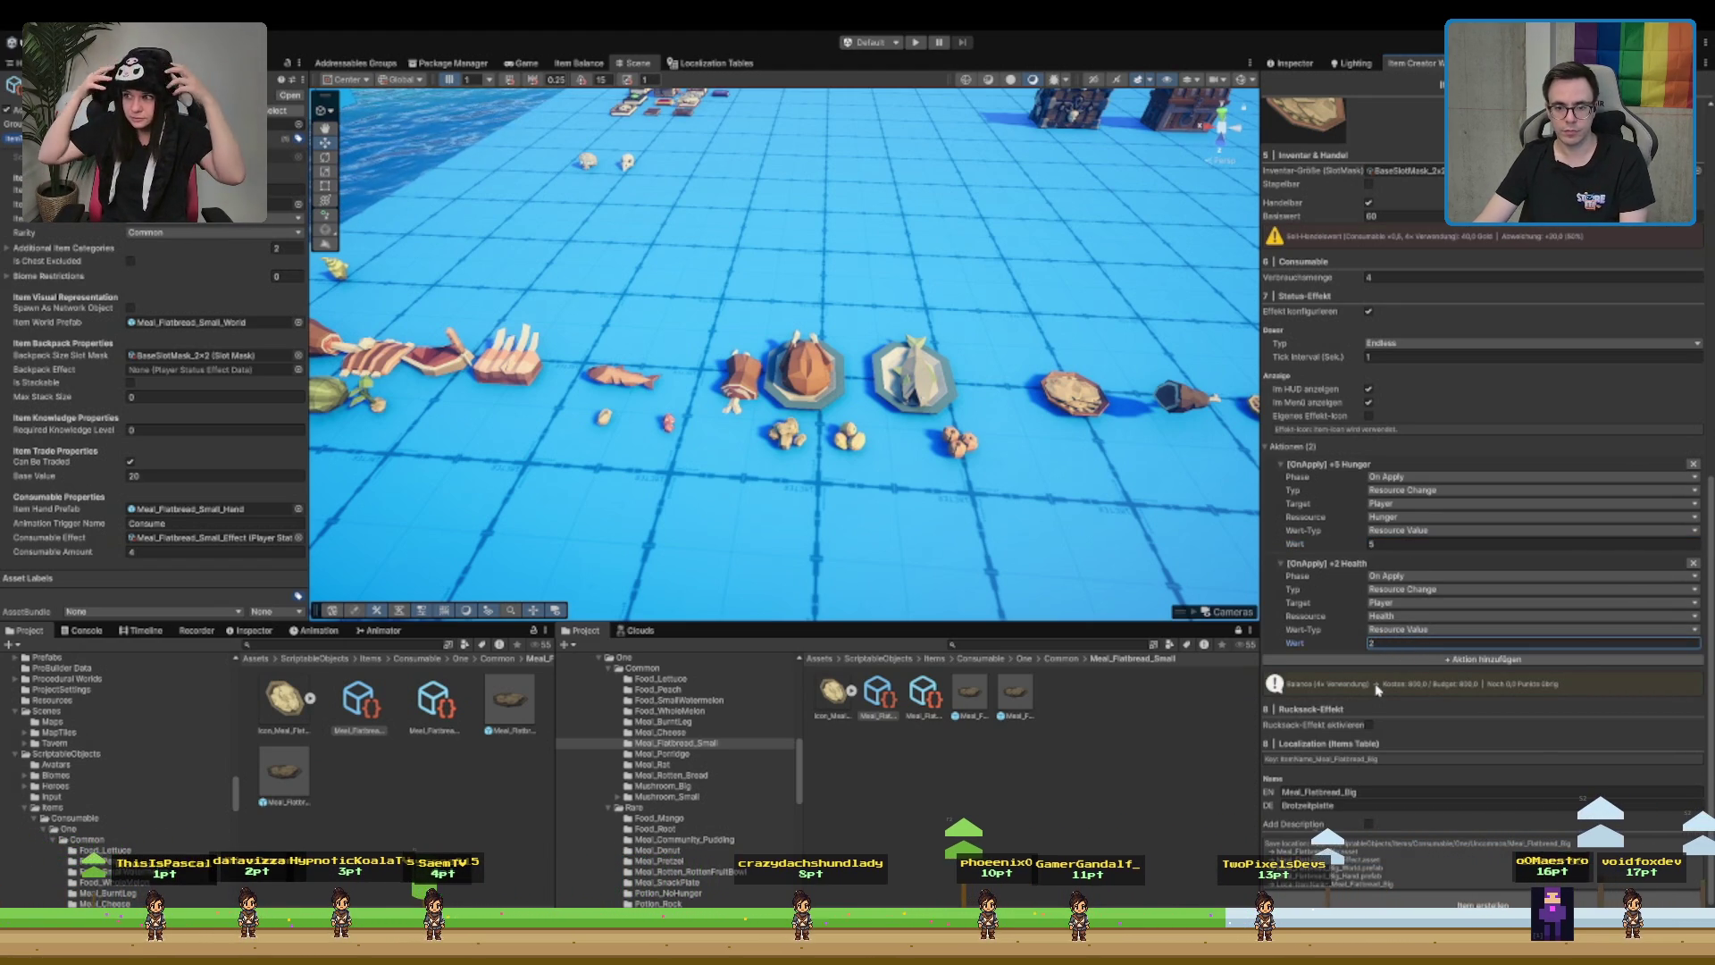
- Adjust the Hunger amount toward 7 and keep the Health amount at 1
{"action": "left_click", "coordinate": [1417, 544]}
{"action": "type", "text": "10"}
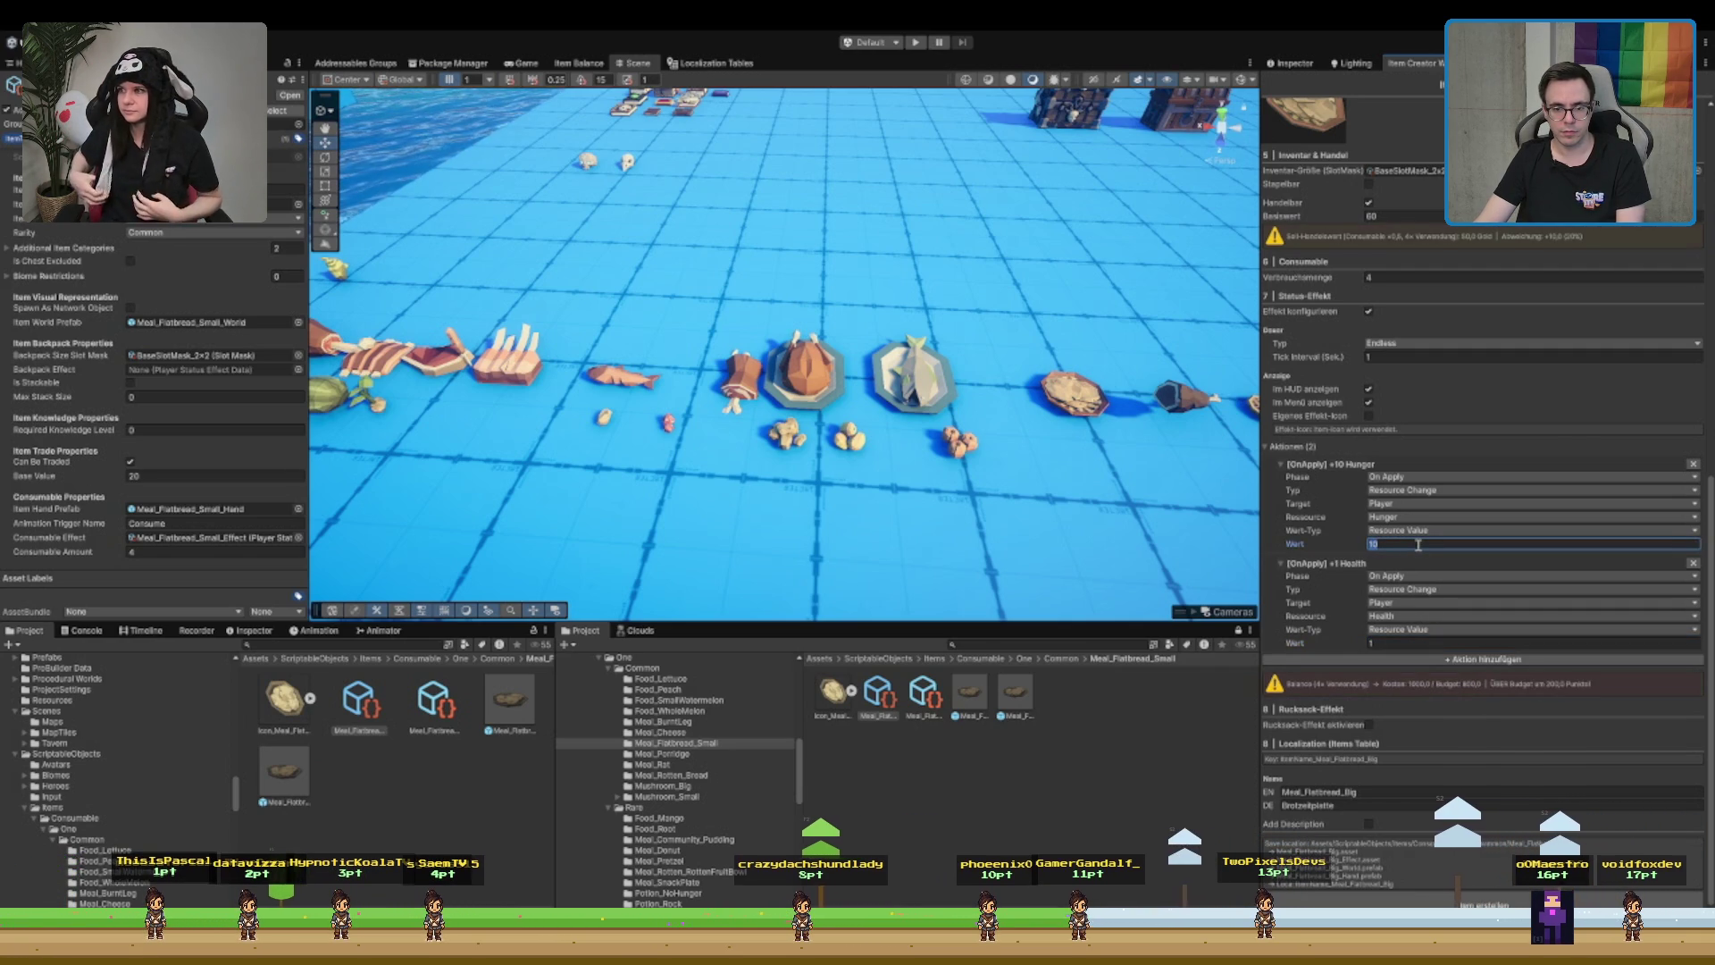
{"action": "type", "text": "6"}
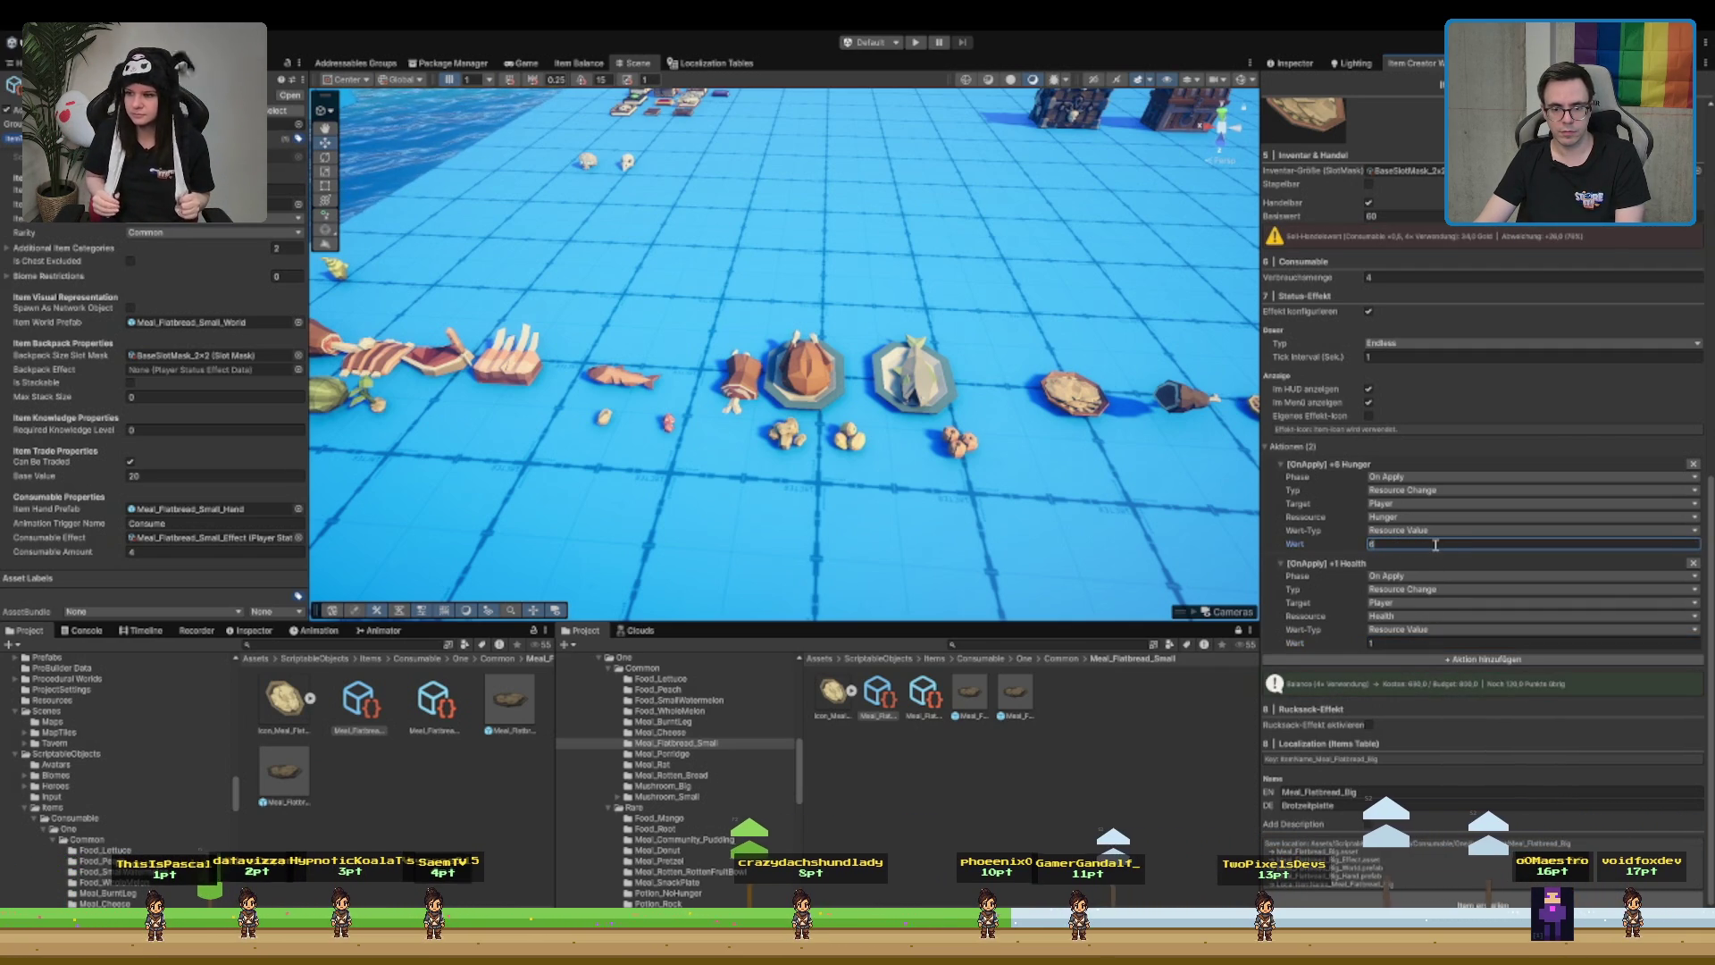
{"action": "key", "text": "BackSpace"}
{"action": "type", "text": "7"}
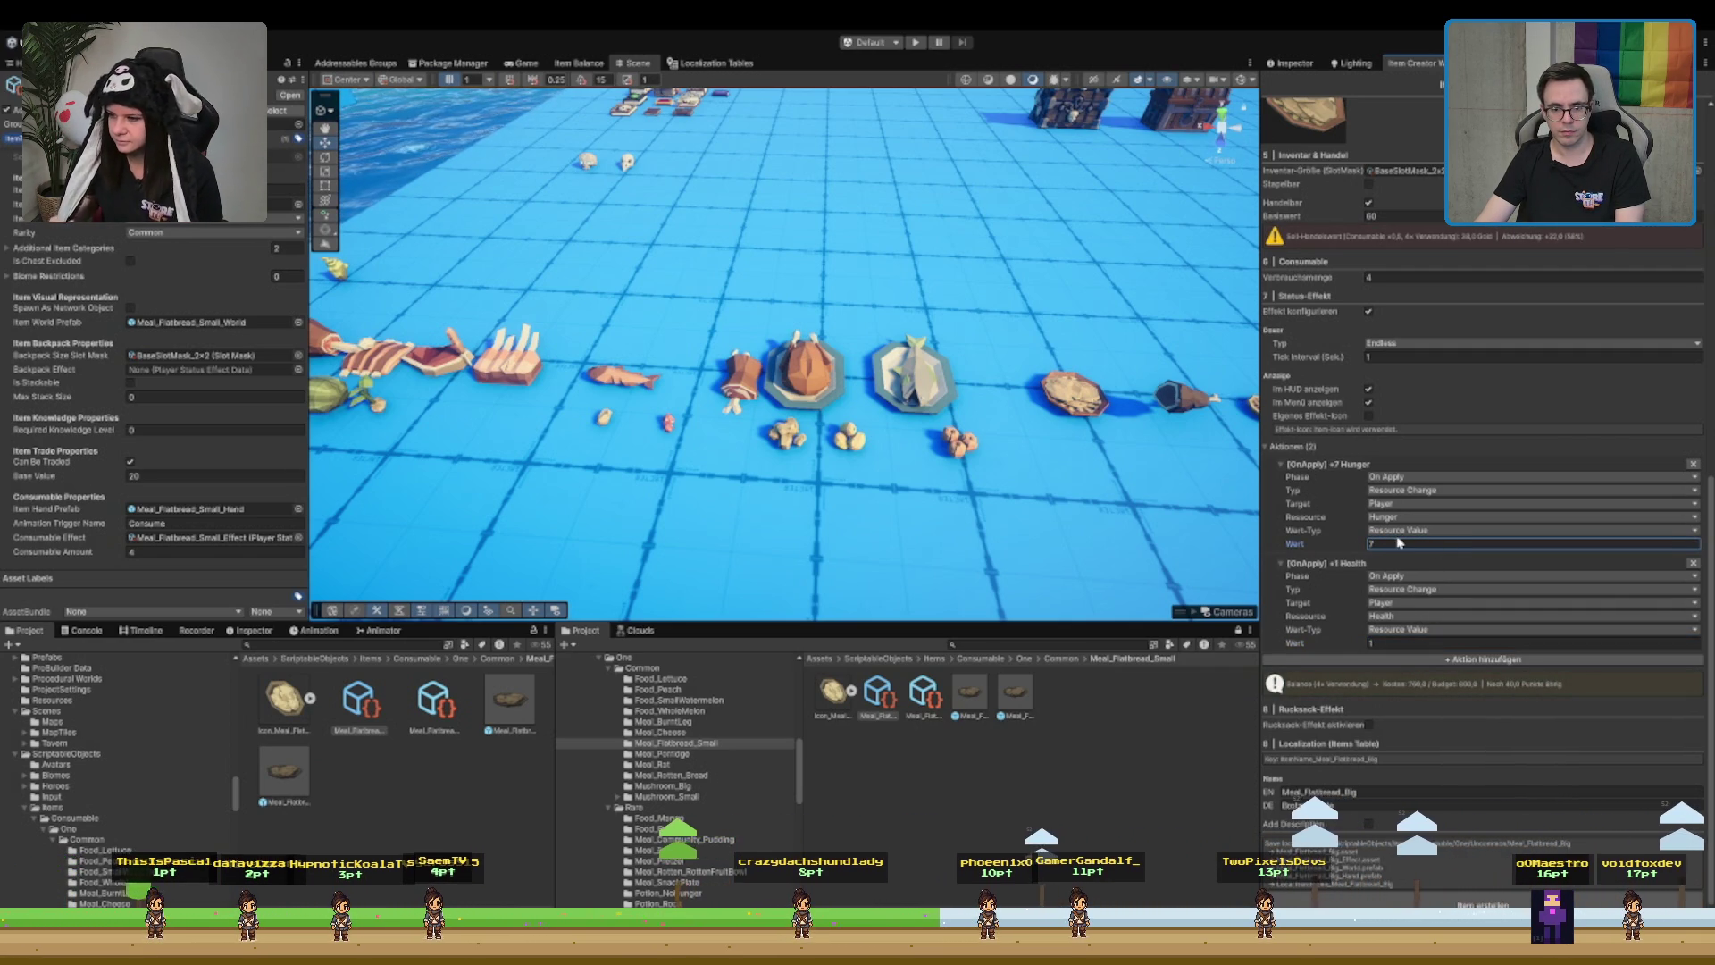
{"action": "type", "text": "10"}
{"action": "left_click", "coordinate": [1441, 640]}
{"action": "type", "text": "0.5"}
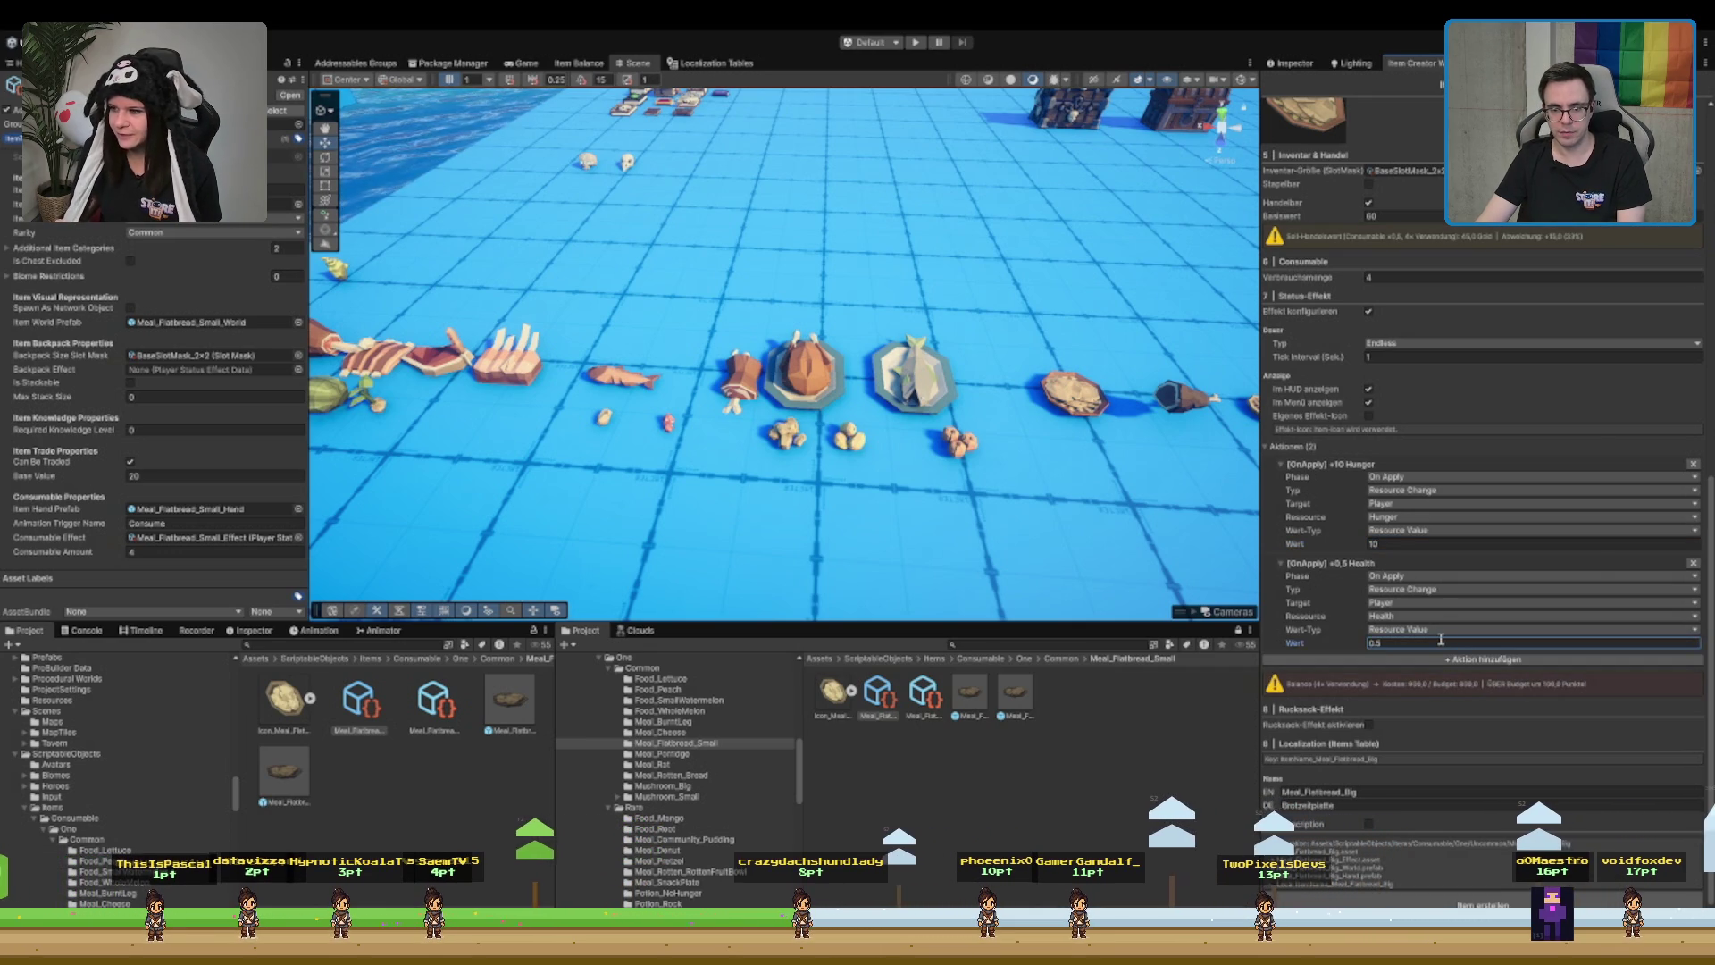
{"action": "key", "text": "BackSpace"}
{"action": "key", "text": "BackSpace"}
{"action": "key", "text": "BackSpace"}
{"action": "type", "text": "1"}
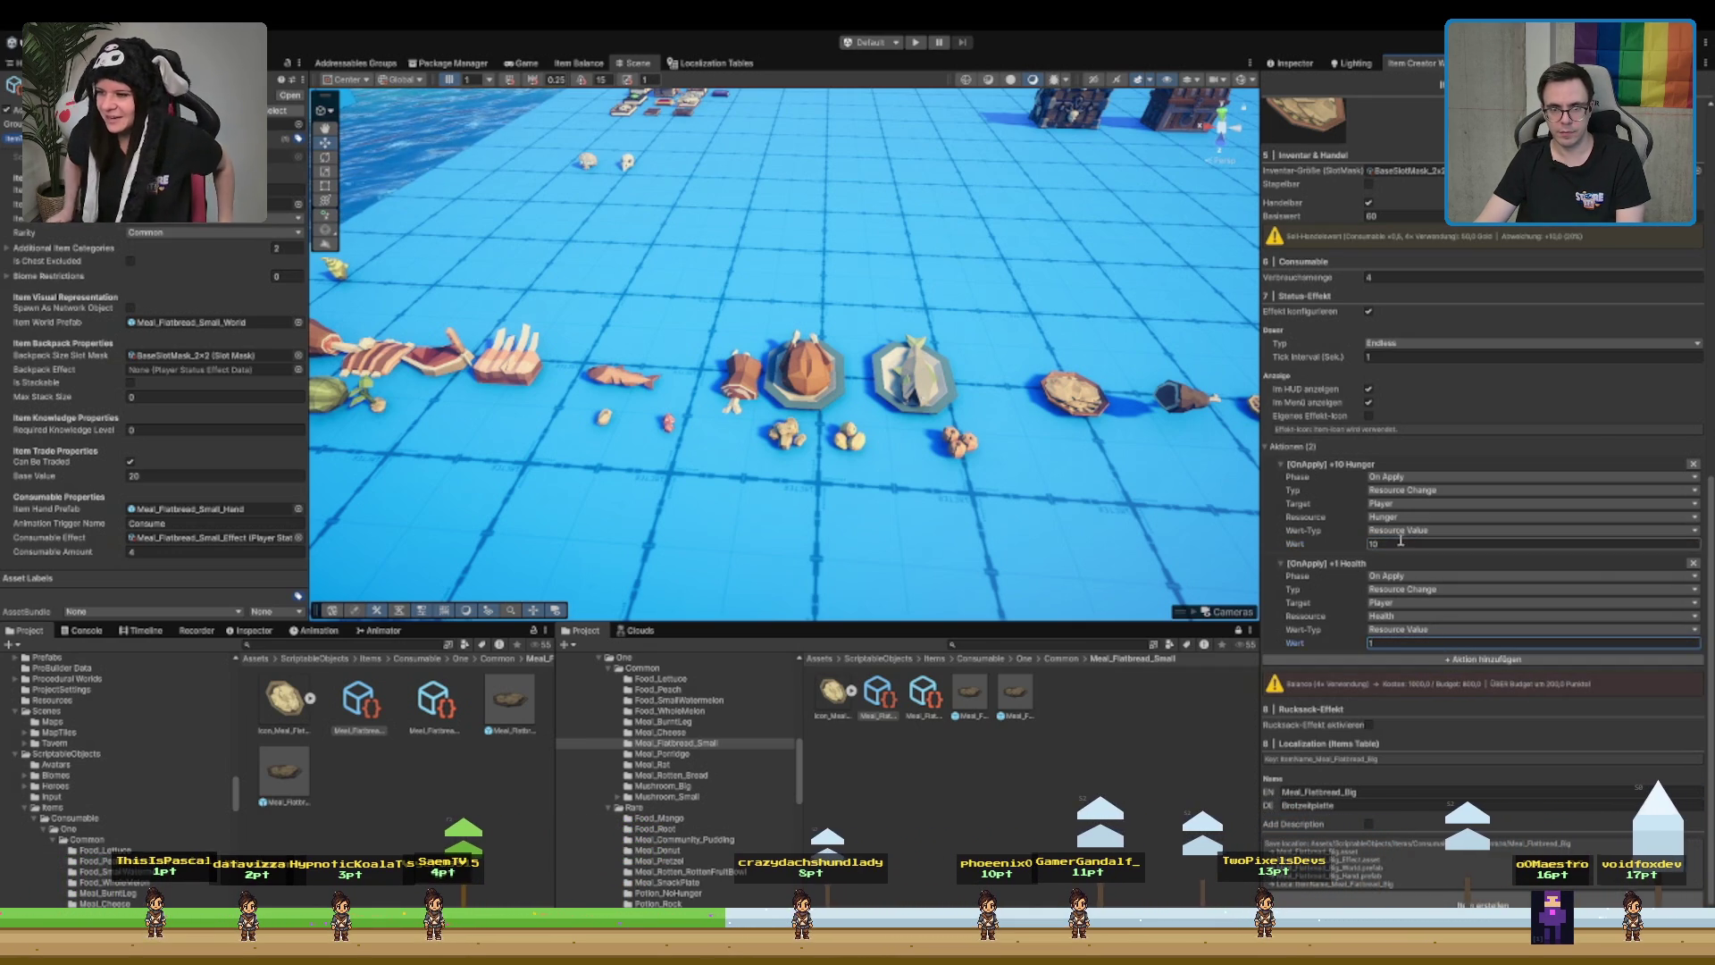
- Reduce the uses from 3 to 2 while setting the Hunger amount to 10
{"action": "left_click", "coordinate": [1386, 277]}
{"action": "type", "text": "3"}
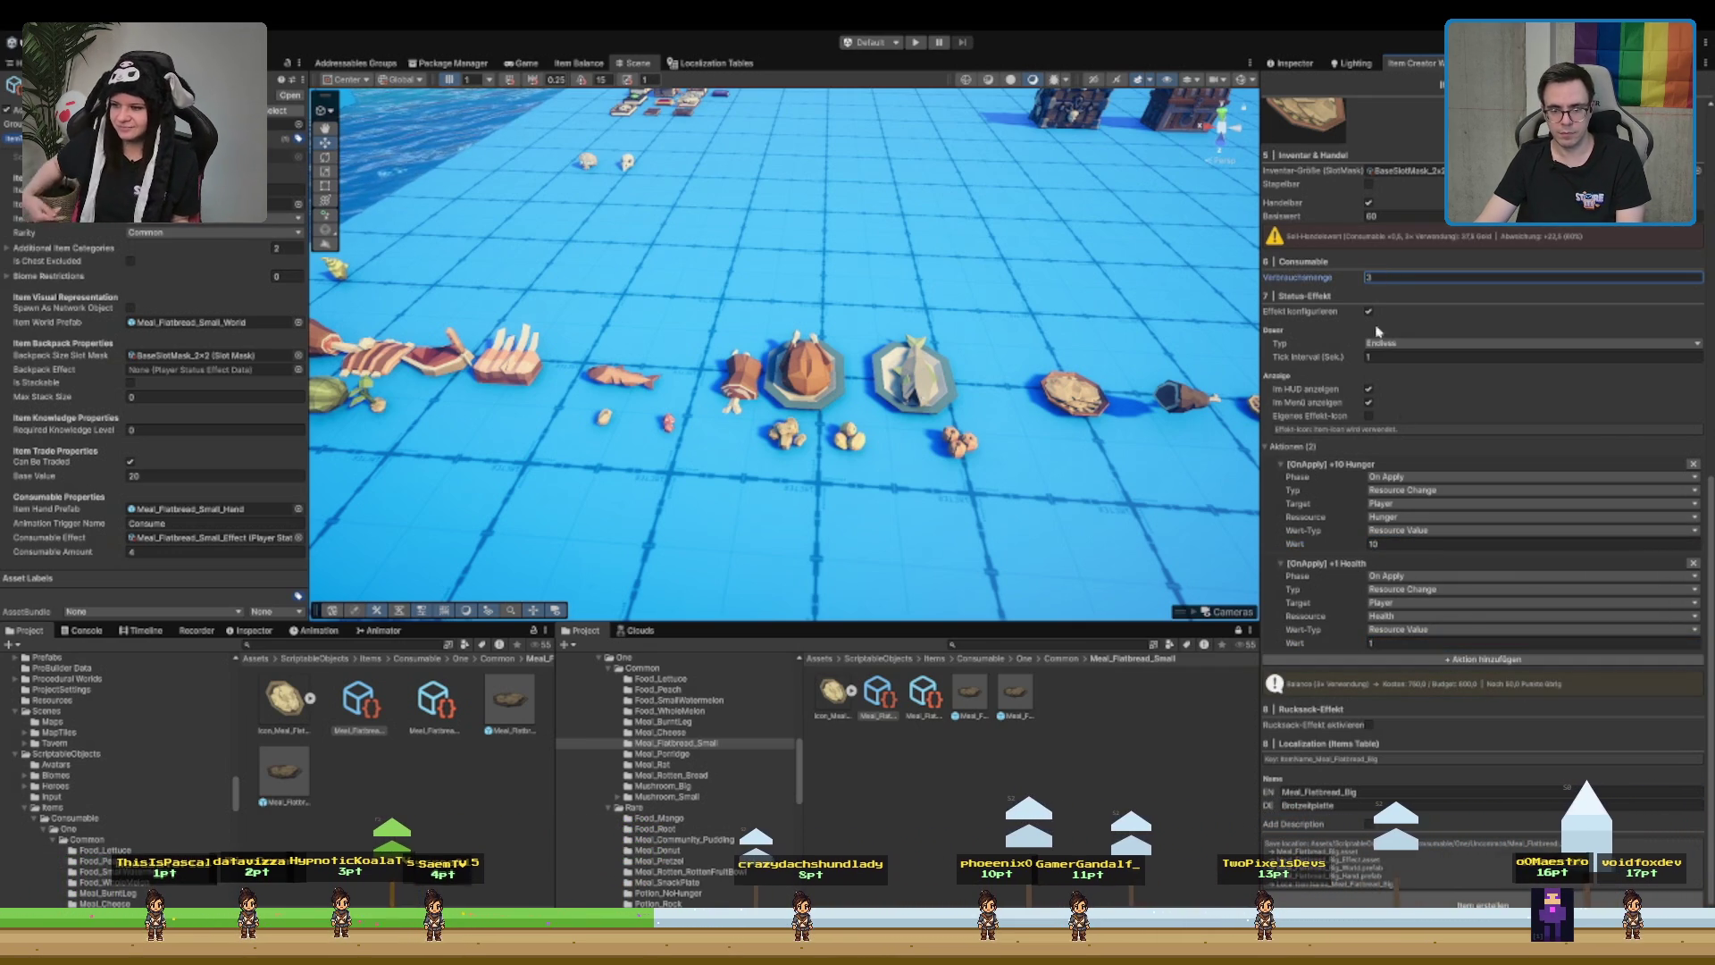
{"action": "left_click", "coordinate": [1427, 543]}
{"action": "type", "text": "1"}
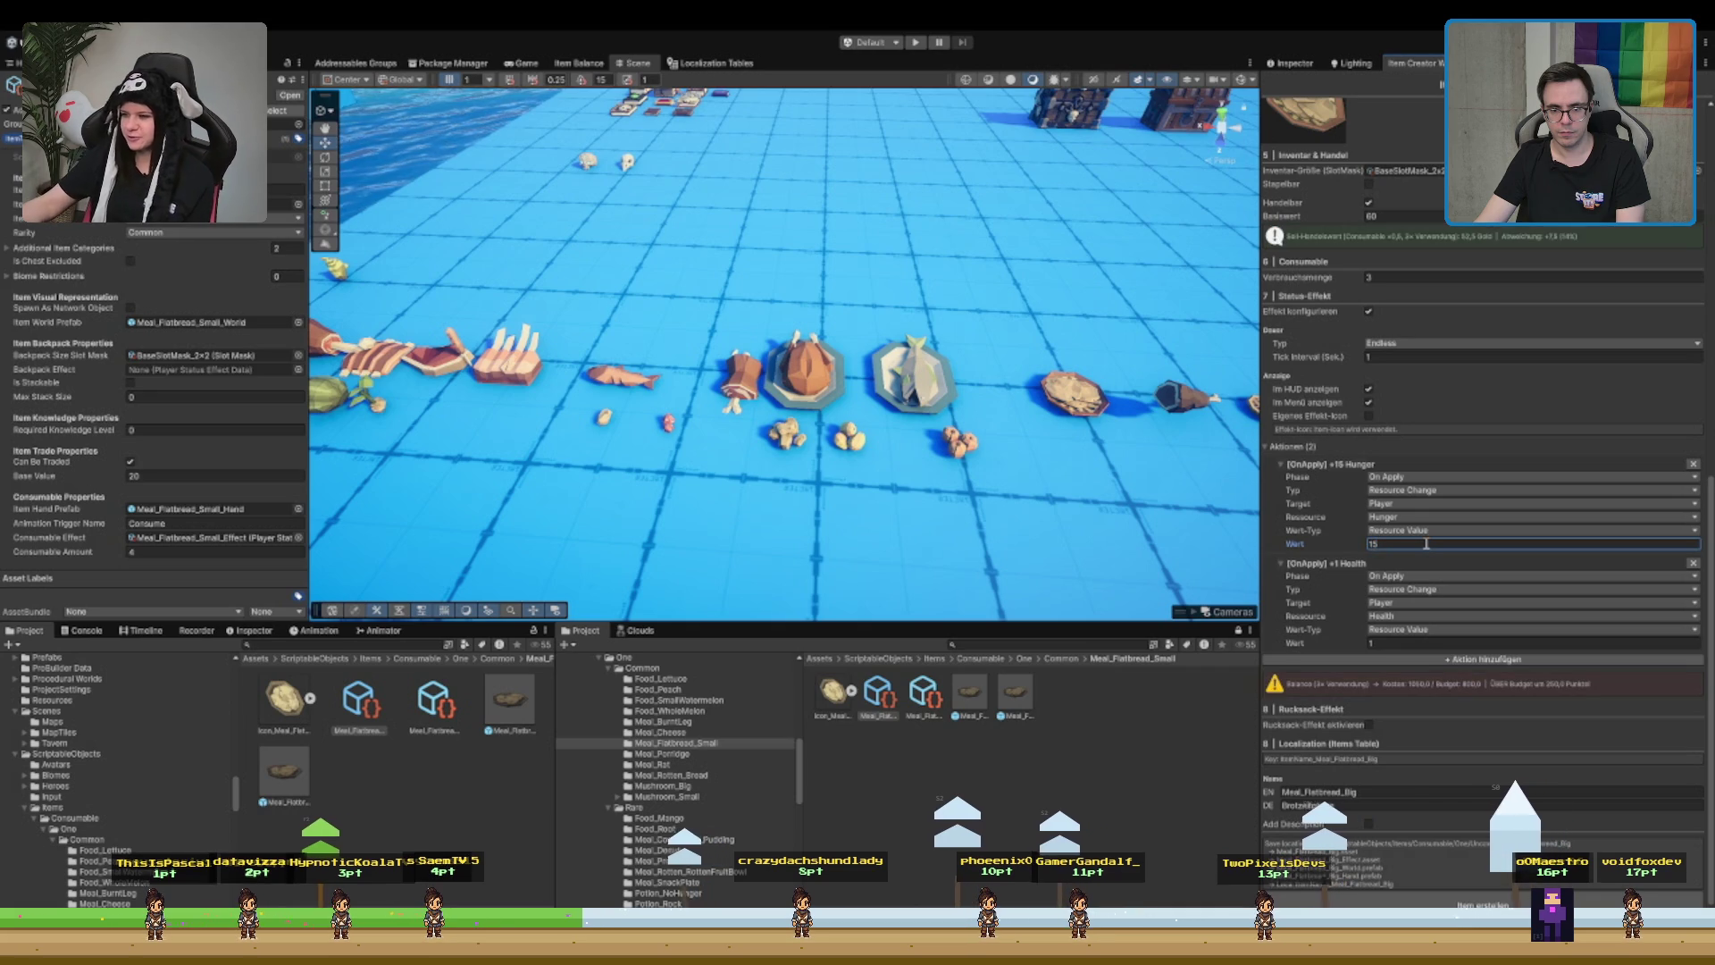
{"action": "key", "text": "BackSpace"}
{"action": "type", "text": "6"}
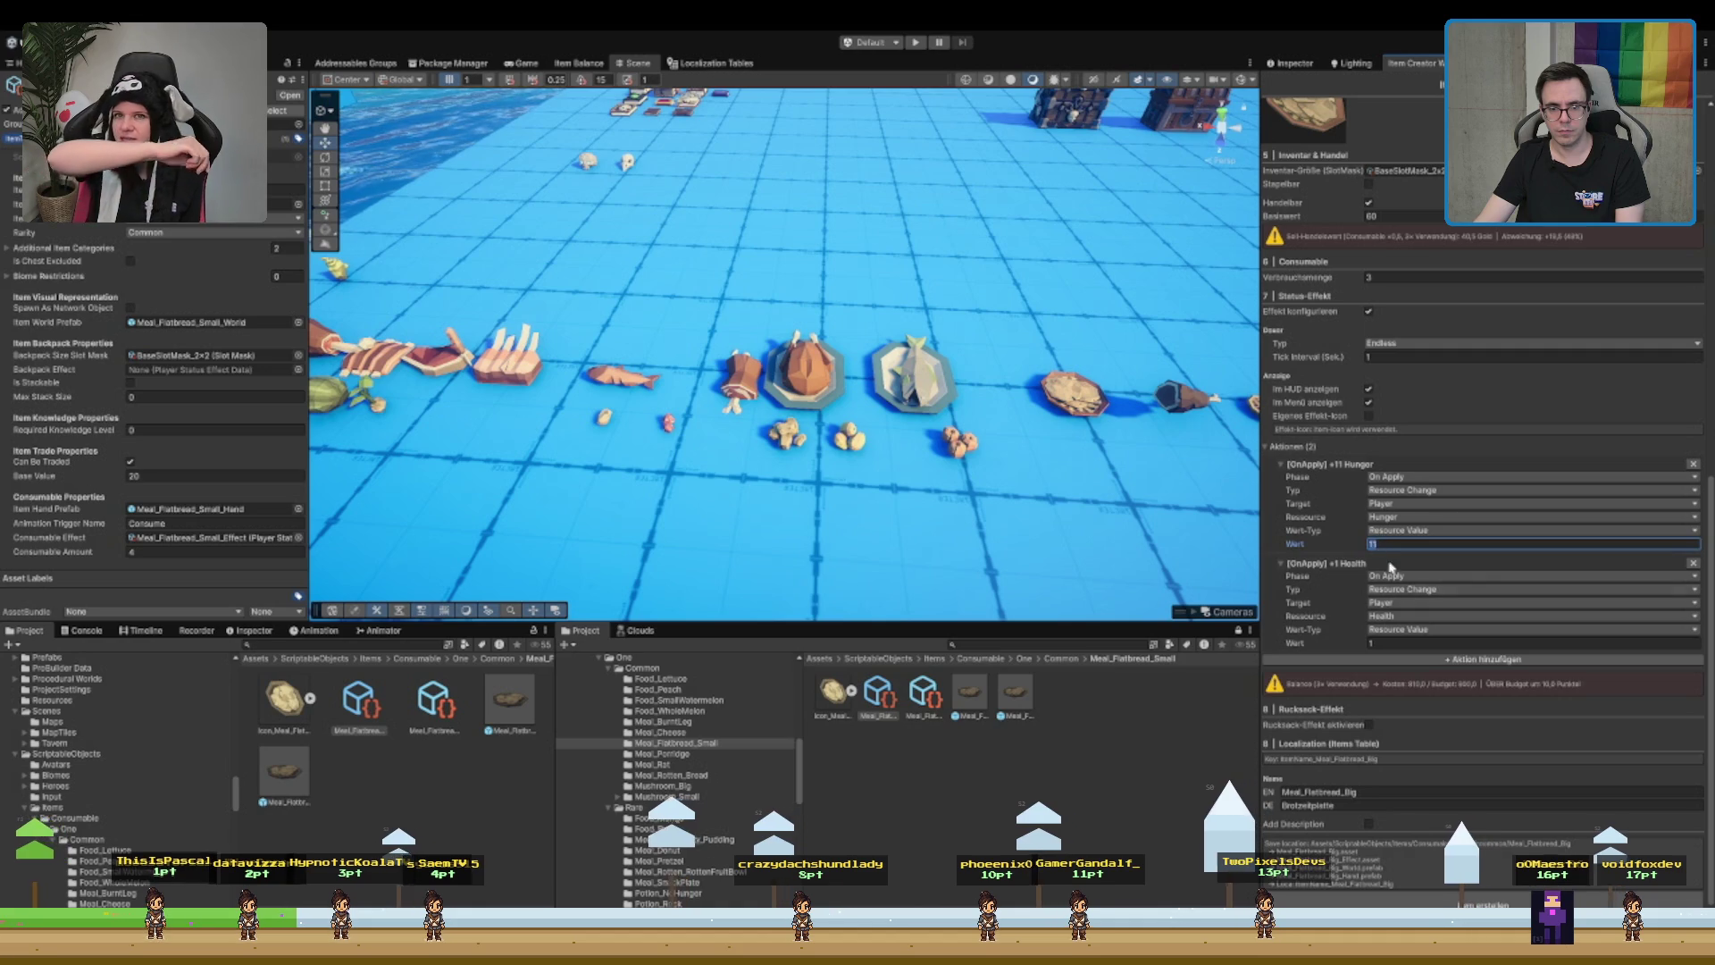
{"action": "key", "text": "BackSpace"}
{"action": "type", "text": "0"}
{"action": "left_click", "coordinate": [1412, 276]}
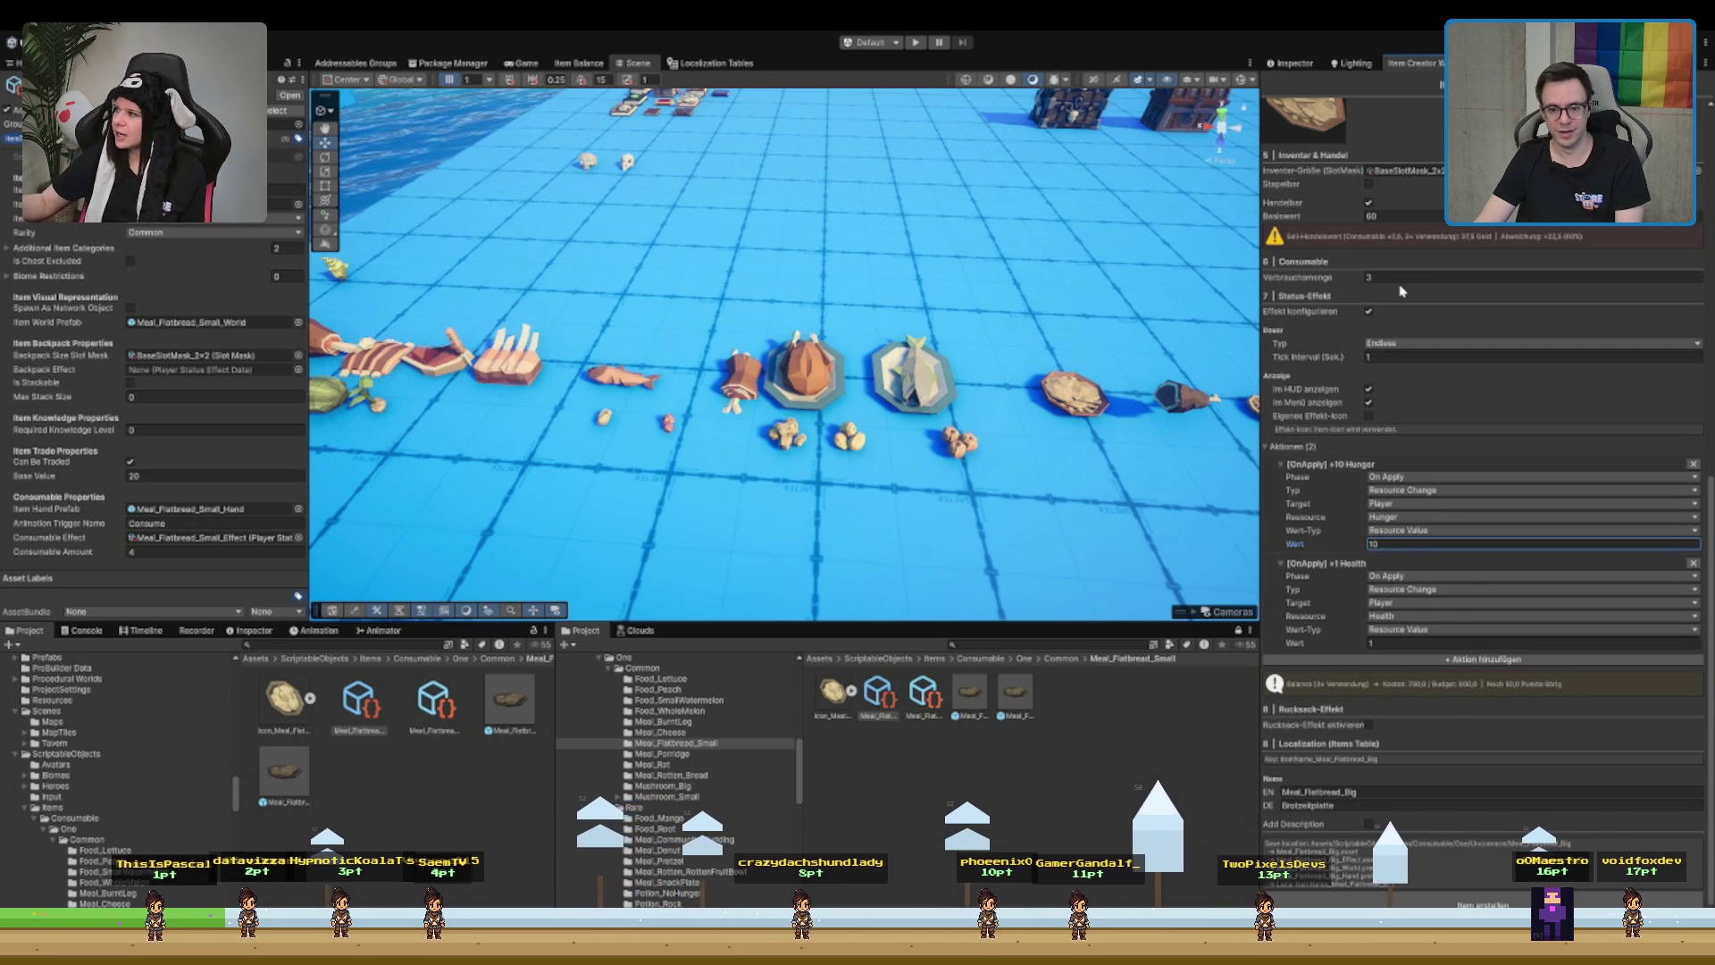
{"action": "type", "text": "2"}
- Raise the Hunger amount to 15 and stop showing the effect in the HUD
{"action": "left_click", "coordinate": [1421, 544]}
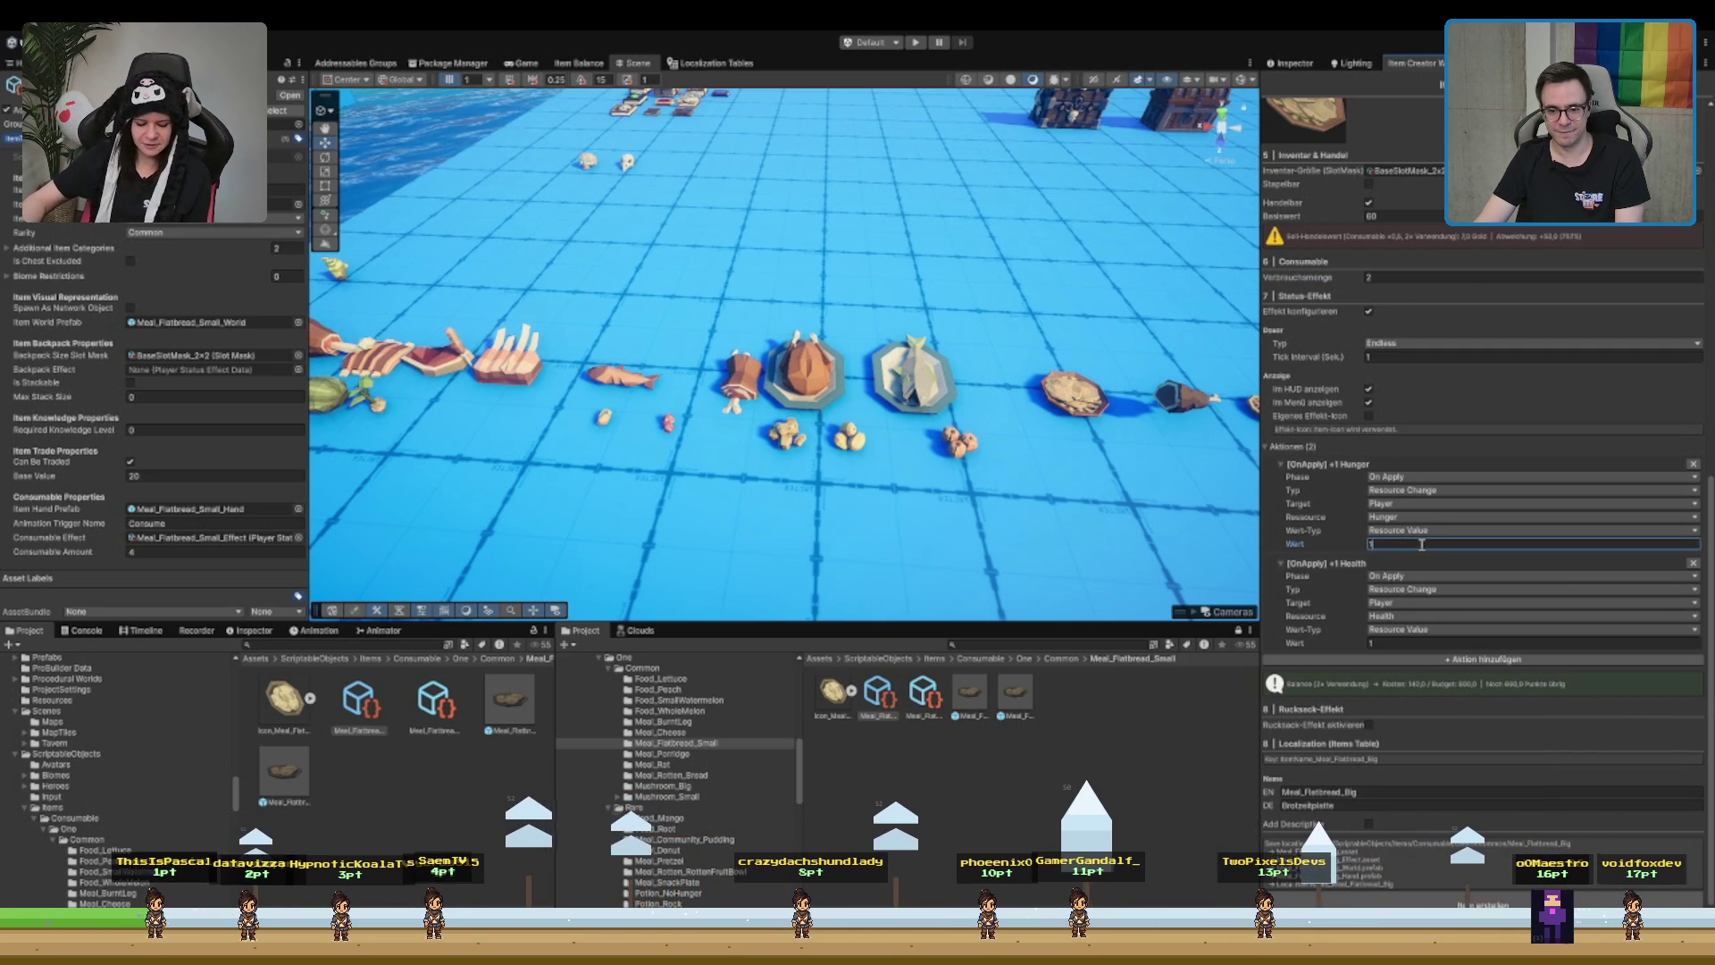
{"action": "key", "text": "BackSpace"}
{"action": "type", "text": "5"}
{"action": "left_click", "coordinate": [1390, 644]}
{"action": "type", "text": "2"}
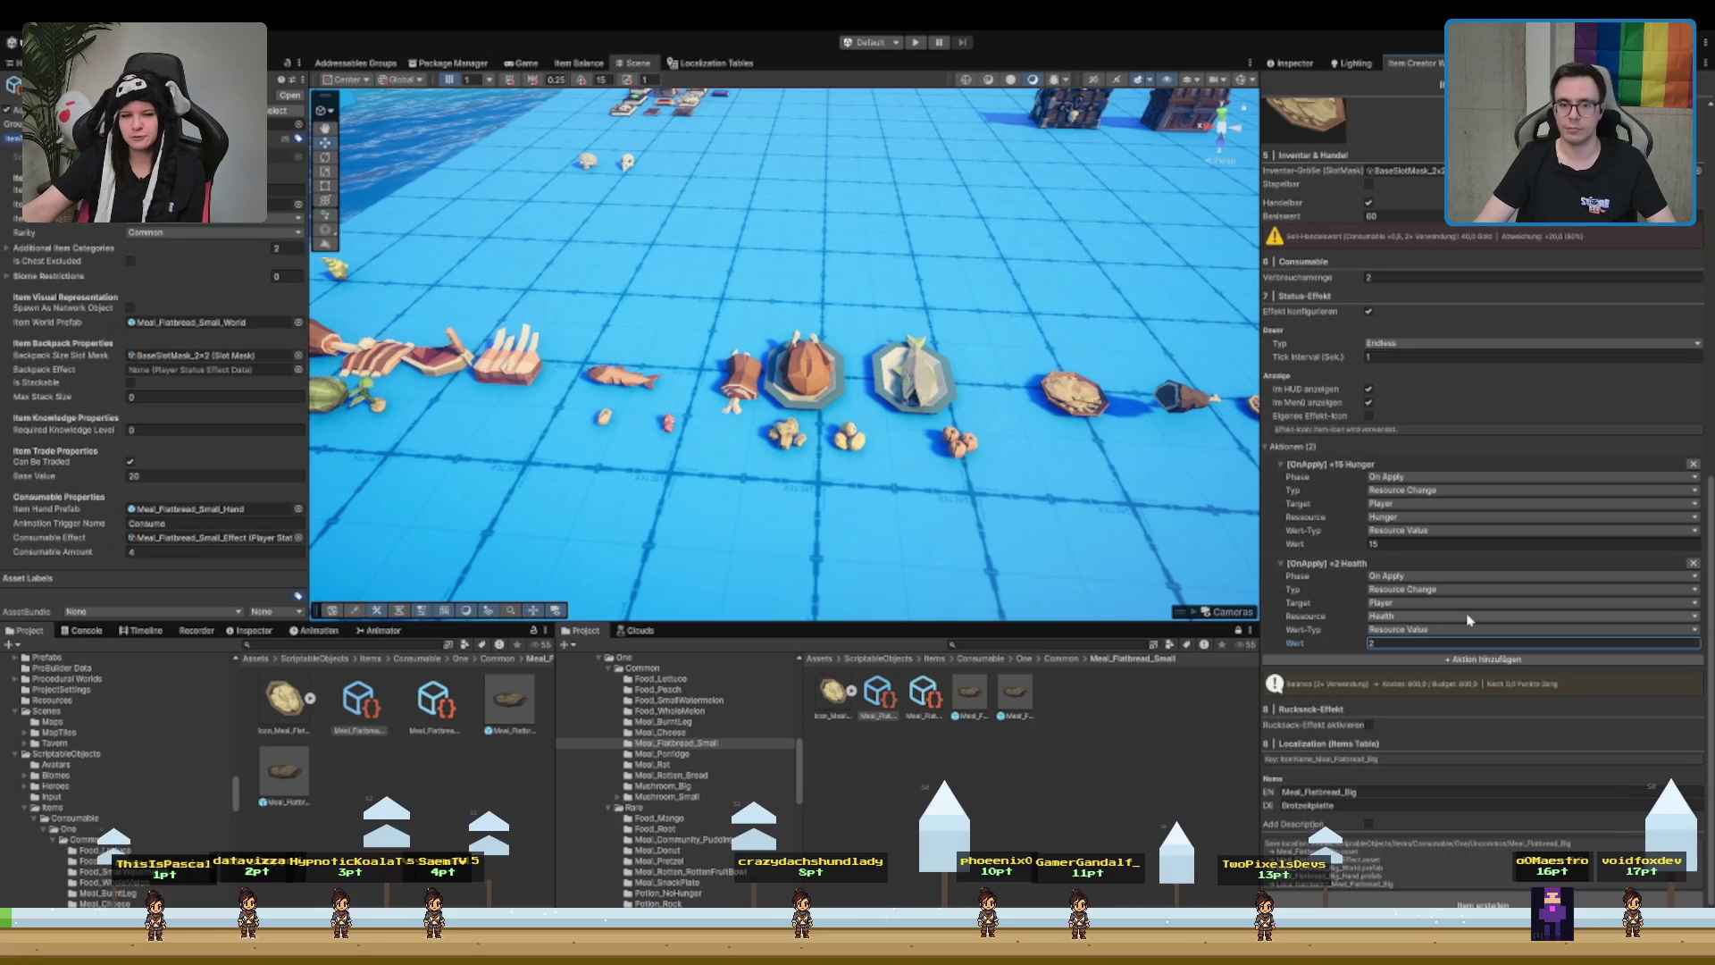
{"action": "scroll", "coordinate": [1369, 389], "scroll_direction": "down", "scroll_amount": 1}
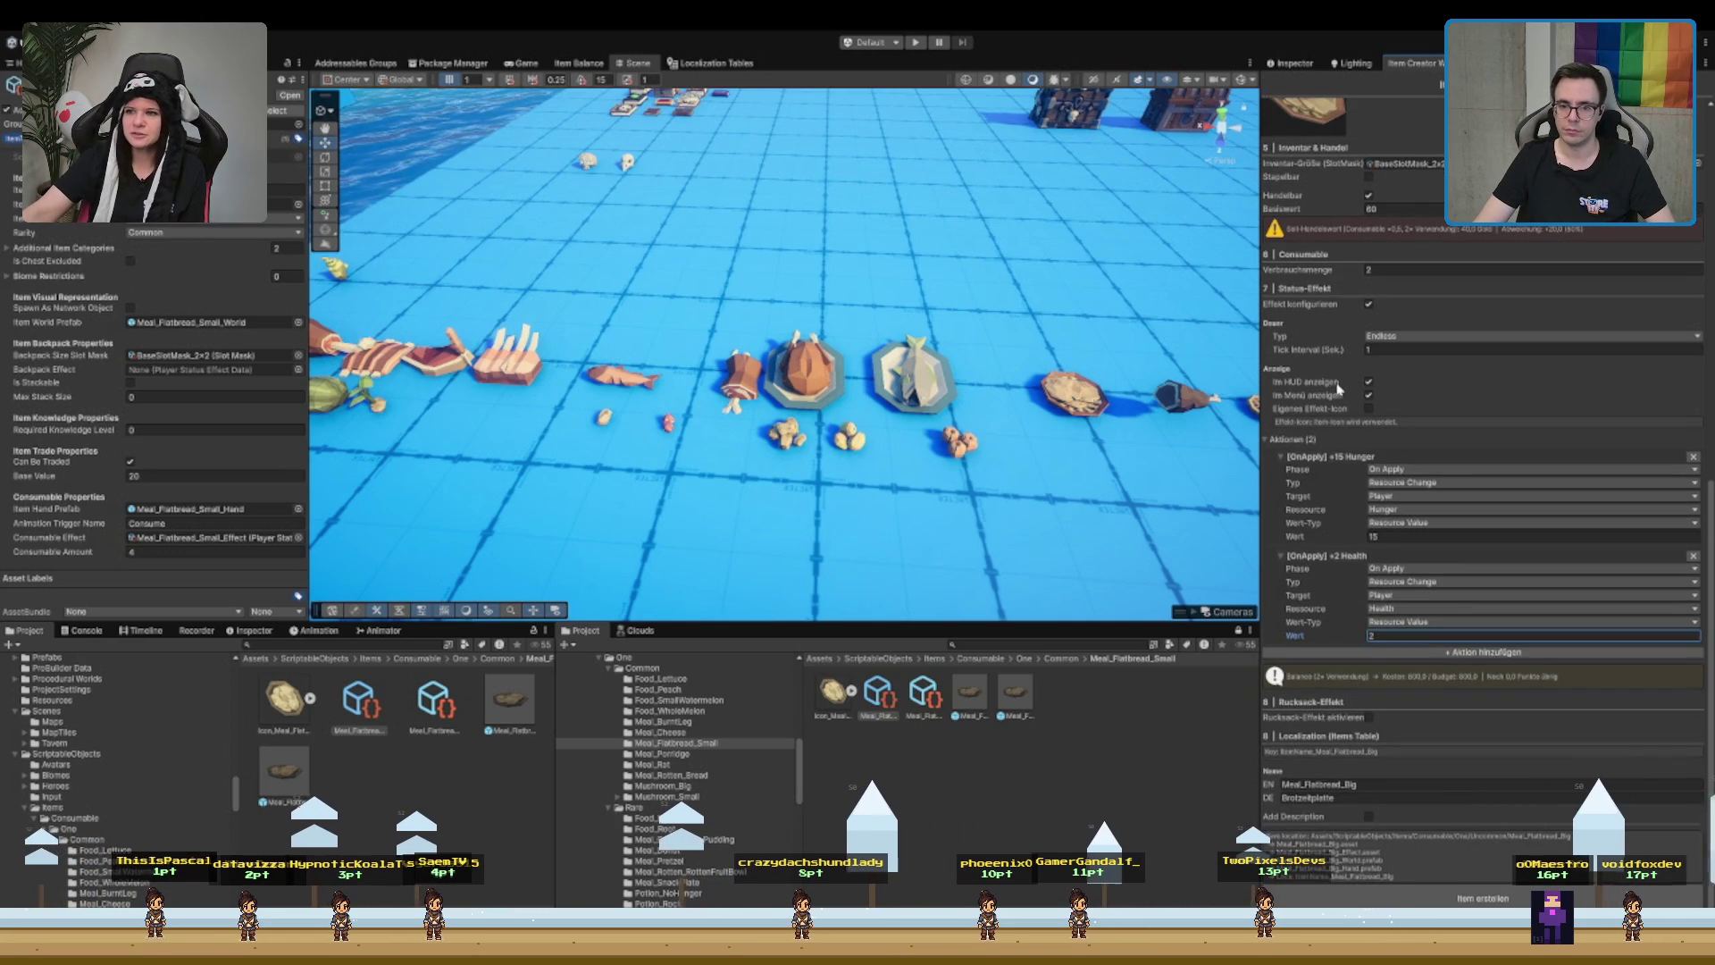
{"action": "left_click", "coordinate": [1369, 381]}
- Lower the item's base value to 40
{"action": "scroll", "coordinate": [1447, 402], "scroll_direction": "up", "scroll_amount": 3}
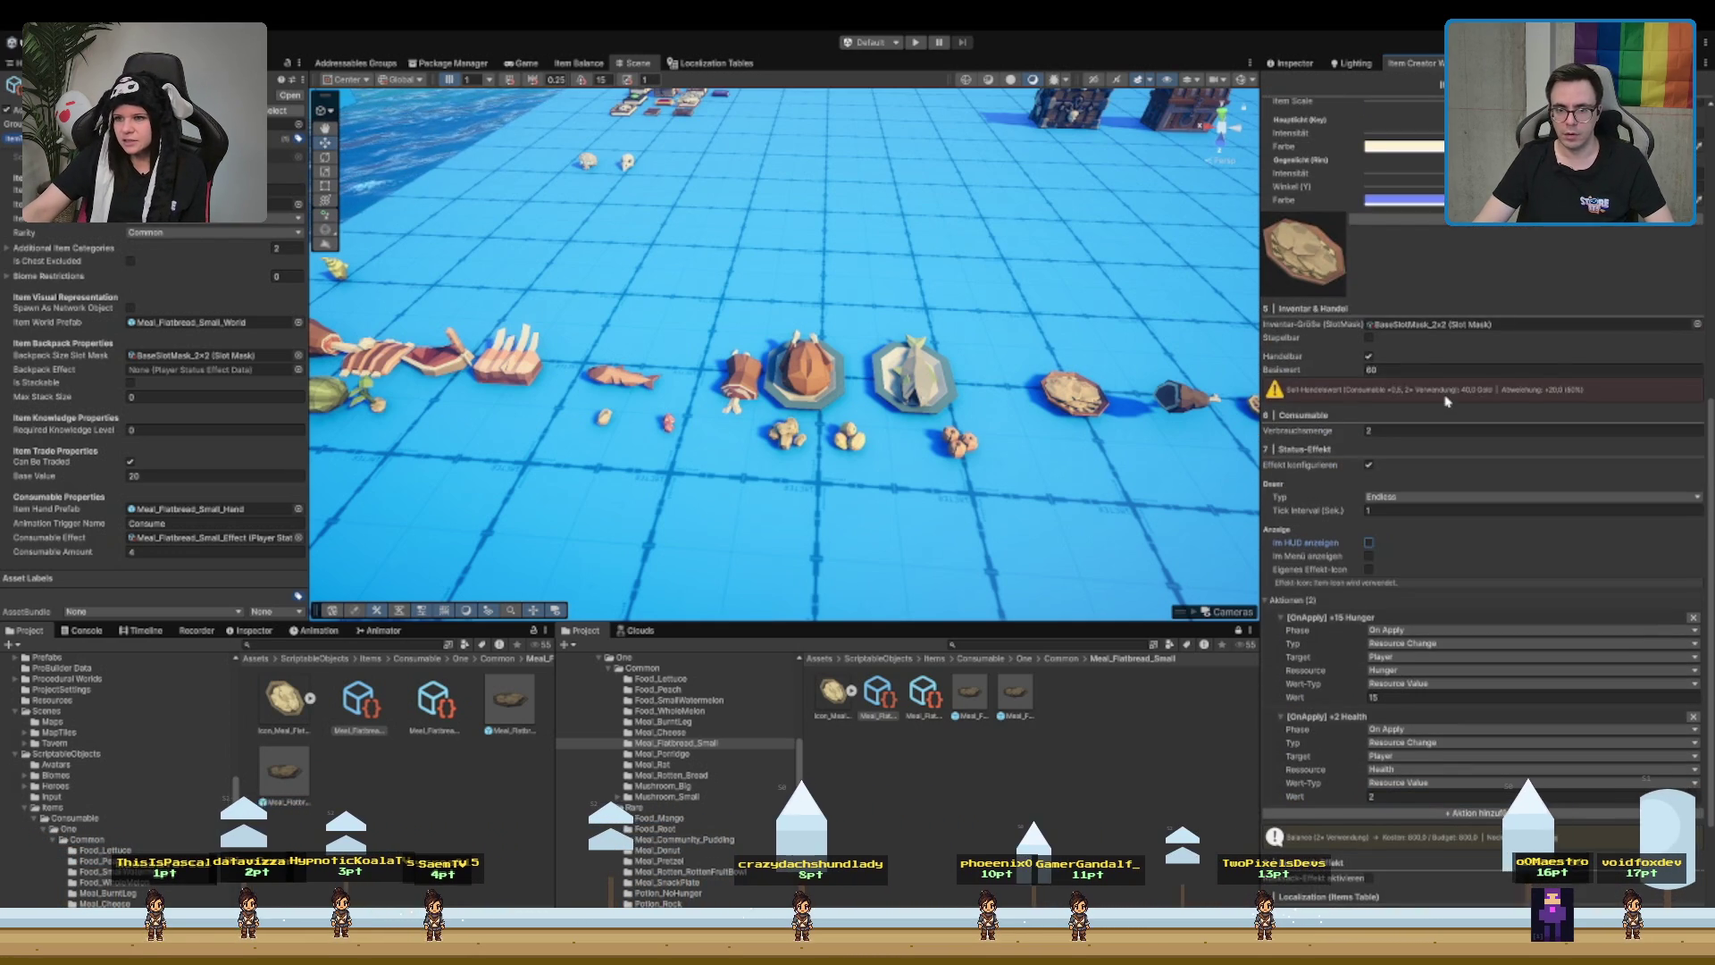
{"action": "scroll", "coordinate": [1447, 402], "scroll_direction": "up", "scroll_amount": 3}
{"action": "left_click", "coordinate": [1447, 530]}
{"action": "type", "text": "40"}
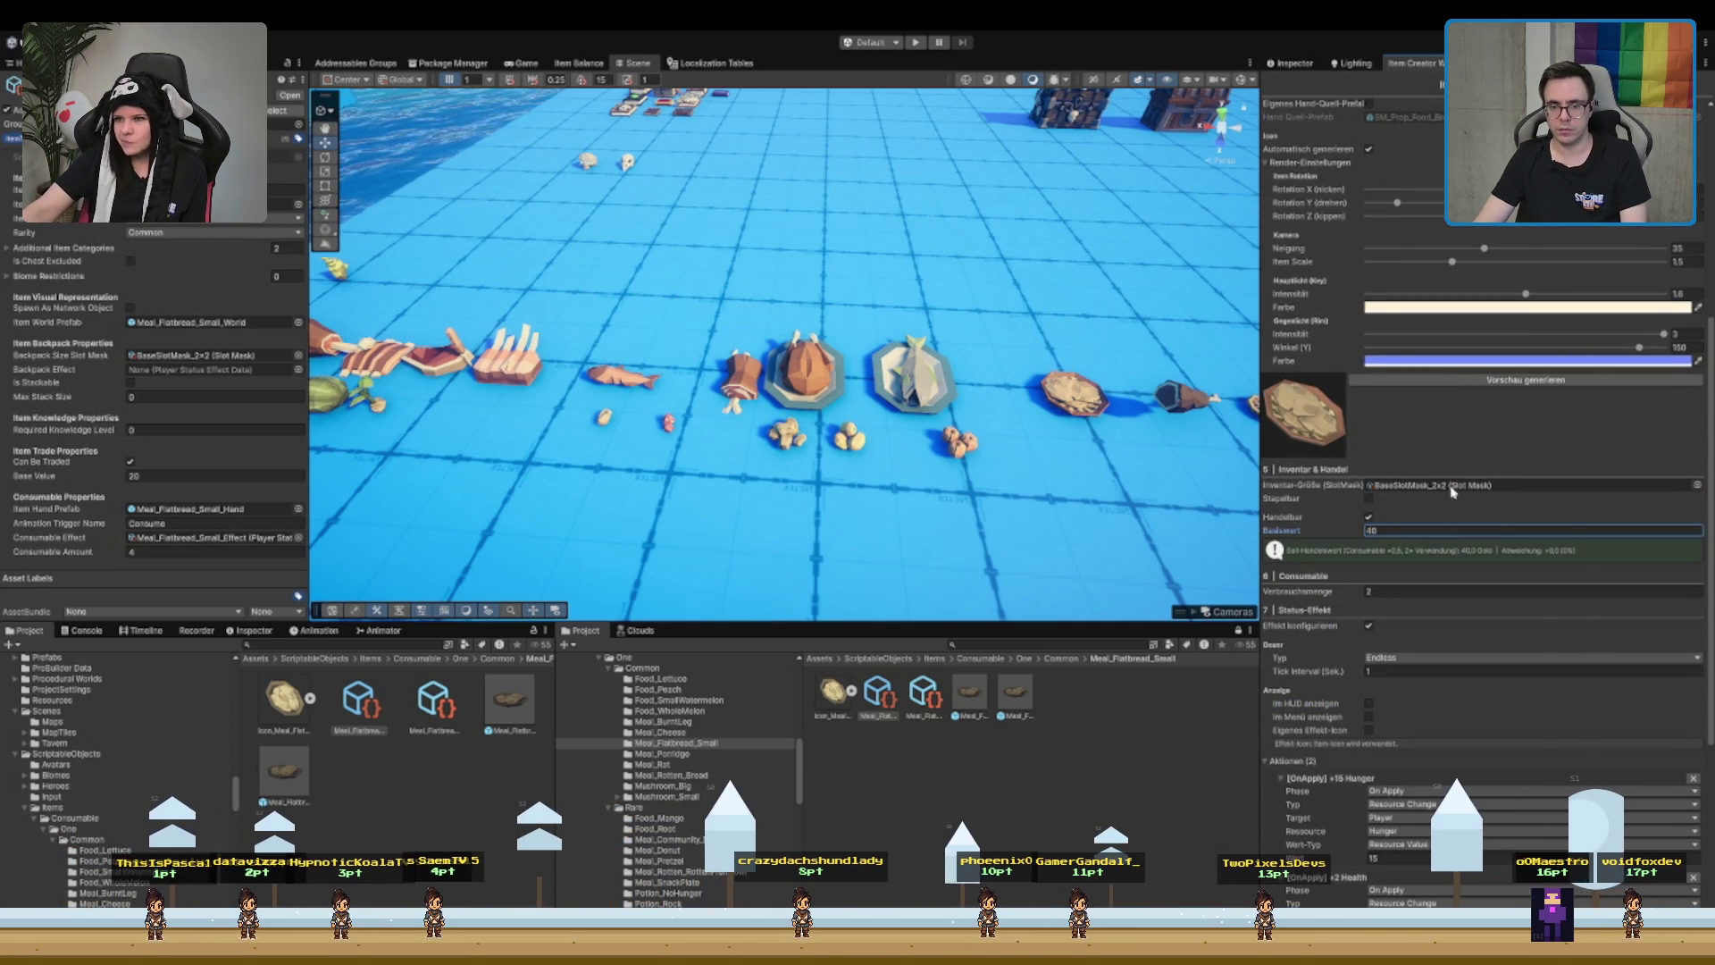
- Select the English name field and bring up the Localization Tables
{"action": "scroll", "coordinate": [1430, 777], "scroll_direction": "down", "scroll_amount": 6}
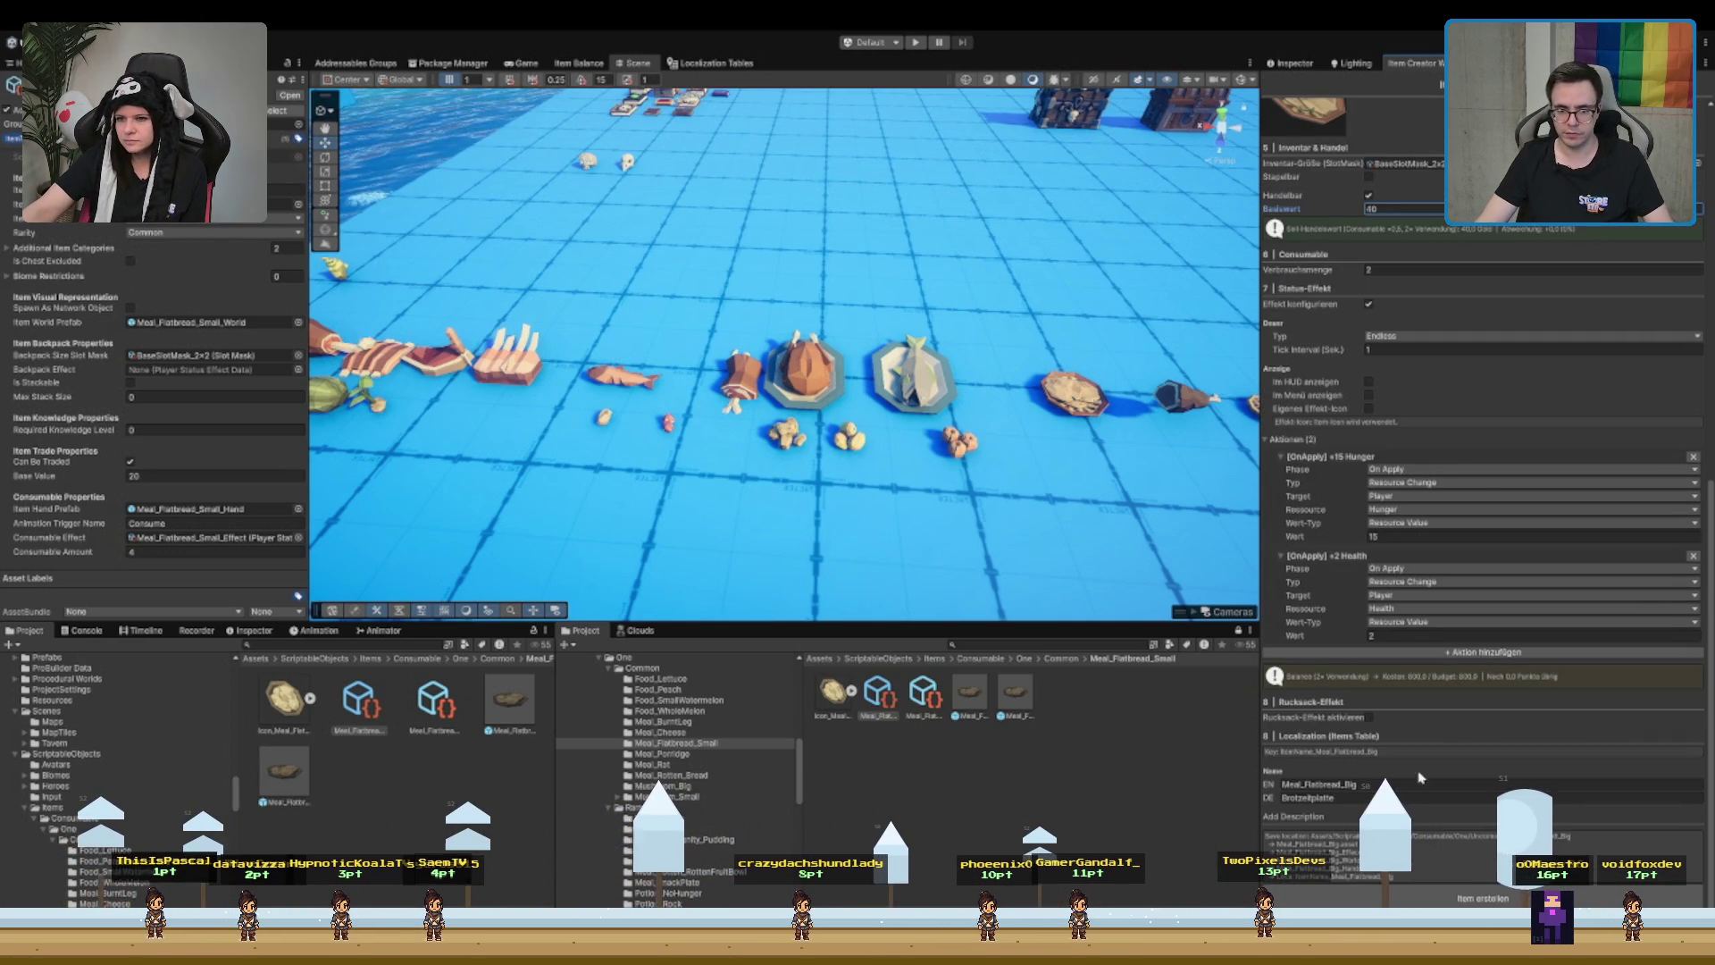
{"action": "left_click", "coordinate": [1420, 784]}
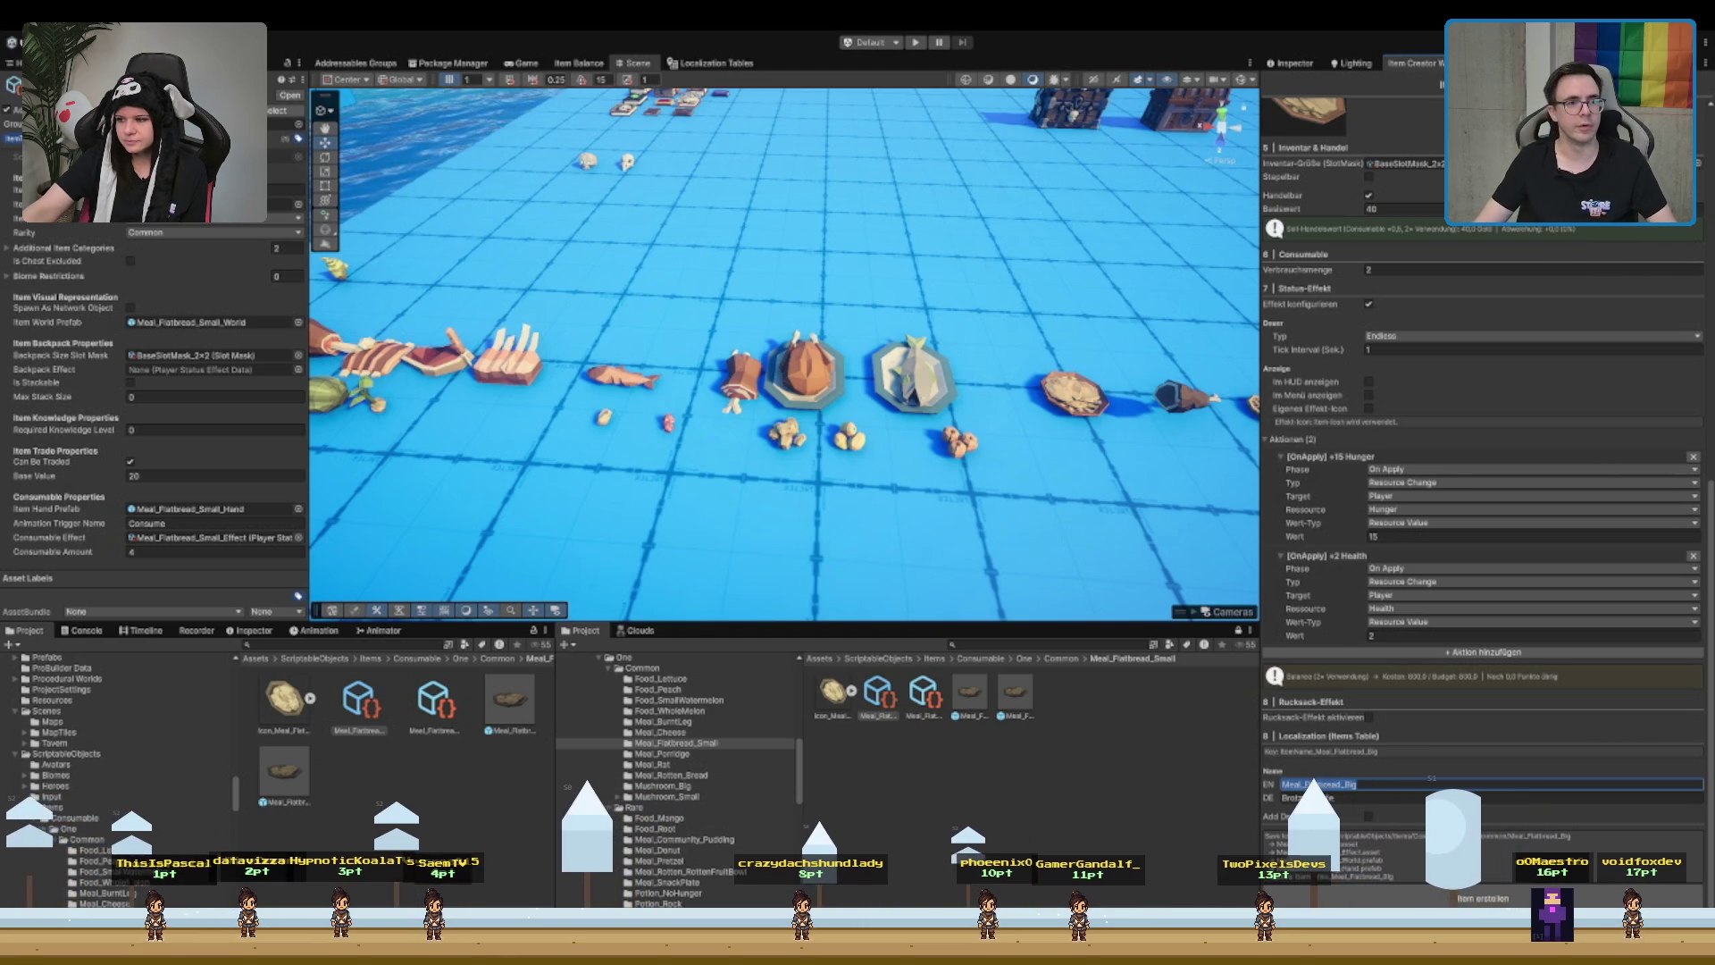
{"action": "left_click", "coordinate": [710, 63]}
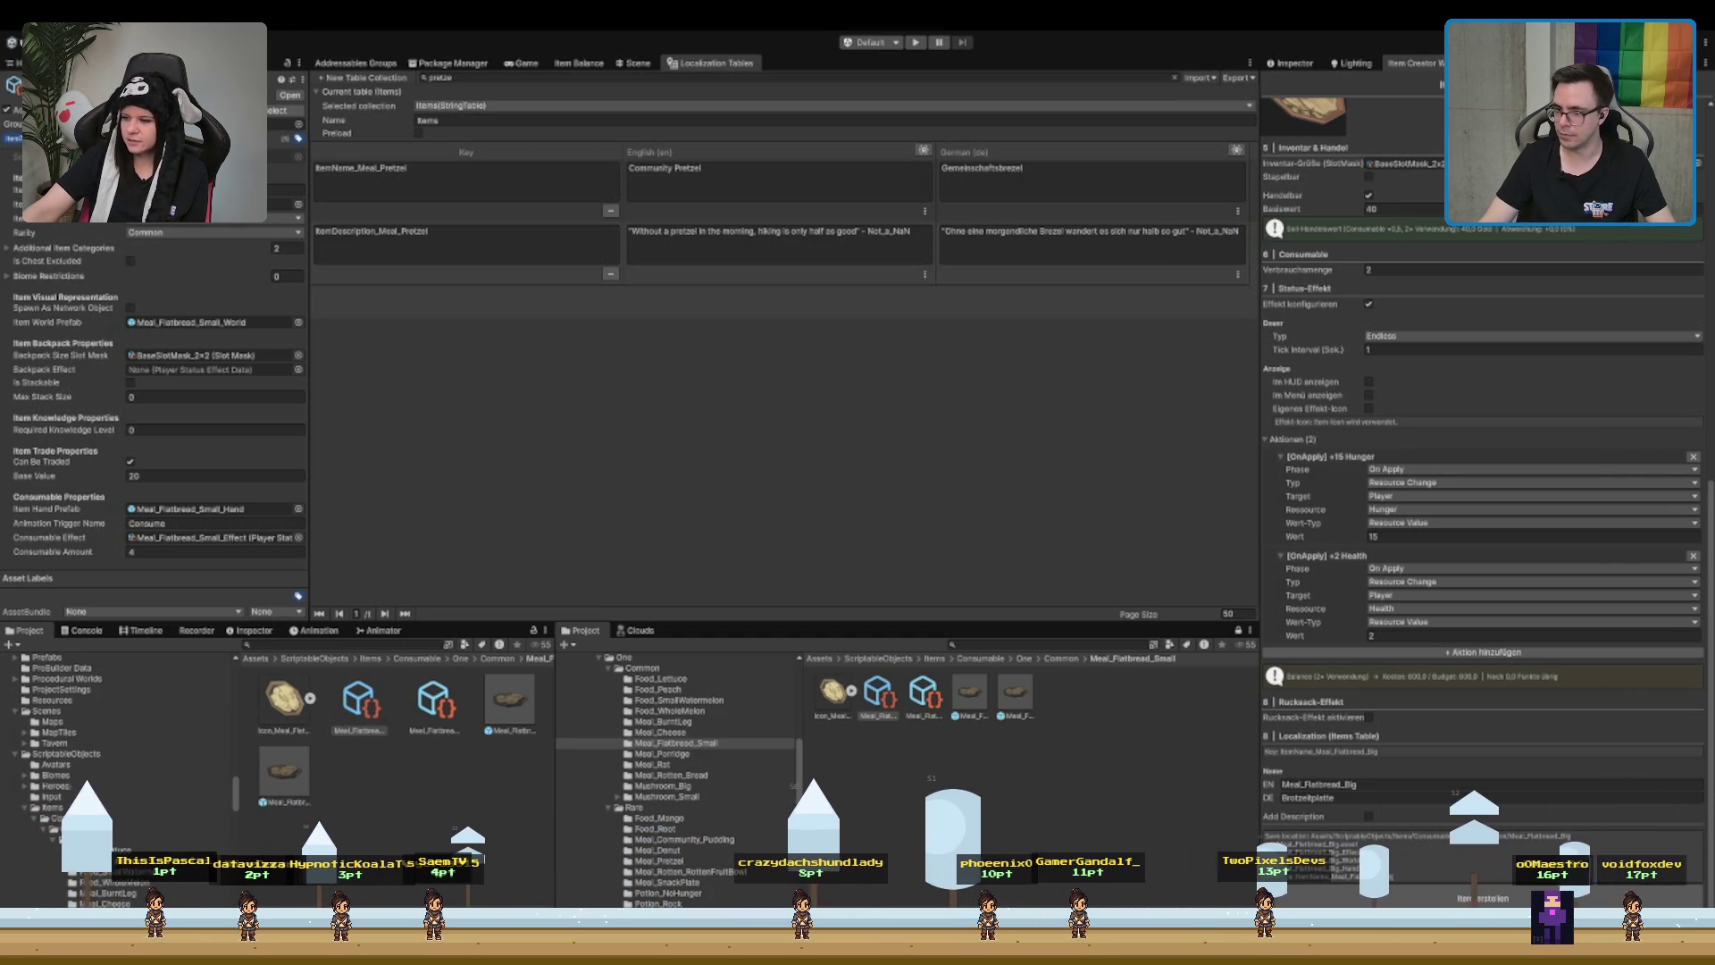
- Search the tables for 'flatb', enter the flatbread names, and create Meal_Flatbread_Big
{"action": "left_click", "coordinate": [1429, 784]}
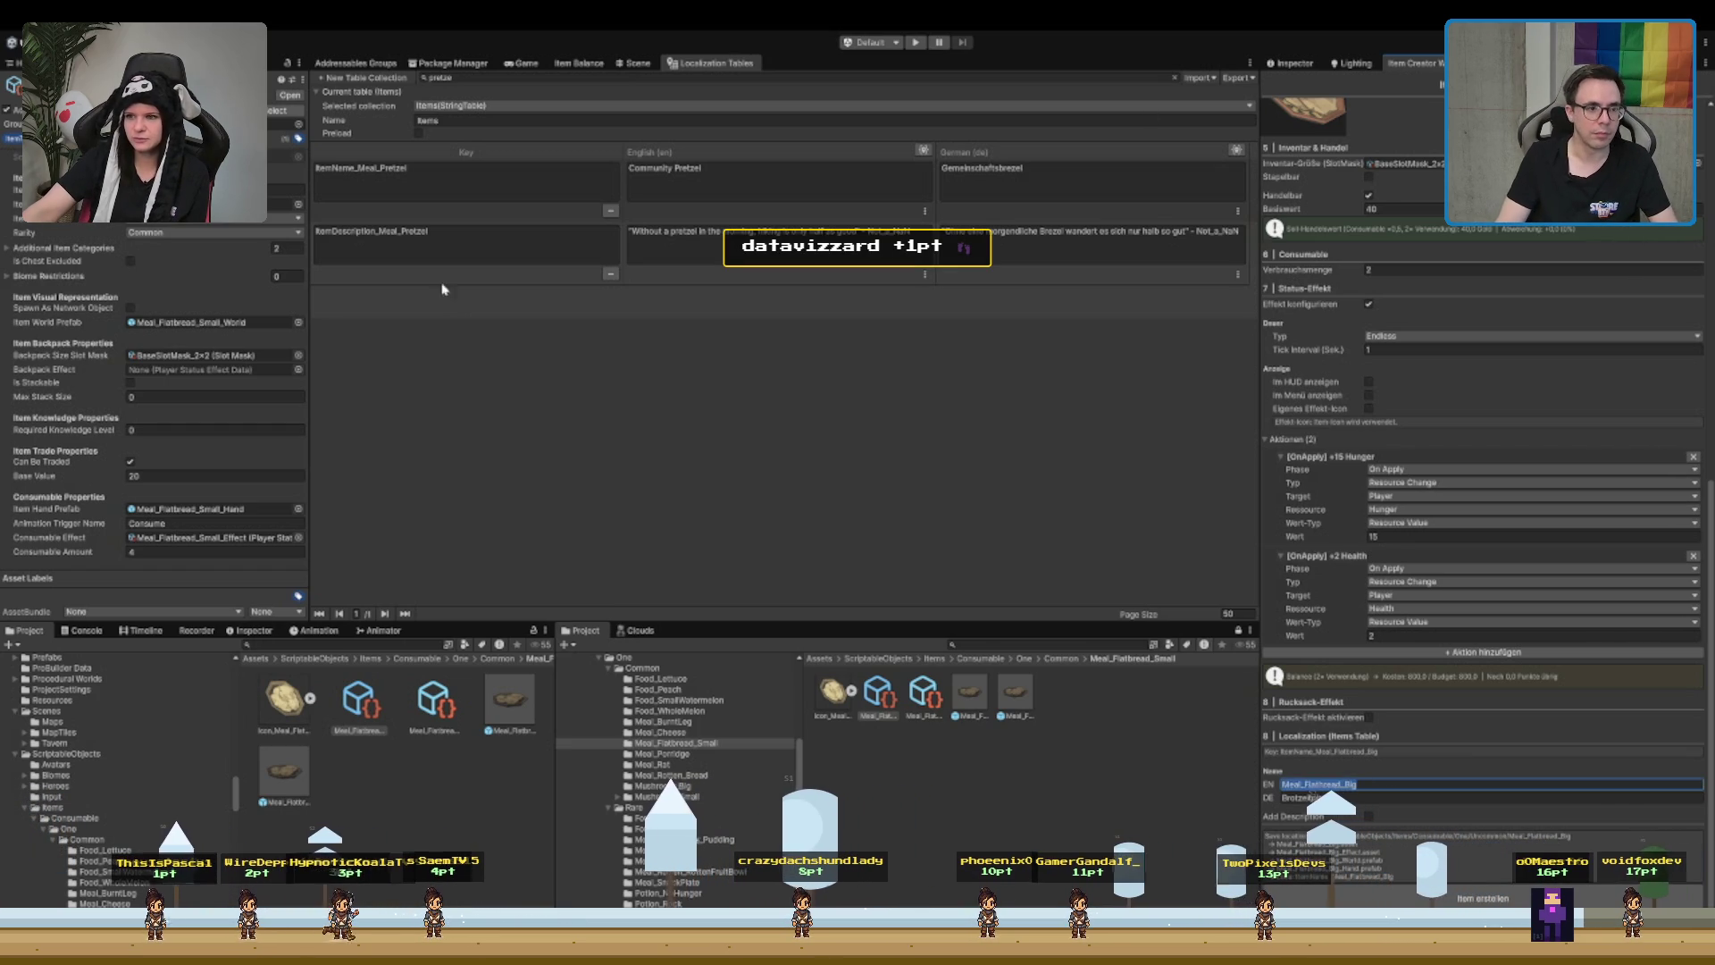
{"action": "left_click", "coordinate": [529, 78]}
{"action": "type", "text": "flatb"}
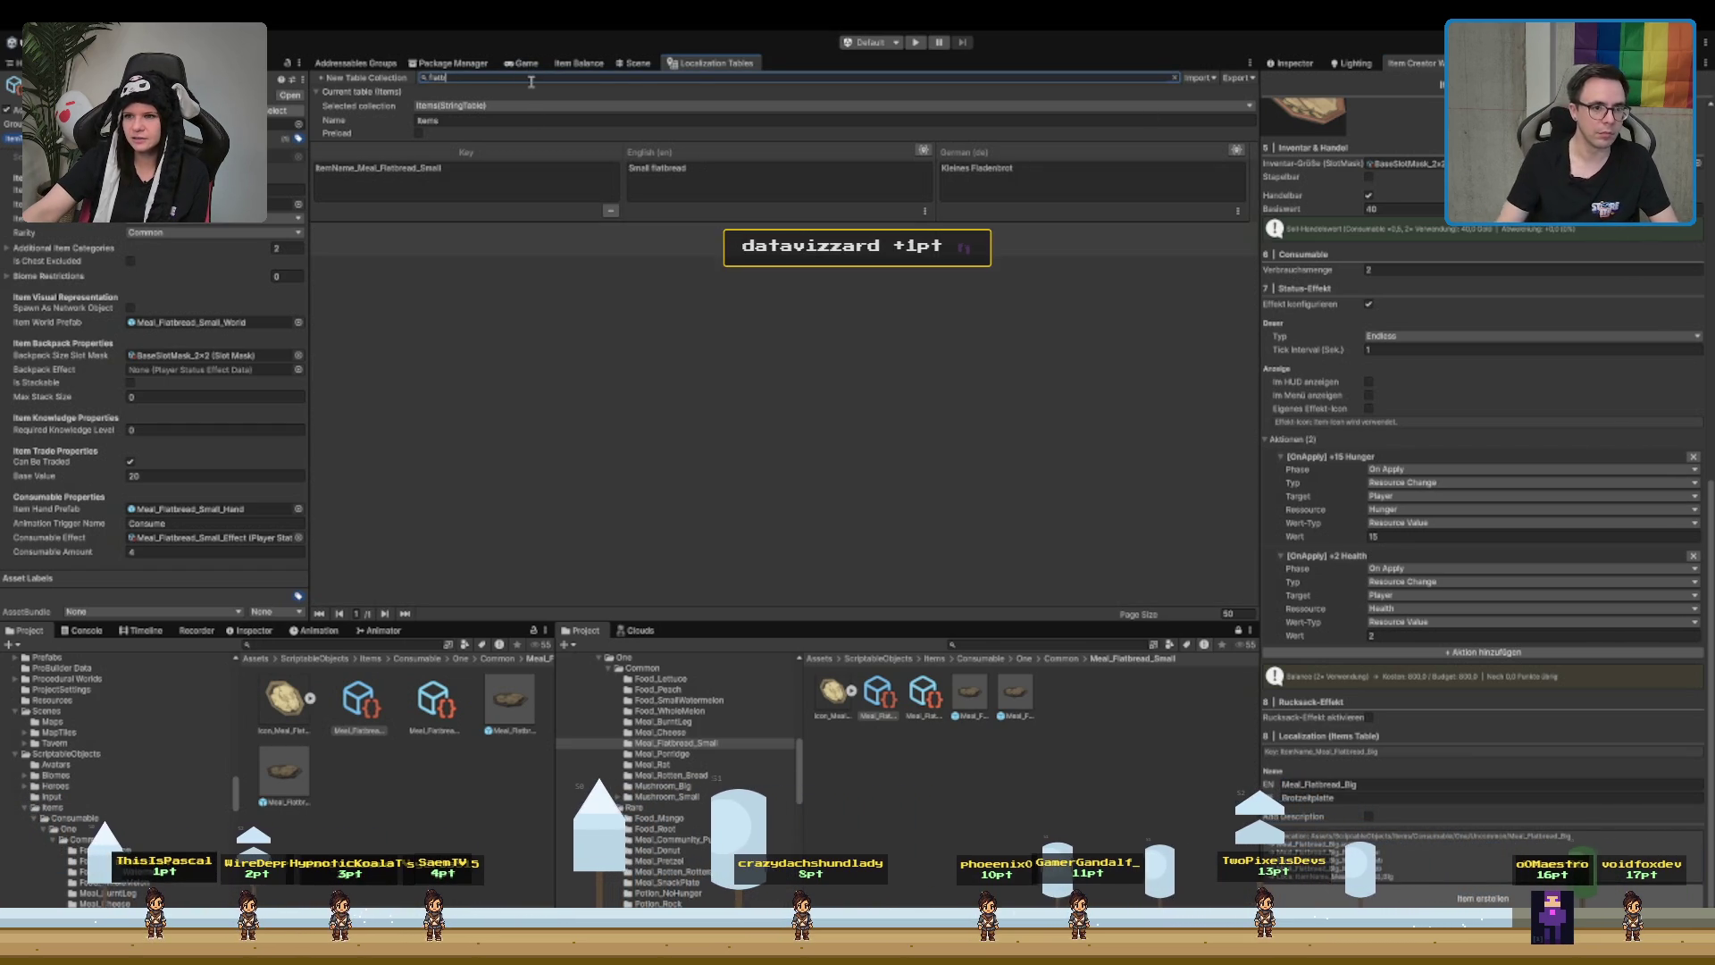
{"action": "left_click", "coordinate": [1360, 785]}
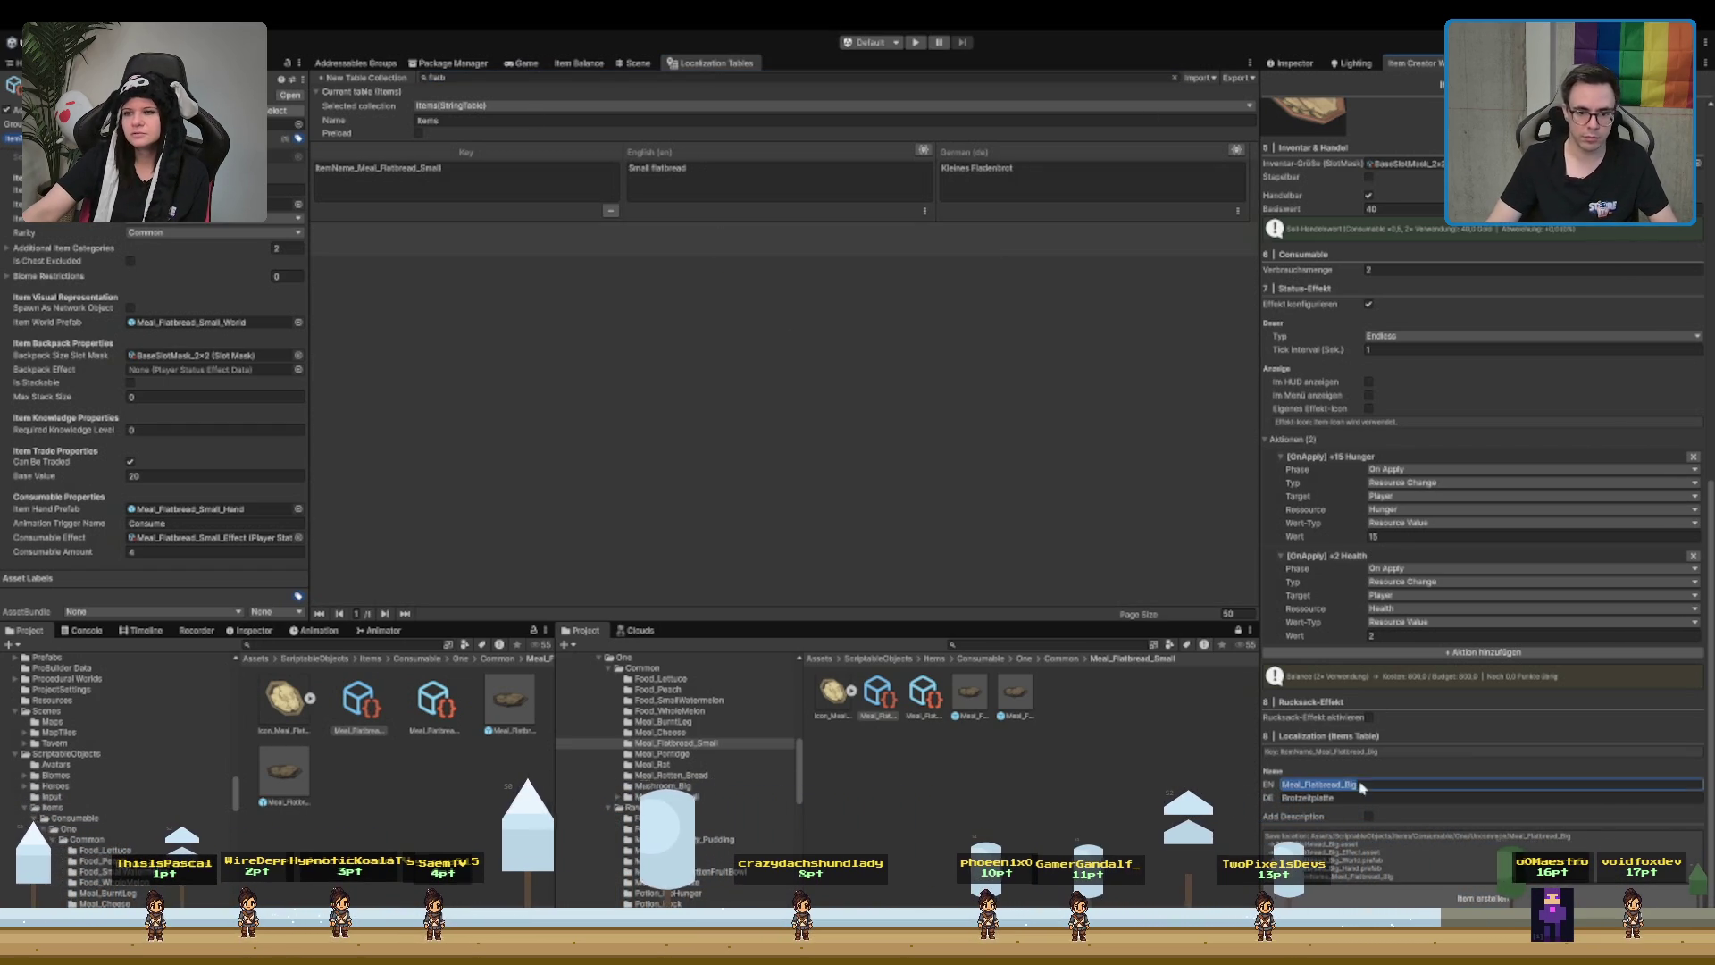
{"action": "type", "text": "BigFla"}
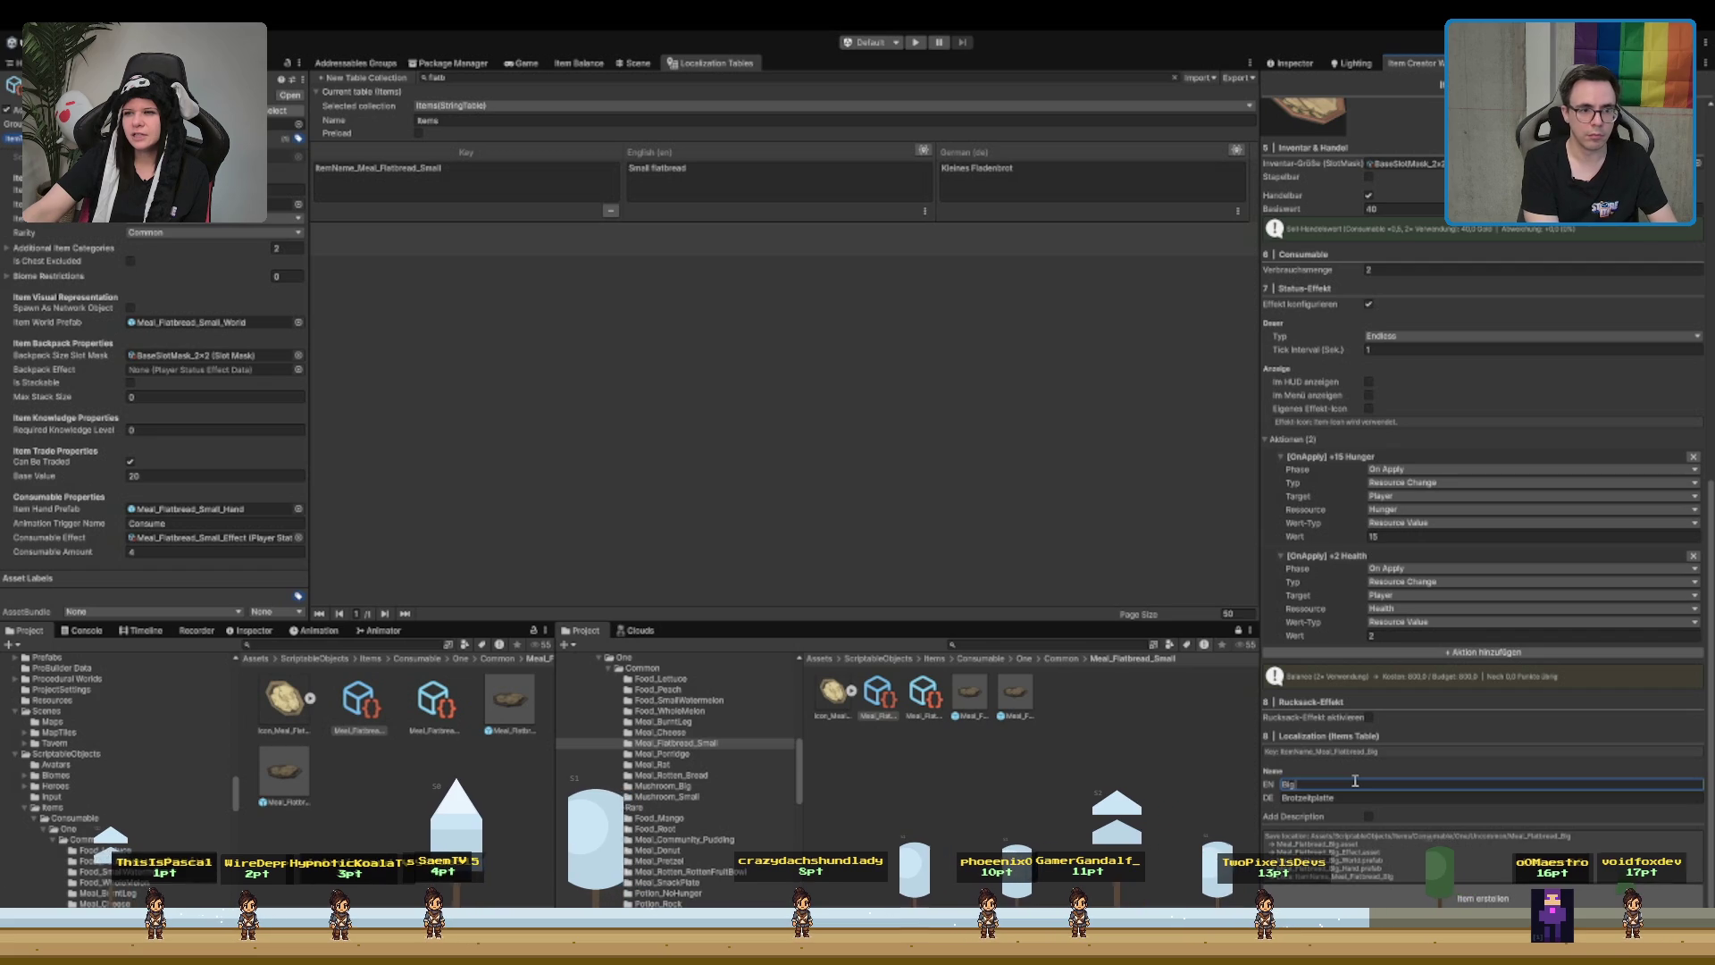
{"action": "key", "text": "BackSpace"}
{"action": "key", "text": "BackSpace"}
{"action": "type", "text": "Großes Fladenbrot"}
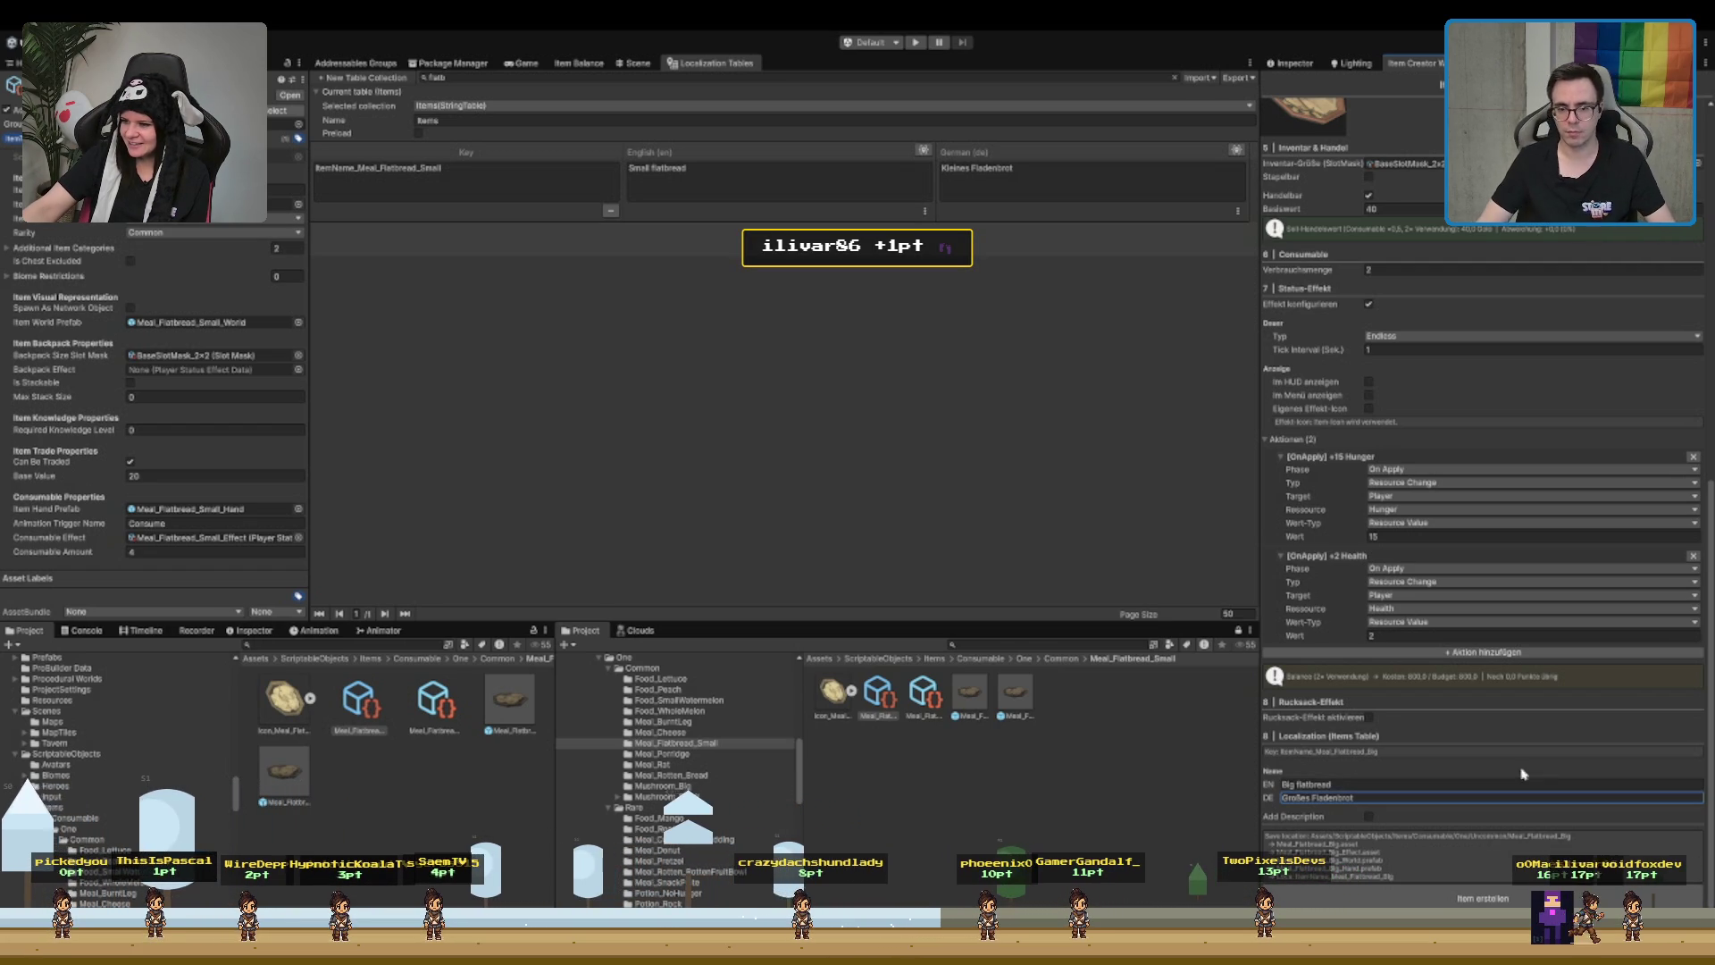
{"action": "left_click", "coordinate": [1464, 896]}
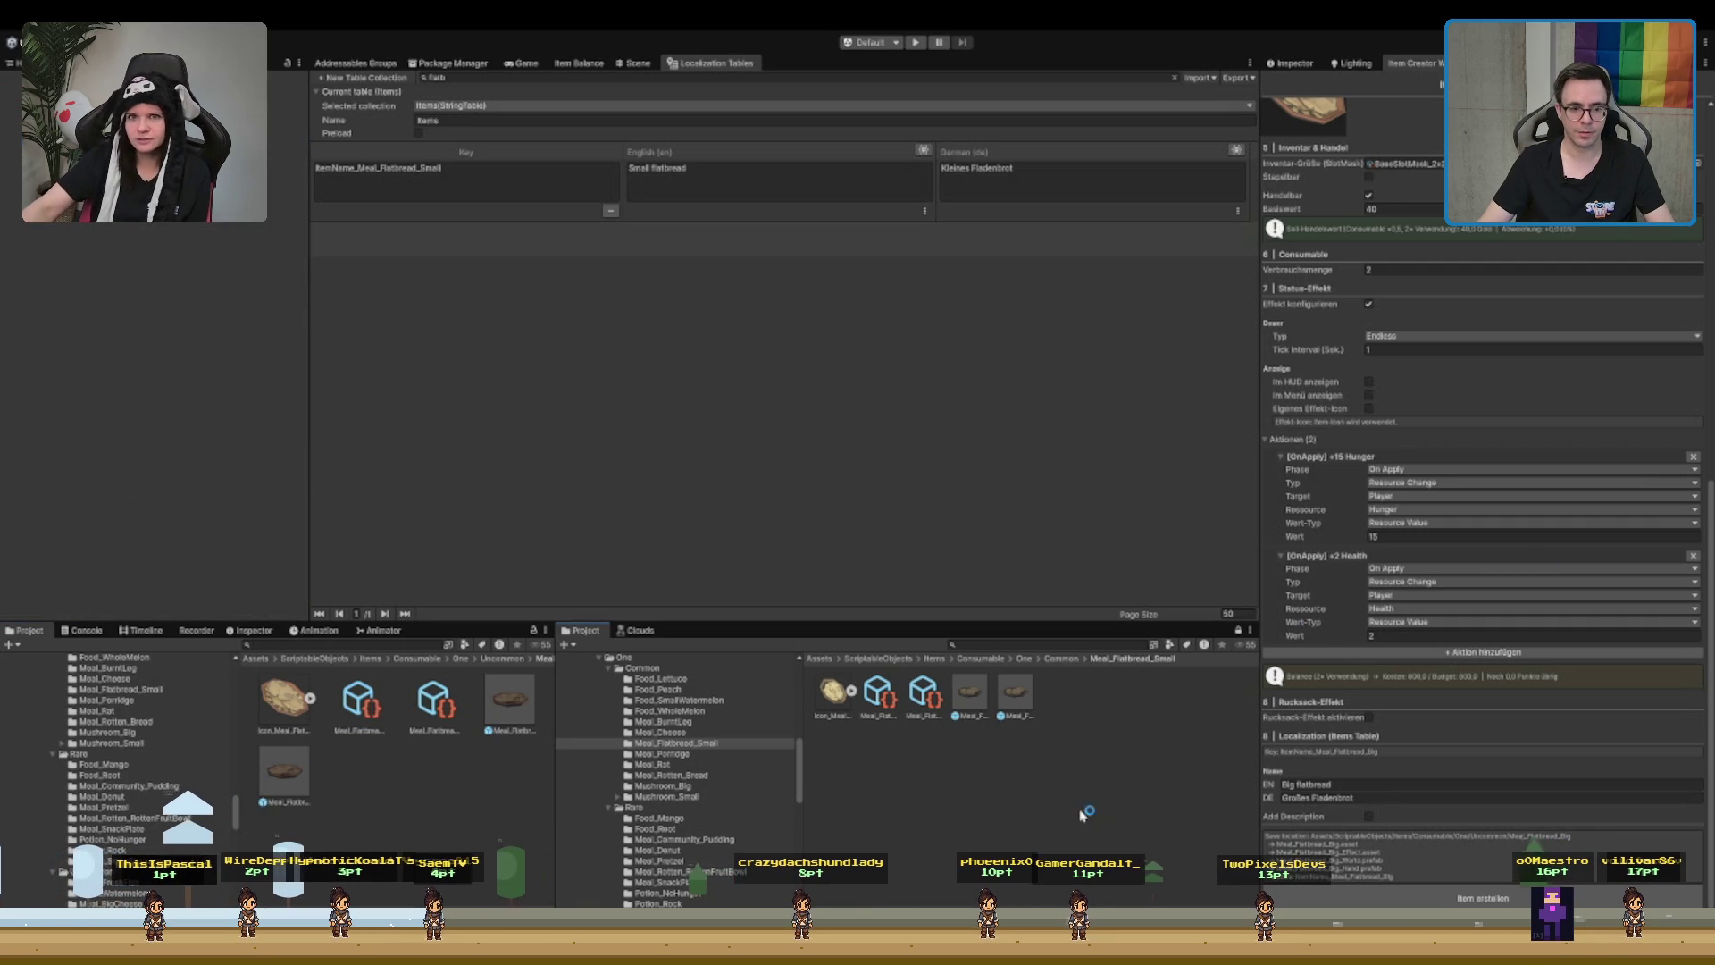
- Locate the SM_Prop_Food_04 steak prop and assign it as the World Quell-Prefab
{"action": "left_click", "coordinate": [638, 62]}
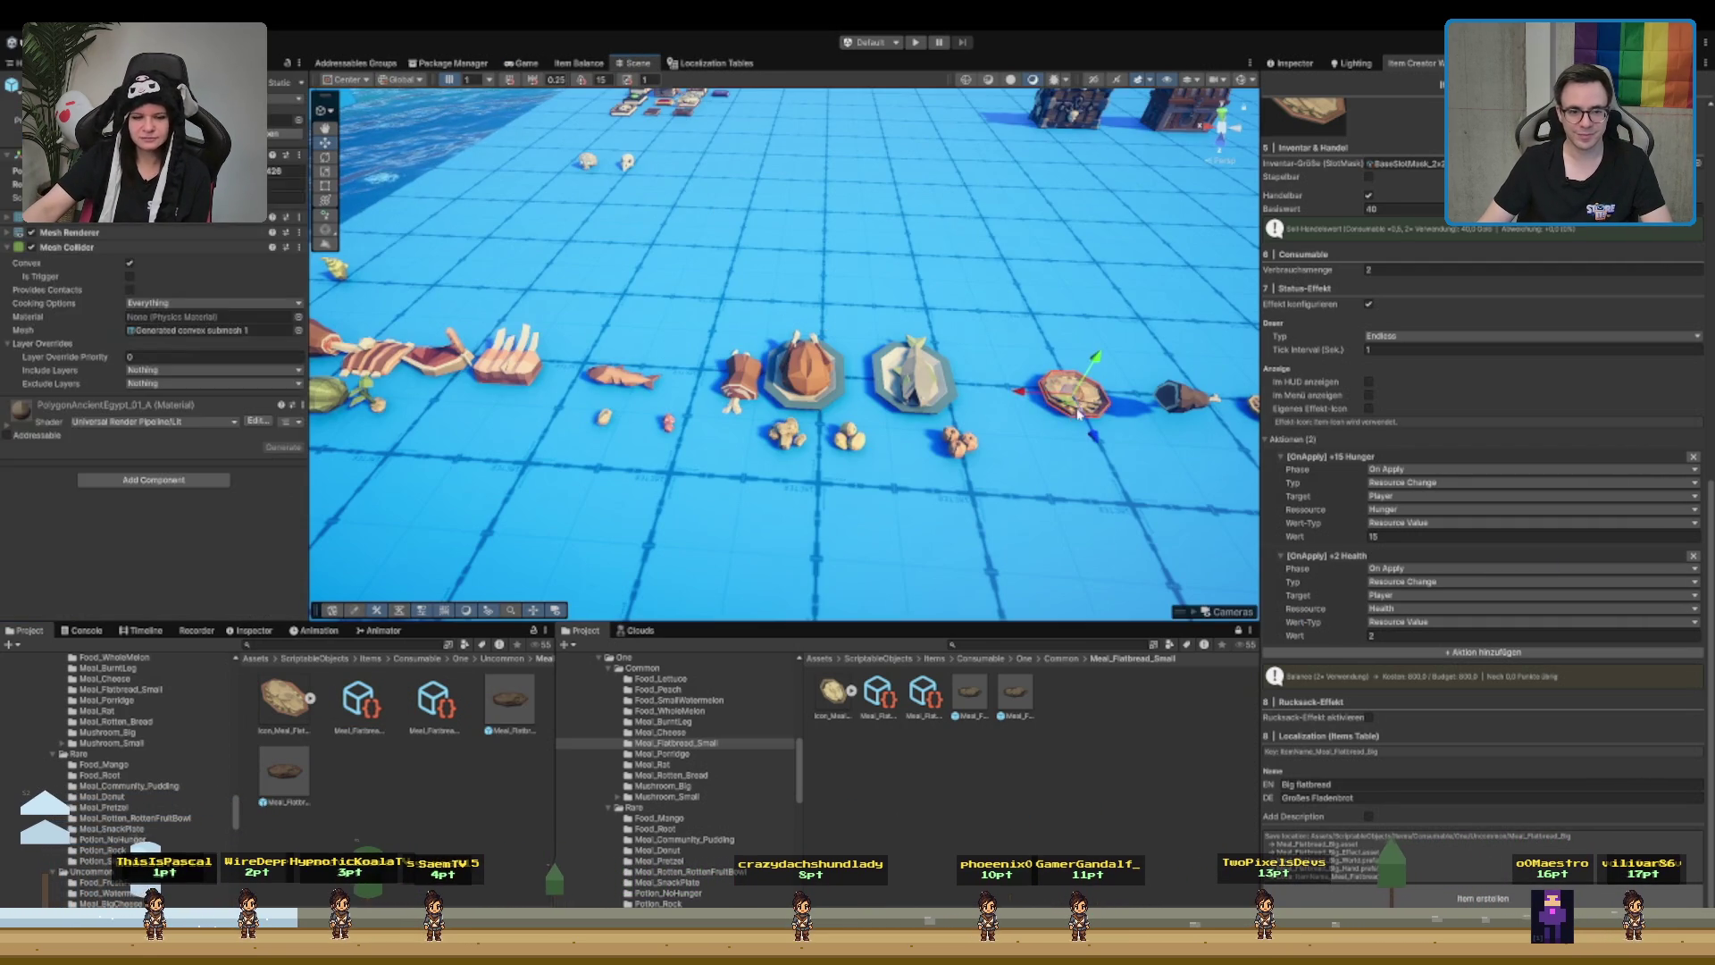
{"action": "mouse_move", "coordinate": [1005, 435]}
{"action": "left_mouse_down"}
{"action": "mouse_move", "coordinate": [451, 357]}
{"action": "mouse_move", "coordinate": [637, 357]}
{"action": "mouse_move", "coordinate": [527, 362]}
{"action": "left_mouse_up"}
{"action": "left_click", "coordinate": [385, 358]}
{"action": "scroll", "coordinate": [1607, 447], "scroll_direction": "up", "scroll_amount": 4}
{"action": "scroll", "coordinate": [1607, 447], "scroll_direction": "up", "scroll_amount": 6}
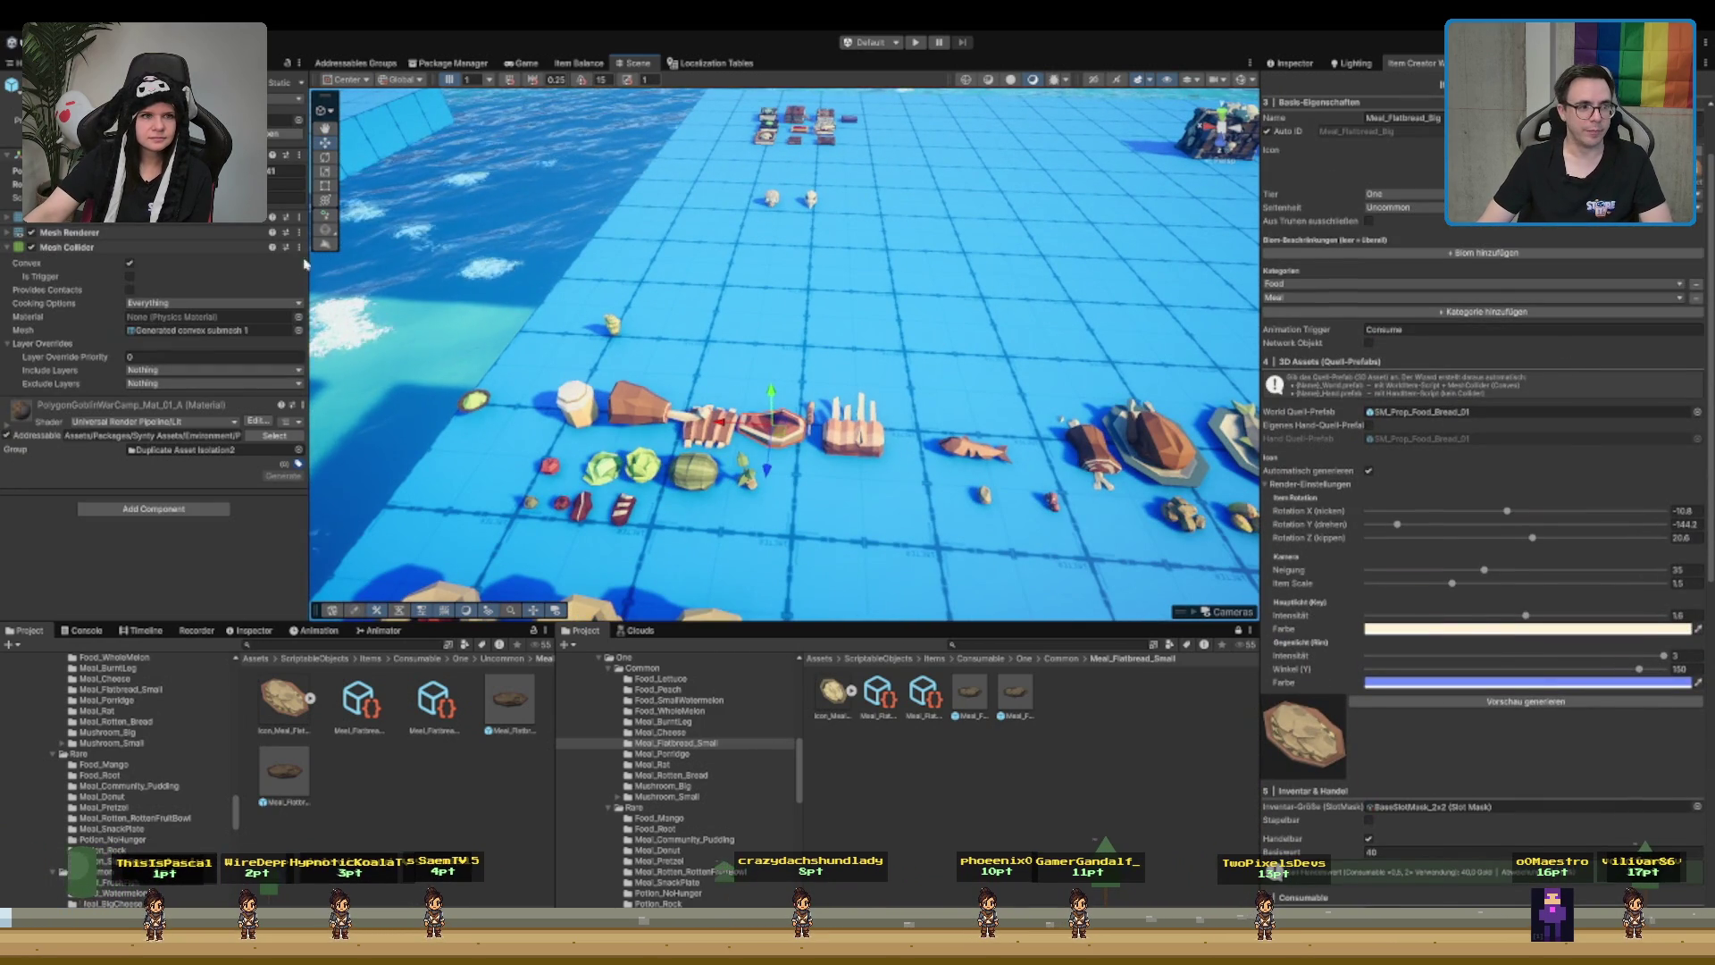
{"action": "left_click", "coordinate": [502, 786]}
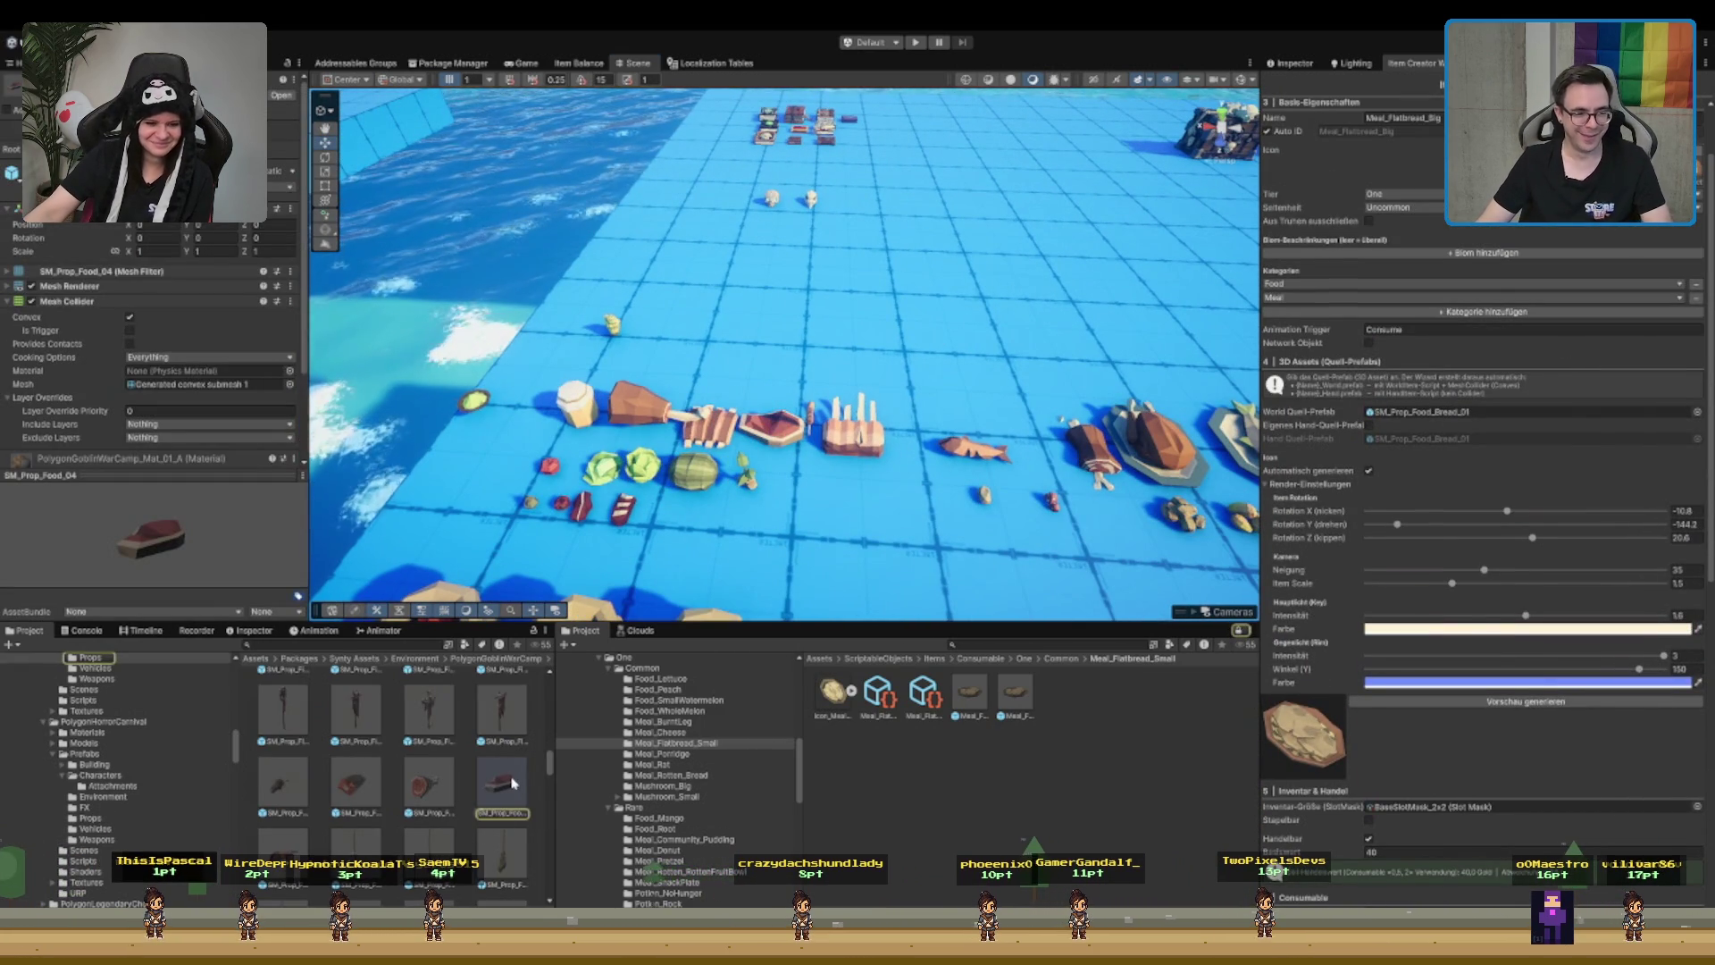
{"action": "left_click_drag", "start_coordinate": [1484, 425], "coordinate": [1483, 412]}
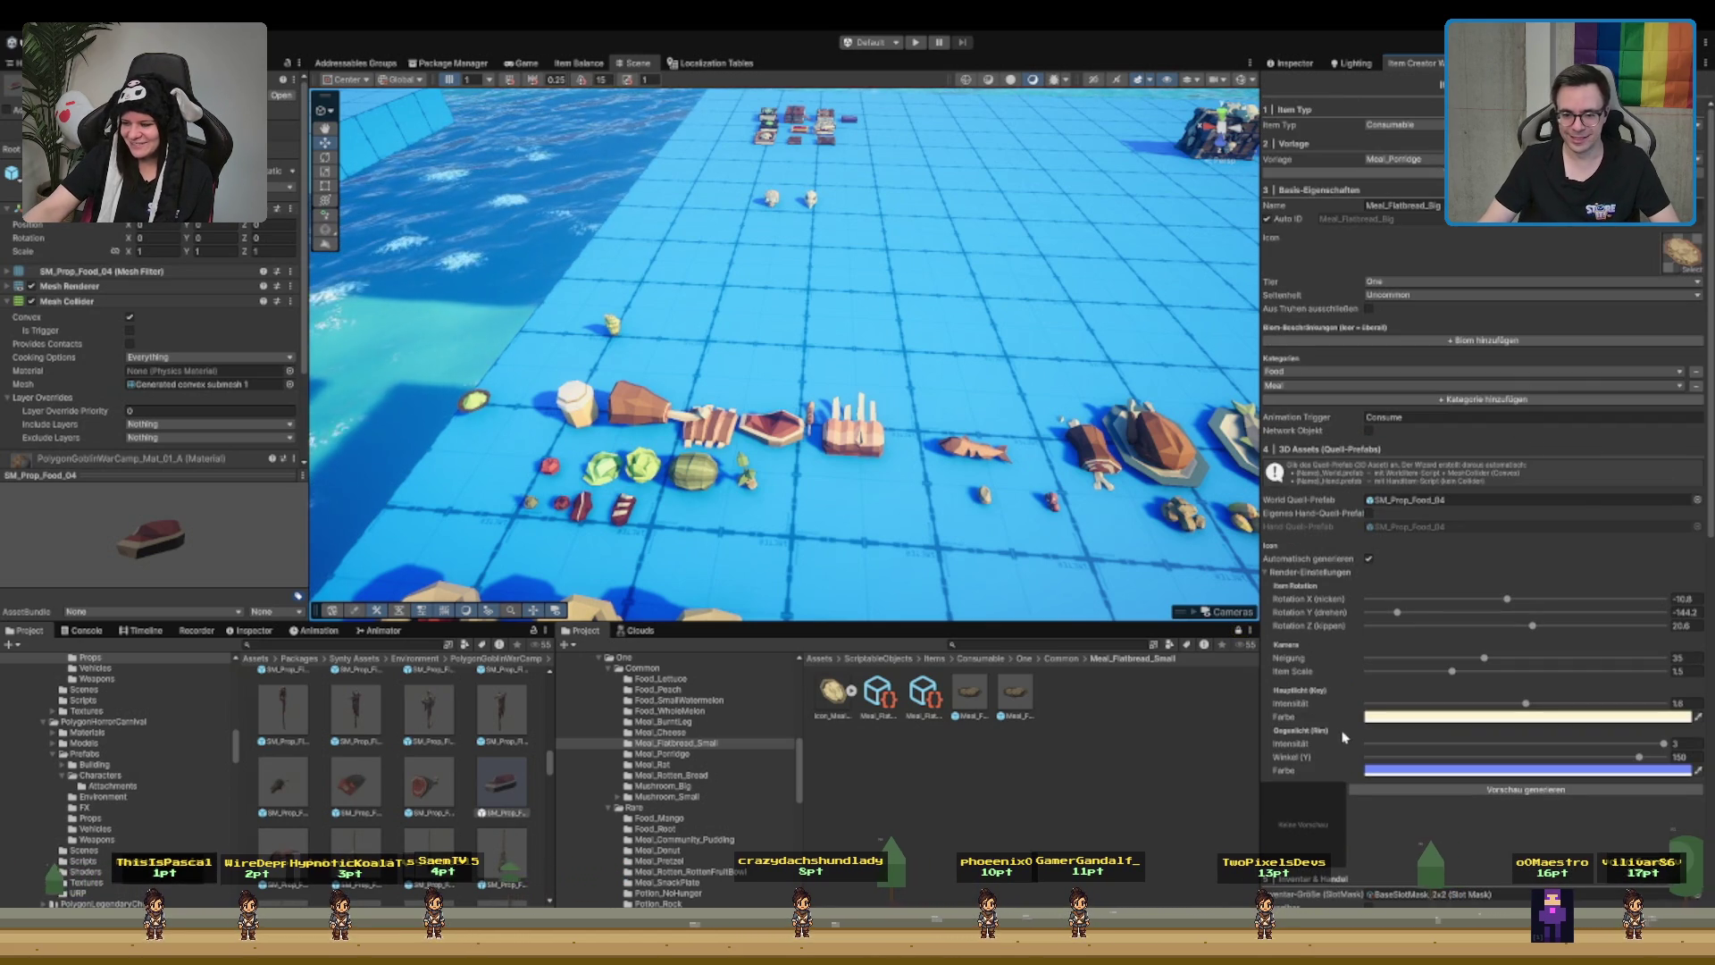
- Rename the item to Meal_Steak, generate its icon preview, and set rarity to Common
{"action": "left_click", "coordinate": [1393, 206]}
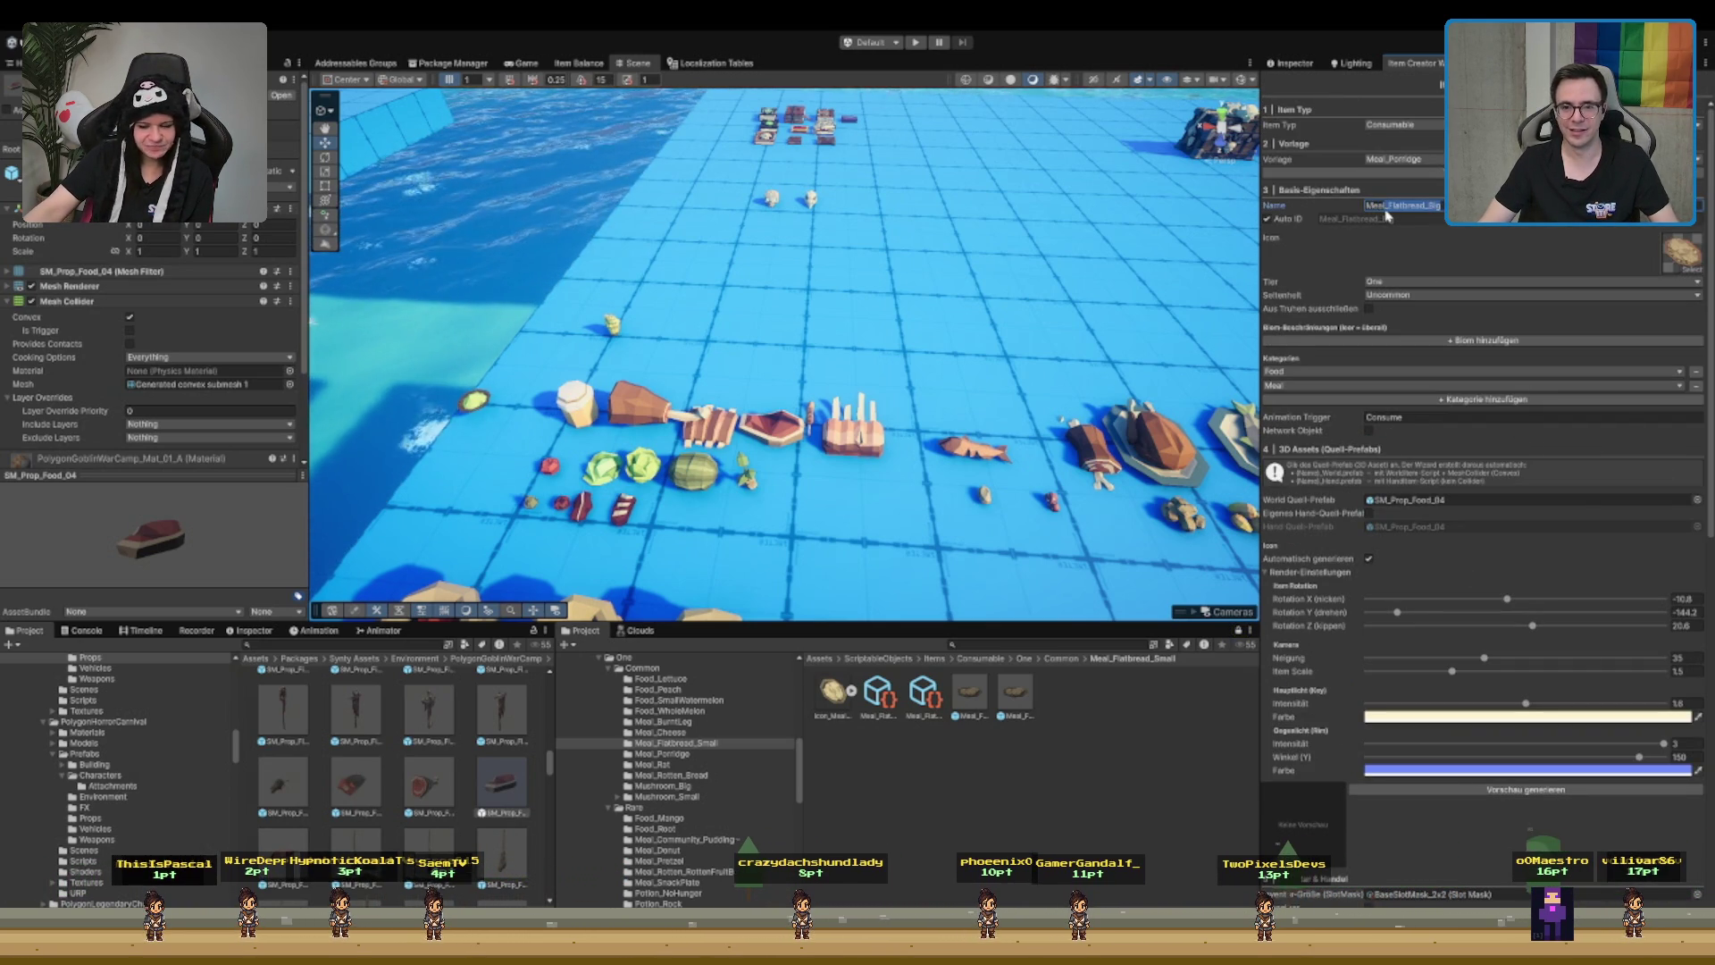
{"action": "type", "text": "Meal_Sn"}
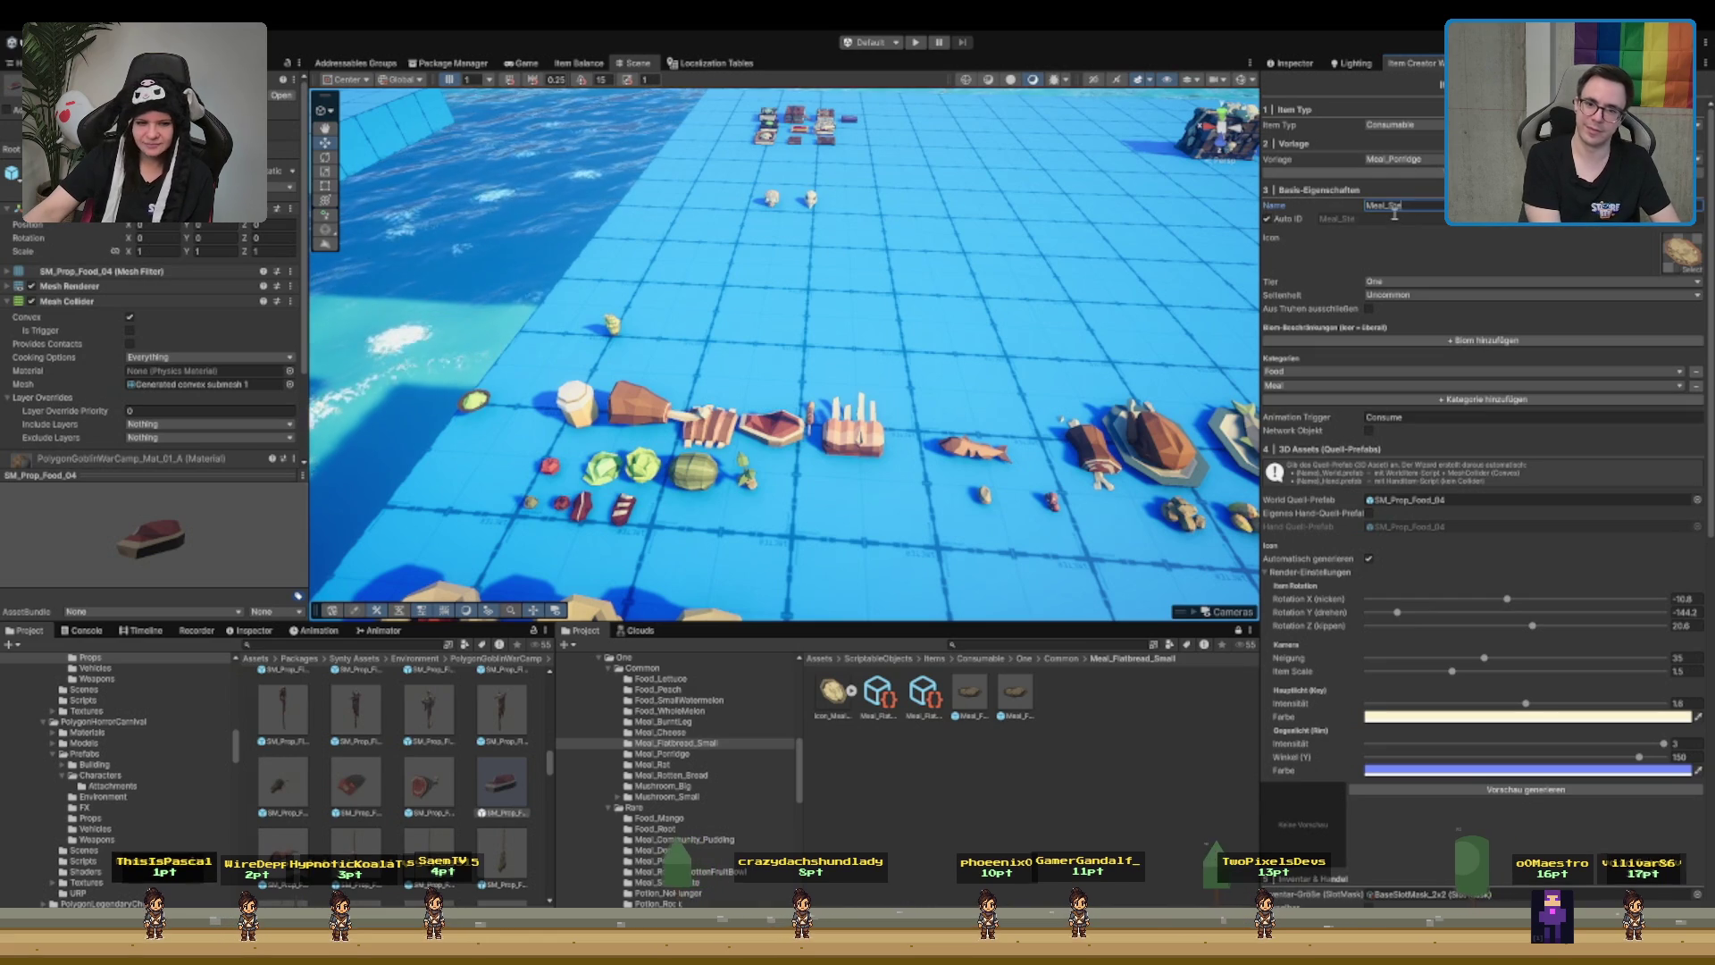
{"action": "scroll", "coordinate": [1435, 676], "scroll_direction": "down", "scroll_amount": 3}
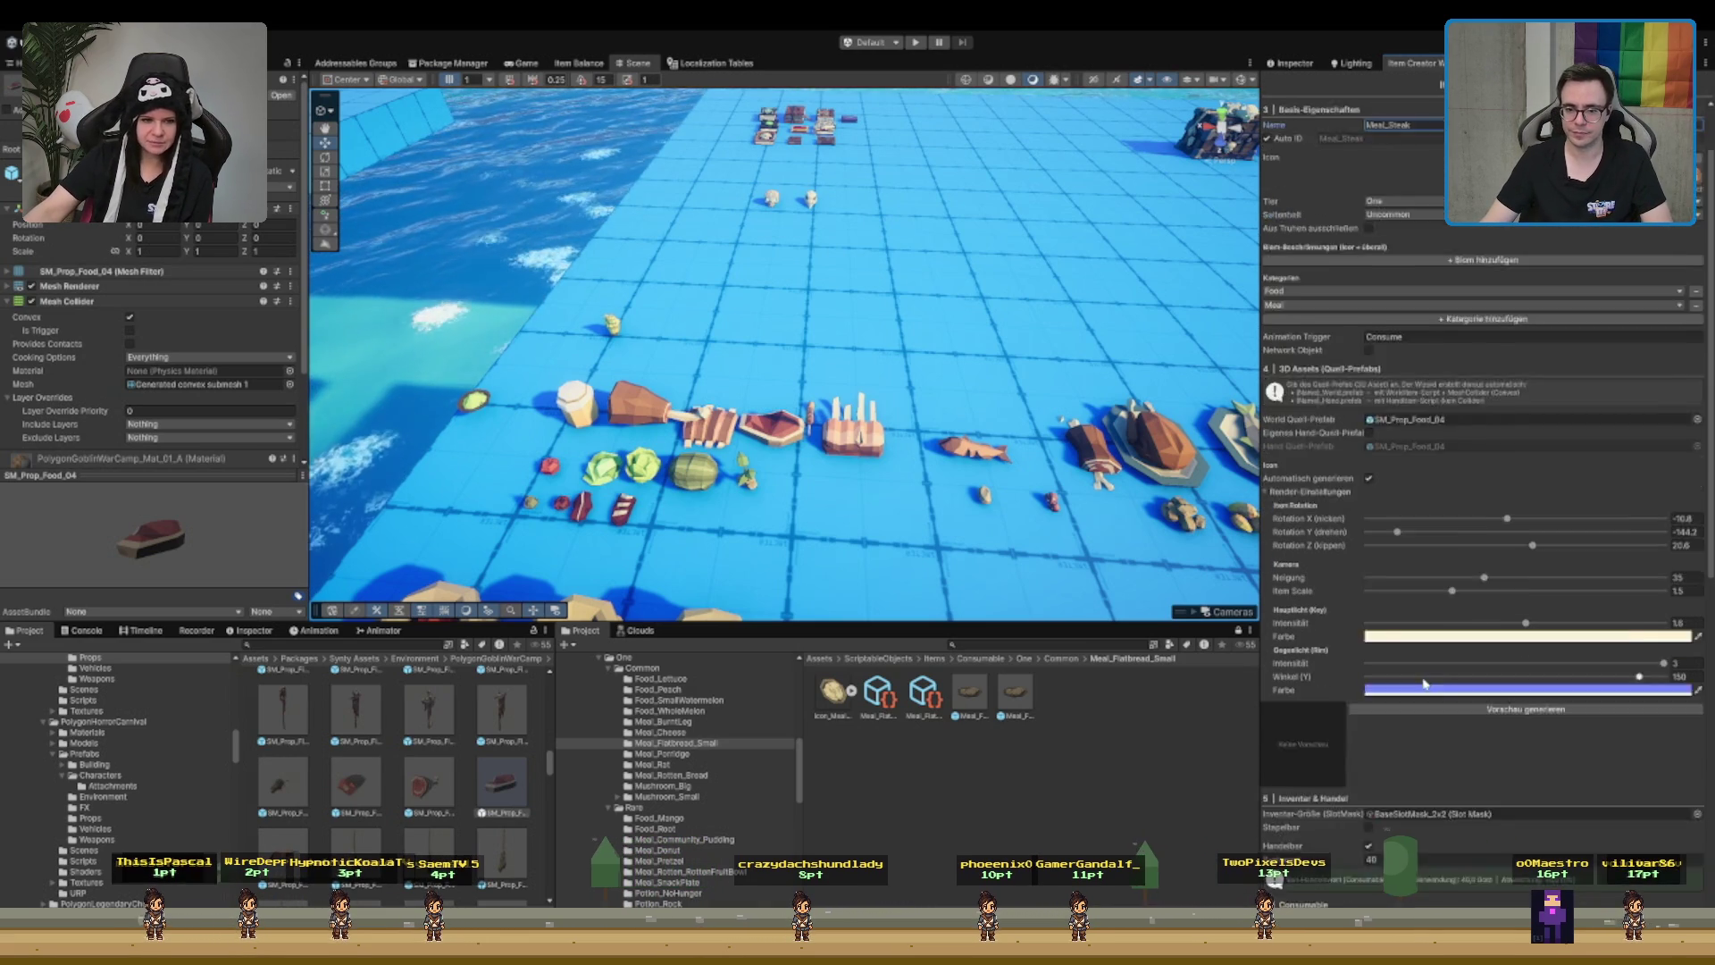
{"action": "left_click", "coordinate": [1435, 672]}
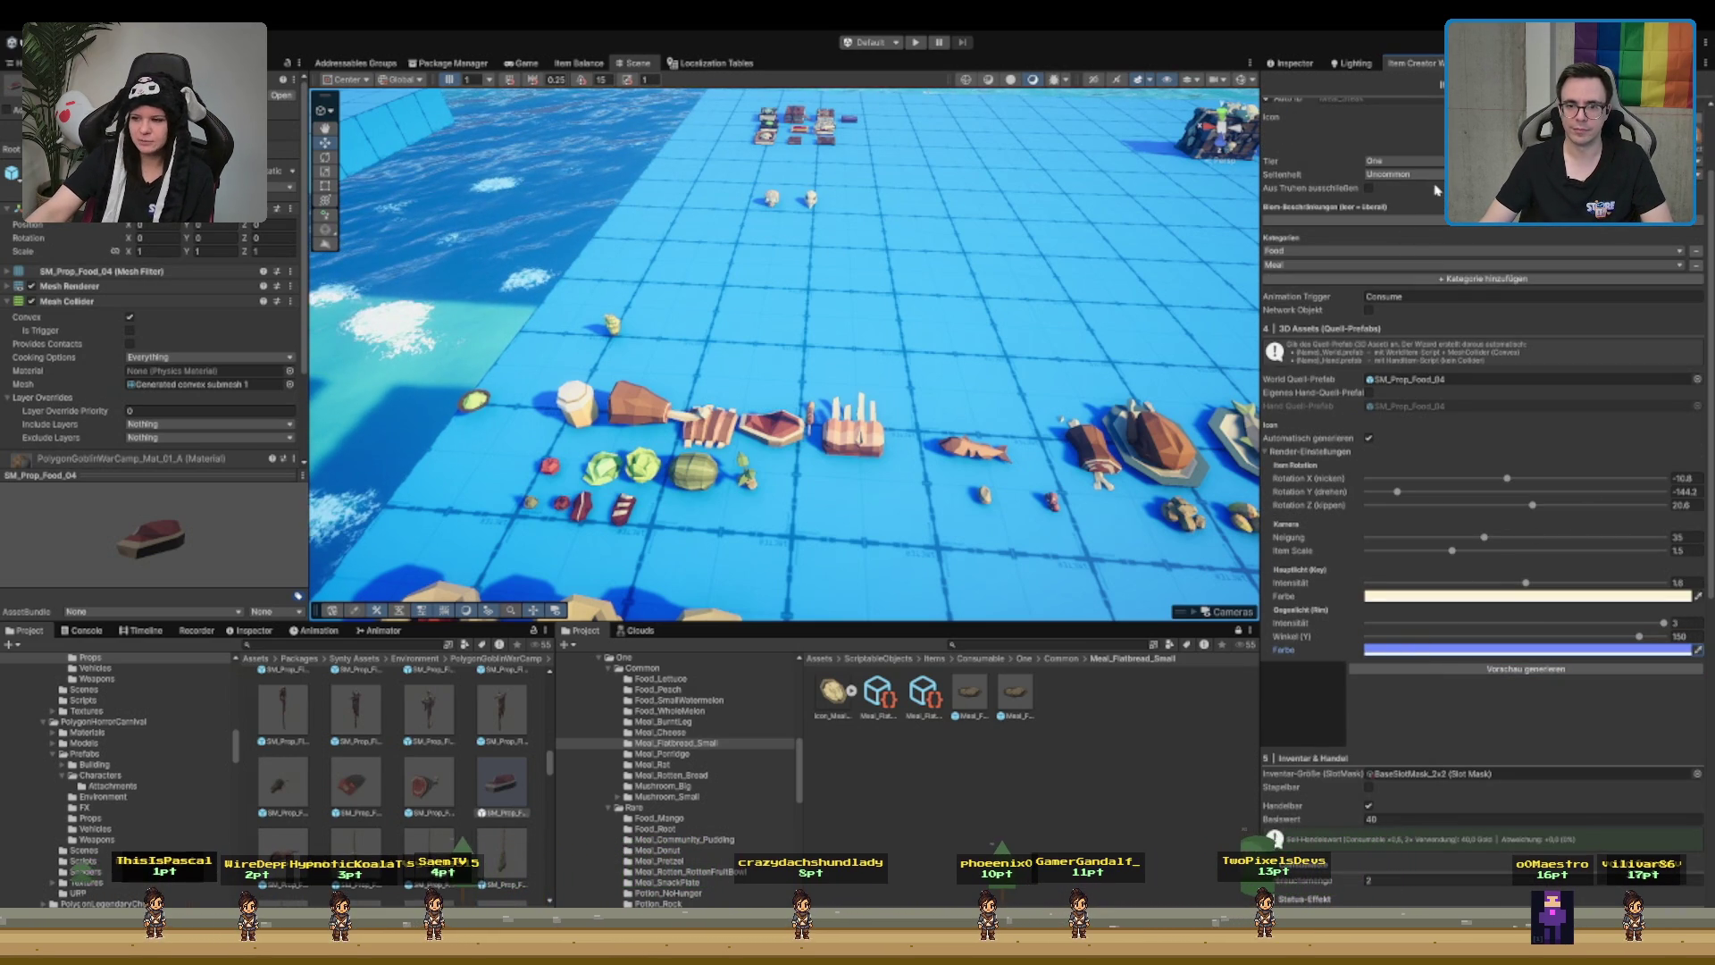
{"action": "left_click", "coordinate": [1402, 174]}
{"action": "left_click", "coordinate": [1397, 160]}
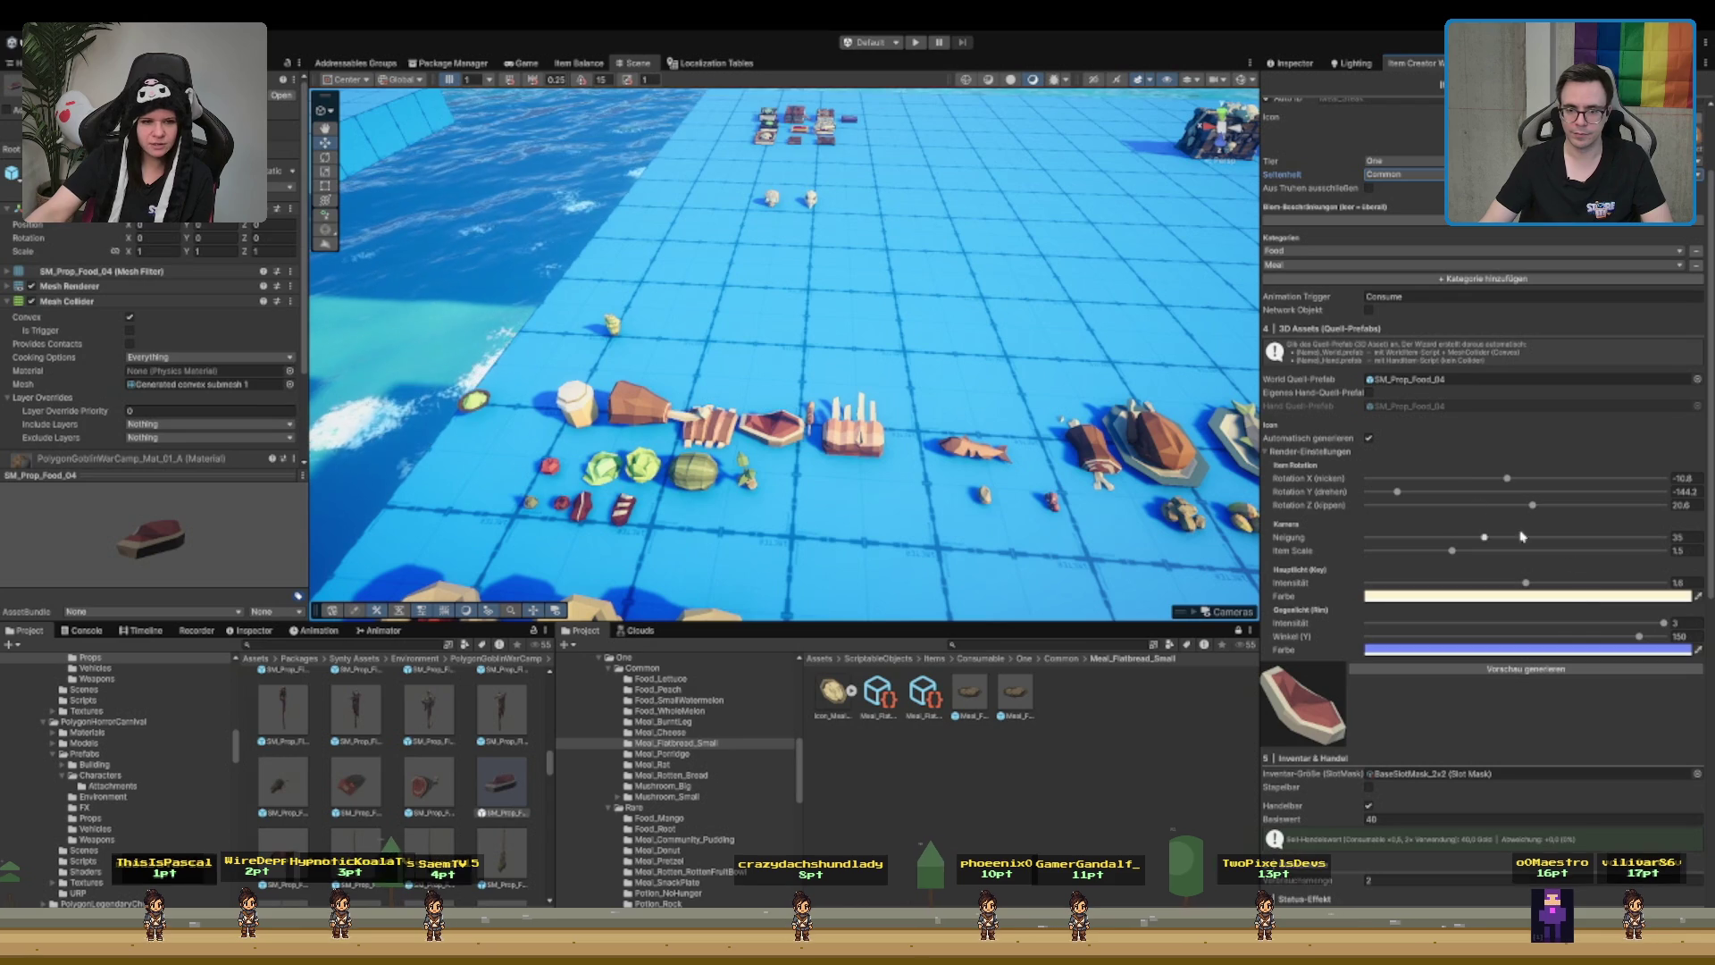
- Set the icon's Rotation X to 3.3, Rotation Y to -145.3 and Item Scale to about 1.35
{"action": "left_click_drag", "start_coordinate": [1501, 482], "coordinate": [1519, 481]}
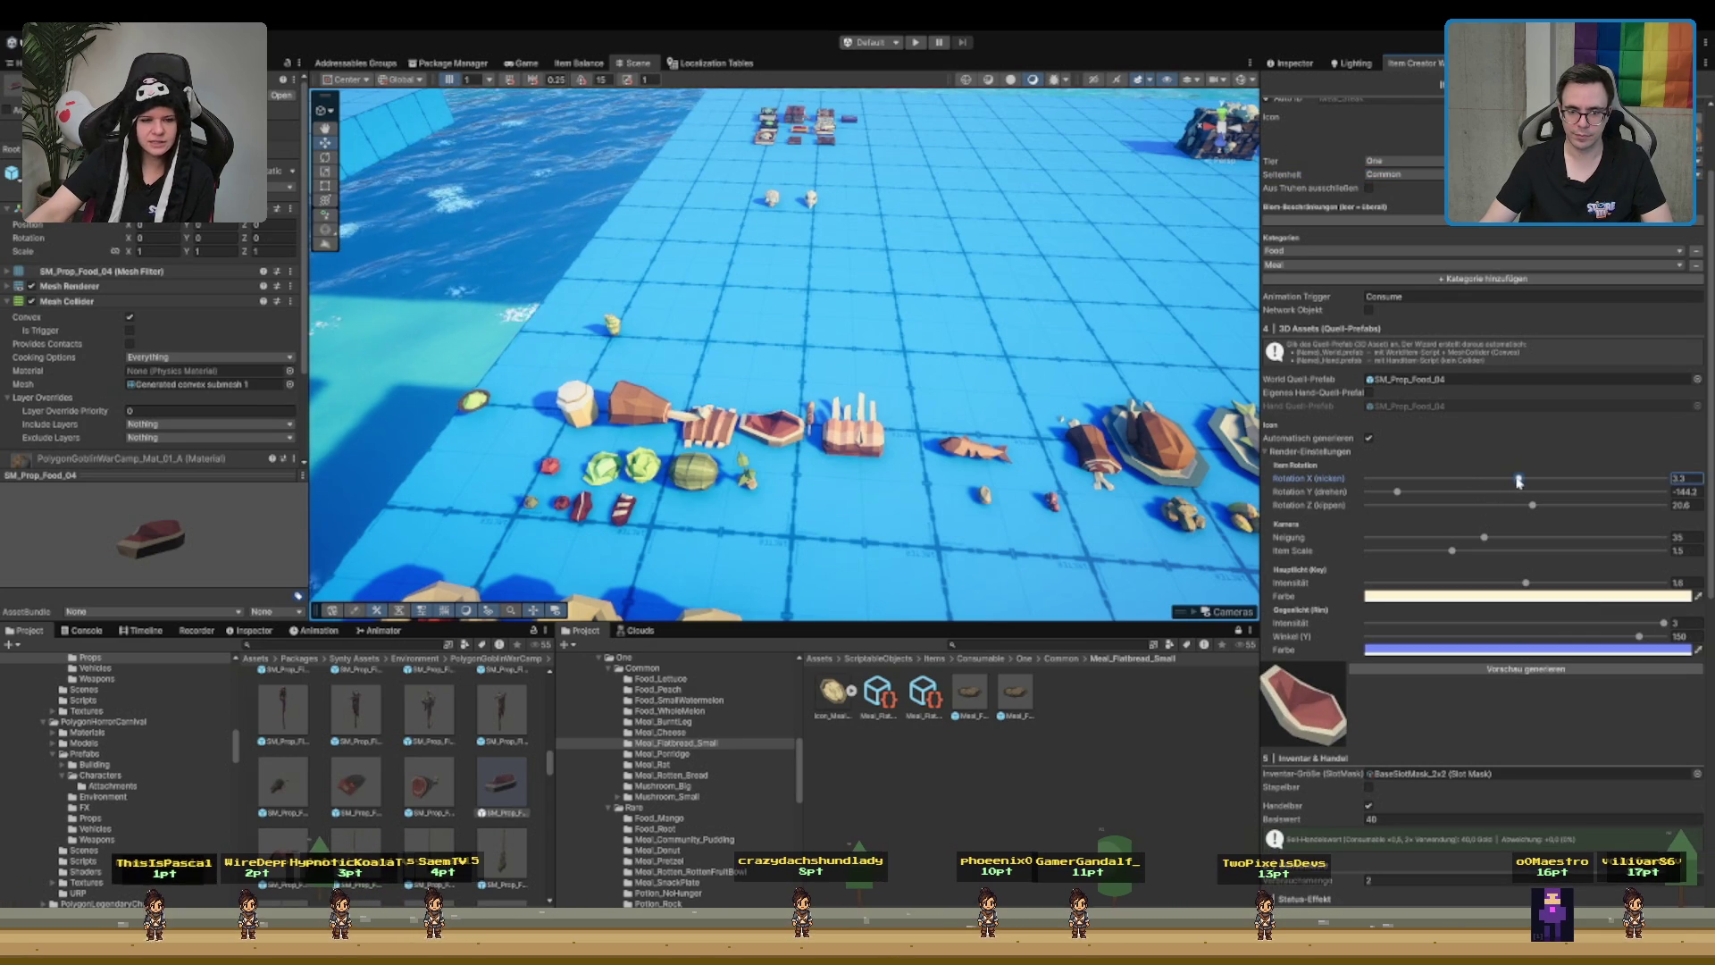
{"action": "left_click_drag", "start_coordinate": [1399, 492], "coordinate": [1395, 492]}
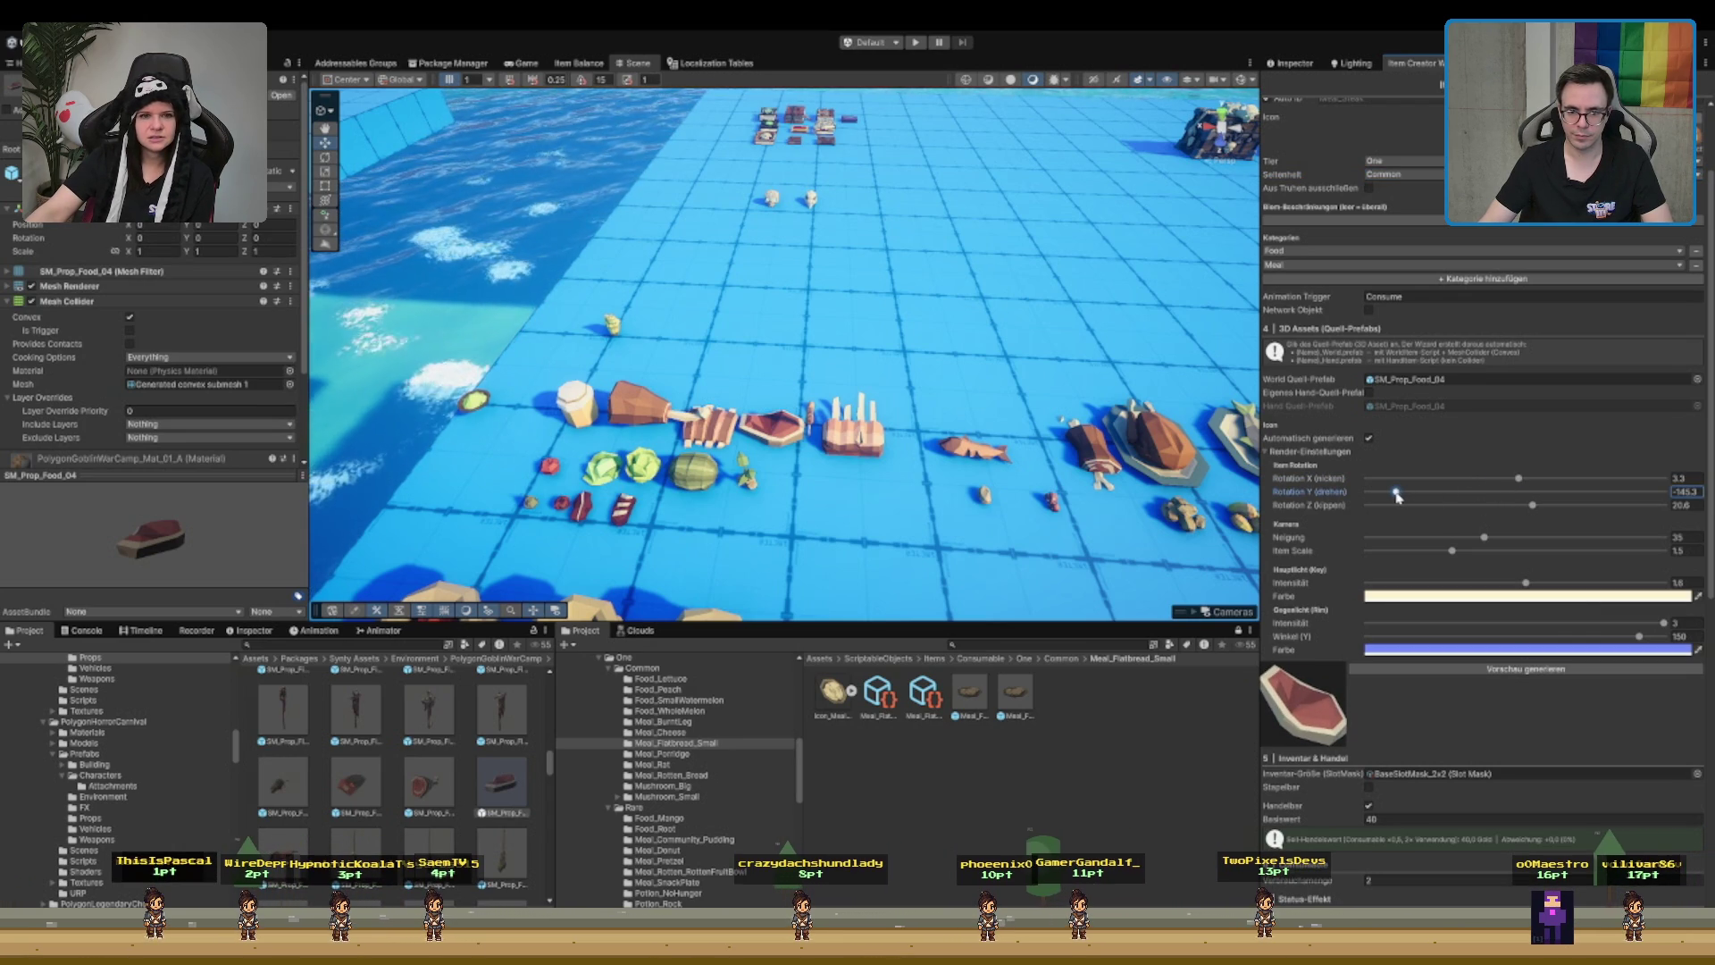
{"action": "left_click_drag", "start_coordinate": [1451, 553], "coordinate": [1444, 553]}
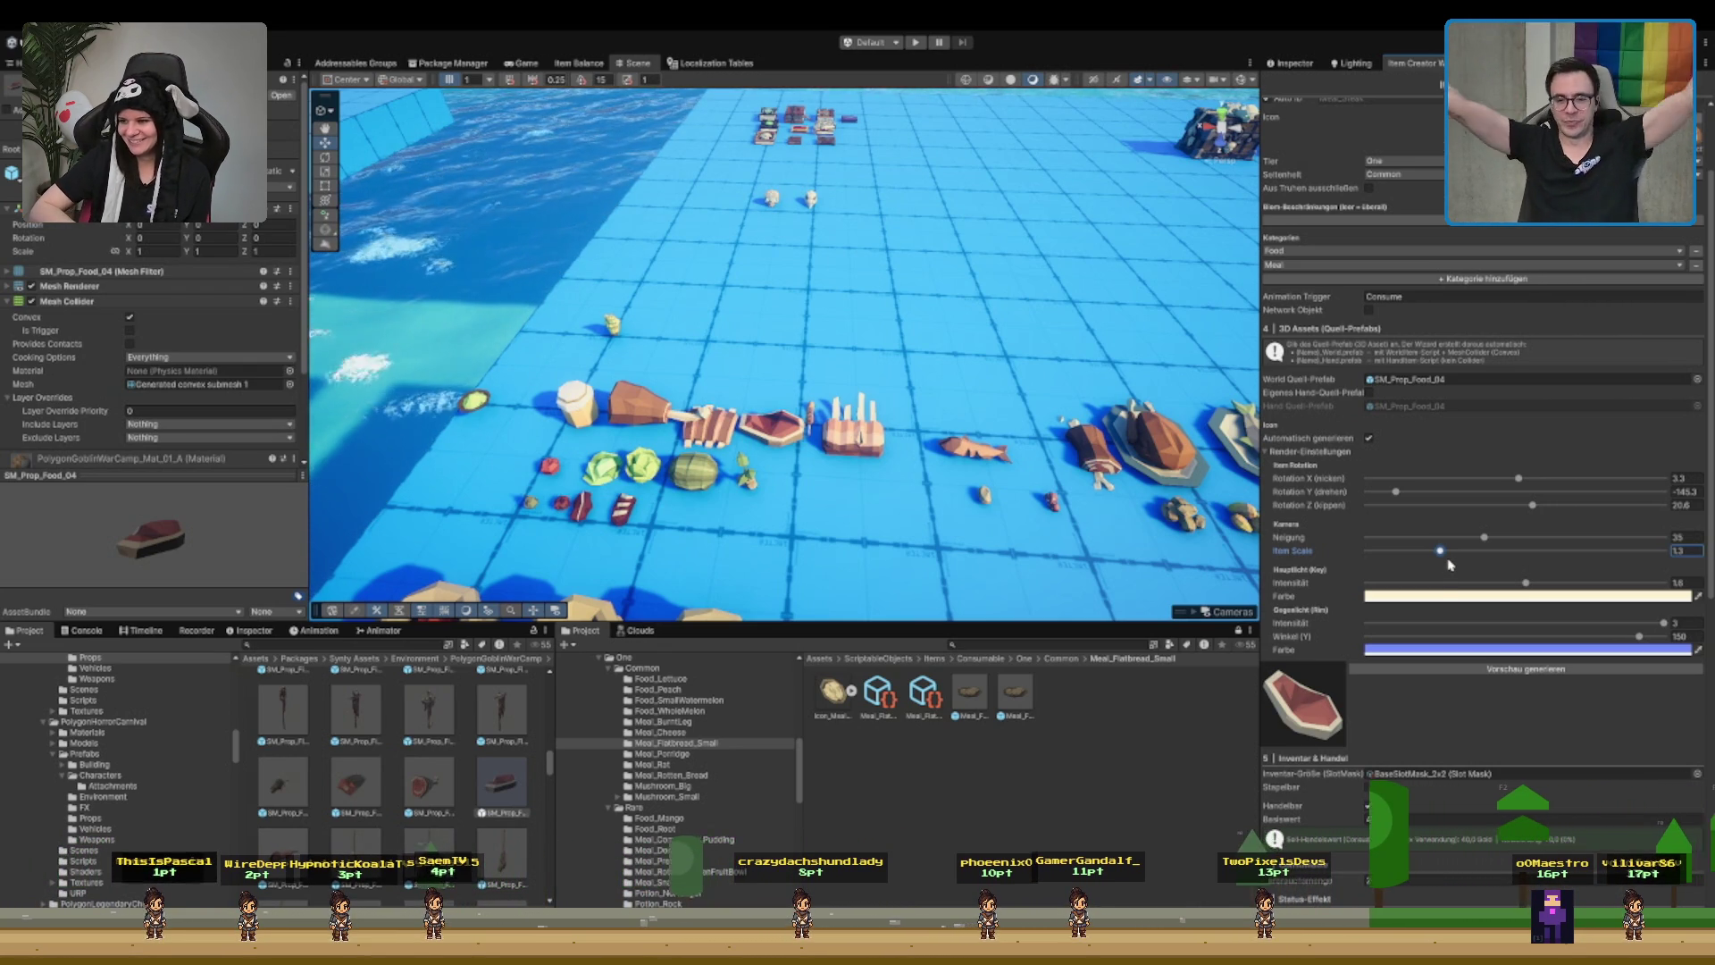
{"action": "scroll", "coordinate": [1402, 529], "scroll_direction": "down", "scroll_amount": 3}
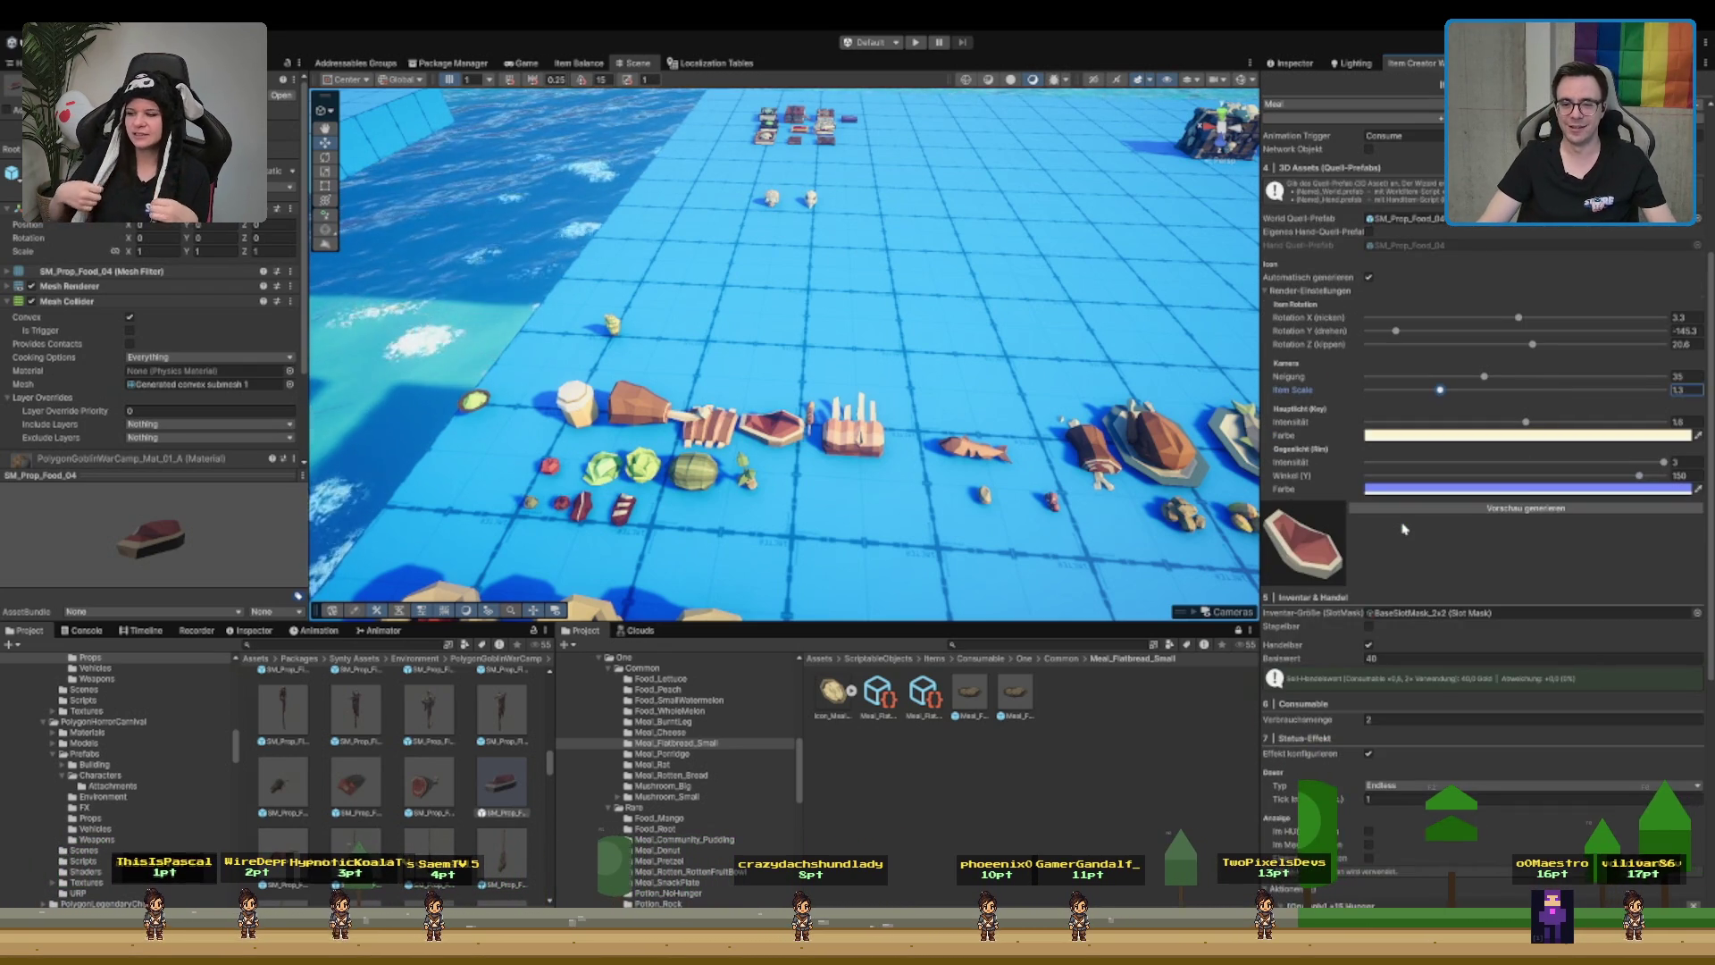
- Look over the Meal_Steak inspector and flatbread props, then collapse the Render-Einstellungen foldout
{"action": "scroll", "coordinate": [1420, 518], "scroll_direction": "down", "scroll_amount": 2}
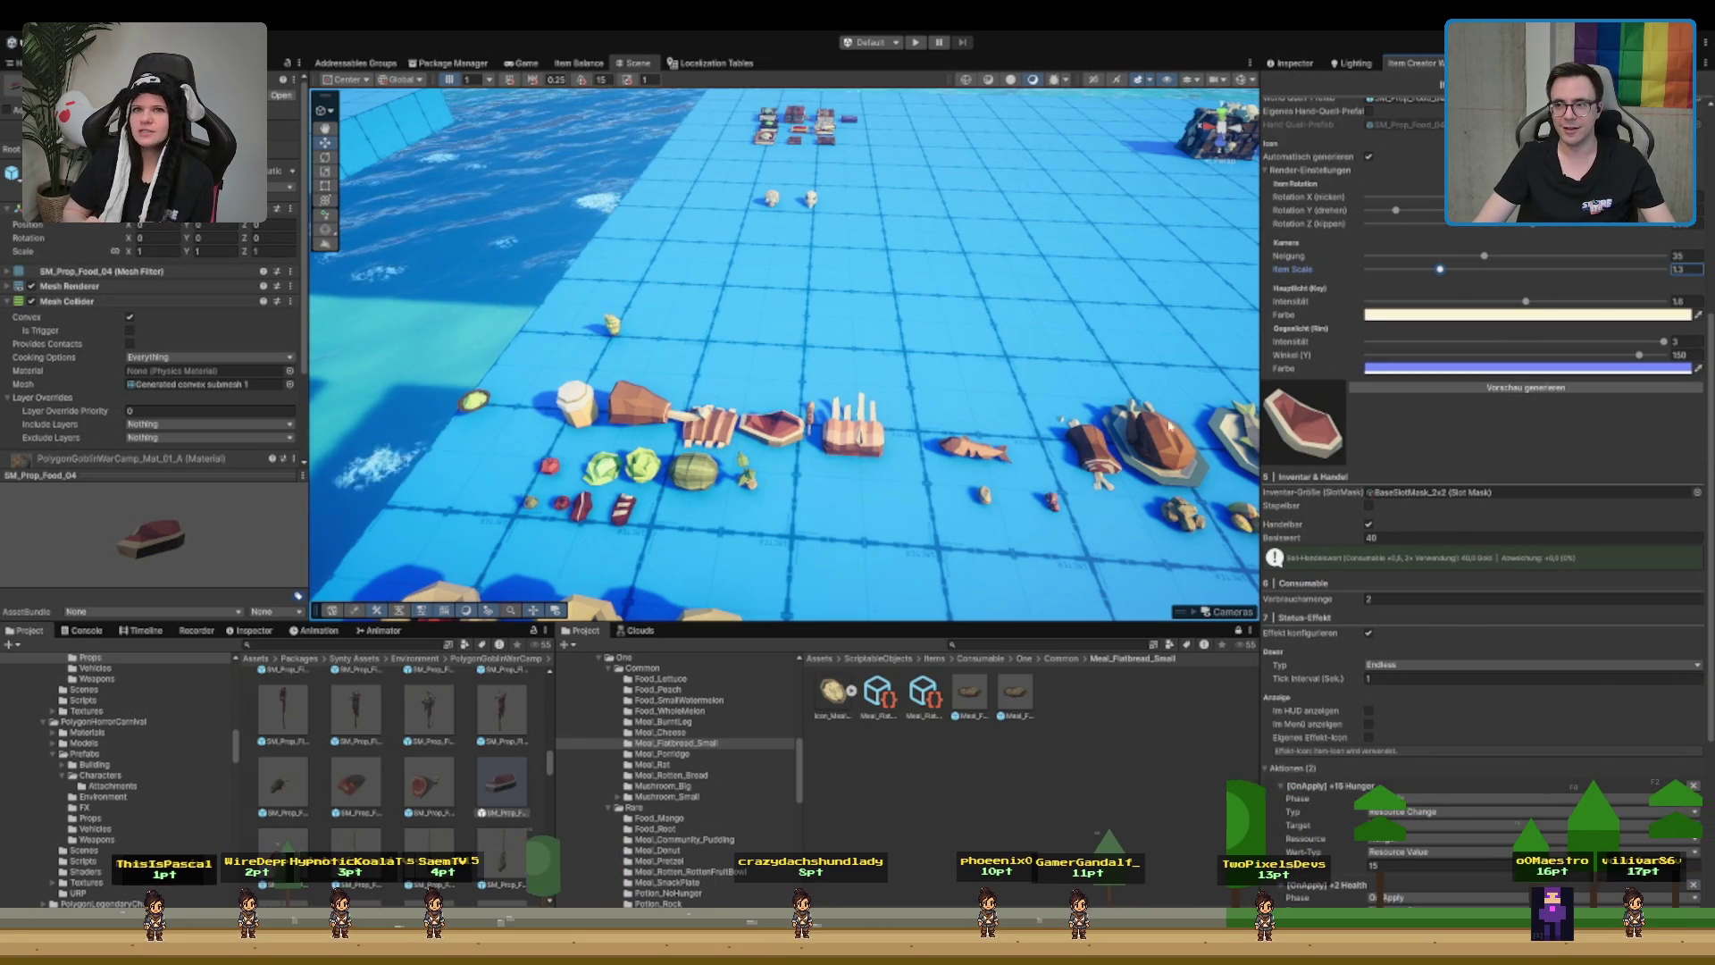
{"action": "left_click_drag", "start_coordinate": [1169, 427], "coordinate": [1013, 793]}
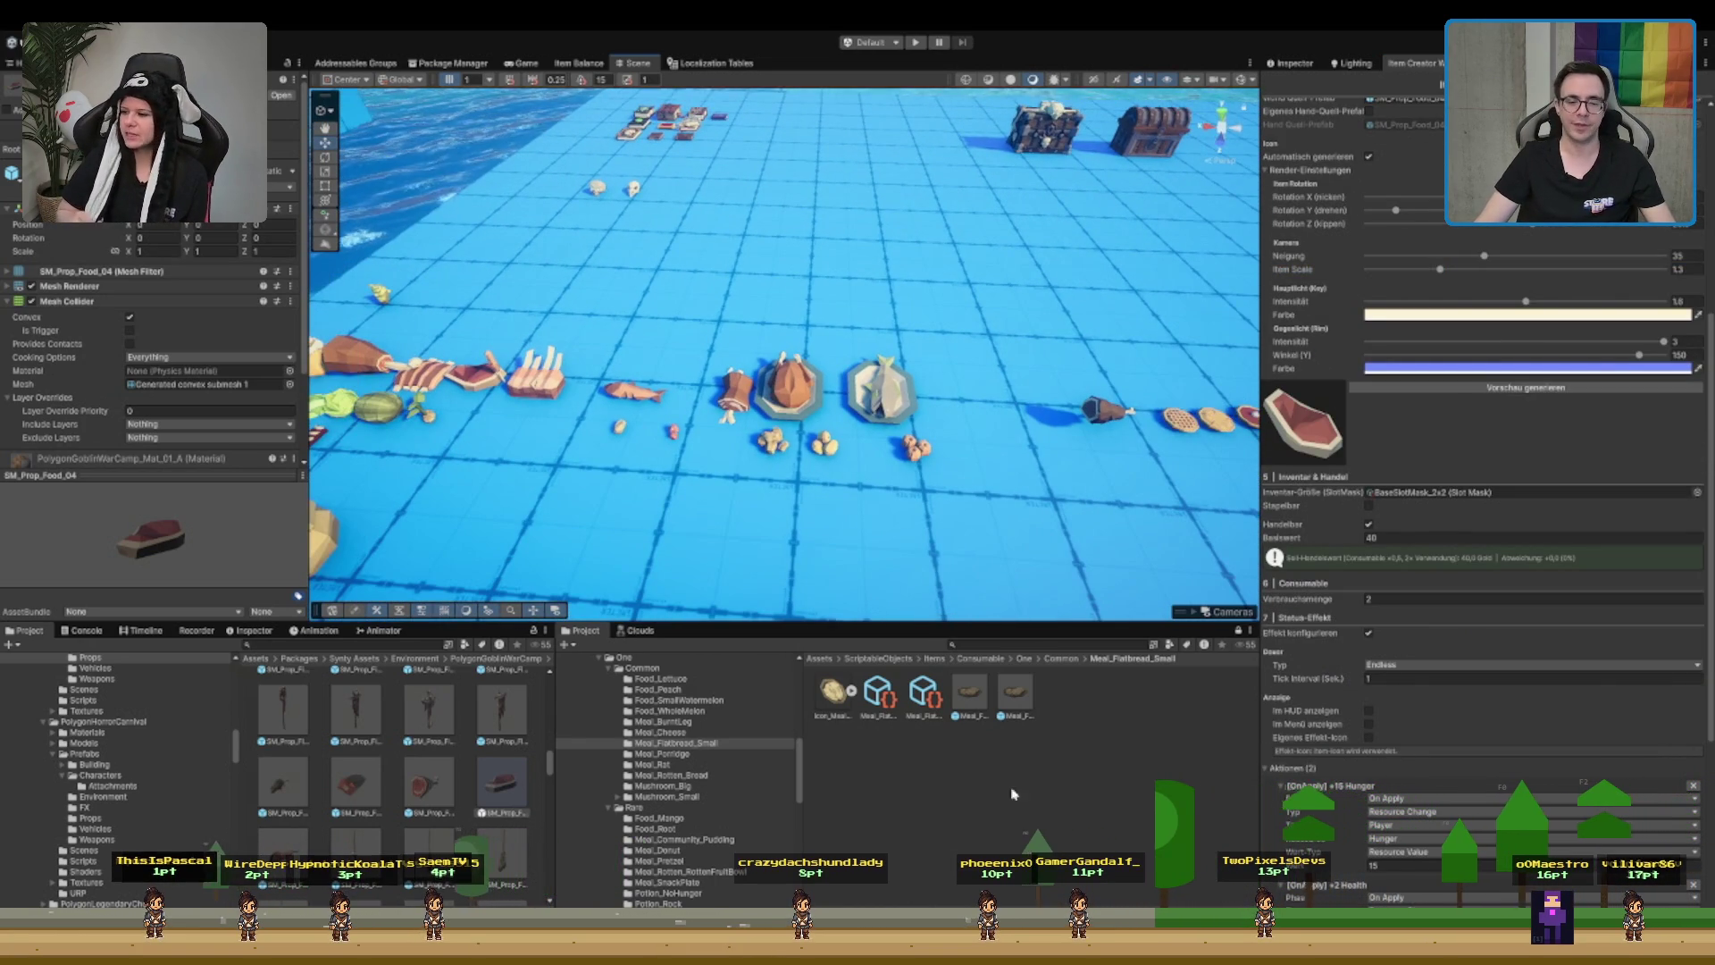
{"action": "left_click_drag", "start_coordinate": [939, 486], "coordinate": [1089, 499]}
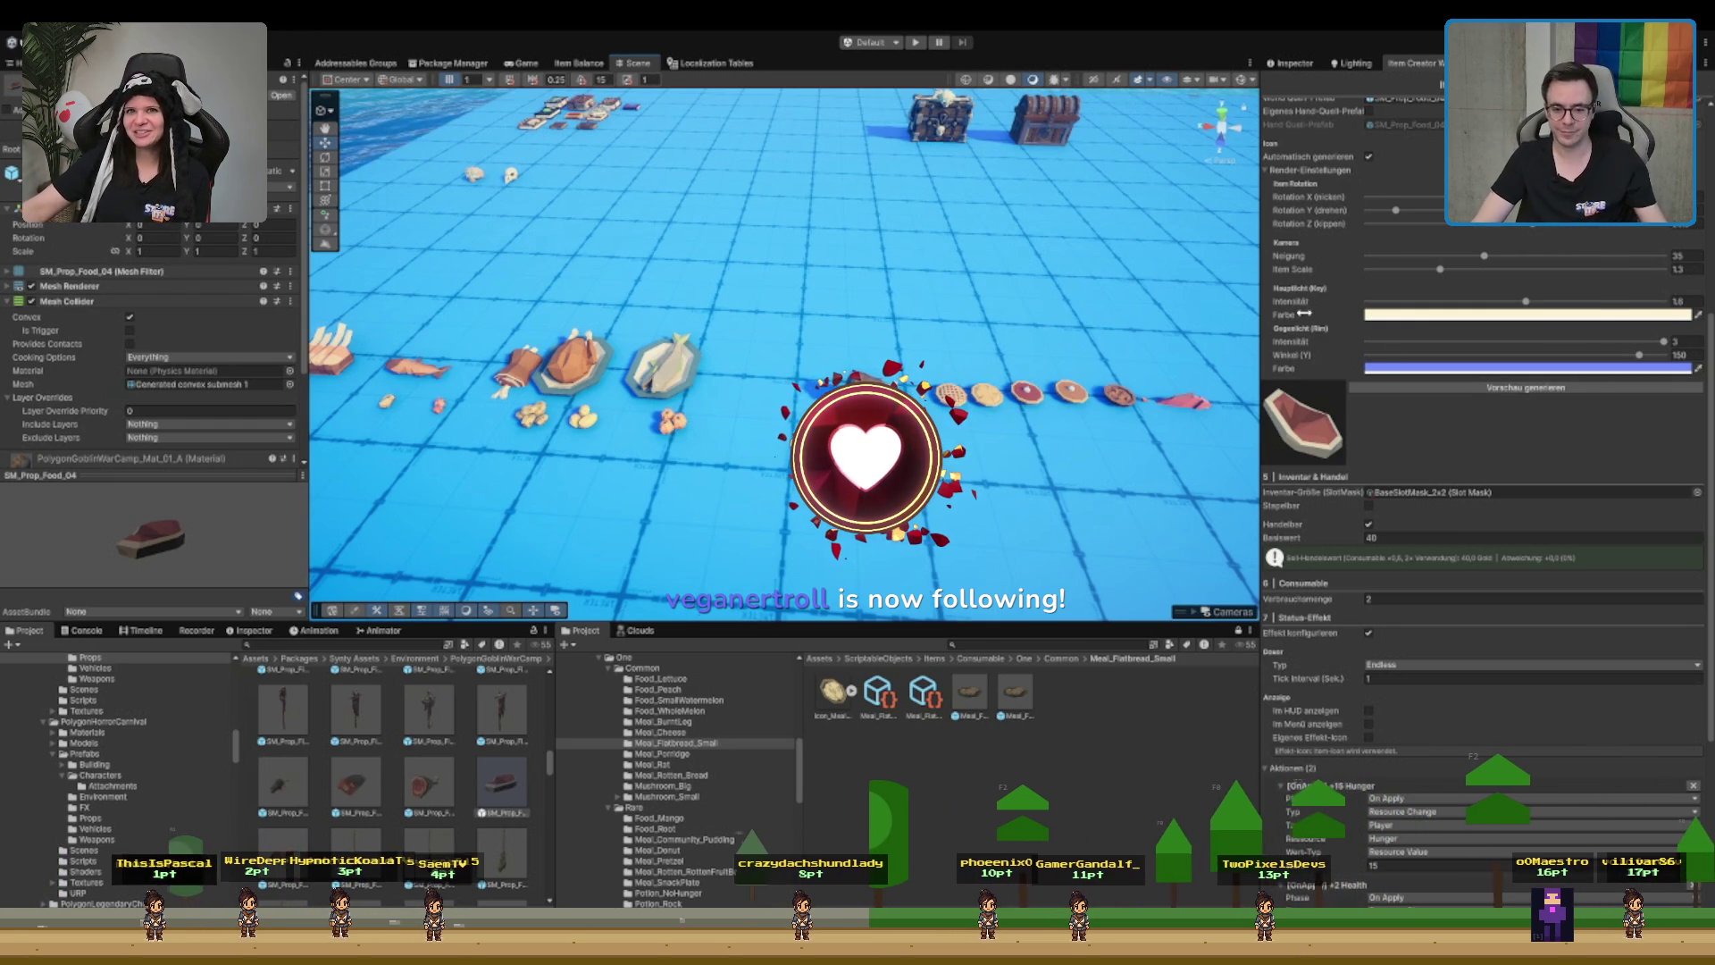
{"action": "scroll", "coordinate": [1468, 409], "scroll_direction": "down", "scroll_amount": 3}
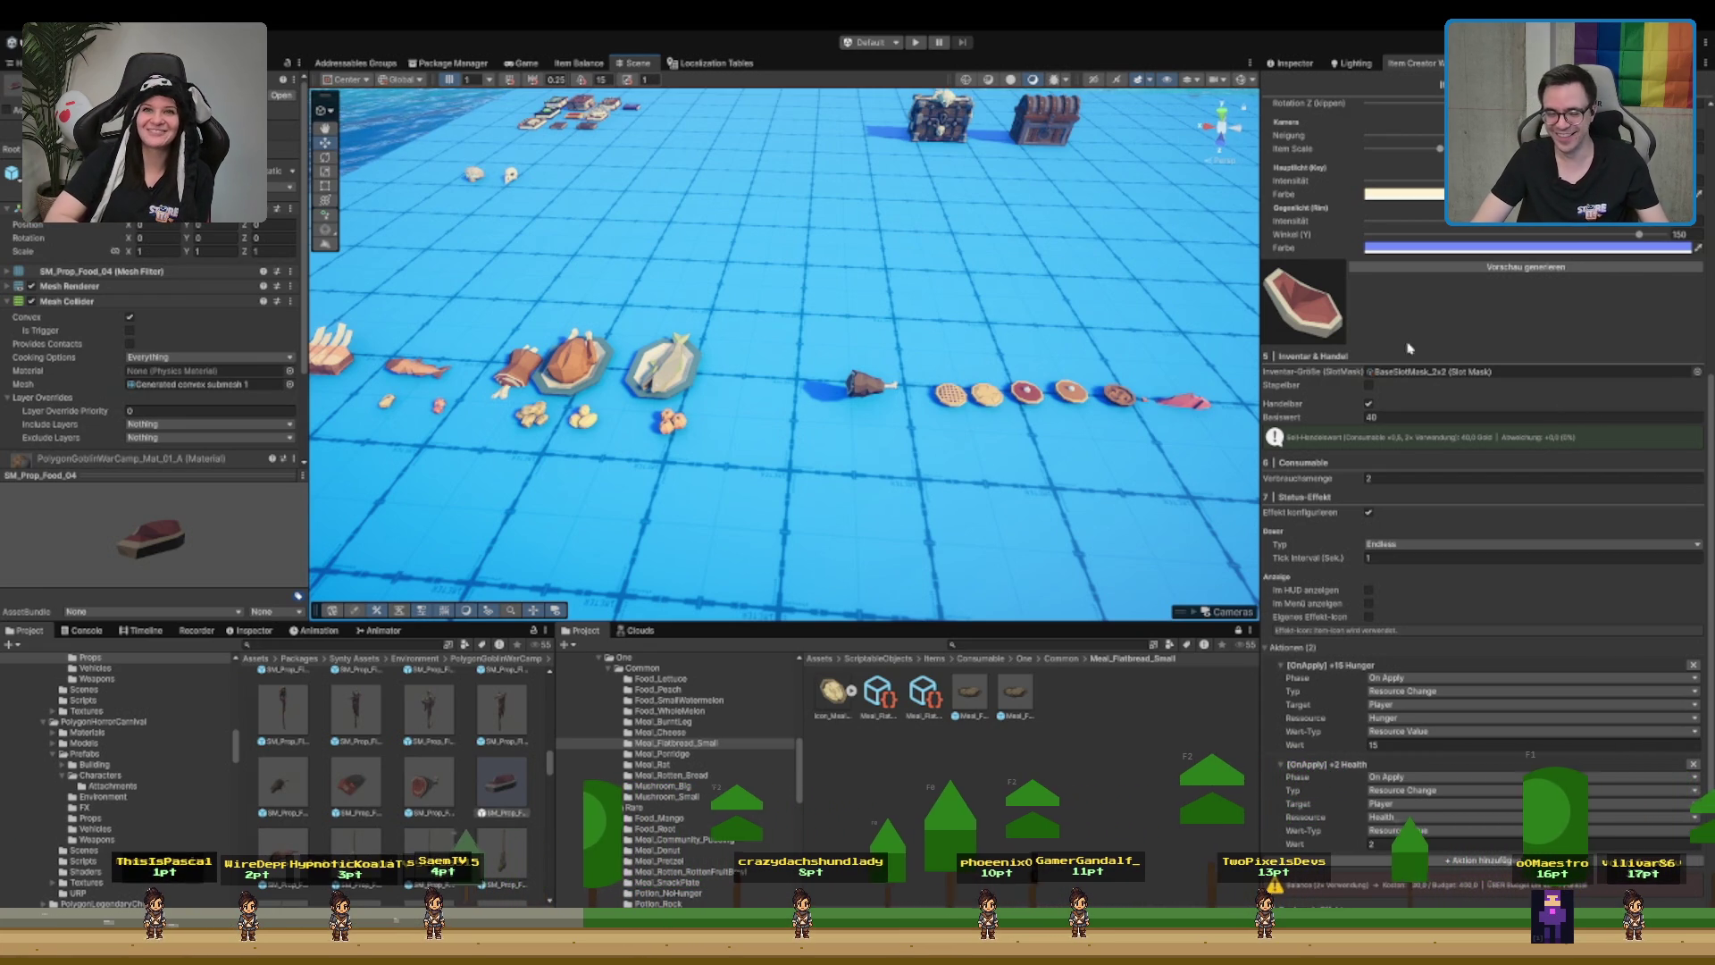
{"action": "scroll", "coordinate": [1474, 483], "scroll_direction": "up", "scroll_amount": 10}
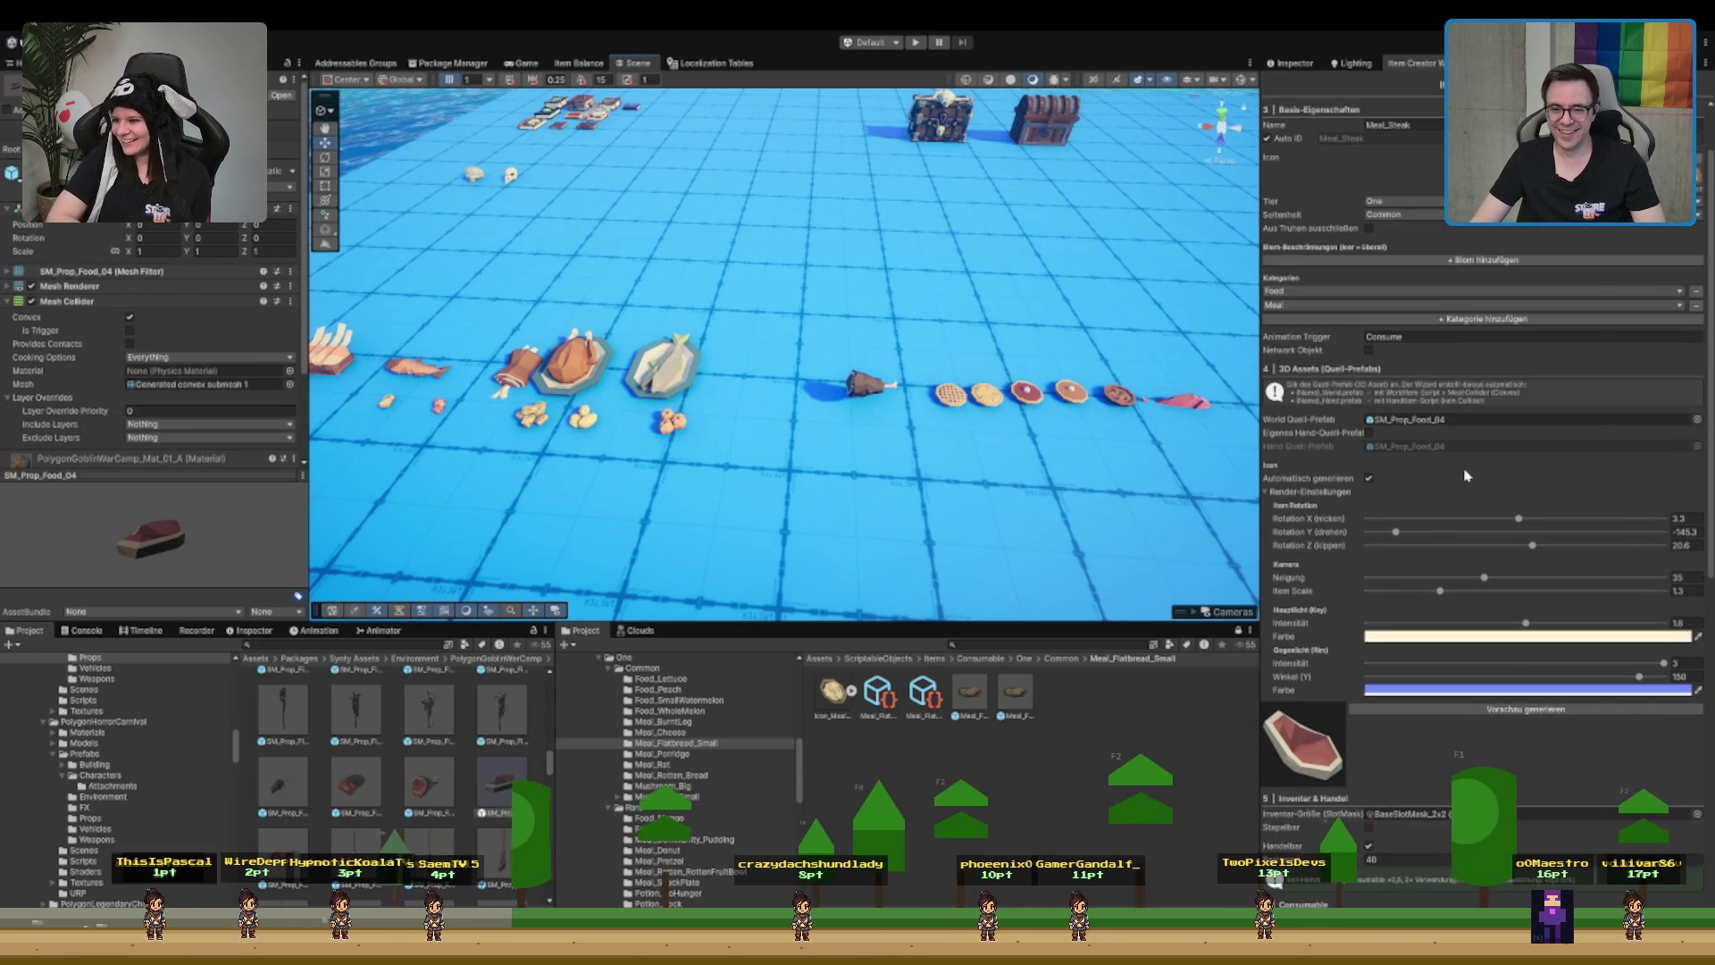
{"action": "scroll", "coordinate": [1388, 355], "scroll_direction": "down", "scroll_amount": 4}
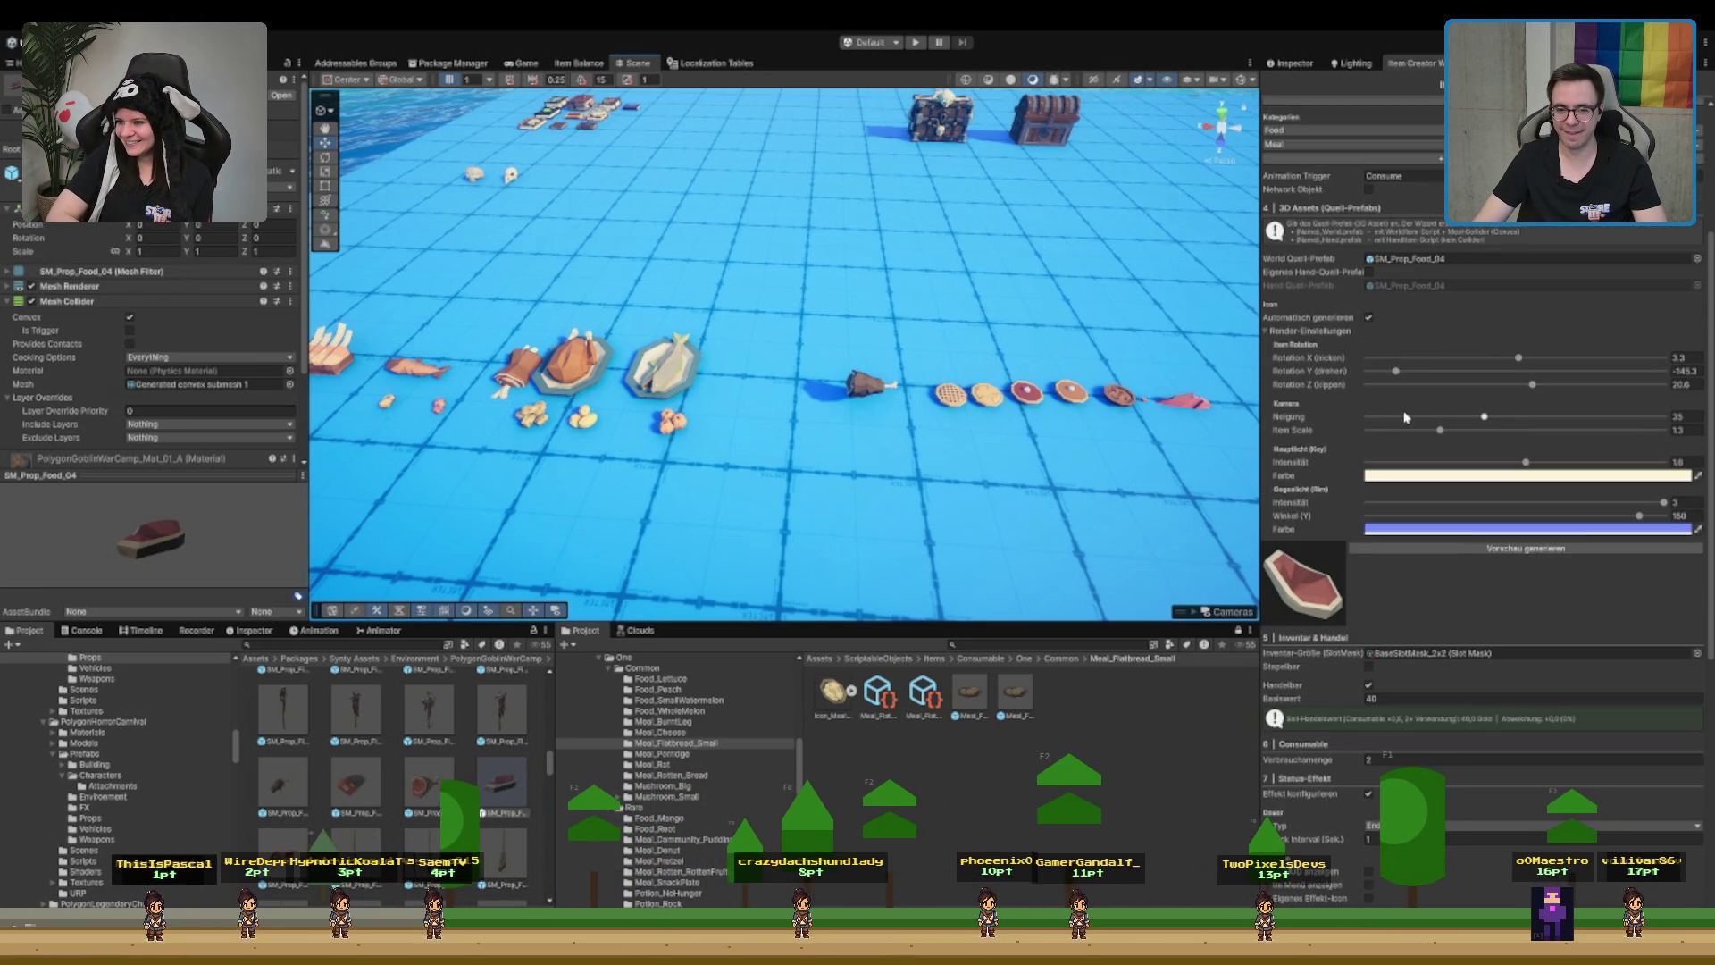
{"action": "left_click", "coordinate": [1289, 330]}
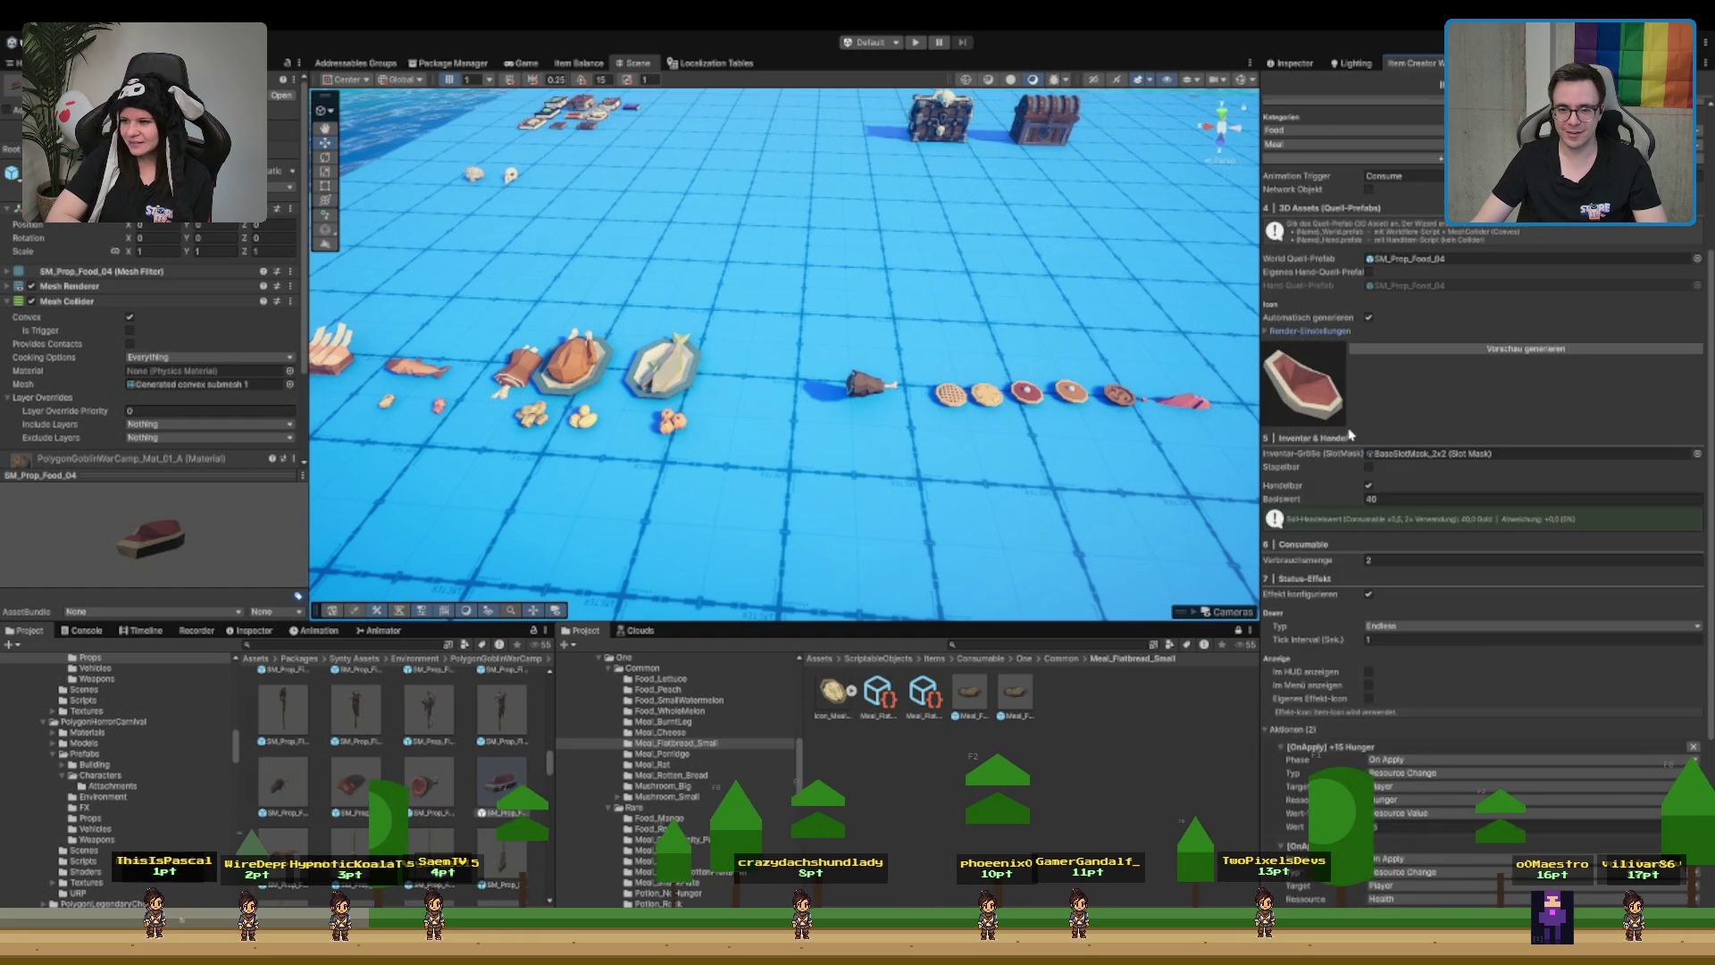